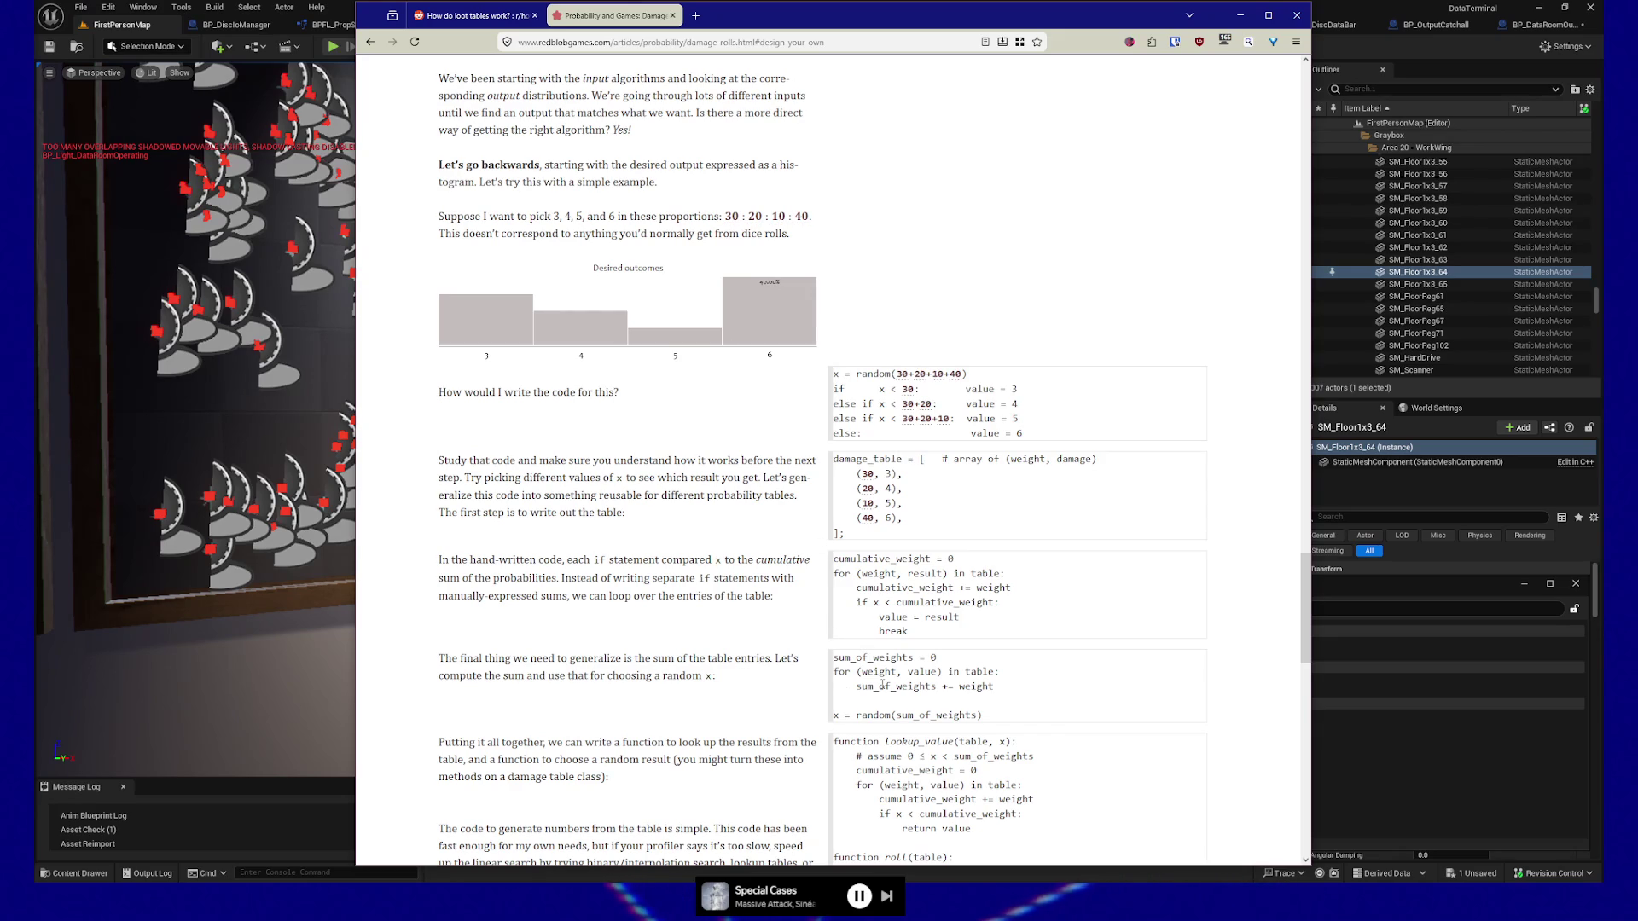
# Scroll the damage-rolls article to the lookup_value code and highlight its table parameter.
pyautogui.scroll(-1, 659, 706)
pyautogui.scroll(-2, 501, 653)
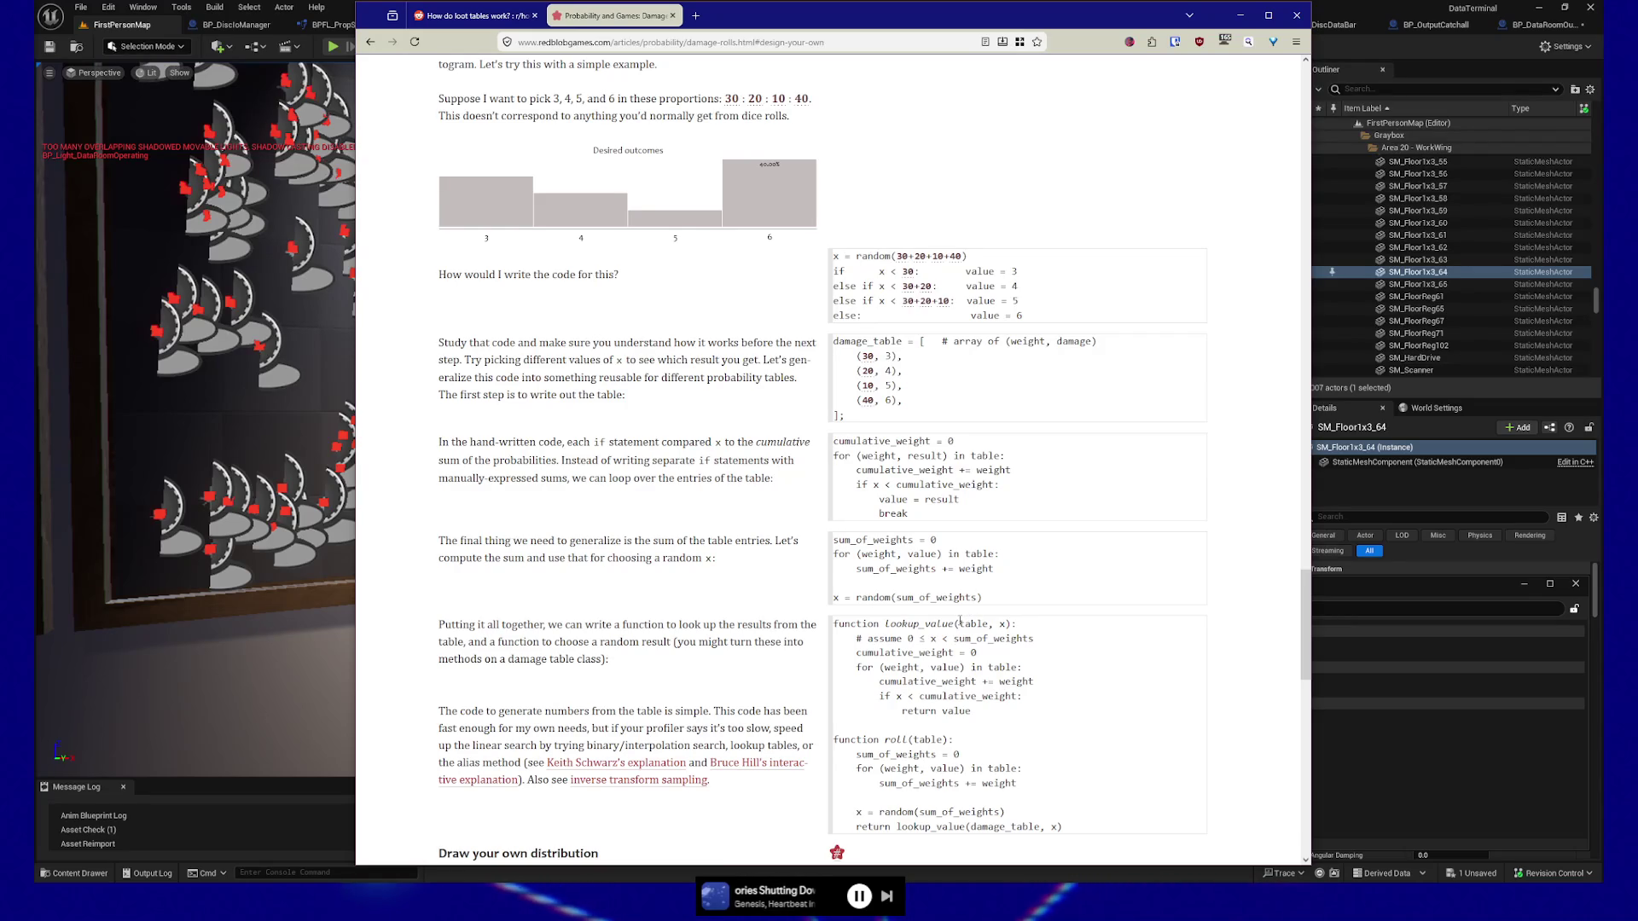
pyautogui.moveTo(959, 624); pyautogui.dragTo(990, 624)
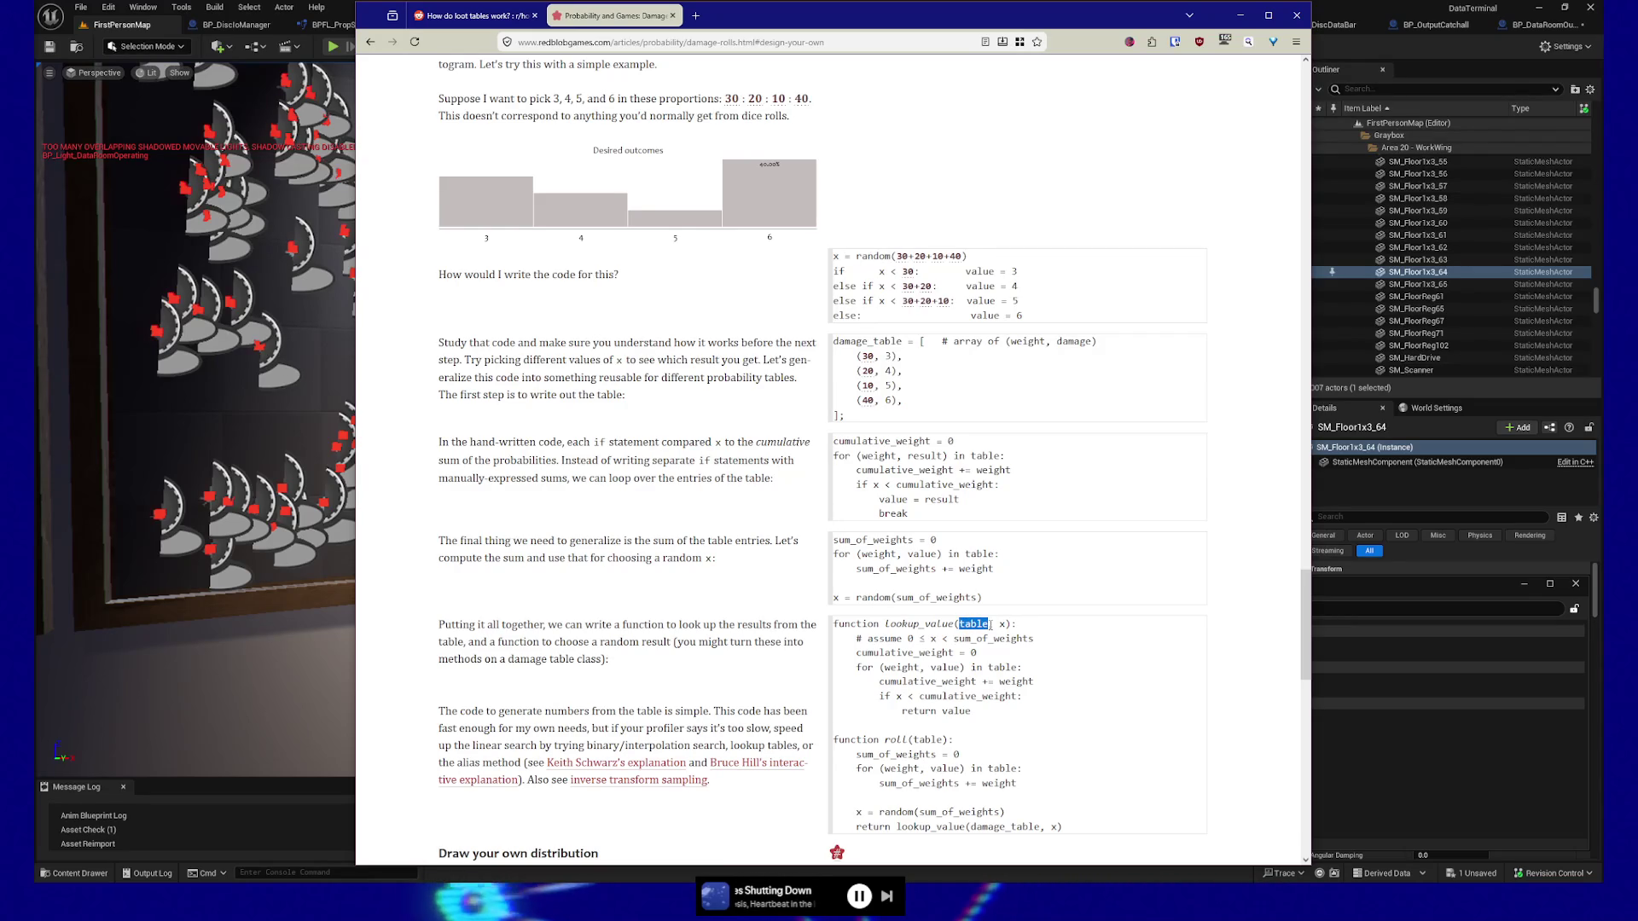
pyautogui.doubleClick(1002, 623)
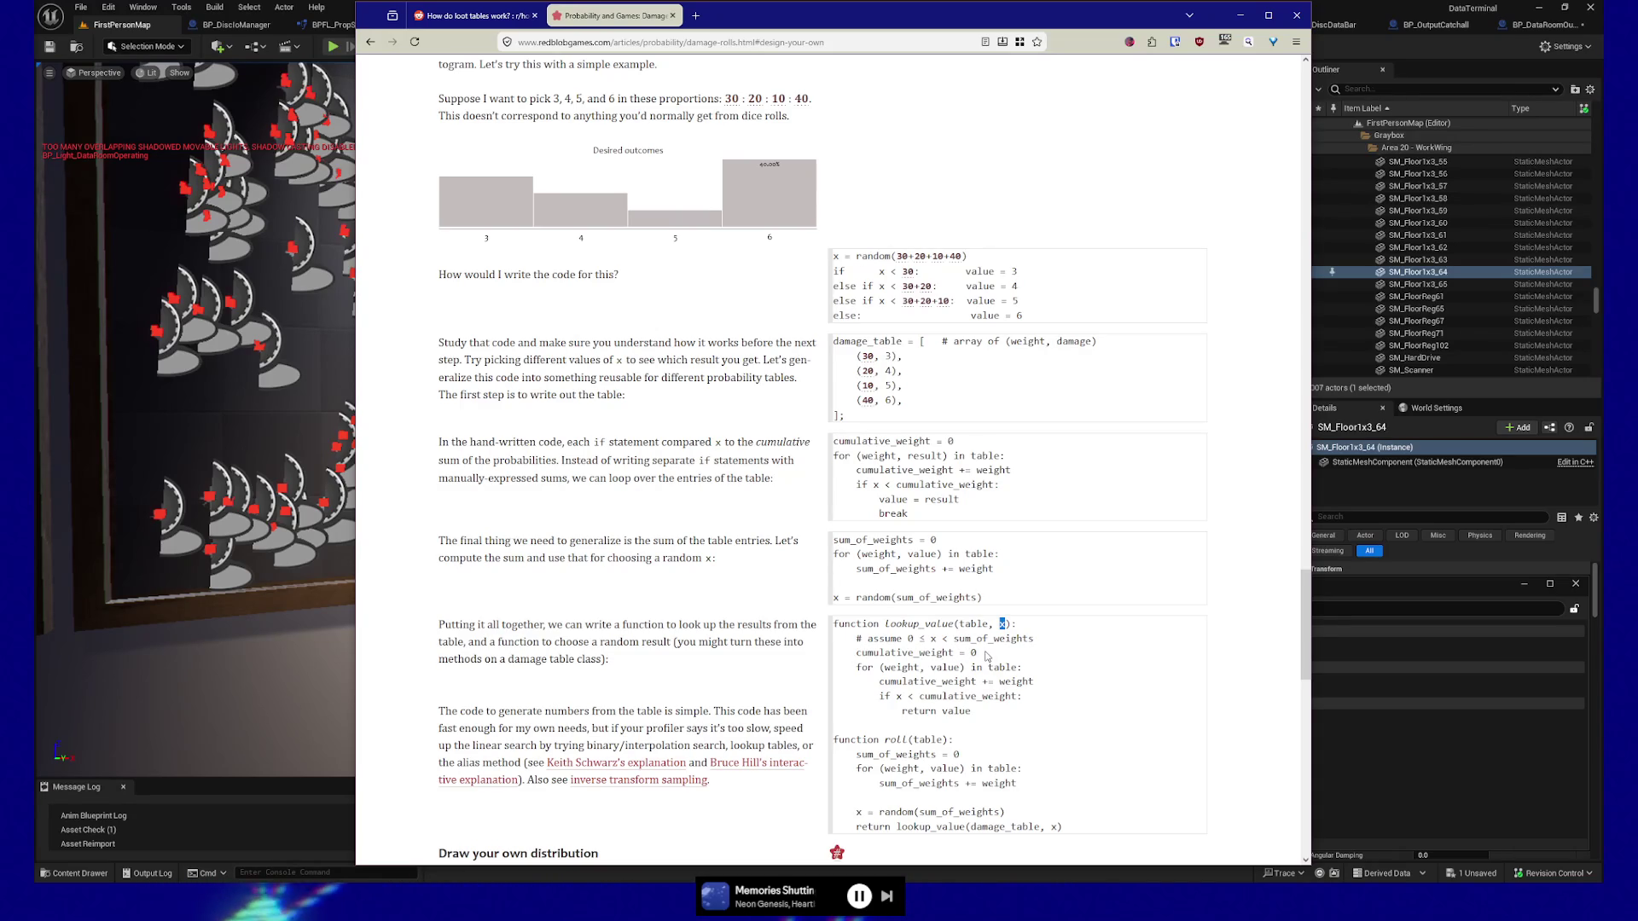
pyautogui.tripleClick(987, 655)
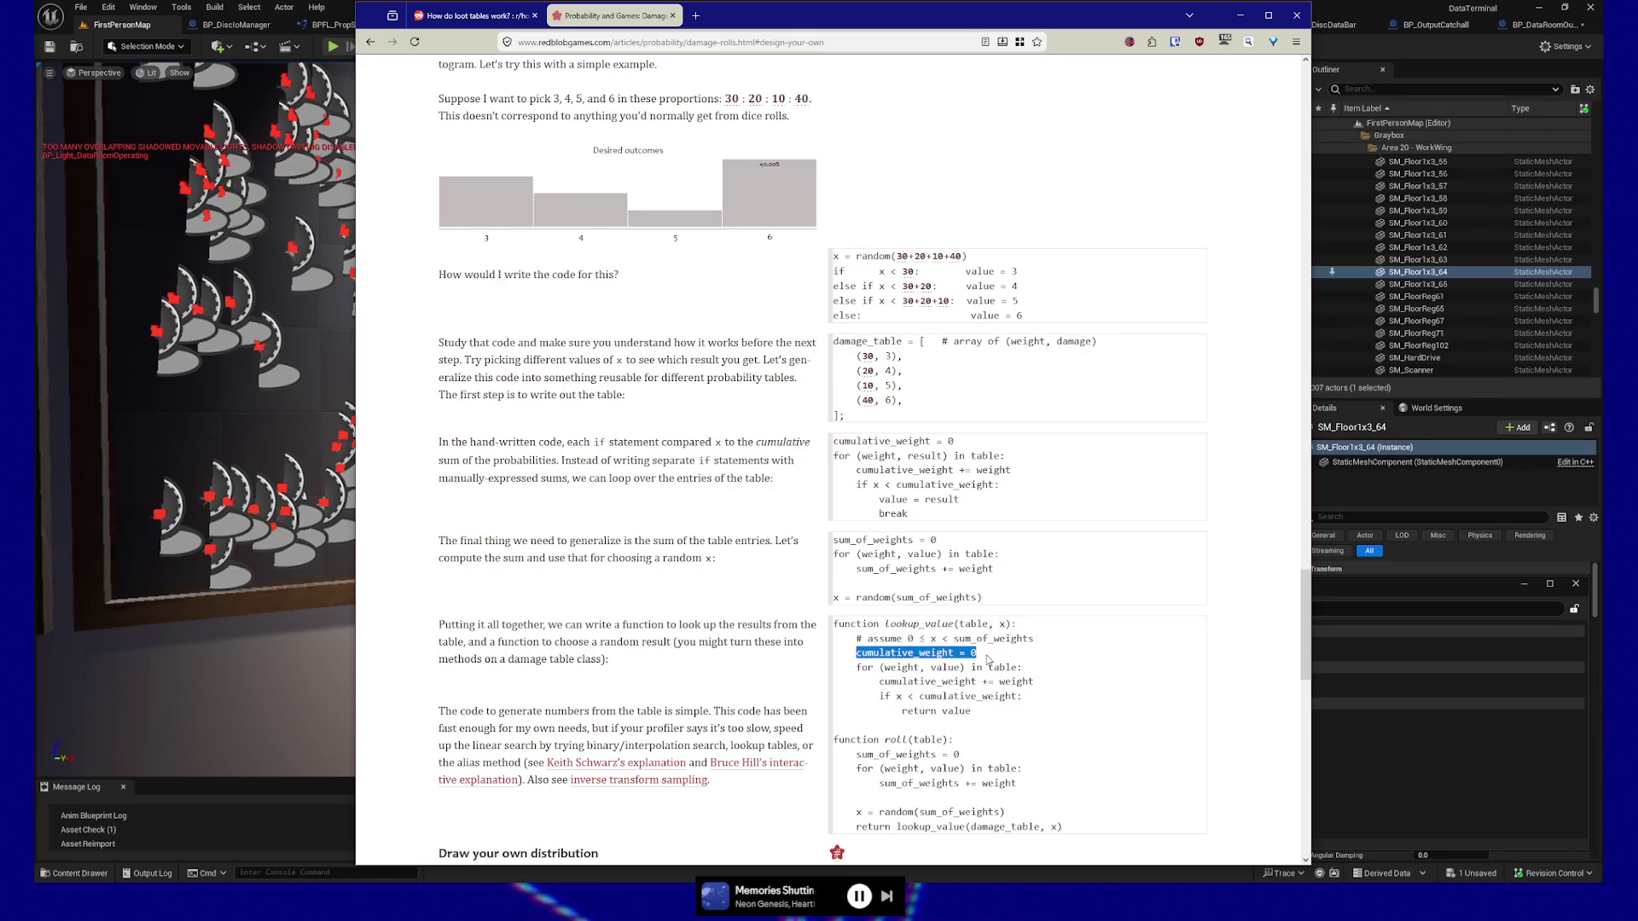
pyautogui.doubleClick(863, 668)
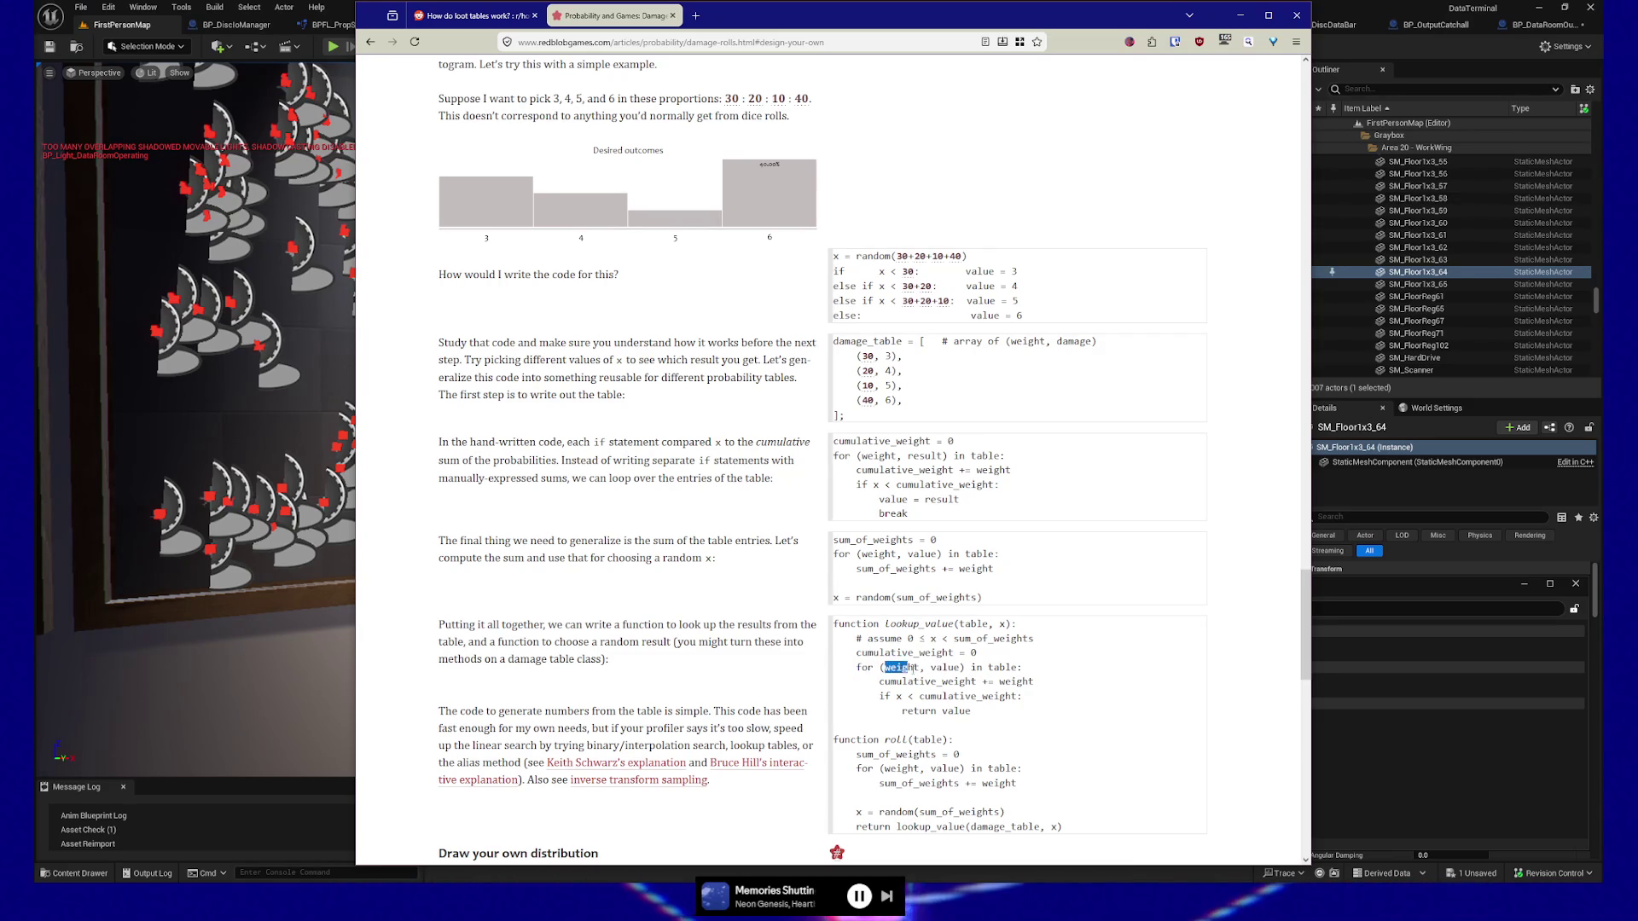
pyautogui.moveTo(931, 668); pyautogui.dragTo(962, 668)
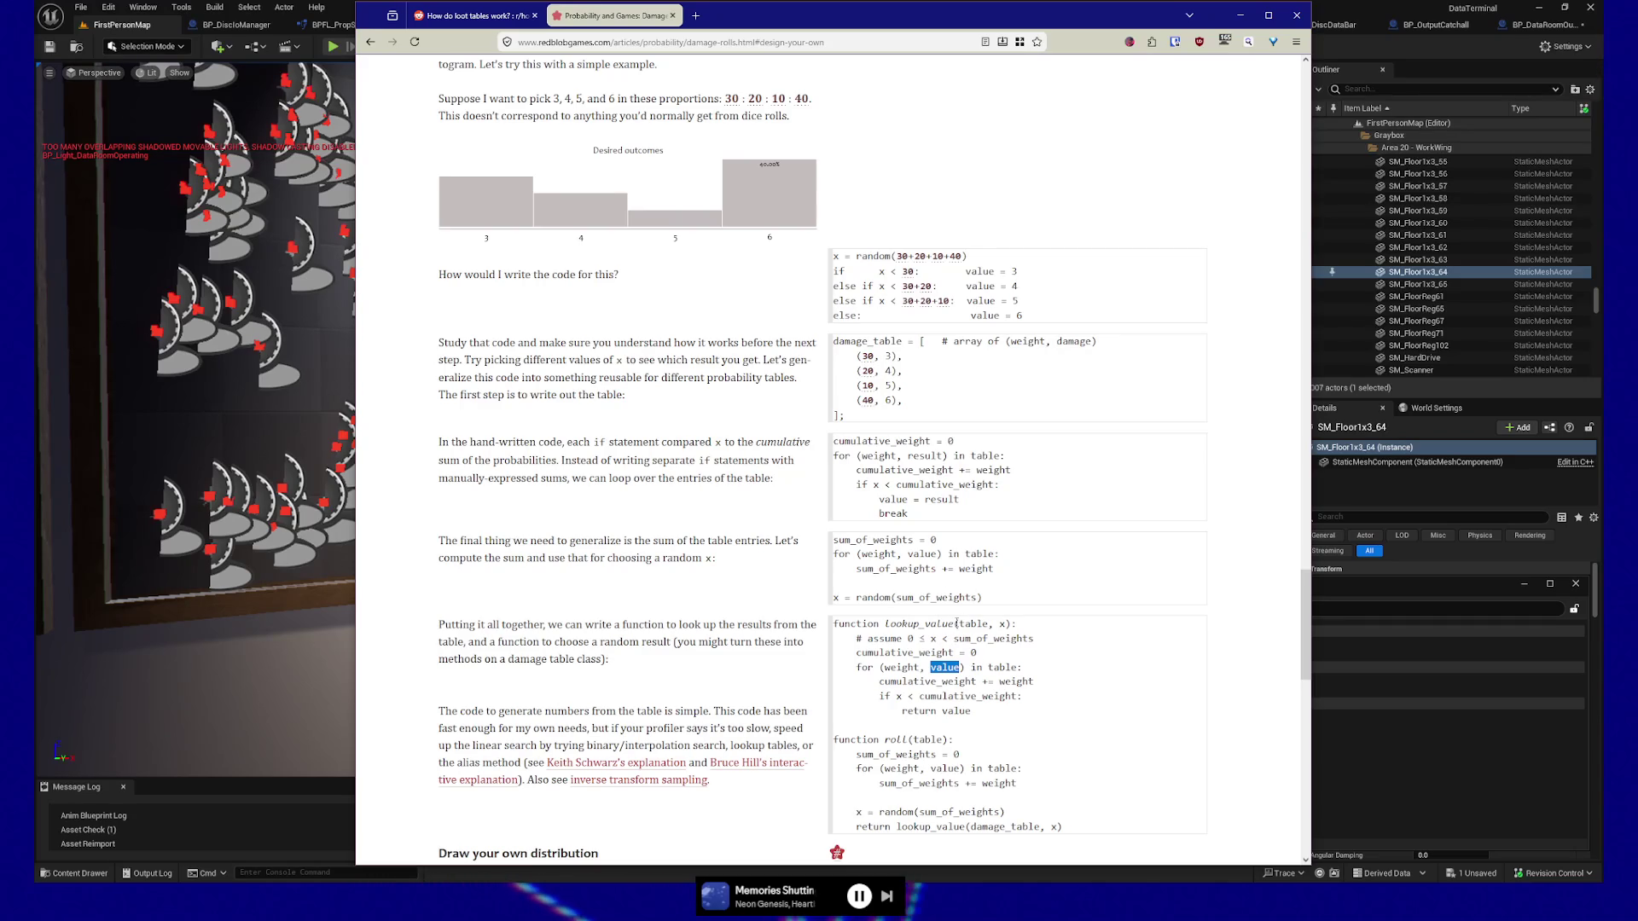
pyautogui.doubleClick(978, 624)
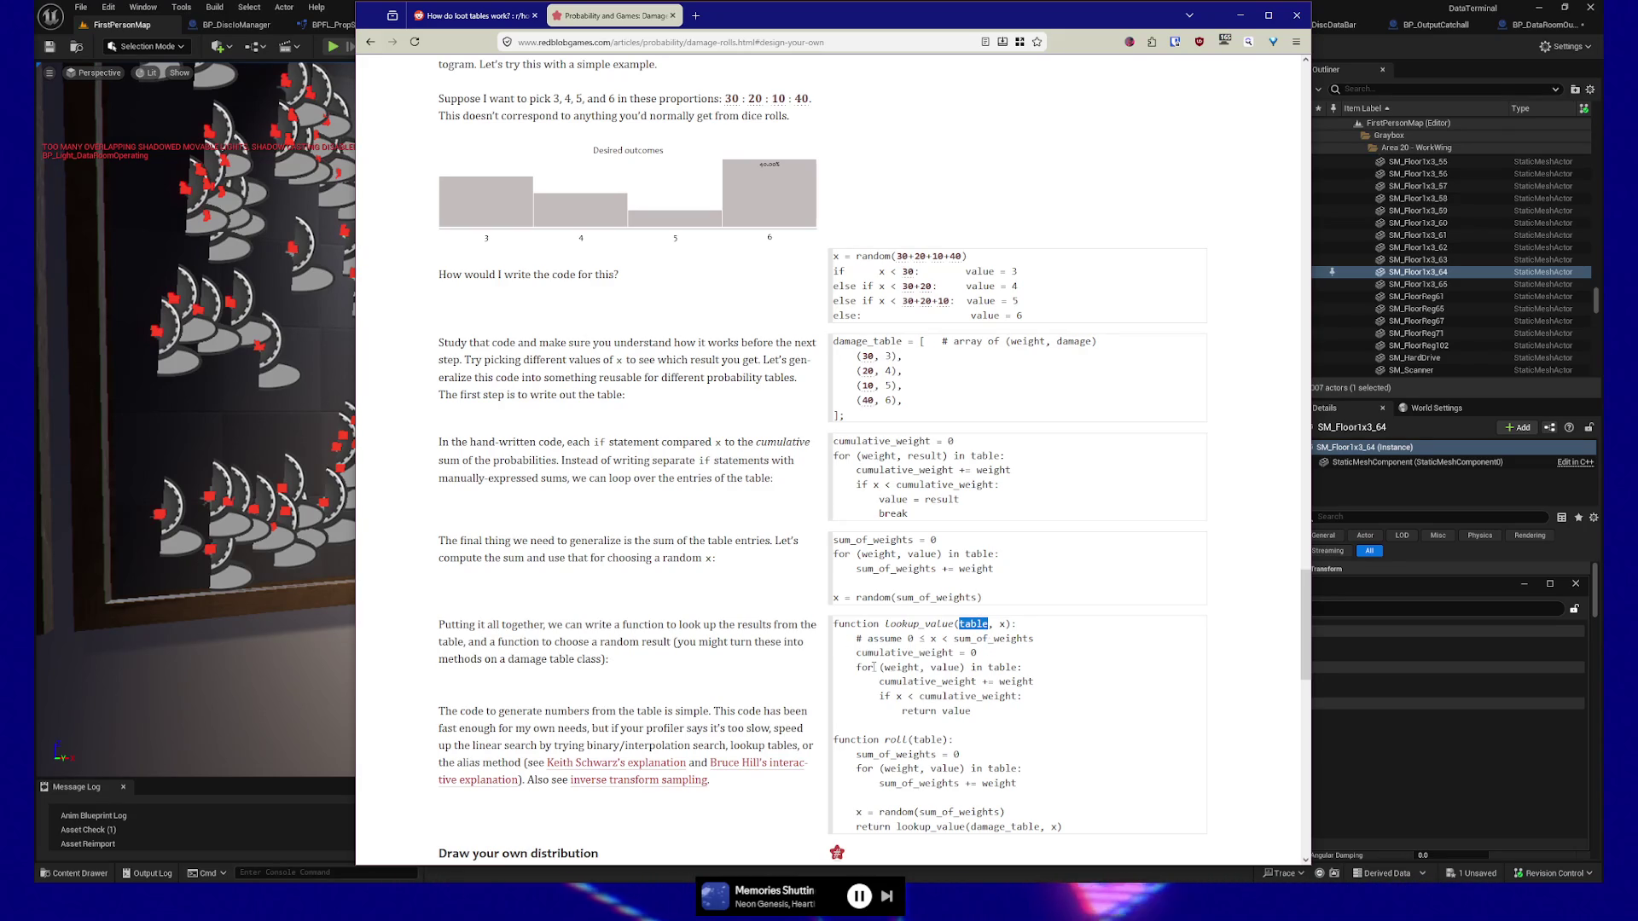
pyautogui.moveTo(858, 667)
pyautogui.mouseDown()
pyautogui.moveTo(965, 666)
pyautogui.moveTo(937, 667)
pyautogui.mouseUp()
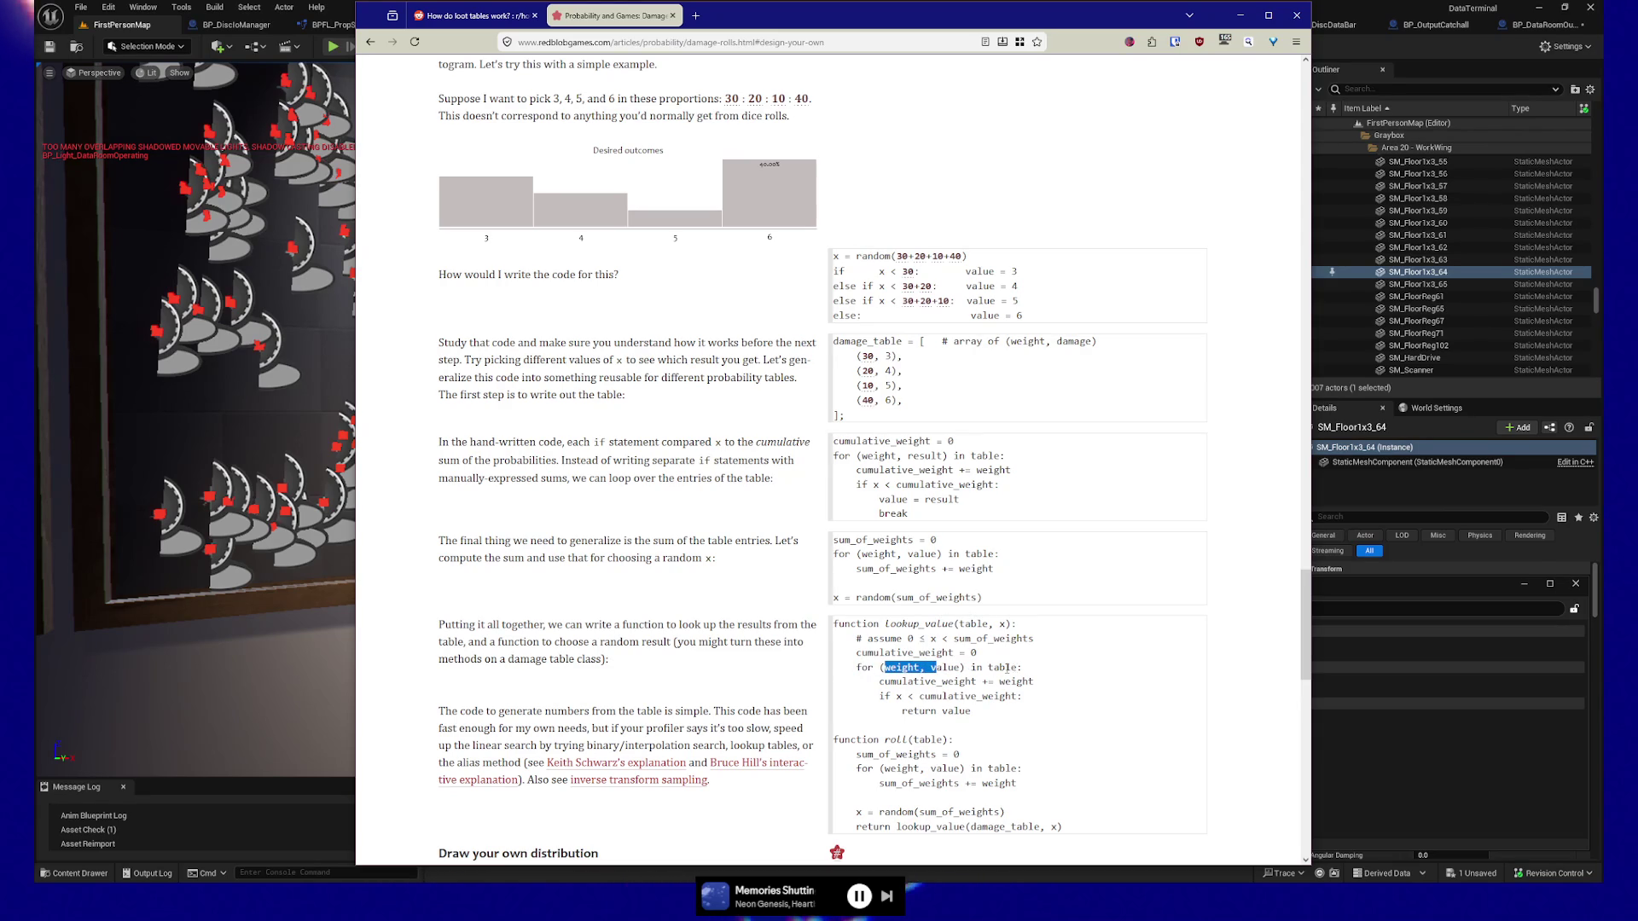
pyautogui.click(892, 666)
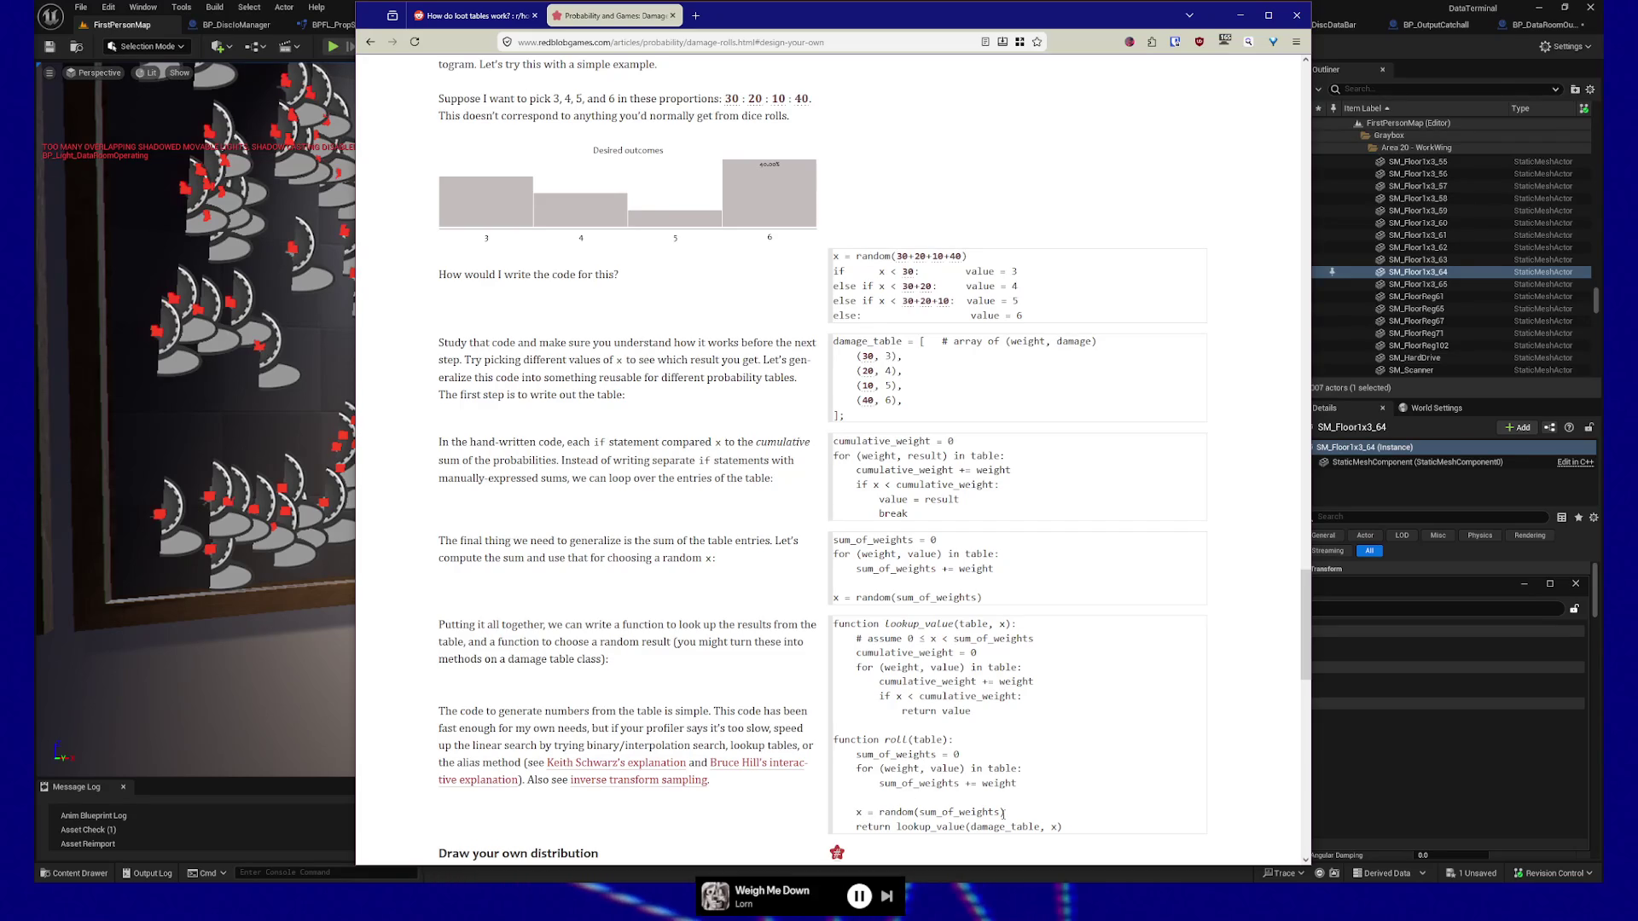
pyautogui.scroll(-1, 882, 656)
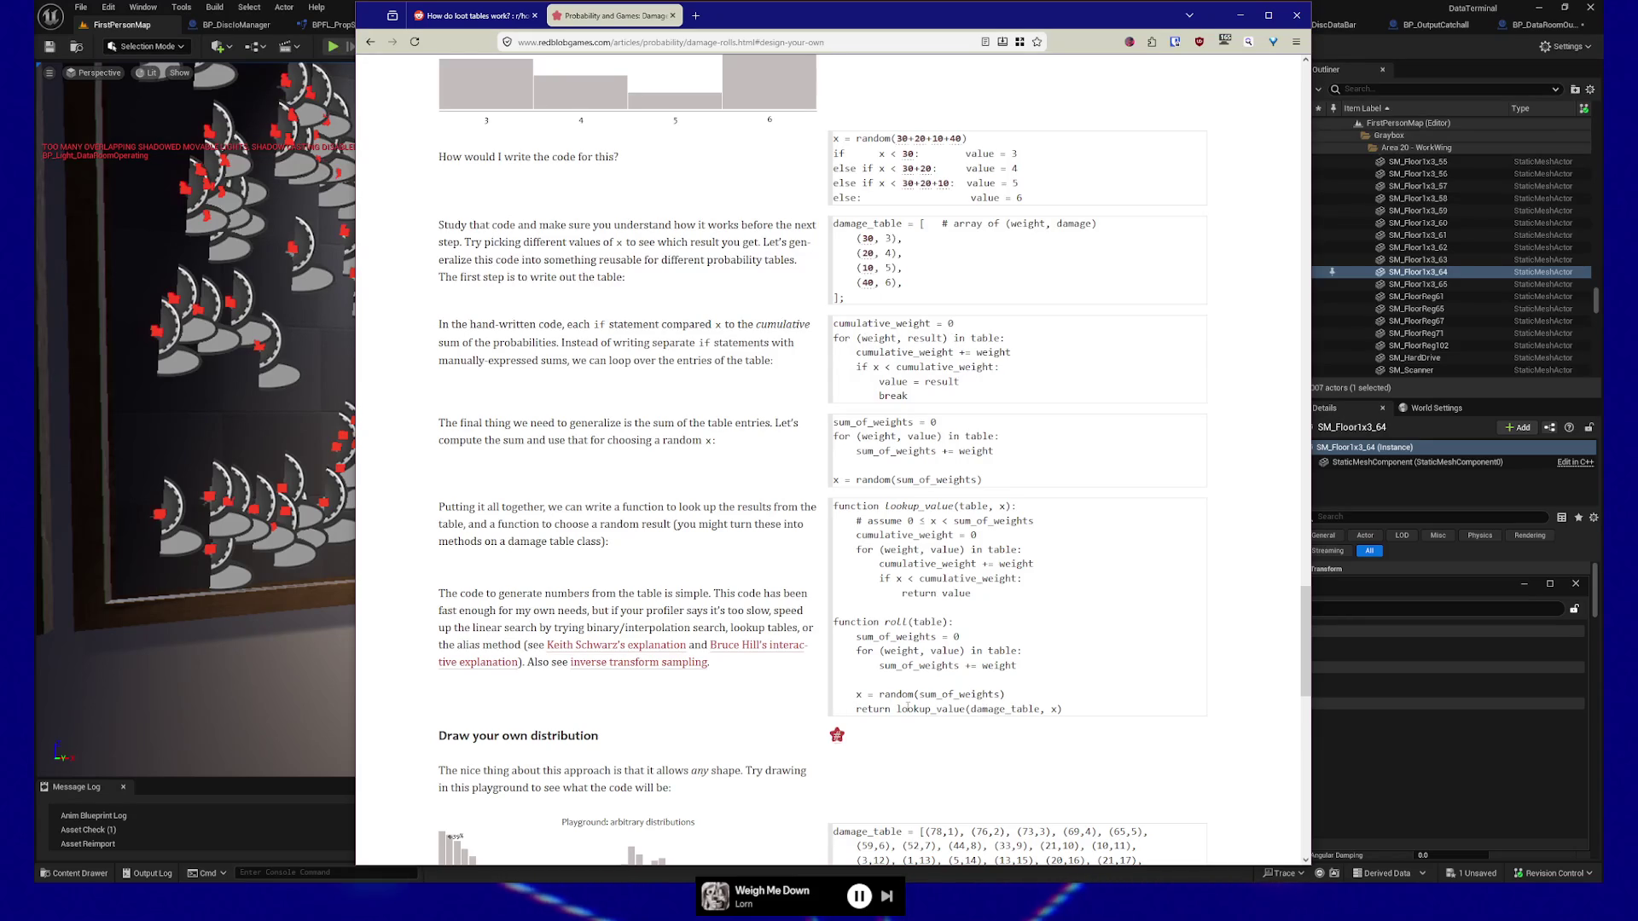
# Select 'lookup_value' on the return line of the roll() code block.
pyautogui.moveTo(857, 709); pyautogui.dragTo(965, 709)
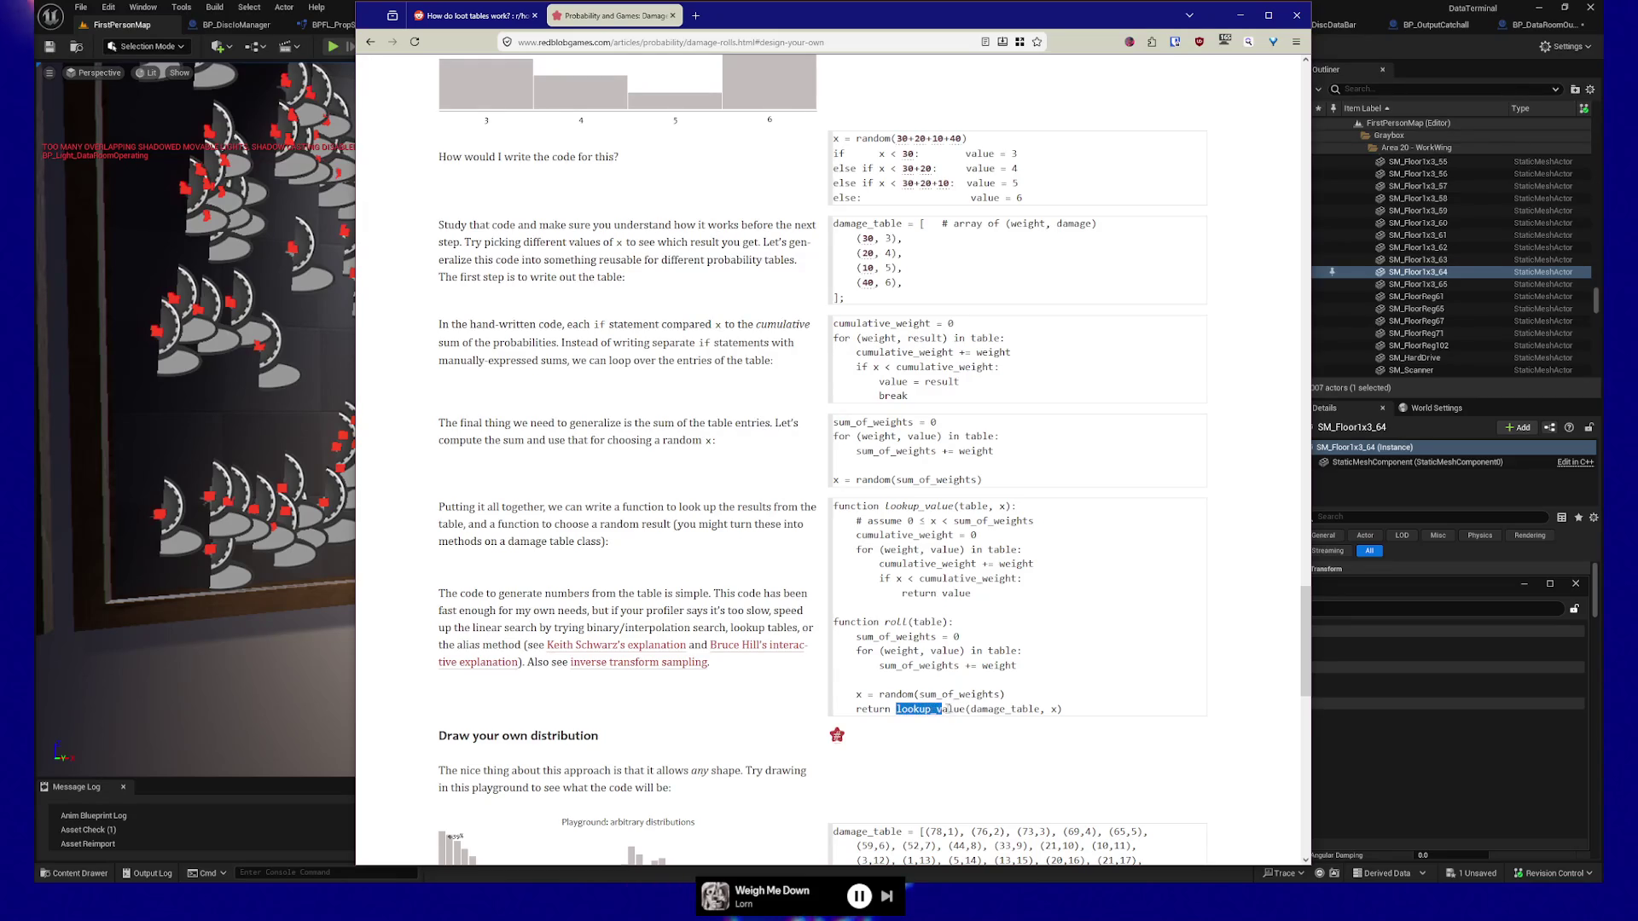
pyautogui.doubleClick(872, 709)
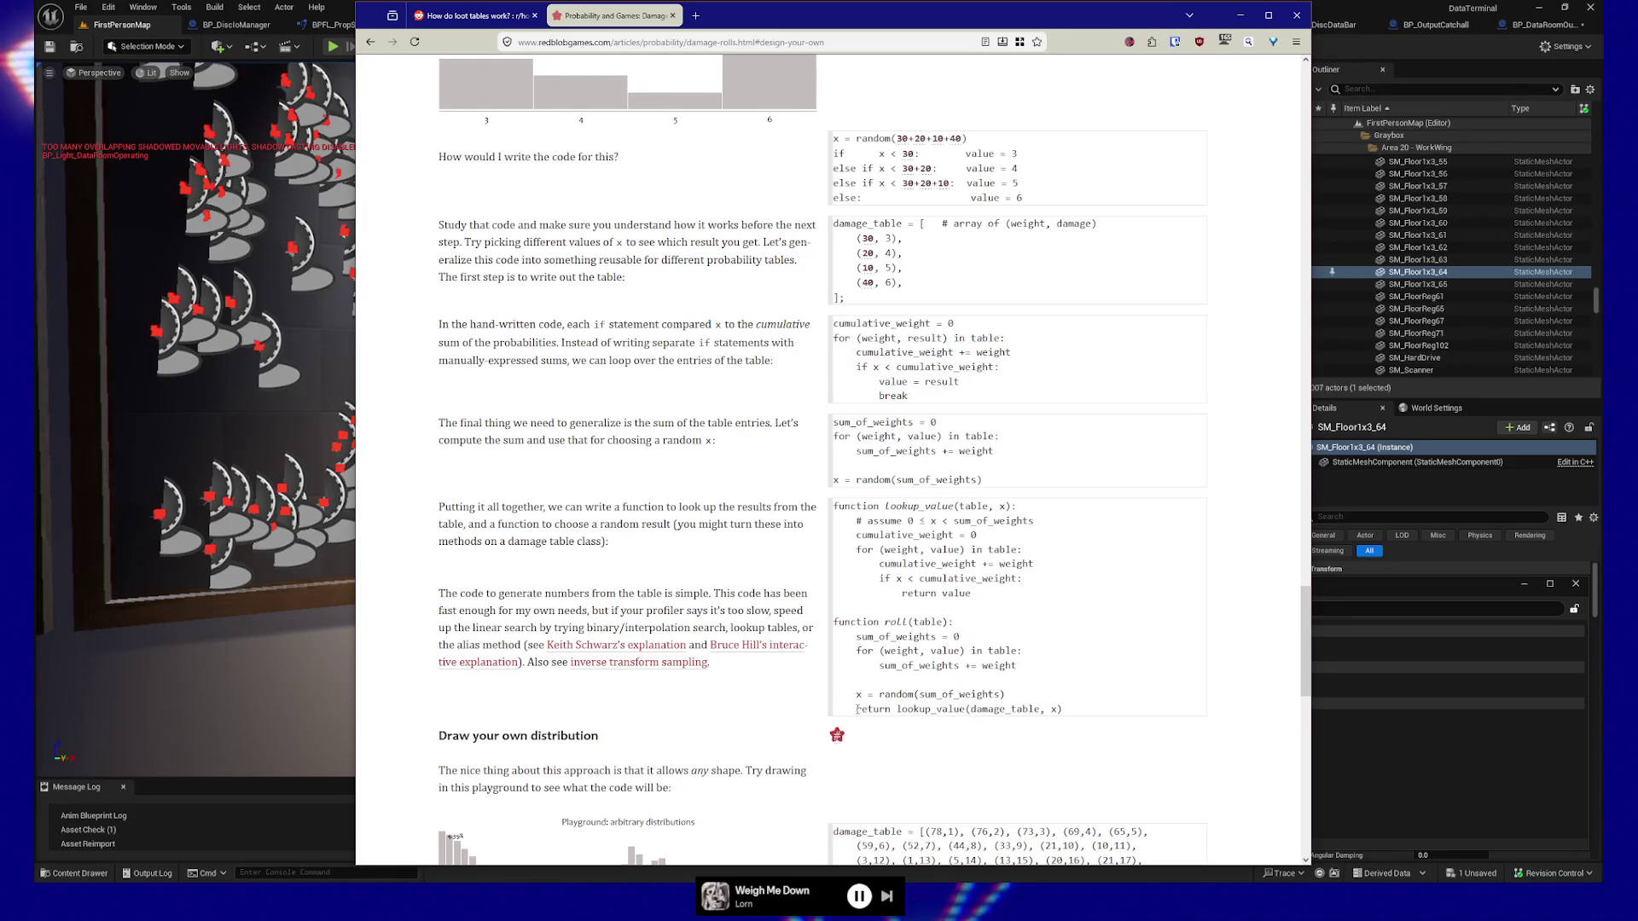
pyautogui.click(932, 709)
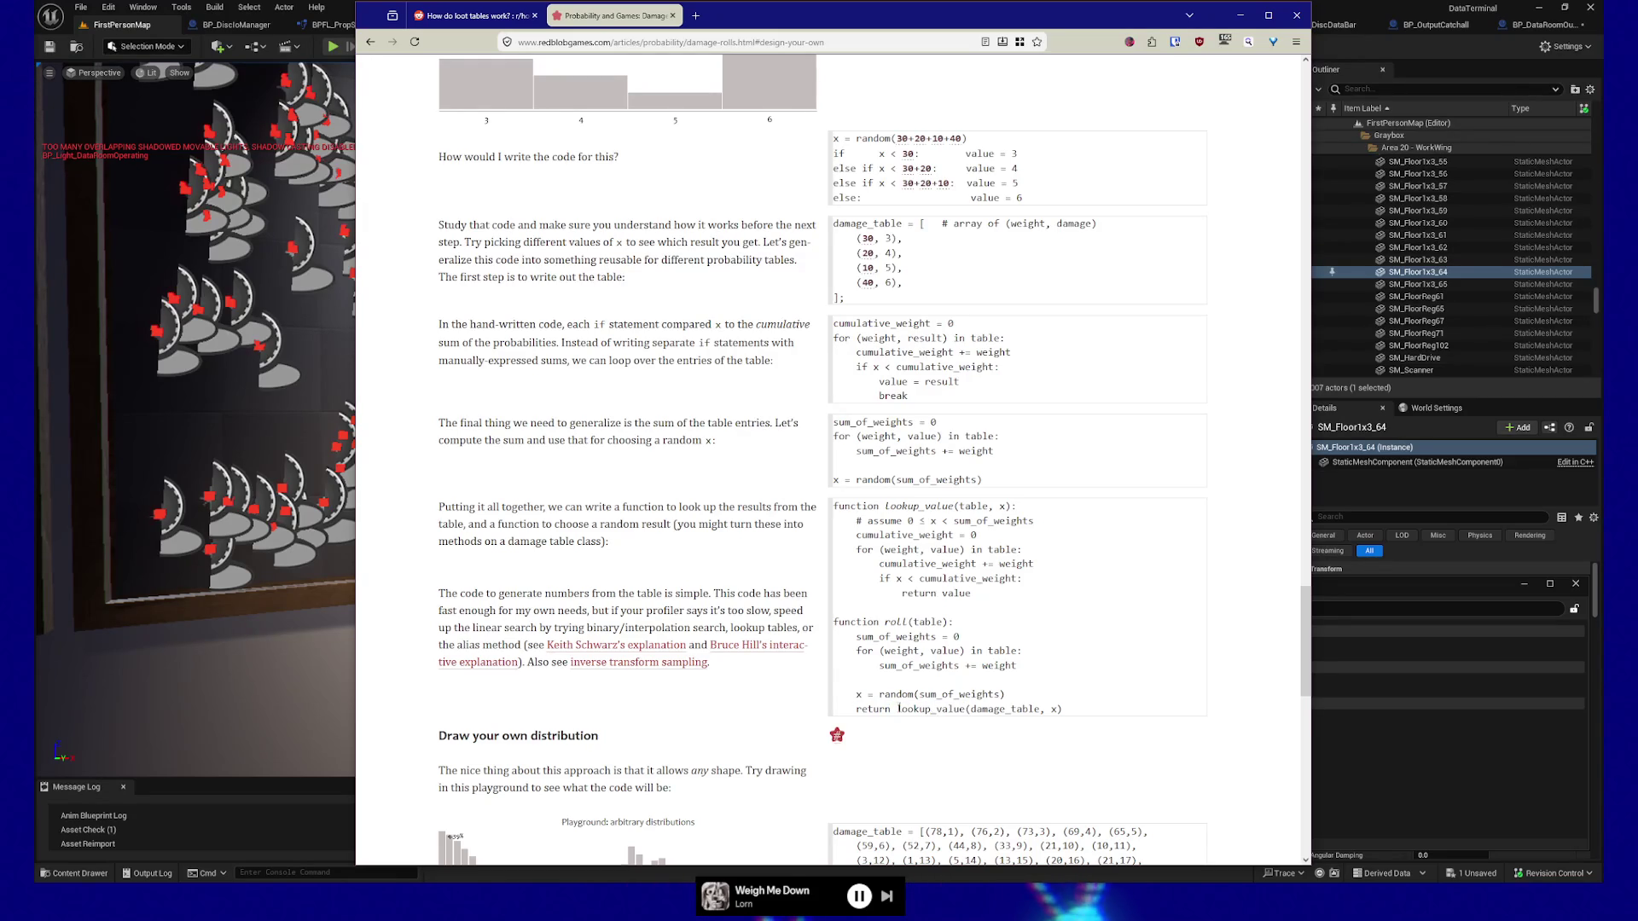
pyautogui.moveTo(962, 709); pyautogui.dragTo(966, 709)
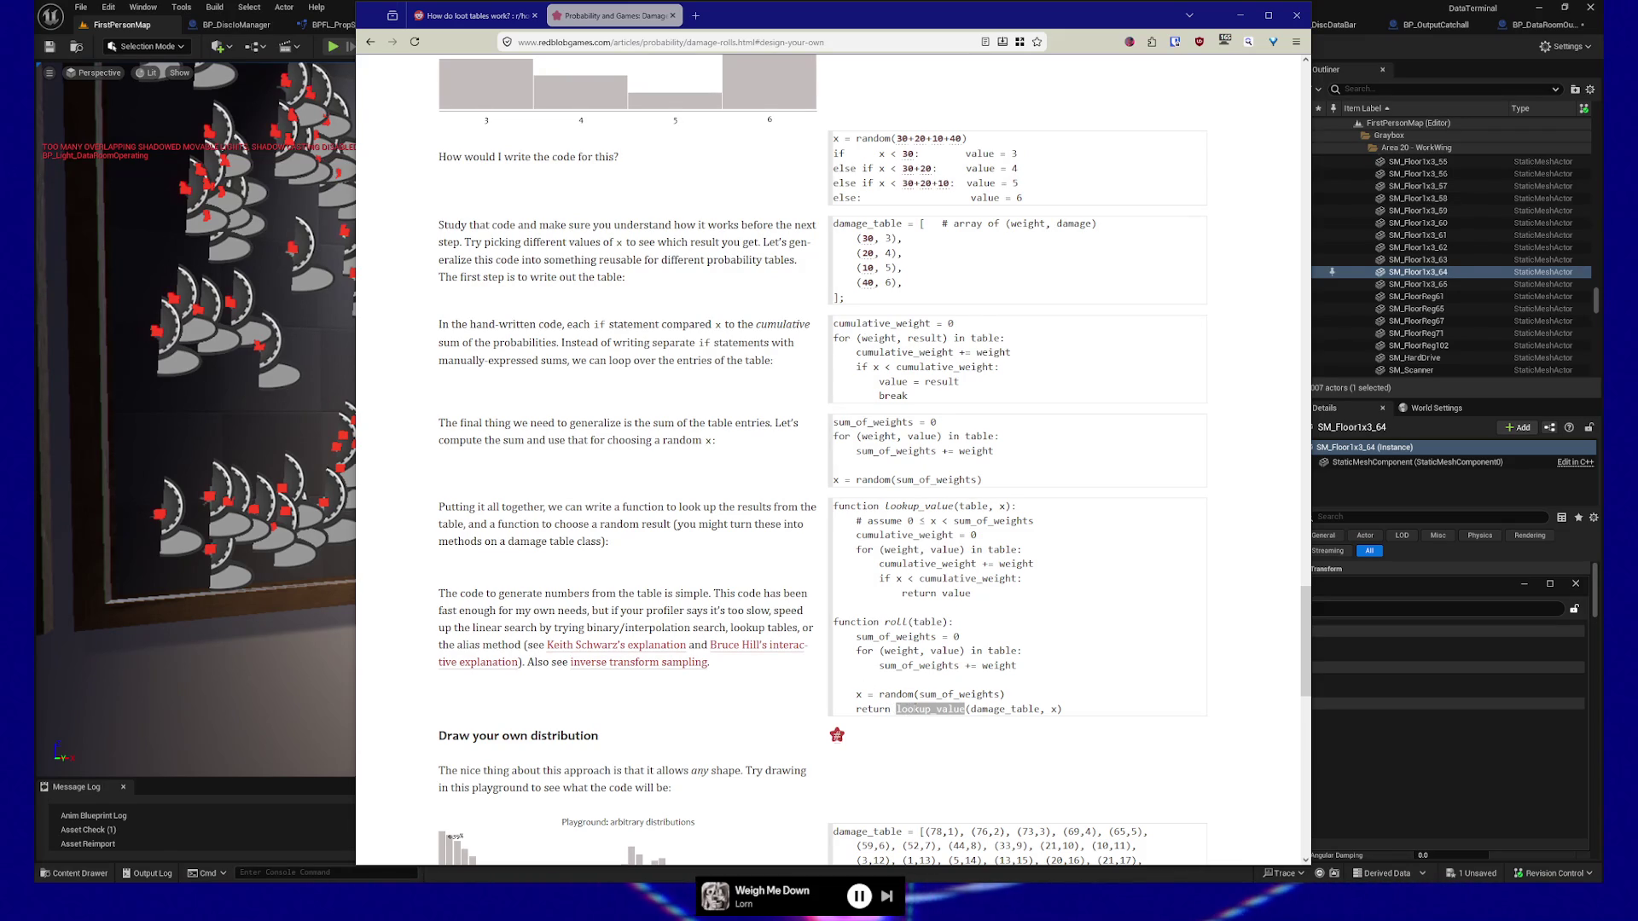
pyautogui.scroll(-1, 938, 675)
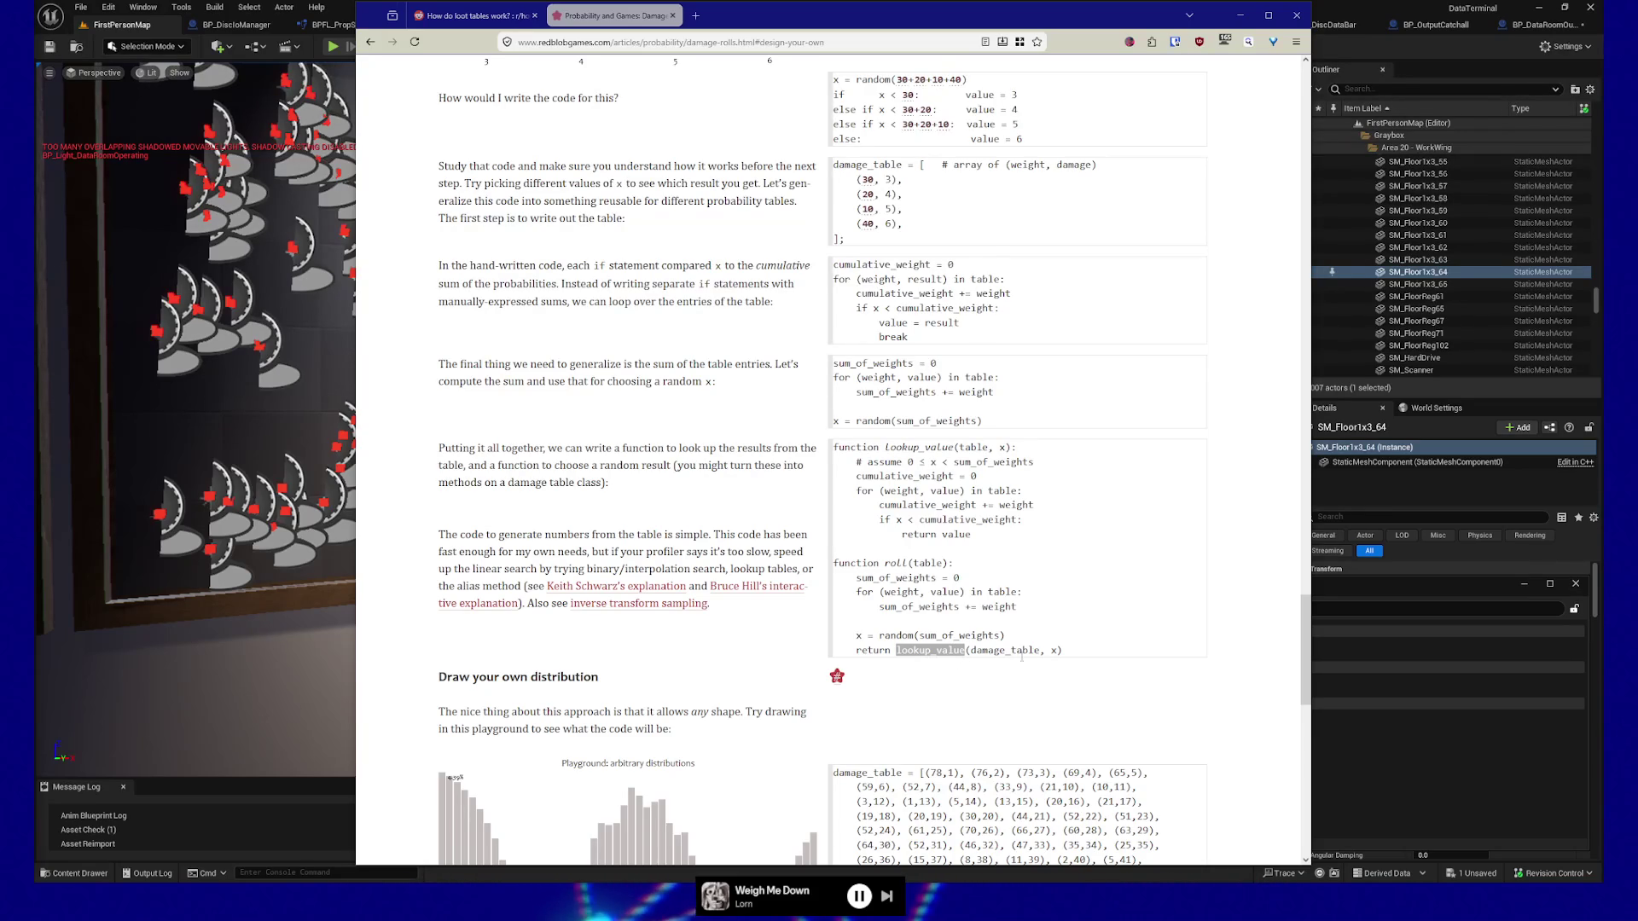
# Redraw the playground bars, reshaping bars 2–4 and dropping the first bar to zero.
pyautogui.scroll(-3, 921, 674)
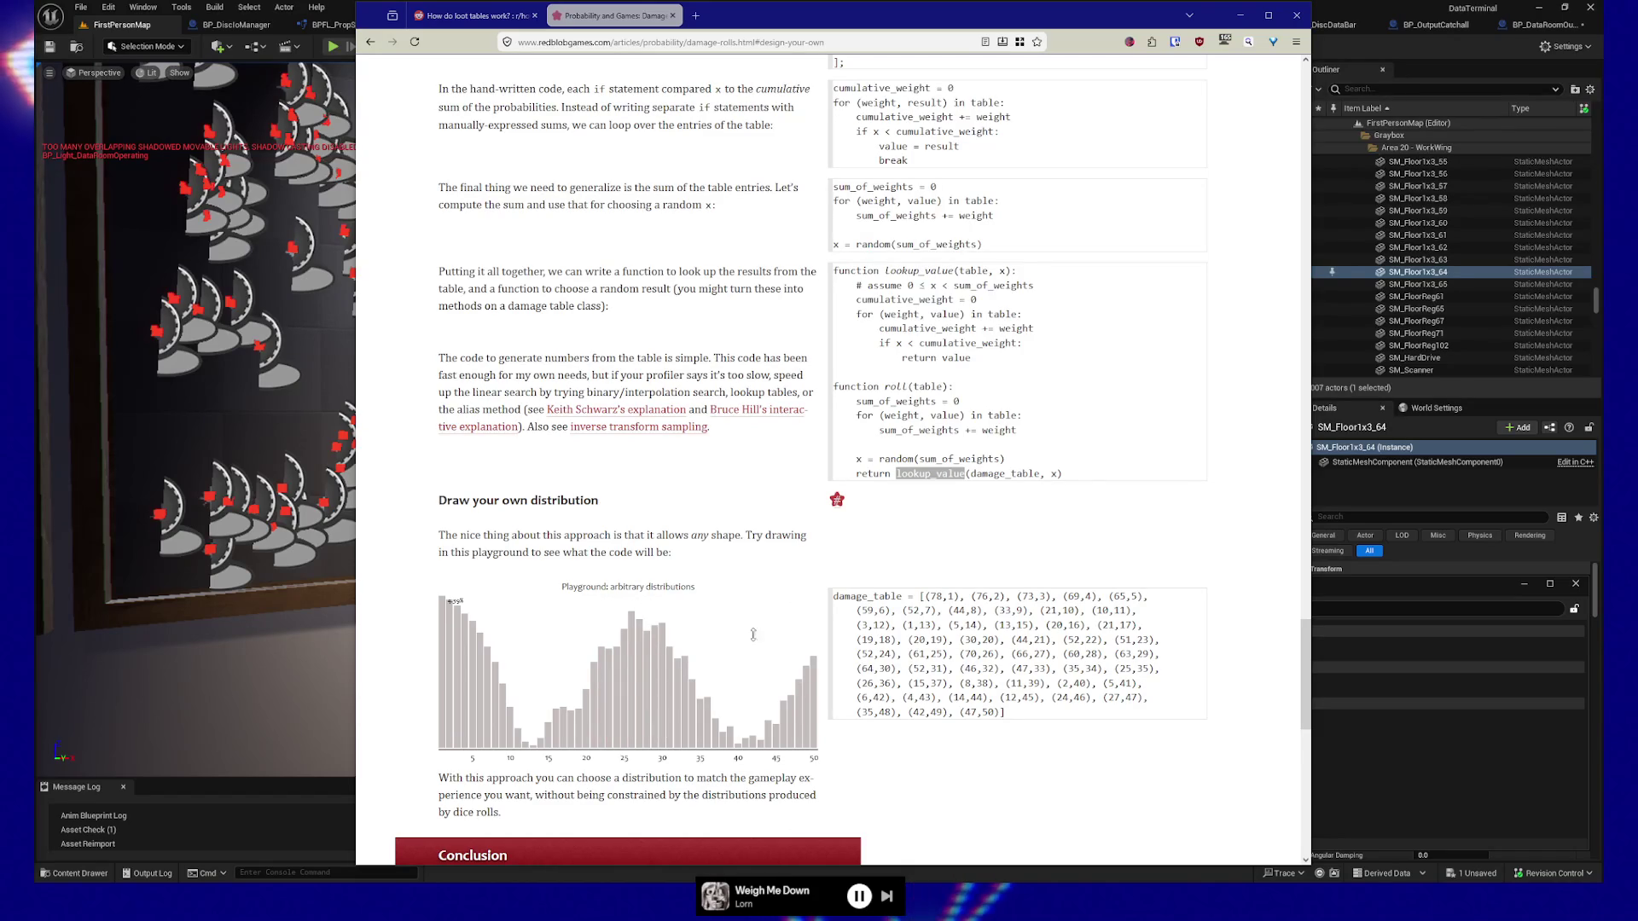
pyautogui.moveTo(466, 623); pyautogui.dragTo(459, 640)
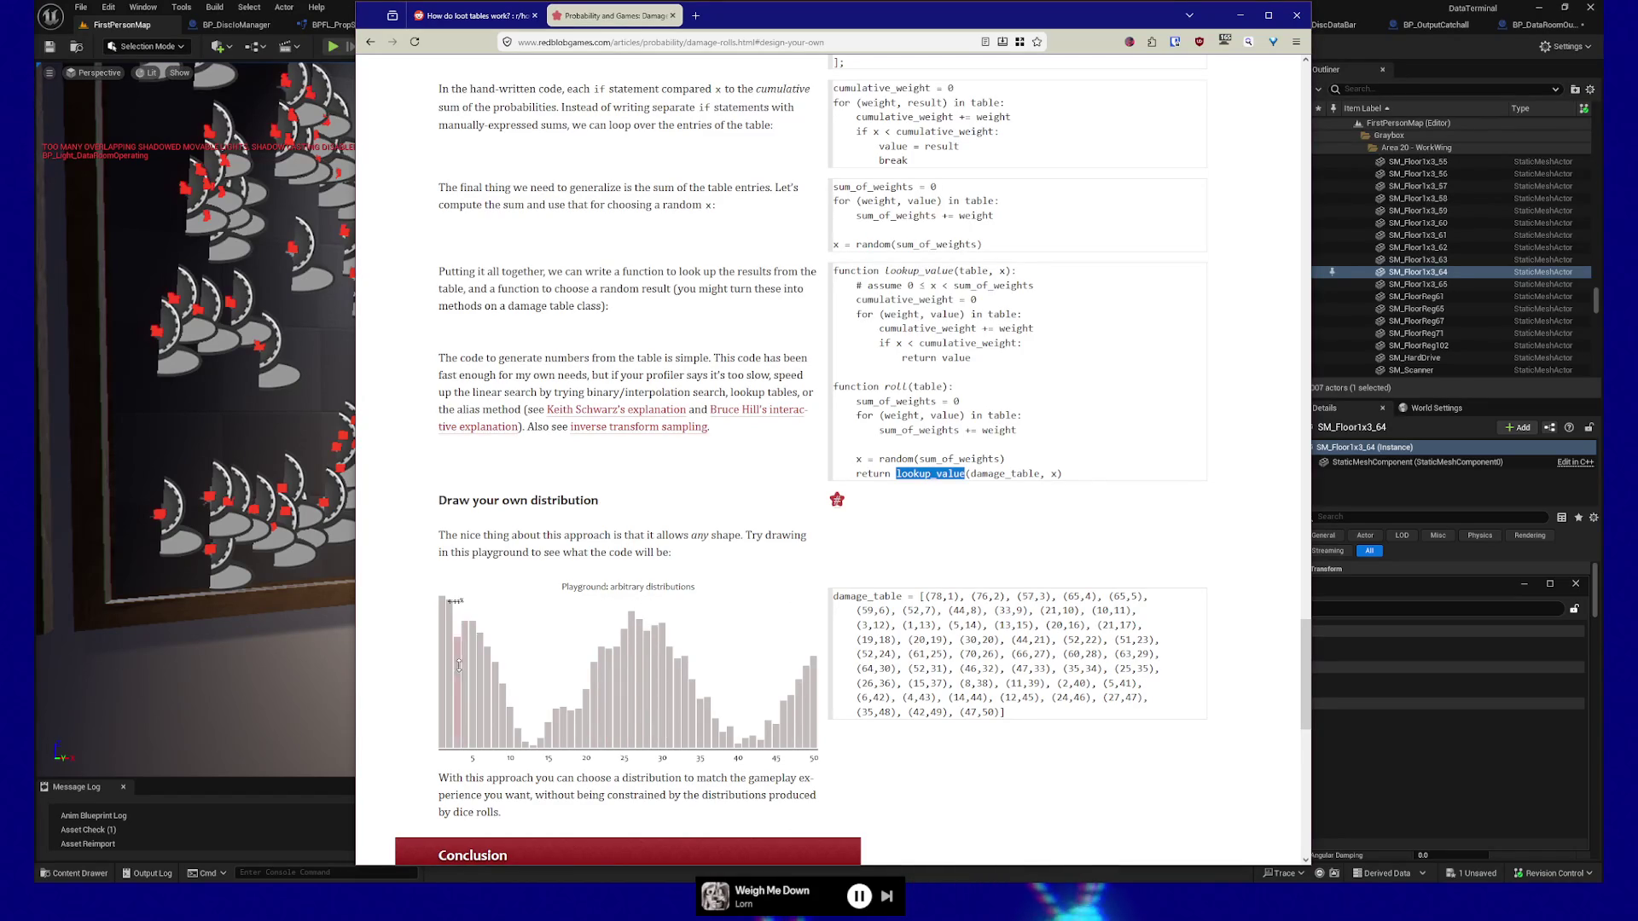
pyautogui.moveTo(457, 698)
pyautogui.mouseDown()
pyautogui.moveTo(456, 606)
pyautogui.moveTo(466, 698)
pyautogui.moveTo(500, 725)
pyautogui.moveTo(563, 740)
pyautogui.moveTo(659, 657)
pyautogui.moveTo(732, 744)
pyautogui.moveTo(808, 725)
pyautogui.mouseUp()
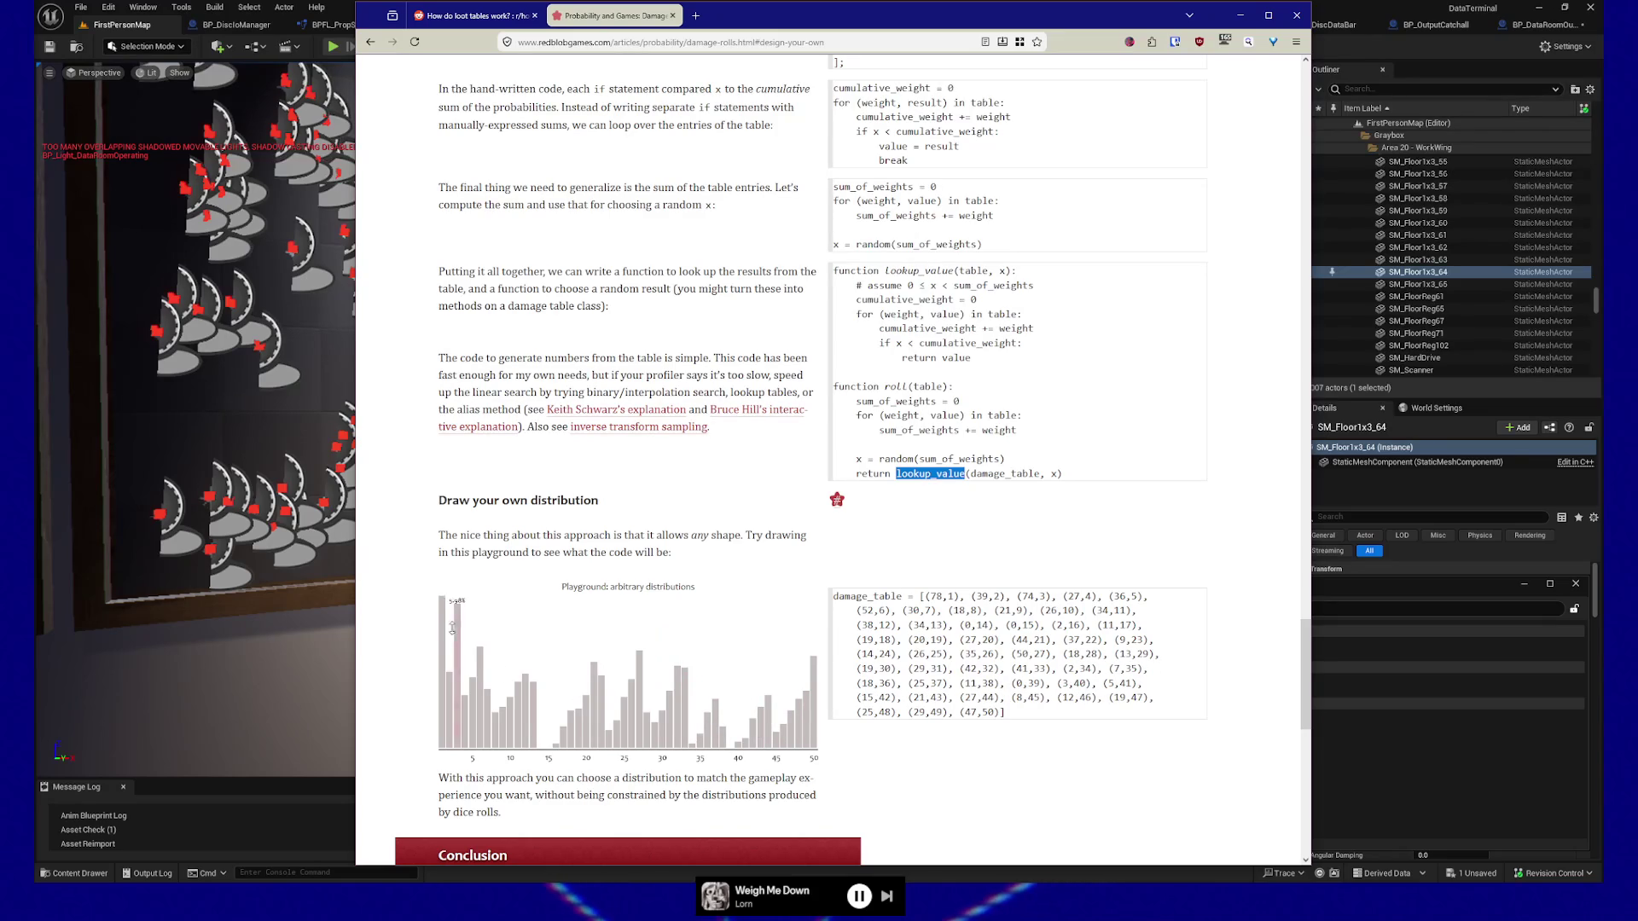
pyautogui.moveTo(441, 655); pyautogui.dragTo(439, 772)
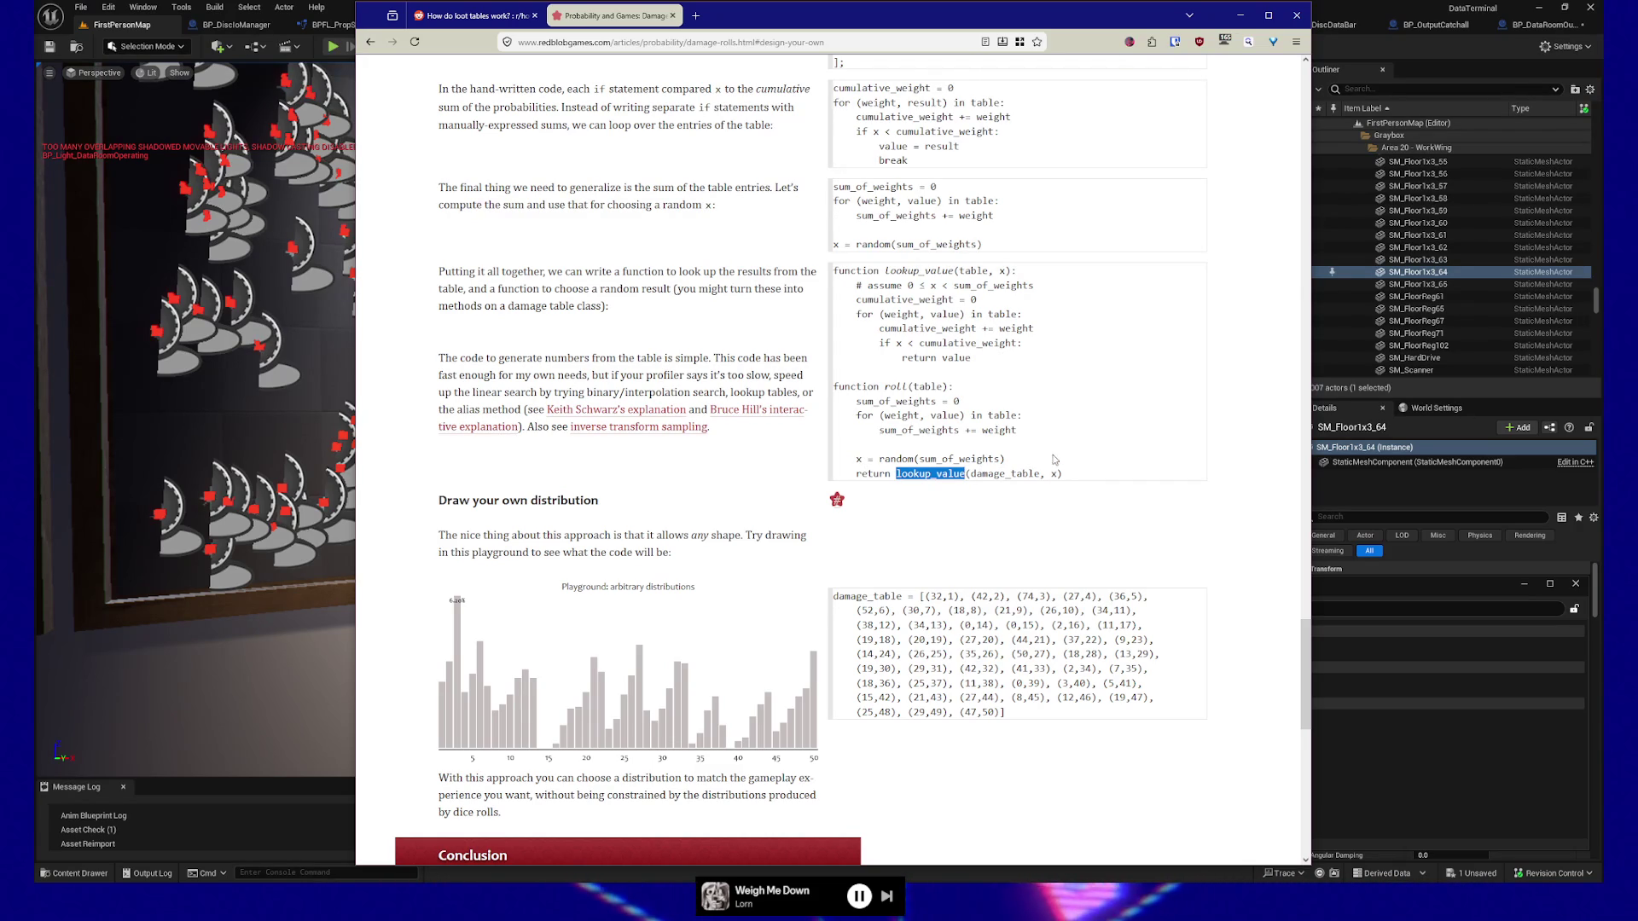
# Scroll past the distribution playground to the footer, then back up to the Conclusion.
pyautogui.scroll(2, 1055, 459)
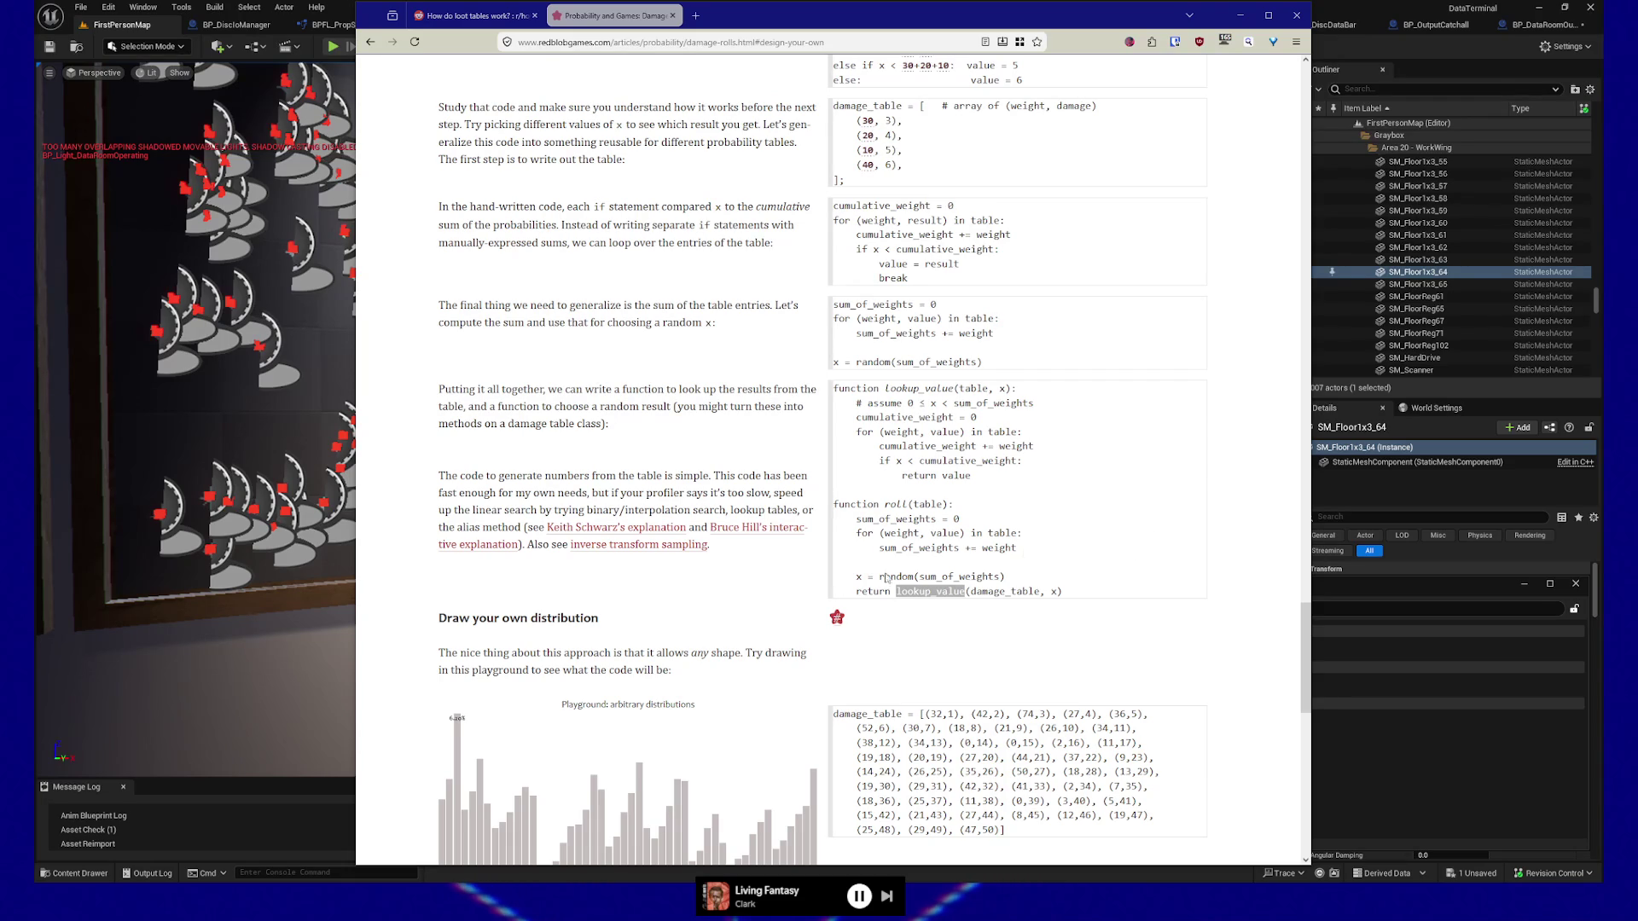
pyautogui.scroll(-3, 537, 610)
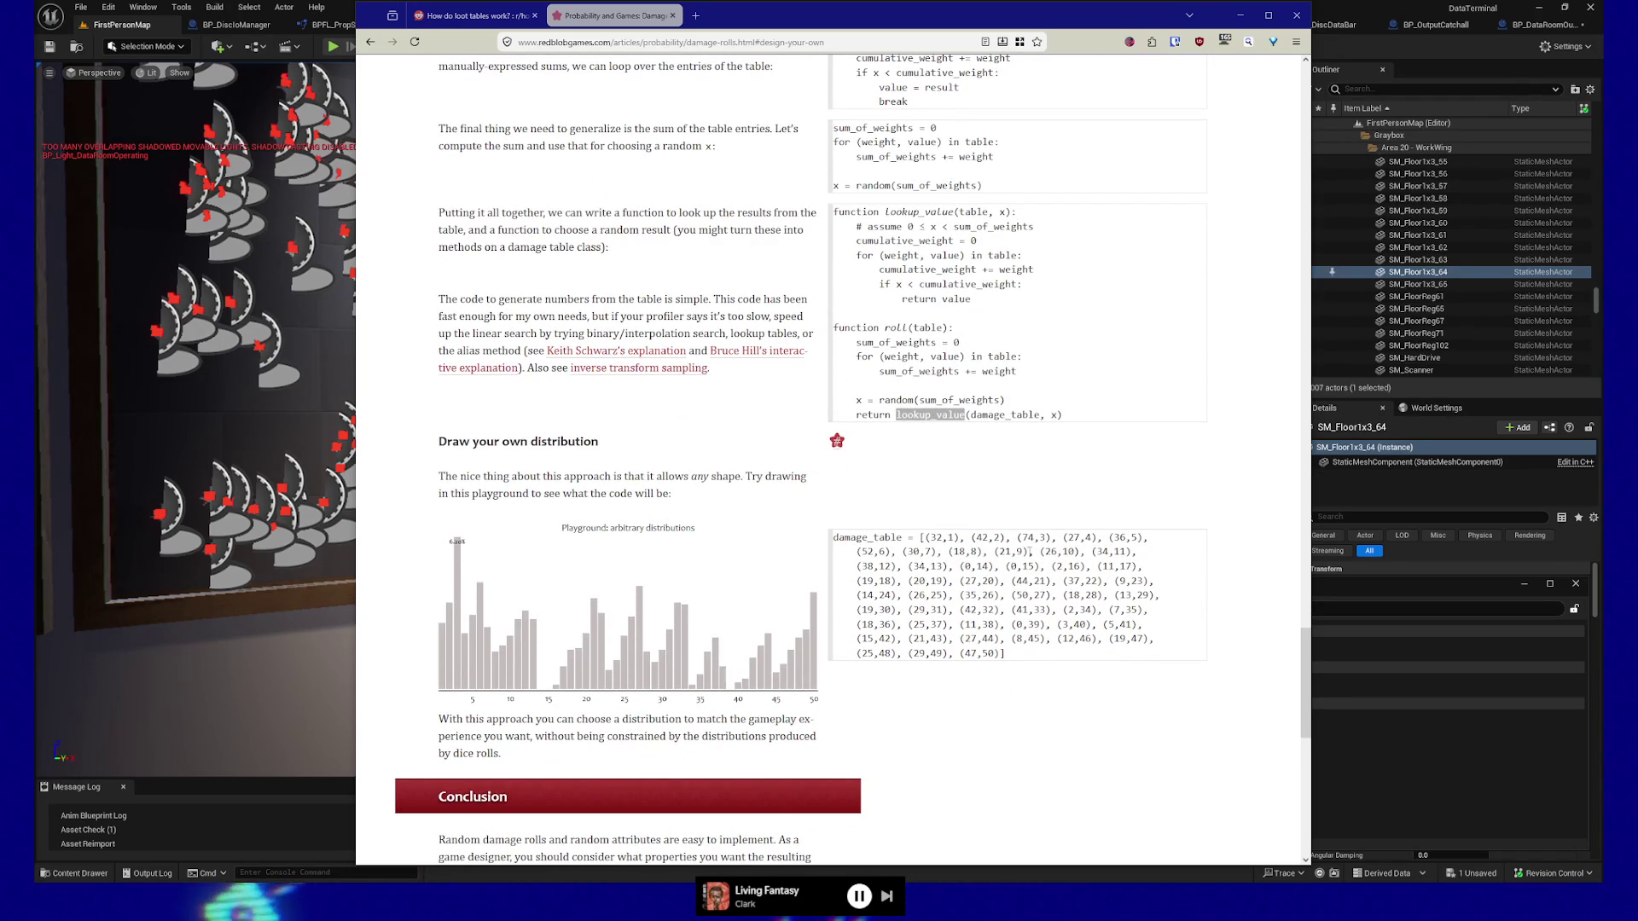
pyautogui.scroll(-5, 467, 609)
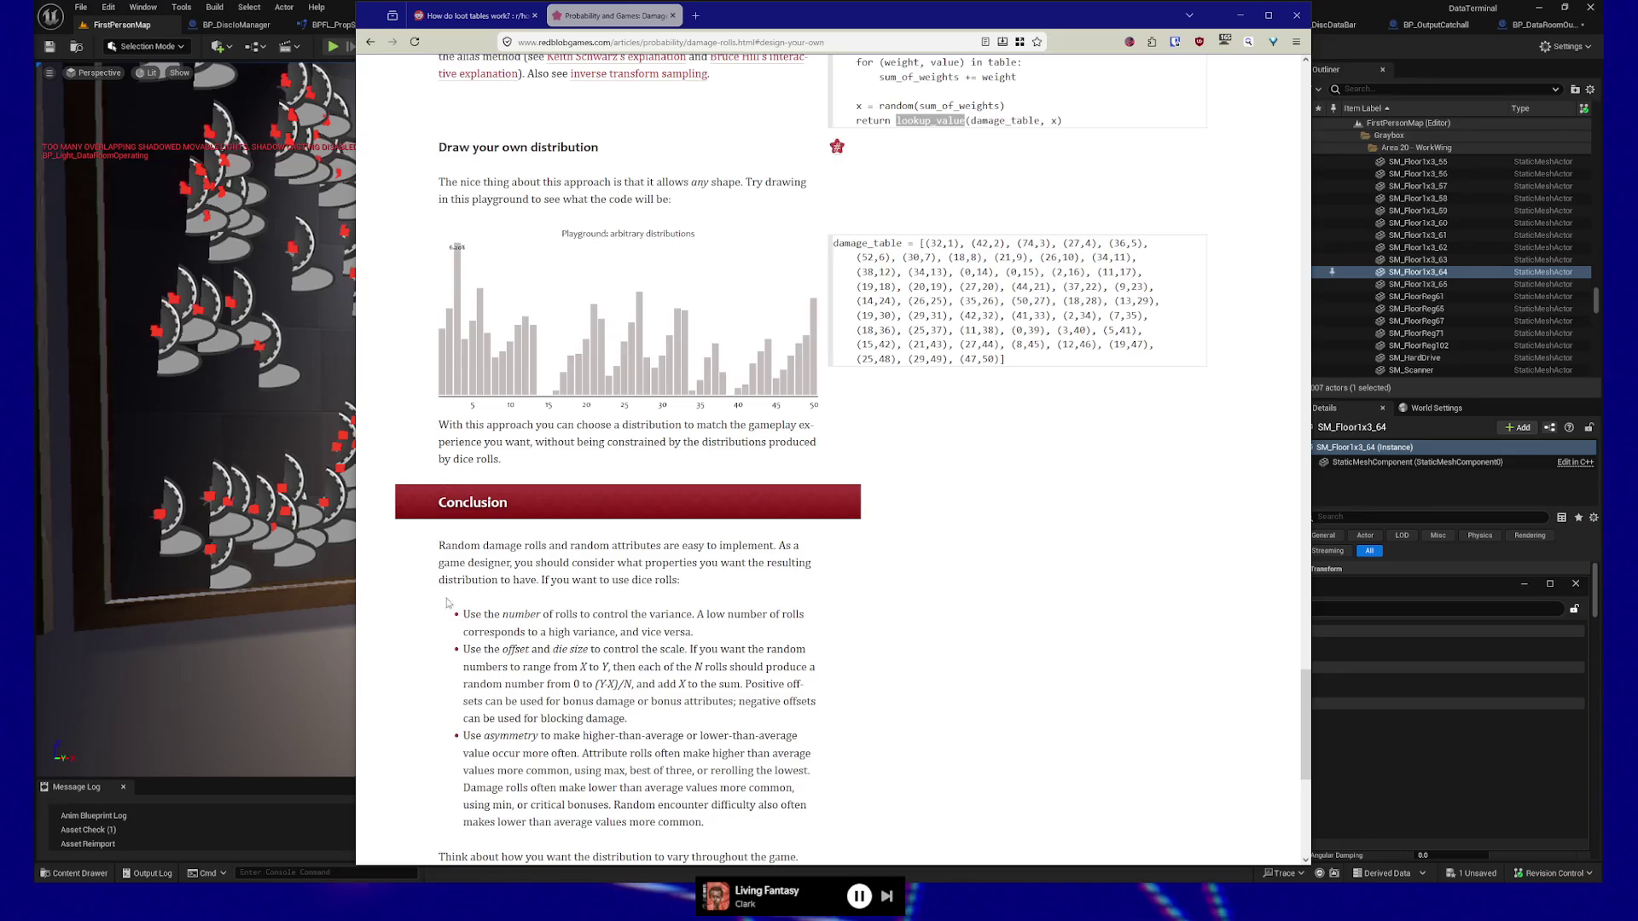
pyautogui.scroll(-2, 646, 603)
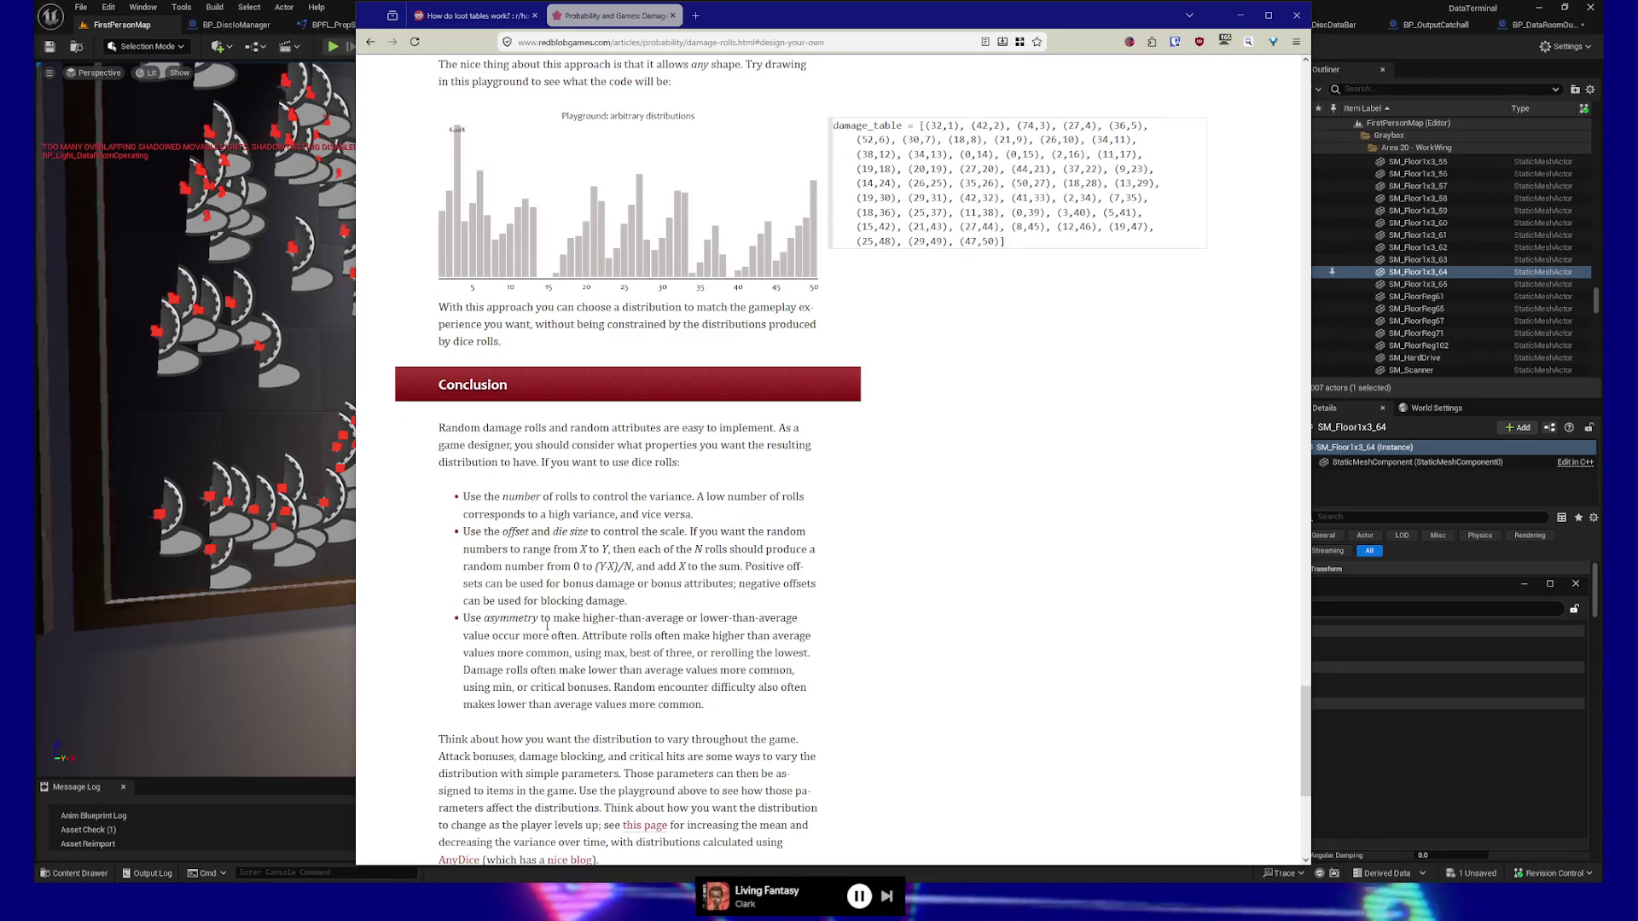
pyautogui.scroll(-2, 580, 631)
pyautogui.scroll(-2, 580, 632)
pyautogui.scroll(-2, 579, 633)
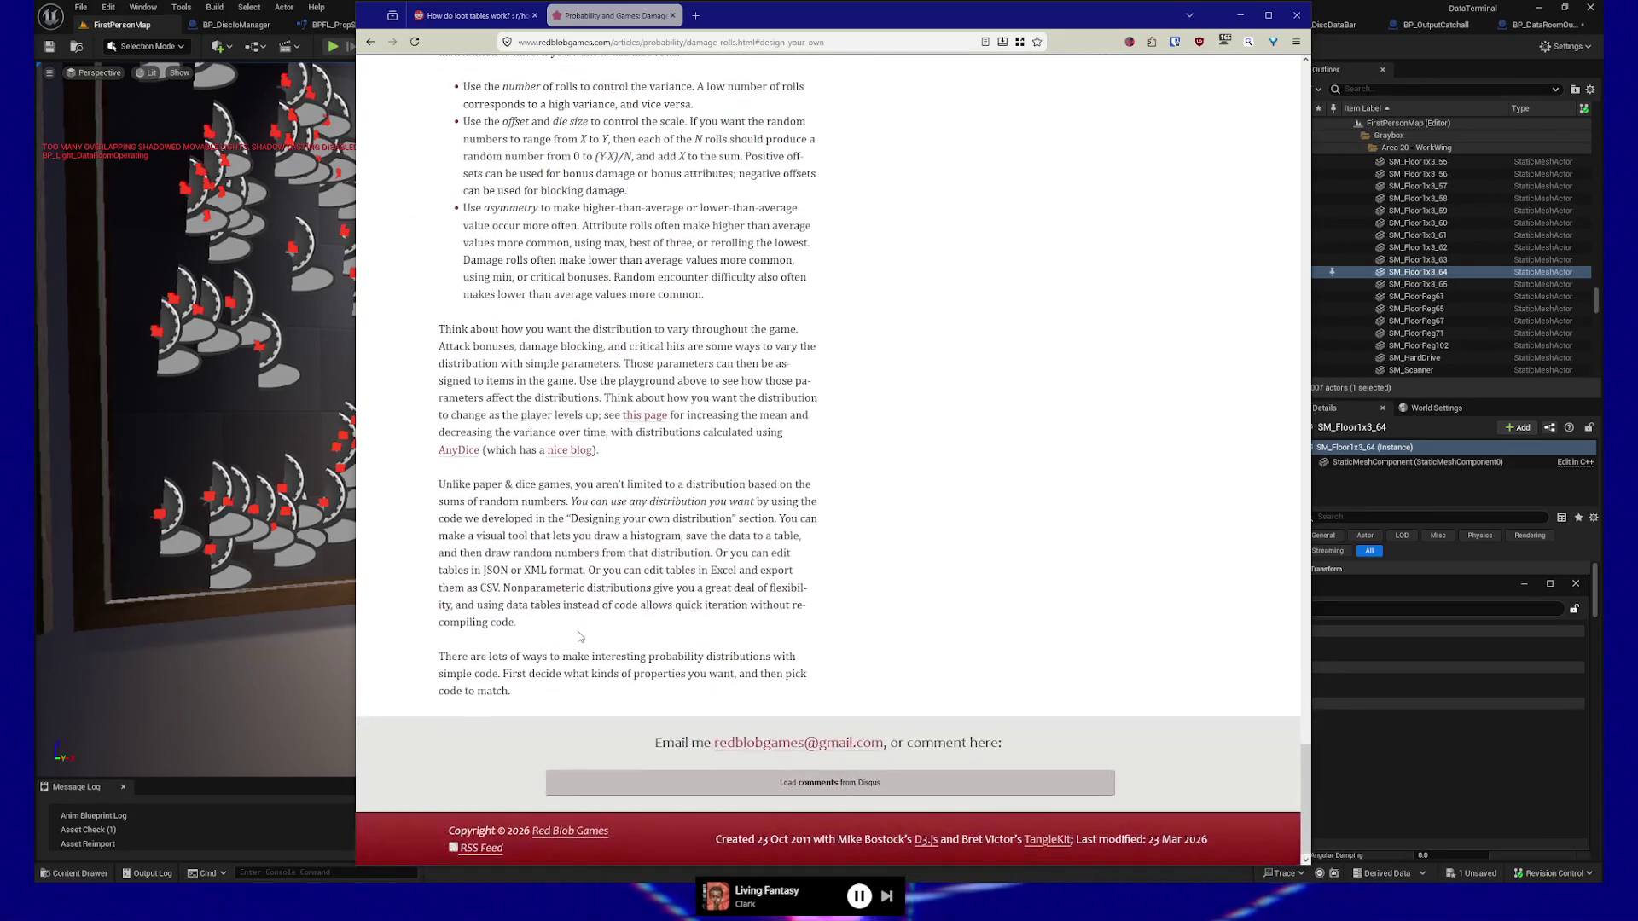
pyautogui.scroll(6, 580, 636)
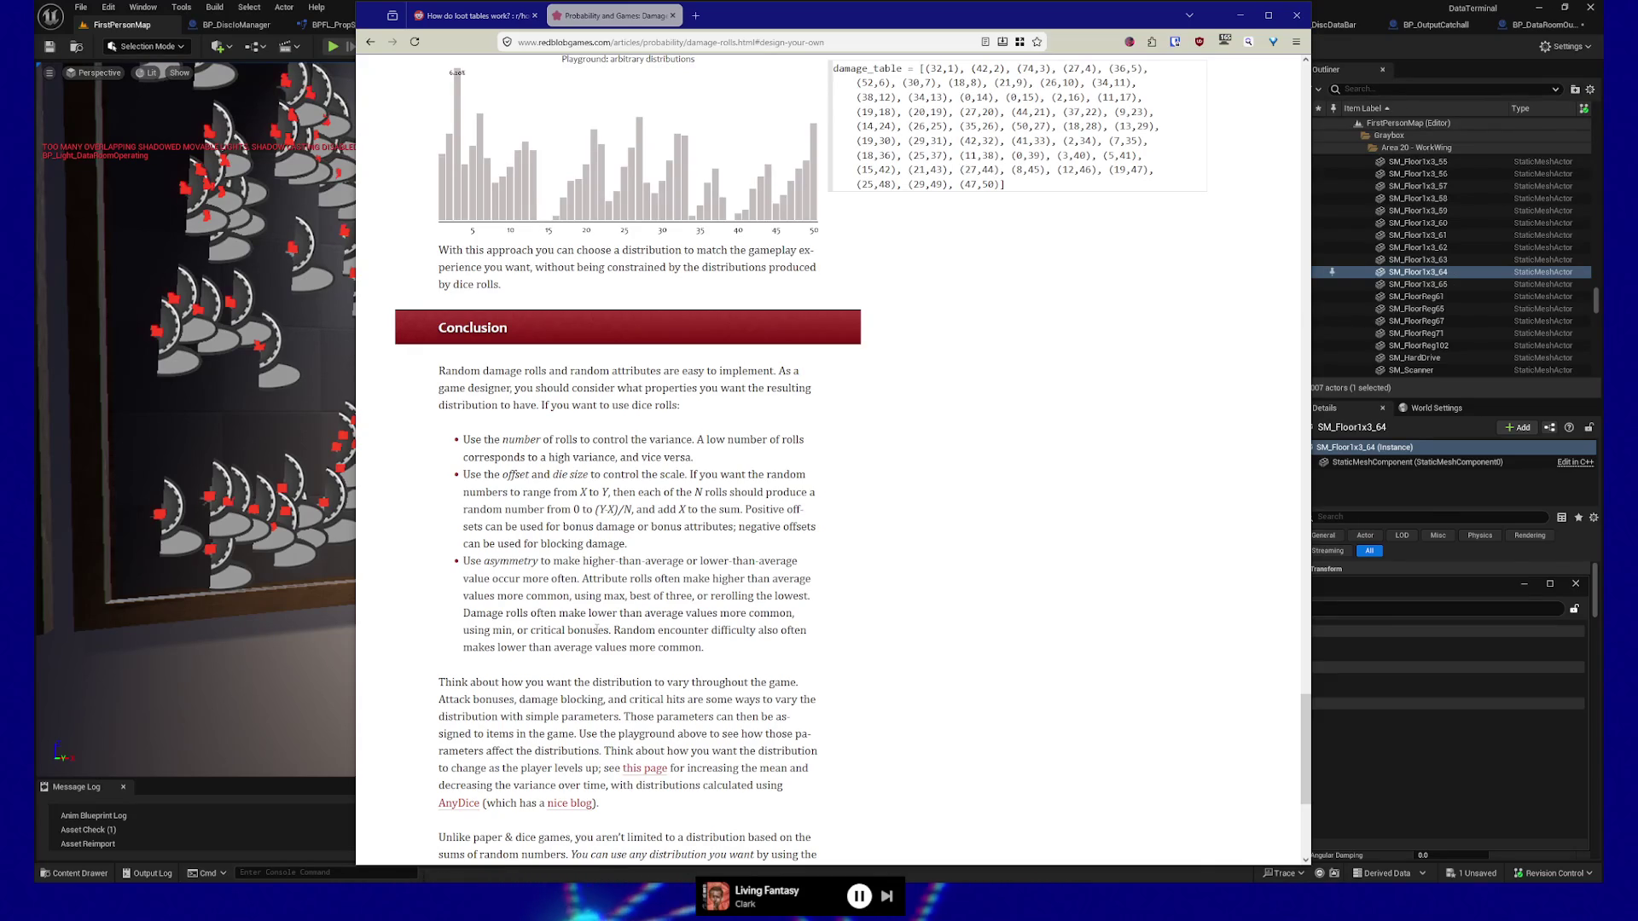
pyautogui.scroll(9, 788, 430)
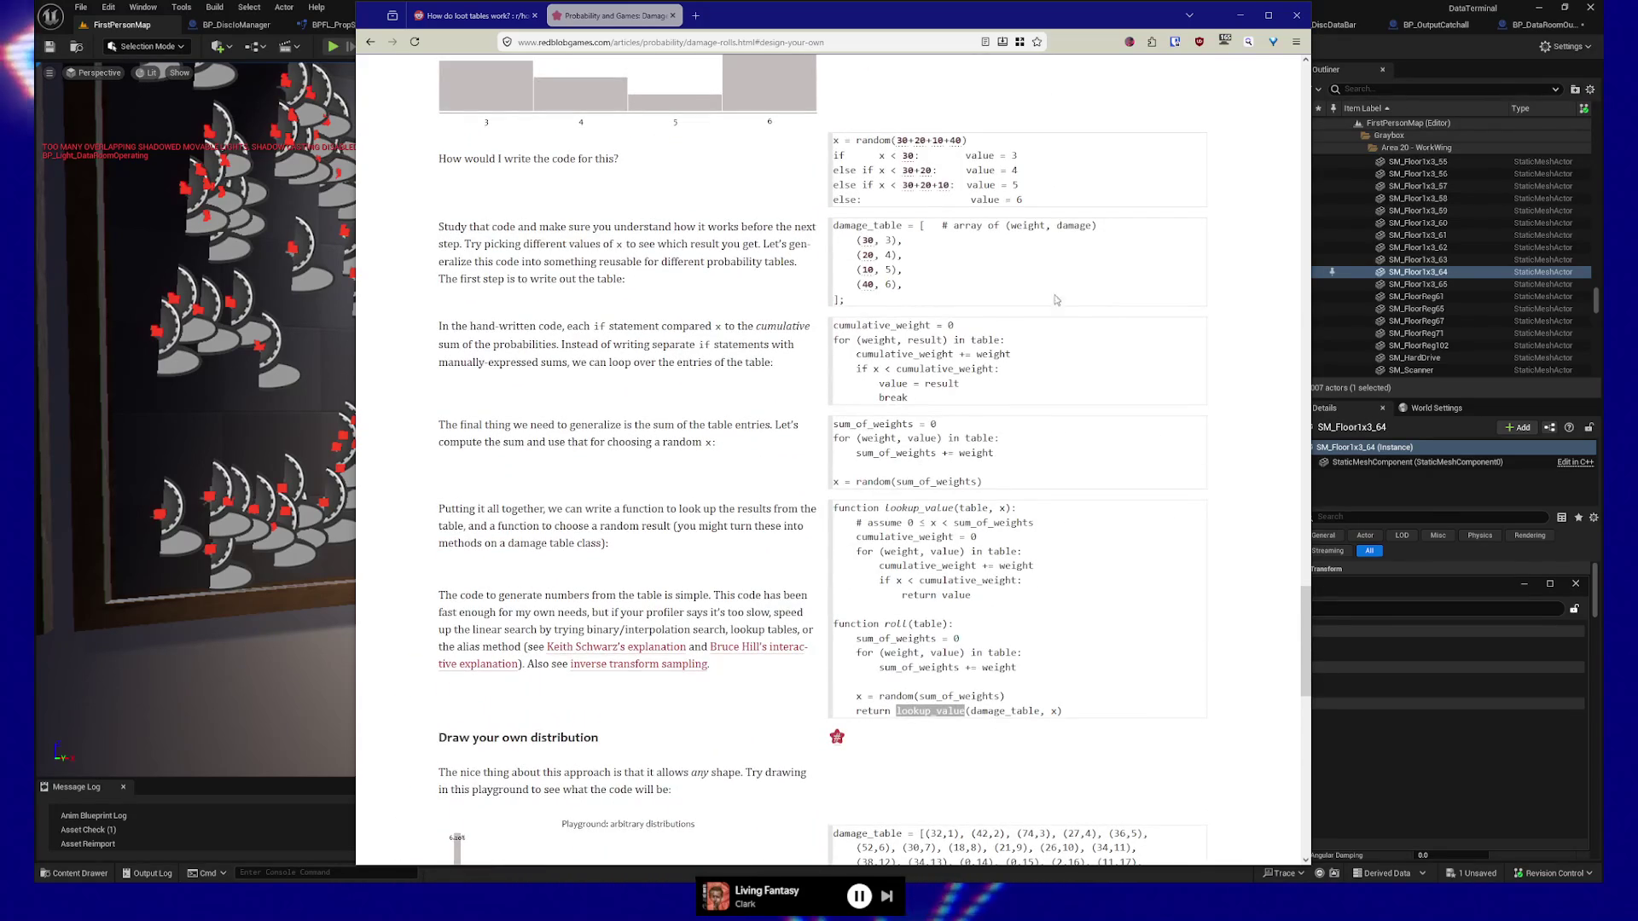
# Move Firefox to the right and return to the 30:20:10:40 damage_table example.
pyautogui.scroll(1, 1072, 611)
pyautogui.scroll(1, 1072, 611)
pyautogui.scroll(-1, 1071, 608)
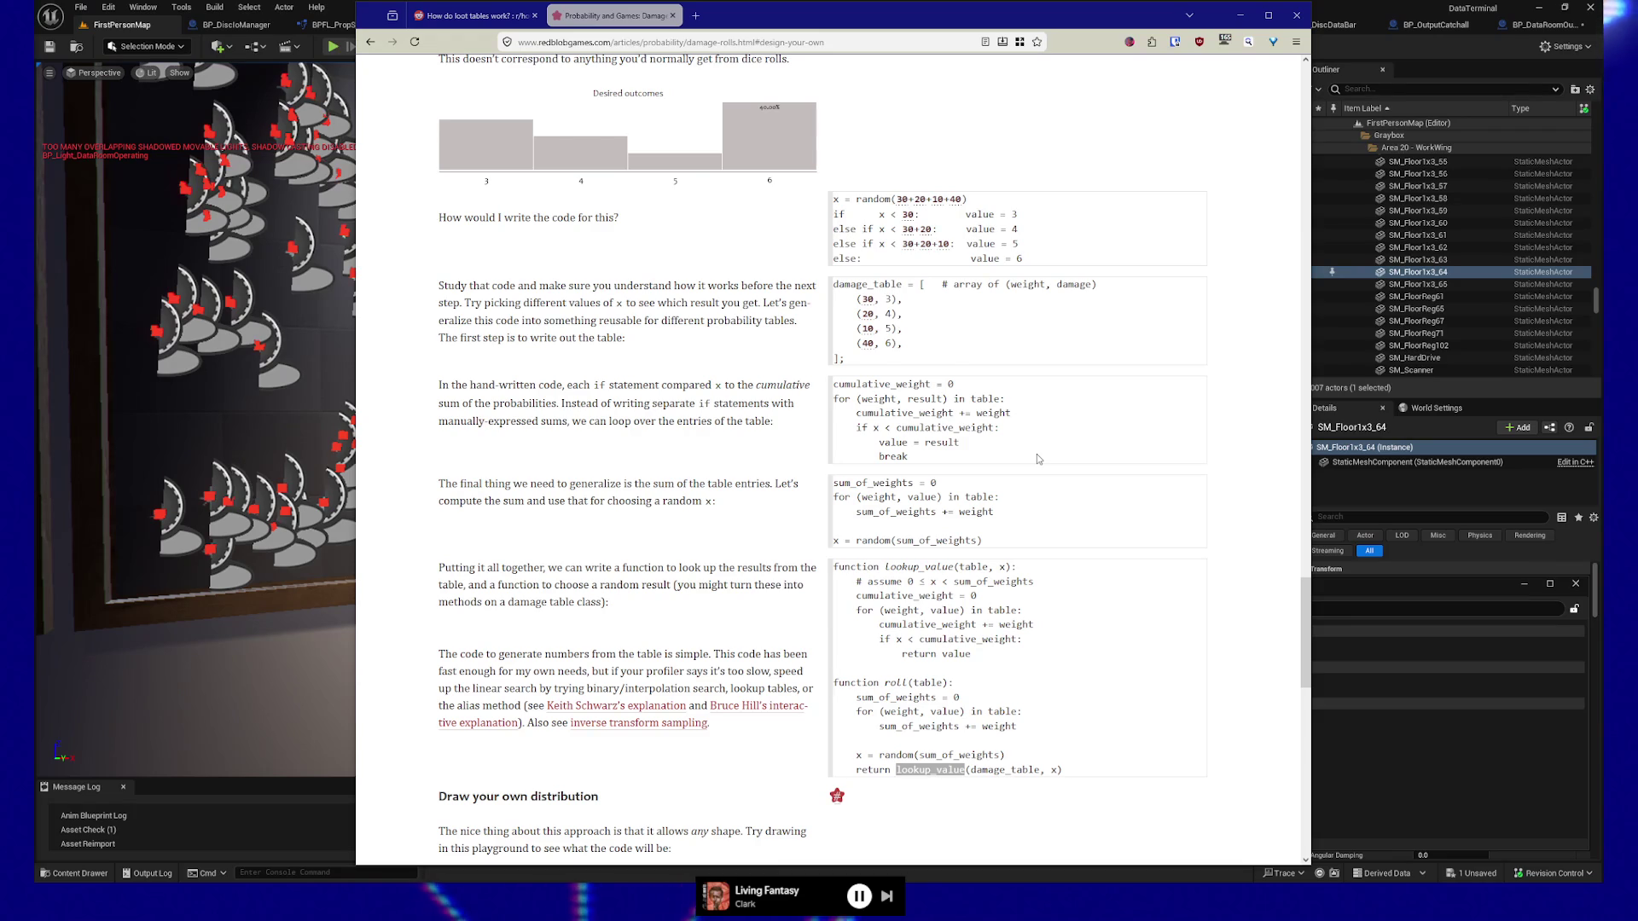
pyautogui.moveTo(915, 26); pyautogui.dragTo(1197, 31)
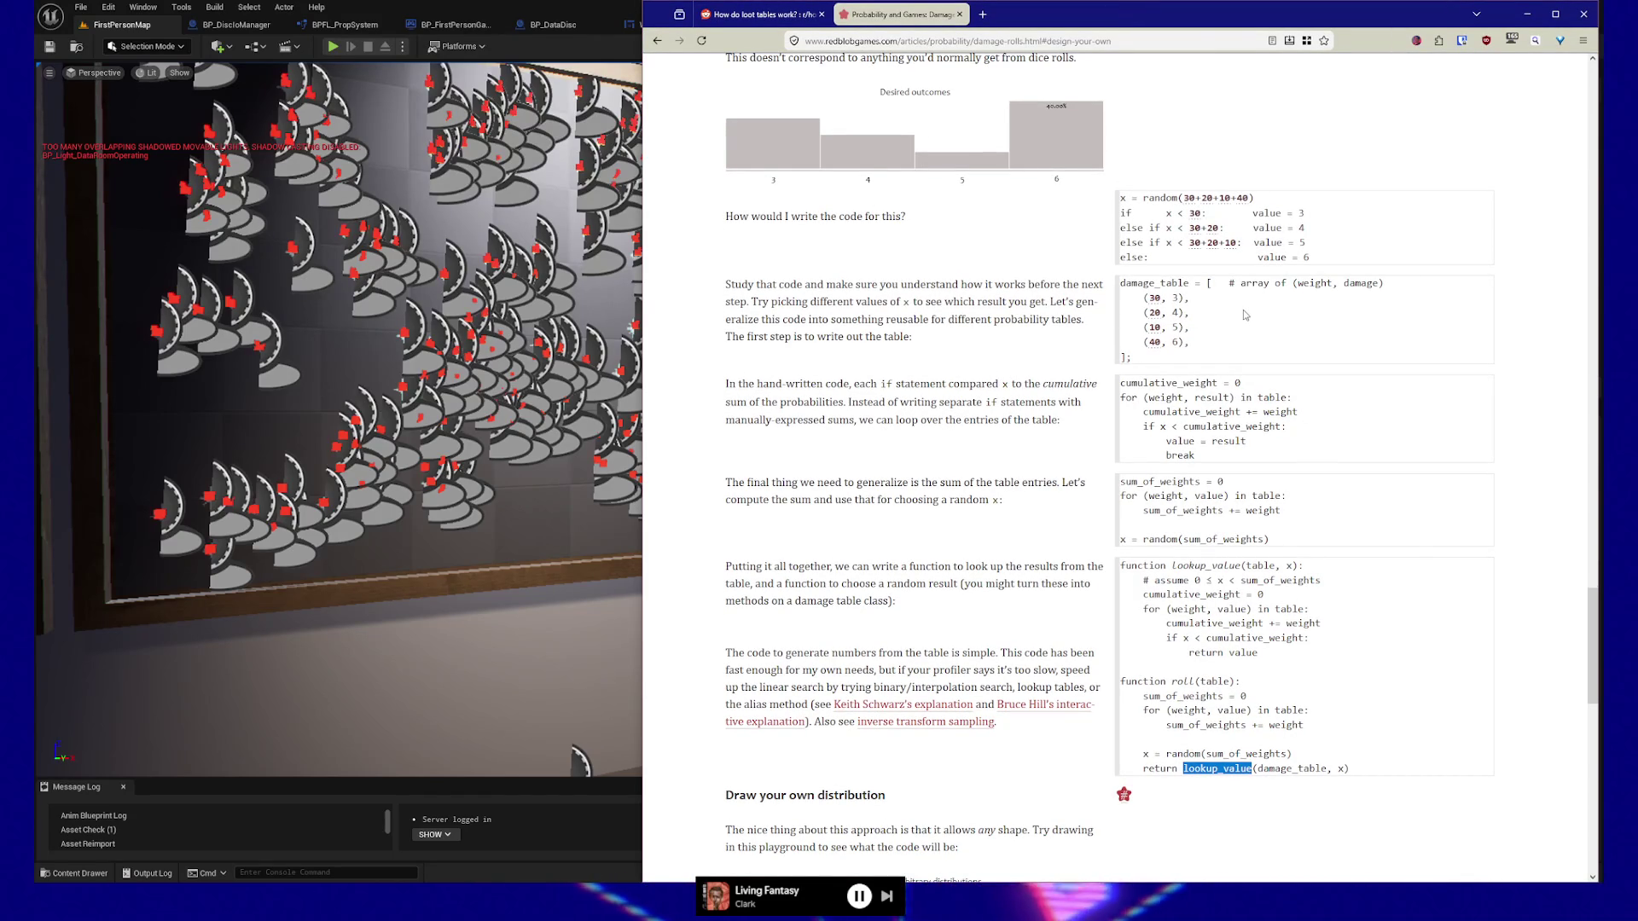
pyautogui.scroll(1, 929, 480)
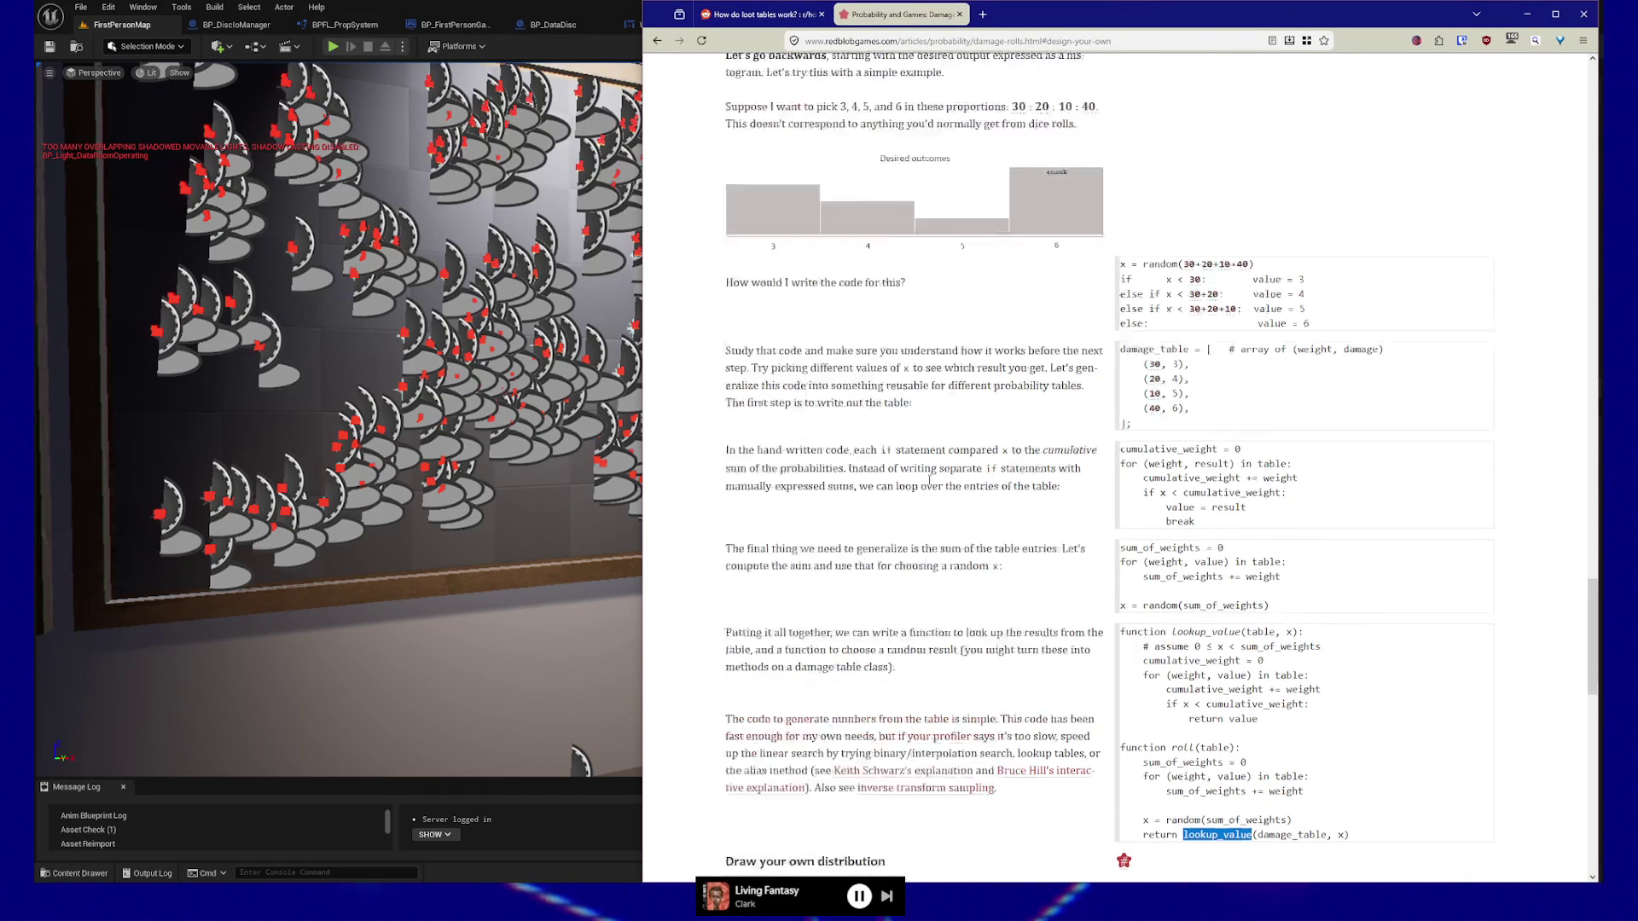
# Make the dice playground take the minimum of two rolls; place a blank Notepad beside it.
pyautogui.scroll(7, 929, 481)
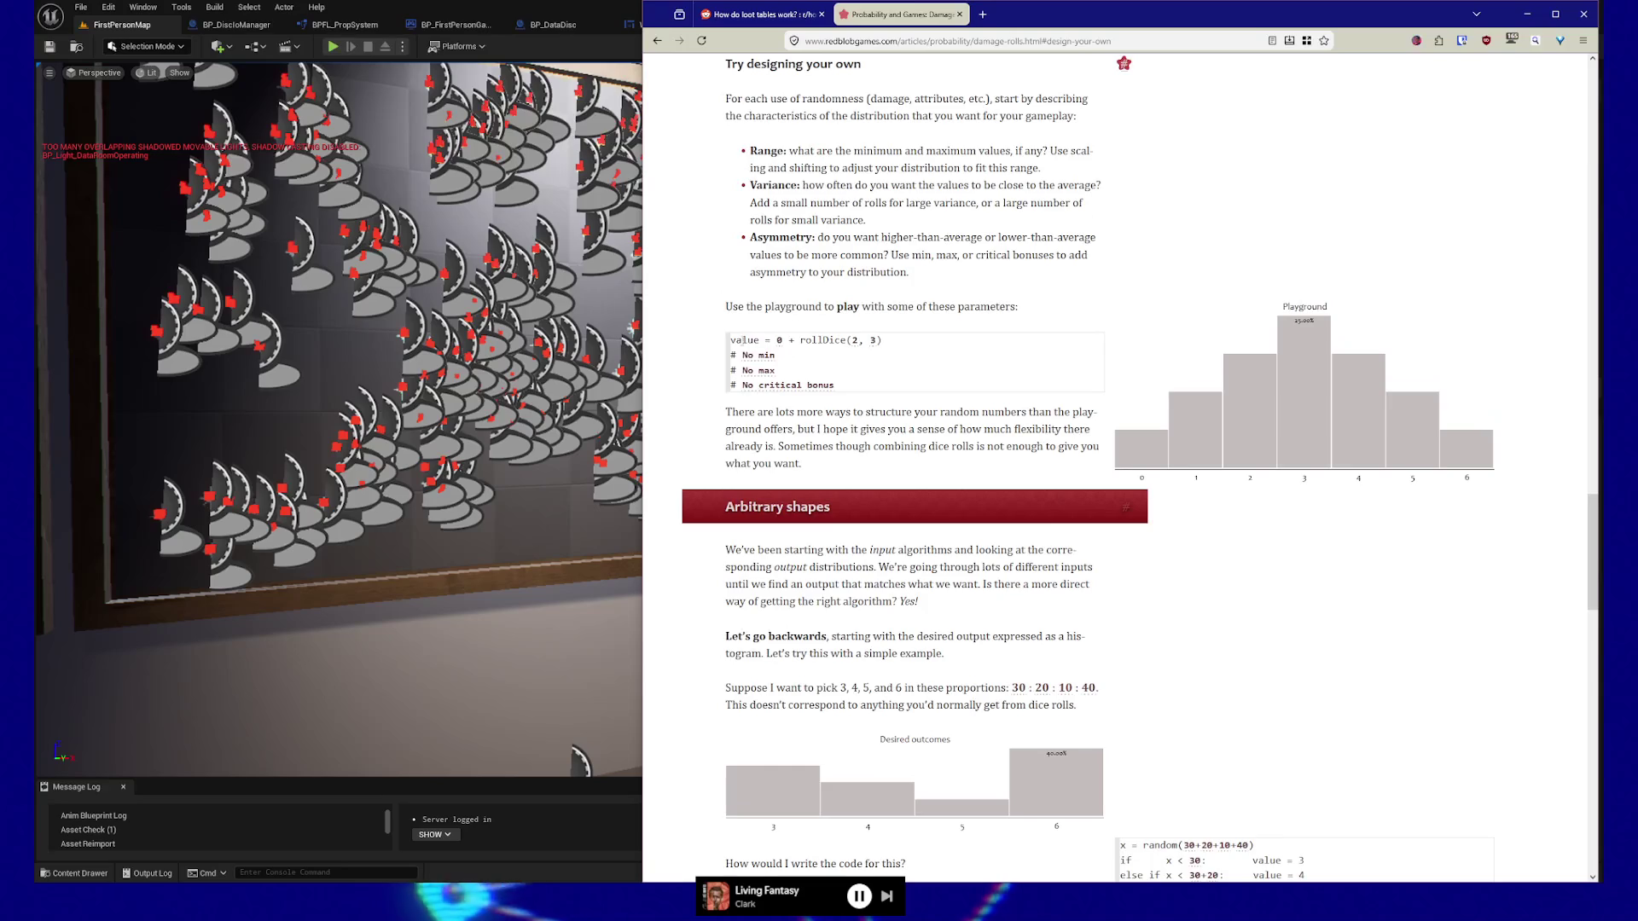
pyautogui.moveTo(857, 339); pyautogui.dragTo(853, 339)
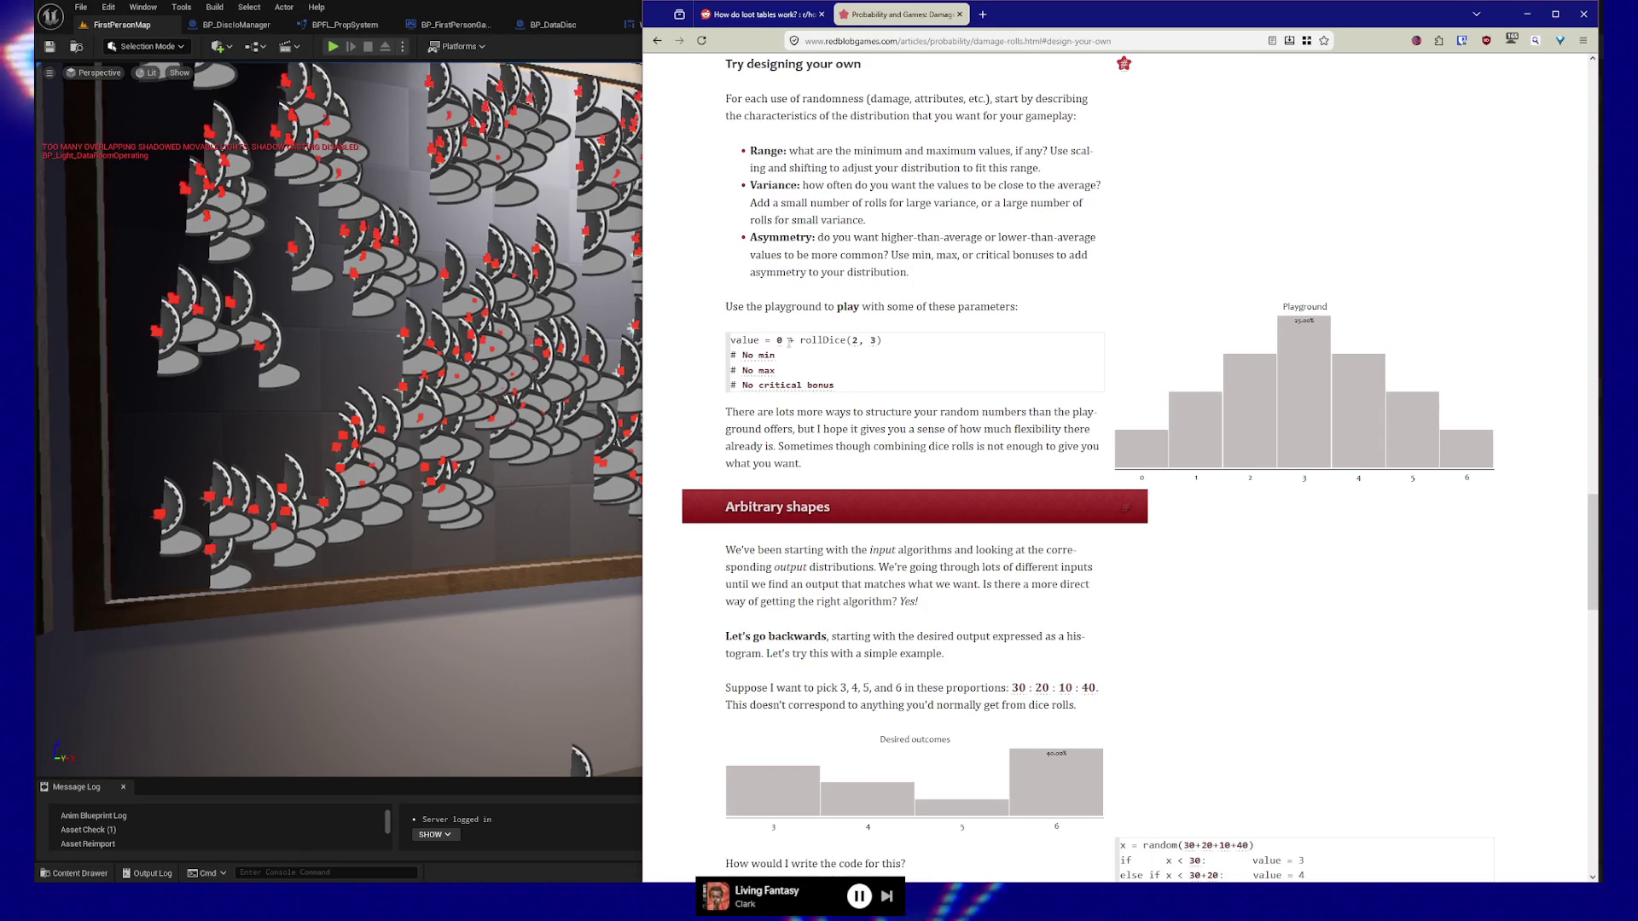
pyautogui.moveTo(1194, 466)
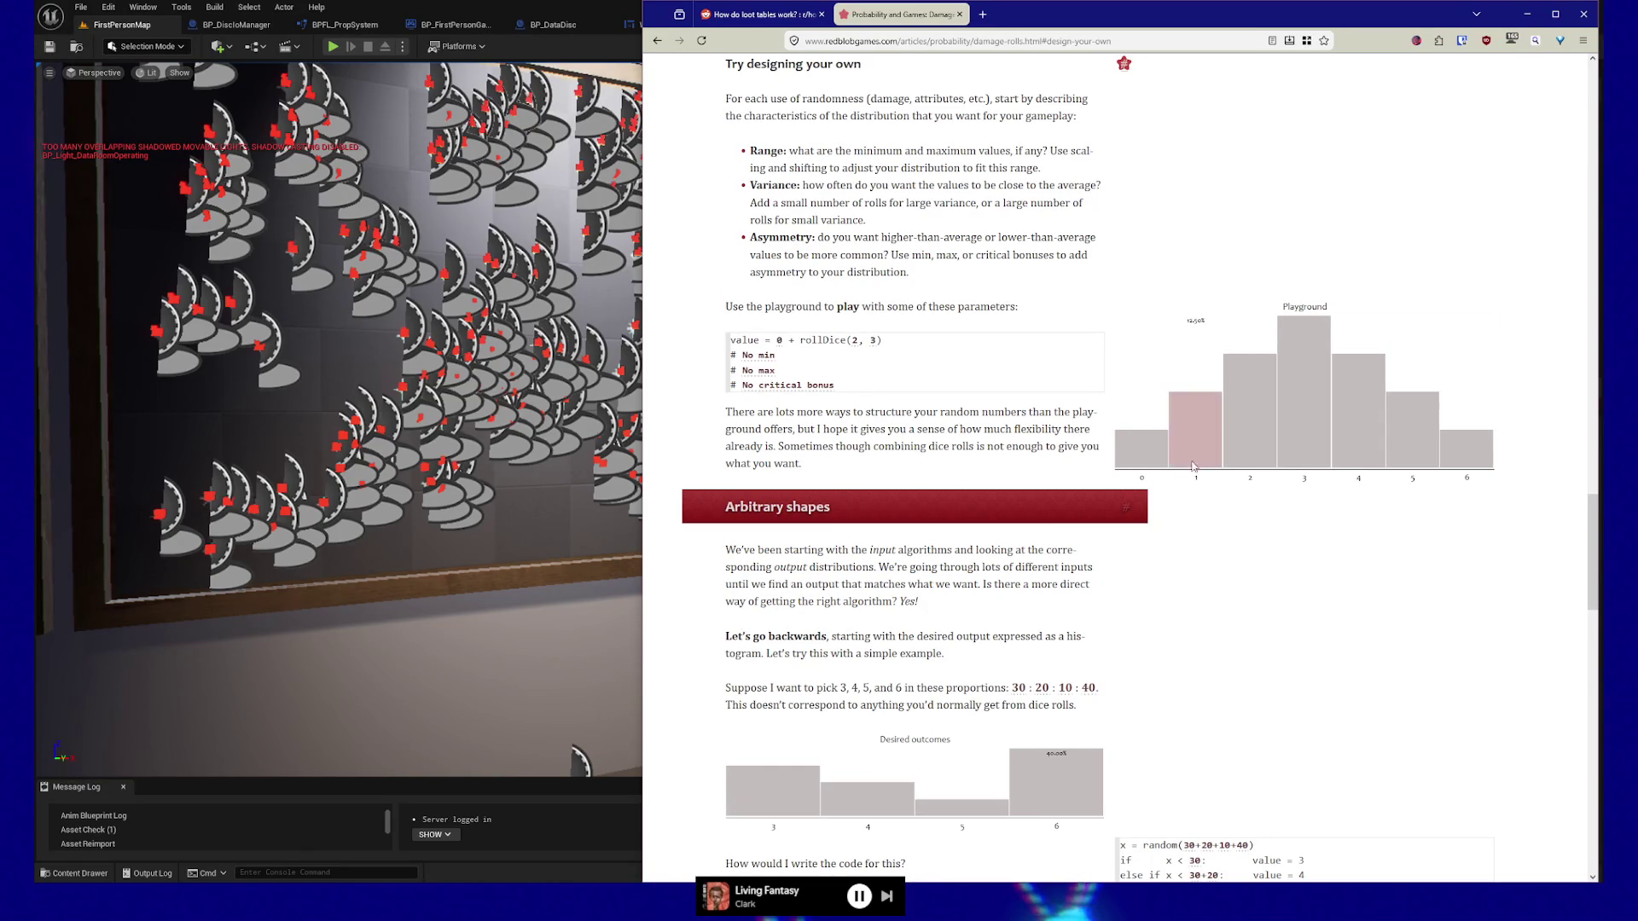
pyautogui.moveTo(1259, 427)
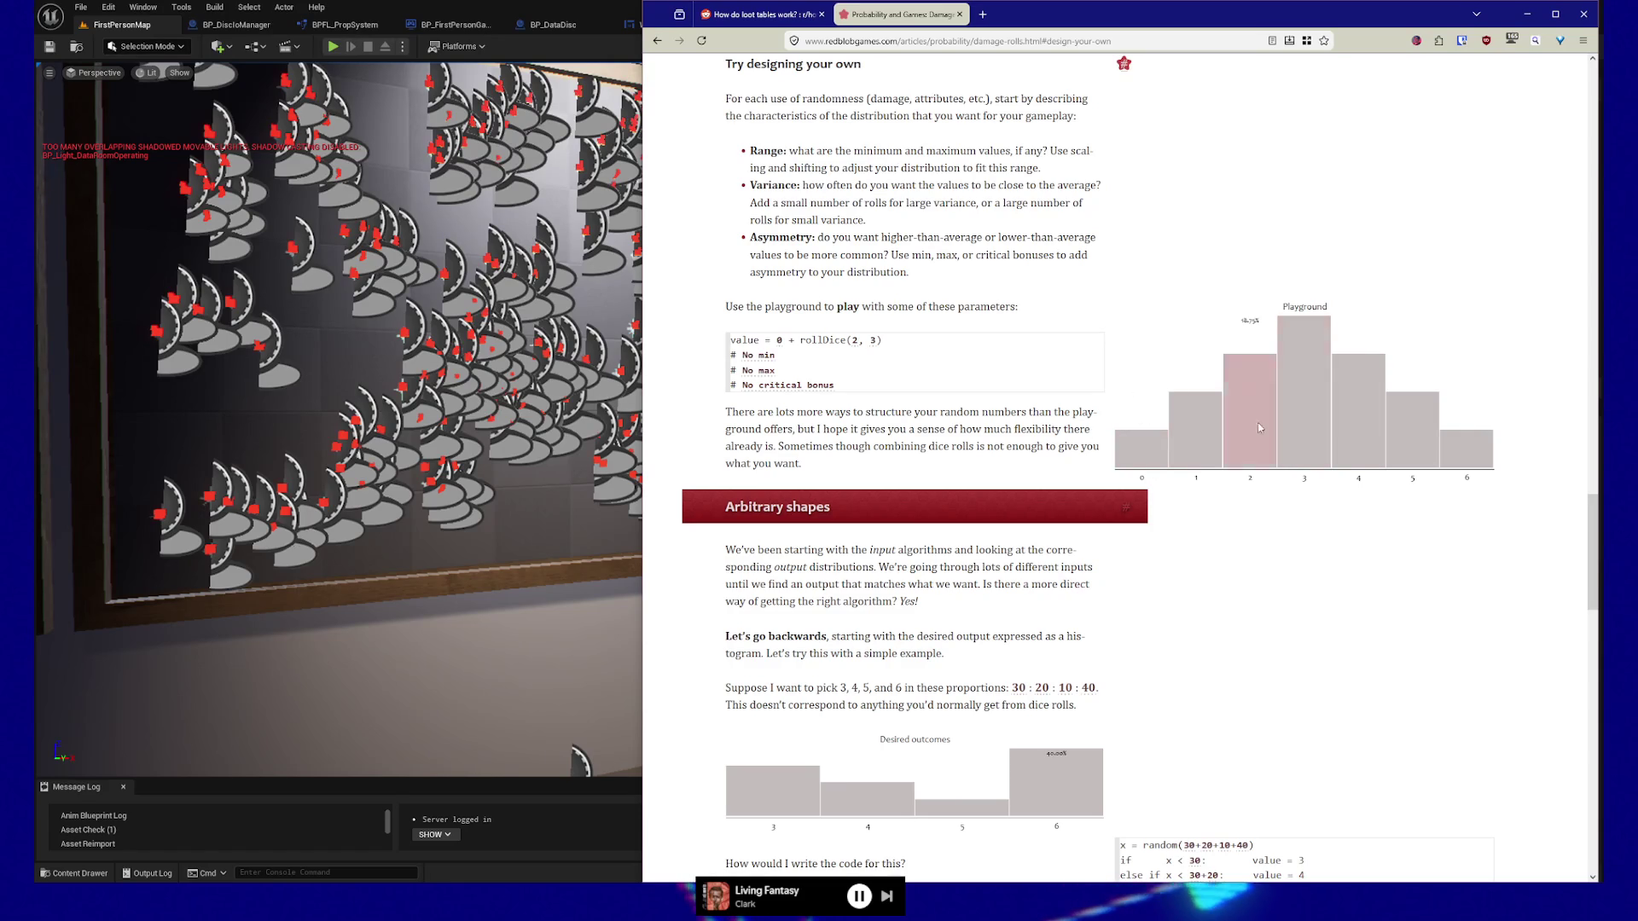
pyautogui.click(761, 357)
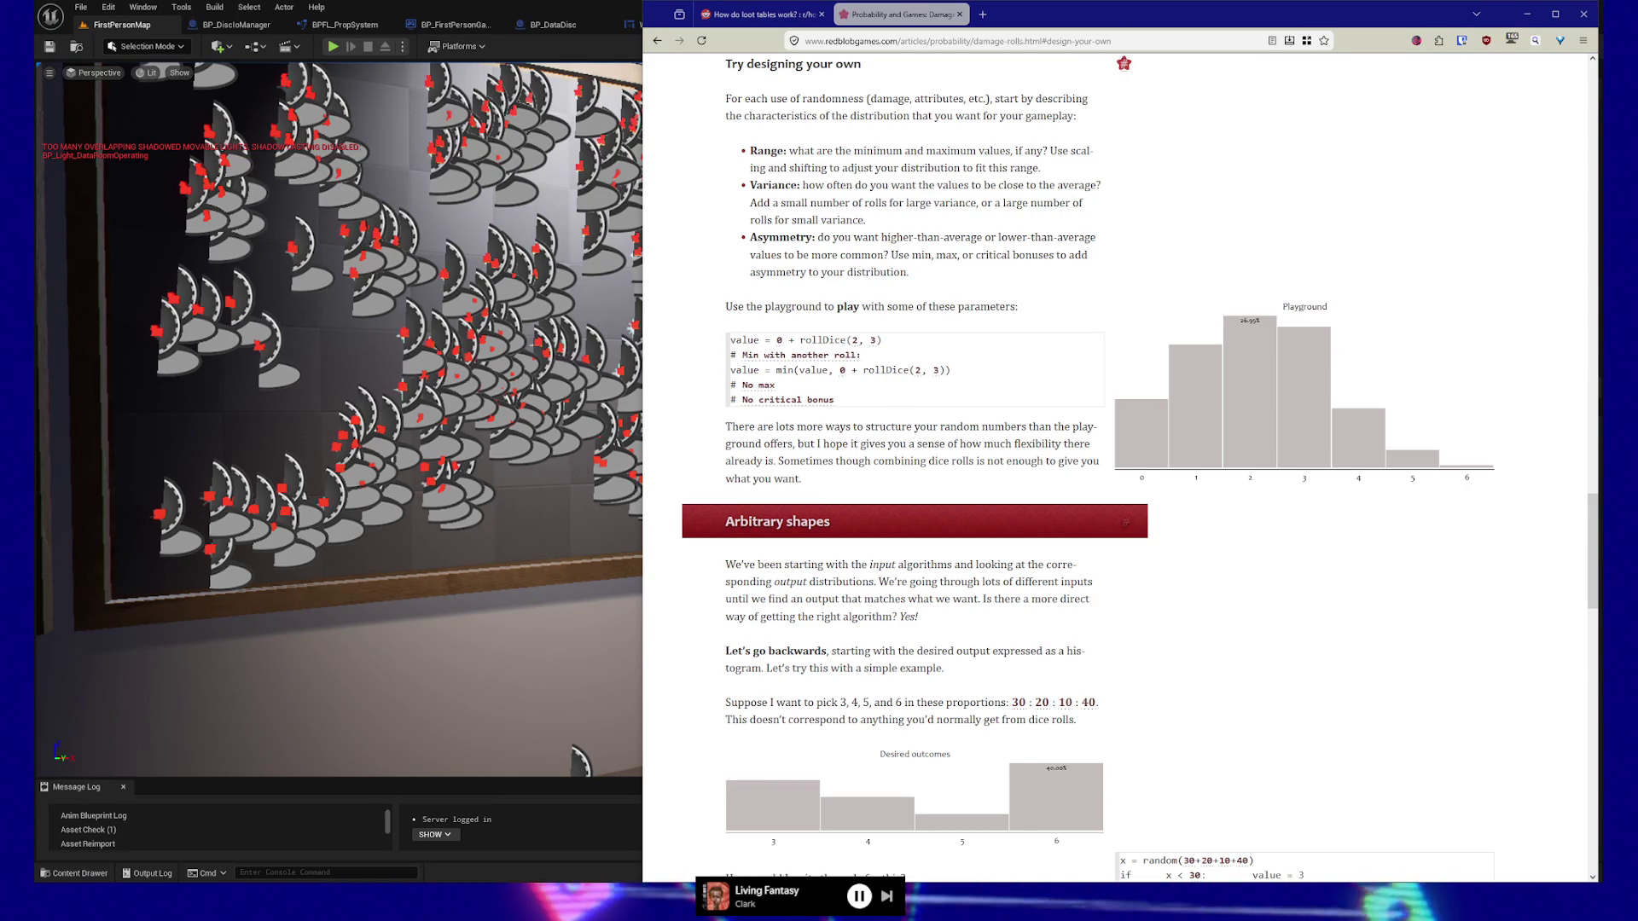
pyautogui.moveTo(309, 199)
pyautogui.mouseDown()
pyautogui.moveTo(412, 117)
pyautogui.moveTo(537, 191)
pyautogui.moveTo(458, 184)
pyautogui.mouseUp()
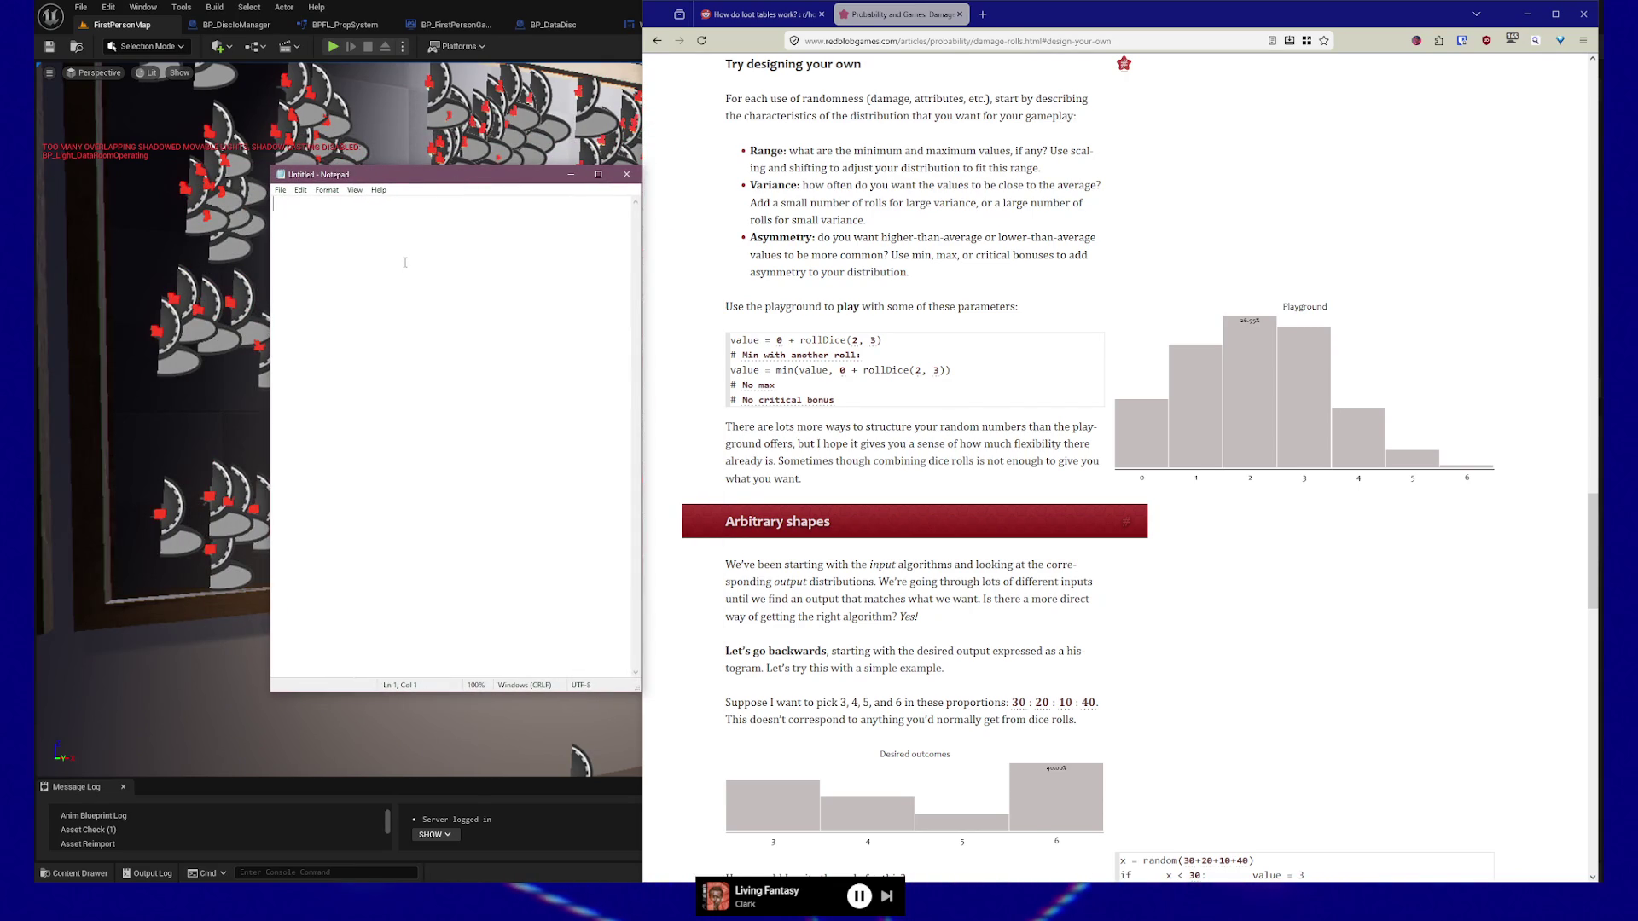
# Enter the rank letters E, D, C, B, A, S in Notepad, one per line.
pyautogui.write('E')
pyautogui.press('Return')
pyautogui.press('BackSpace')
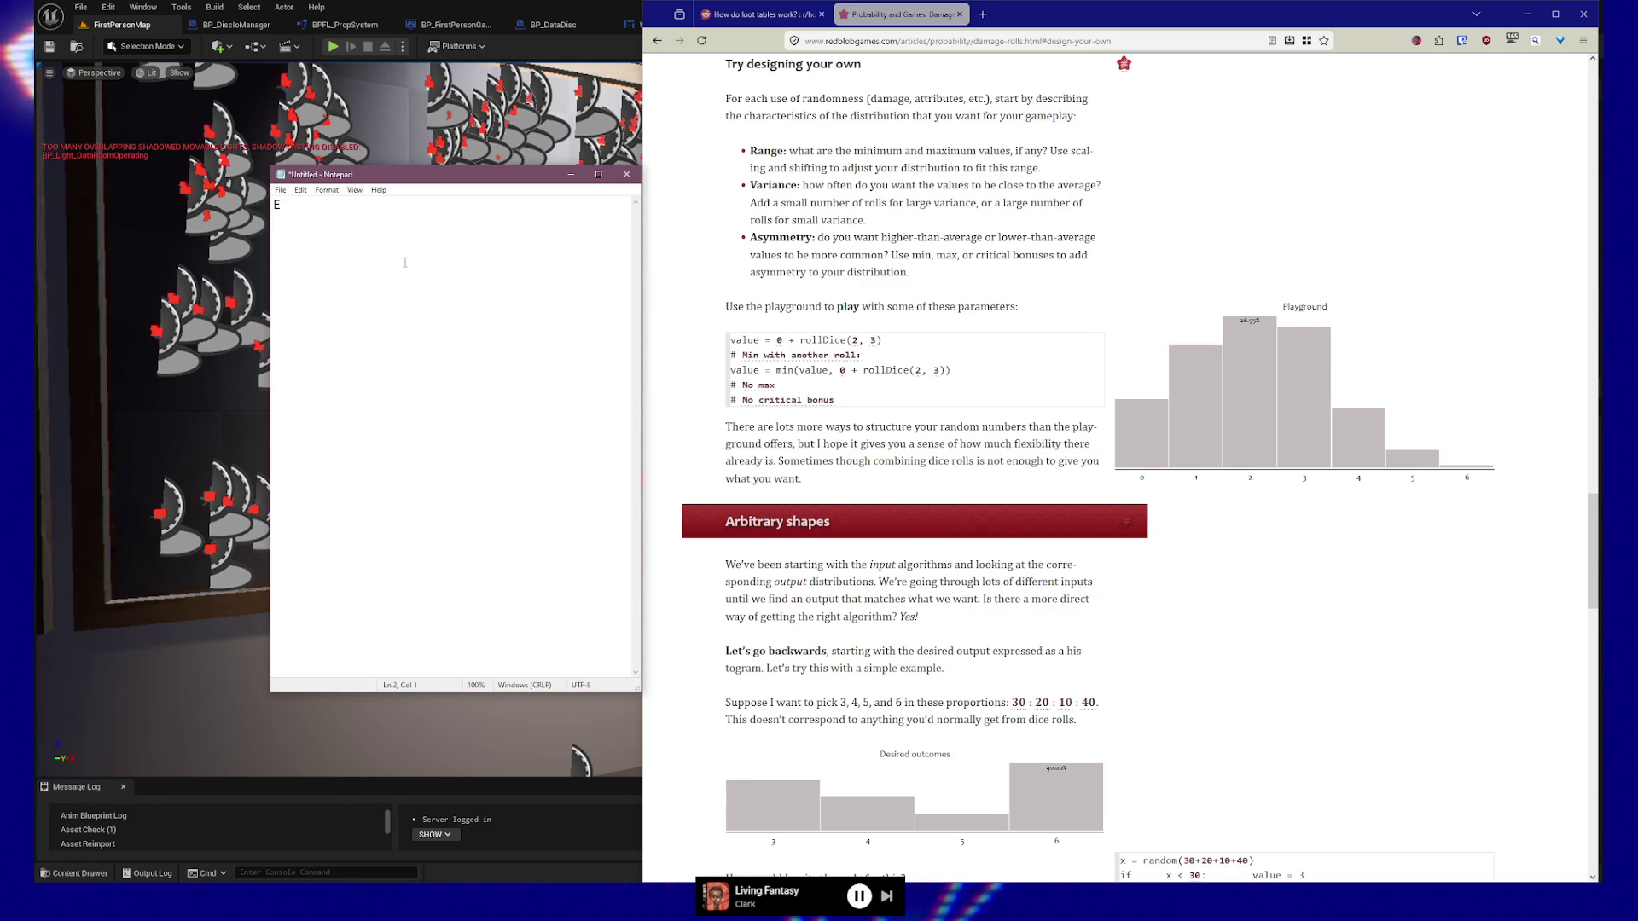
pyautogui.press('Return')
pyautogui.write('S')
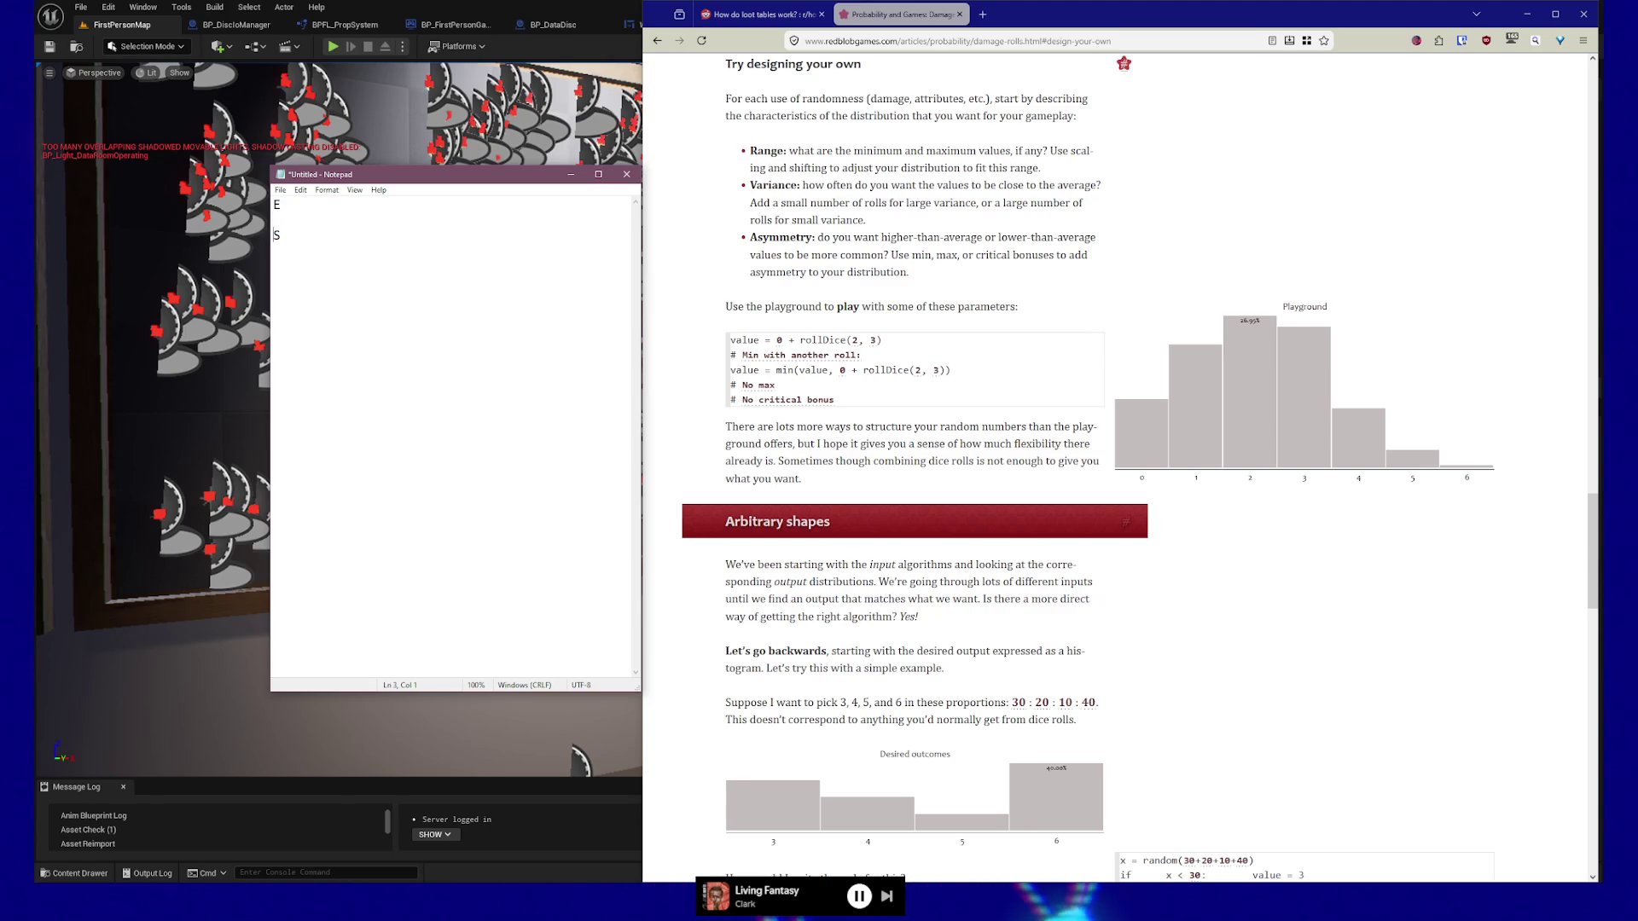
pyautogui.write('A')
pyautogui.press('Return')
pyautogui.press('Up')
pyautogui.write('B')
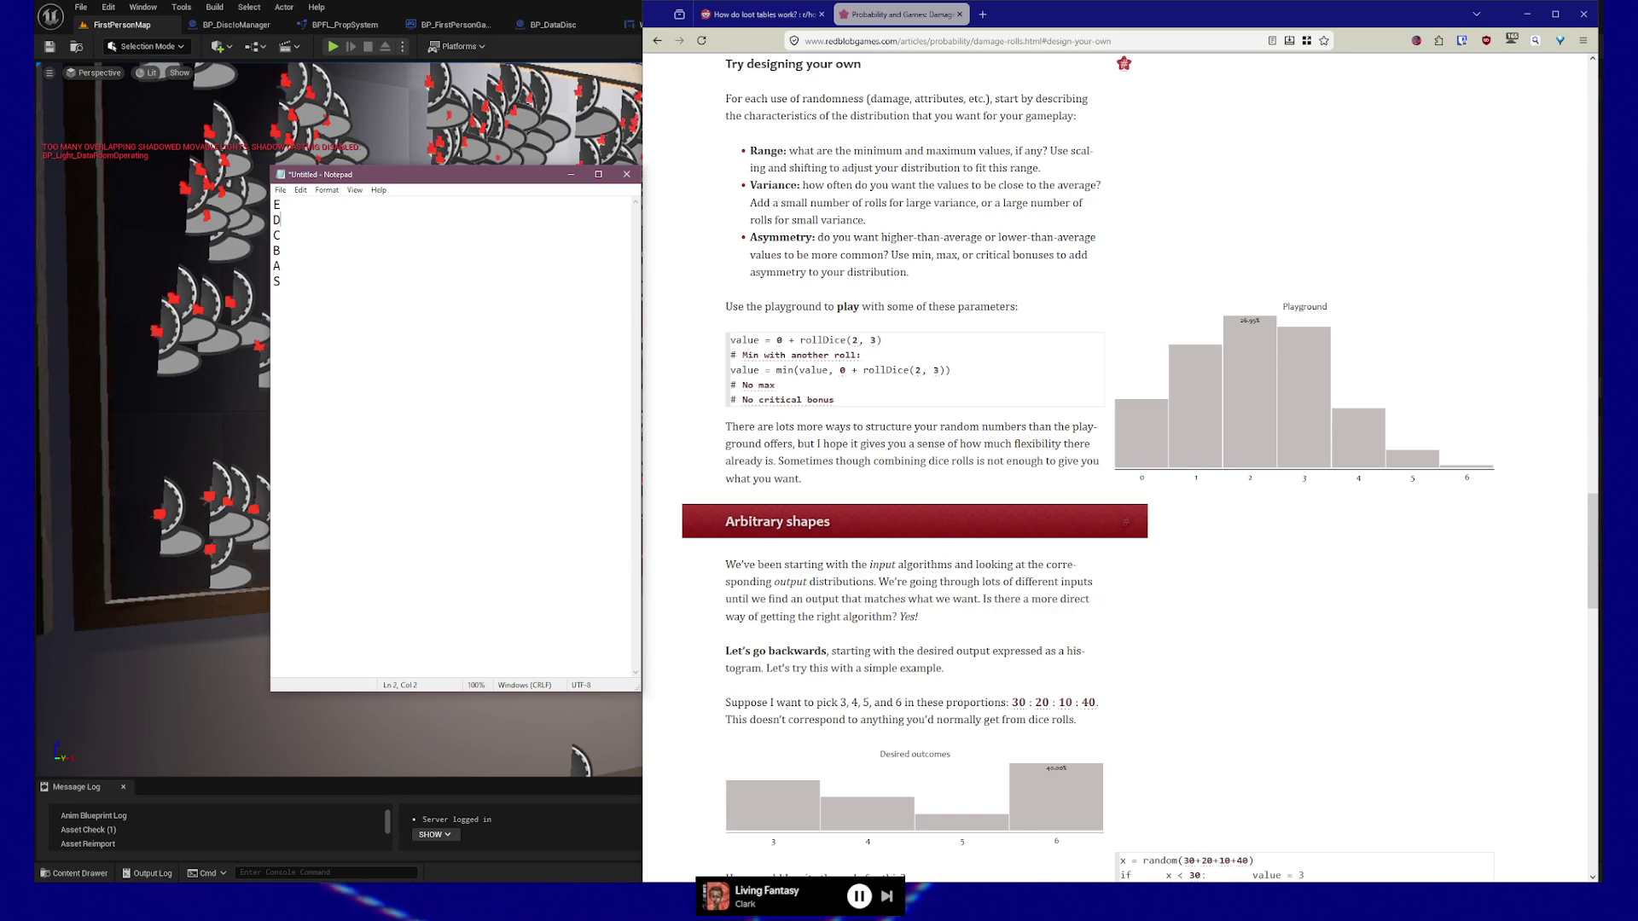
# Add a trailing comma after each rank letter, down through the S line.
pyautogui.press('Up')
pyautogui.press('Left')
pyautogui.press('Down')
pyautogui.press('Down')
pyautogui.press('Down')
pyautogui.press('Up')
pyautogui.press('Up')
pyautogui.press('Up')
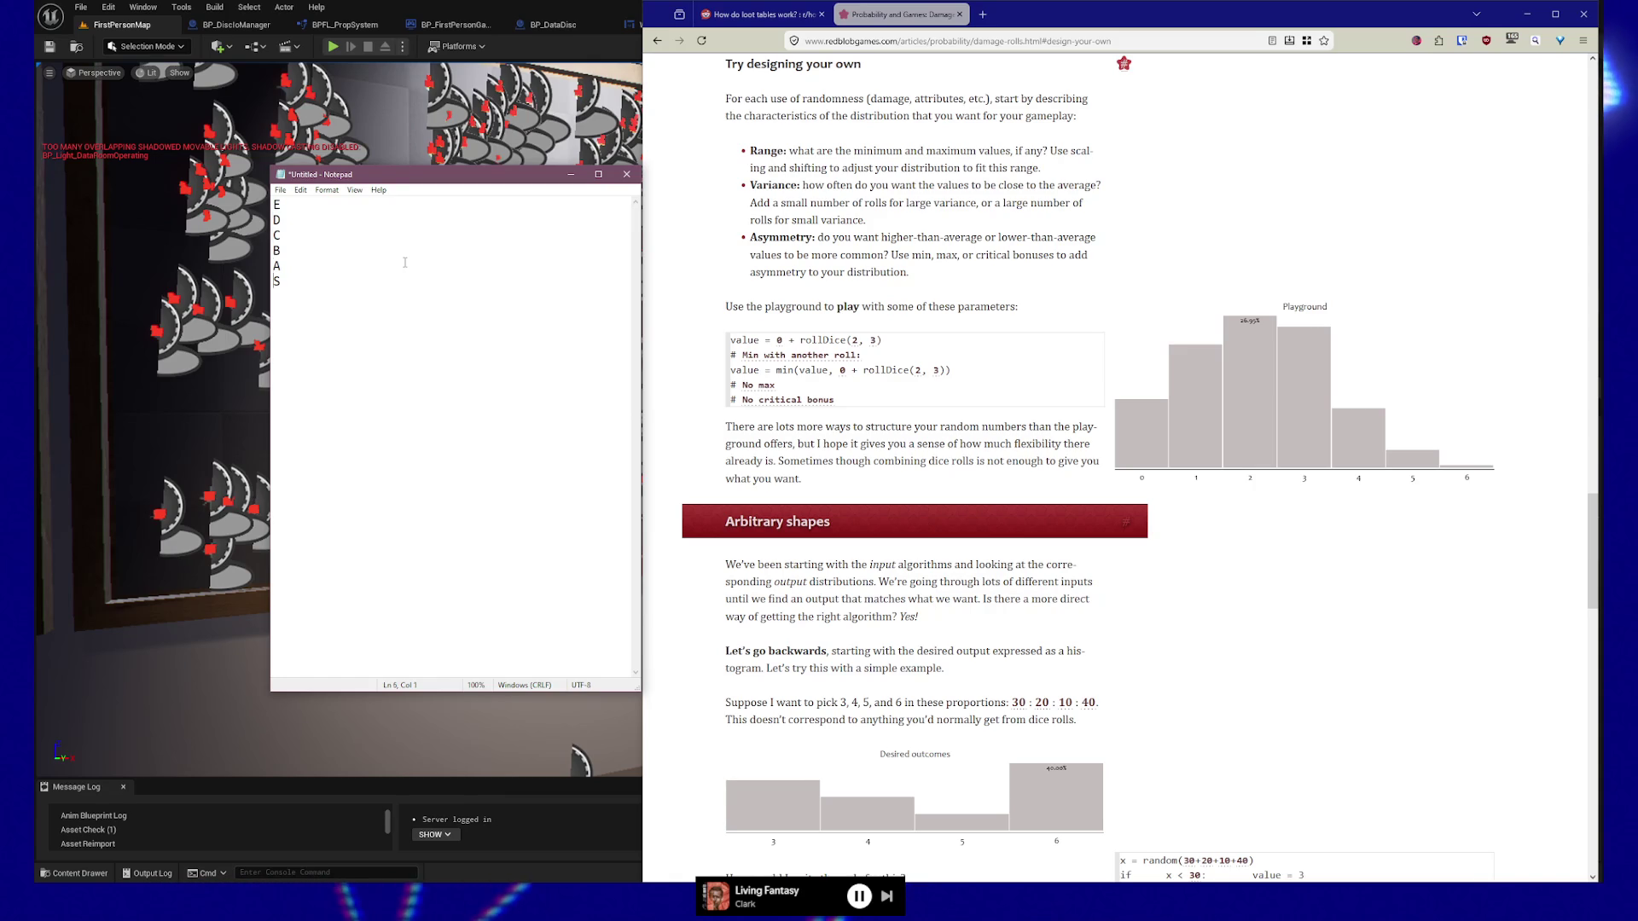
pyautogui.press('Left')
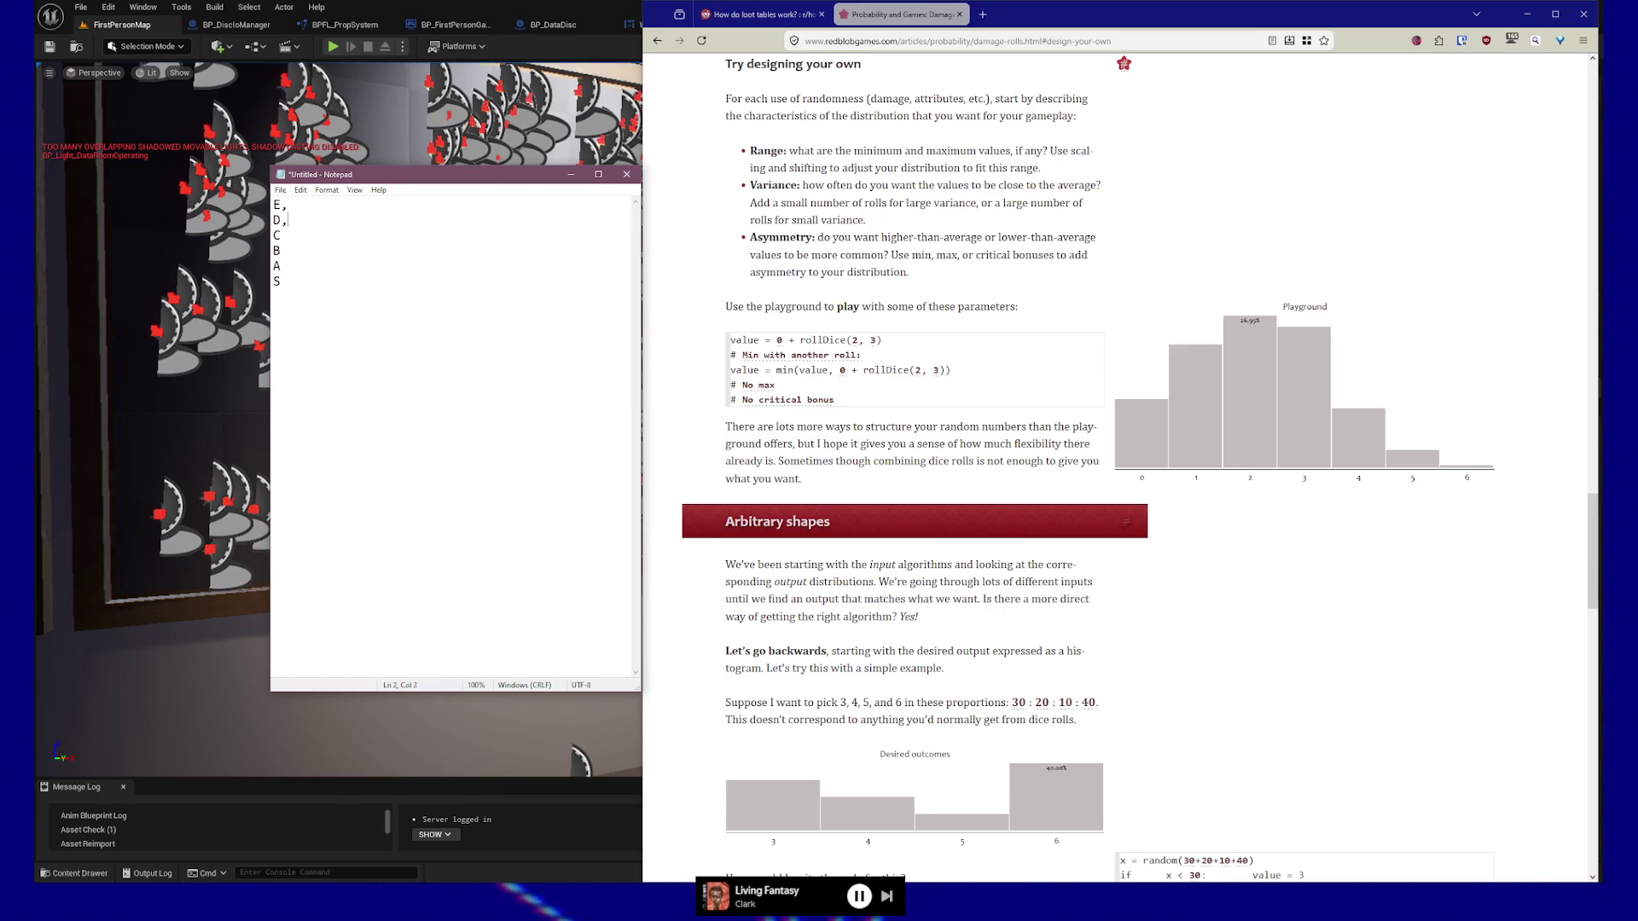
pyautogui.press('Down')
pyautogui.write(',')
pyautogui.press('Down')
pyautogui.write(',')
pyautogui.press('Up')
pyautogui.press('Up')
pyautogui.press('Up')
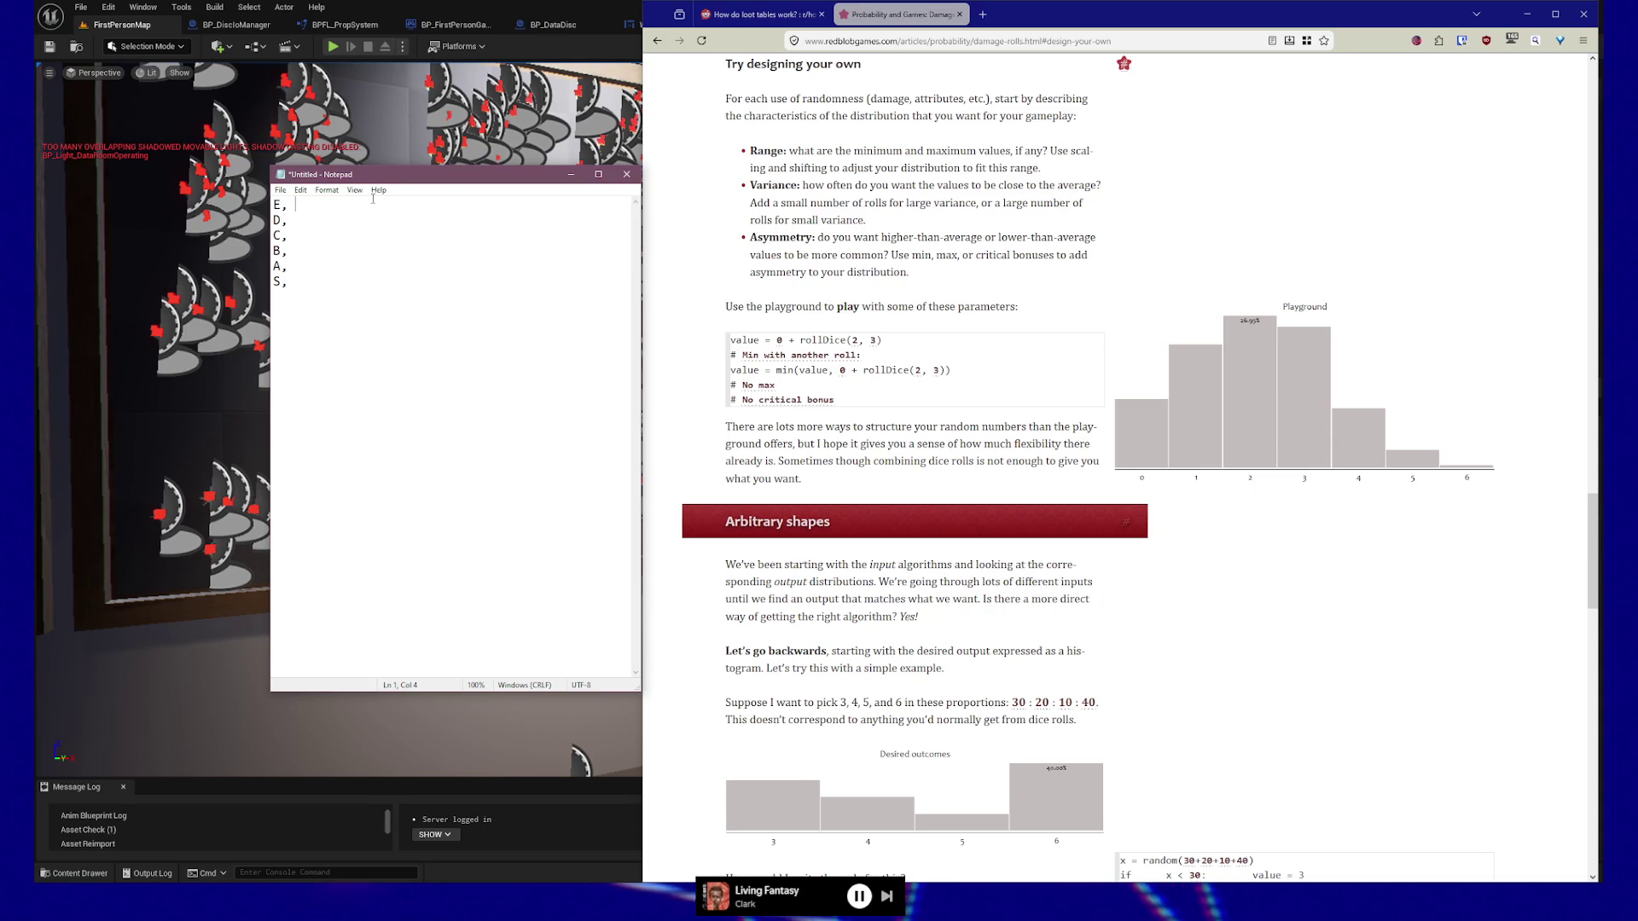
pyautogui.moveTo(1142, 443)
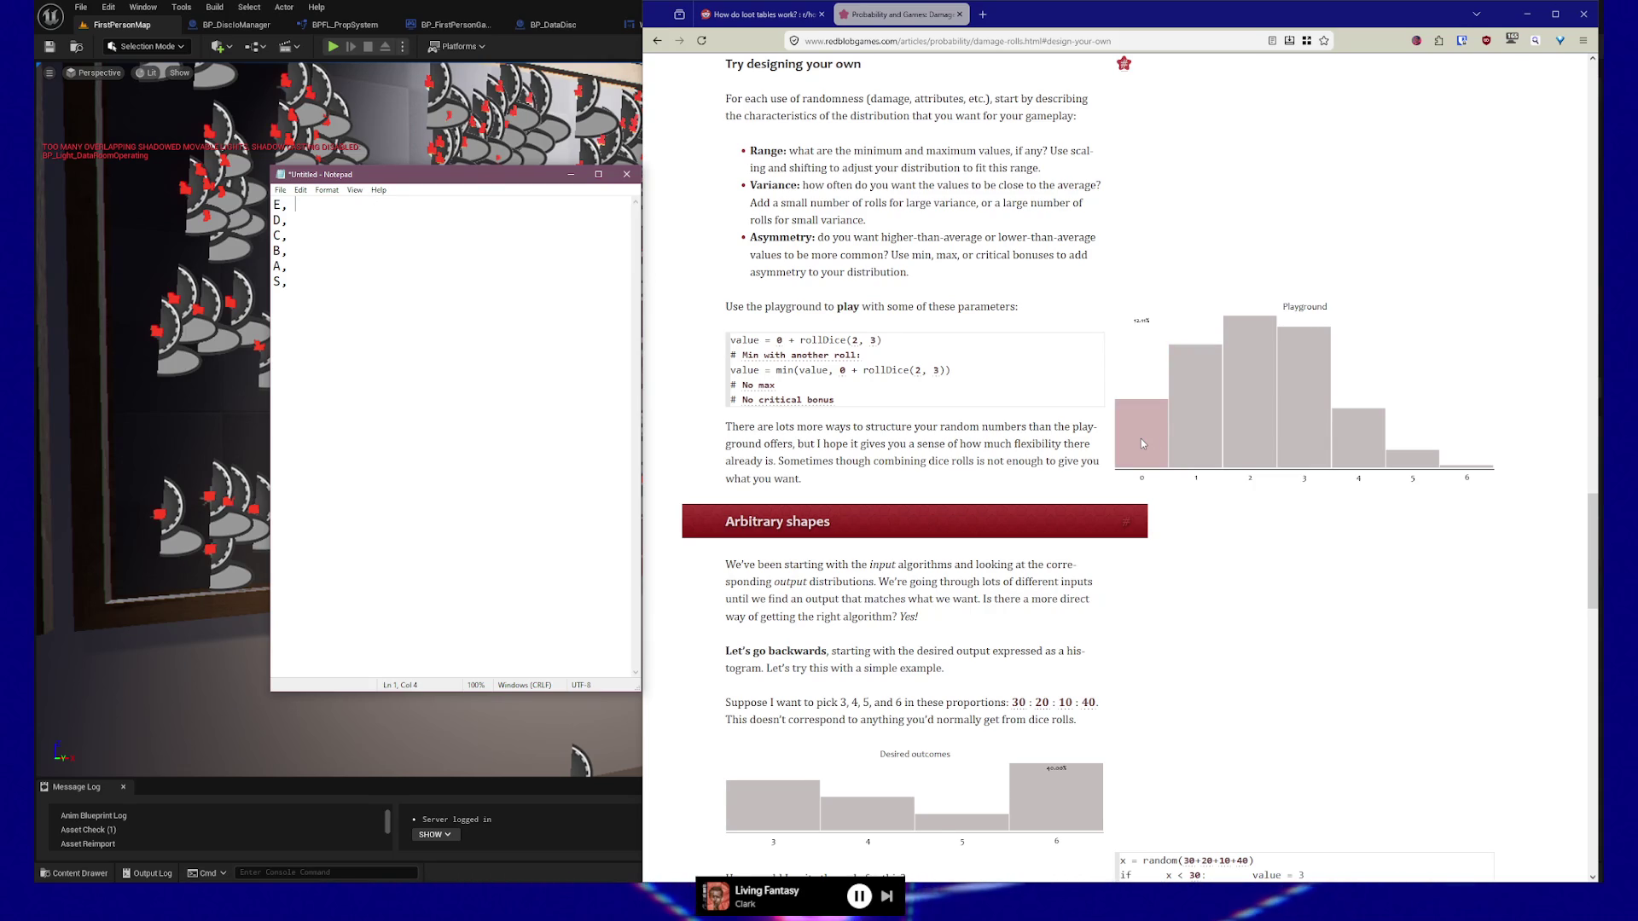
pyautogui.scroll(-3, 1142, 443)
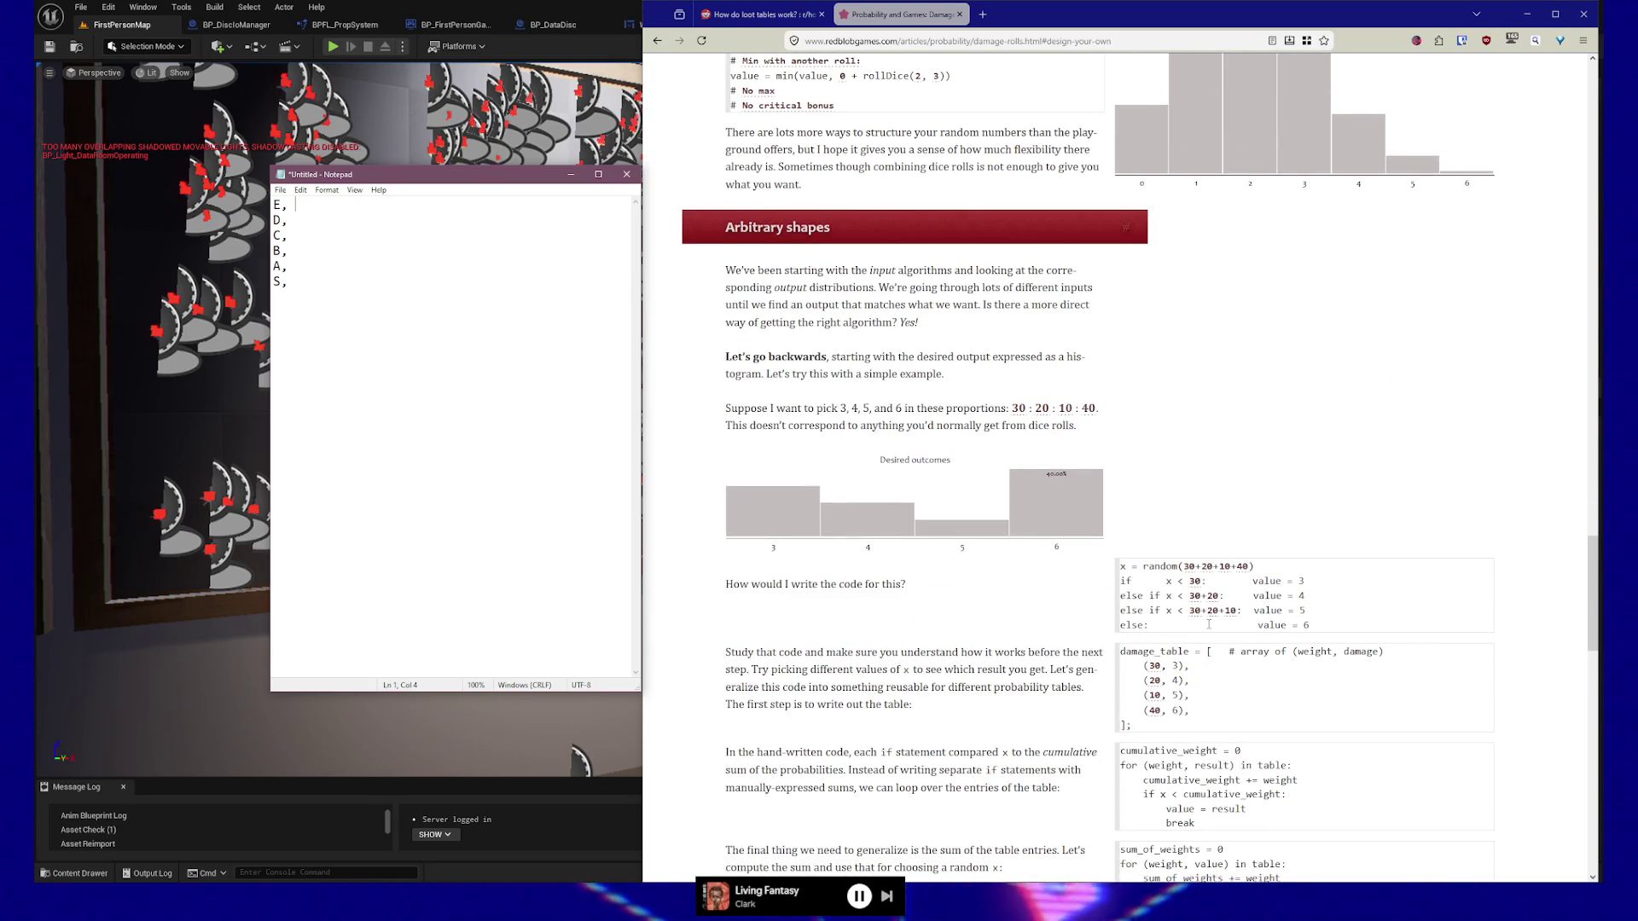
# Type histogram percentages 12.11, 21.88, 26.95, 25.00 and 10.55 after ranks E through A.
pyautogui.scroll(3, 1208, 624)
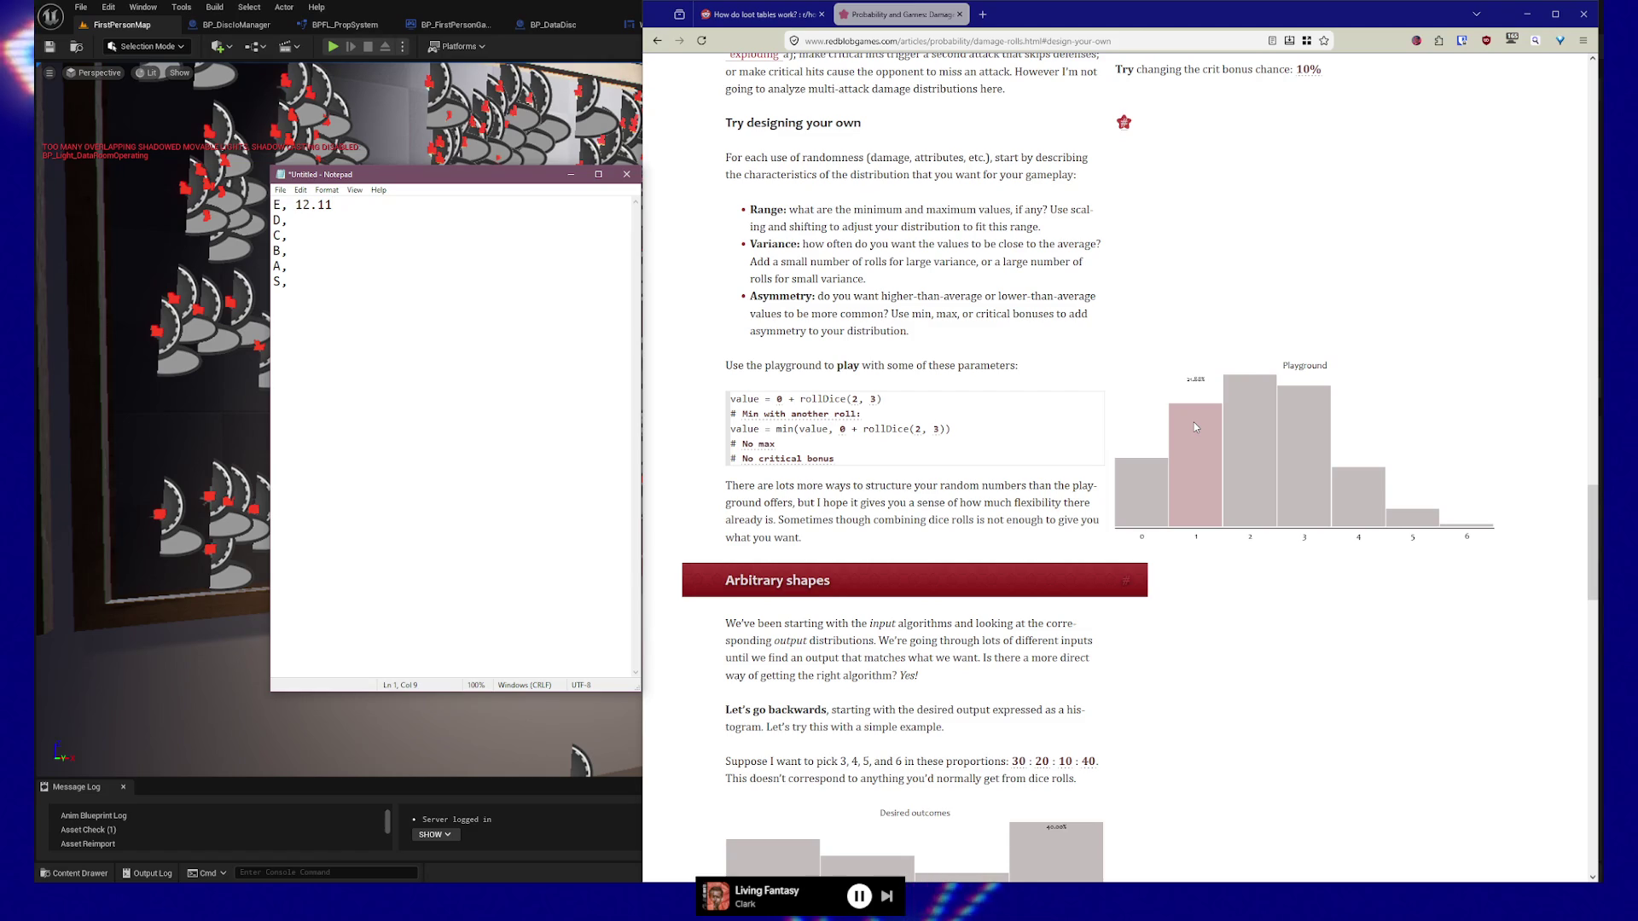
pyautogui.click(330, 231)
pyautogui.click(323, 218)
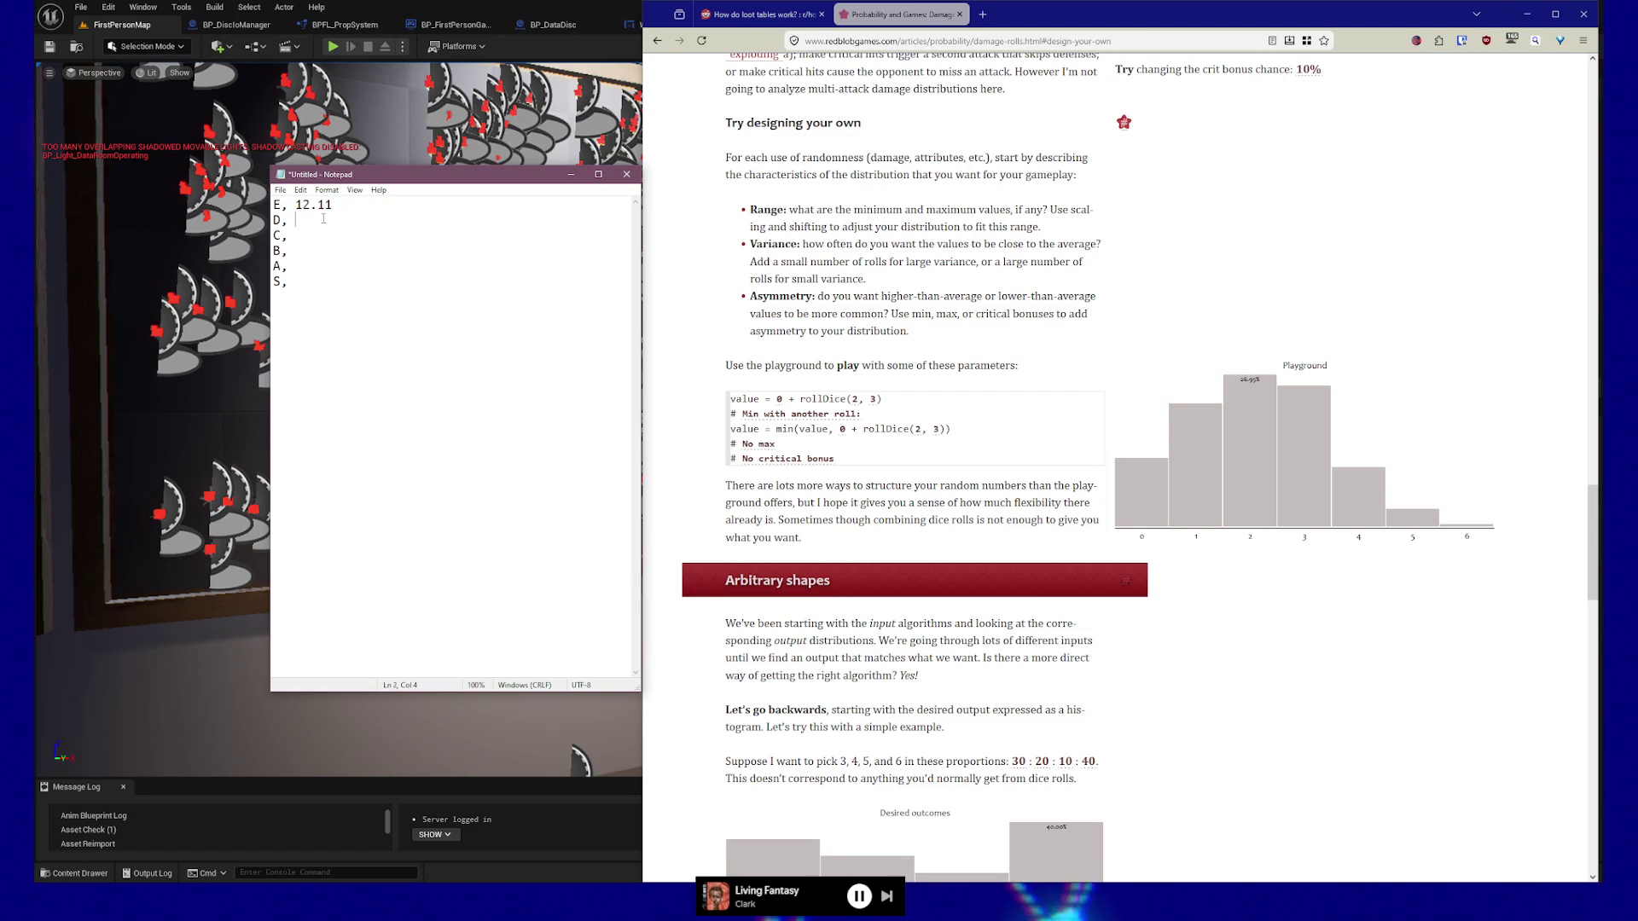
pyautogui.write('21.88')
pyautogui.press('Down')
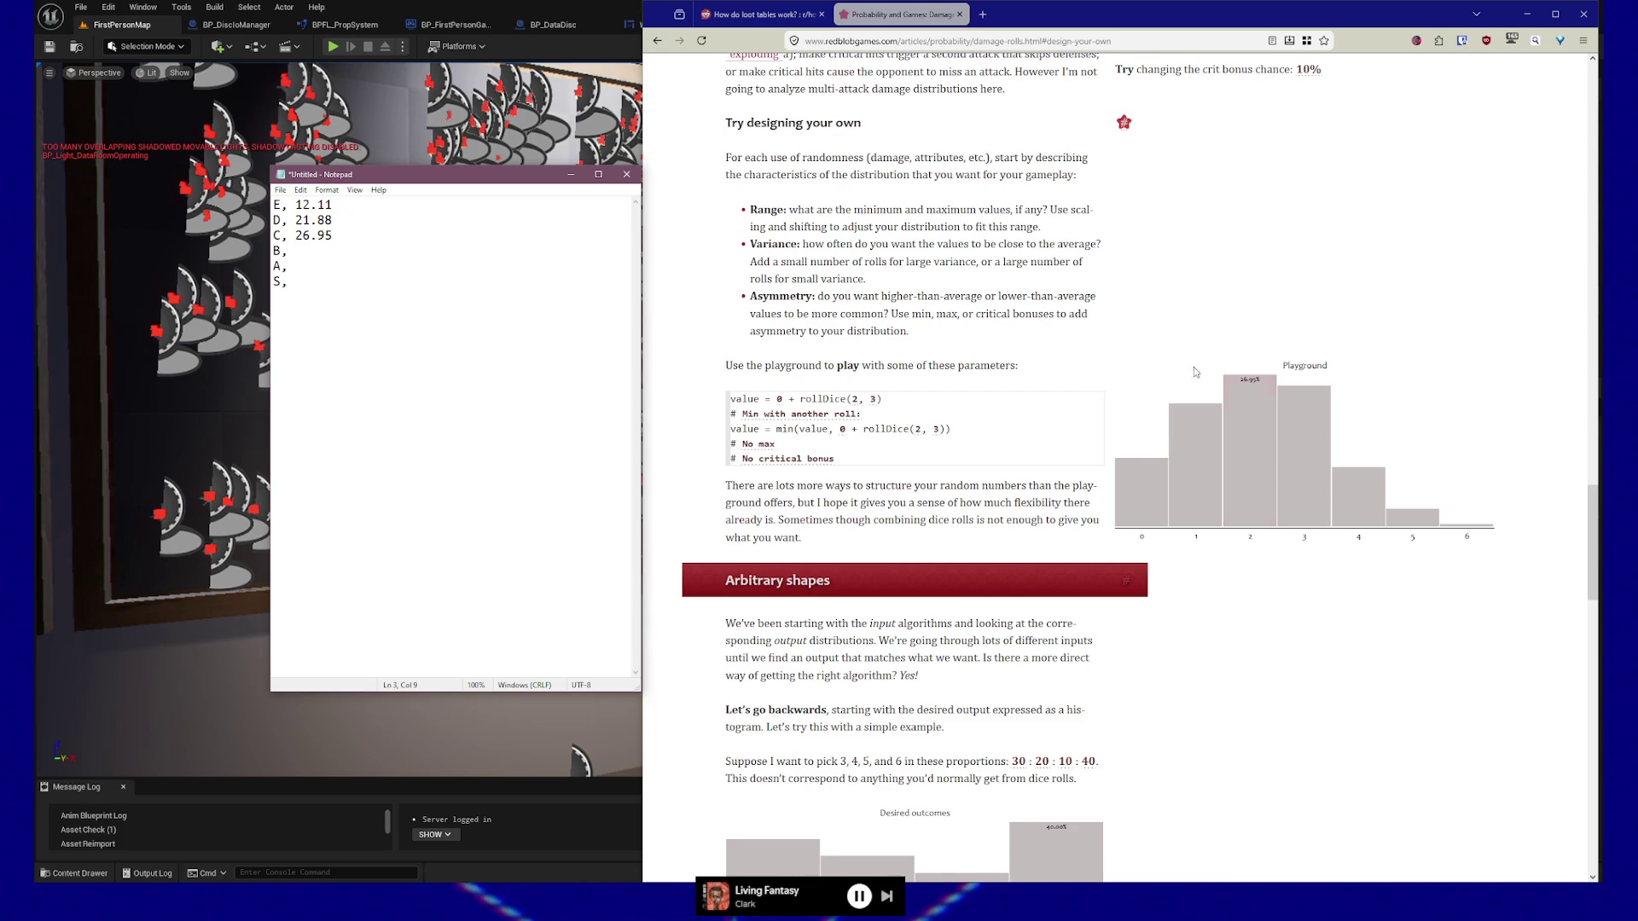
pyautogui.moveTo(1302, 457)
pyautogui.write('25')
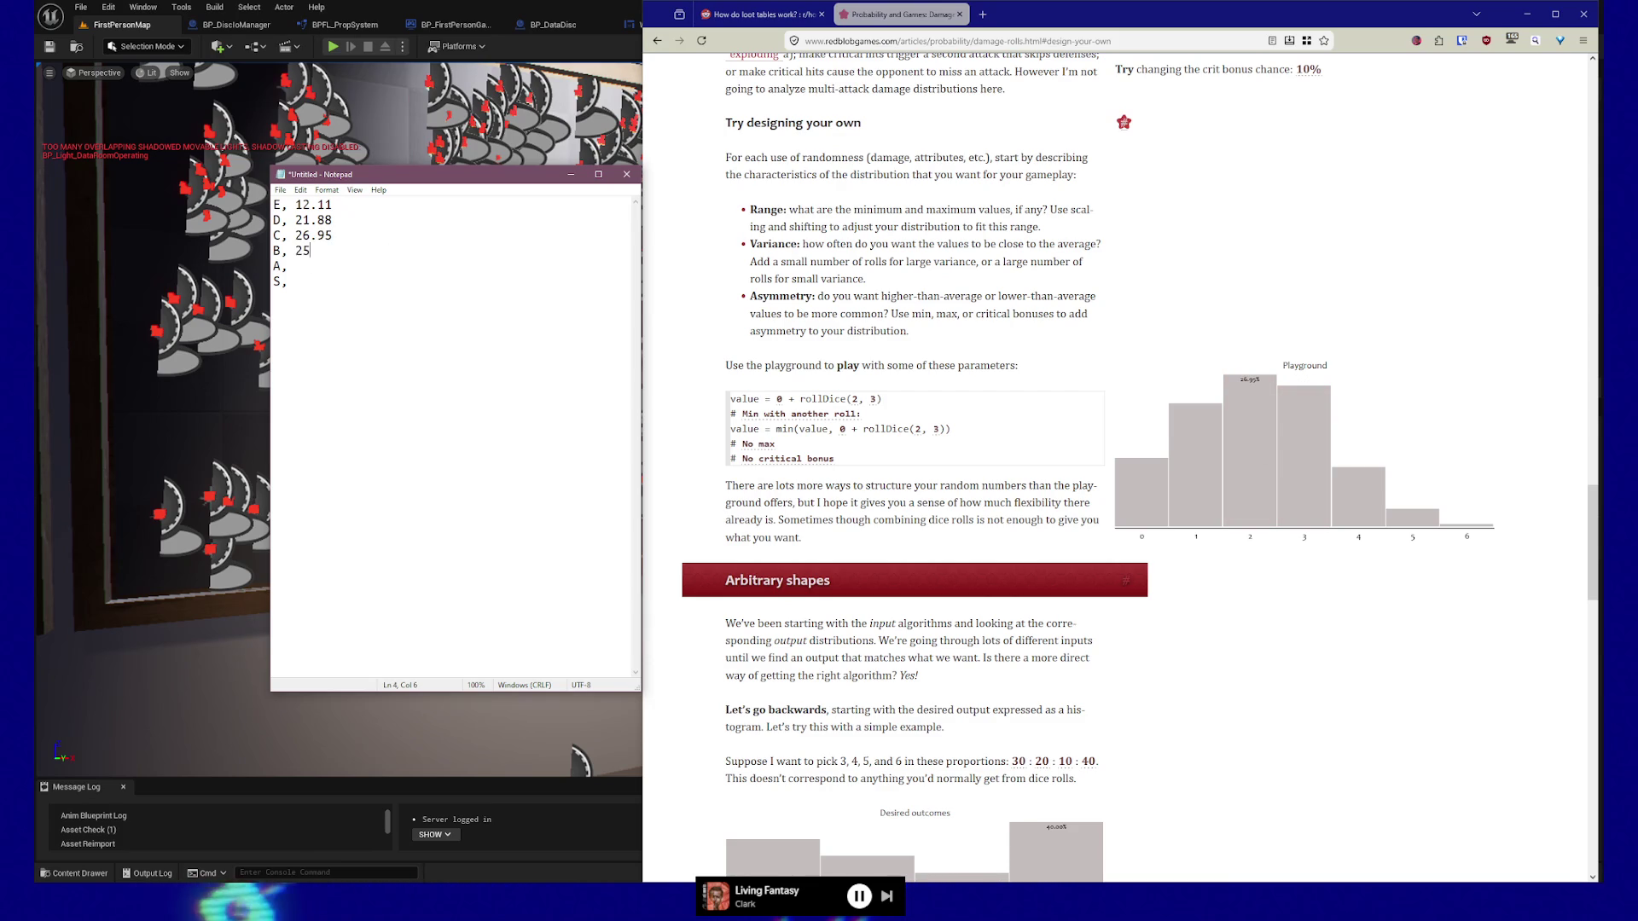
pyautogui.write('.00')
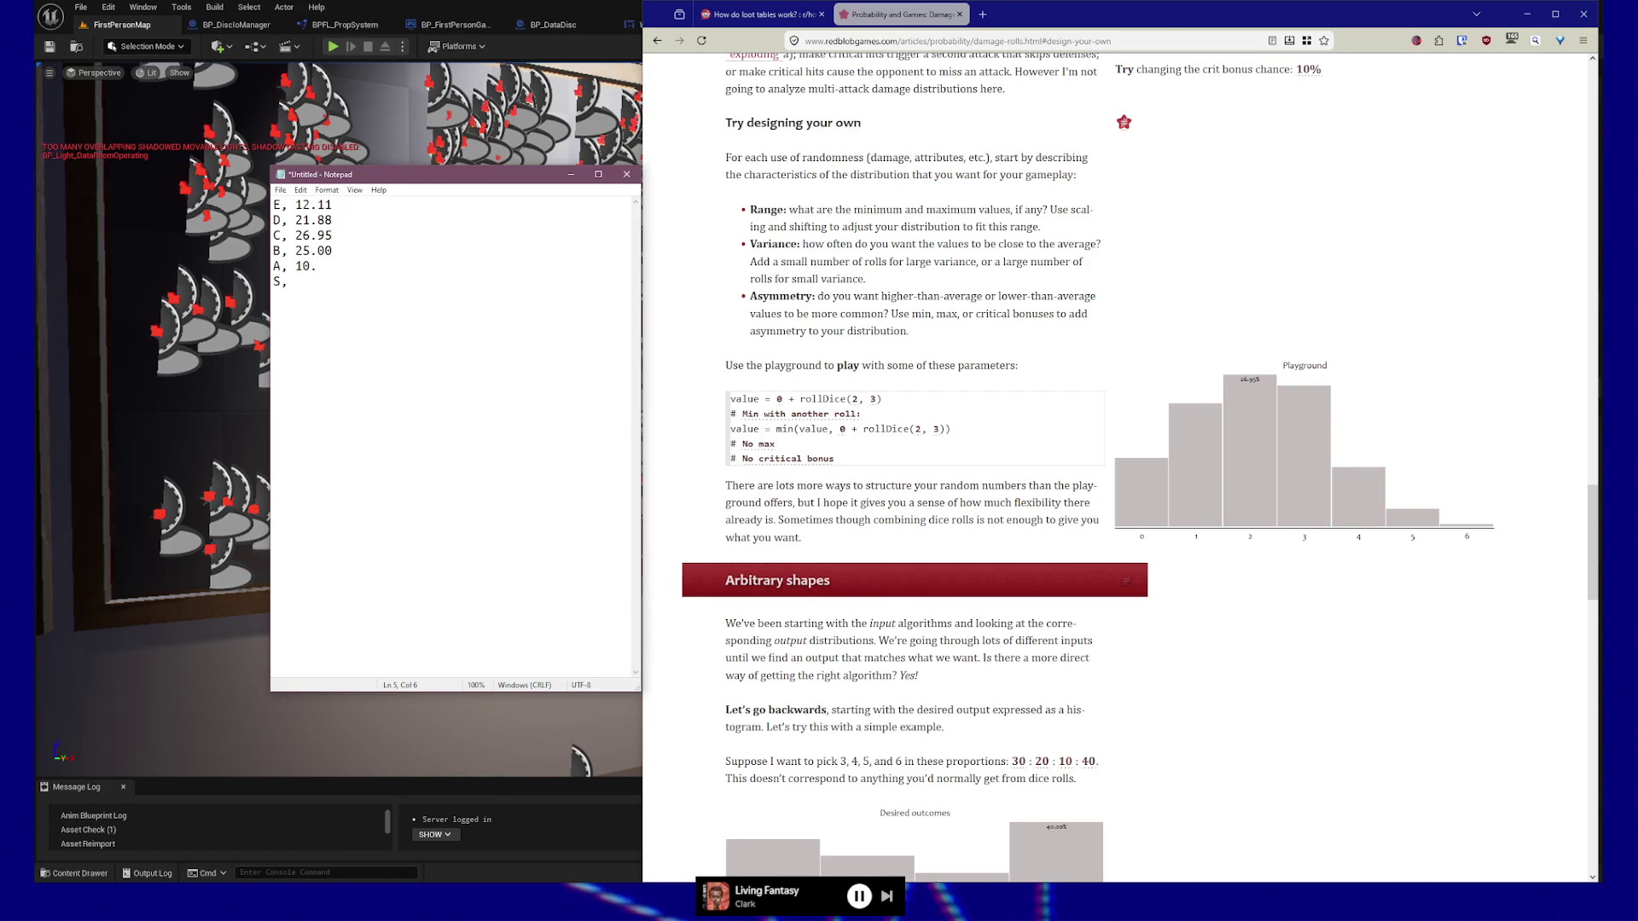
pyautogui.moveTo(1409, 521)
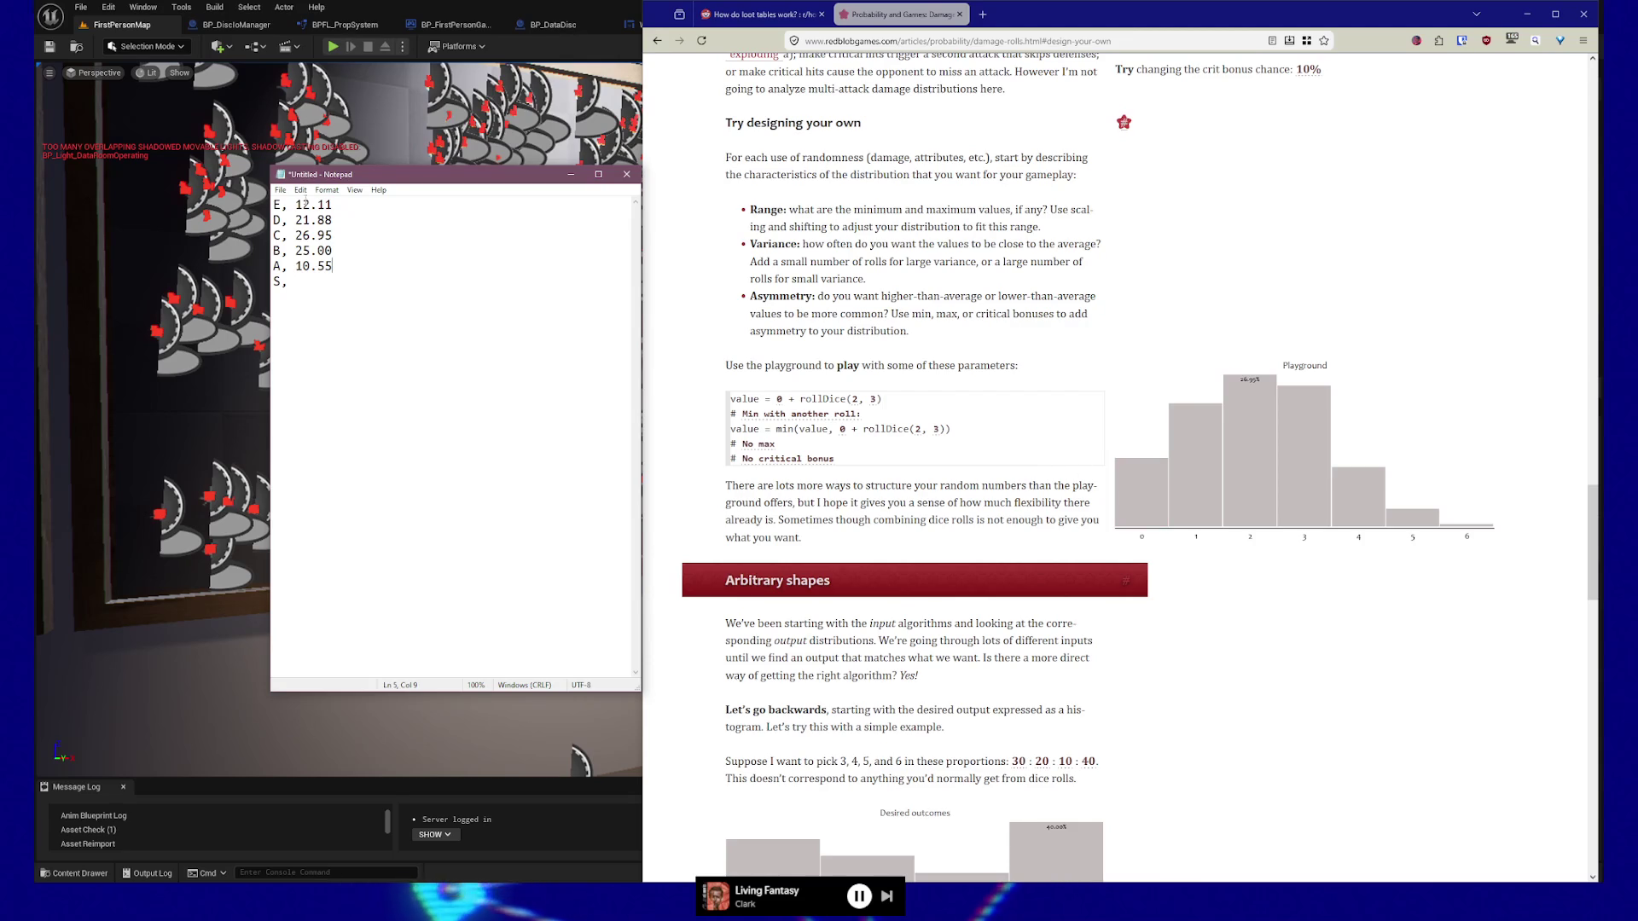
pyautogui.click(274, 204)
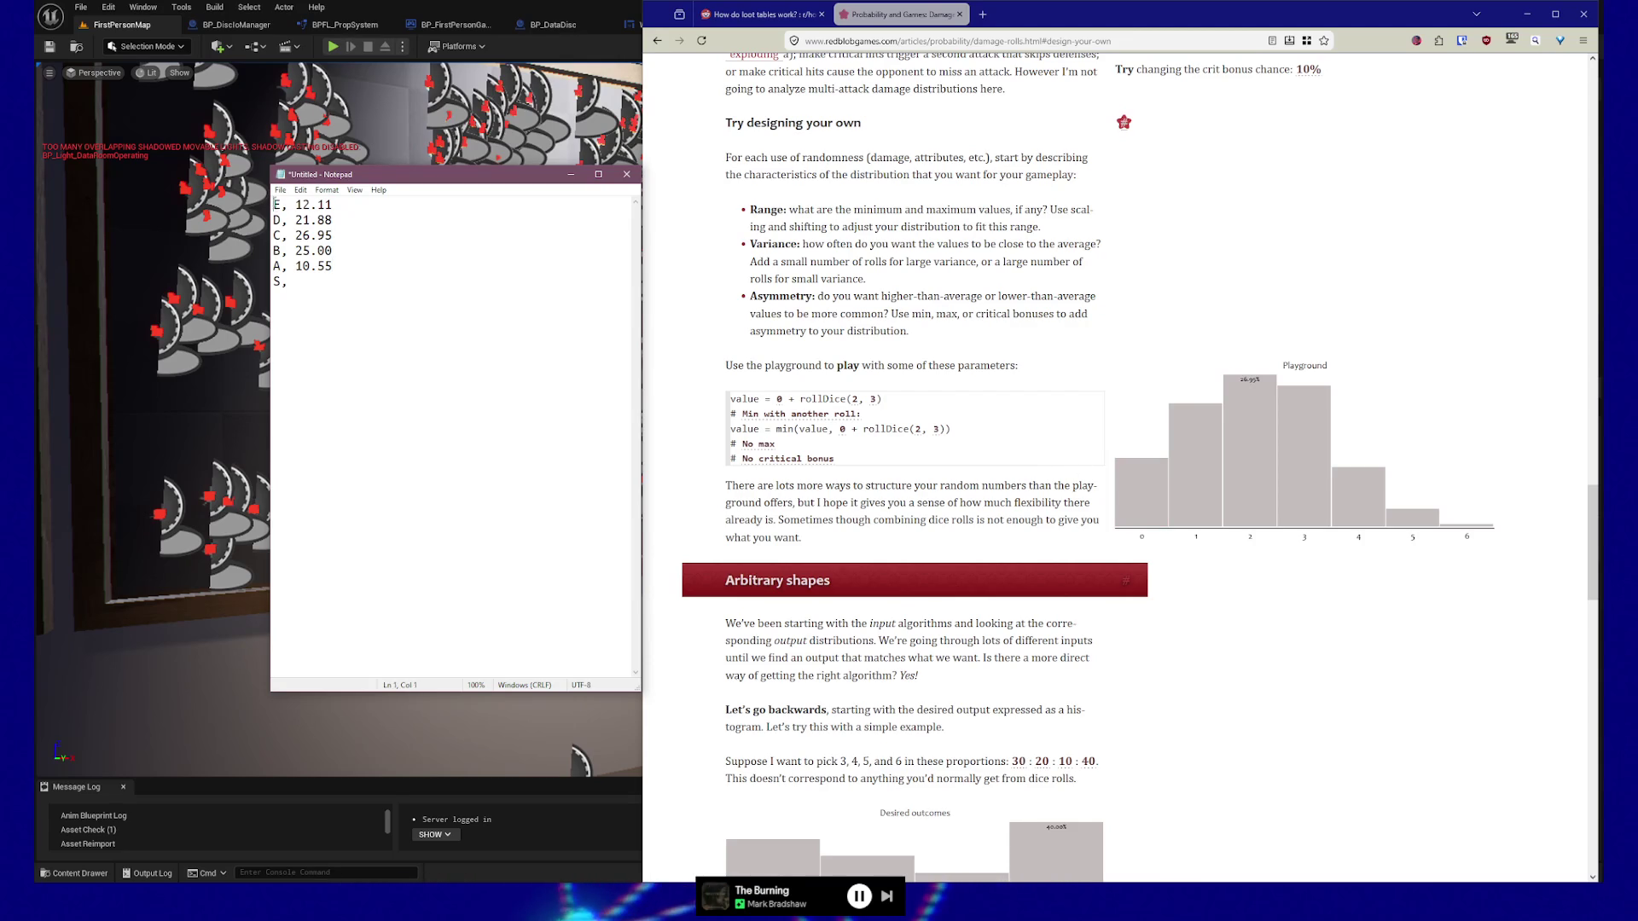
pyautogui.click(872, 399)
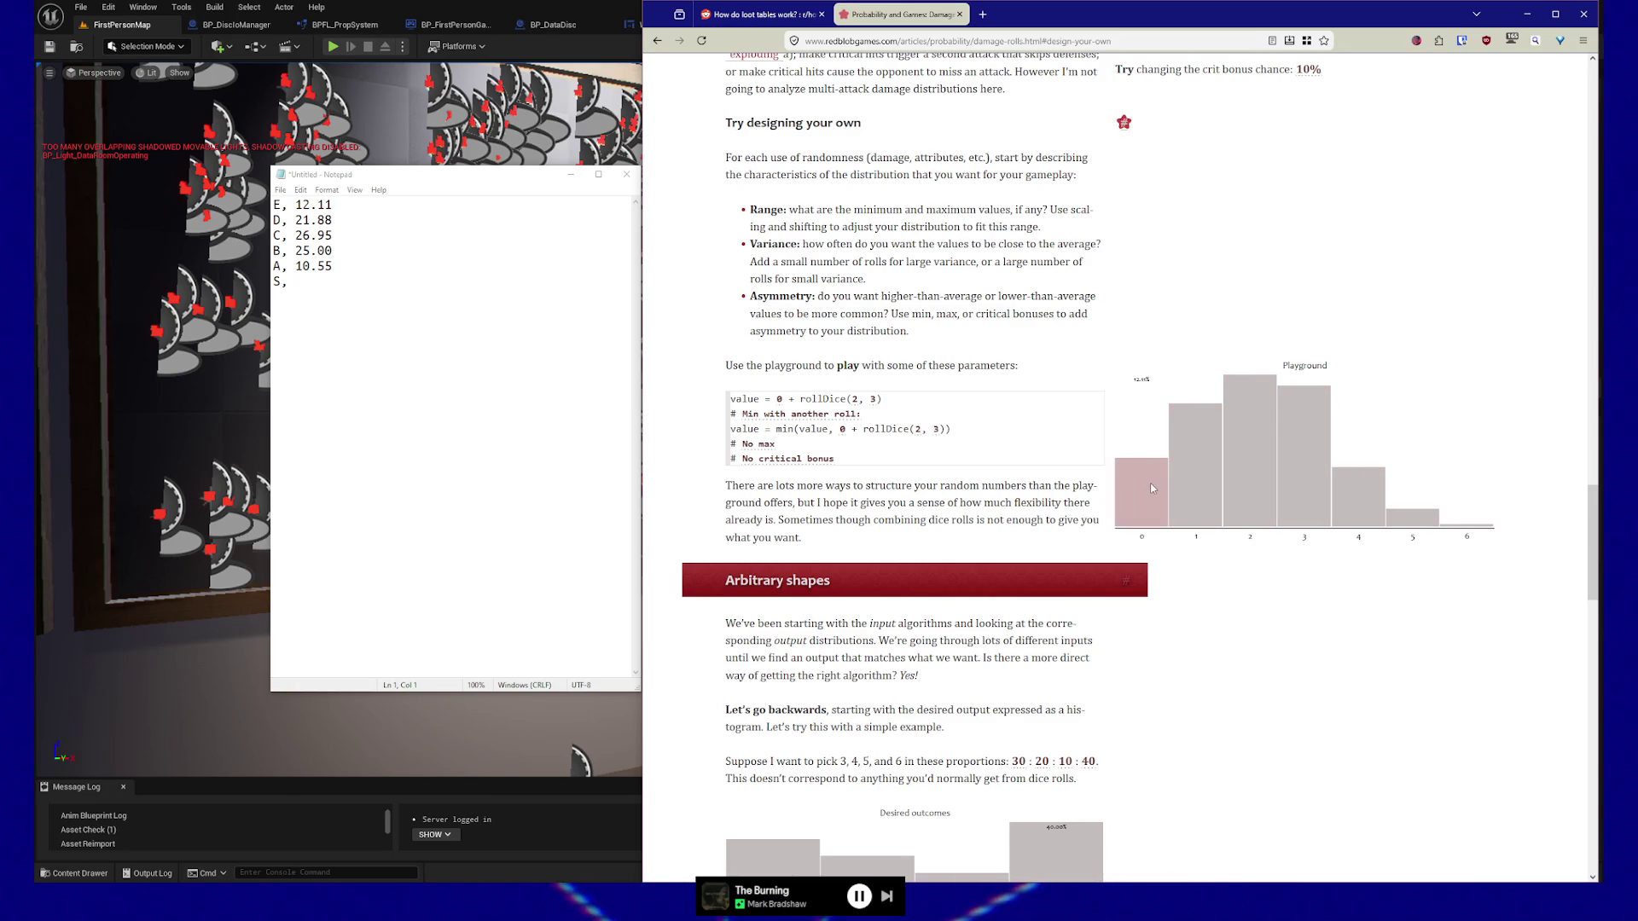
# Shift each rank letter one tier higher so the lines read F, E, D, C, B, A.
pyautogui.click(282, 205)
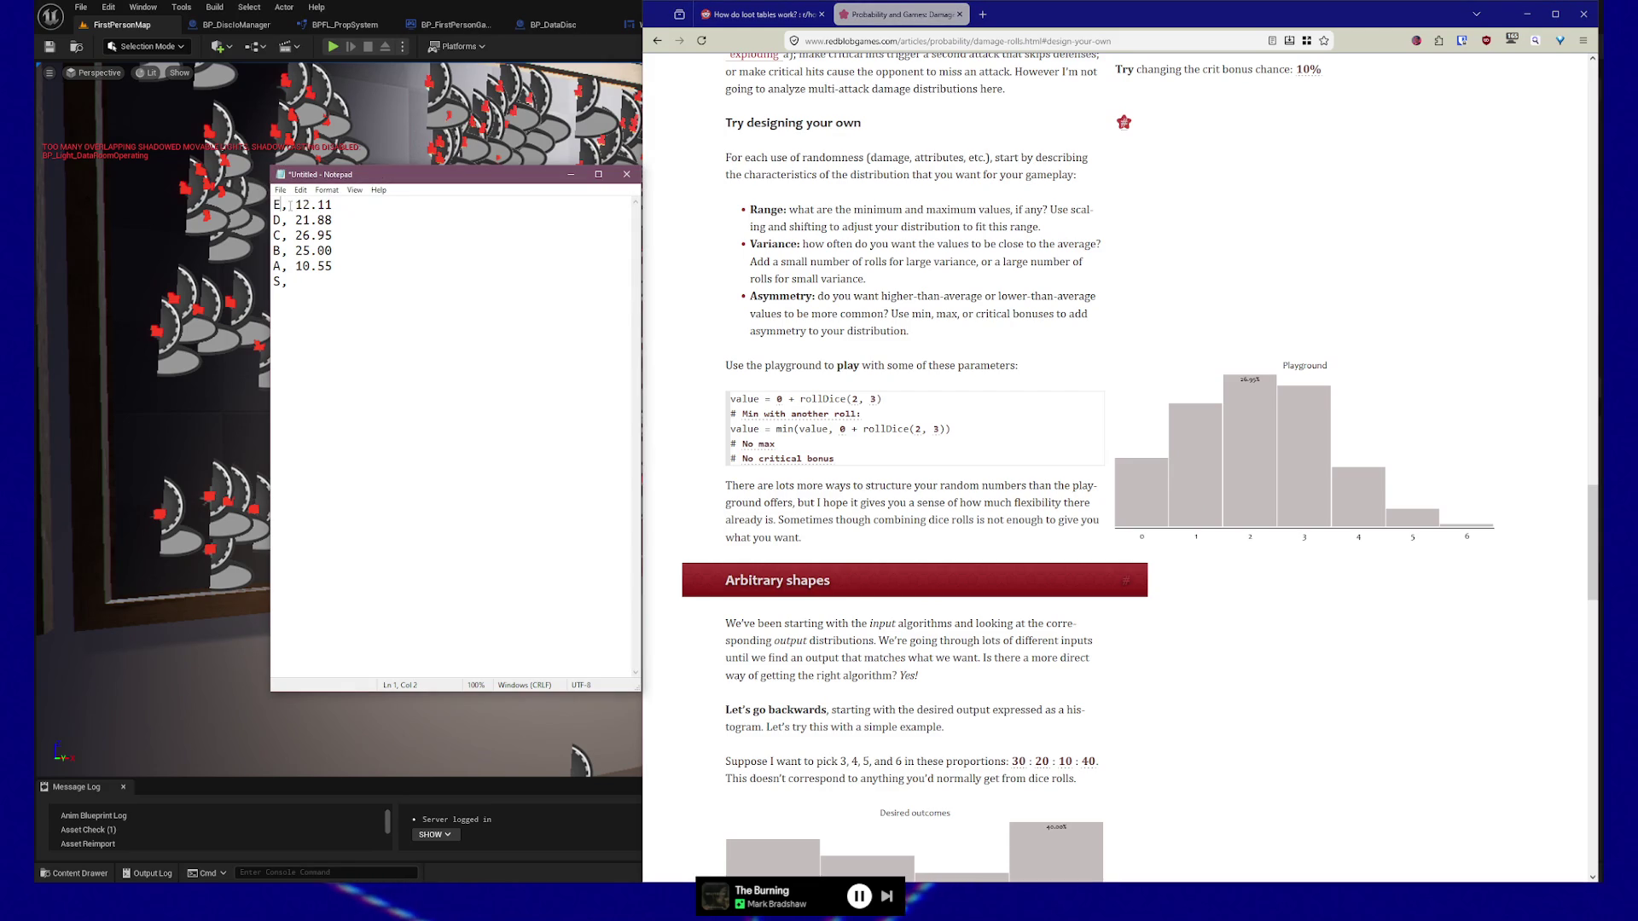
pyautogui.press('Left')
pyautogui.press('Left')
pyautogui.hotkey('shift', 'Left')
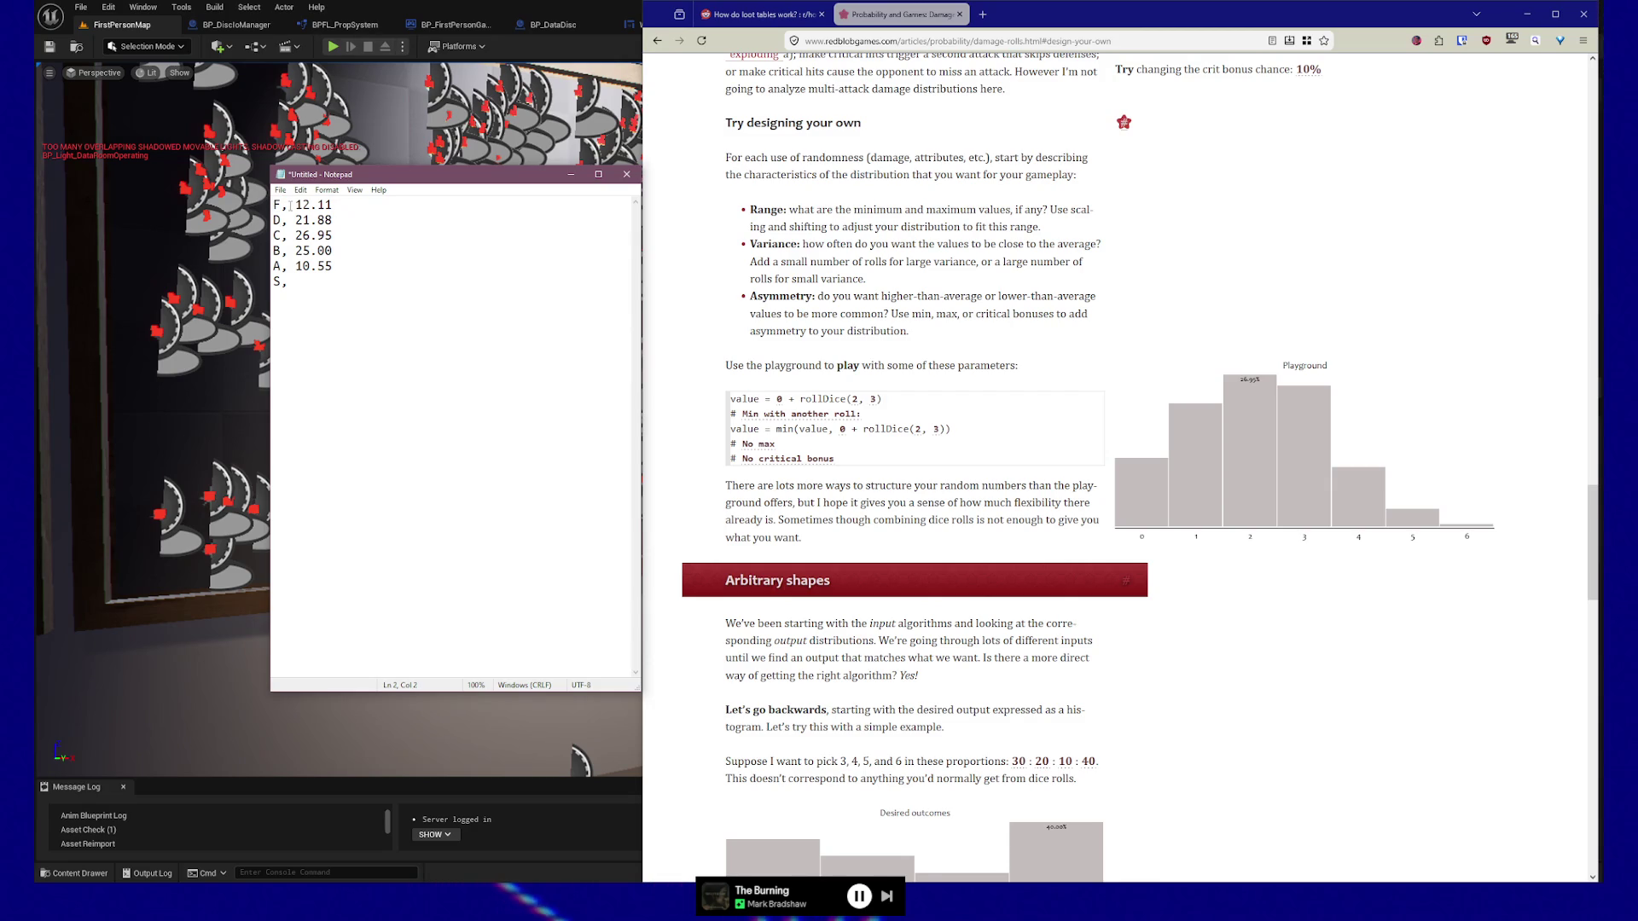
pyautogui.press('Down')
pyautogui.hotkey('shift', 'Left')
pyautogui.write('D')
pyautogui.press('Down')
pyautogui.hotkey('shift', 'Left')
pyautogui.write('C')
pyautogui.press('Down')
pyautogui.press('Home')
pyautogui.hotkey('shift', 'Right')
pyautogui.write('B')
pyautogui.press('Down')
pyautogui.press('Home')
pyautogui.hotkey('shift', 'Right')
pyautogui.write('A')
pyautogui.press('End')
# Add a new 'S,' line below the A line.
pyautogui.press('Return')
pyautogui.write('S,')
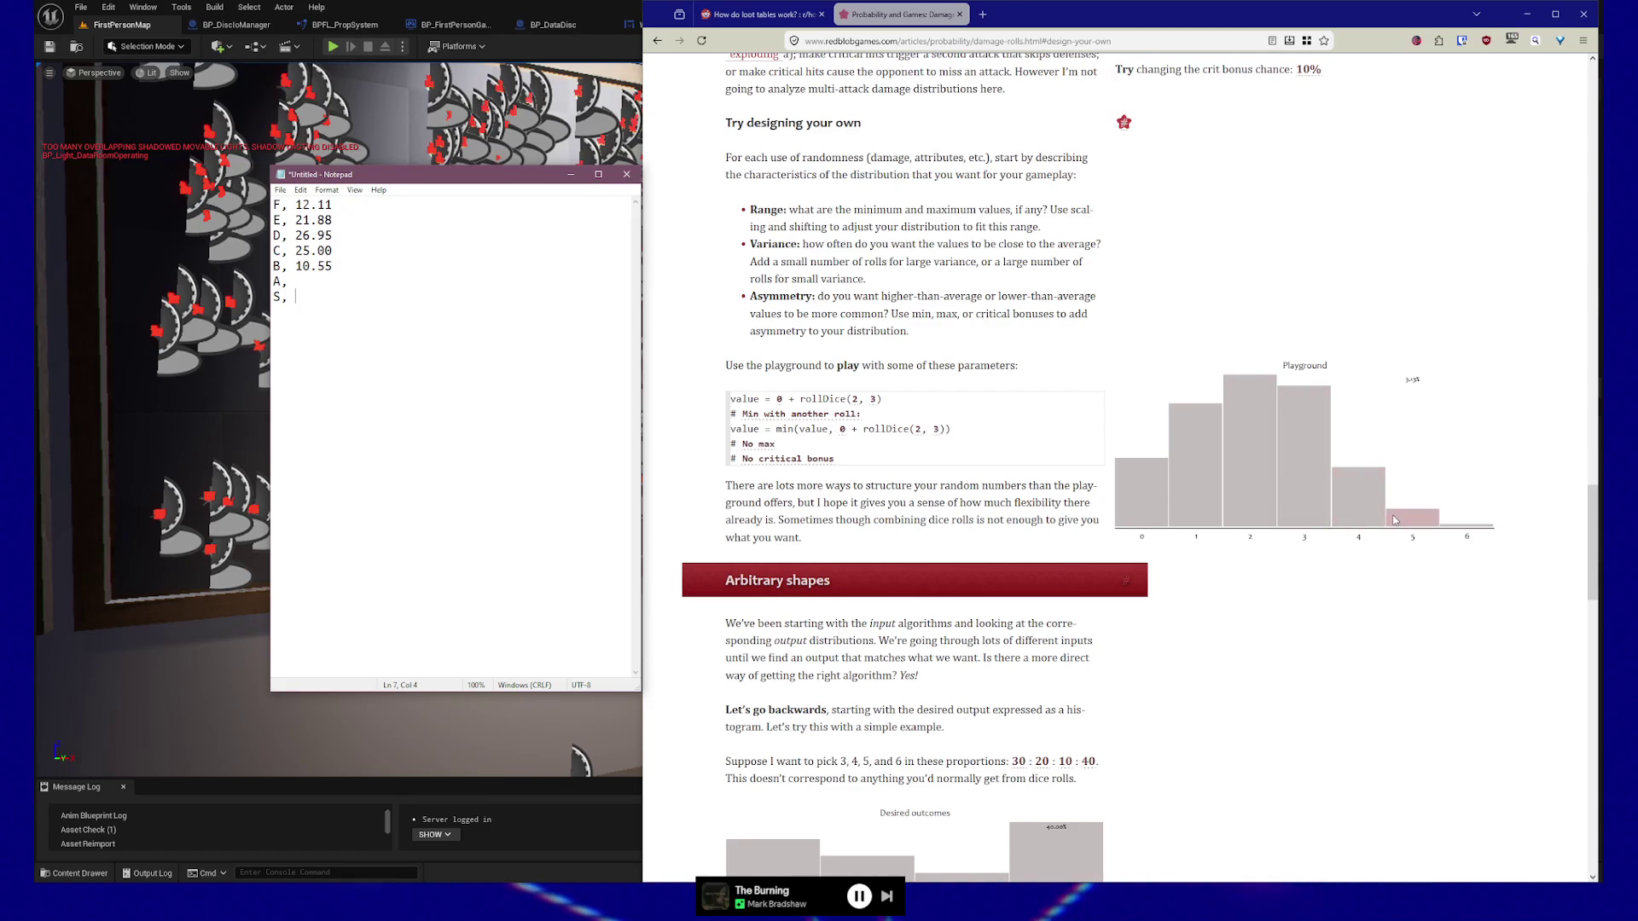
pyautogui.press('Up')
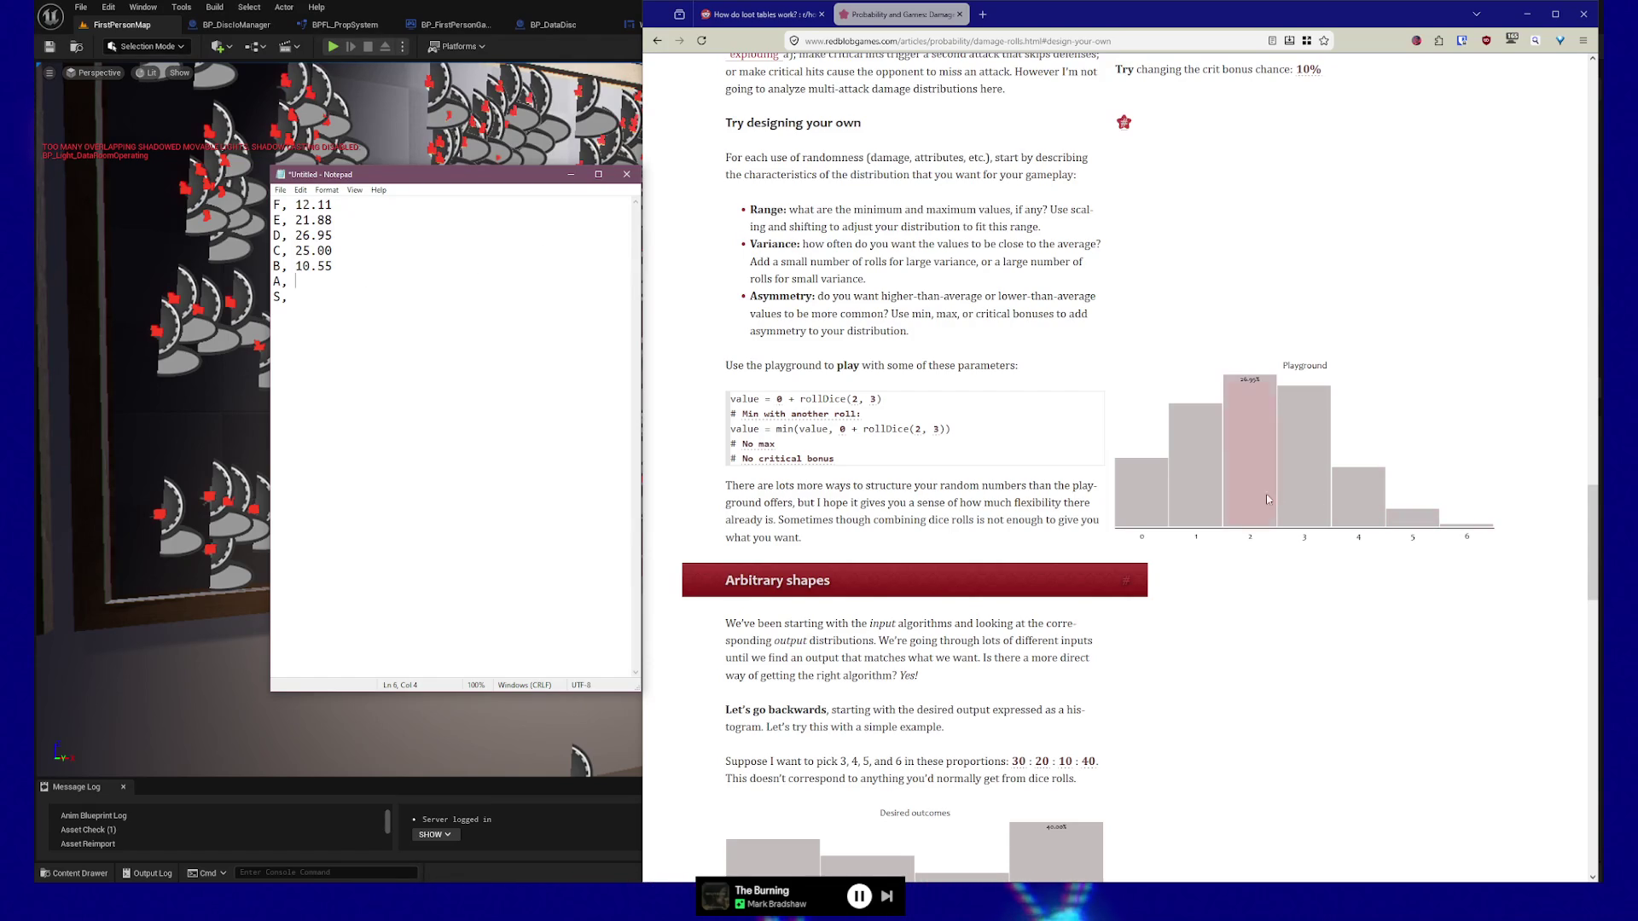
# Enter 3.13 after A and 0.39 after S.
pyautogui.write('3.1')
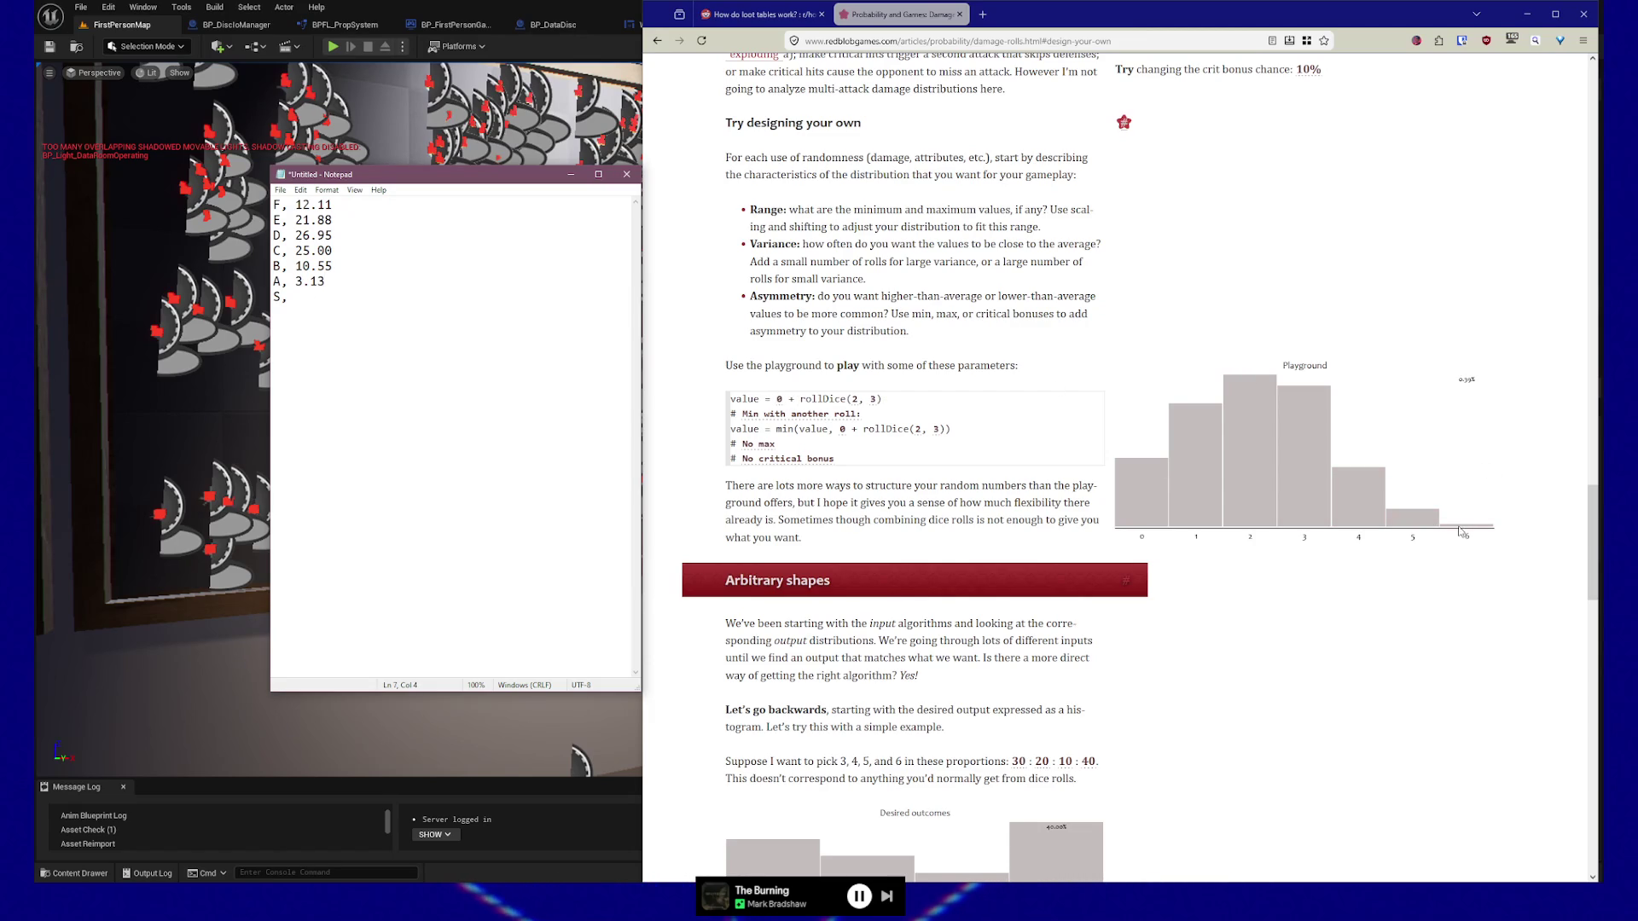
pyautogui.click(317, 301)
pyautogui.write('0.39')
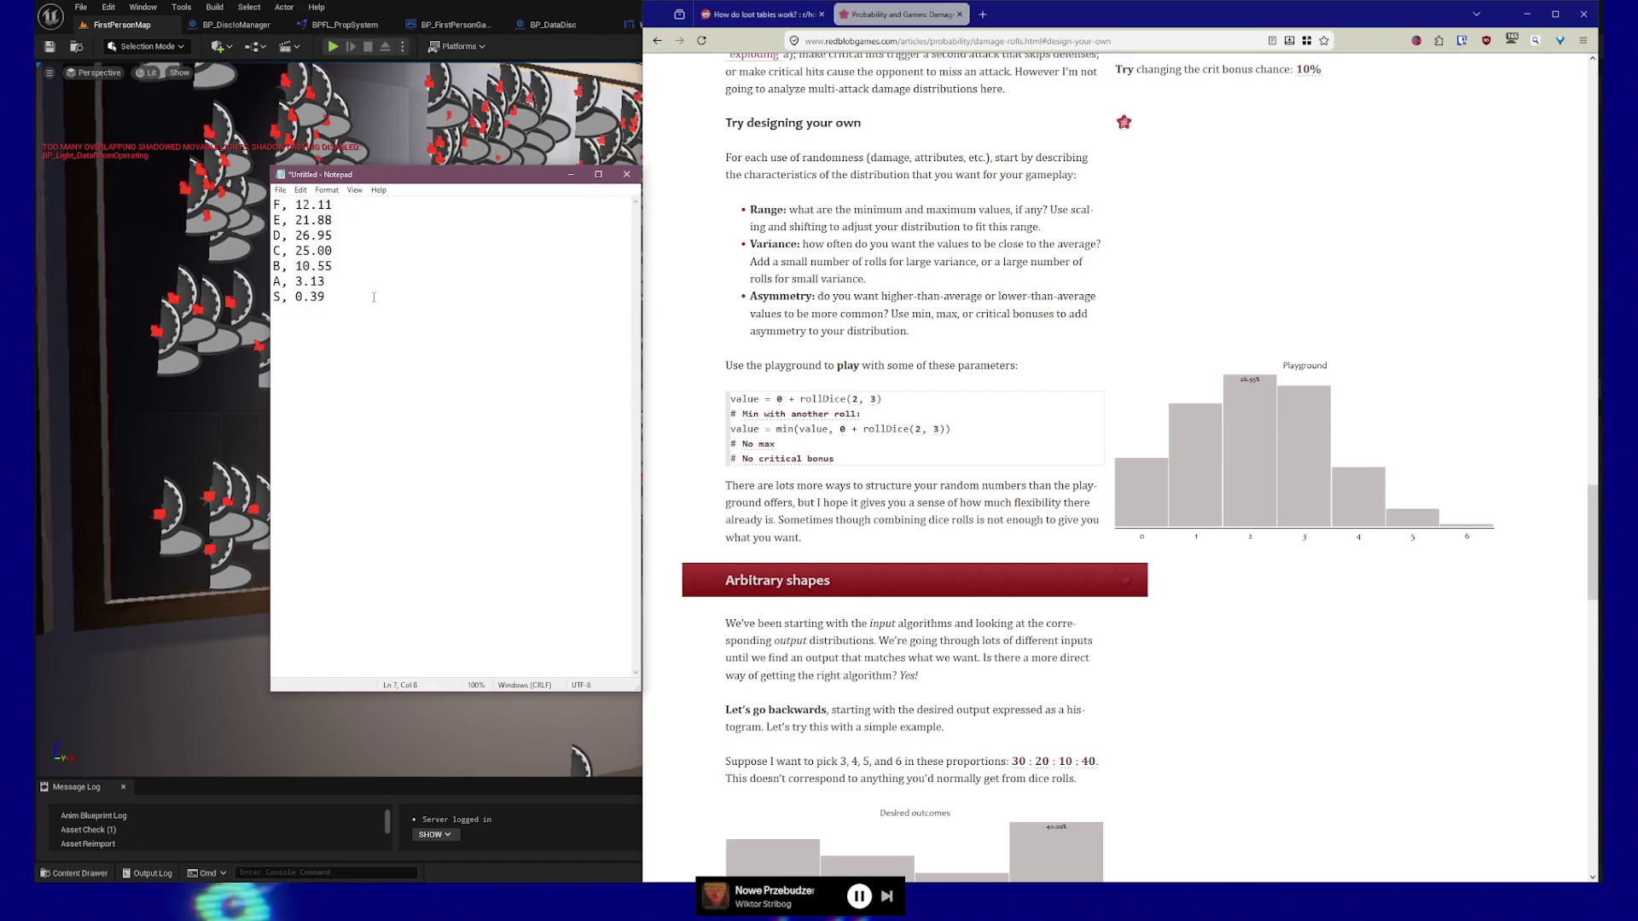
# Put the Notepad cursor at the end of line 1 and scroll the article to the damage_table and lookup_value code.
pyautogui.click(343, 205)
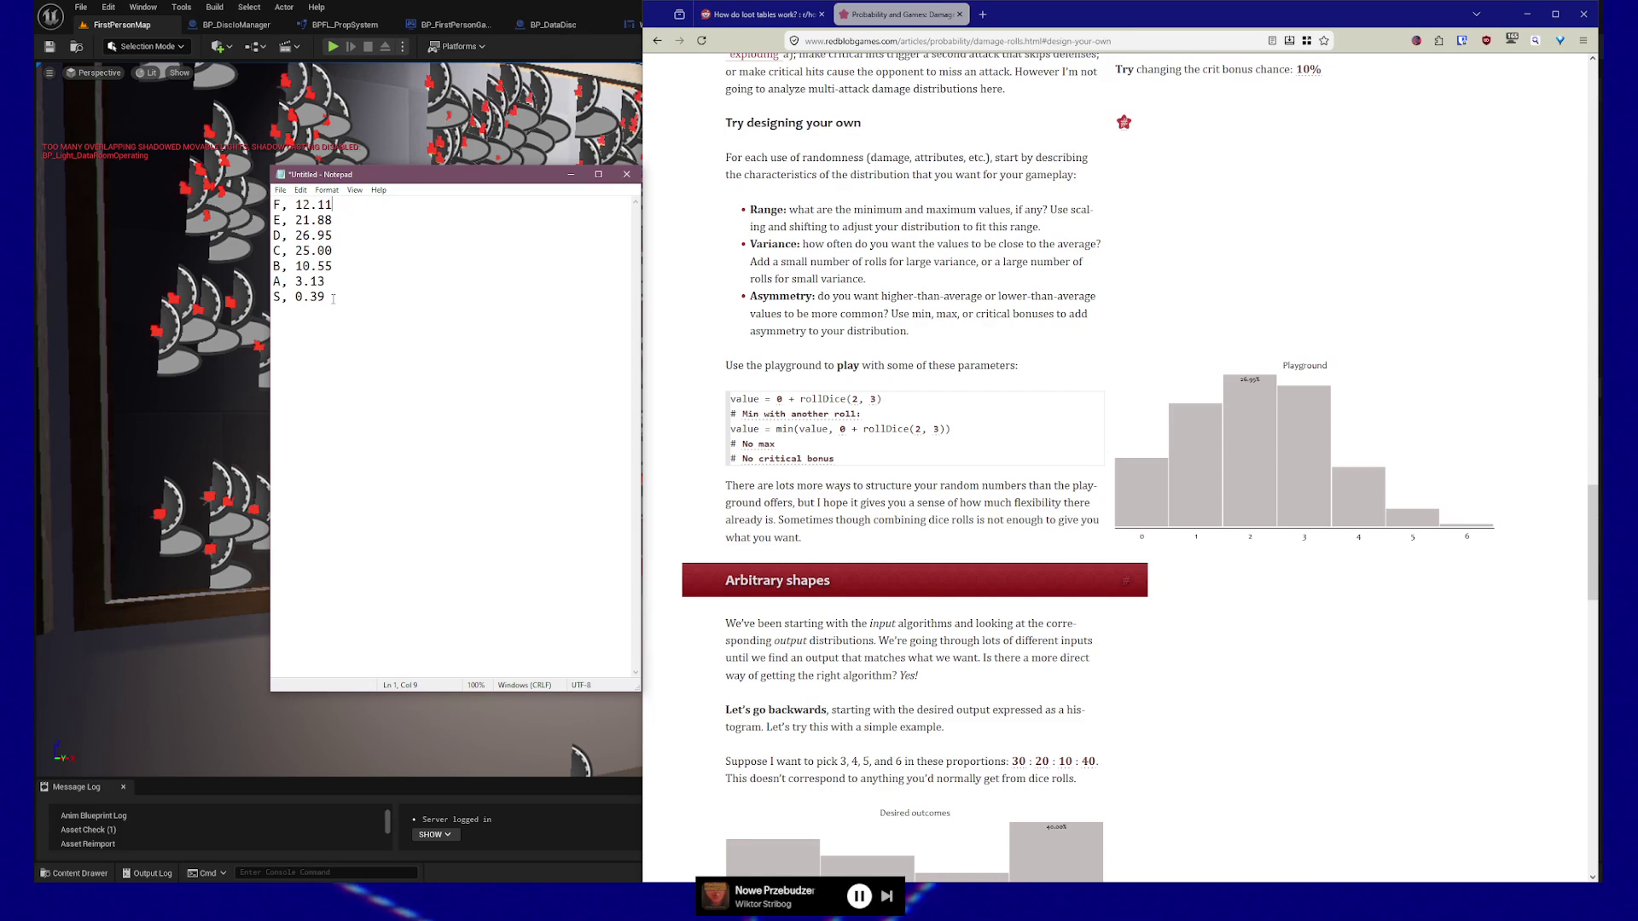
pyautogui.scroll(-8, 1139, 554)
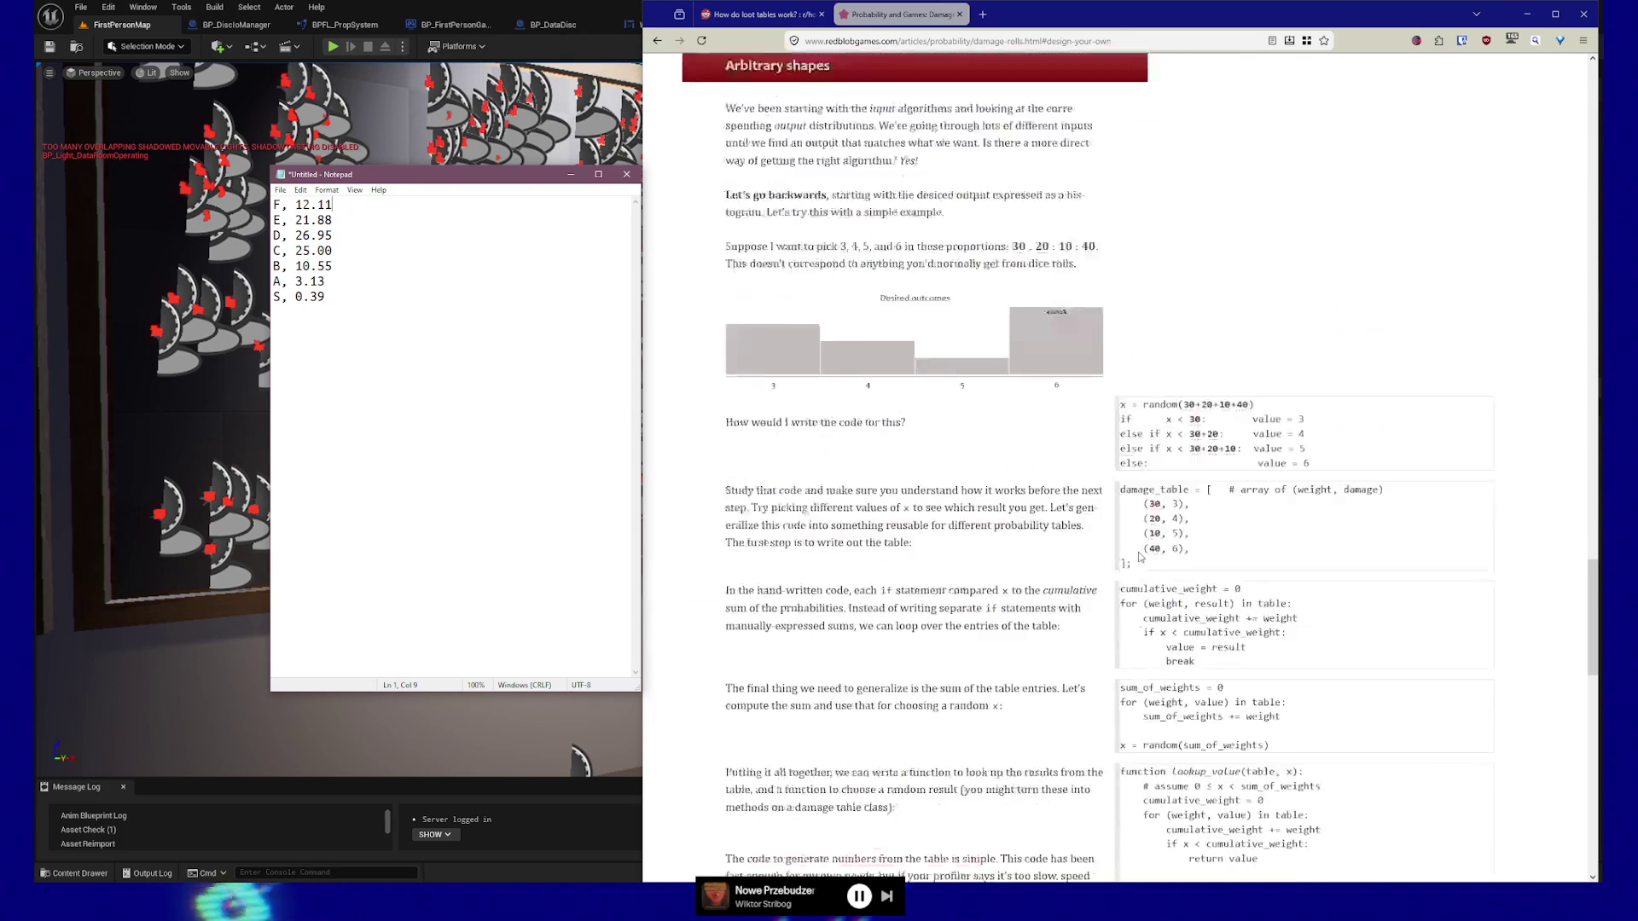
pyautogui.scroll(-1, 1139, 553)
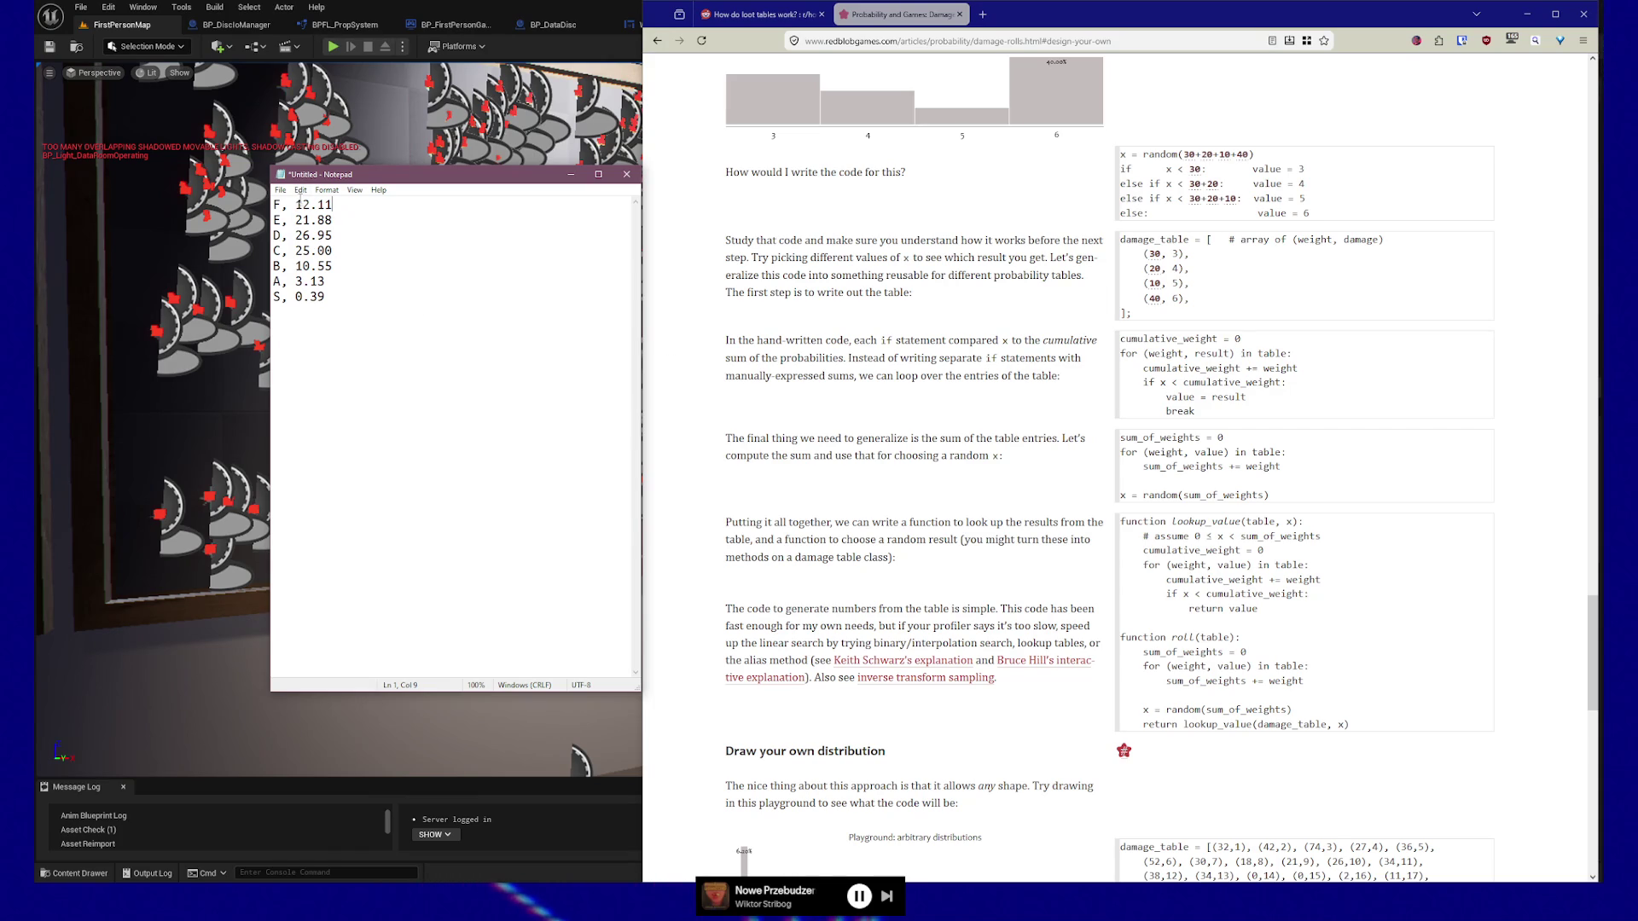
# Move the tier letters after the numbers on lines 1–3, giving 12.11, F, 21.88, E and 26.95, D.
pyautogui.moveTo(296, 205); pyautogui.dragTo(206, 206)
pyautogui.press('BackSpace')
pyautogui.write(', F')
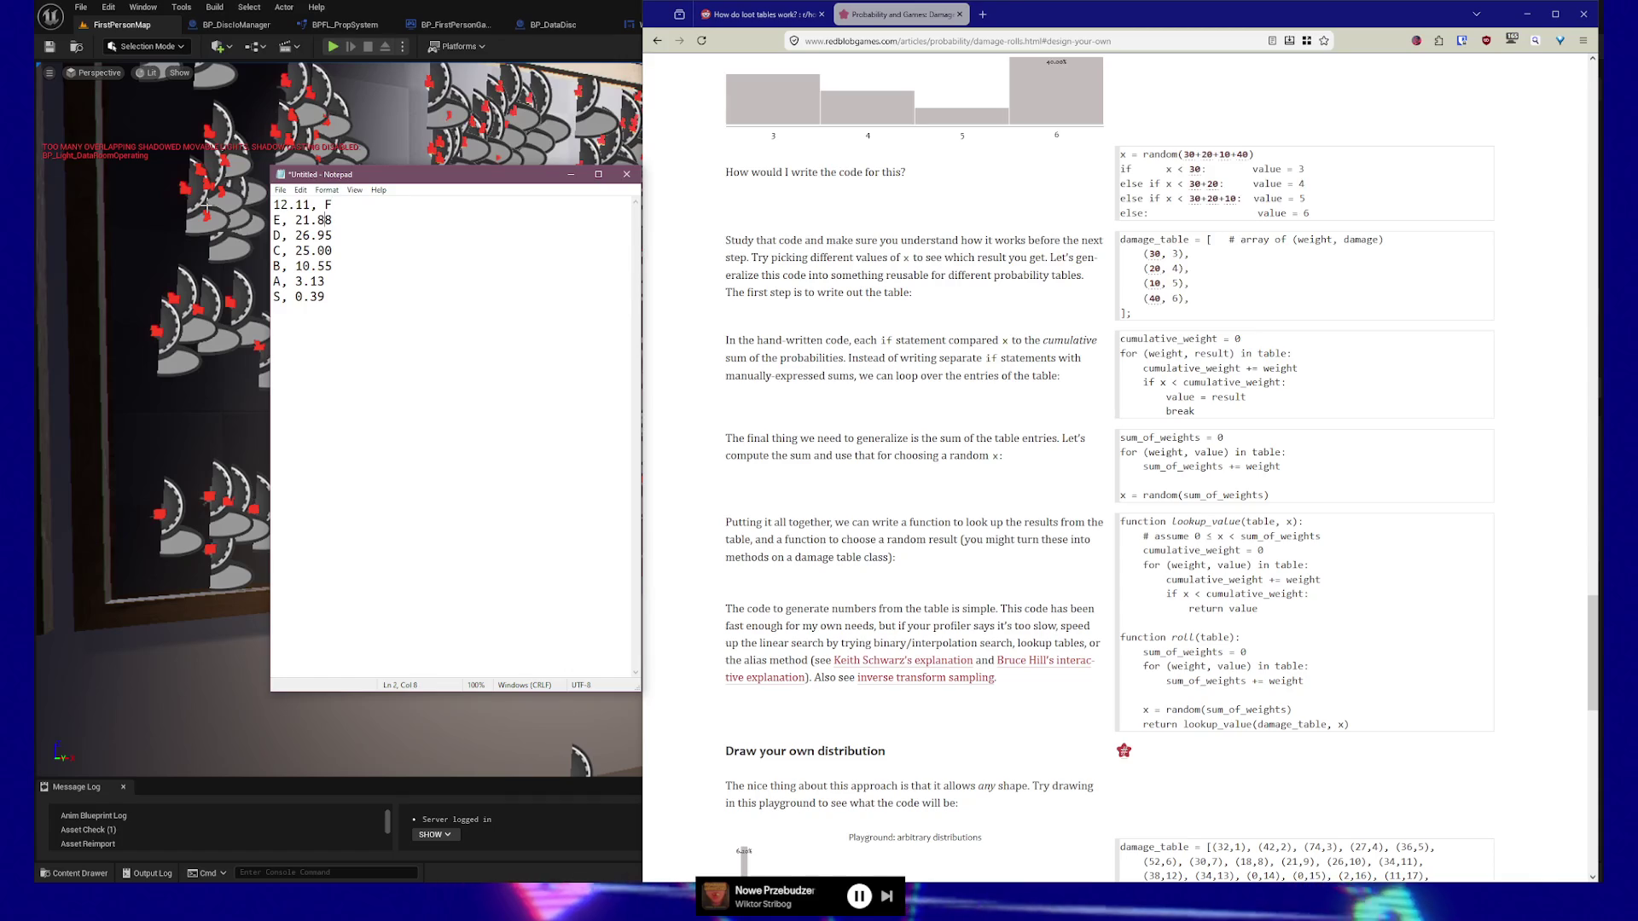
pyautogui.moveTo(296, 220); pyautogui.dragTo(274, 220)
pyautogui.press('BackSpace')
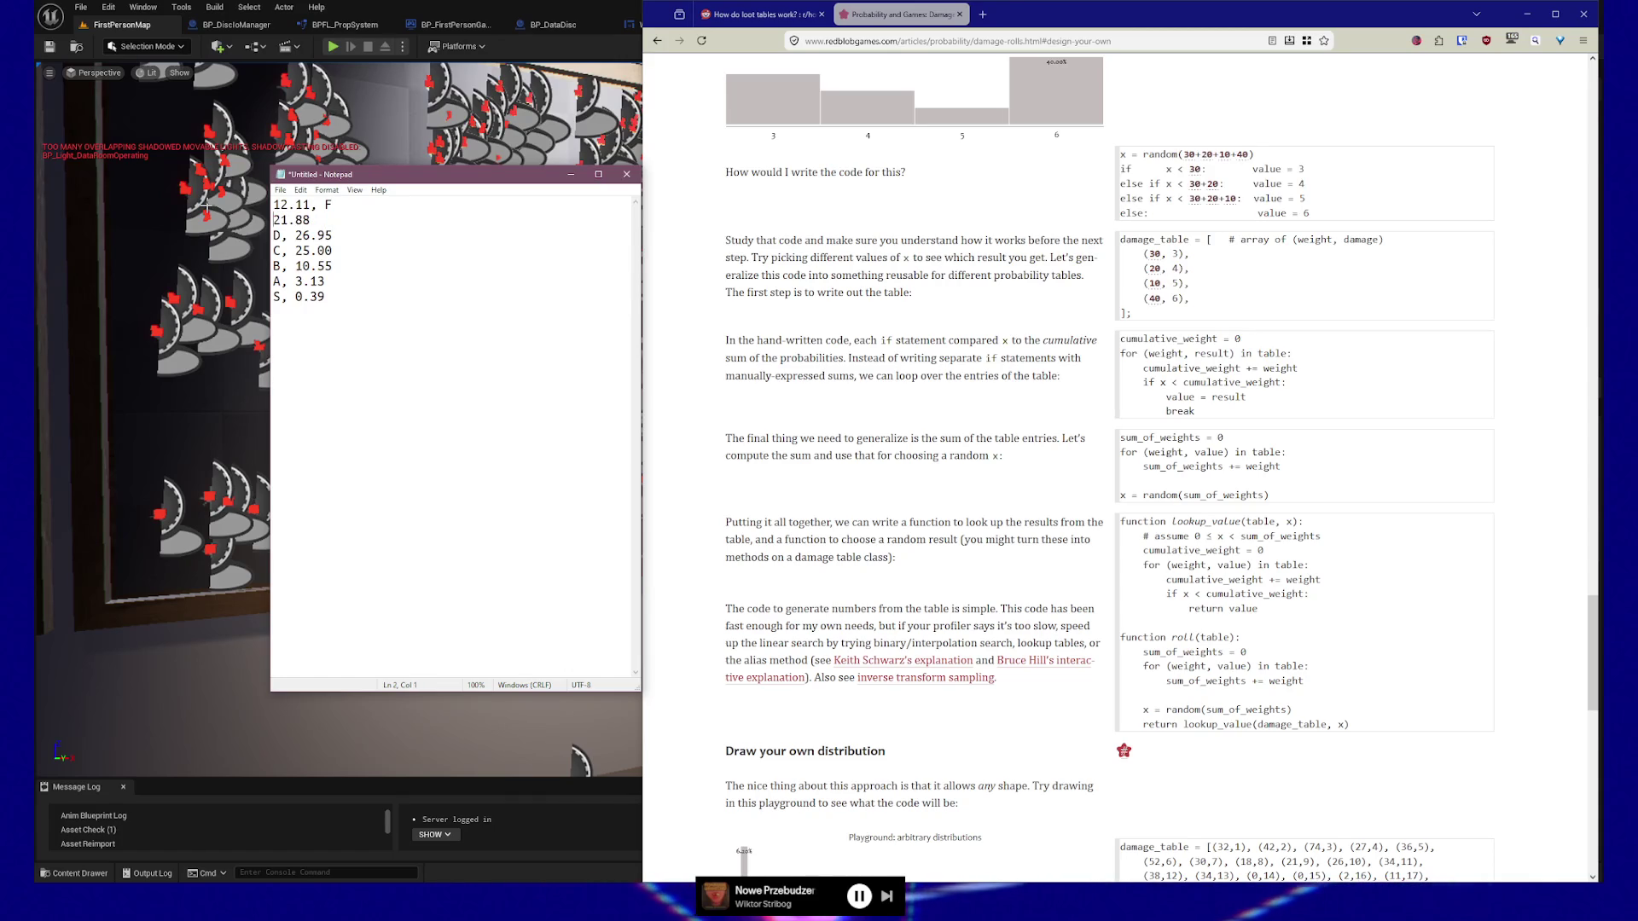
pyautogui.write(', E')
pyautogui.press('Right')
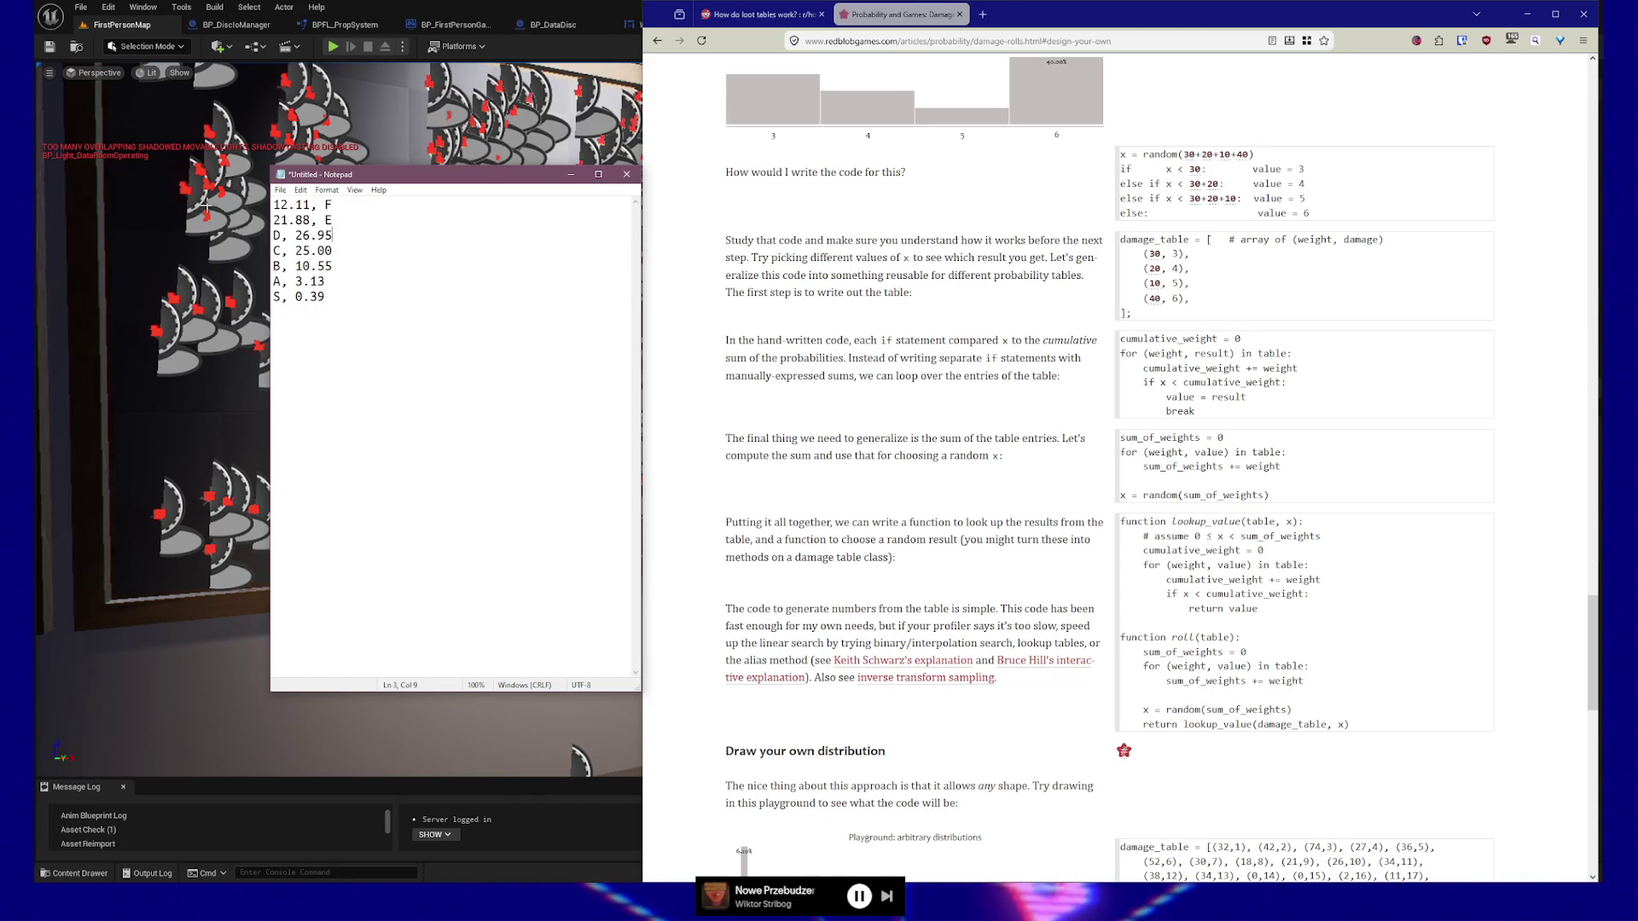
pyautogui.hotkey('shift', 'Right')
pyautogui.hotkey('shift', 'Right')
pyautogui.hotkey('shift', 'Right')
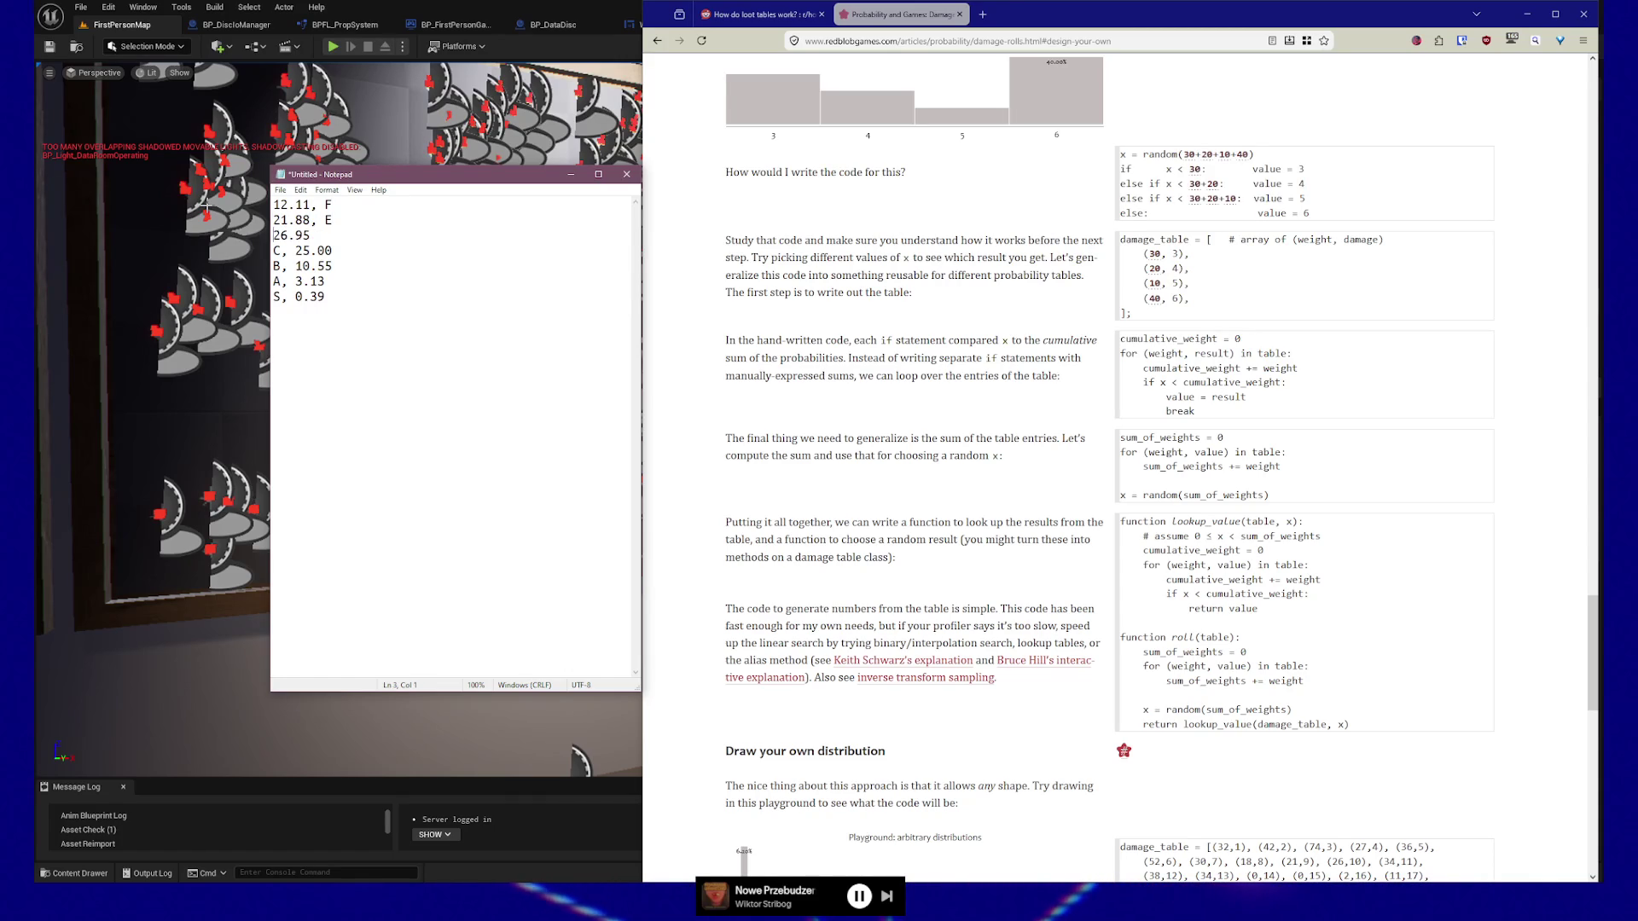
pyautogui.write(', D')
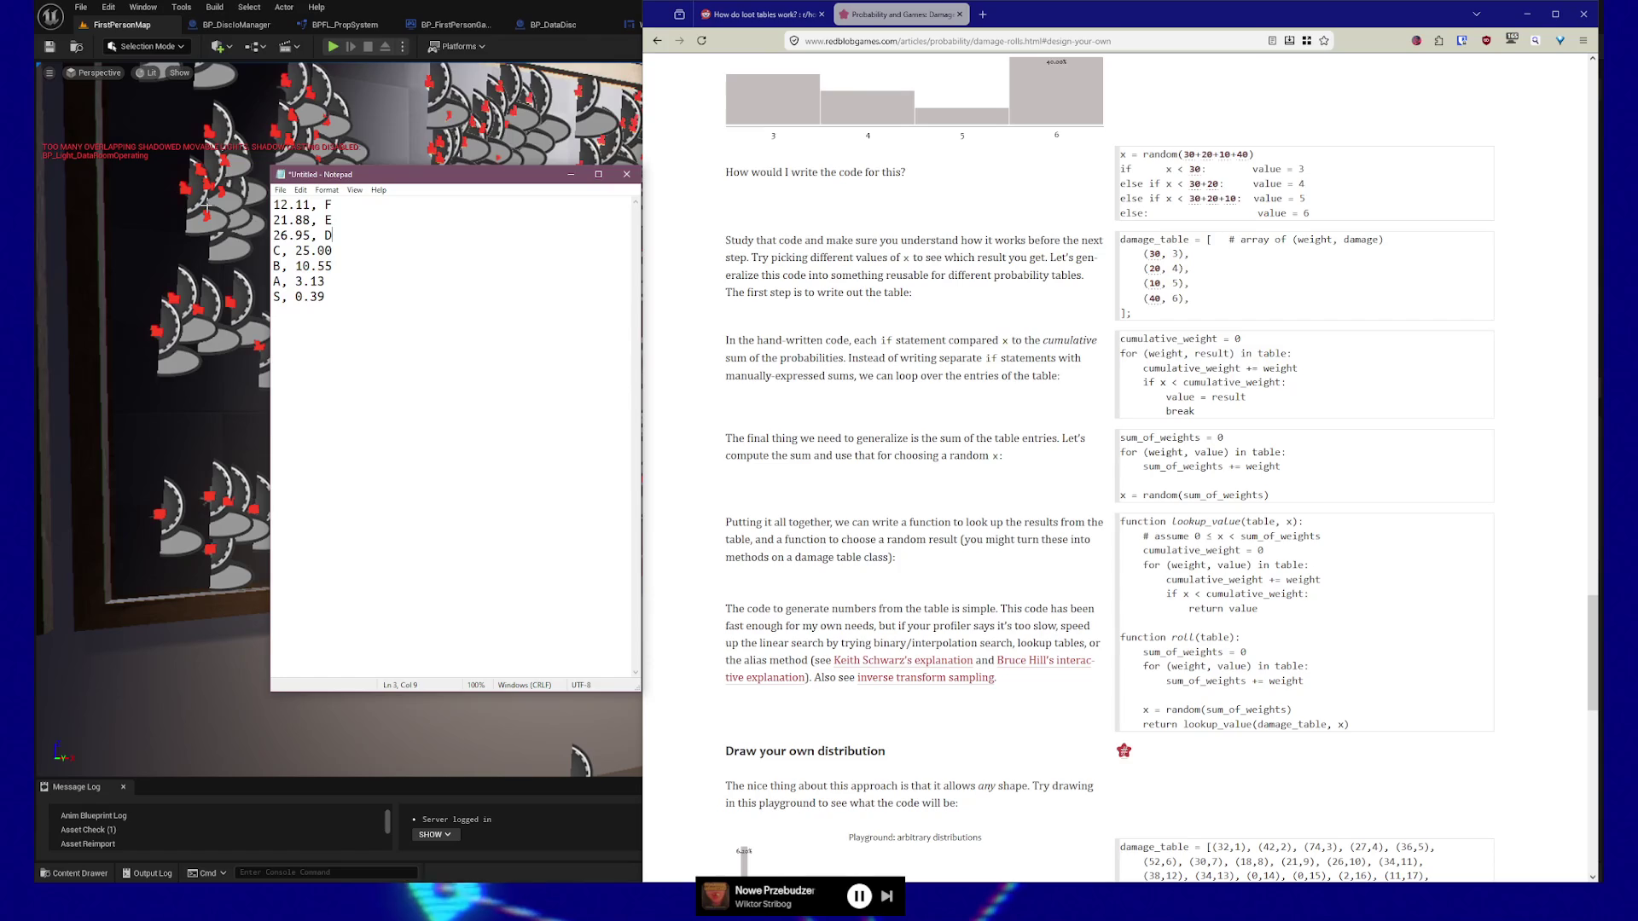
# Reorder lines 4 and 5 to read 25.00, C and 10.55, B, and select line 6's A prefix.
pyautogui.press('Right')
pyautogui.hotkey('shift', 'Right')
pyautogui.hotkey('shift', 'Right')
pyautogui.hotkey('shift', 'Right')
pyautogui.press('Delete')
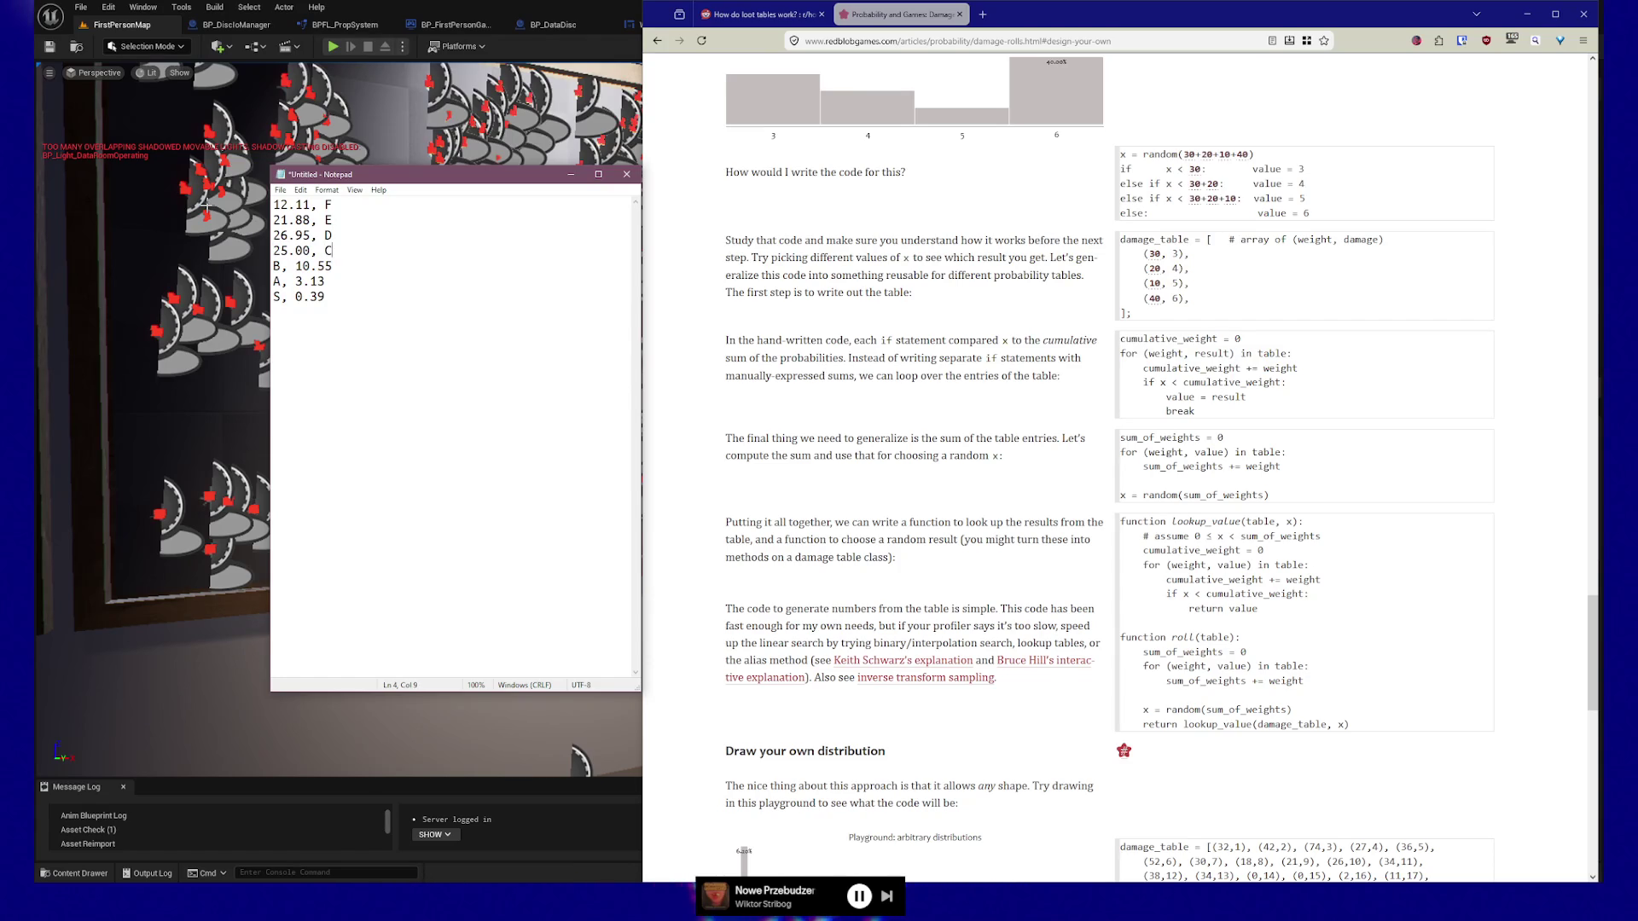
pyautogui.press('Home')
pyautogui.hotkey('shift', 'Right')
pyautogui.hotkey('shift', 'Right')
pyautogui.hotkey('shift', 'Right')
pyautogui.hotkey('shift', 'Left')
pyautogui.press('Delete')
pyautogui.press('End')
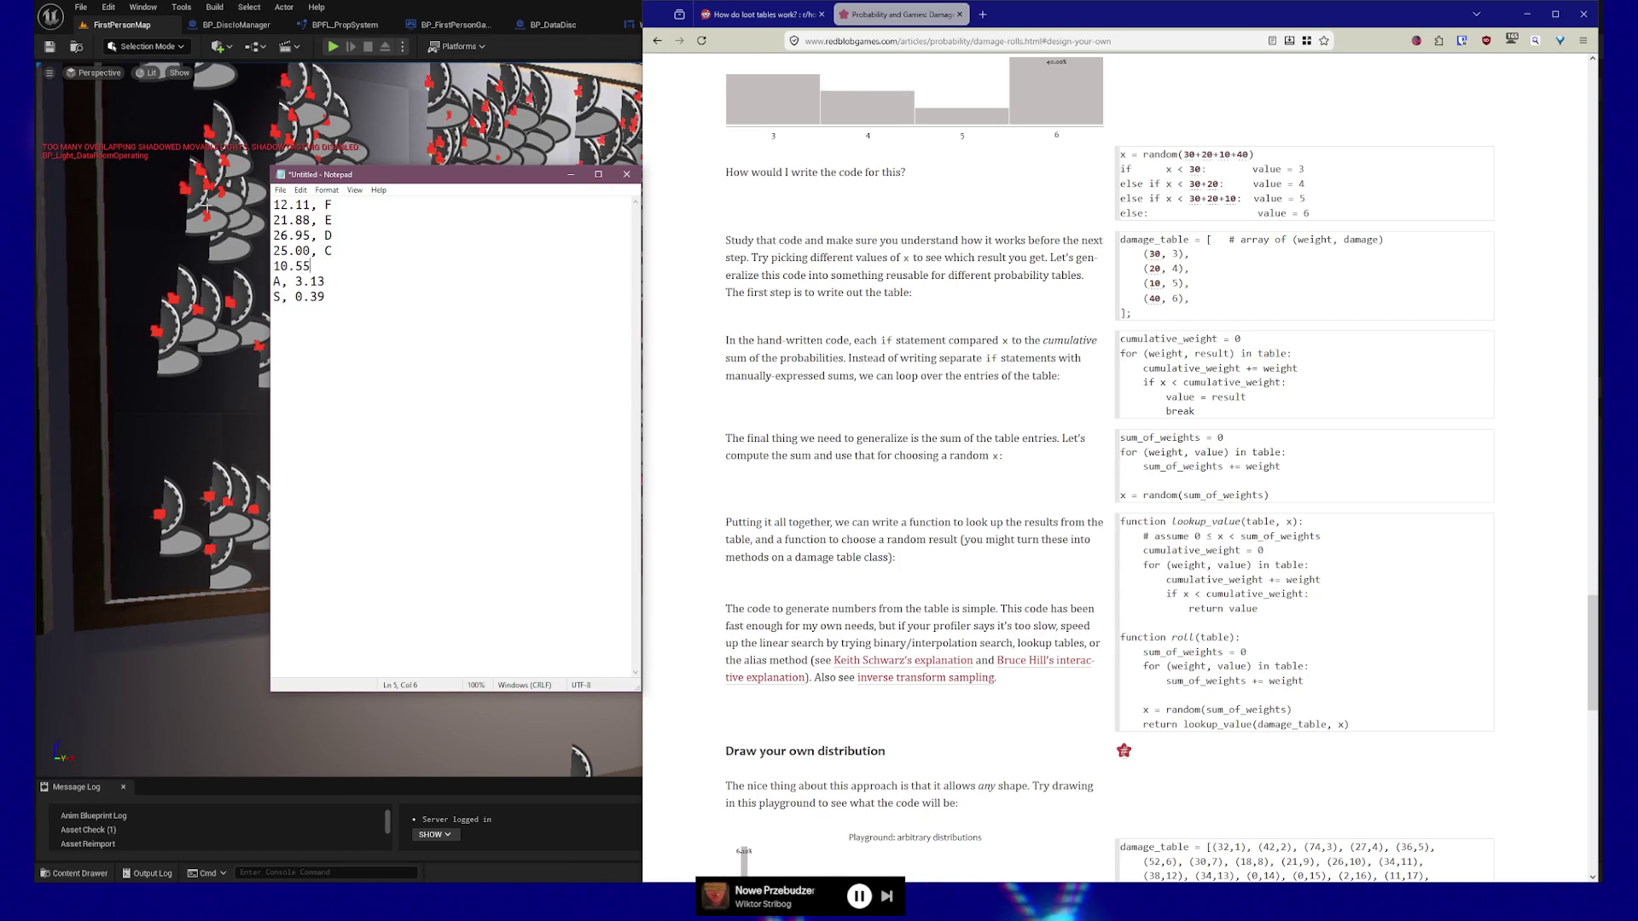
pyautogui.write('B')
pyautogui.press('Home')
pyautogui.hotkey('shift', 'Right')
pyautogui.hotkey('shift', 'Right')
pyautogui.hotkey('shift', 'Right')
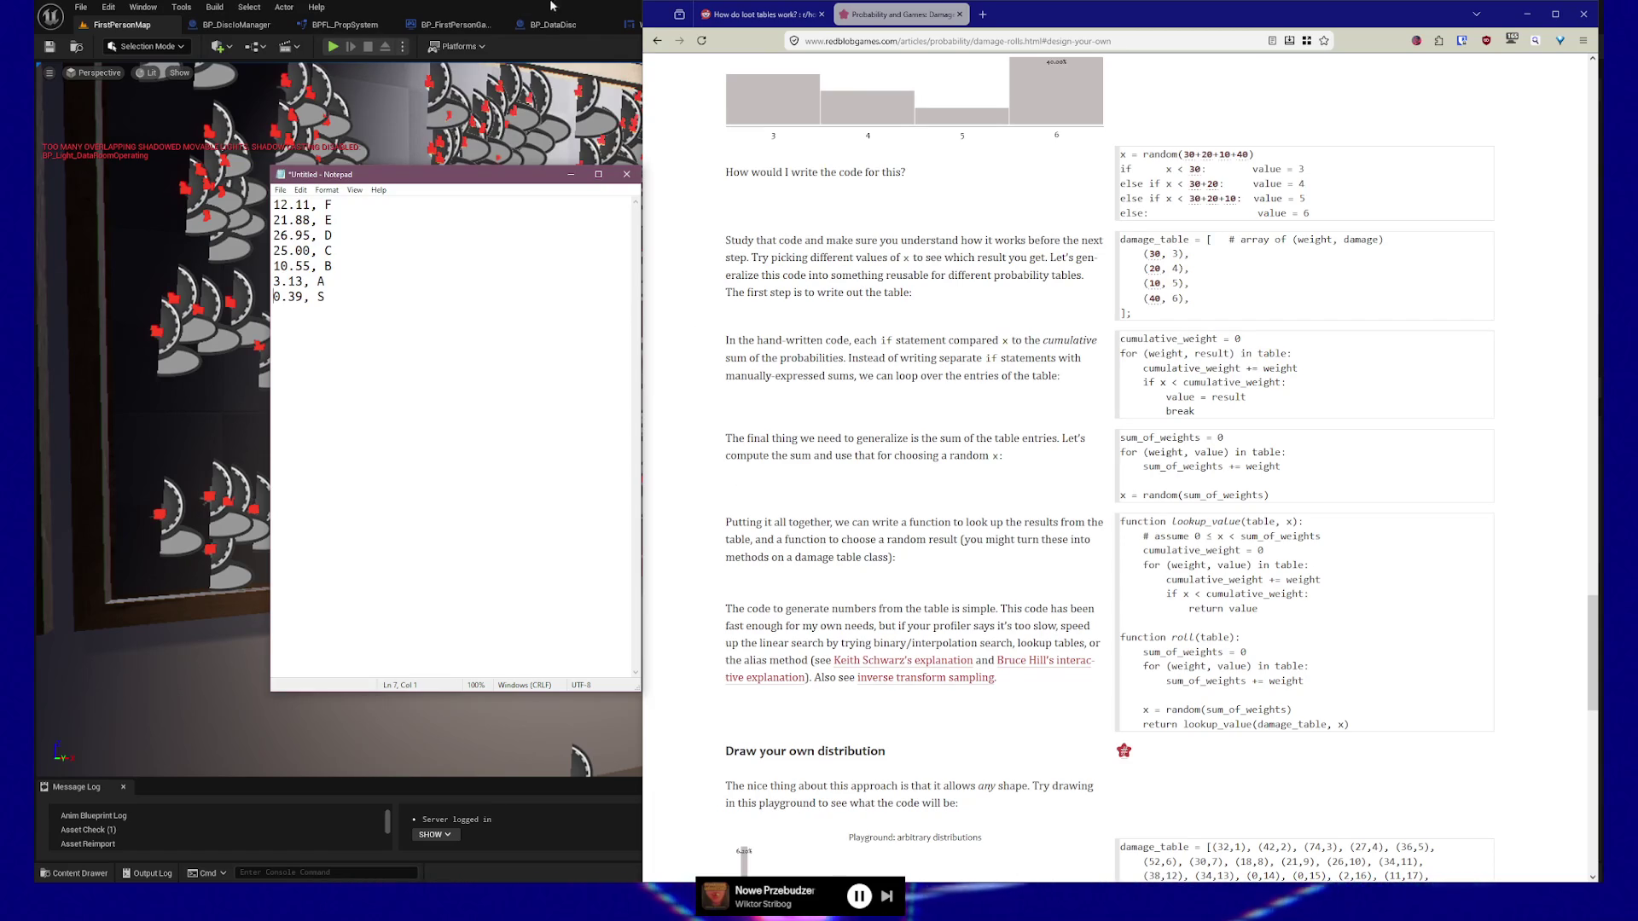
# Bring the Unreal editor back to the front.
pyautogui.hotkey('alt', 'Tab')
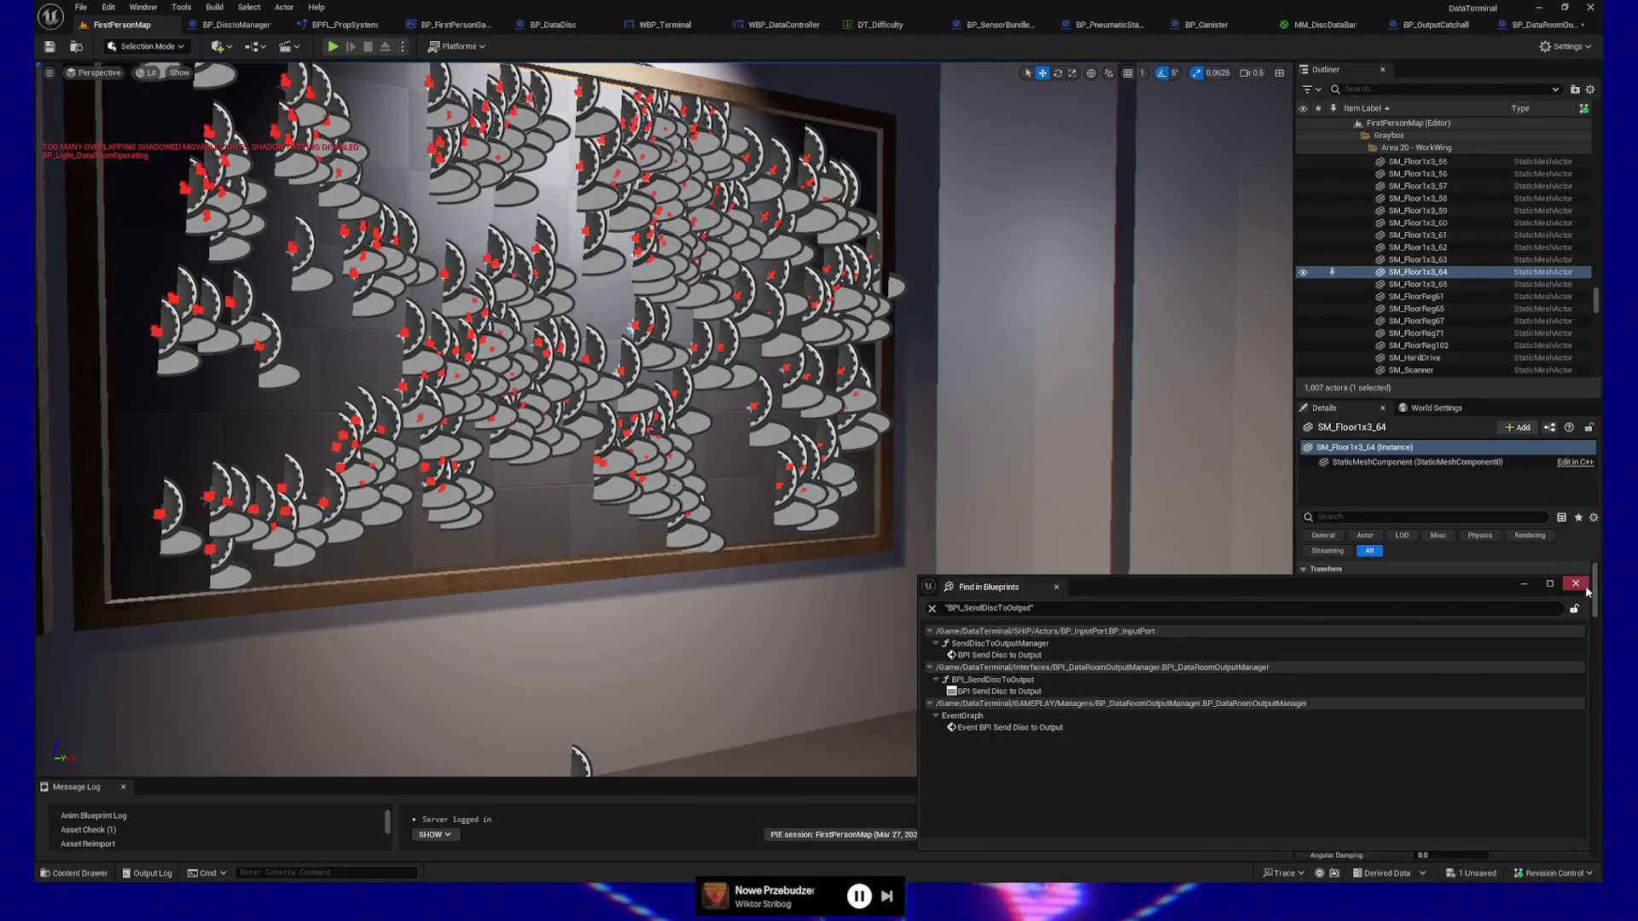
# Close Find in Blueprints and show BP_DataRoomOutputManager's Event Graph, framed on its tag nodes.
pyautogui.click(1533, 89)
pyautogui.click(1536, 25)
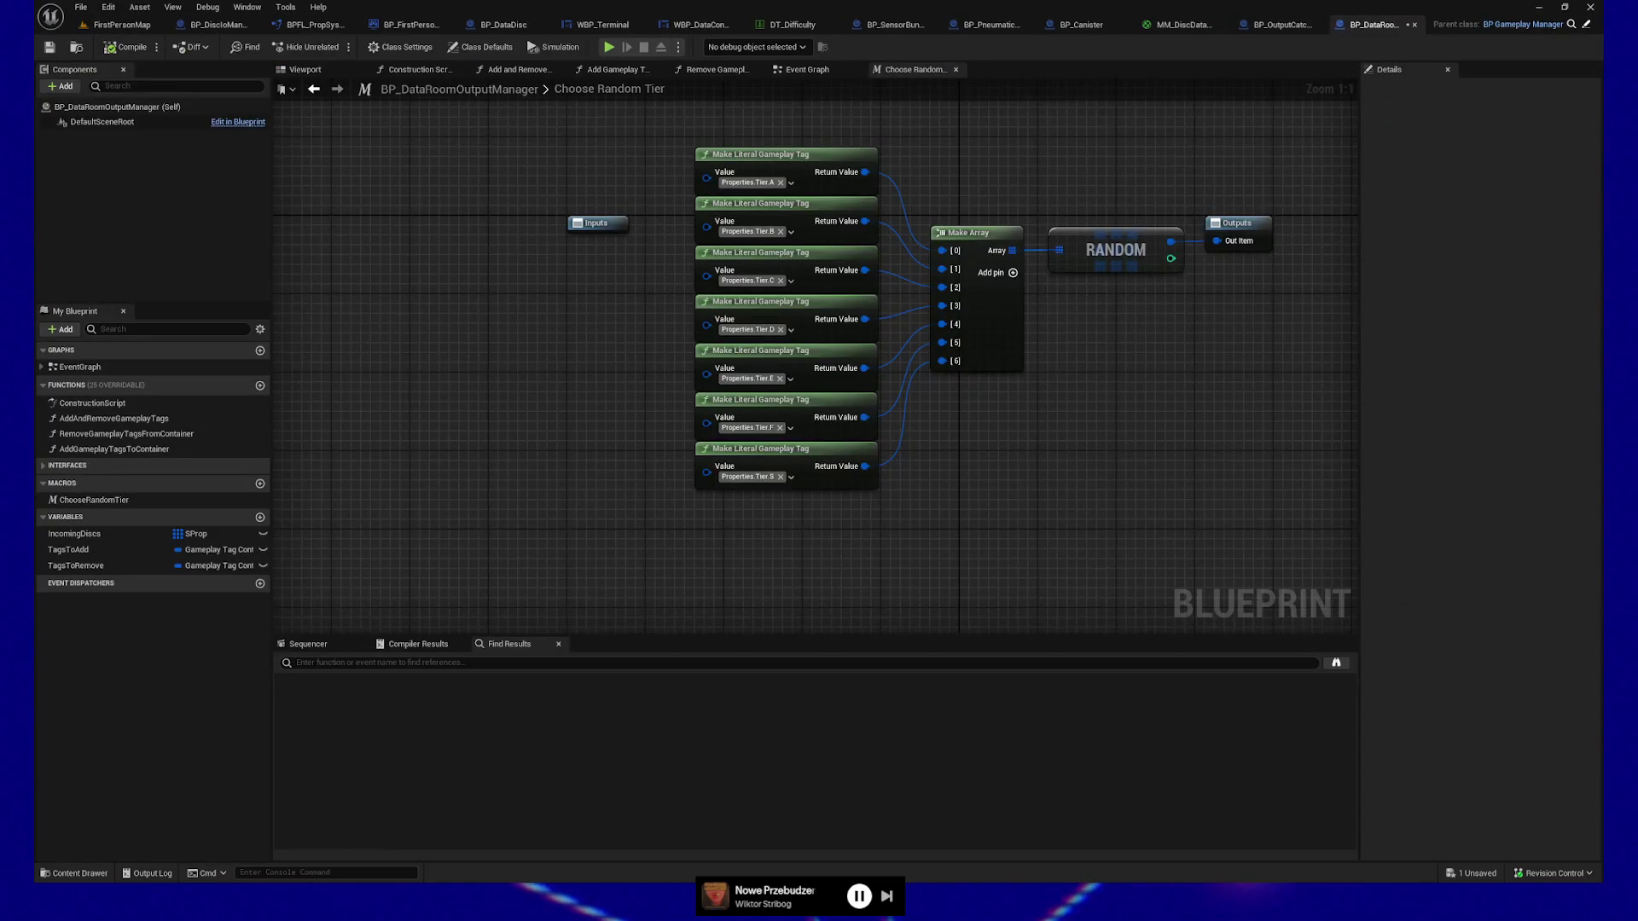
pyautogui.click(807, 69)
pyautogui.moveTo(446, 446); pyautogui.dragTo(549, 395)
pyautogui.moveTo(739, 418); pyautogui.dragTo(709, 423)
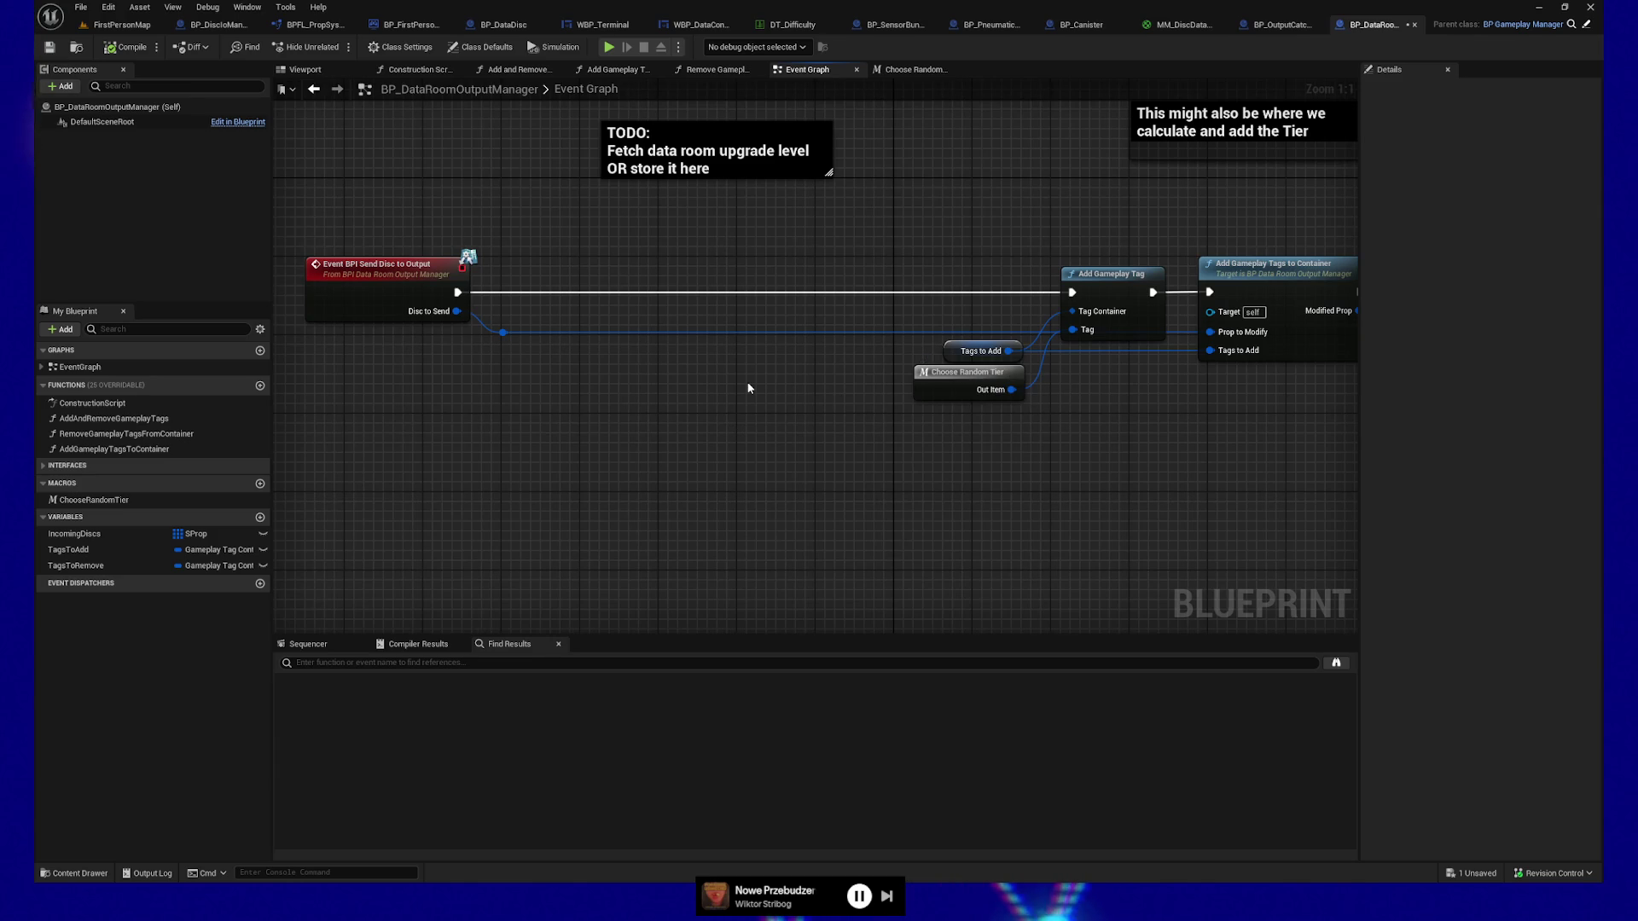
pyautogui.hotkey('alt', 'Tab')
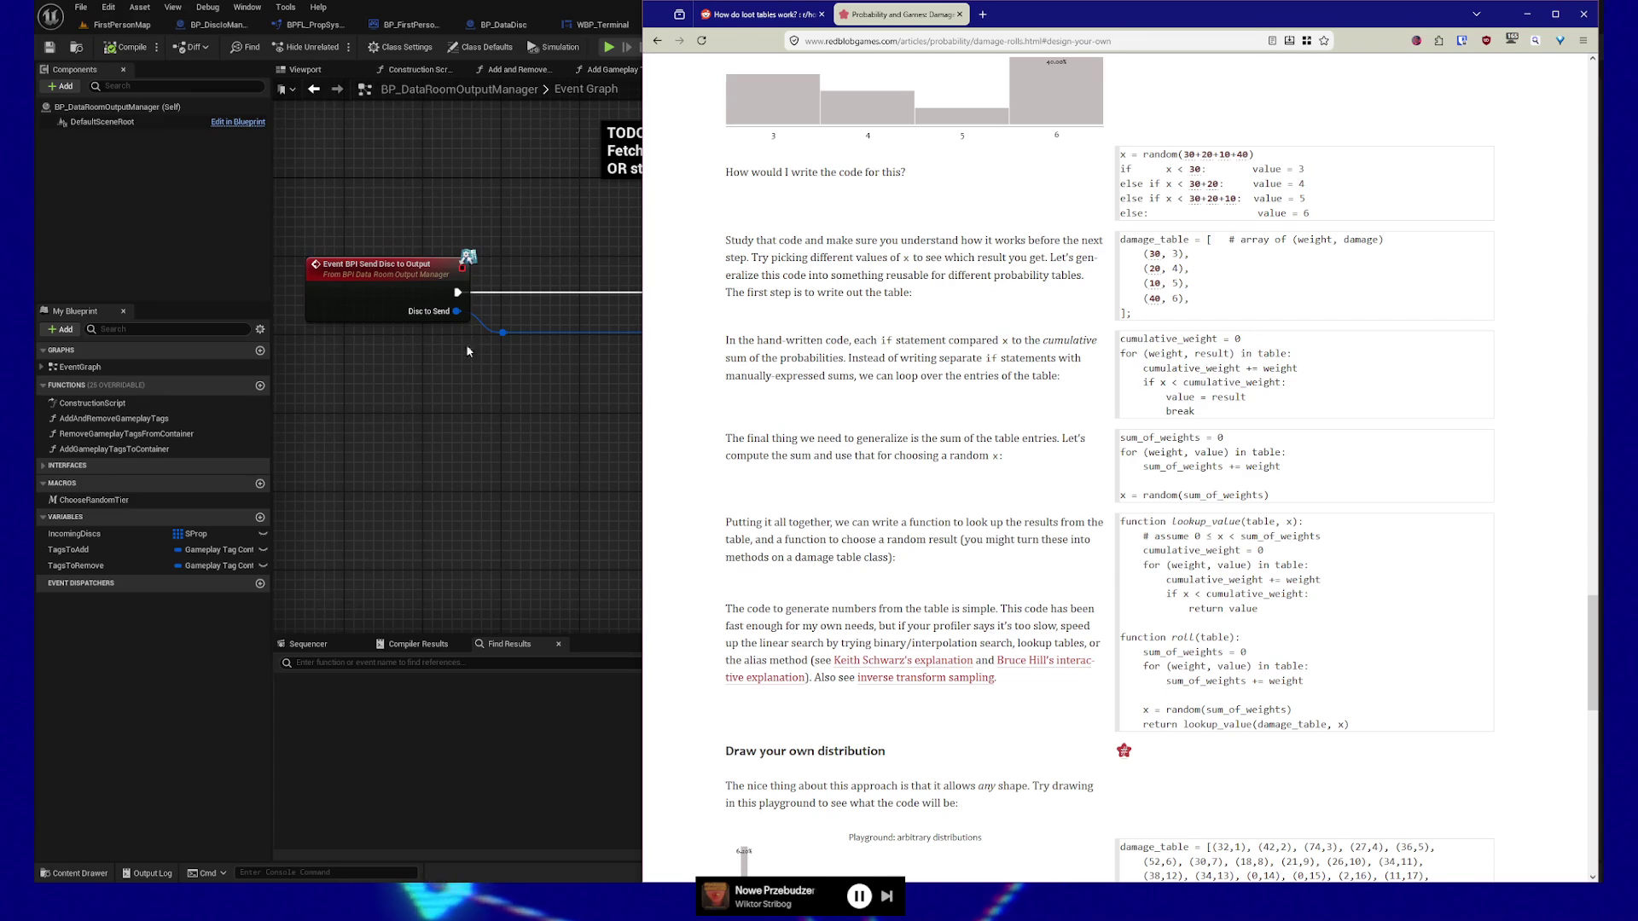
pyautogui.click(471, 483)
# Create an Integer variable named TierRarityTable in BP_DataRoomOutputManager's Variables list.
pyautogui.moveTo(539, 462); pyautogui.dragTo(519, 485)
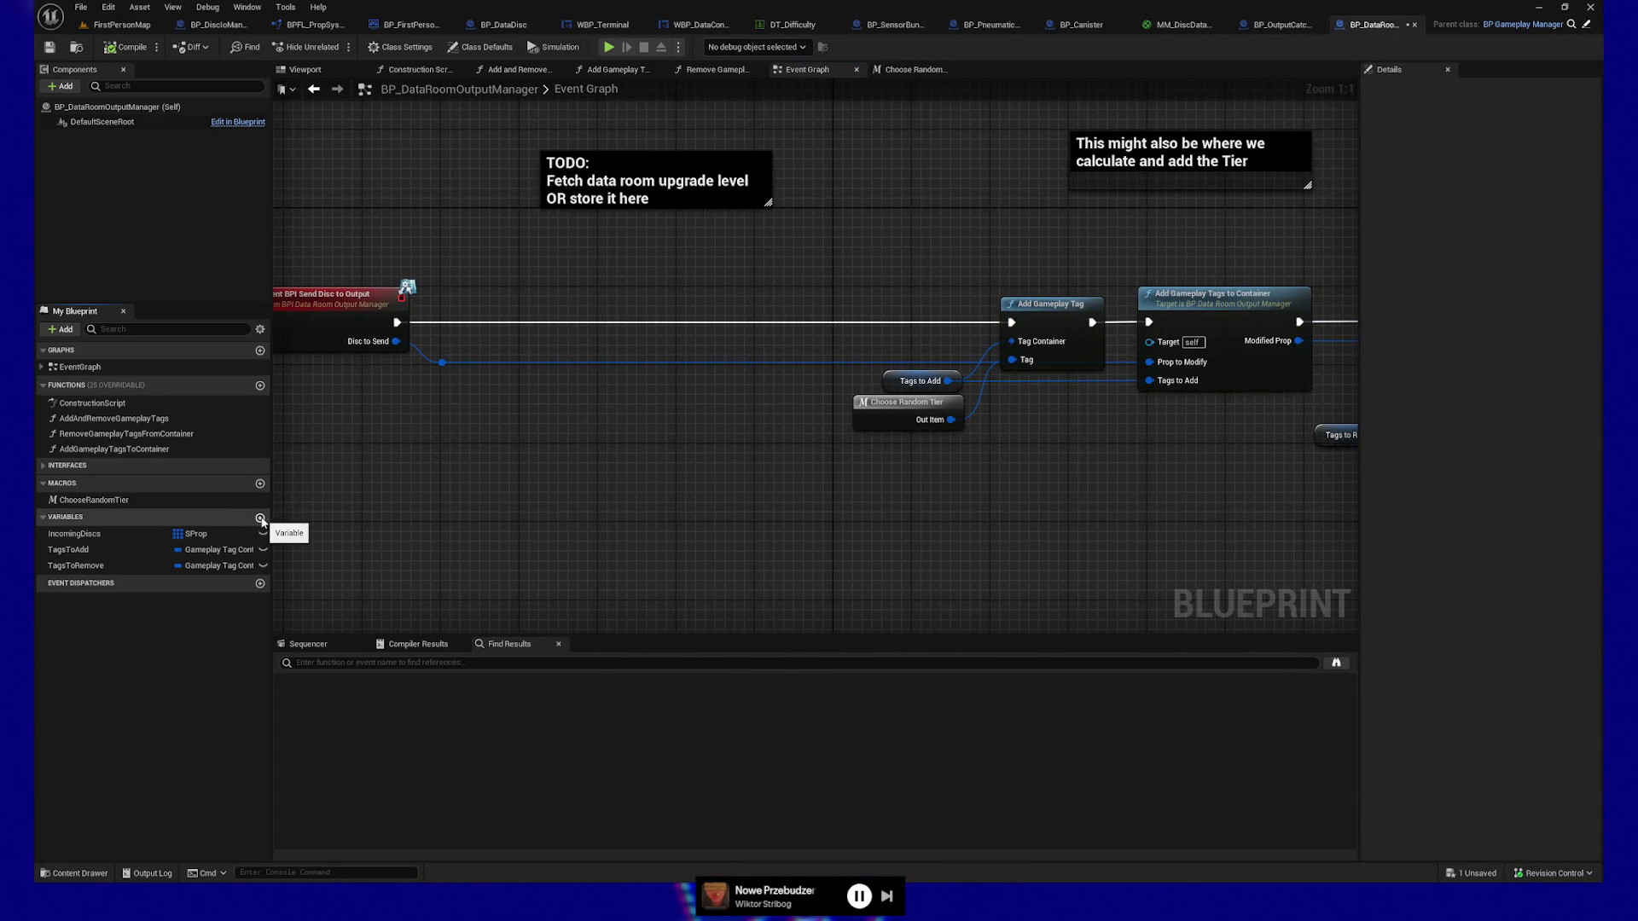
pyautogui.click(260, 518)
pyautogui.write('RanityTable')
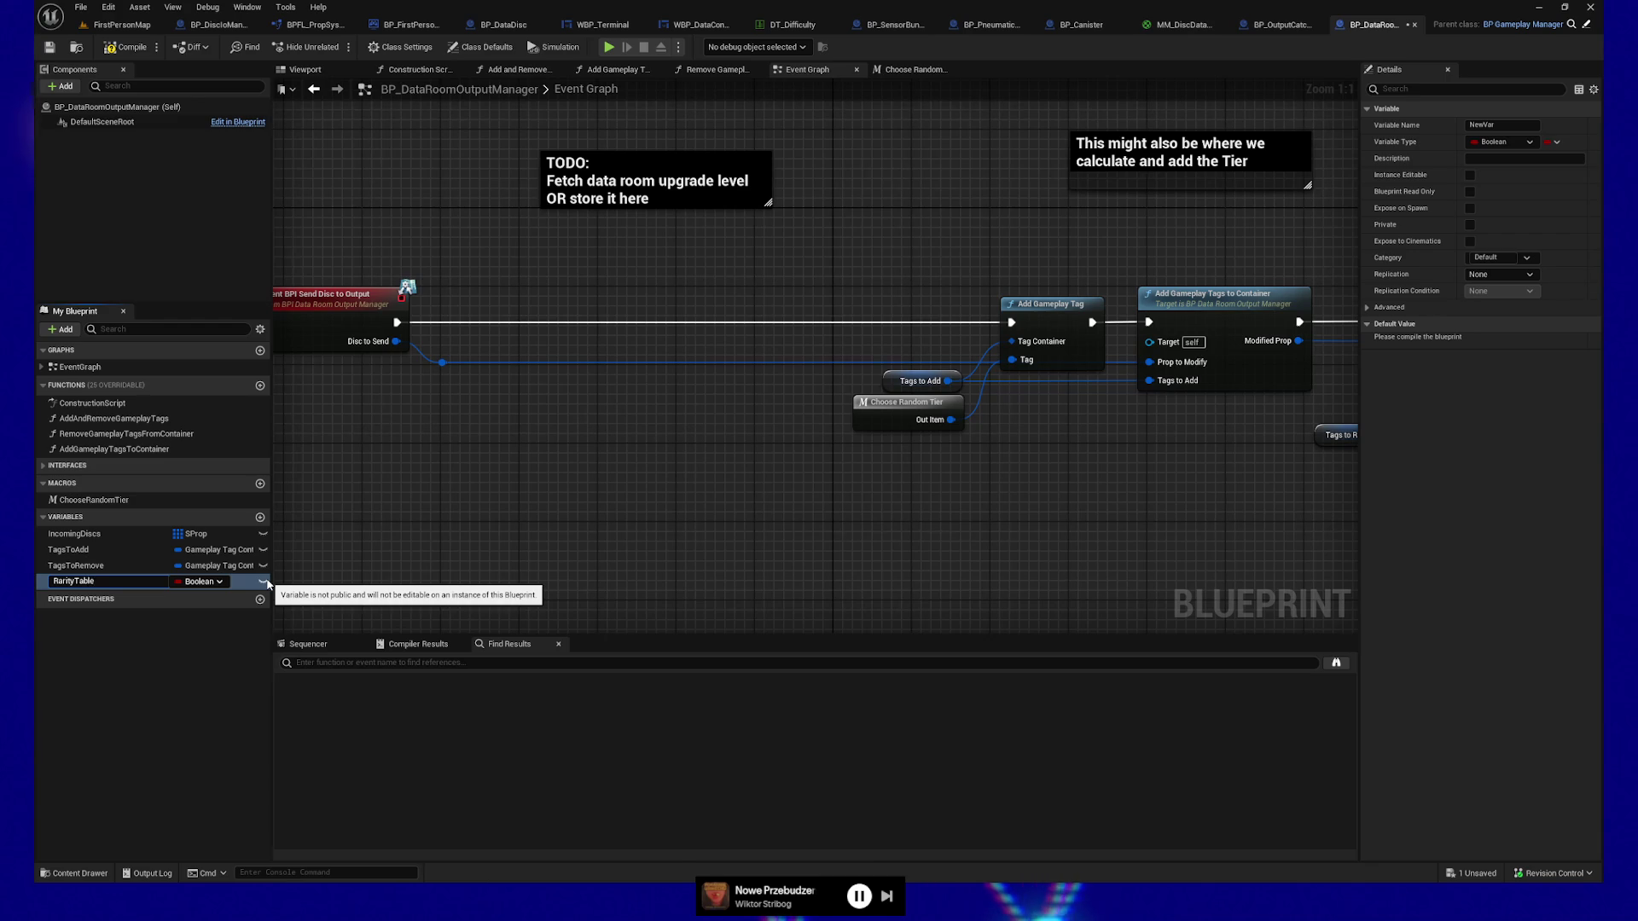
pyautogui.write('ier')
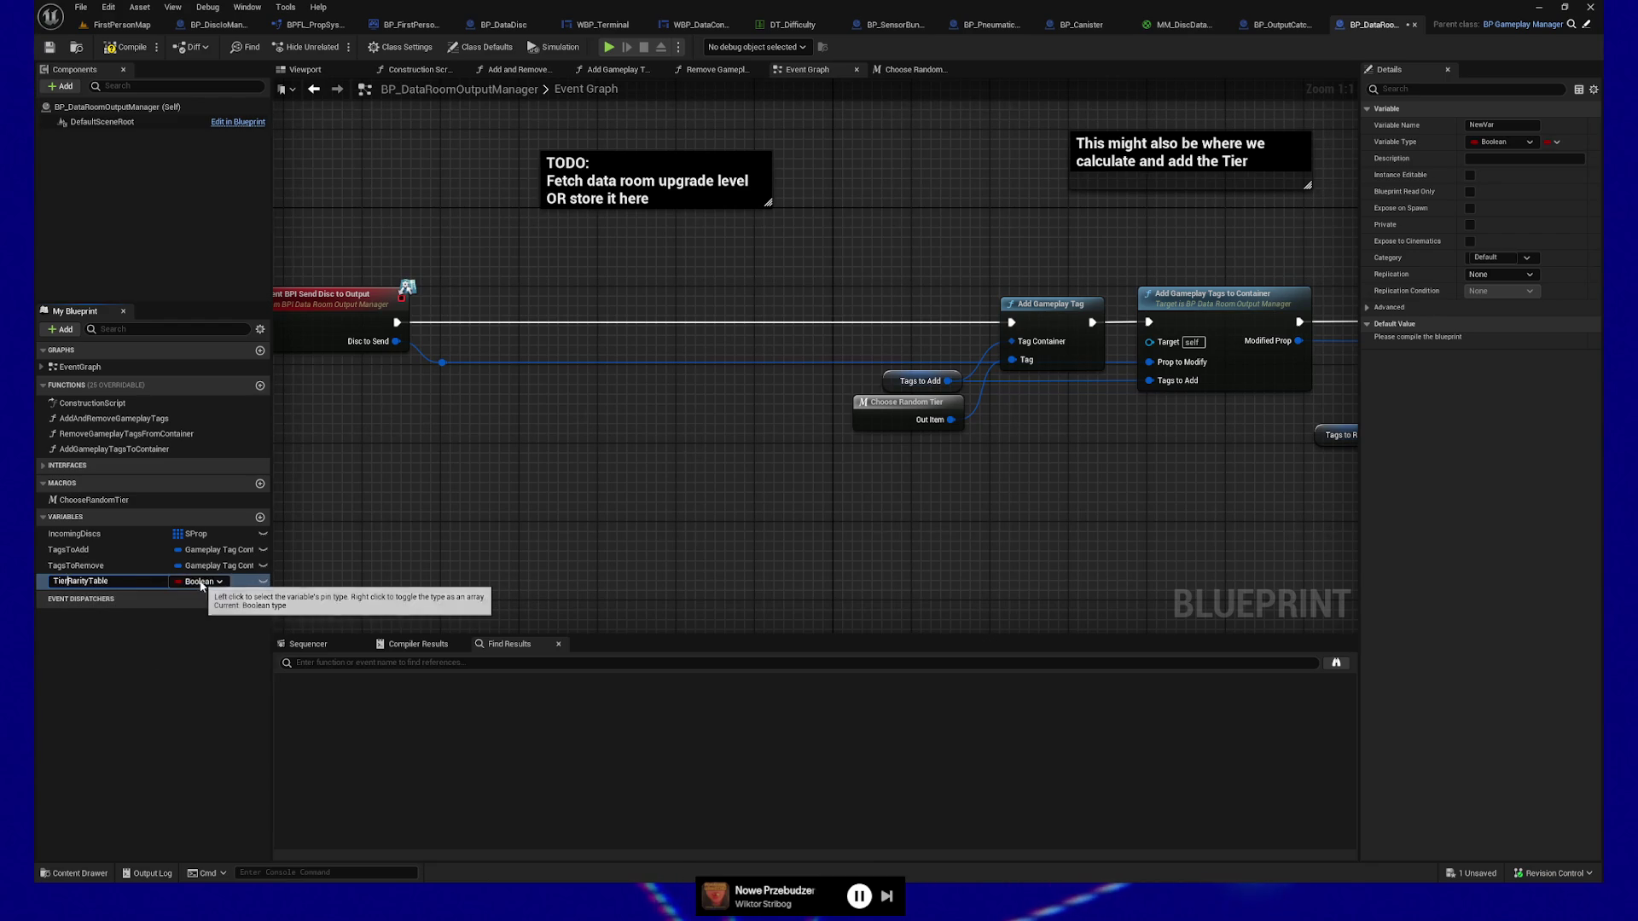
pyautogui.press('Return')
pyautogui.click(219, 582)
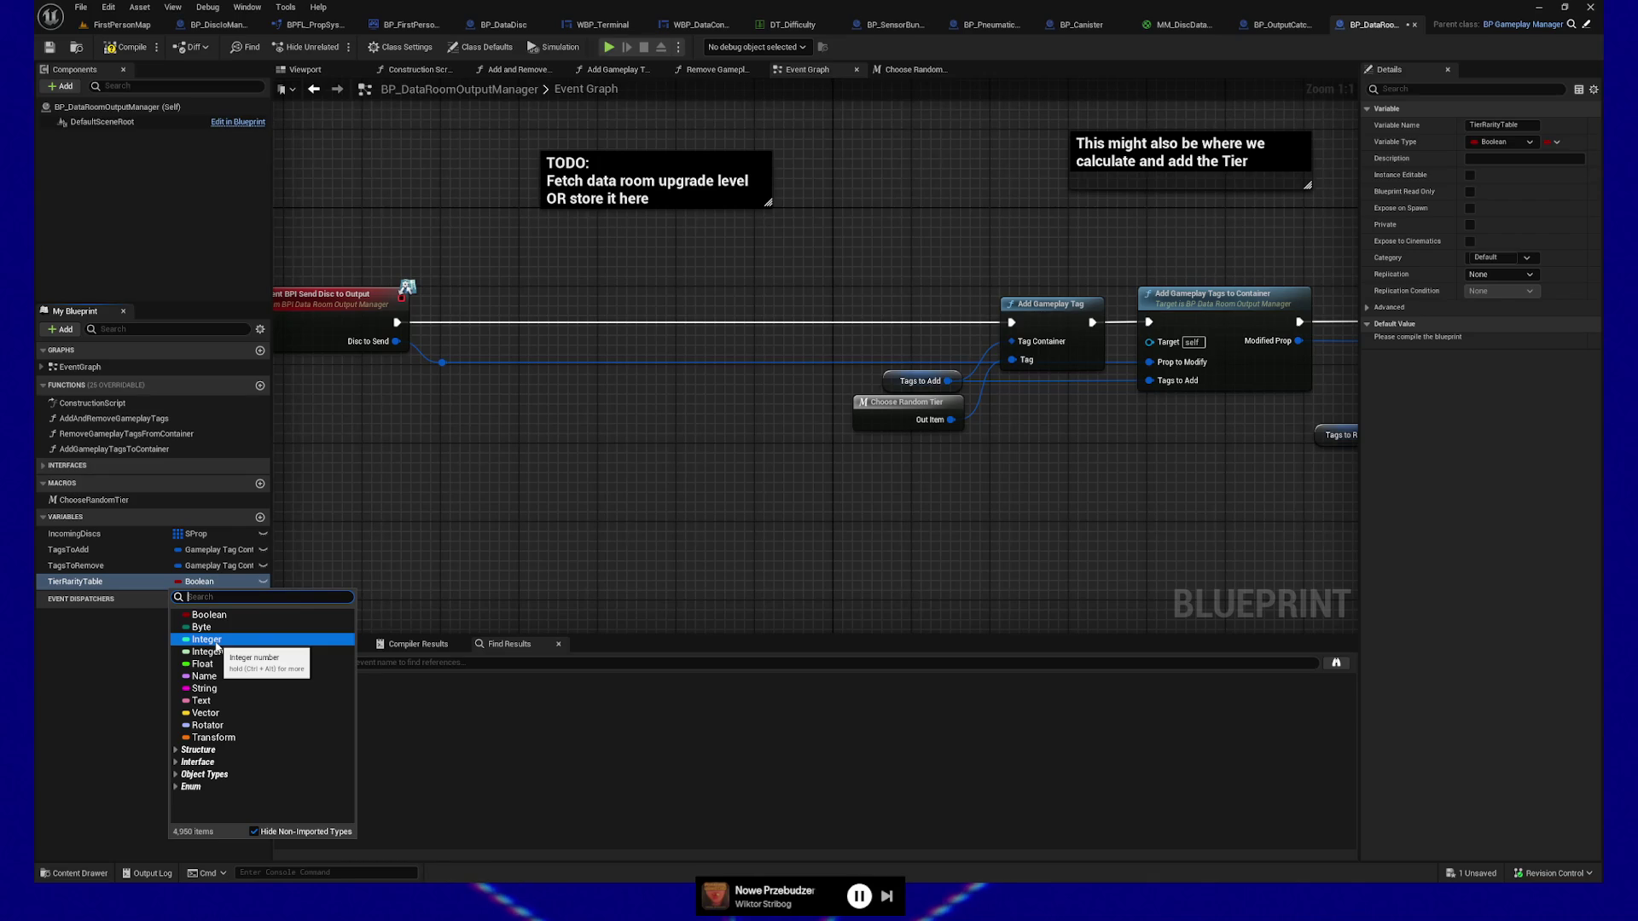
pyautogui.click(215, 644)
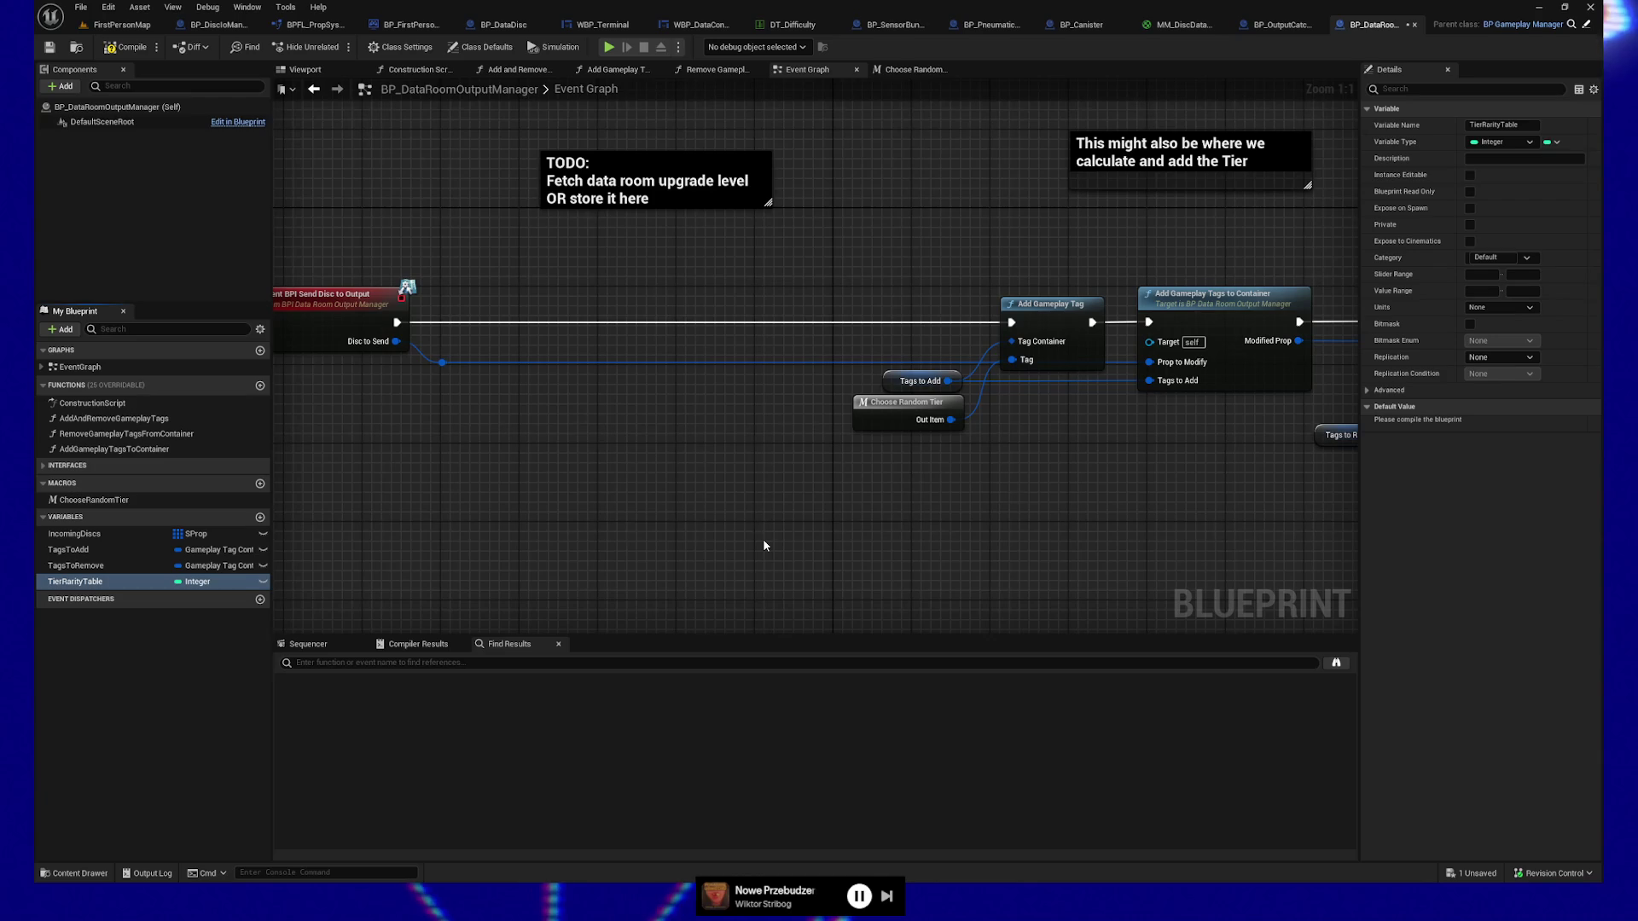
pyautogui.hotkey('alt', 'Tab')
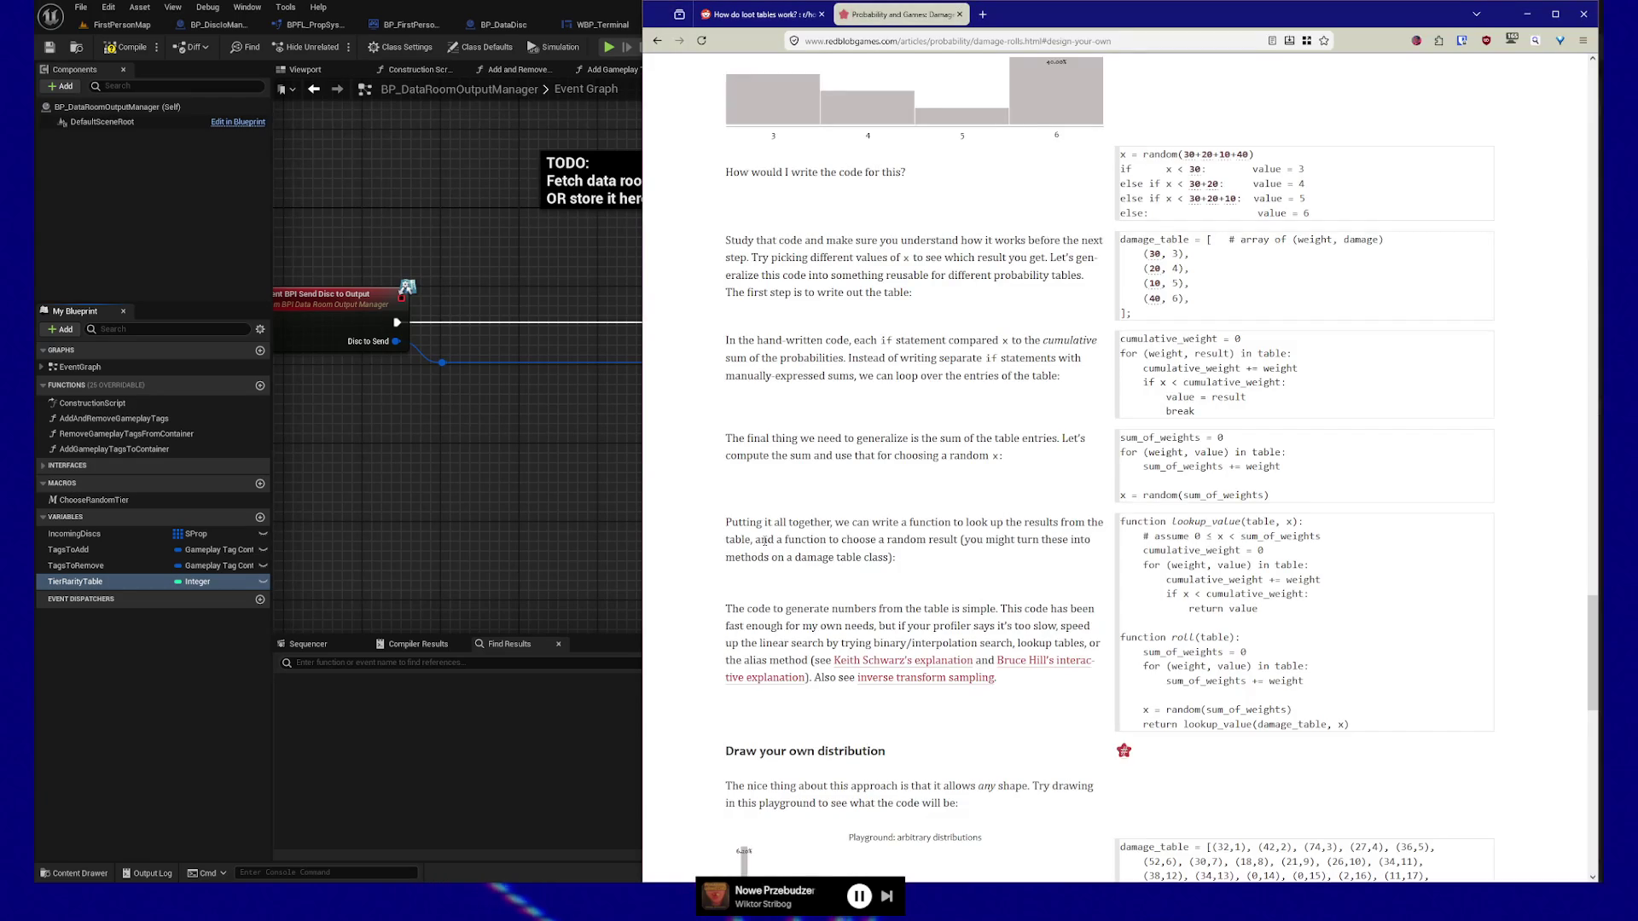
# Drag the playground's third bar upward until damage_table shows (100,3).
pyautogui.scroll(-5, 826, 585)
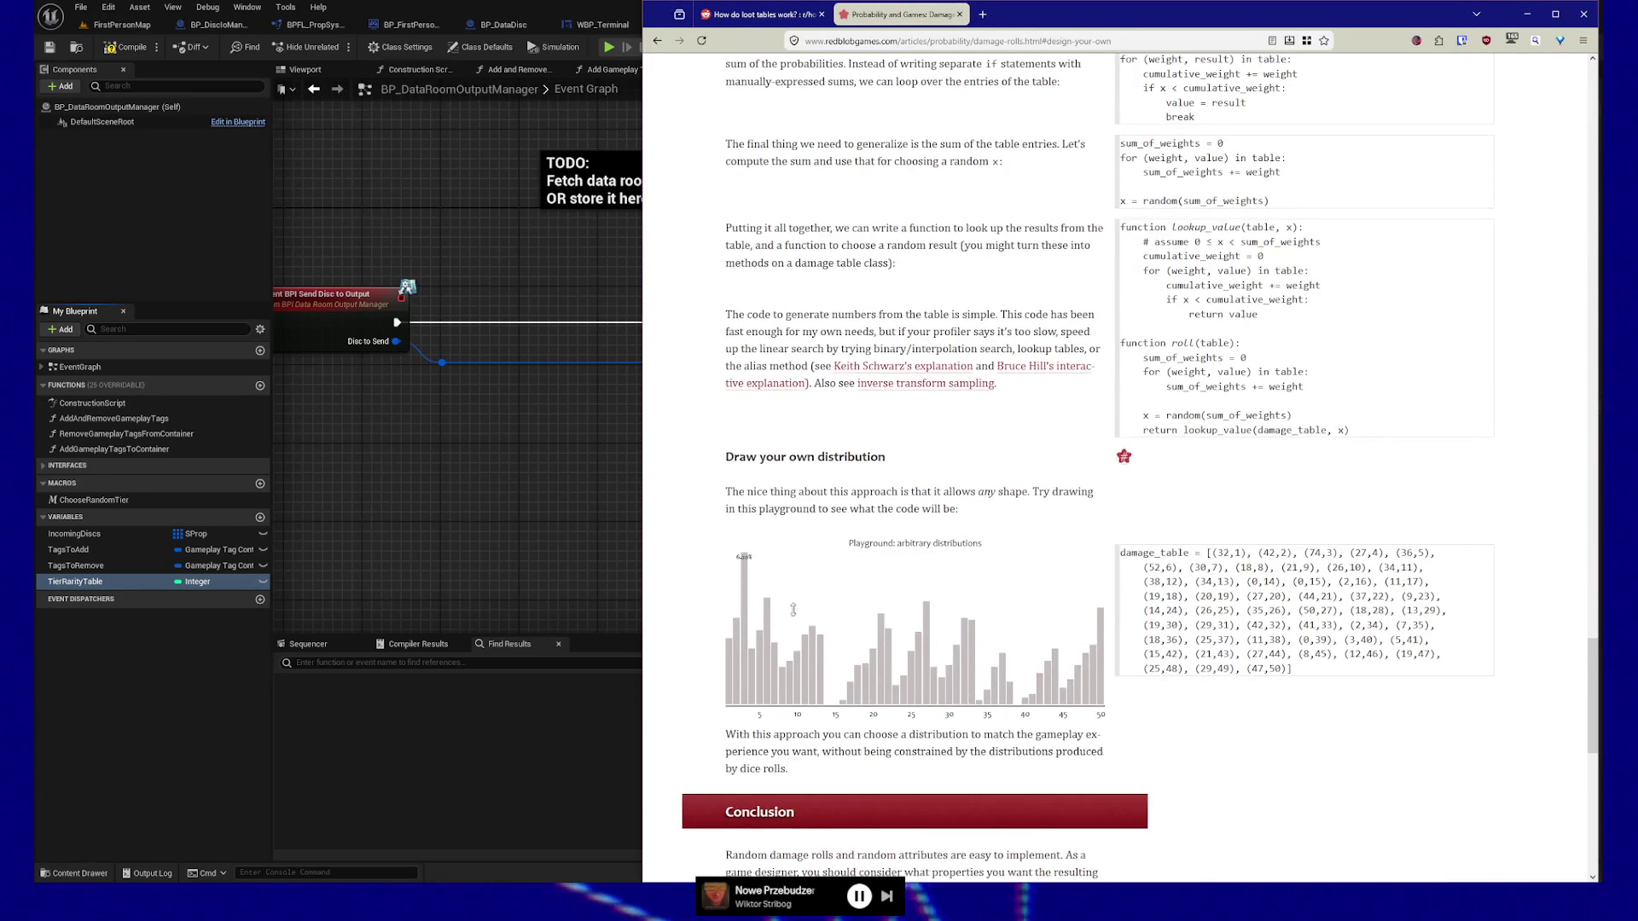
pyautogui.moveTo(746, 584)
pyautogui.mouseDown()
pyautogui.moveTo(747, 703)
pyautogui.moveTo(742, 623)
pyautogui.mouseUp()
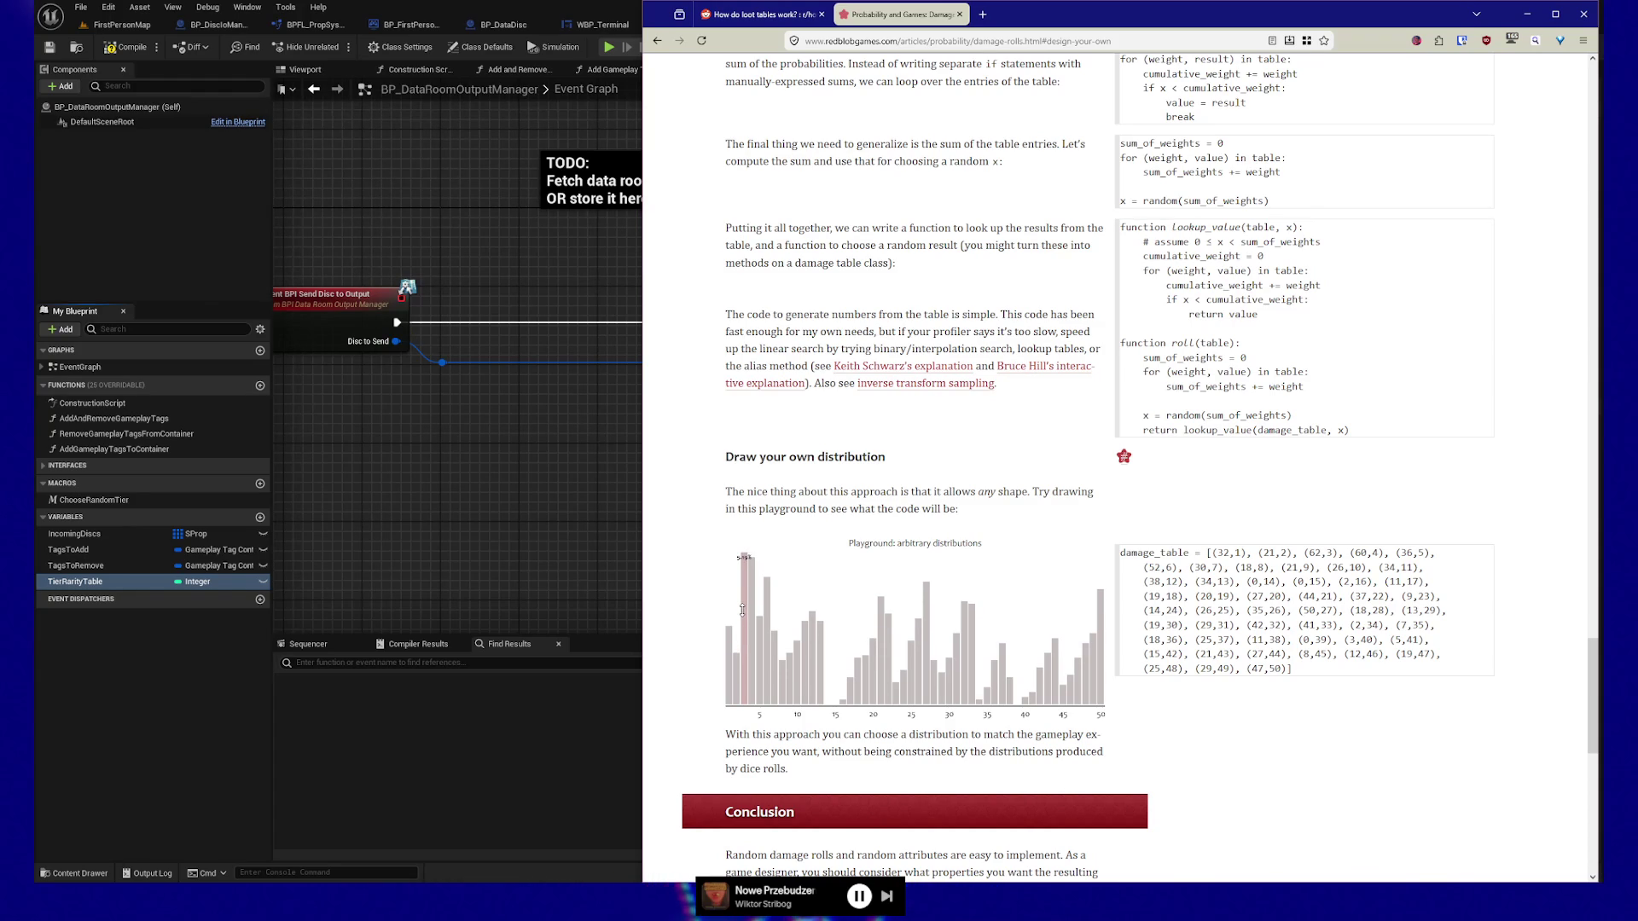
pyautogui.moveTo(745, 608); pyautogui.dragTo(747, 555)
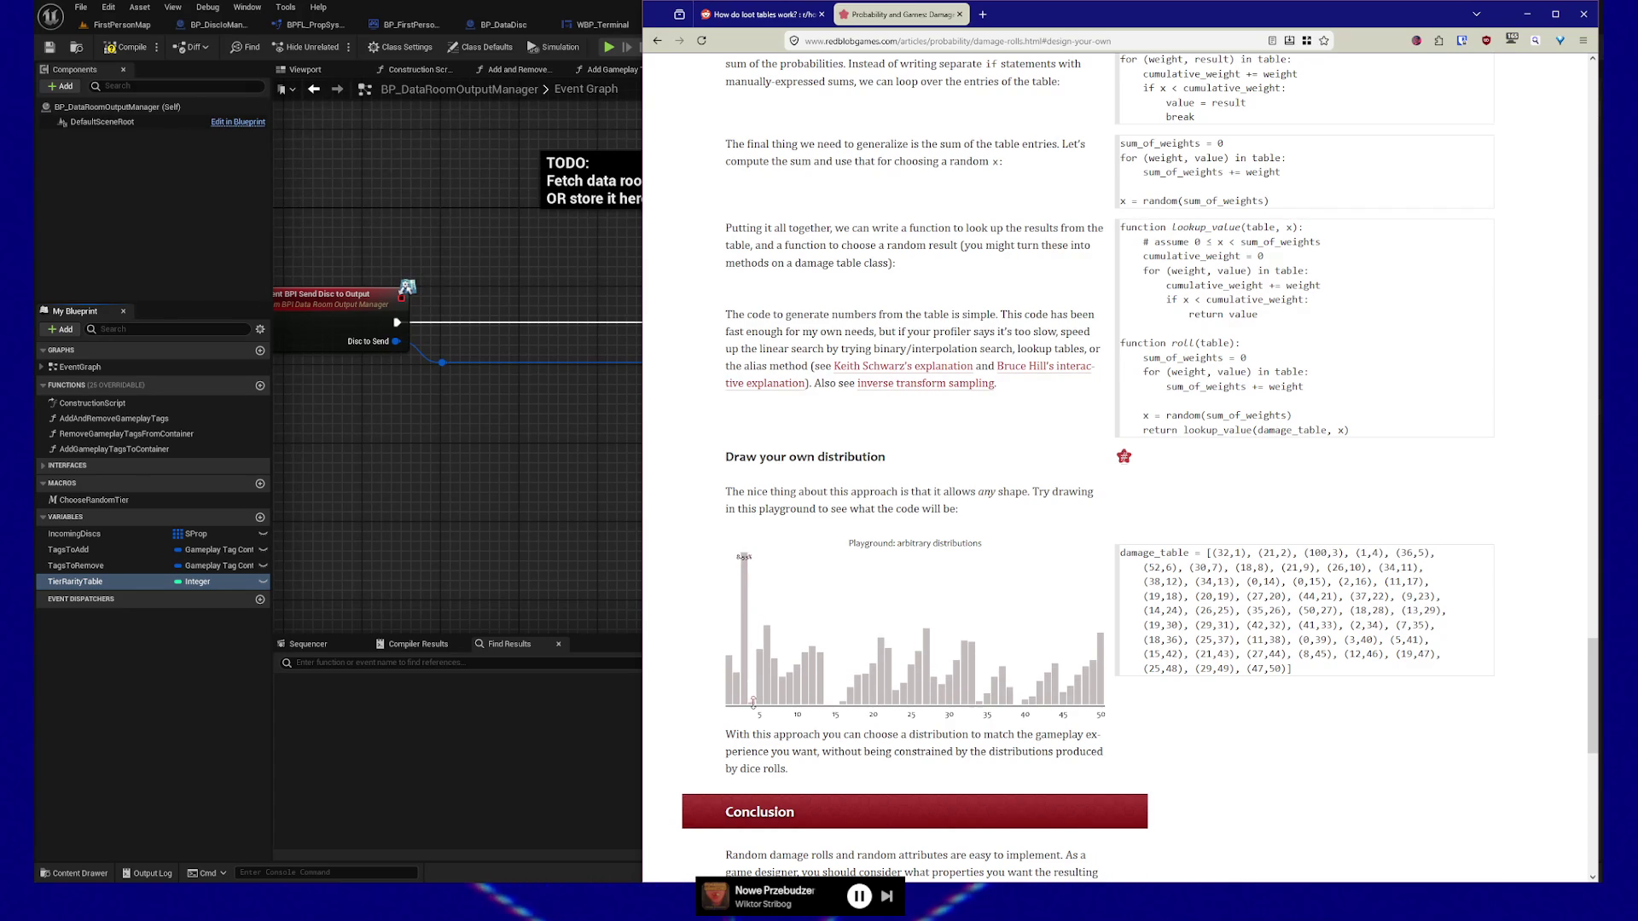
pyautogui.moveTo(741, 645); pyautogui.dragTo(742, 522)
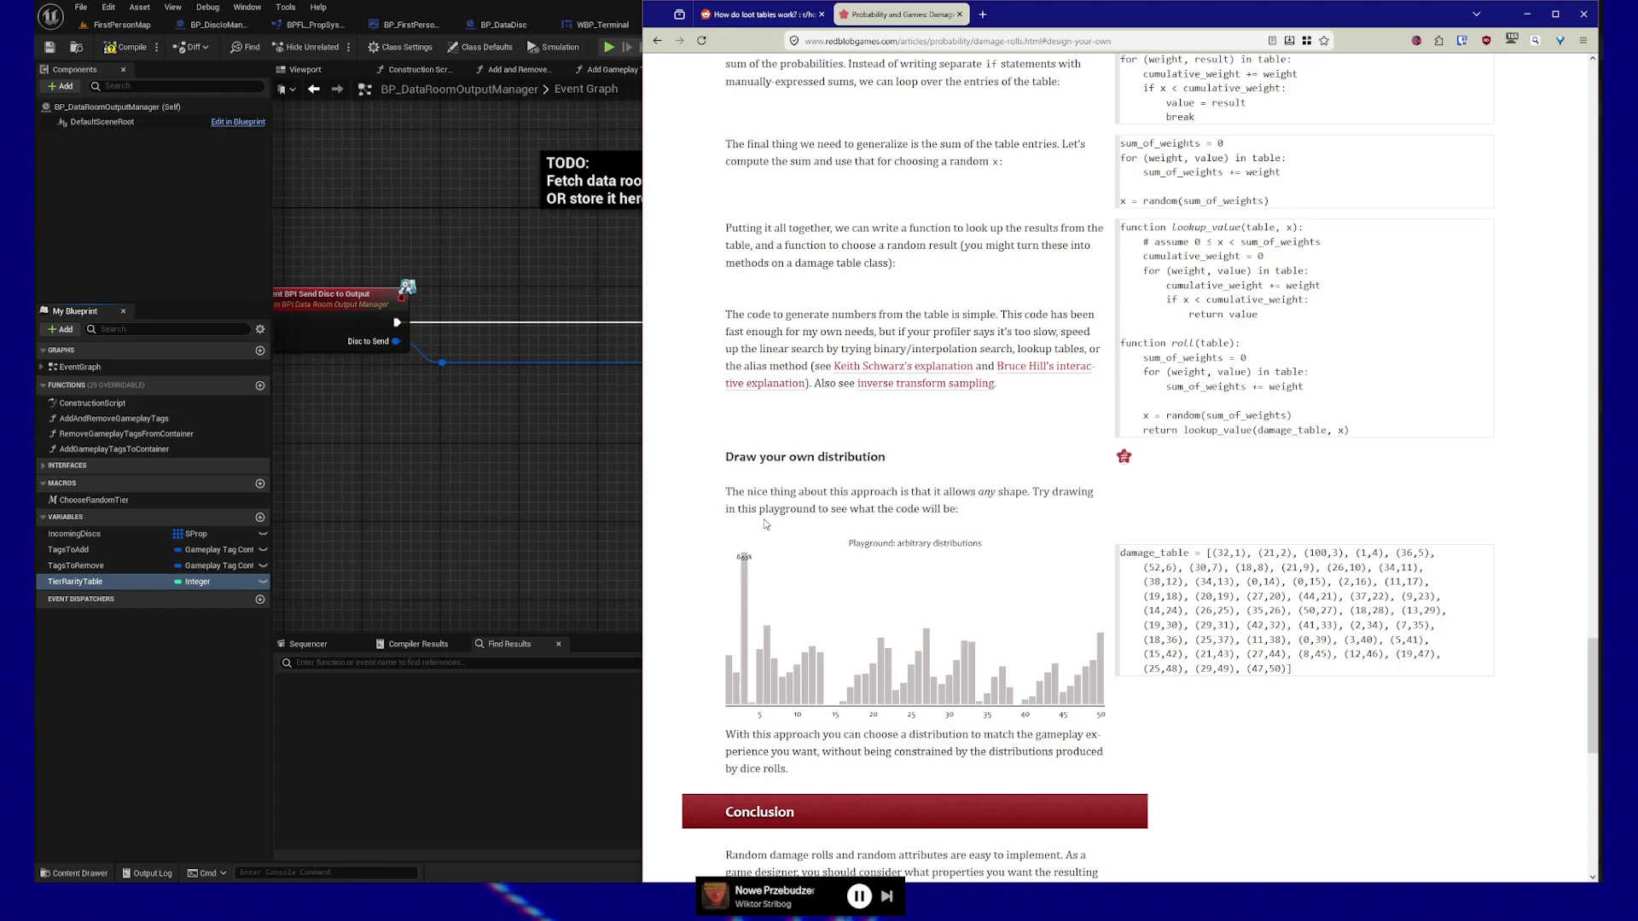
pyautogui.click(531, 440)
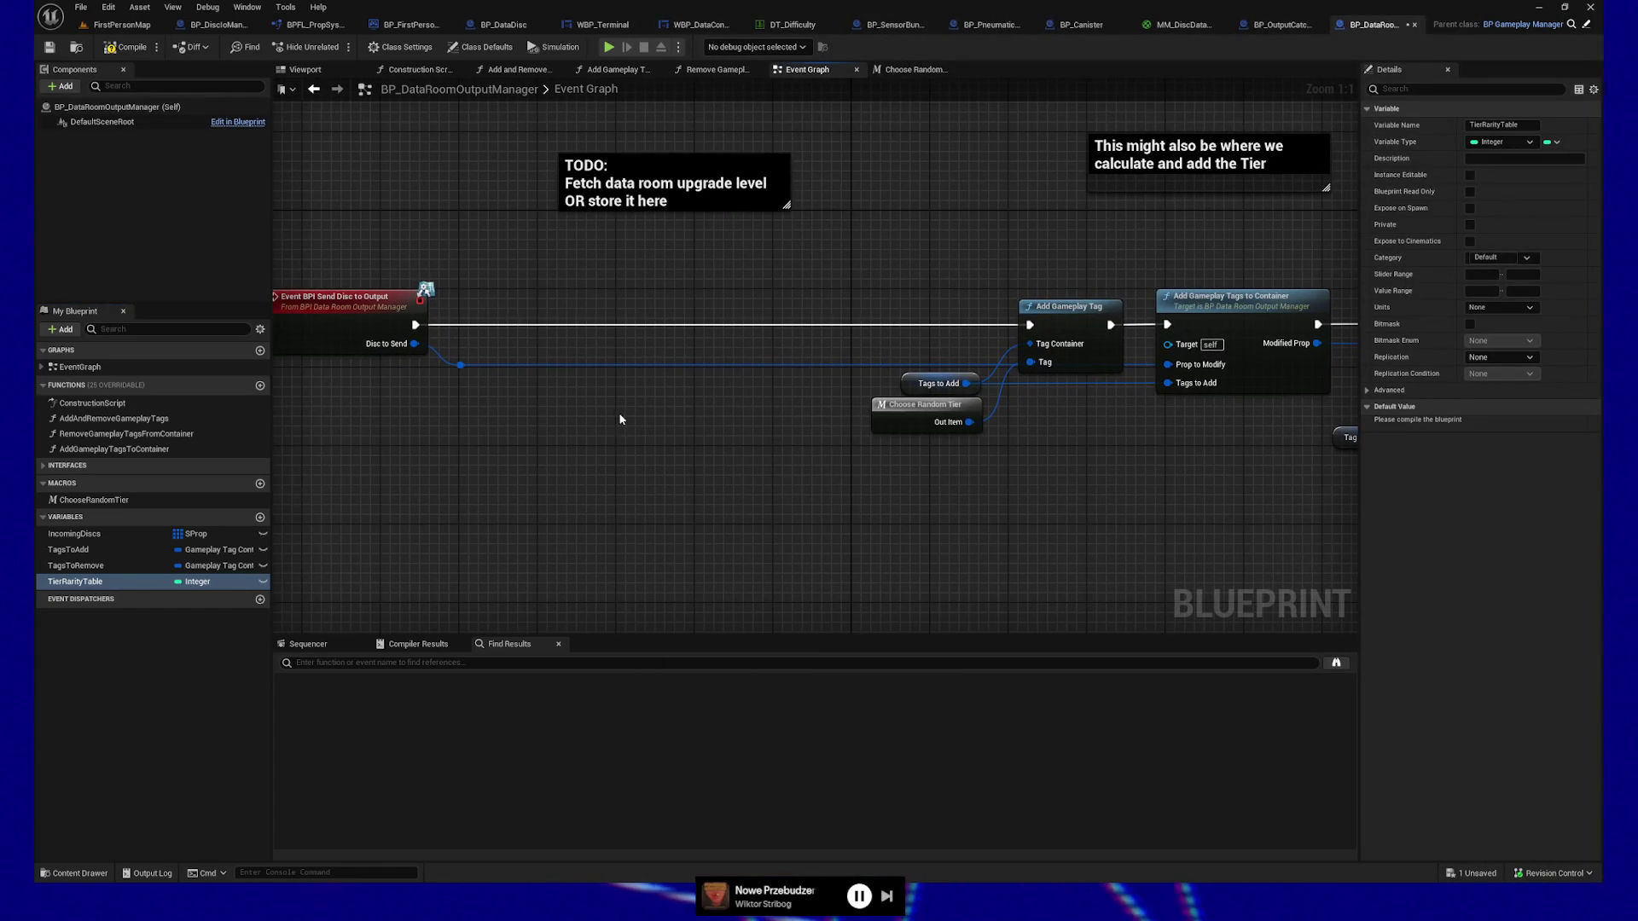
# Change TierRarityTable's container type to Map and open the Choose Random Tier macro graph.
pyautogui.moveTo(742, 424)
pyautogui.mouseDown()
pyautogui.moveTo(783, 438)
pyautogui.moveTo(790, 423)
pyautogui.mouseUp()
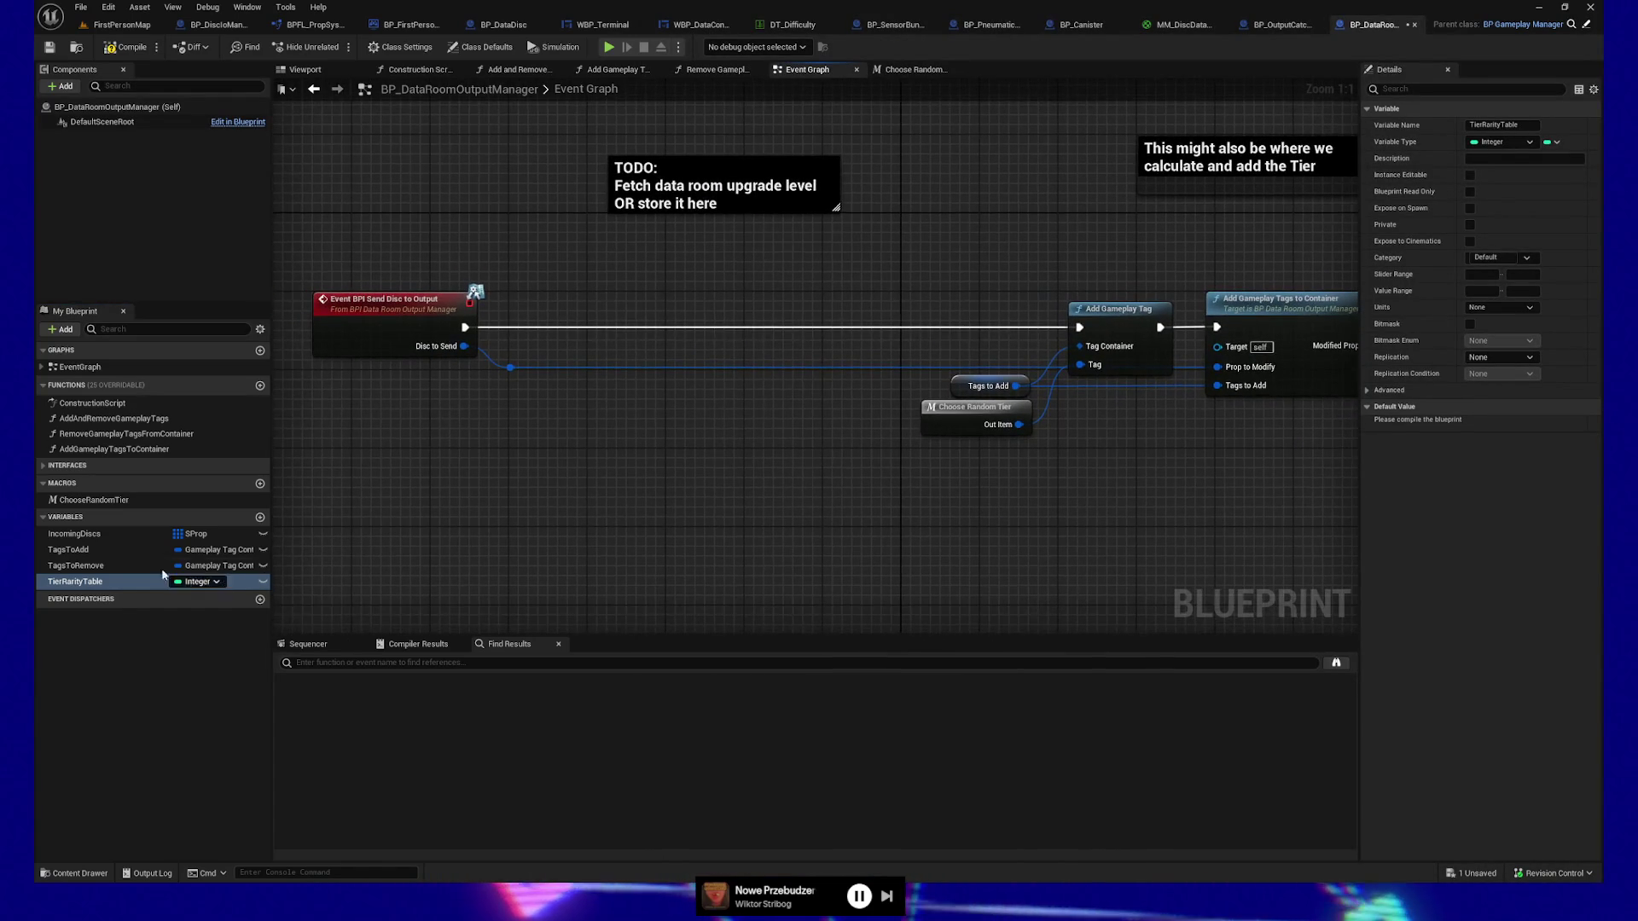
pyautogui.click(1552, 141)
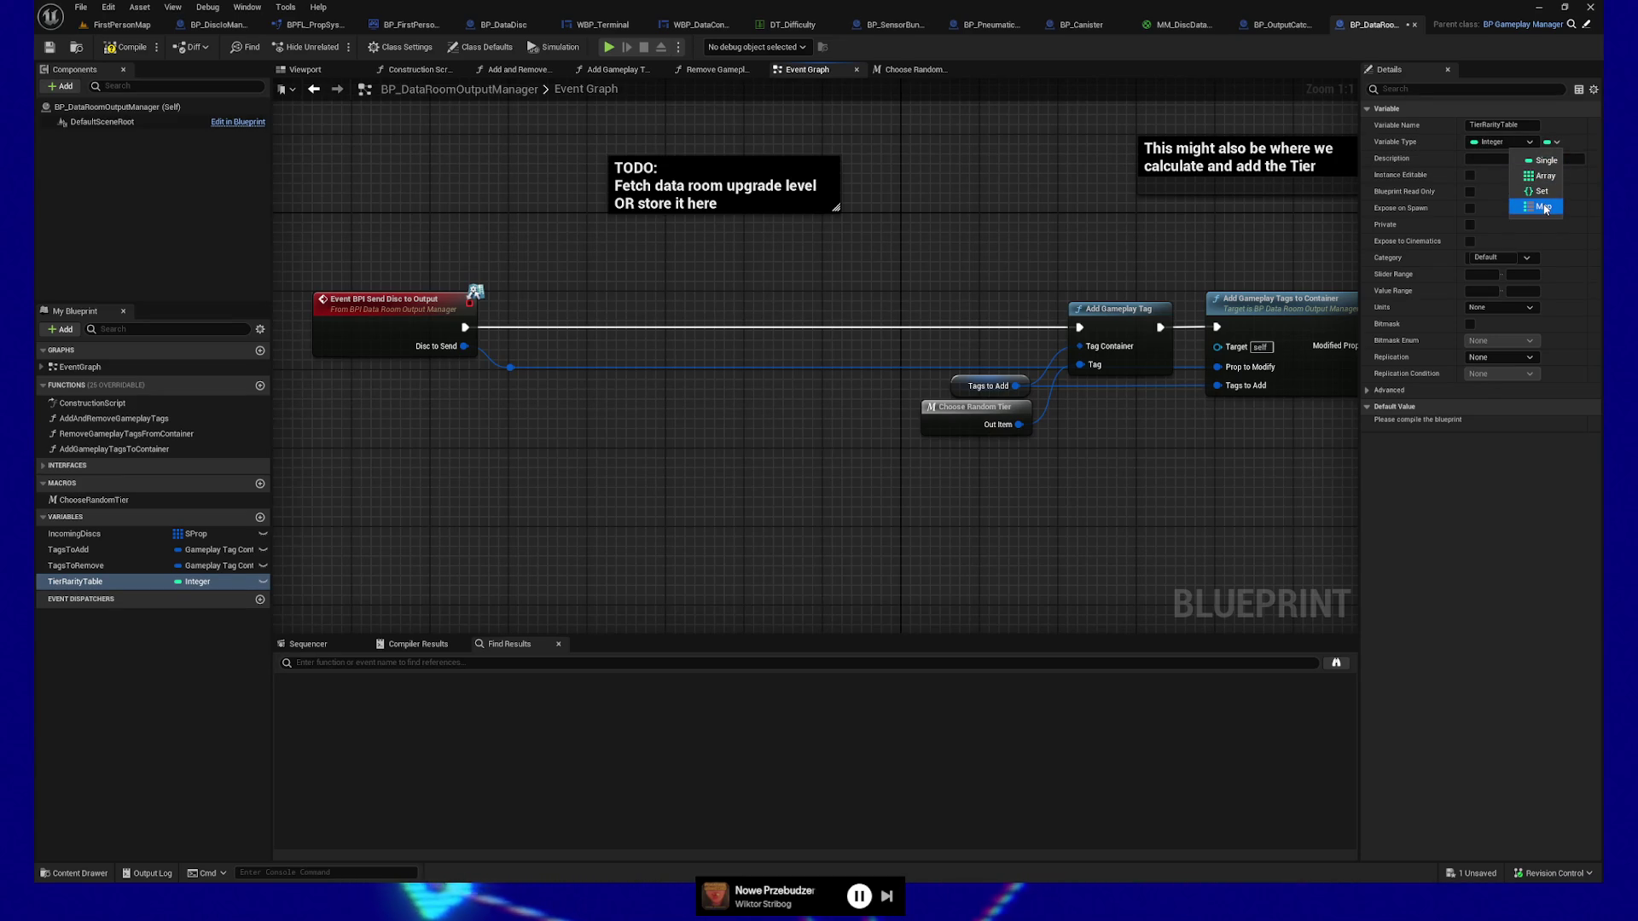
pyautogui.click(1544, 207)
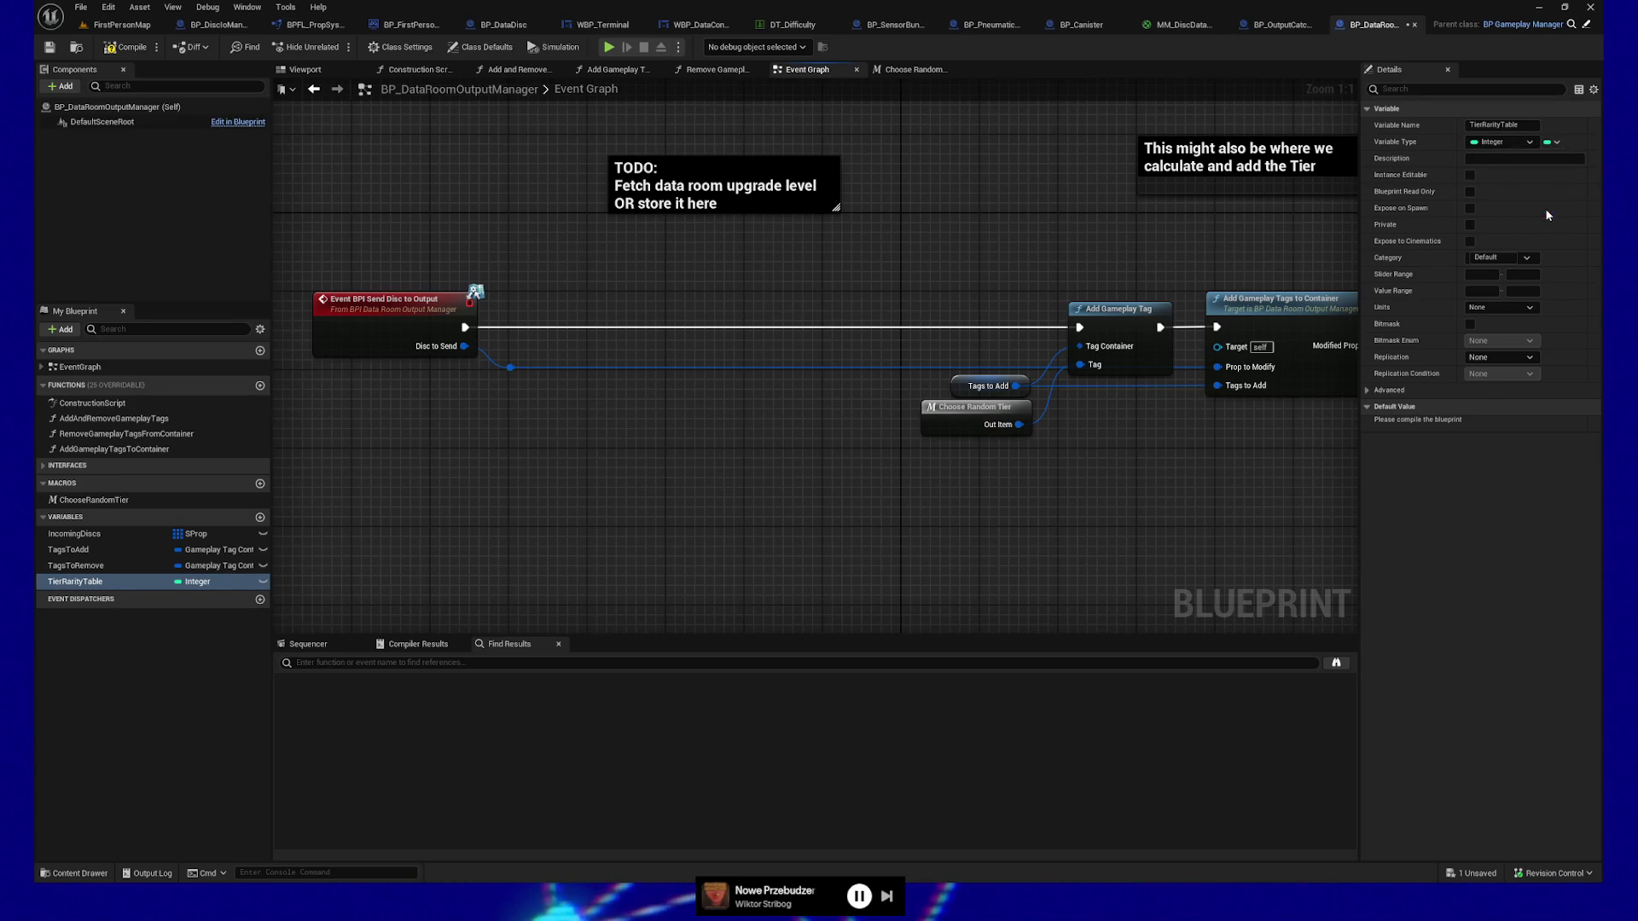
pyautogui.click(1569, 143)
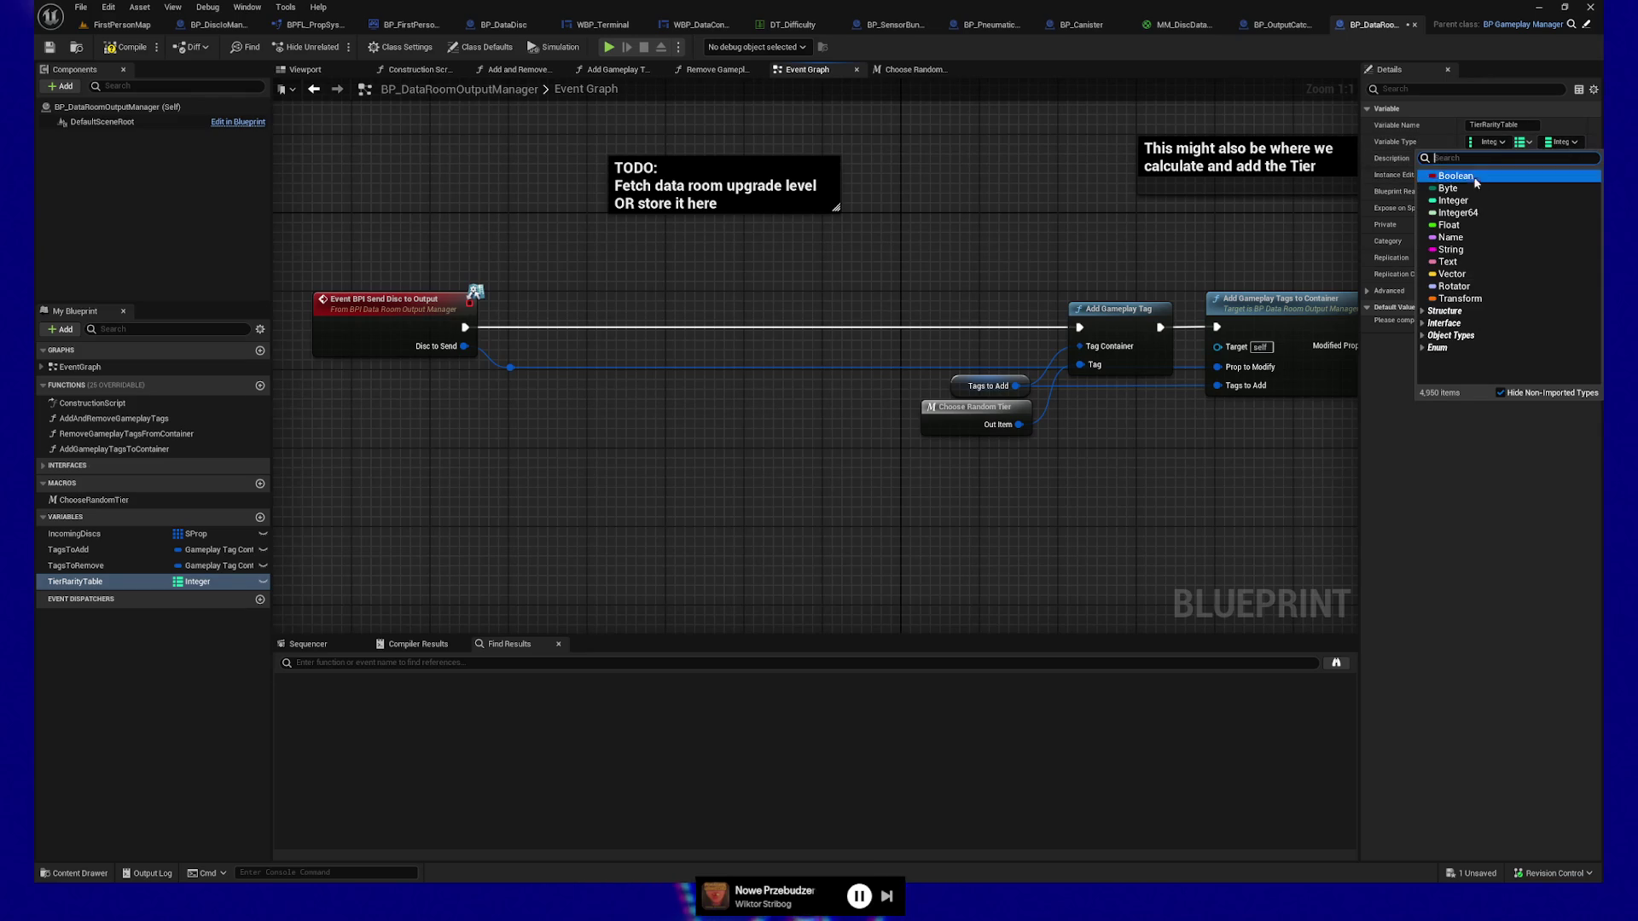
pyautogui.click(1042, 516)
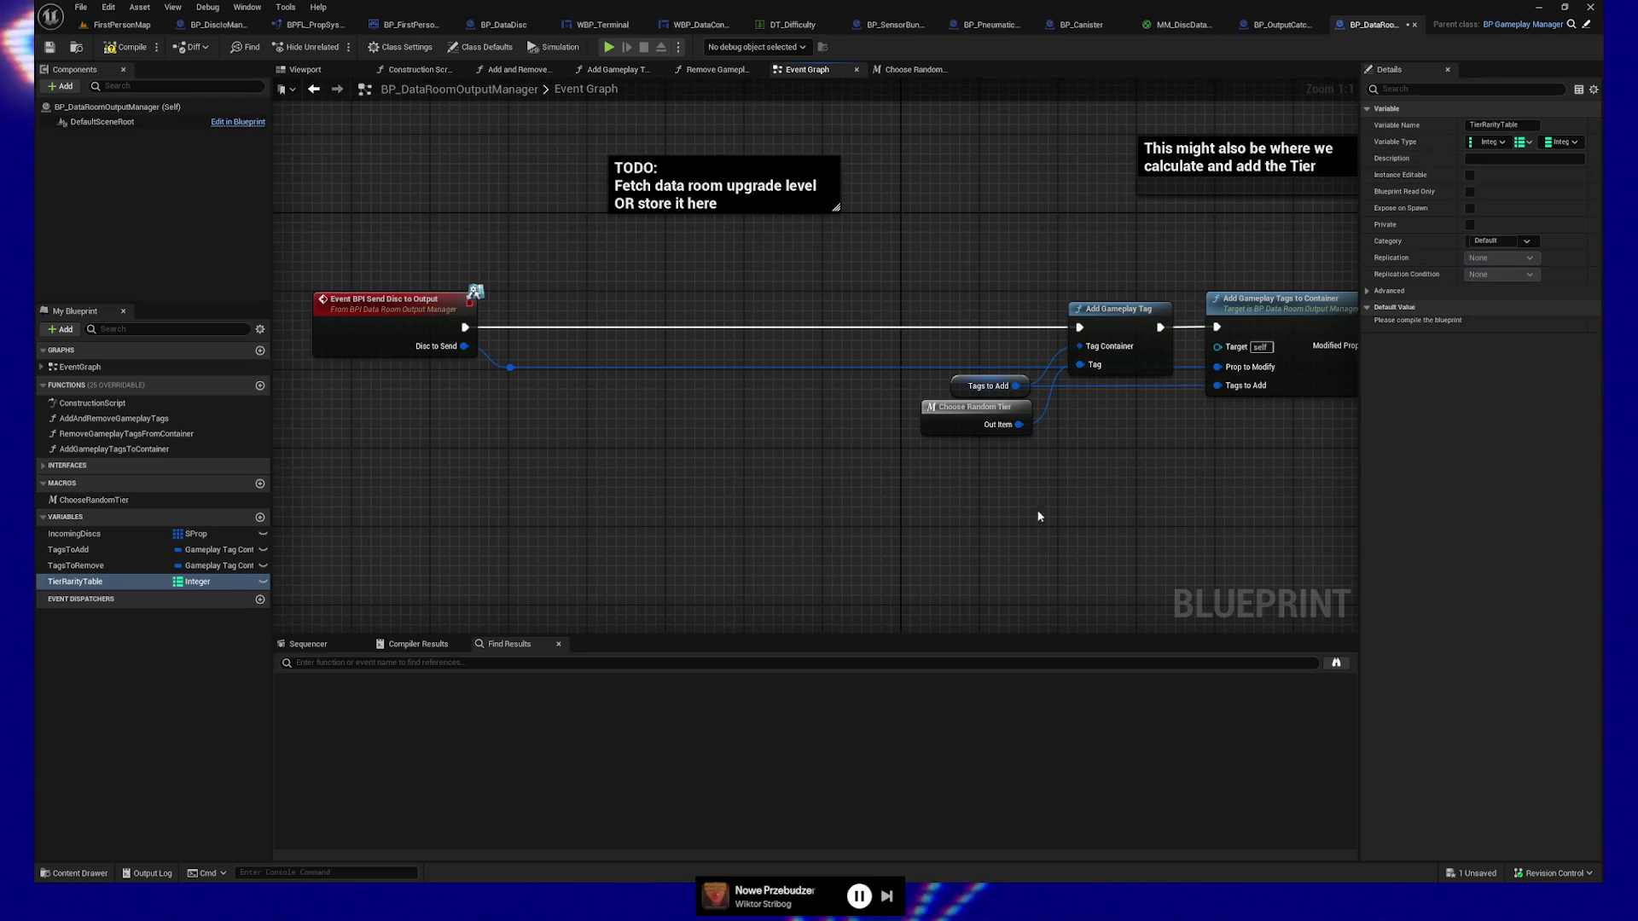
pyautogui.doubleClick(981, 416)
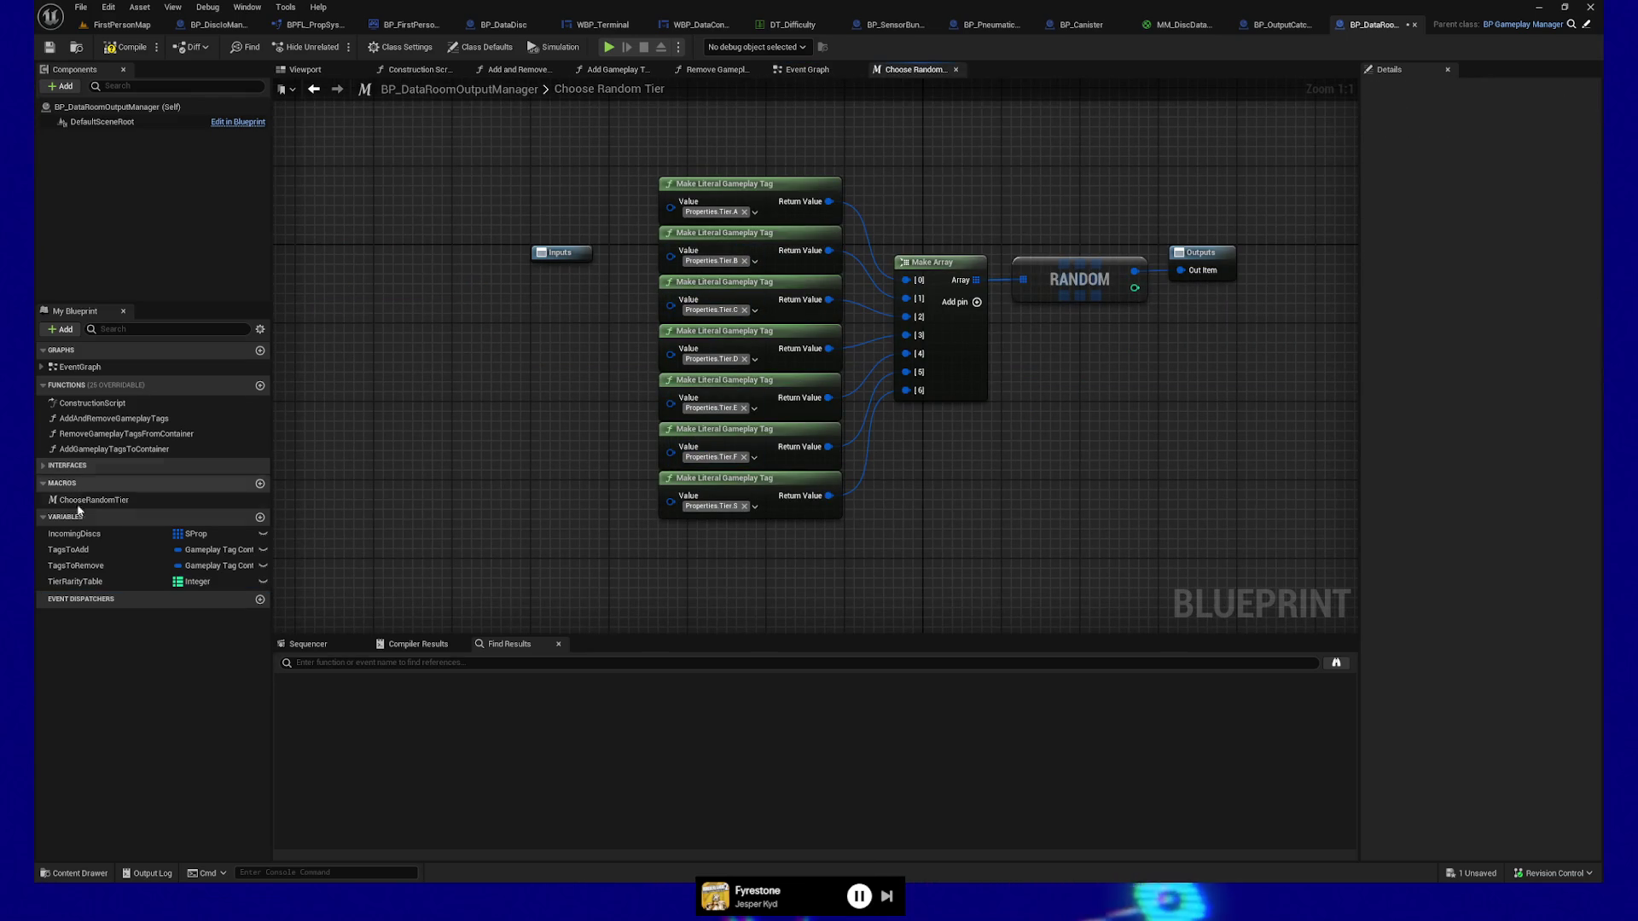
# Set the map's value type to Gameplay Tag, keeping the TierRarityTable name unchanged.
pyautogui.click(75, 581)
pyautogui.click(1492, 142)
pyautogui.write('gameplay')
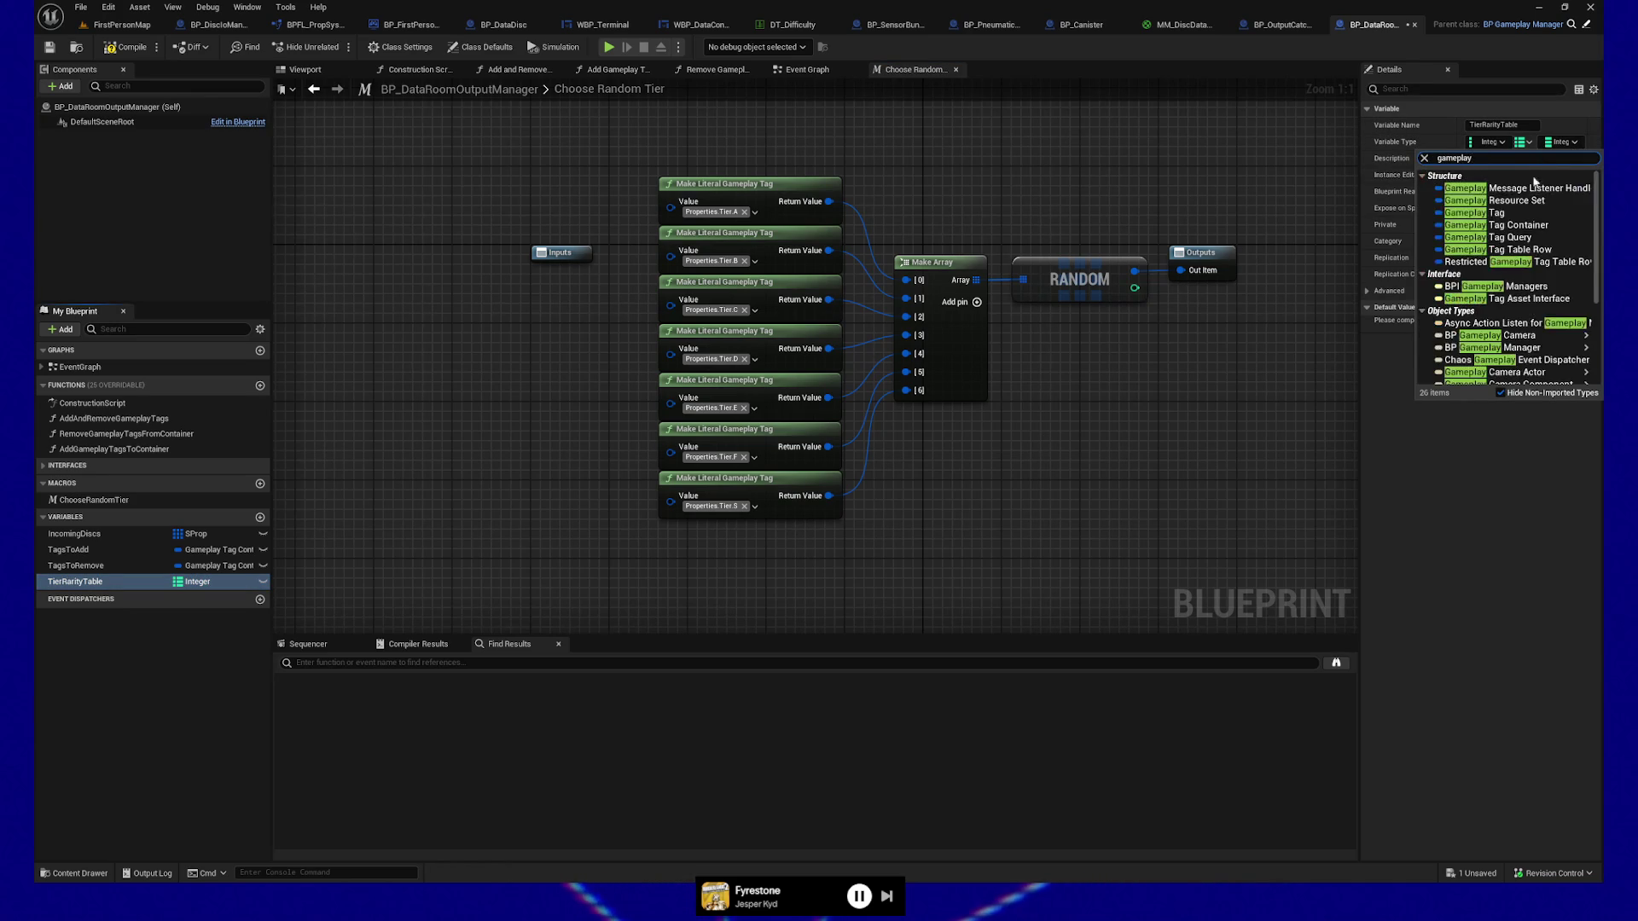
pyautogui.click(1500, 220)
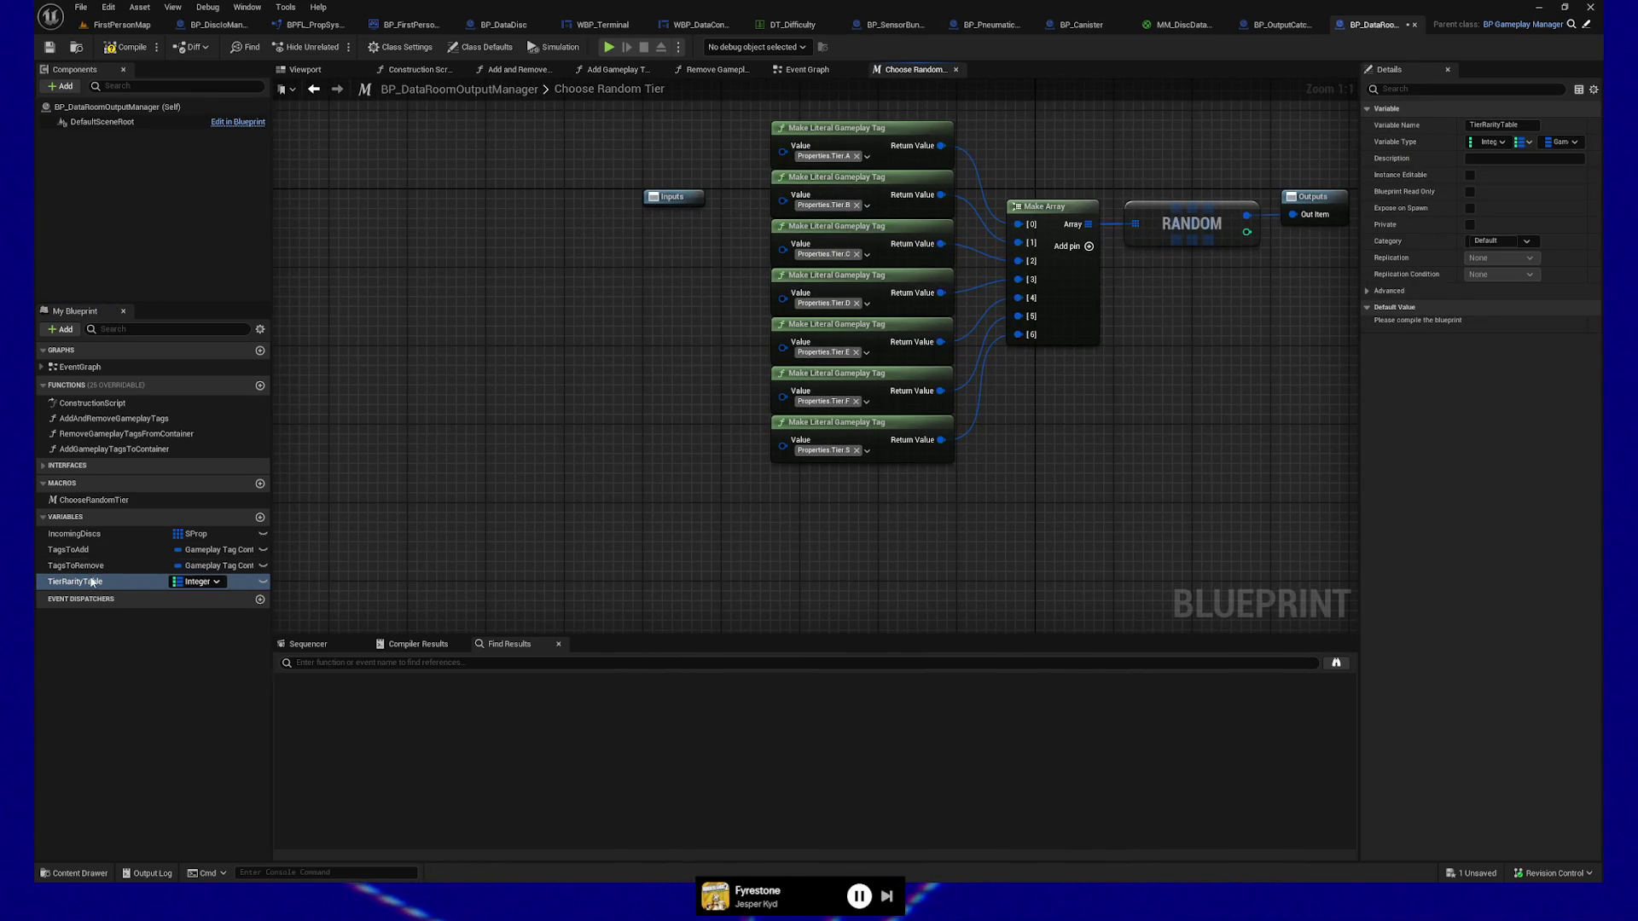
pyautogui.press('F2')
pyautogui.press('Return')
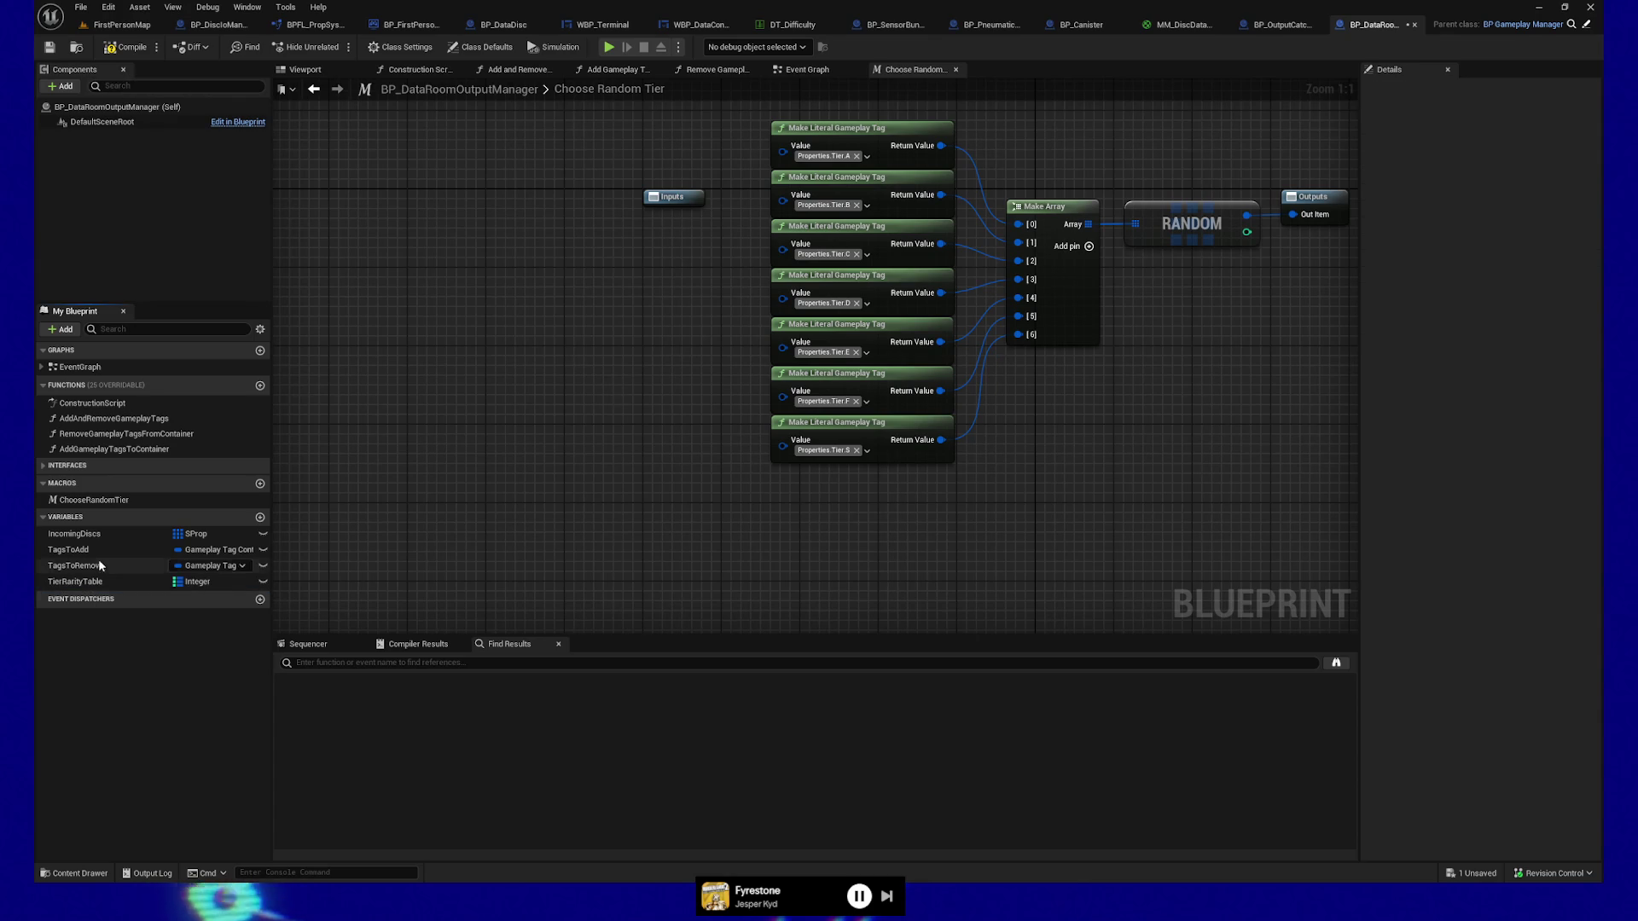
# Compile, then add a key-0 element to TierRarityTable's default map and open its tag choices.
pyautogui.click(128, 47)
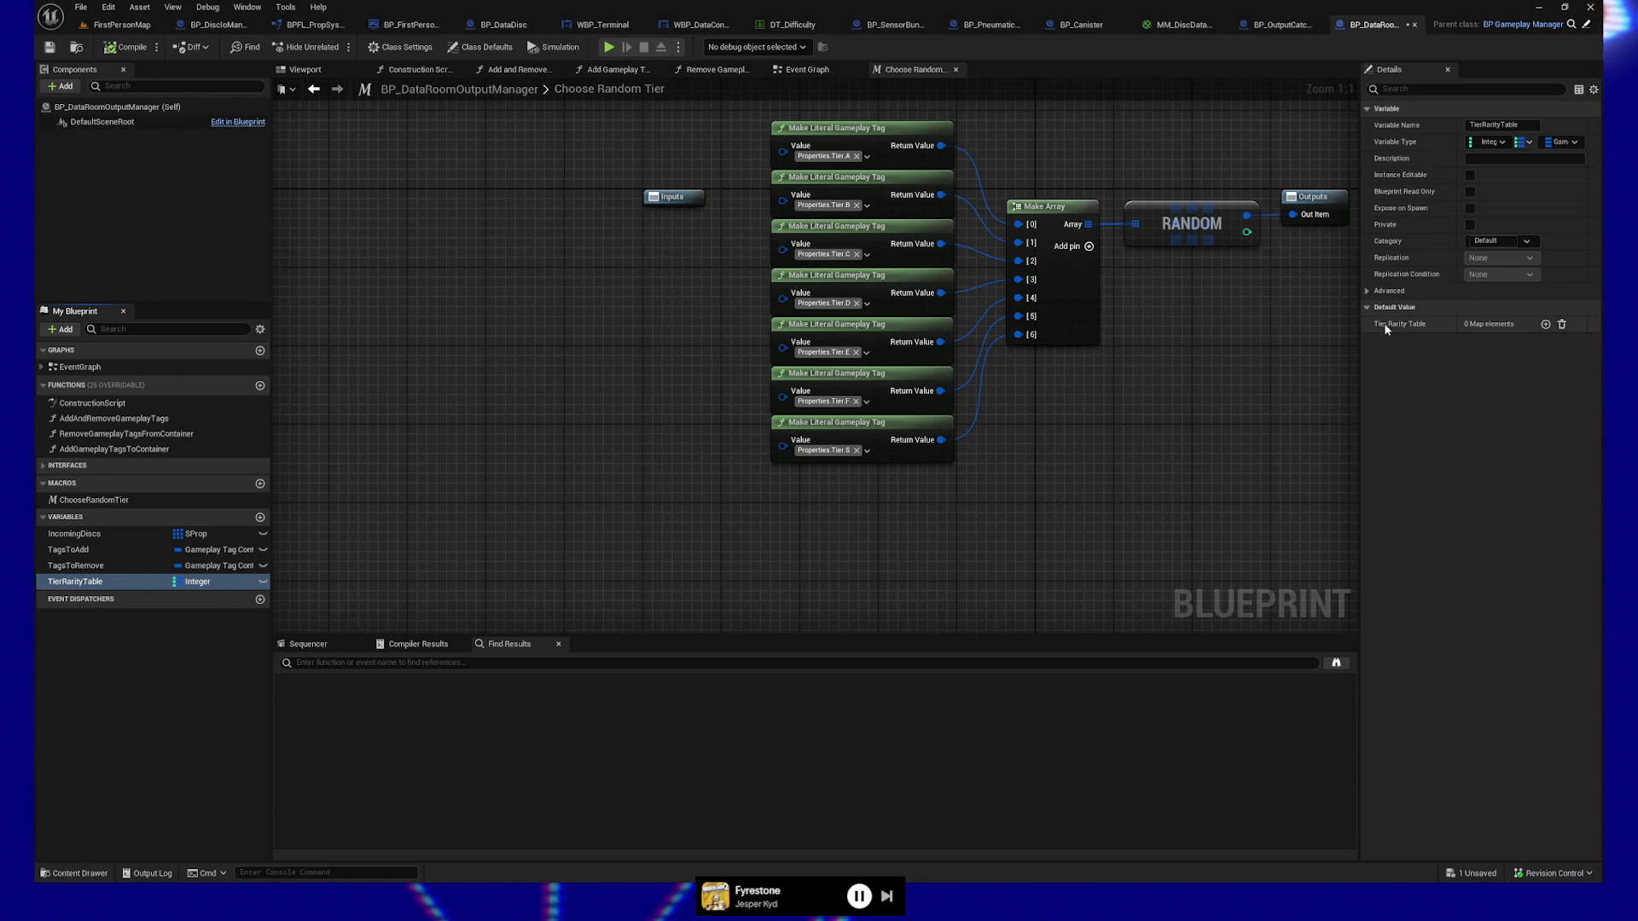
pyautogui.click(1546, 325)
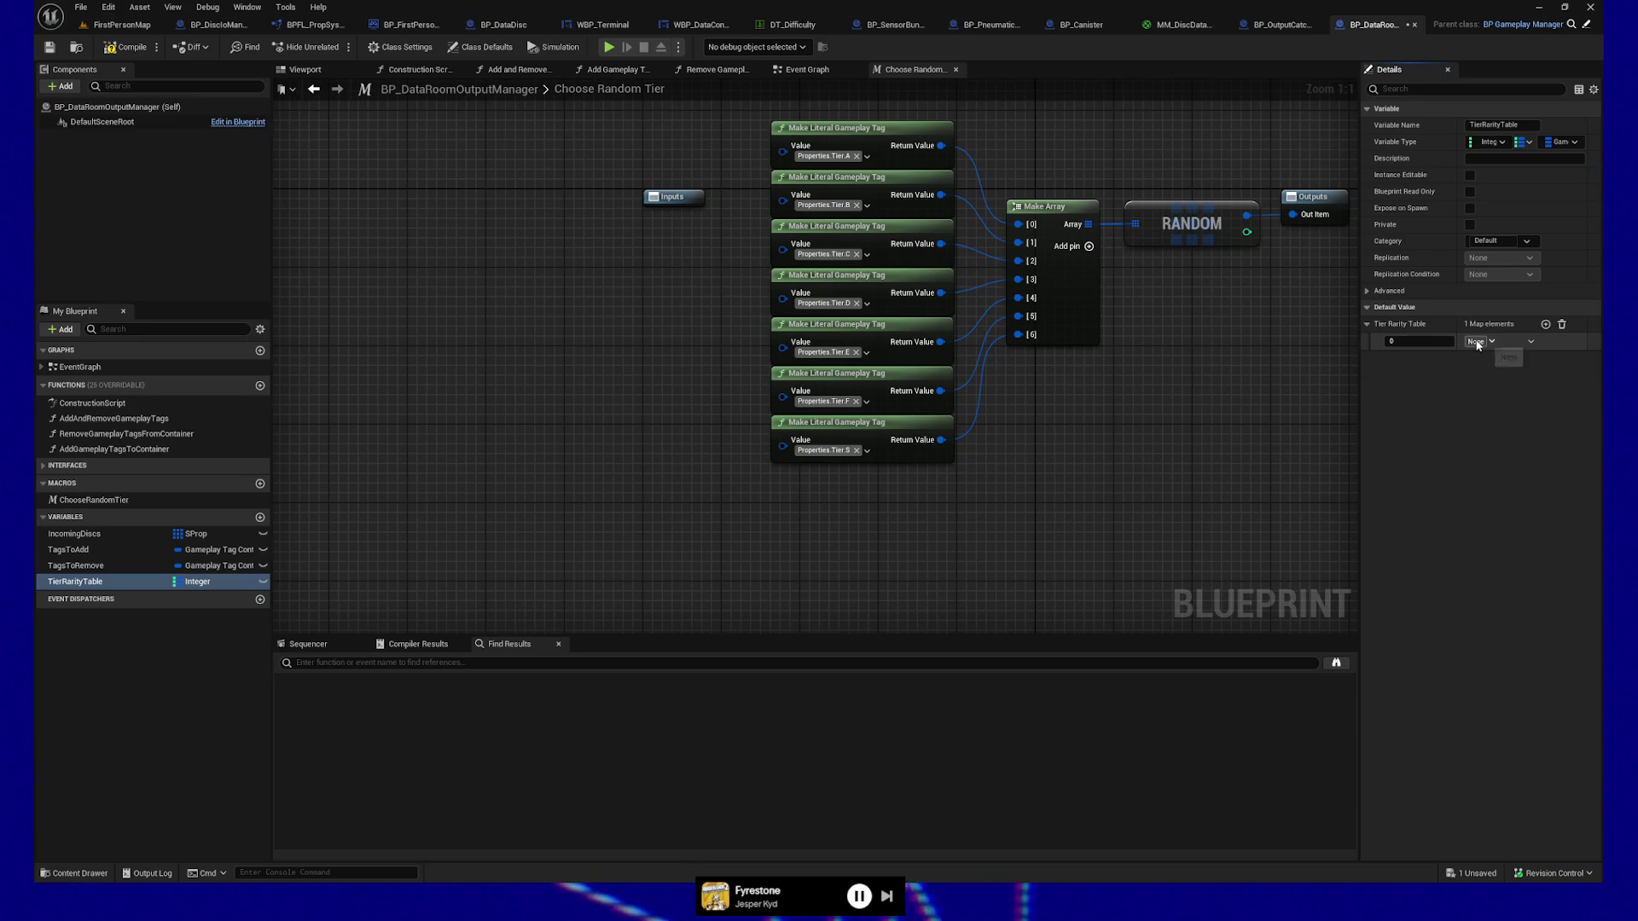
pyautogui.click(1493, 341)
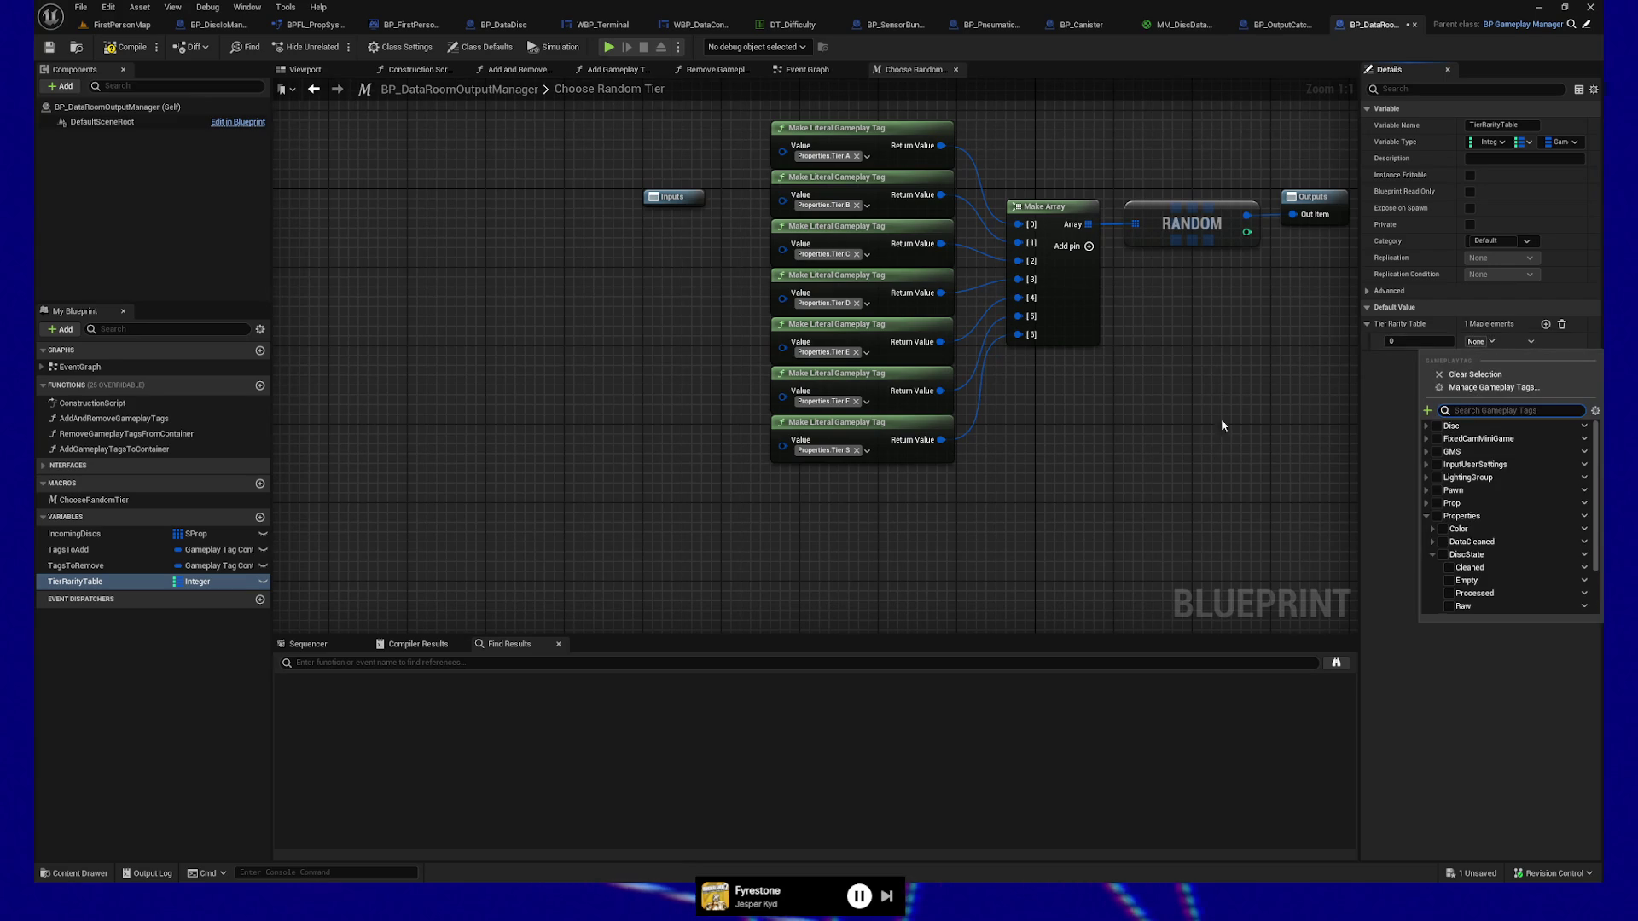
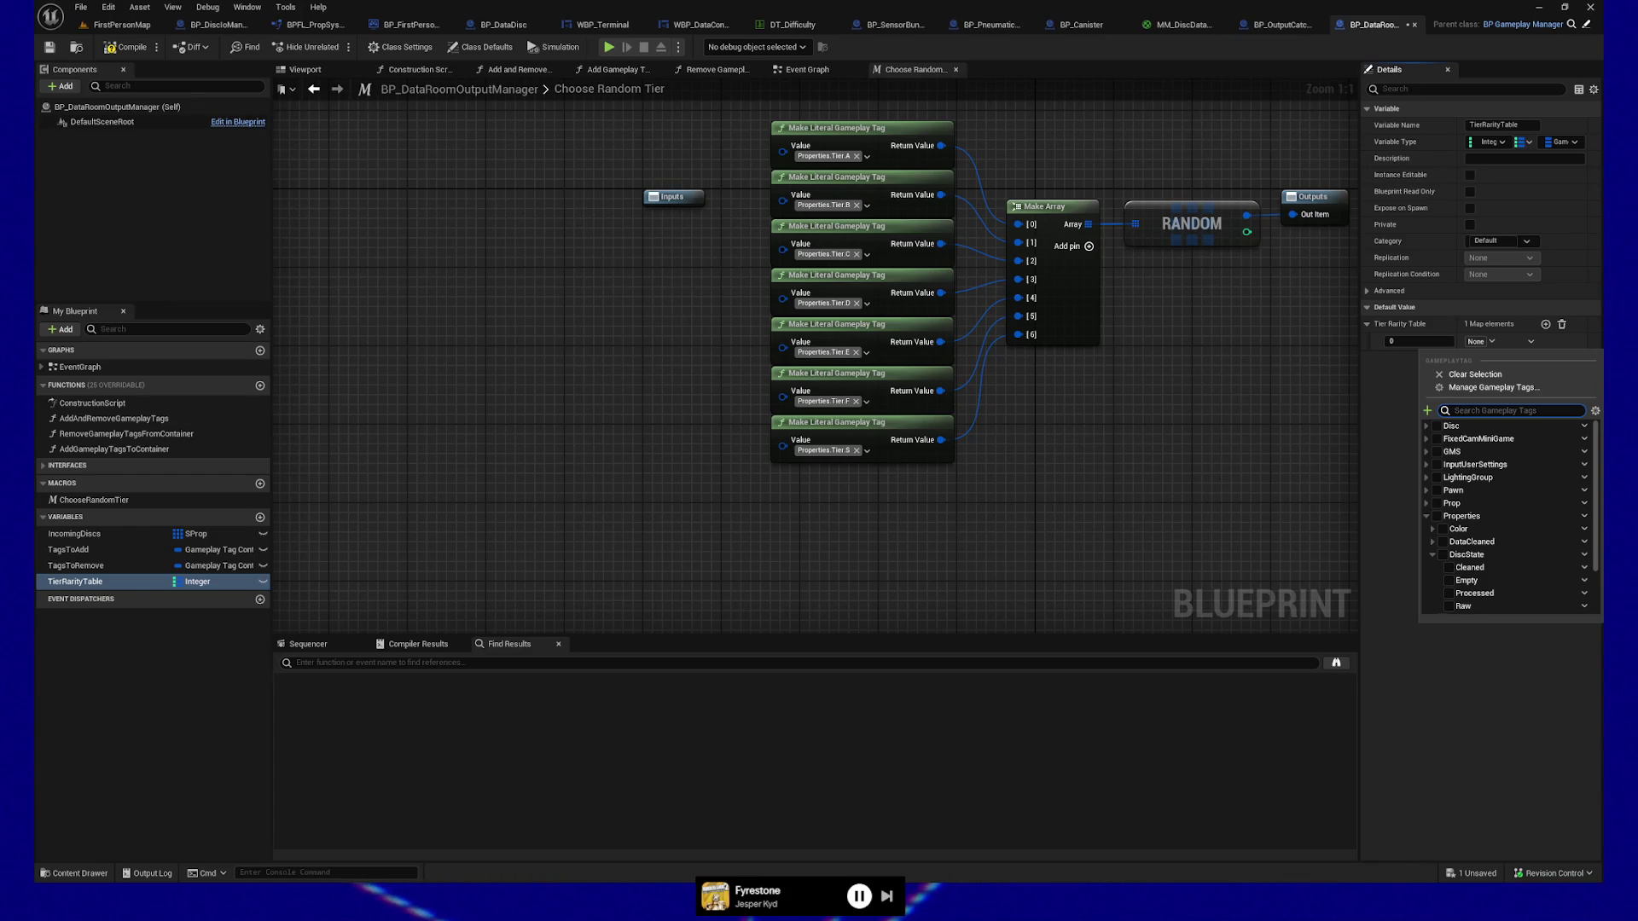
# Close the gameplay tag picker and reselect TierRarityTable to show its variable details.
pyautogui.press('Escape')
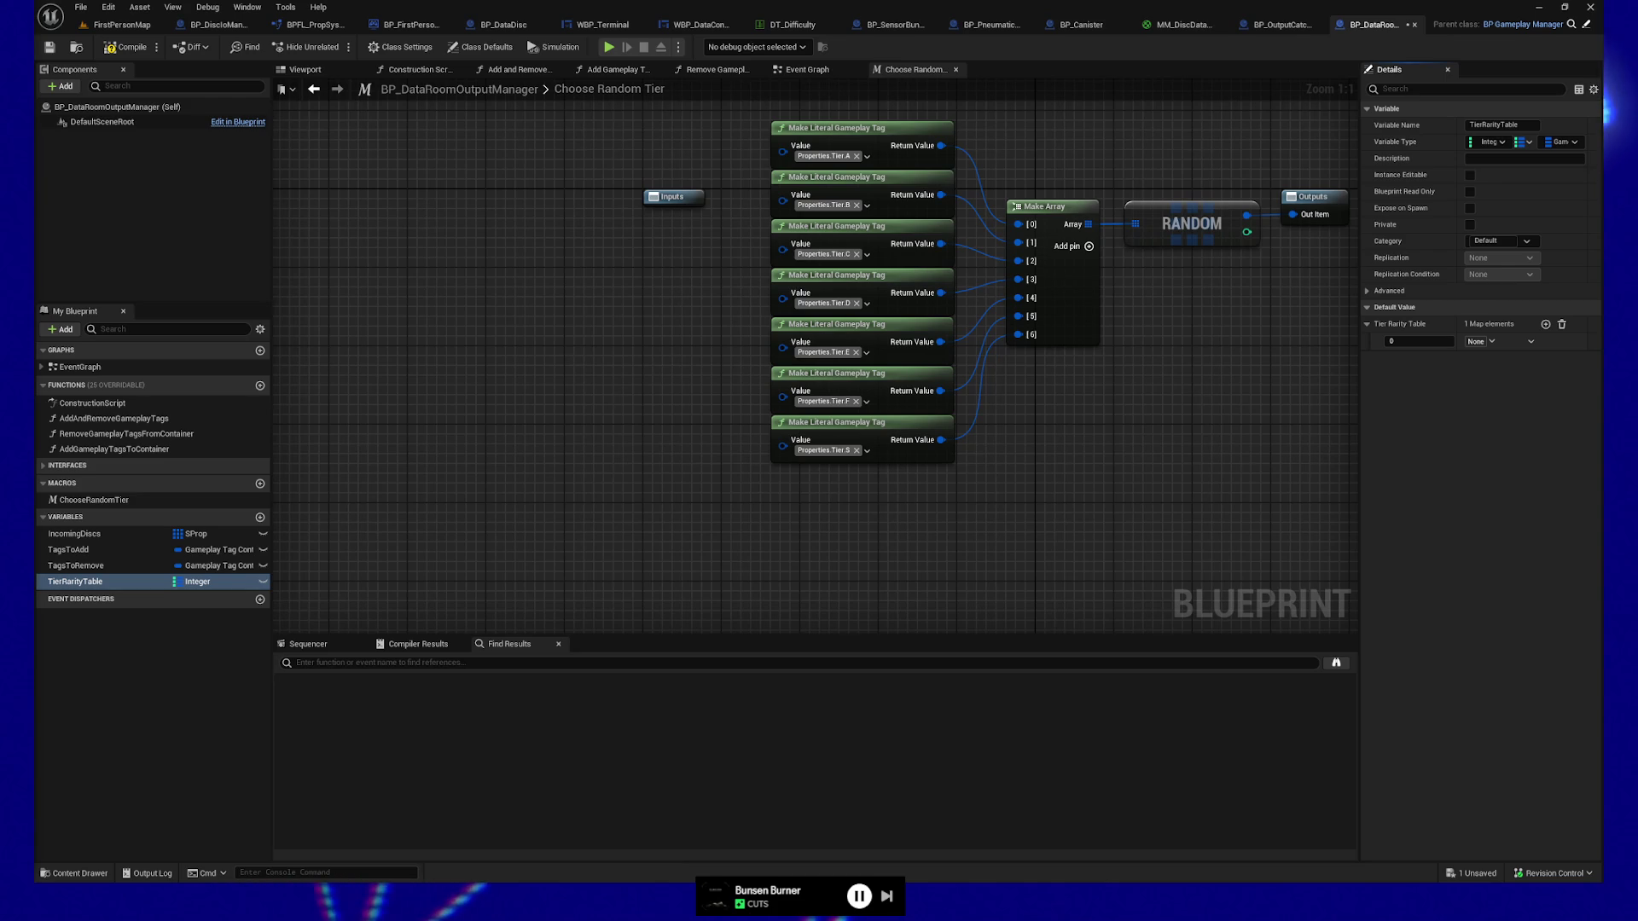
pyautogui.moveTo(568, 422); pyautogui.dragTo(575, 401)
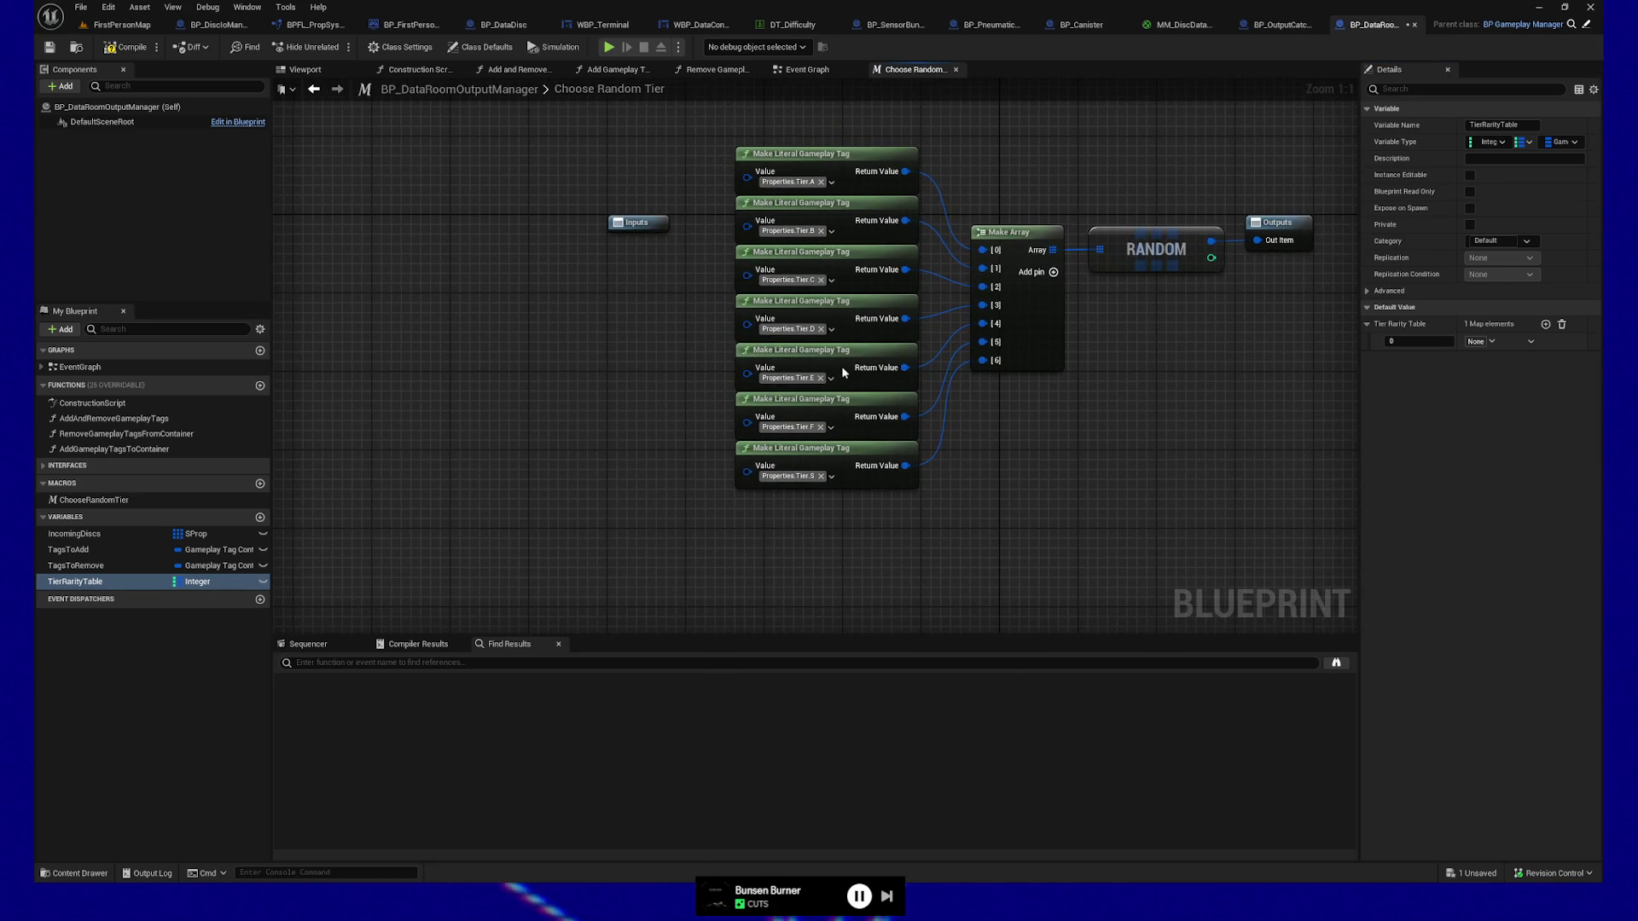
pyautogui.click(1494, 345)
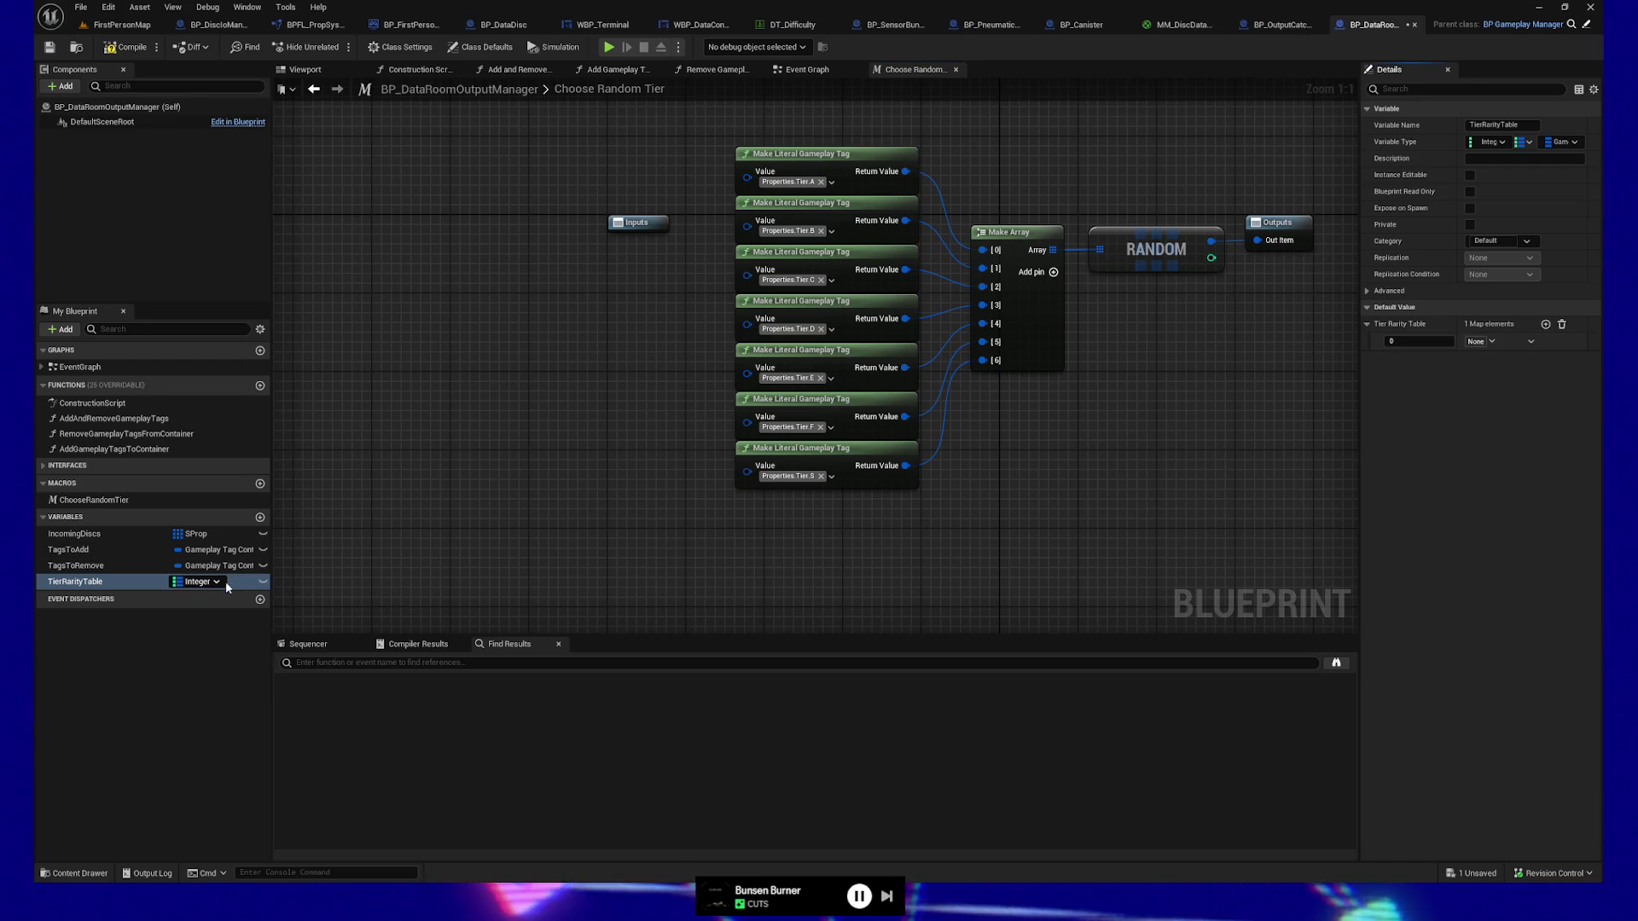
pyautogui.rightClick(110, 579)
pyautogui.click(94, 640)
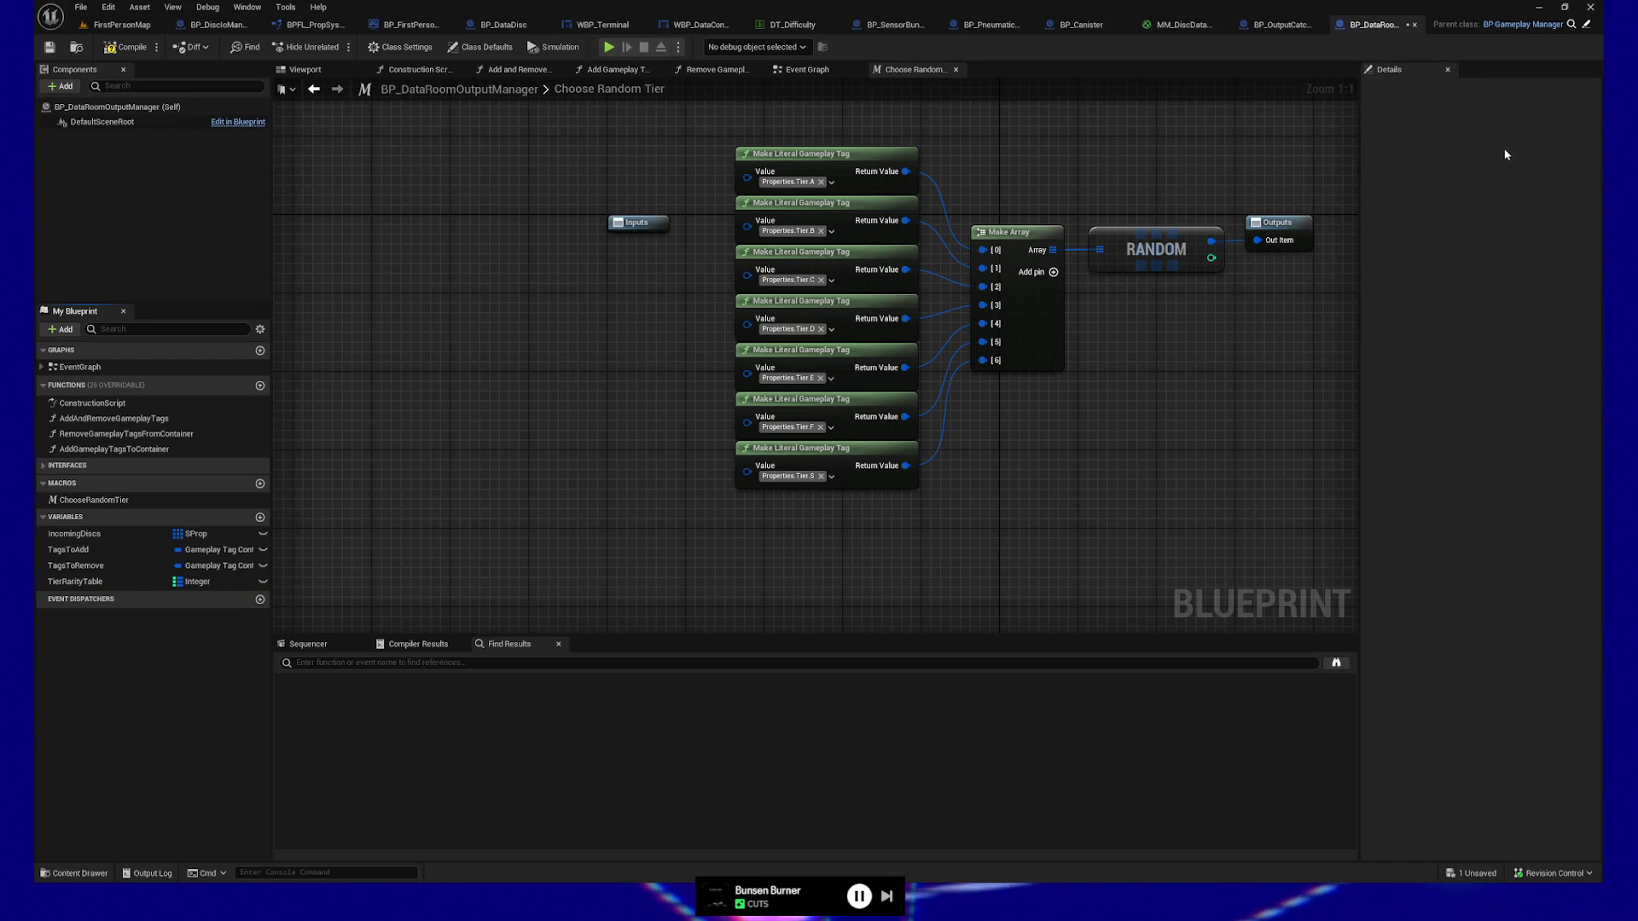
pyautogui.click(119, 581)
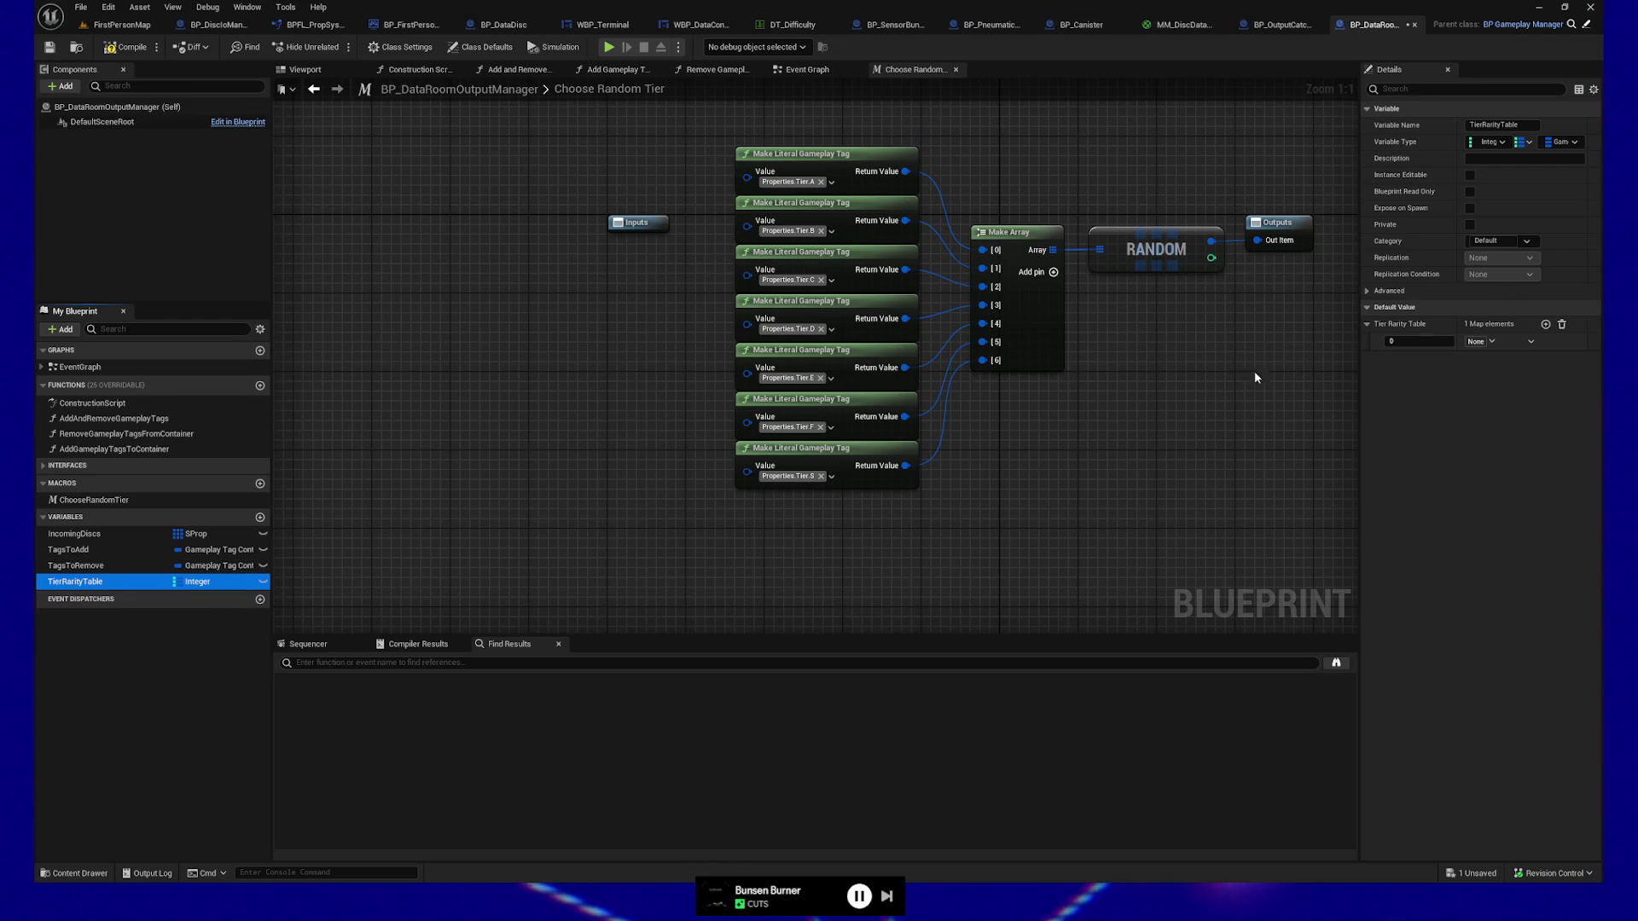
# Rename the TierRarityTable variable to TierToWeight.
pyautogui.click(1527, 126)
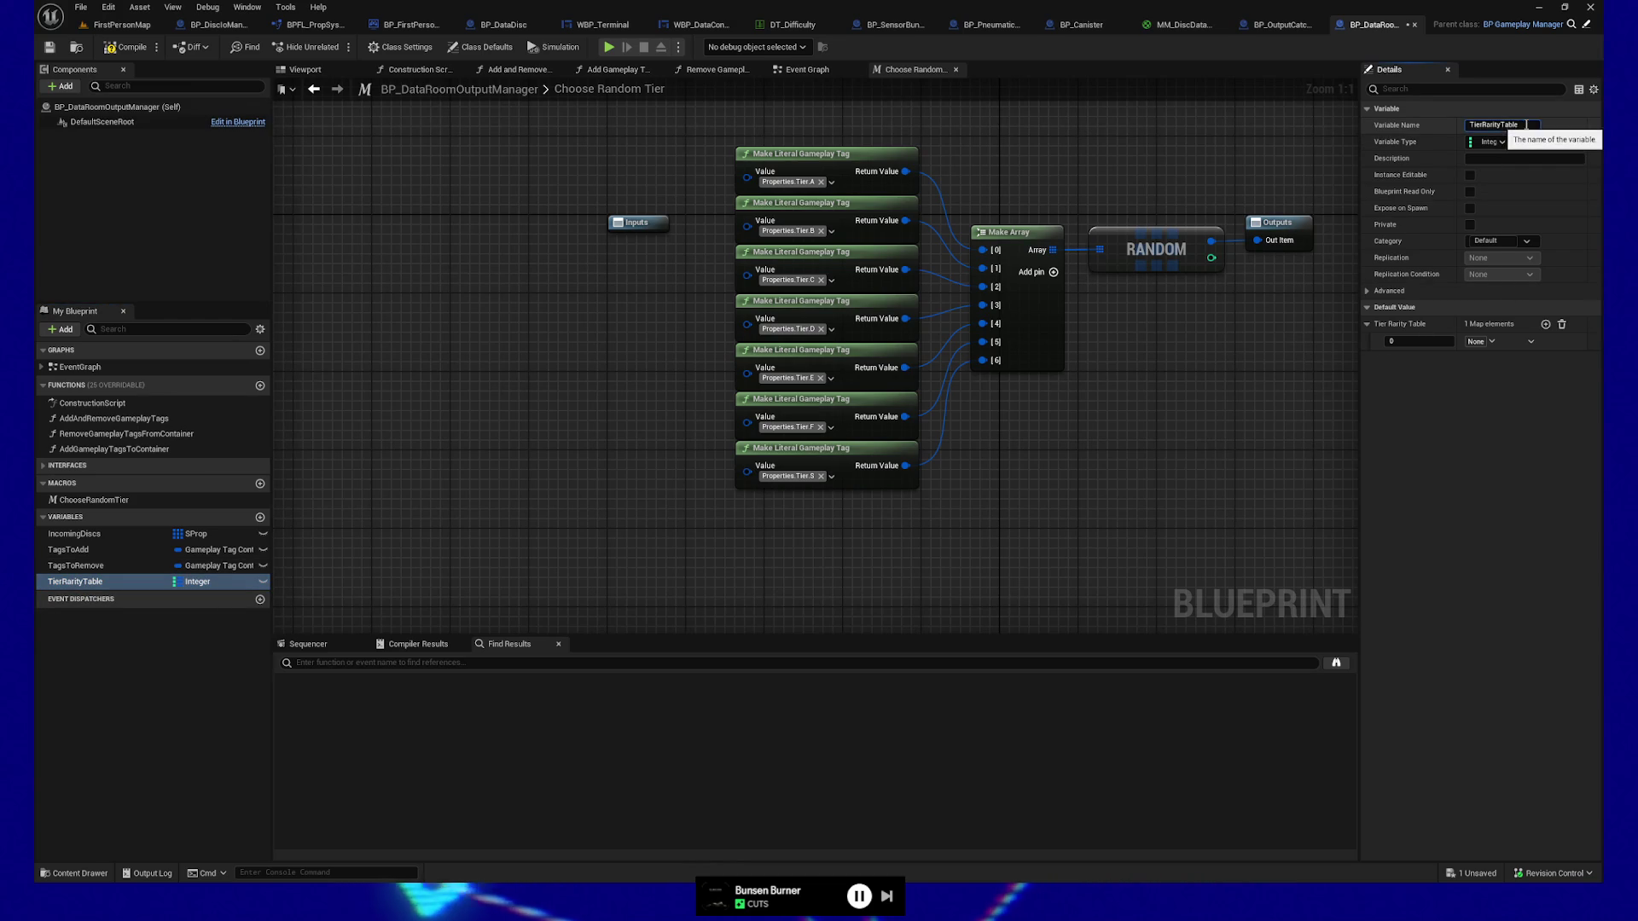
pyautogui.doubleClick(1529, 128)
pyautogui.write('To')
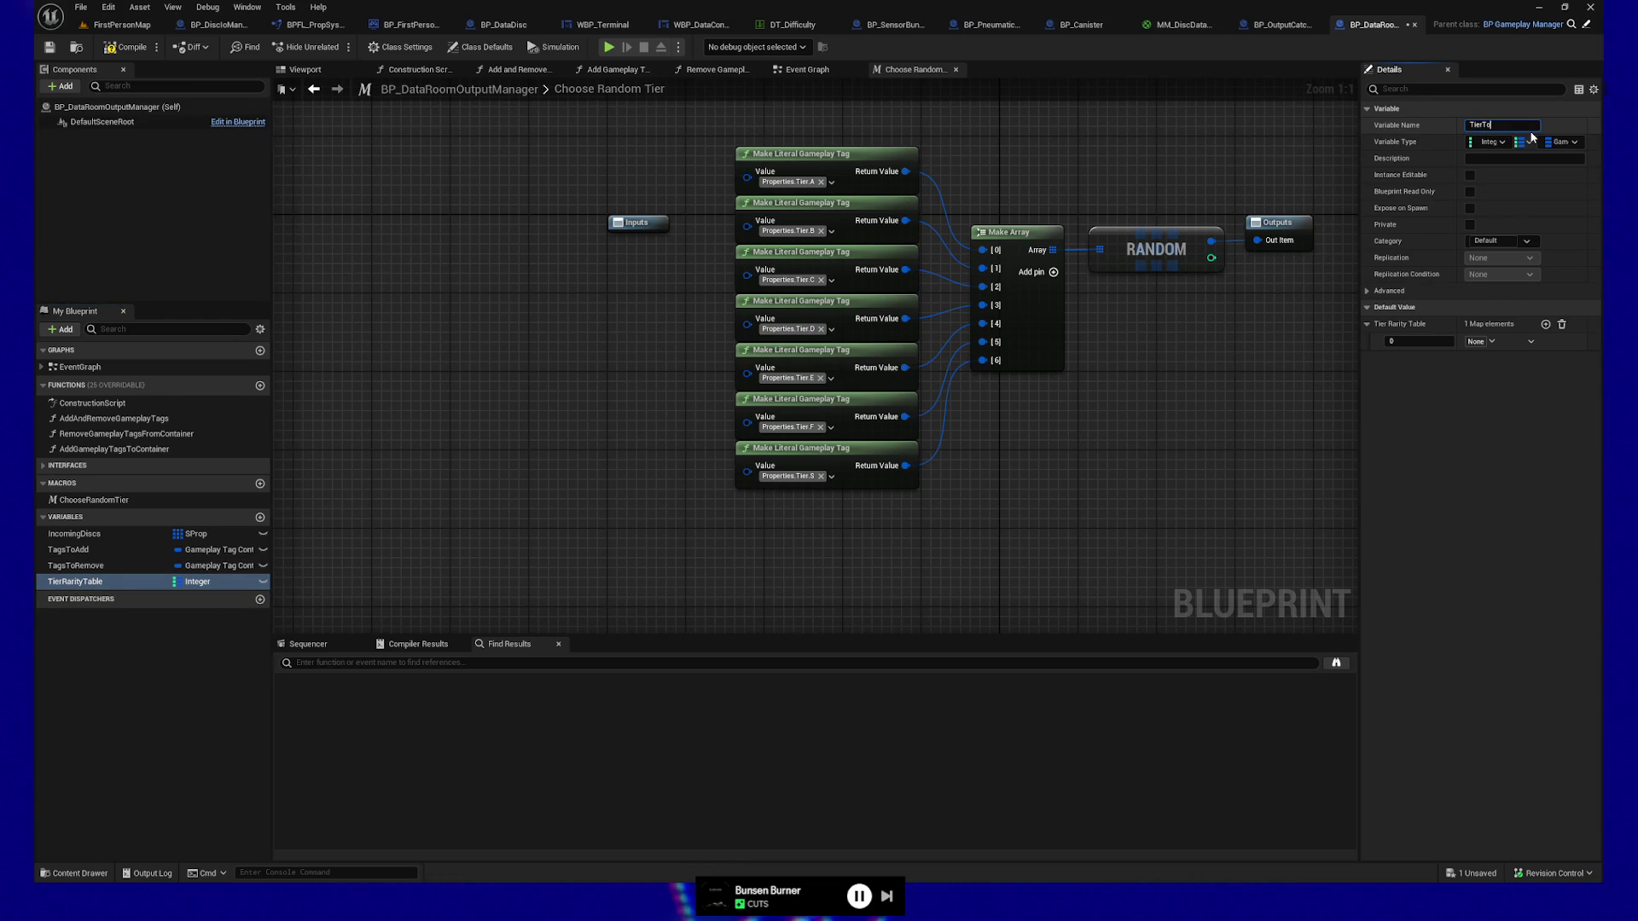
pyautogui.write('Weight')
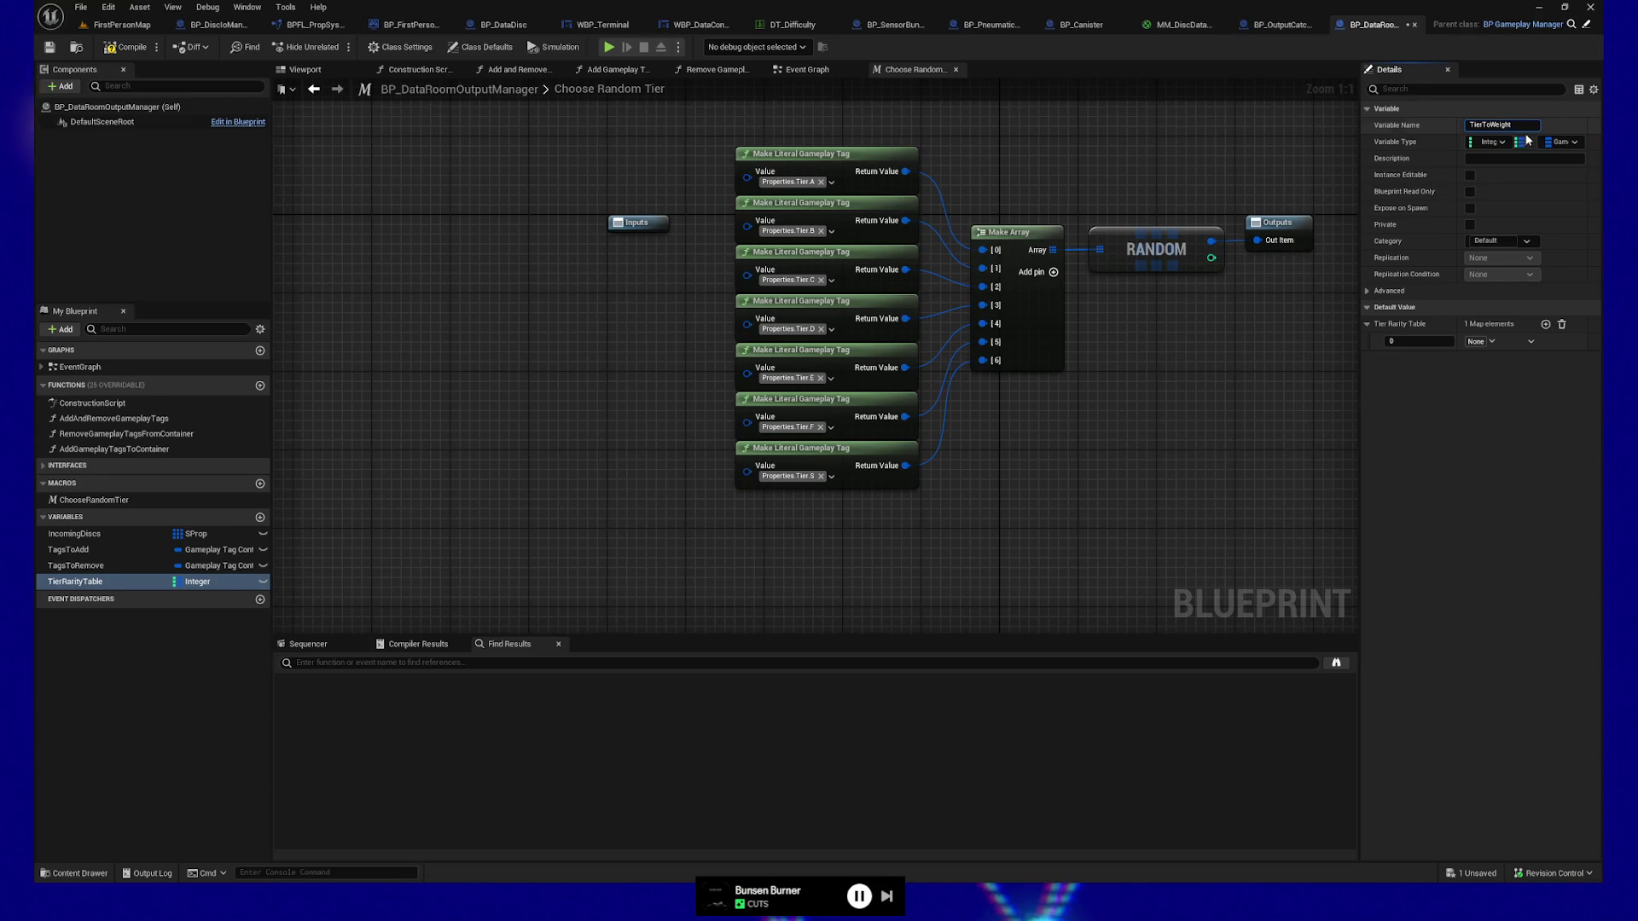
# Make TierToWeight a map of Gameplay Tag keys to Integer values and compile.
pyautogui.click(1501, 142)
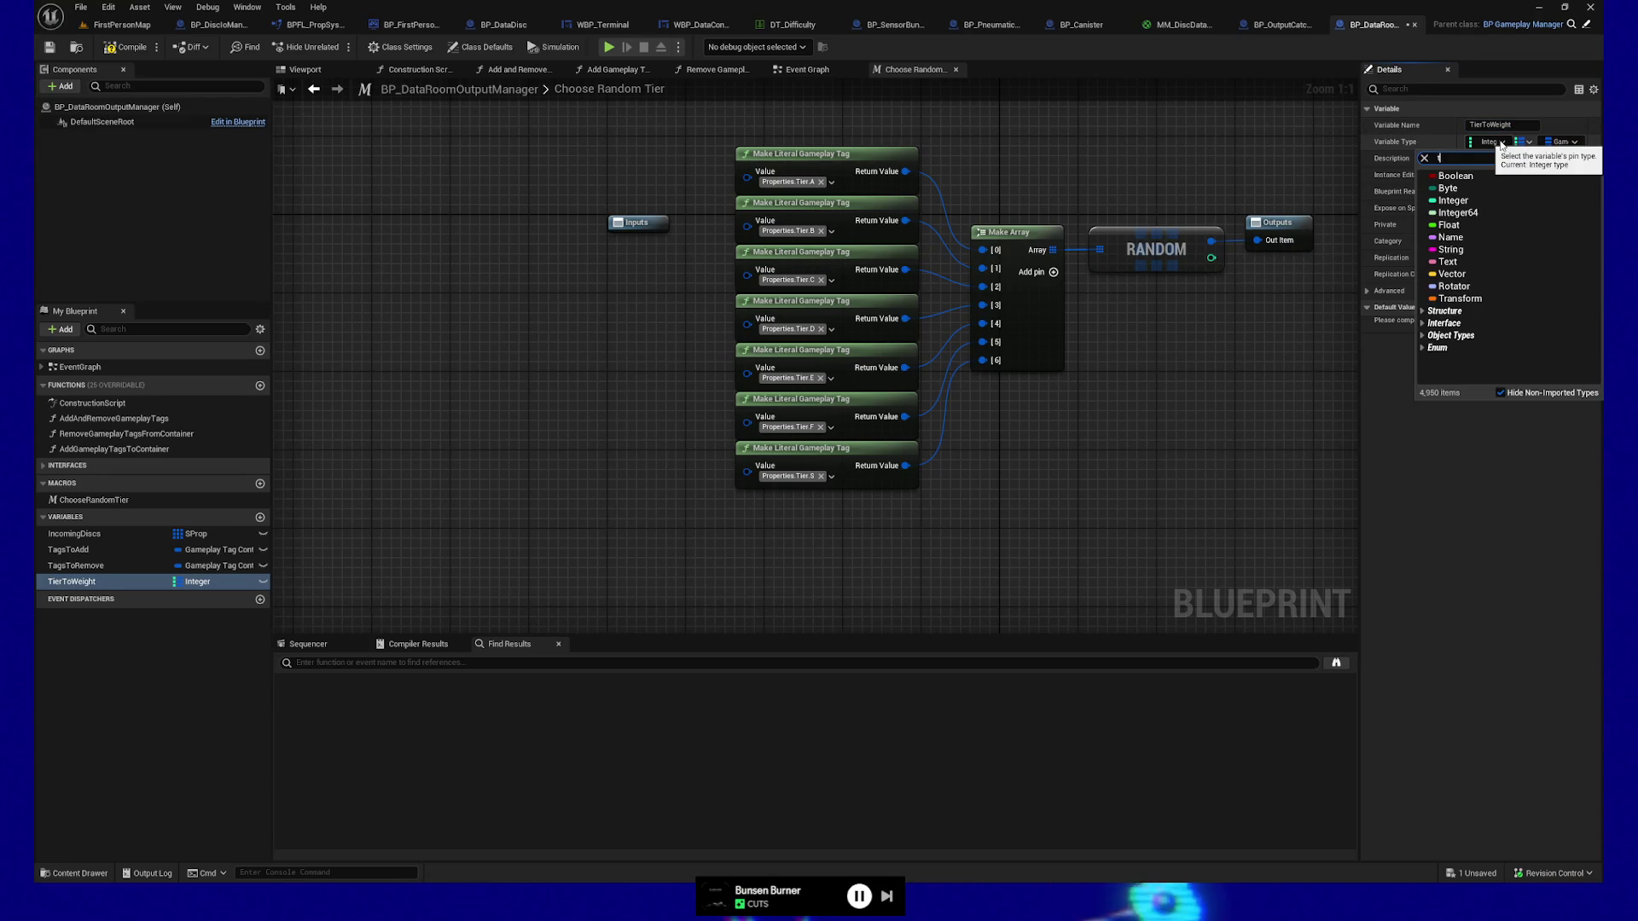
pyautogui.write('gam')
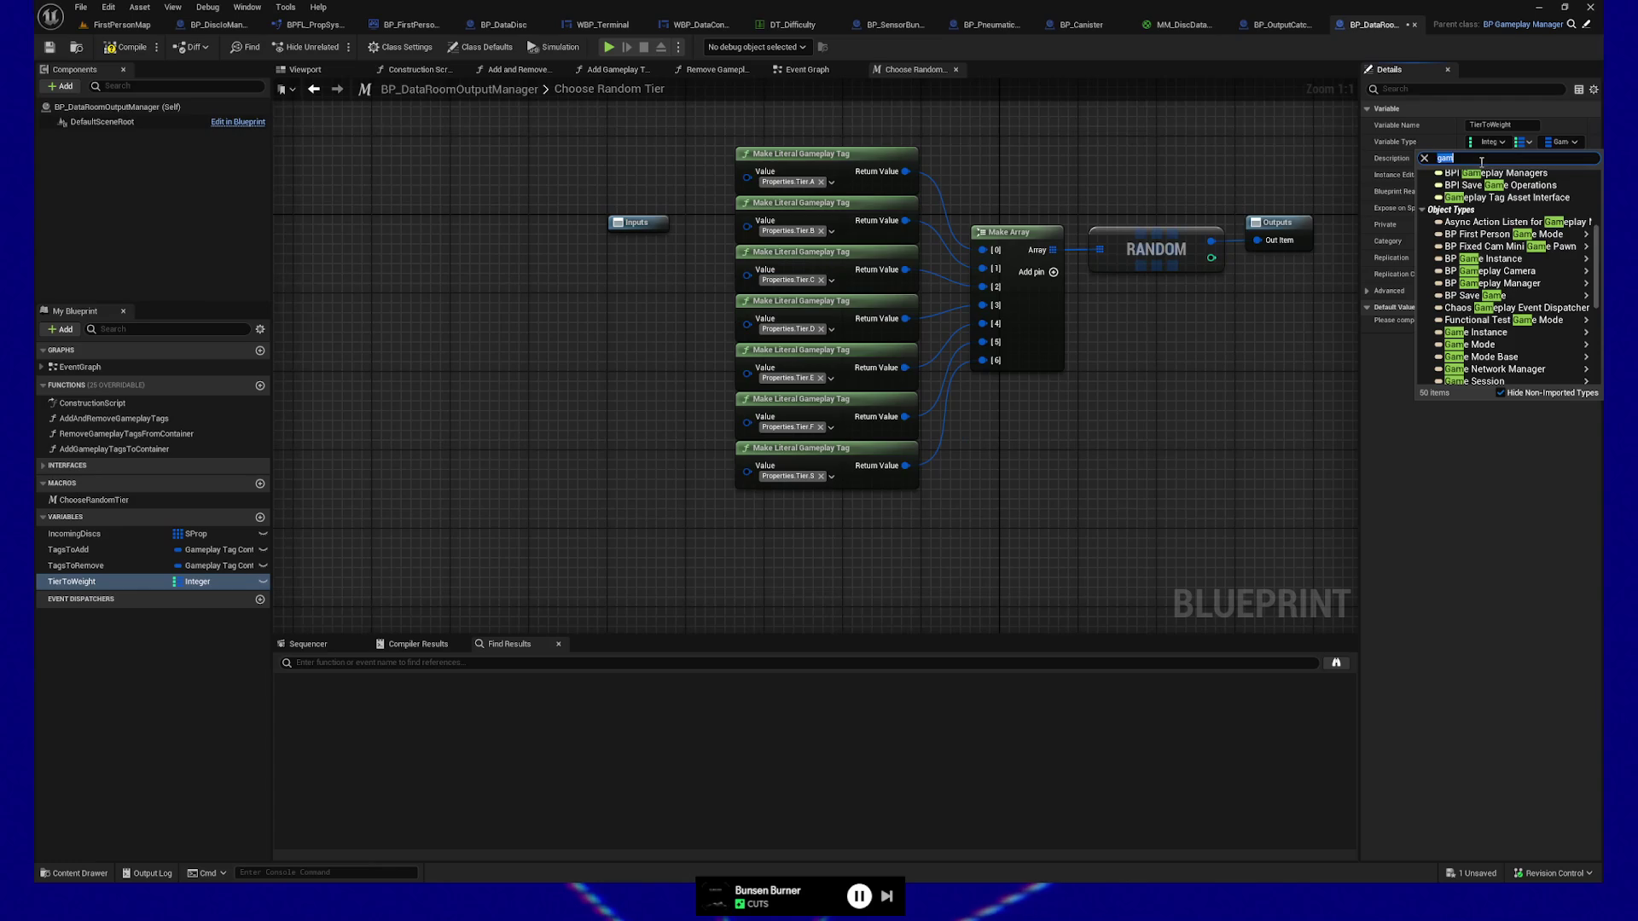
pyautogui.write('eplay tag')
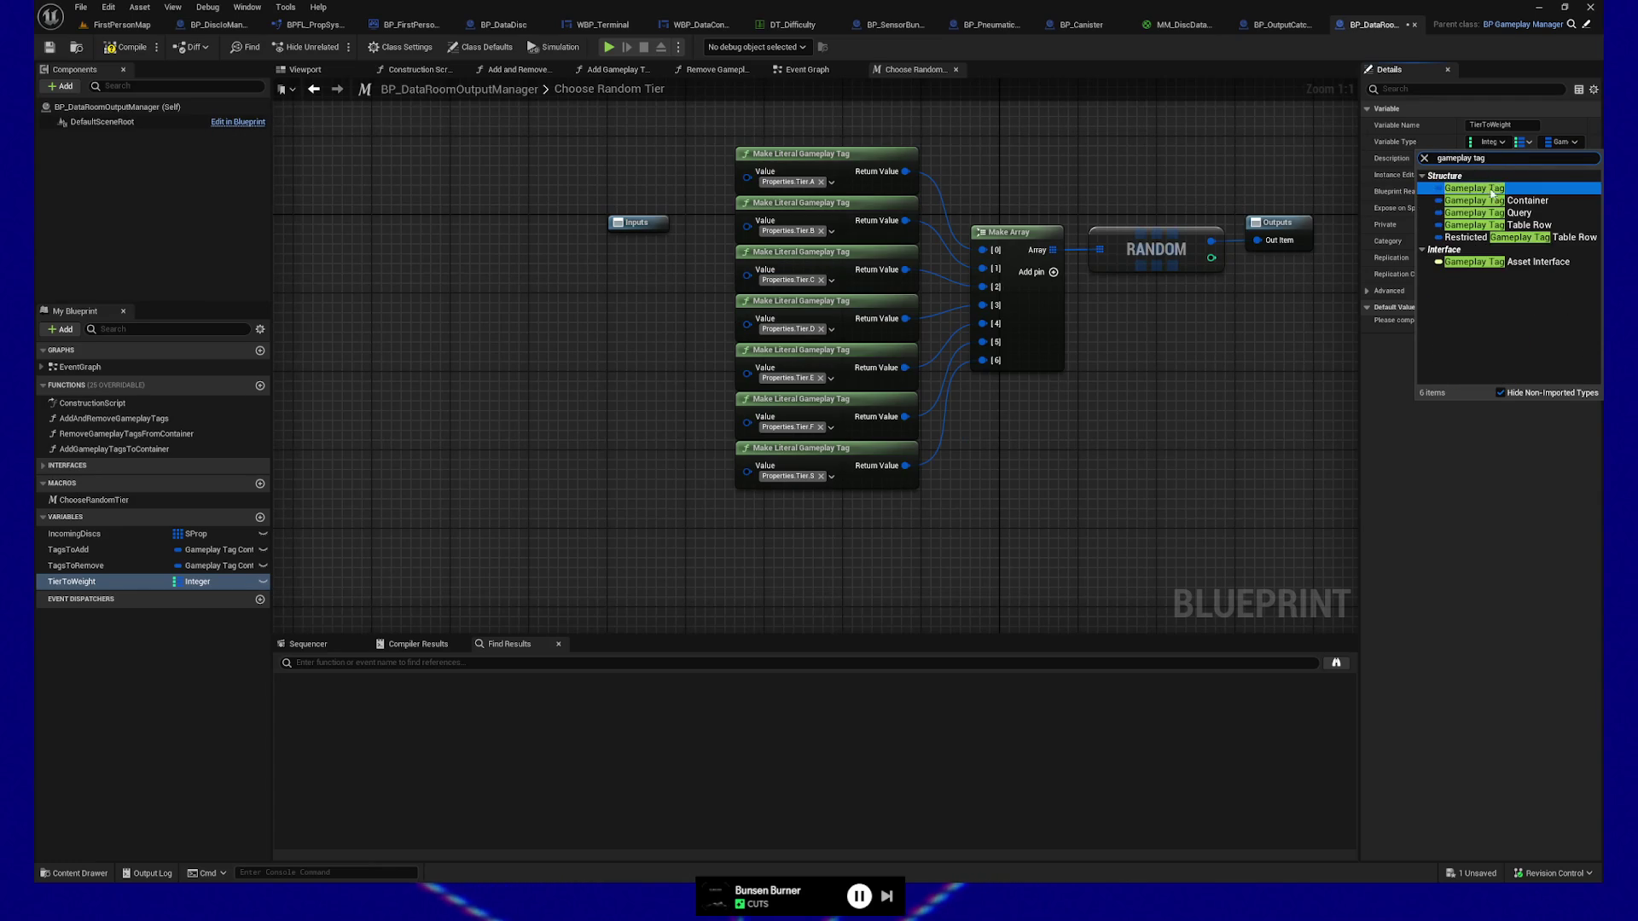
pyautogui.click(1494, 197)
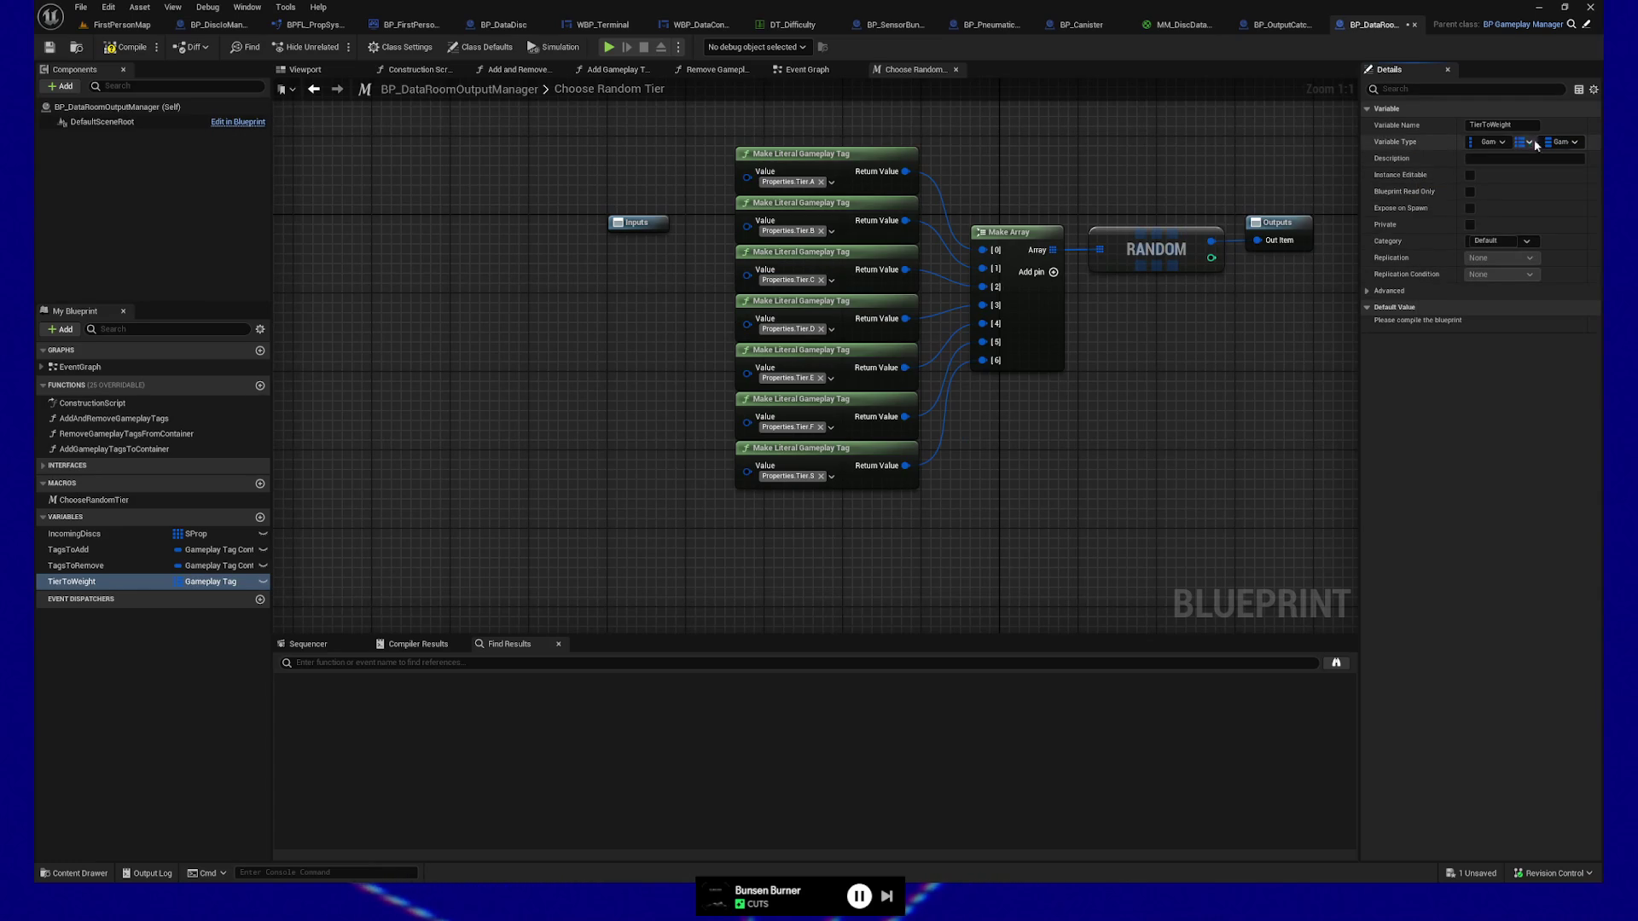
pyautogui.click(1562, 141)
pyautogui.click(1467, 199)
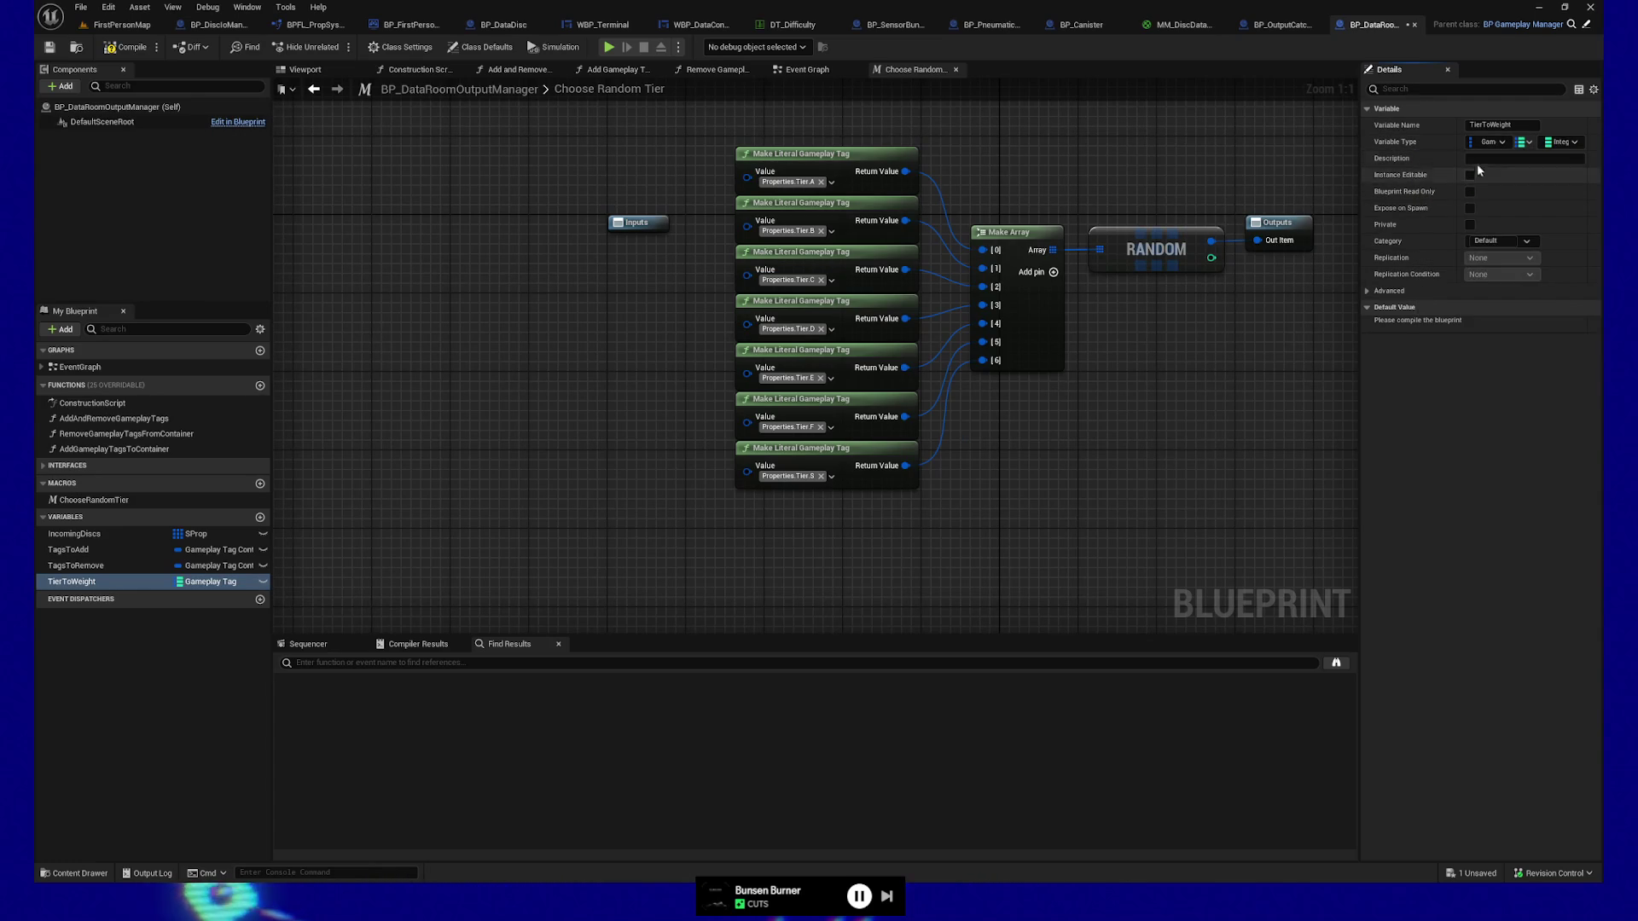
pyautogui.click(1562, 142)
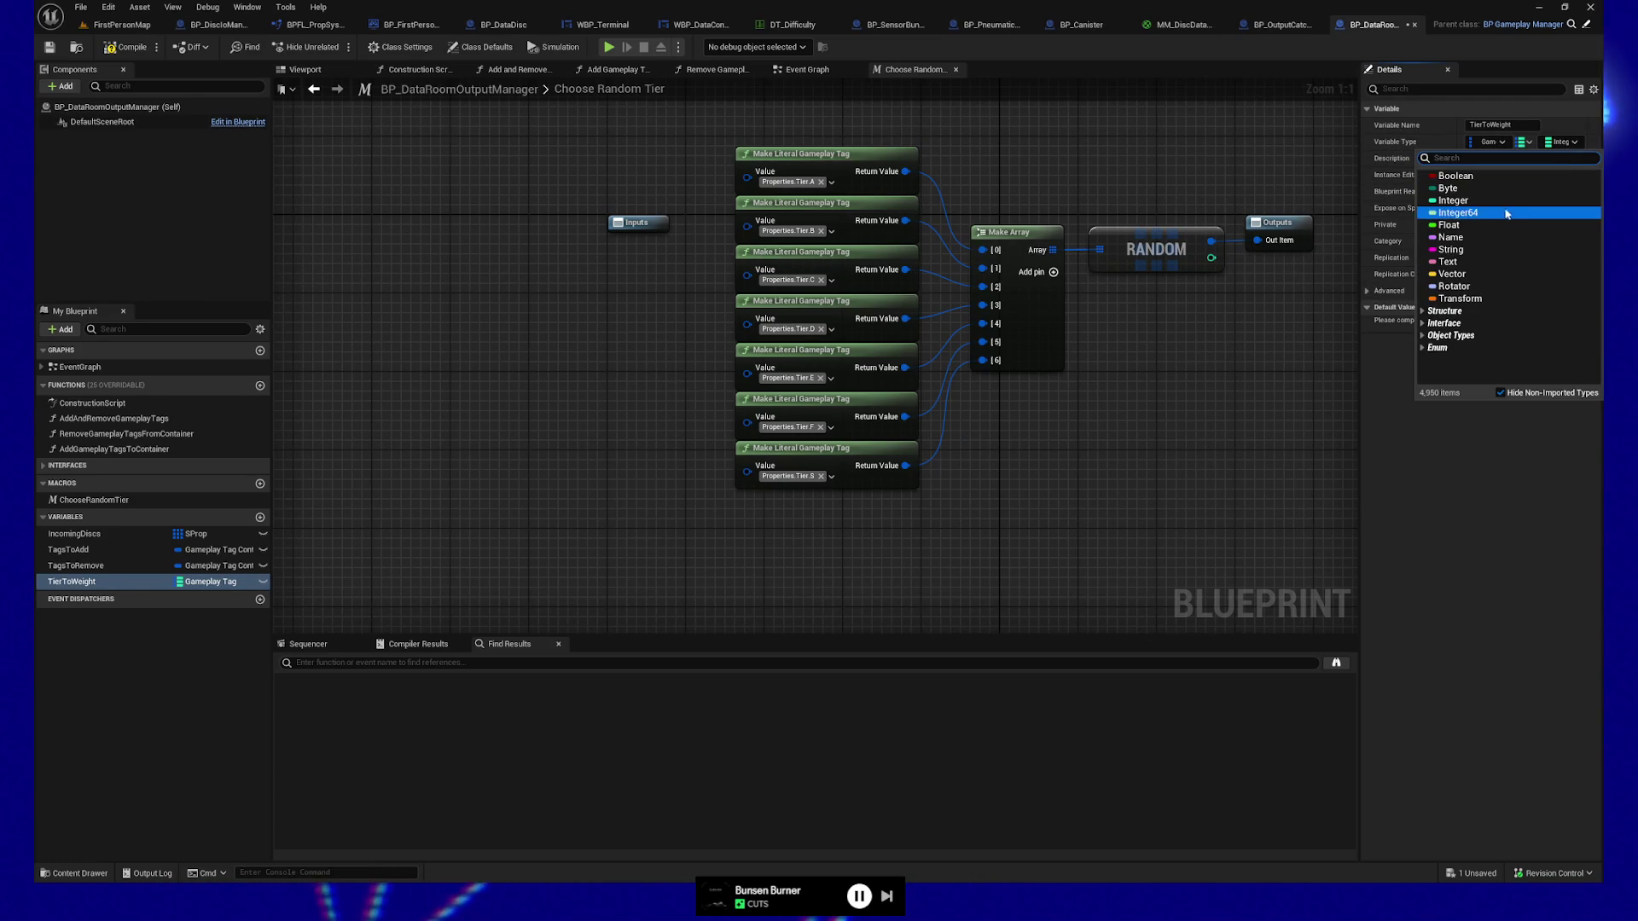
pyautogui.click(1450, 225)
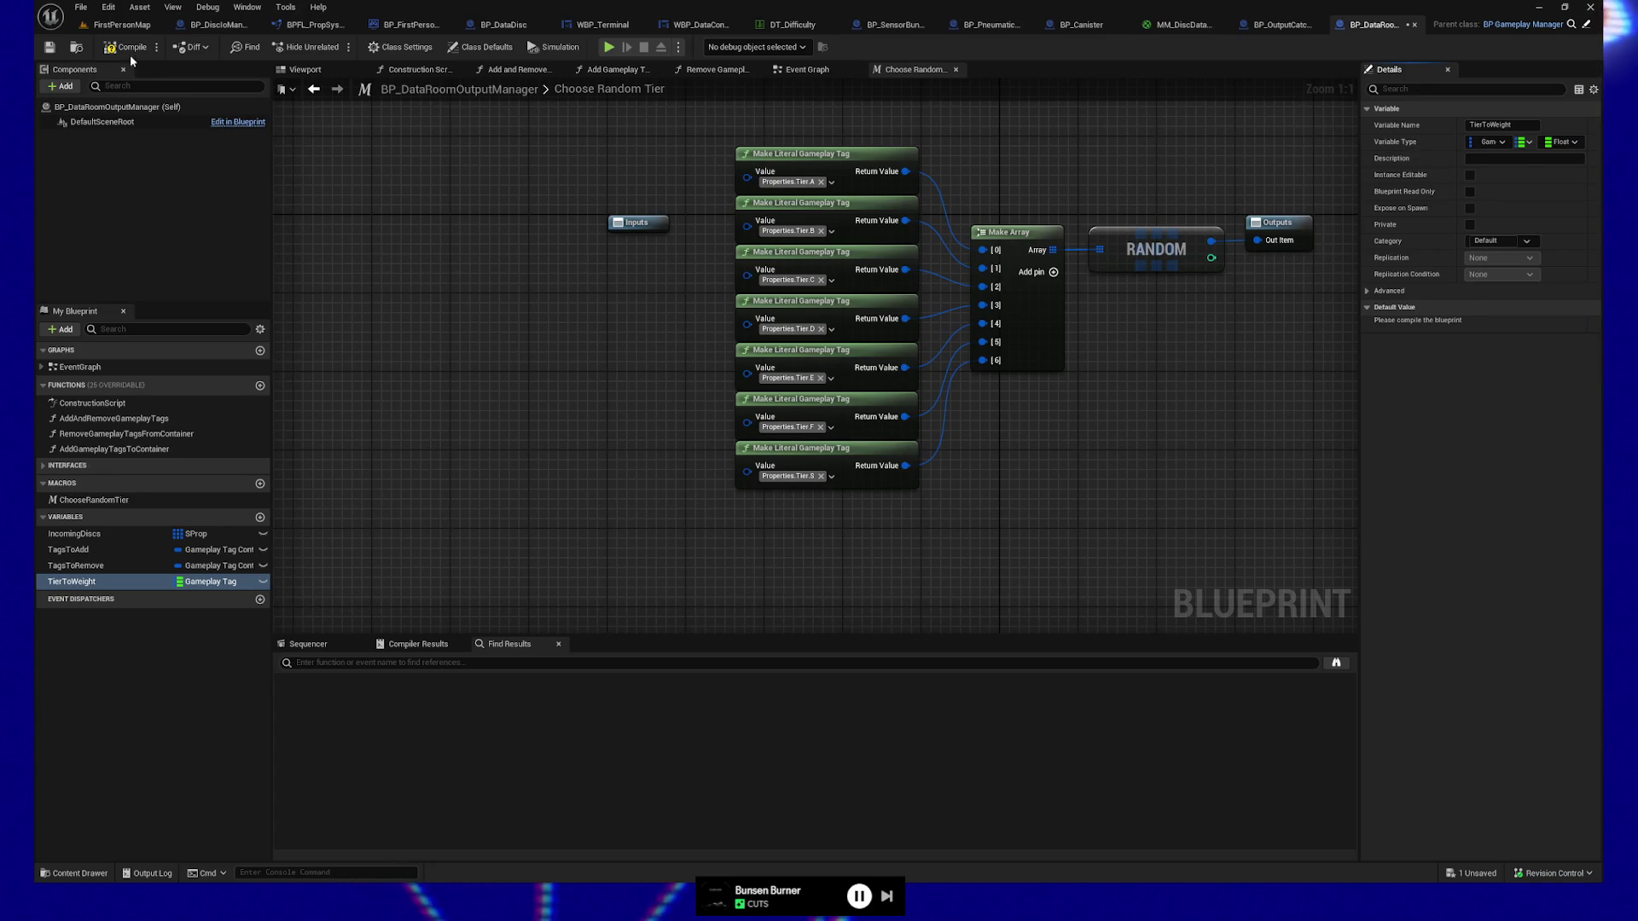
pyautogui.click(1486, 142)
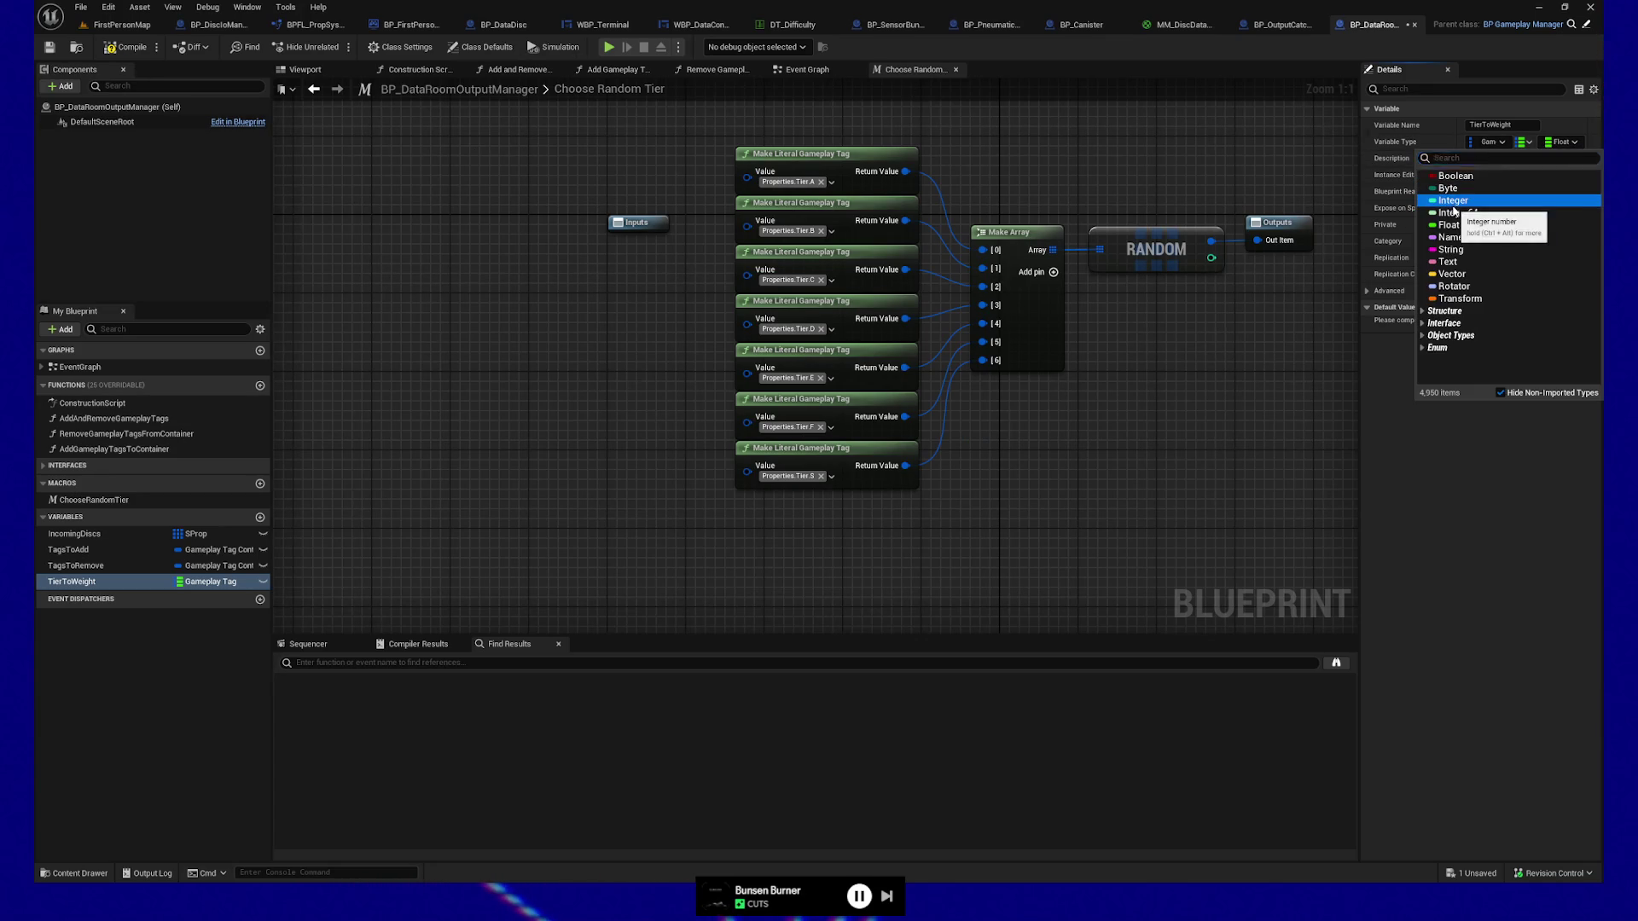
pyautogui.click(1454, 205)
pyautogui.click(141, 51)
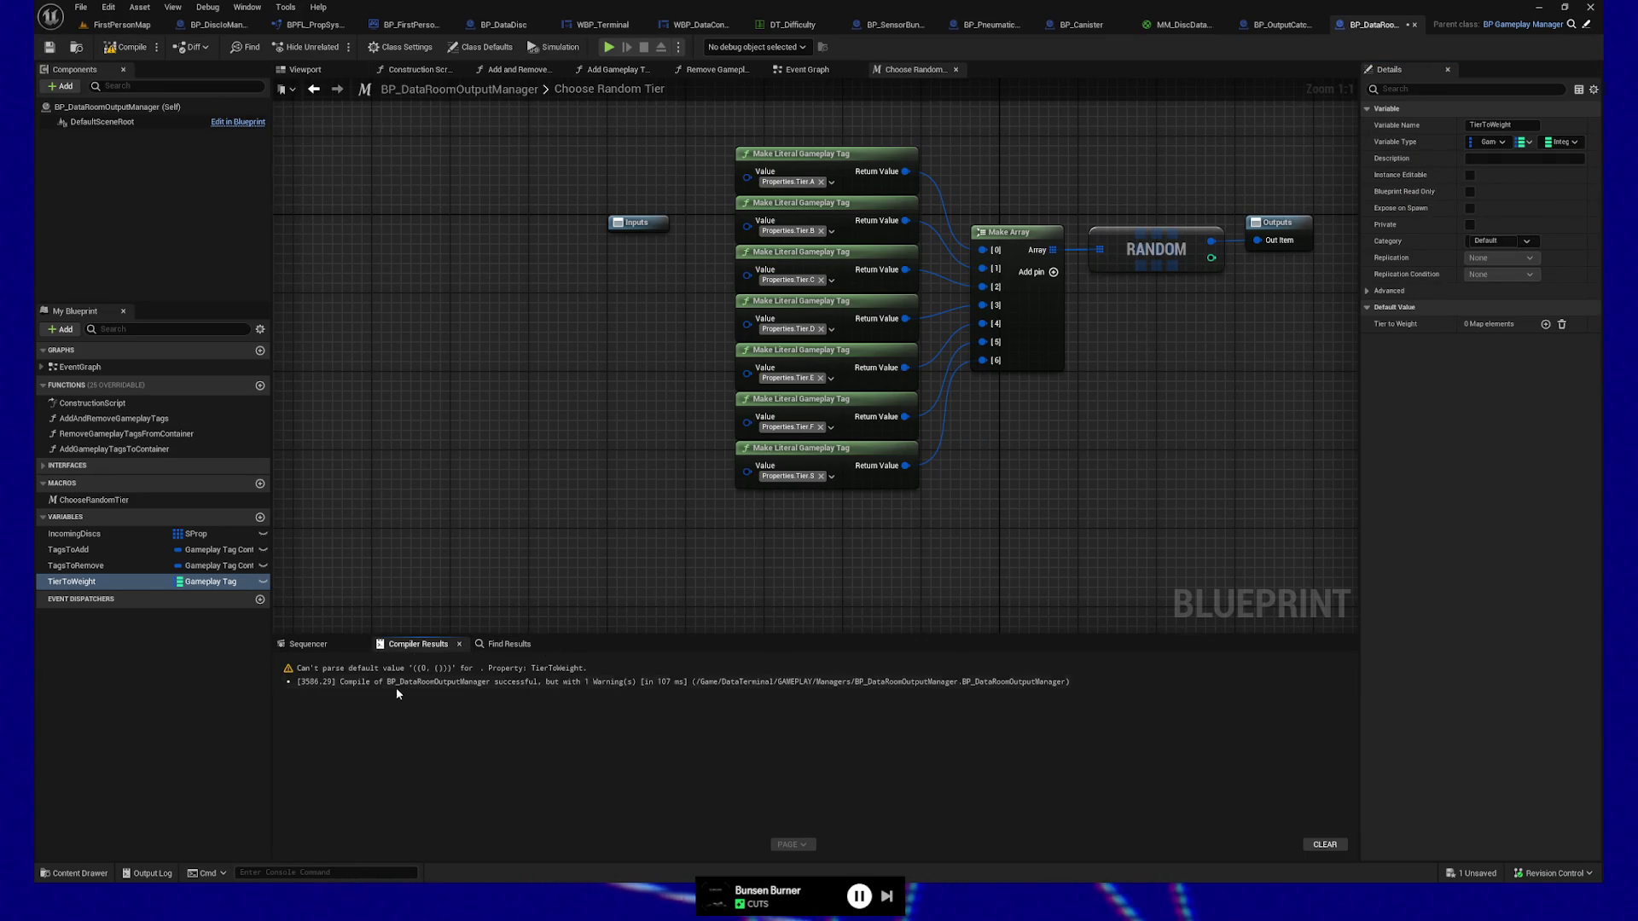
# Add a Properties.Tier.S key to the TierToWeight map, recompile cleanly, and check the tier-weight notes.
pyautogui.click(1546, 325)
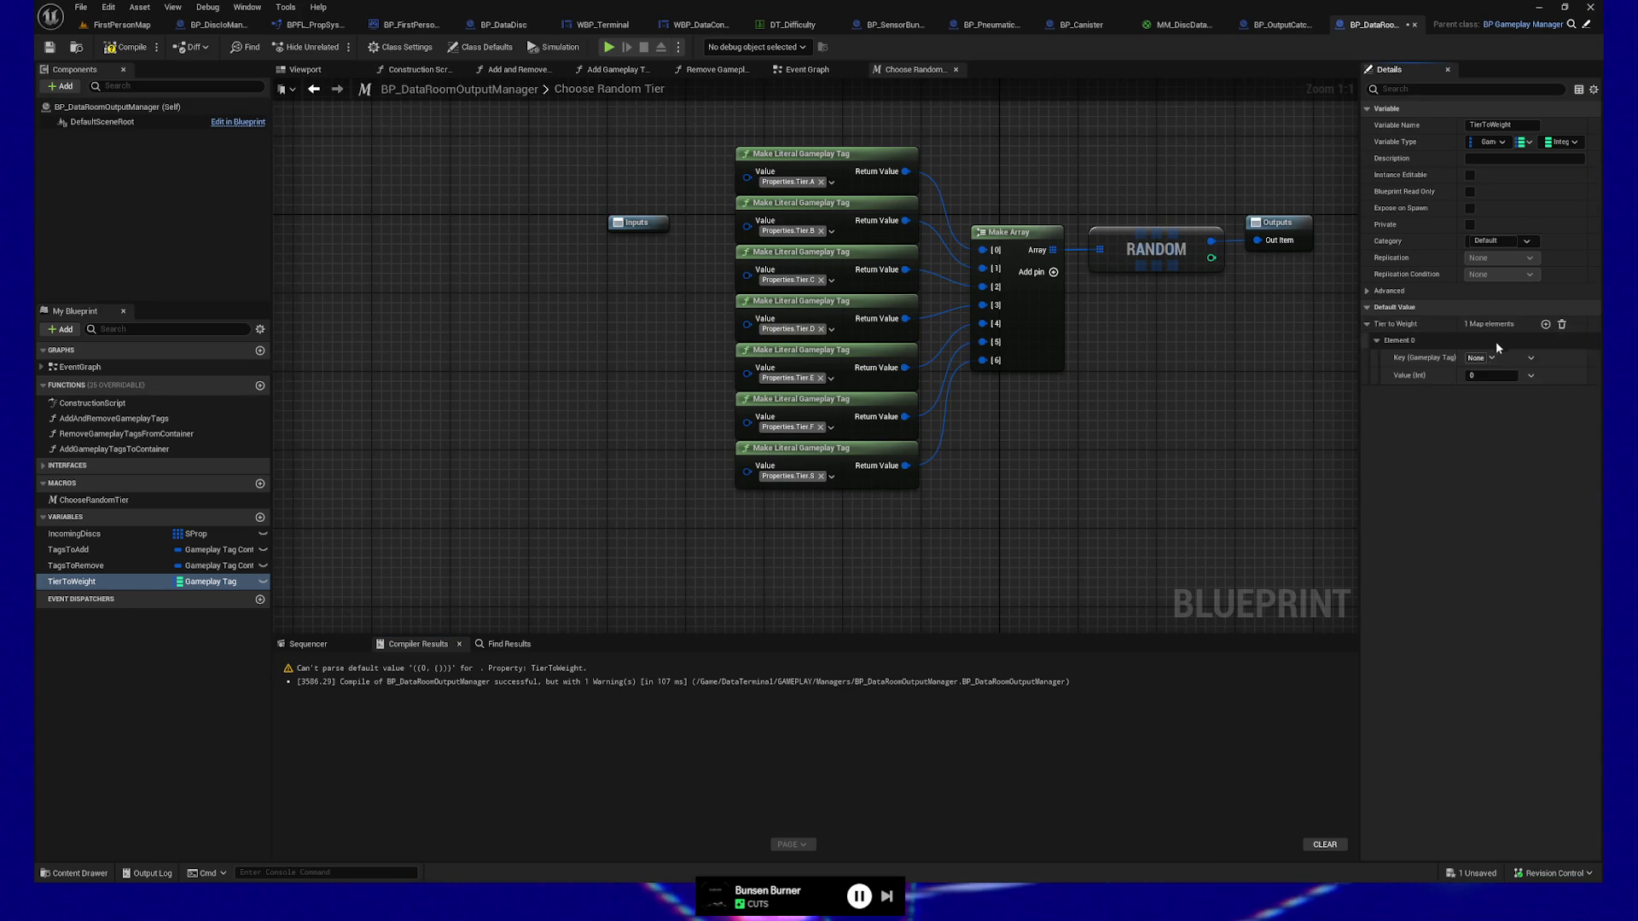
pyautogui.click(1478, 358)
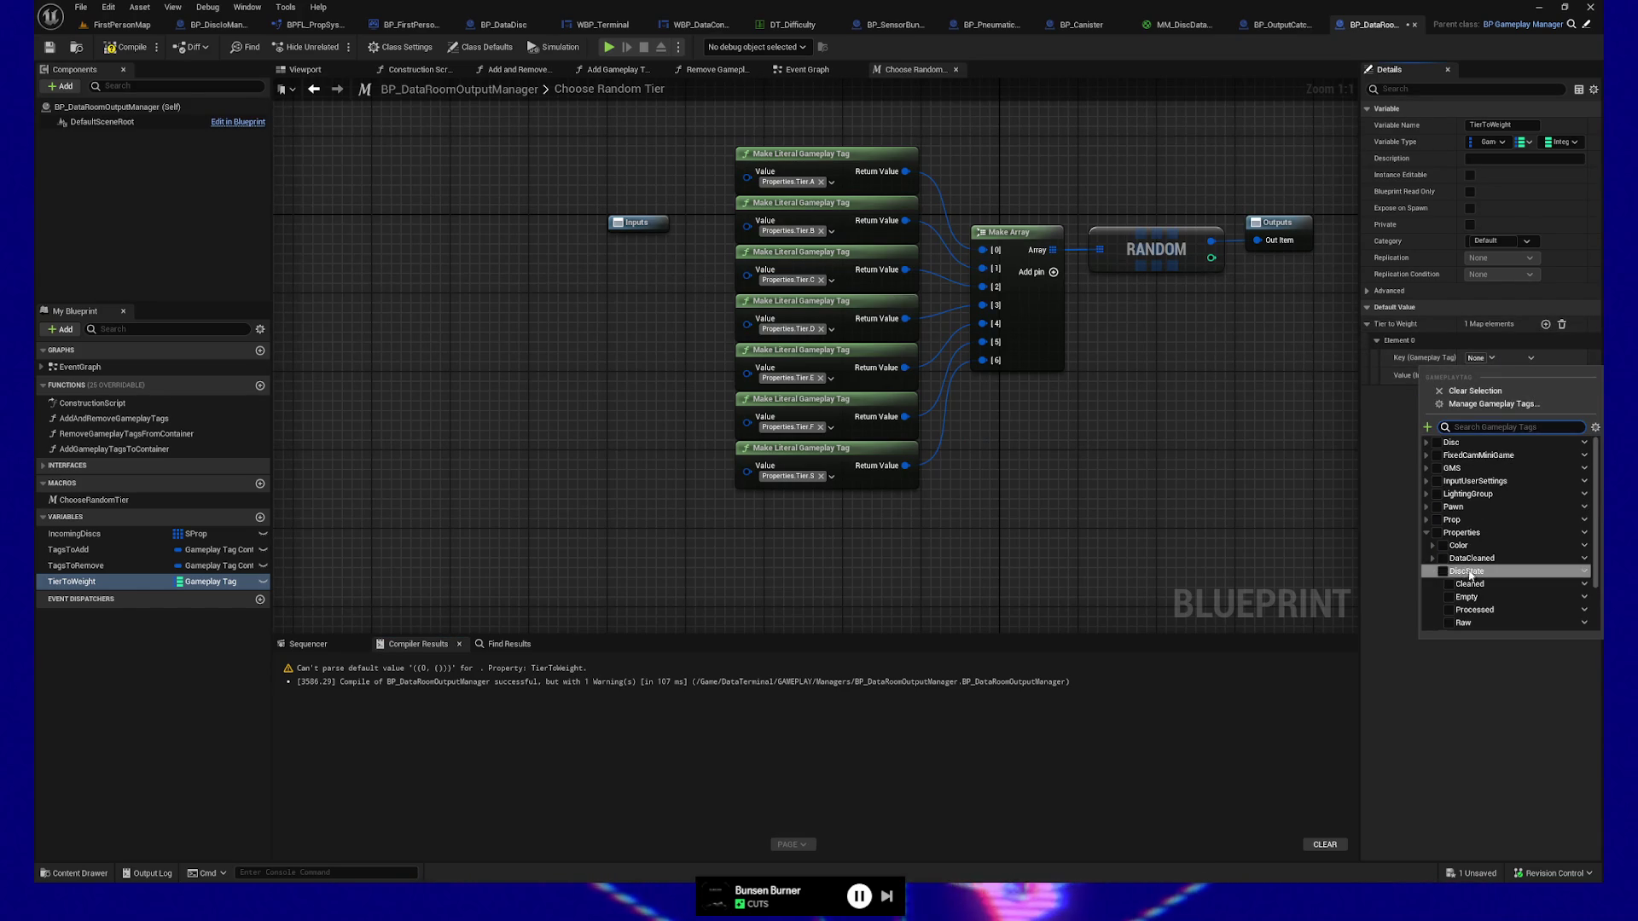
pyautogui.click(1433, 570)
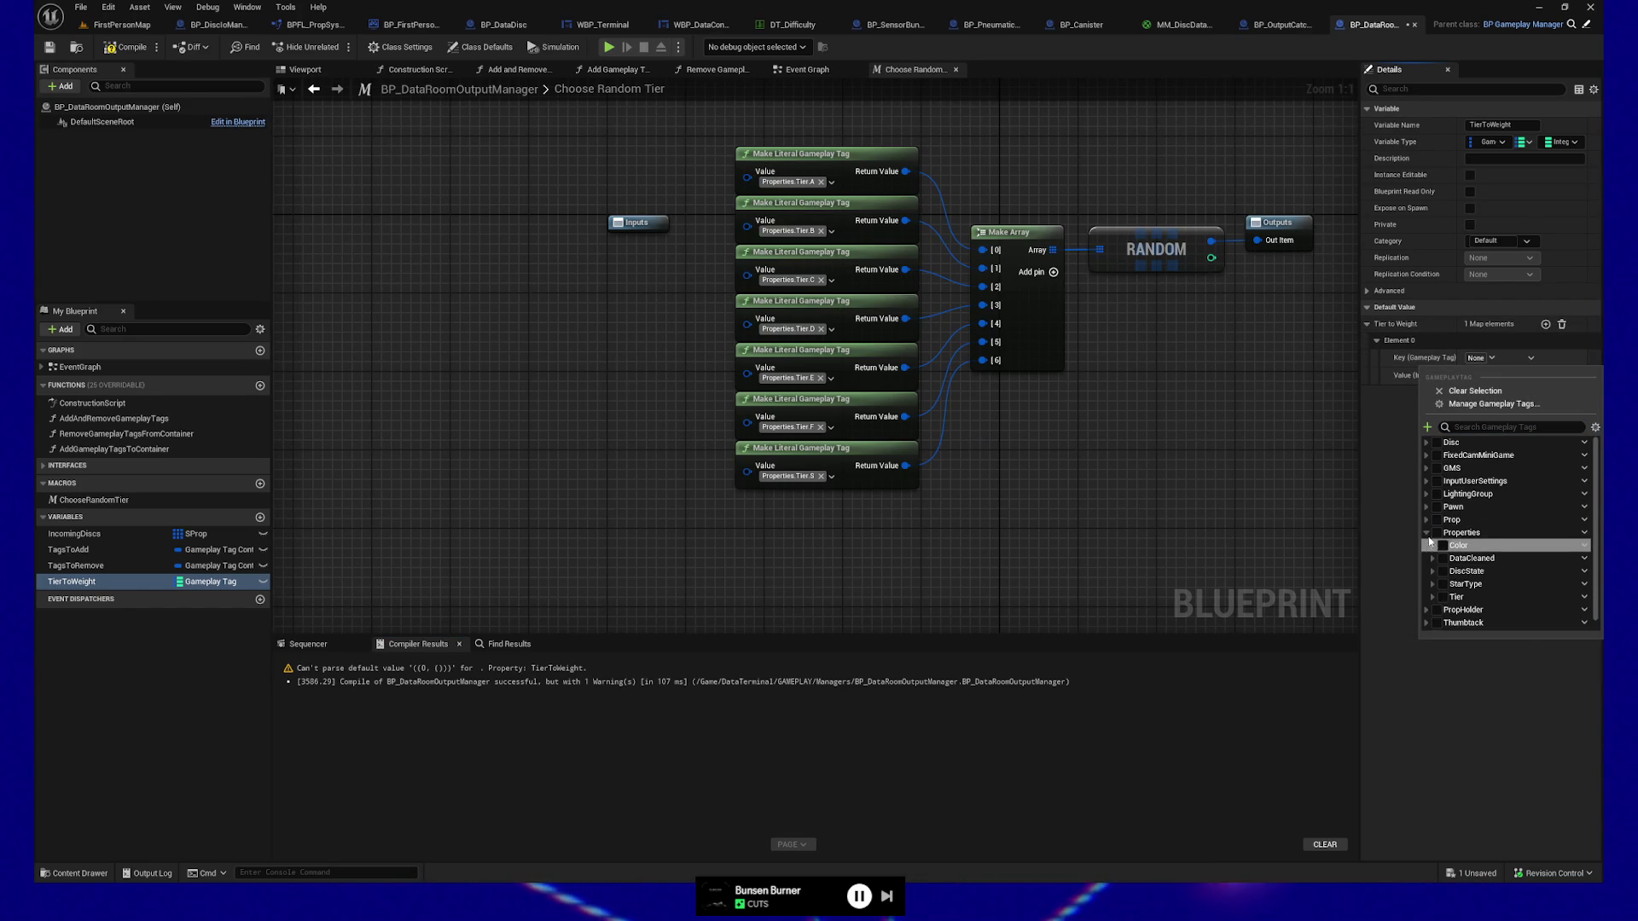
pyautogui.click(1433, 597)
pyautogui.scroll(-3, 1451, 588)
pyautogui.click(1450, 586)
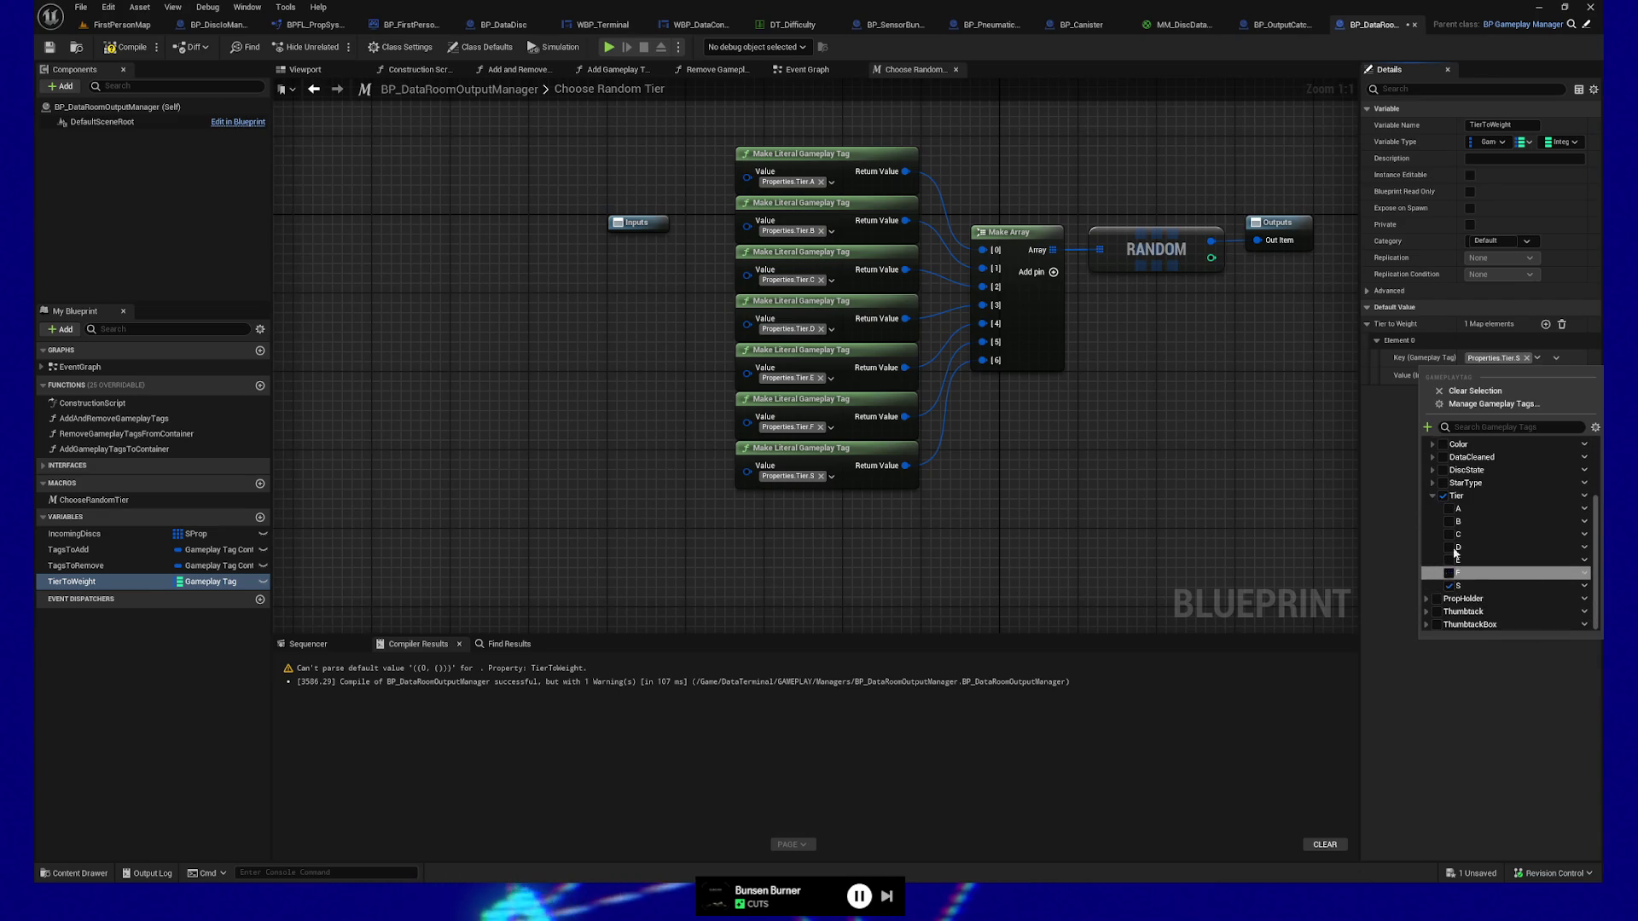
pyautogui.click(1402, 403)
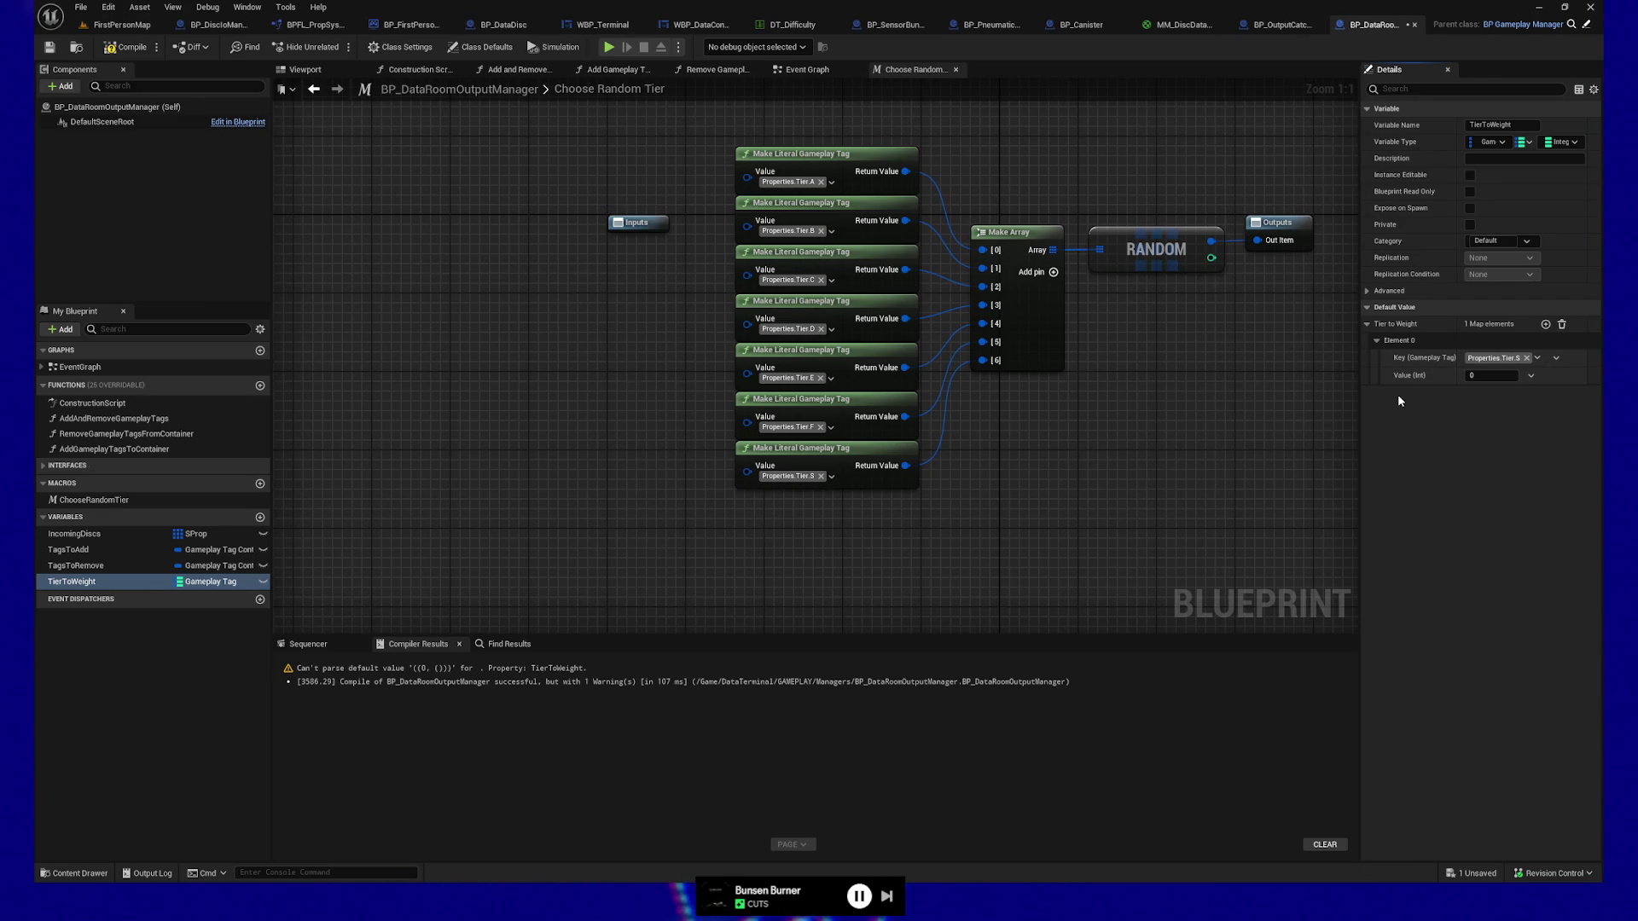
pyautogui.click(126, 47)
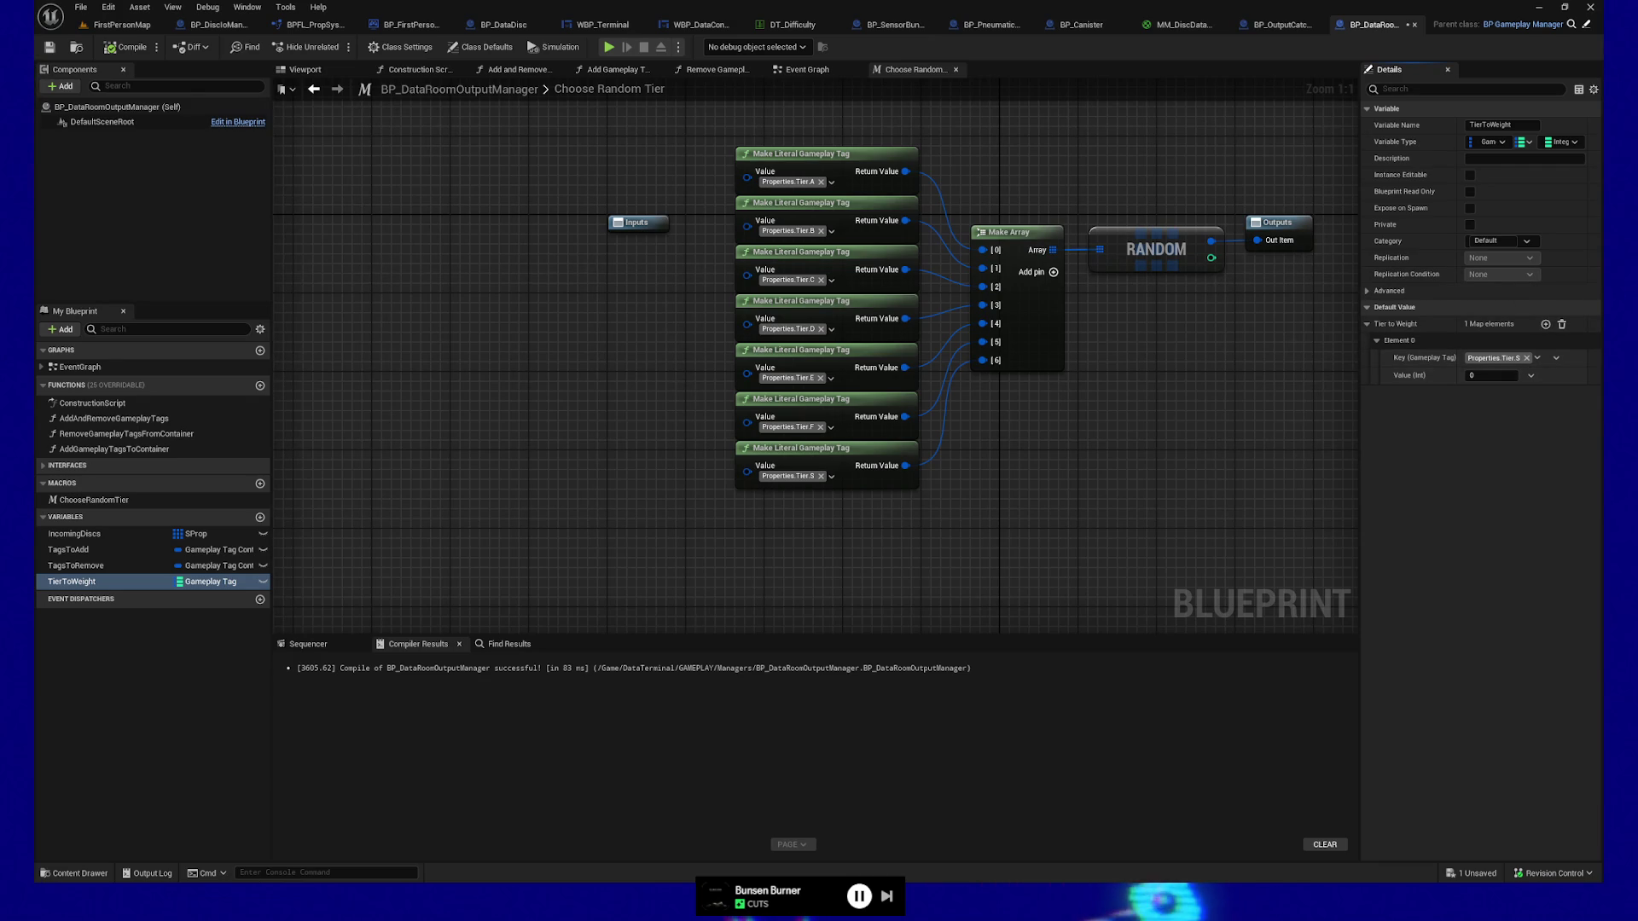
pyautogui.hotkey('alt', 'Tab')
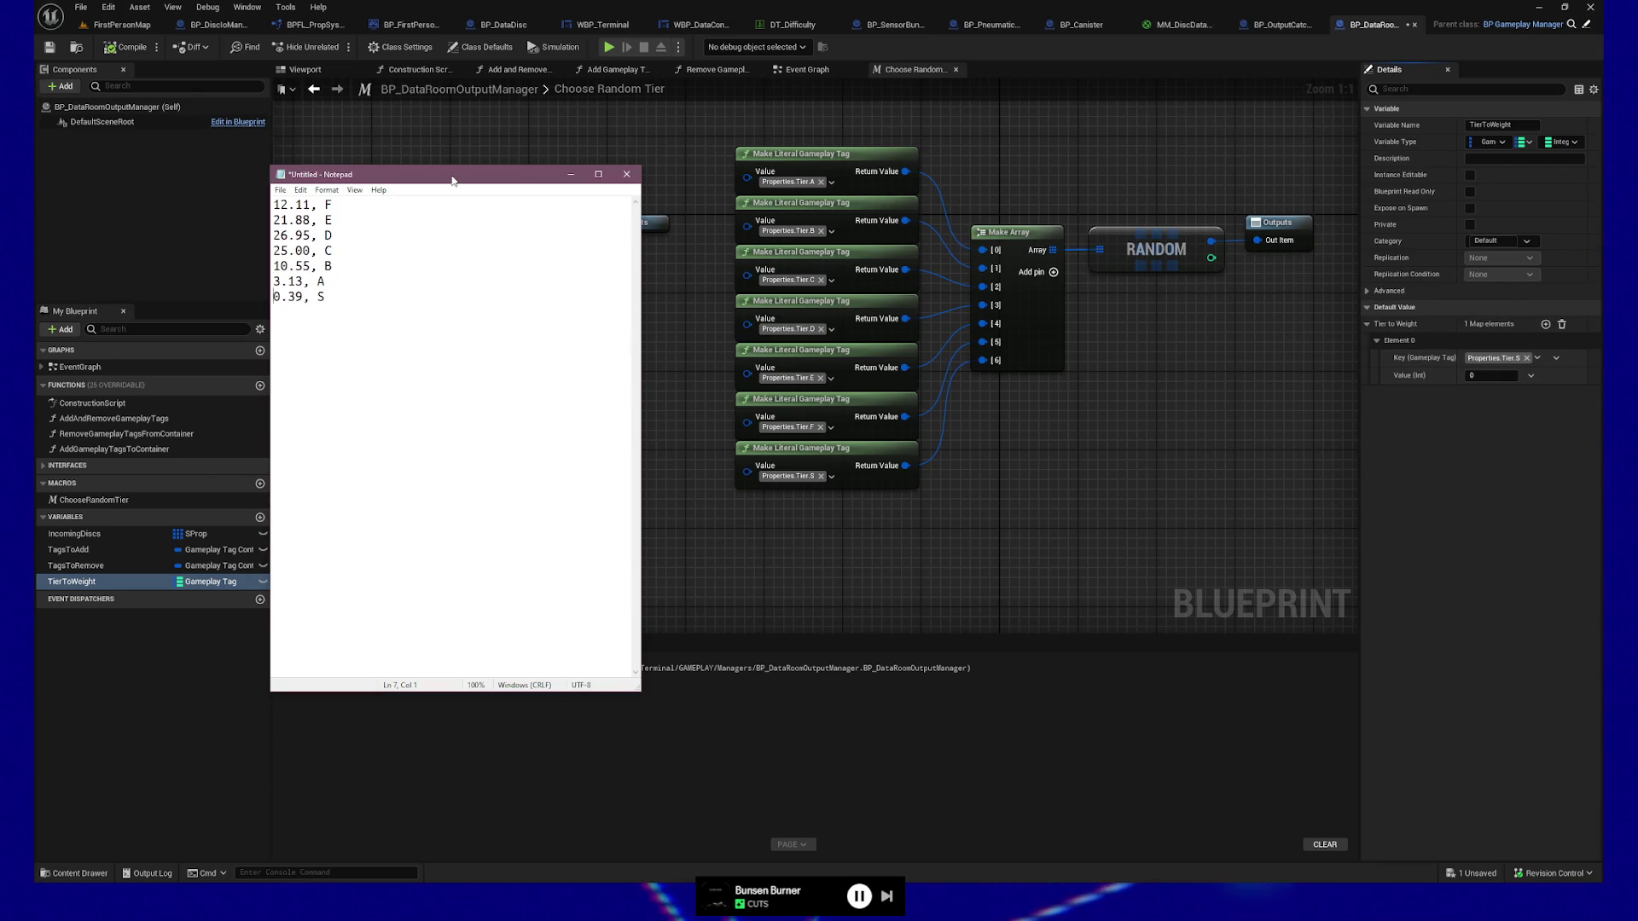
# Set Tier S's weight to 39 and add a Properties.Tier.A entry weighted 313.
pyautogui.hotkey('alt', 'Tab')
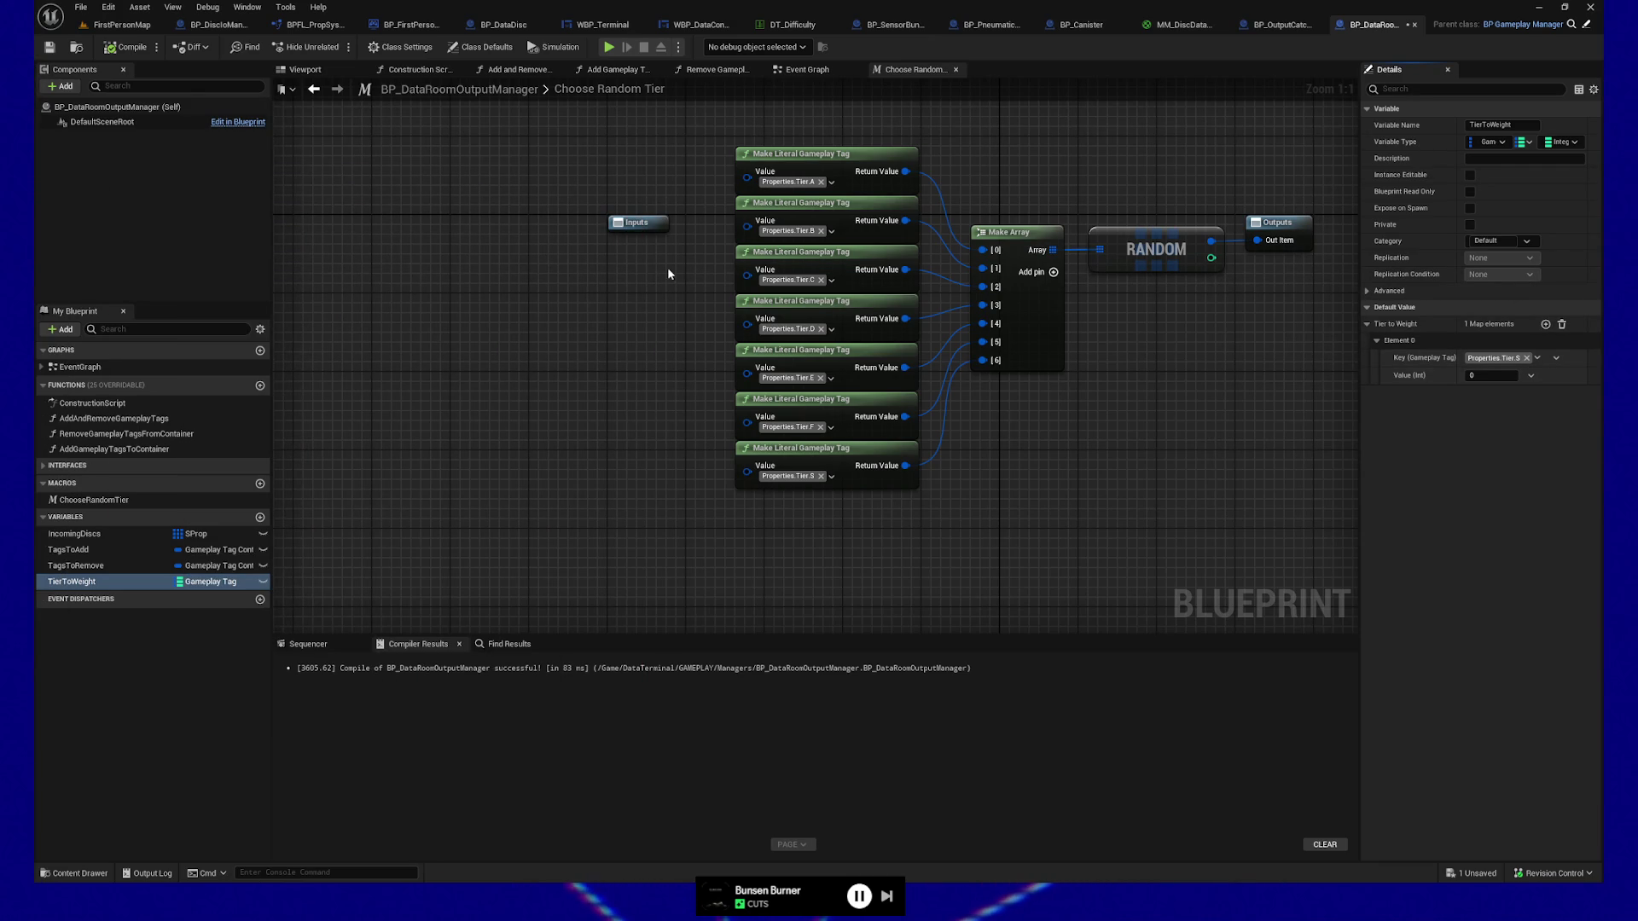
pyautogui.click(1496, 376)
pyautogui.write('30')
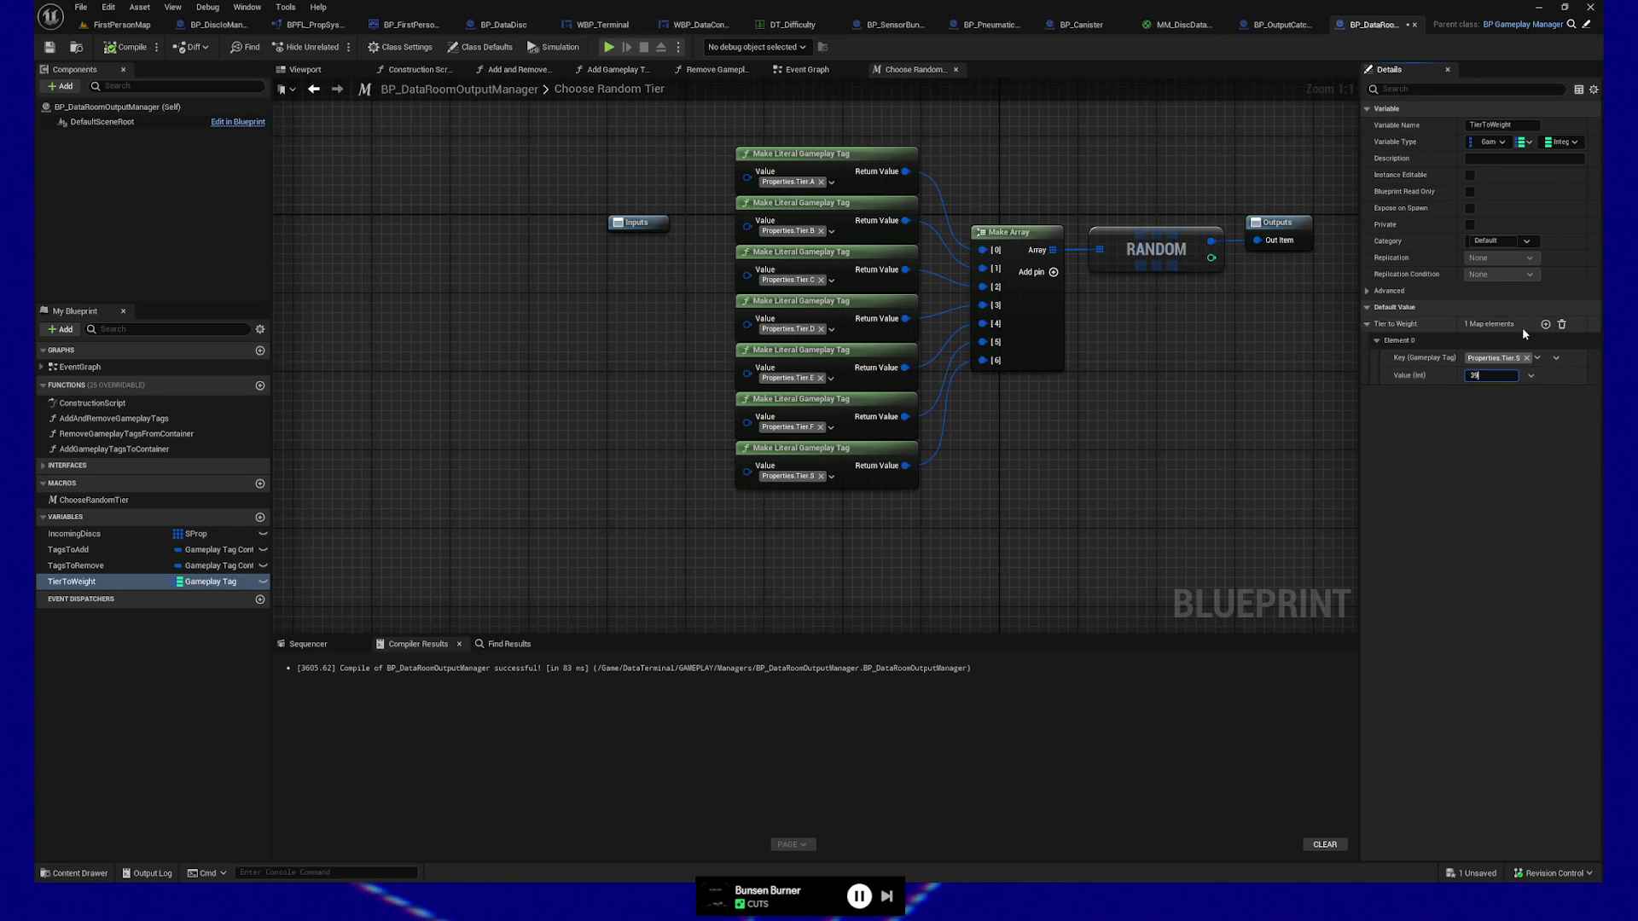
pyautogui.click(1546, 325)
pyautogui.click(1482, 410)
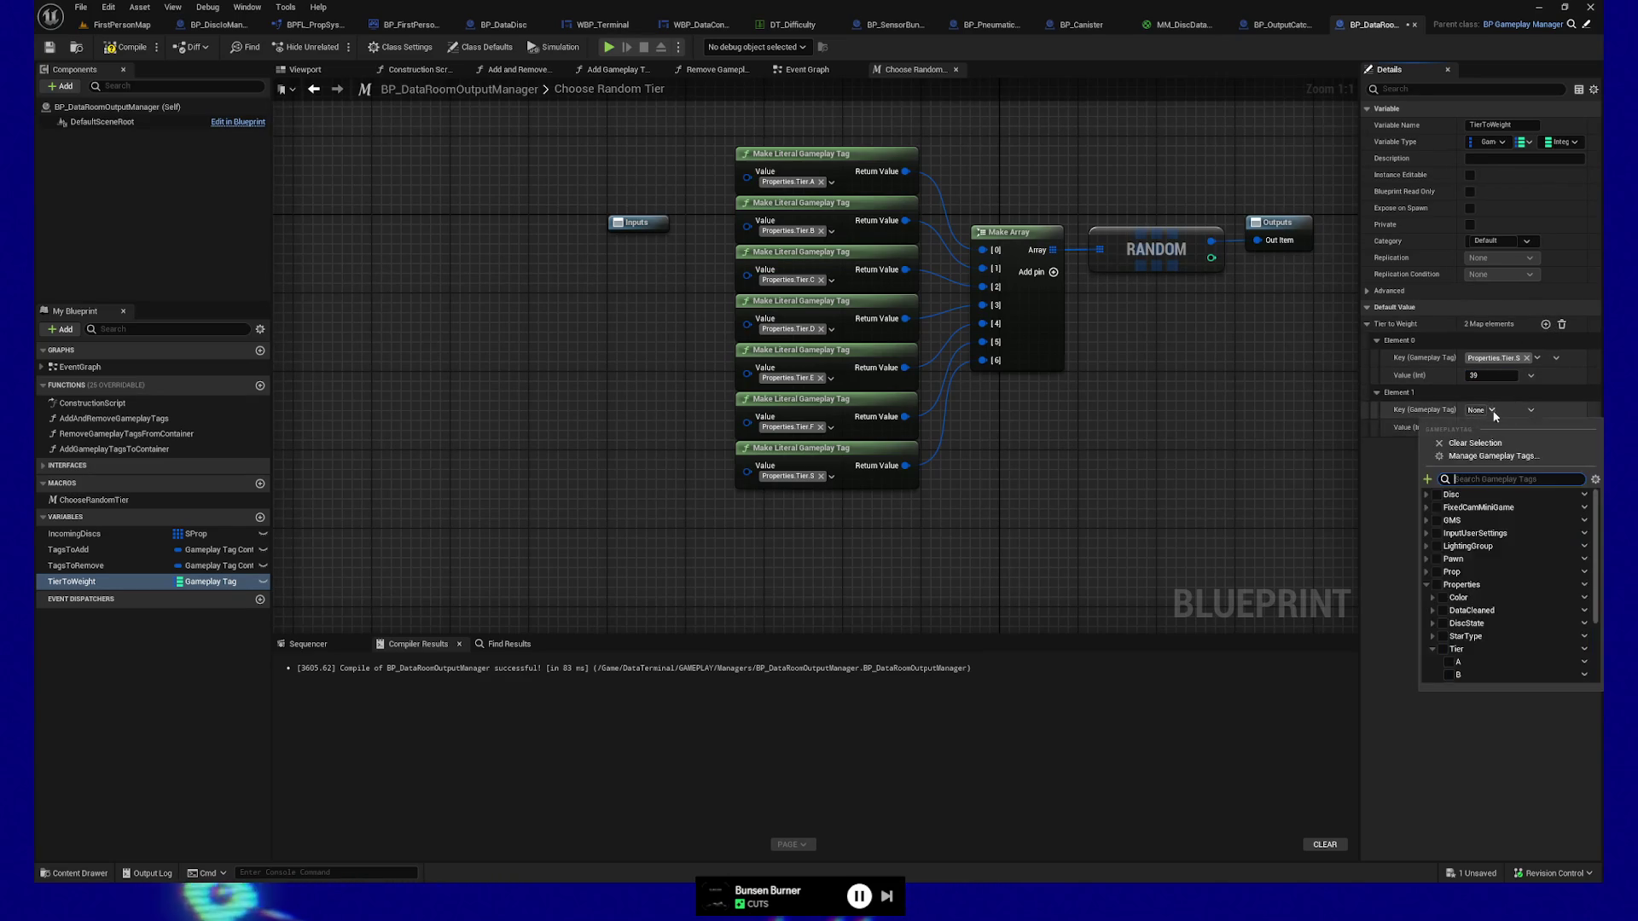
pyautogui.click(1458, 662)
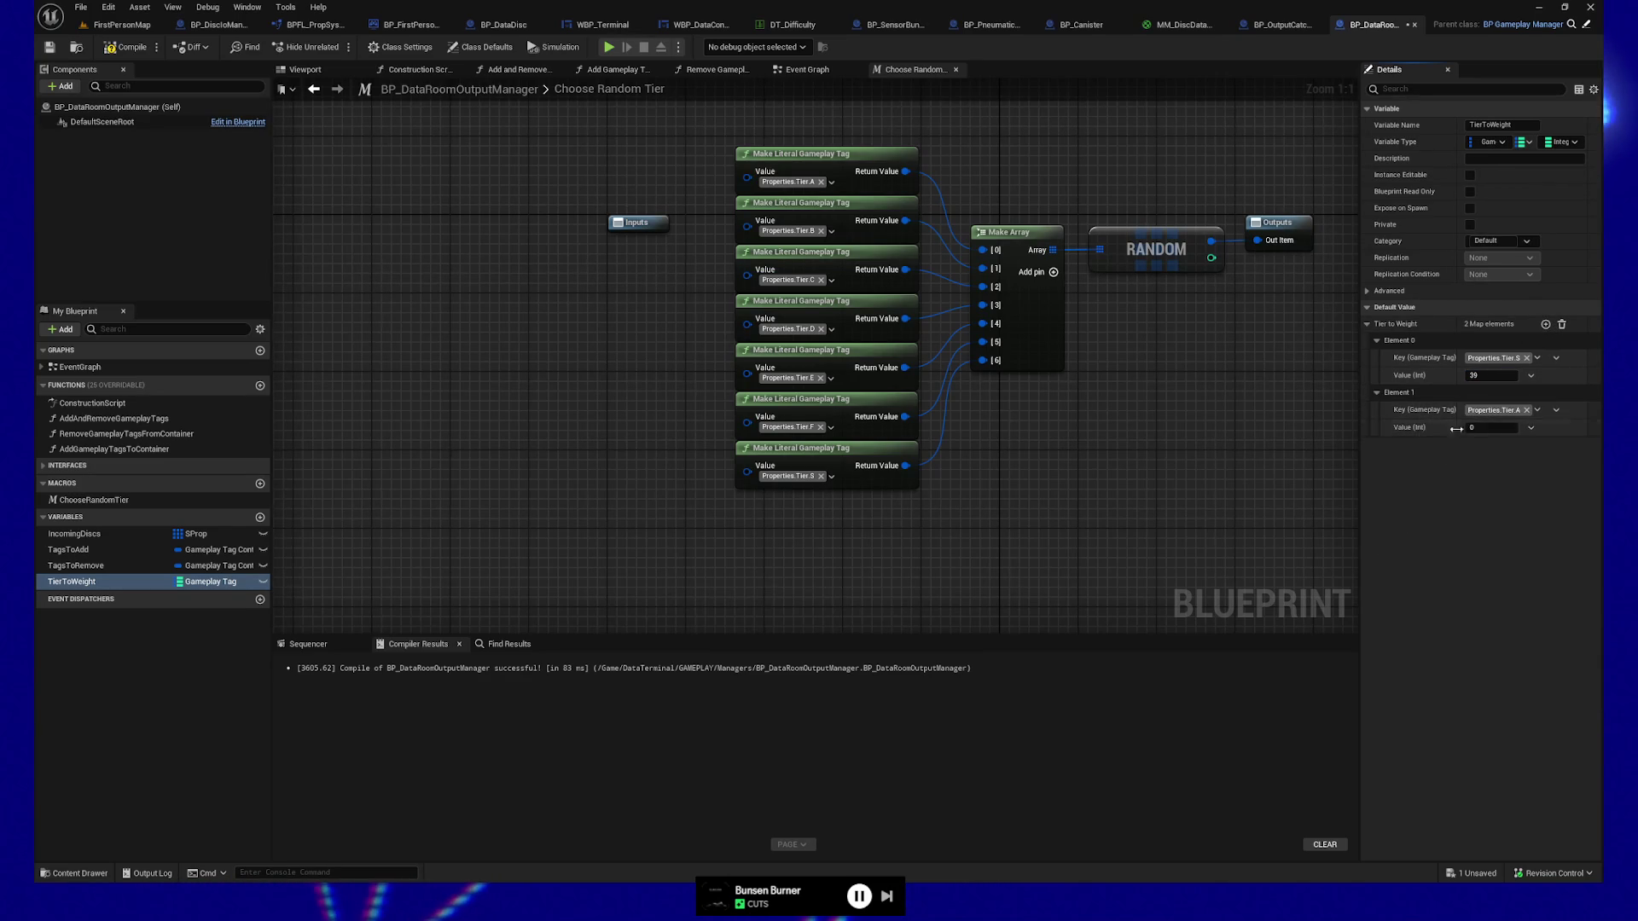
pyautogui.click(1488, 428)
pyautogui.write('313')
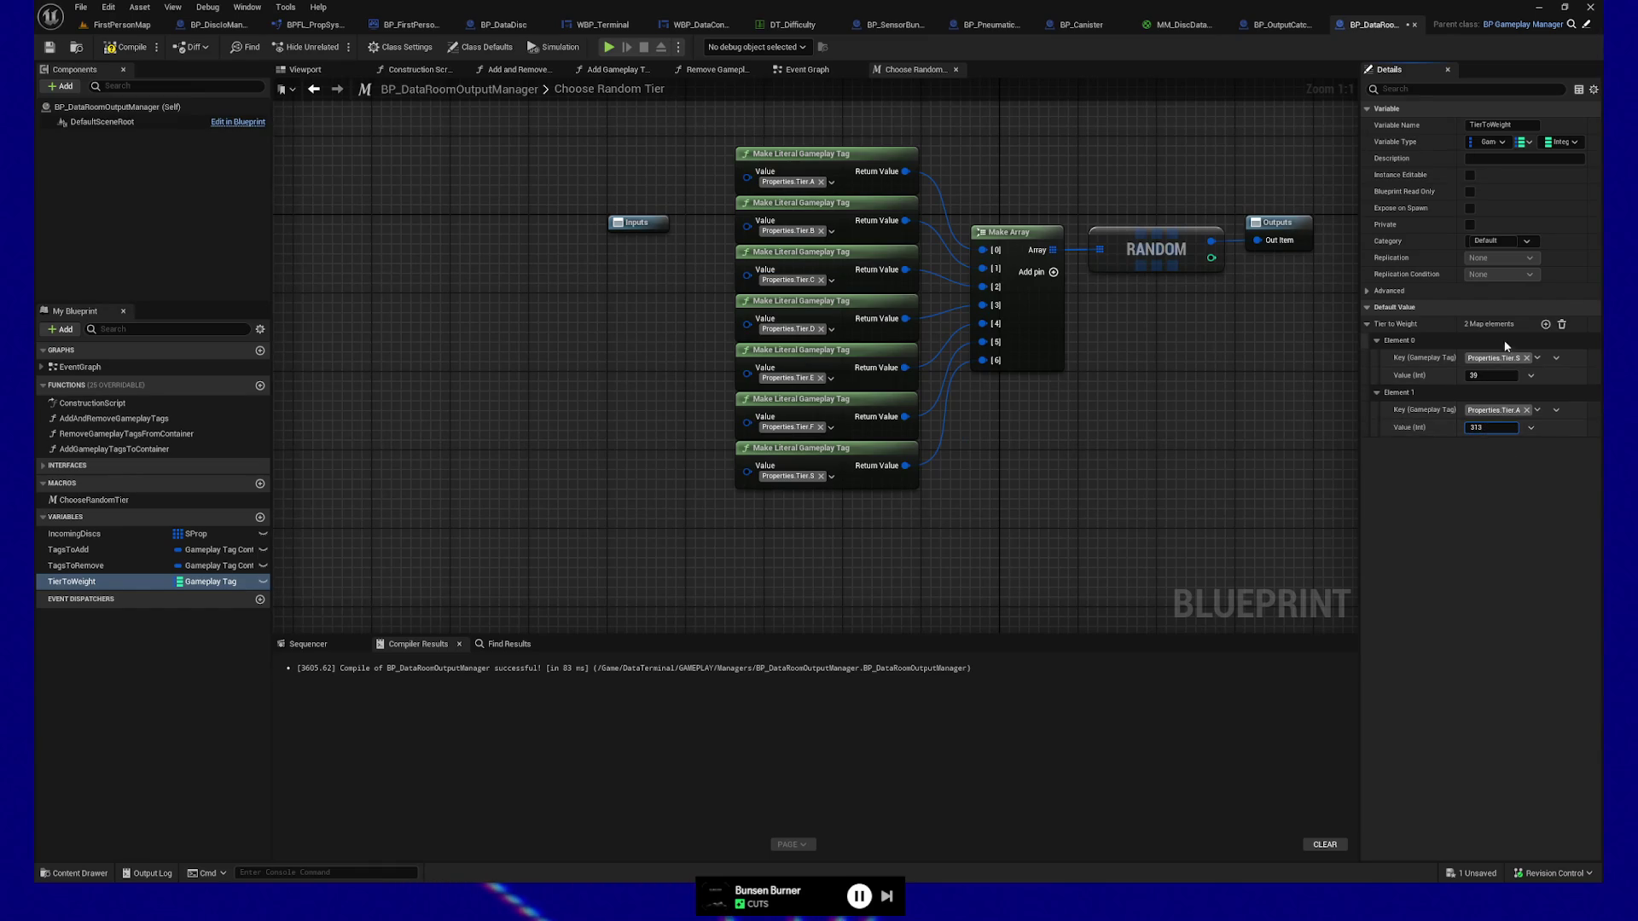
# Add Tier B (1666) and Tier C (2500) entries and start a fifth entry's key.
pyautogui.click(1546, 325)
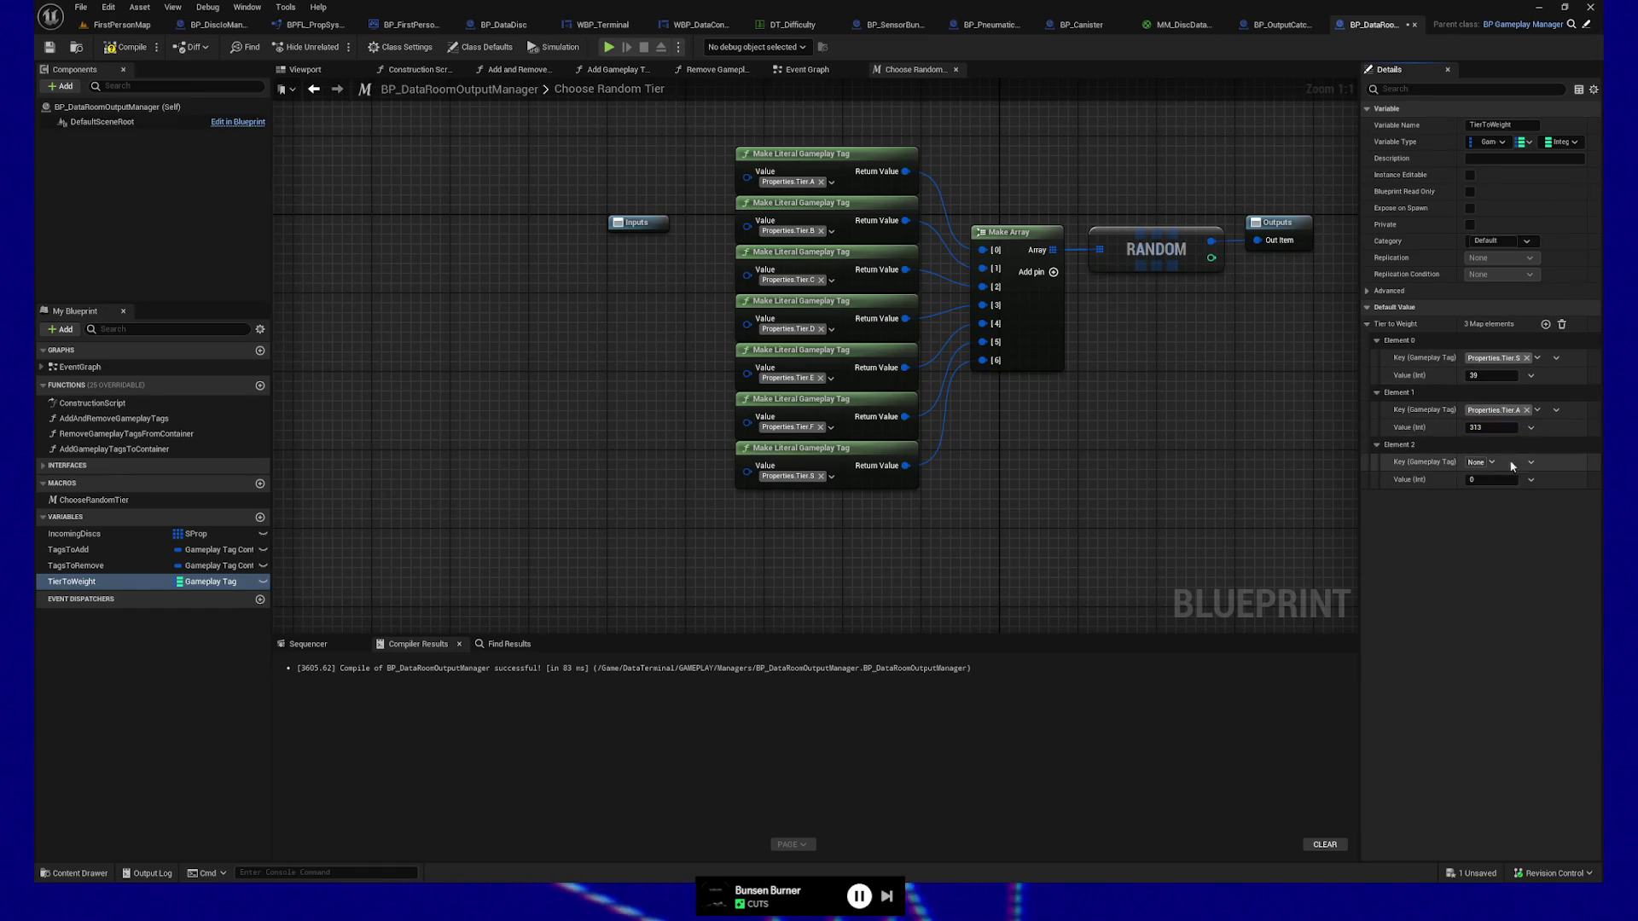
pyautogui.click(1490, 462)
pyautogui.click(1449, 727)
pyautogui.click(1485, 487)
pyautogui.click(1487, 480)
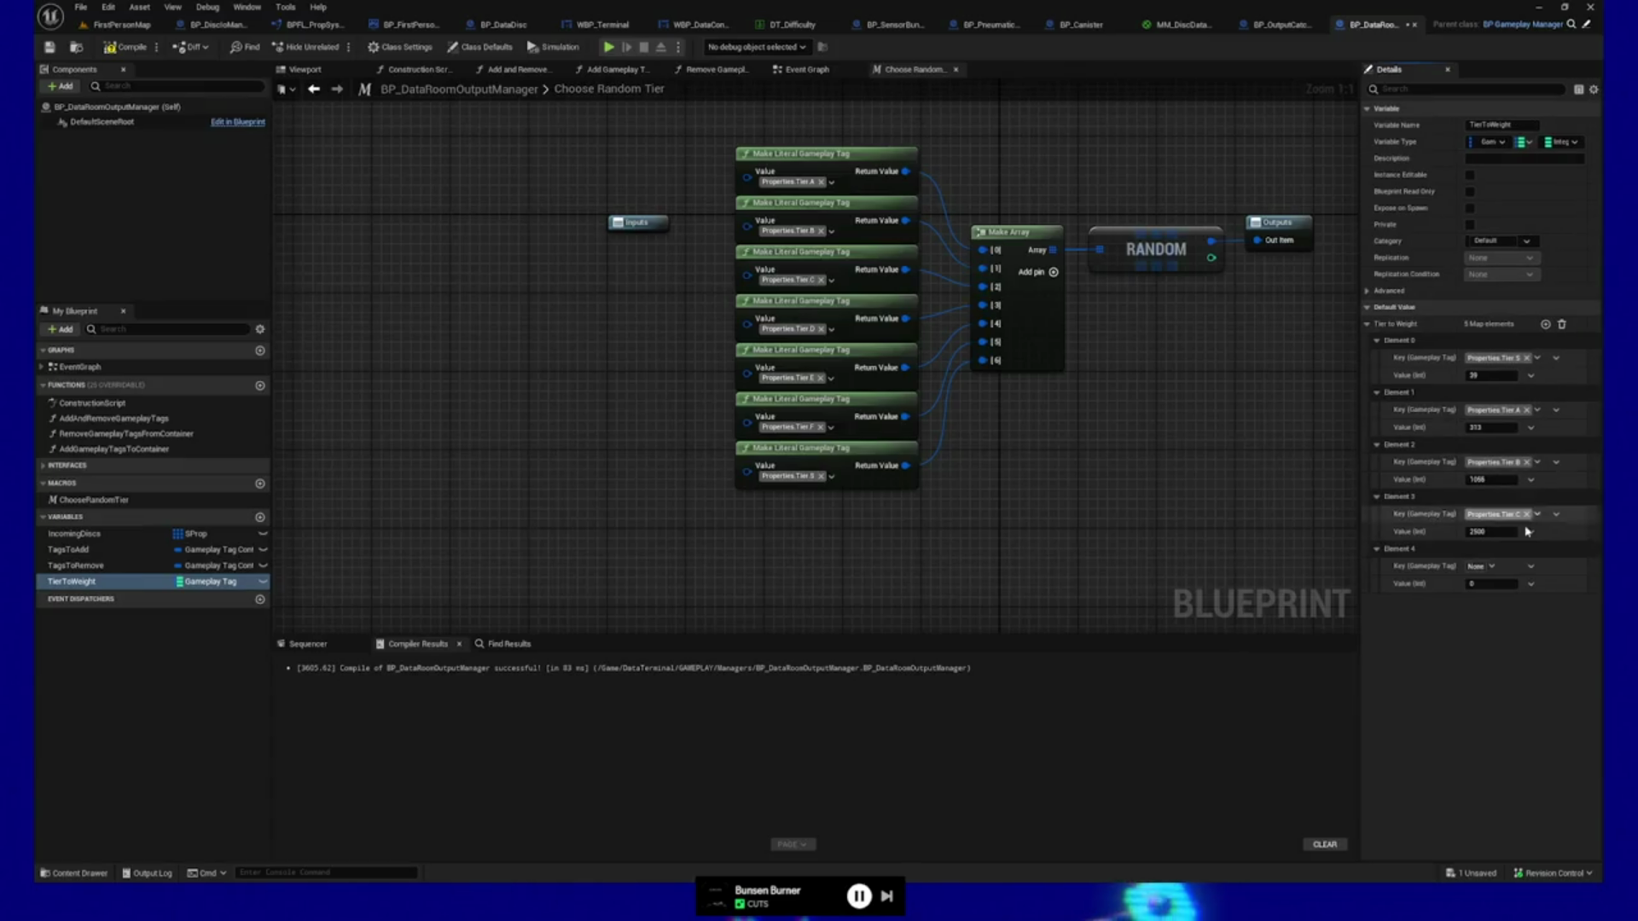
pyautogui.click(1492, 568)
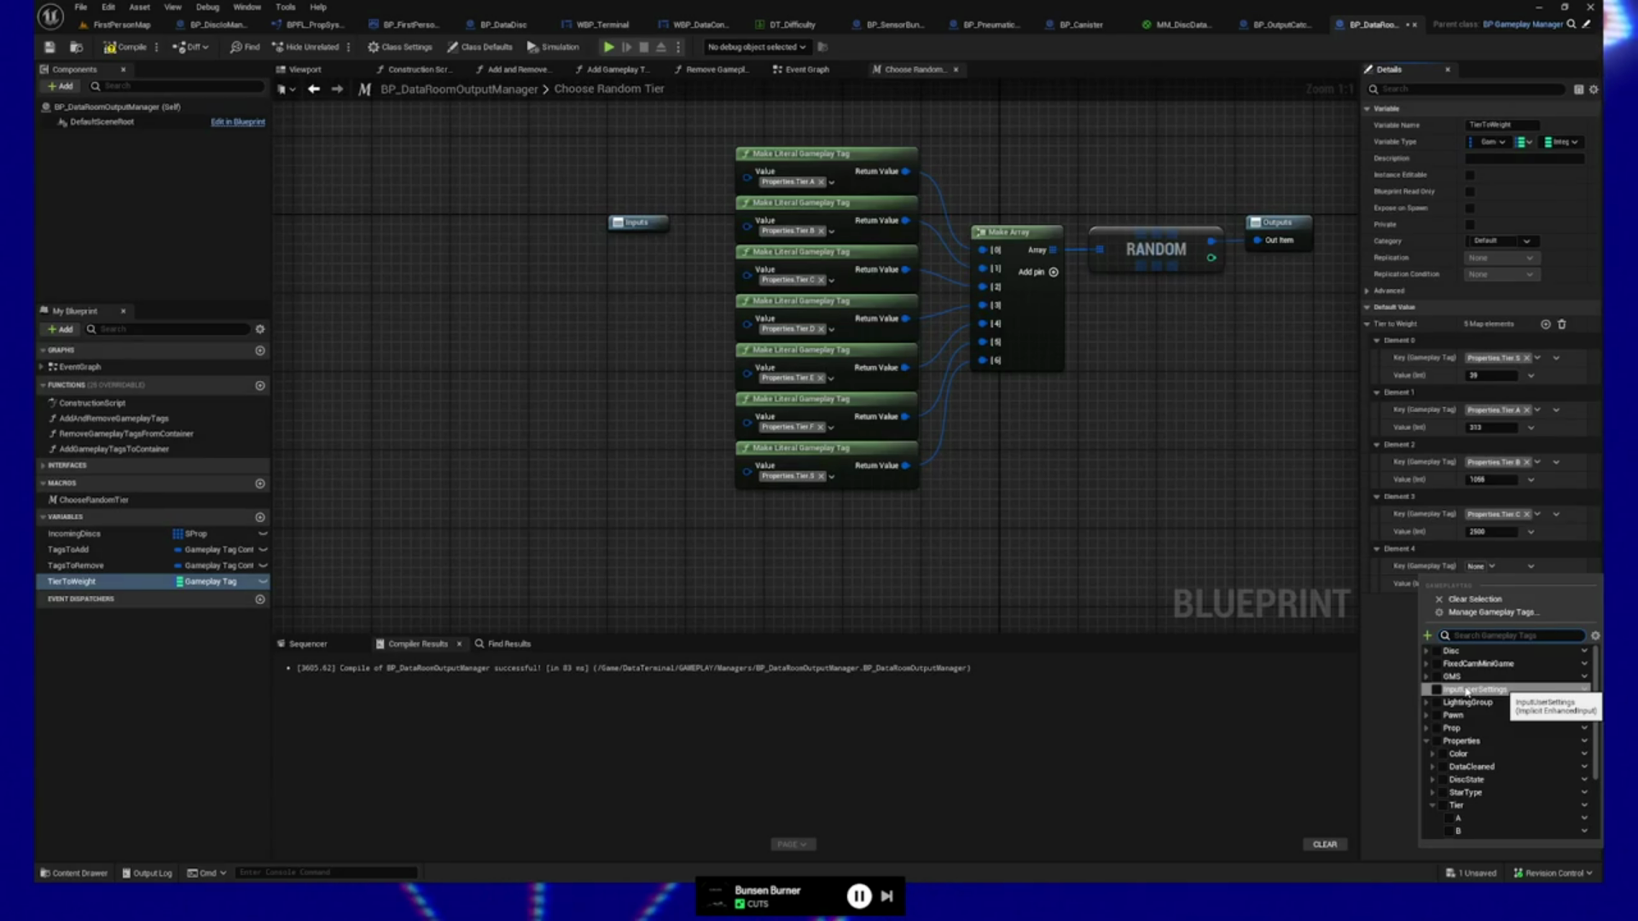
# Set Element 4's key to Properties.Tier.D with weight 2606.
pyautogui.scroll(-1, 1466, 691)
pyautogui.scroll(-1, 1470, 807)
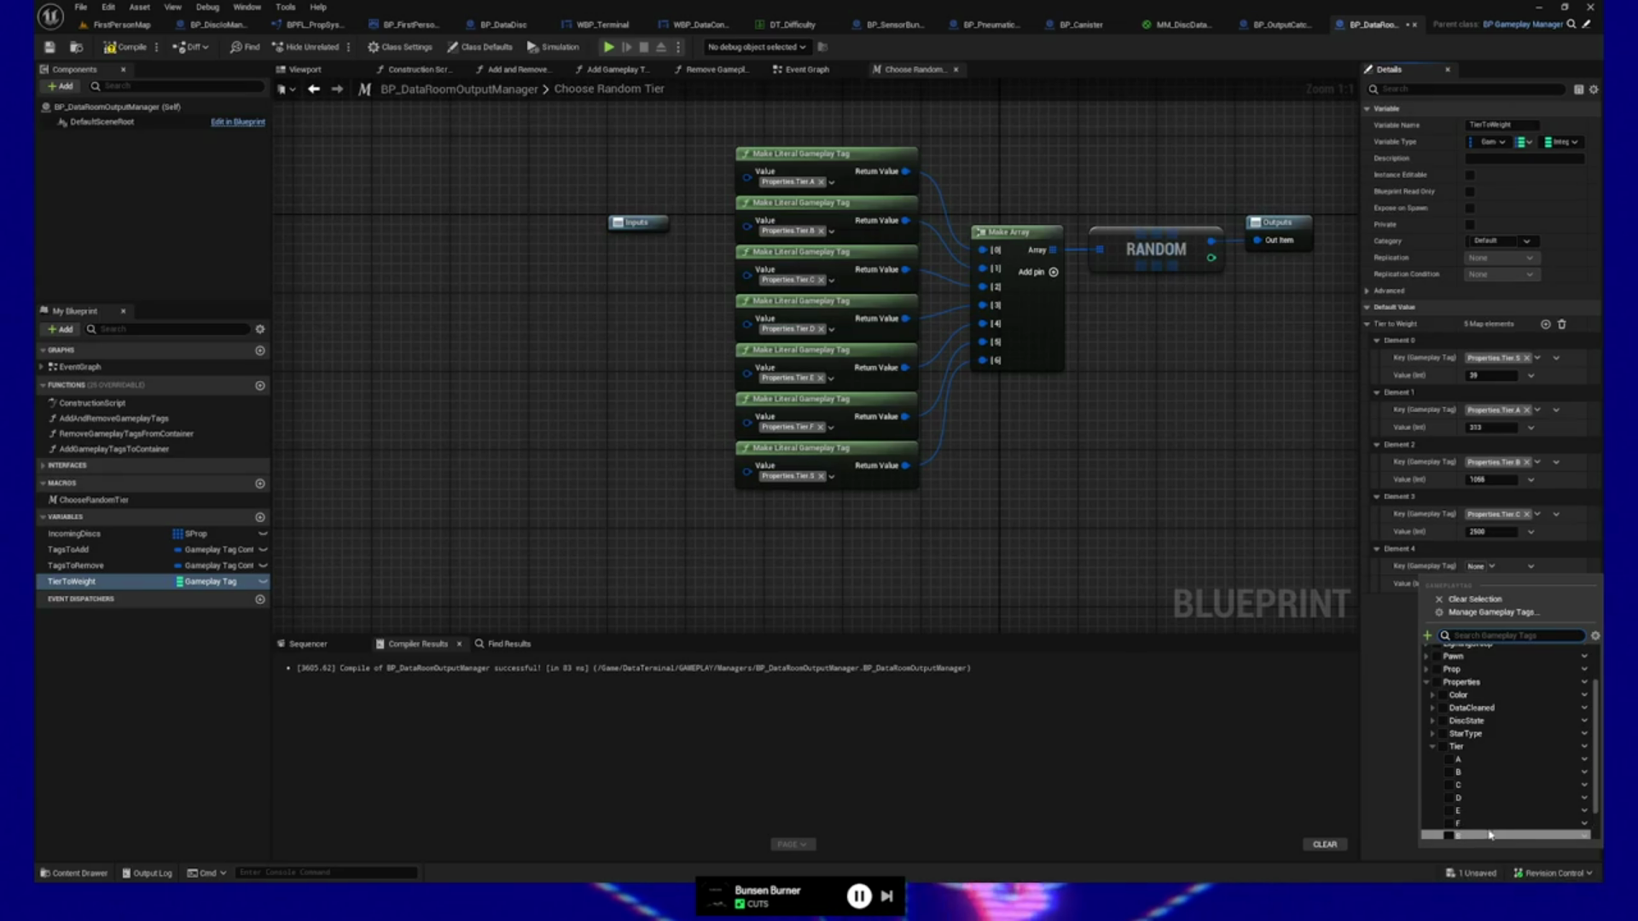
pyautogui.click(1450, 799)
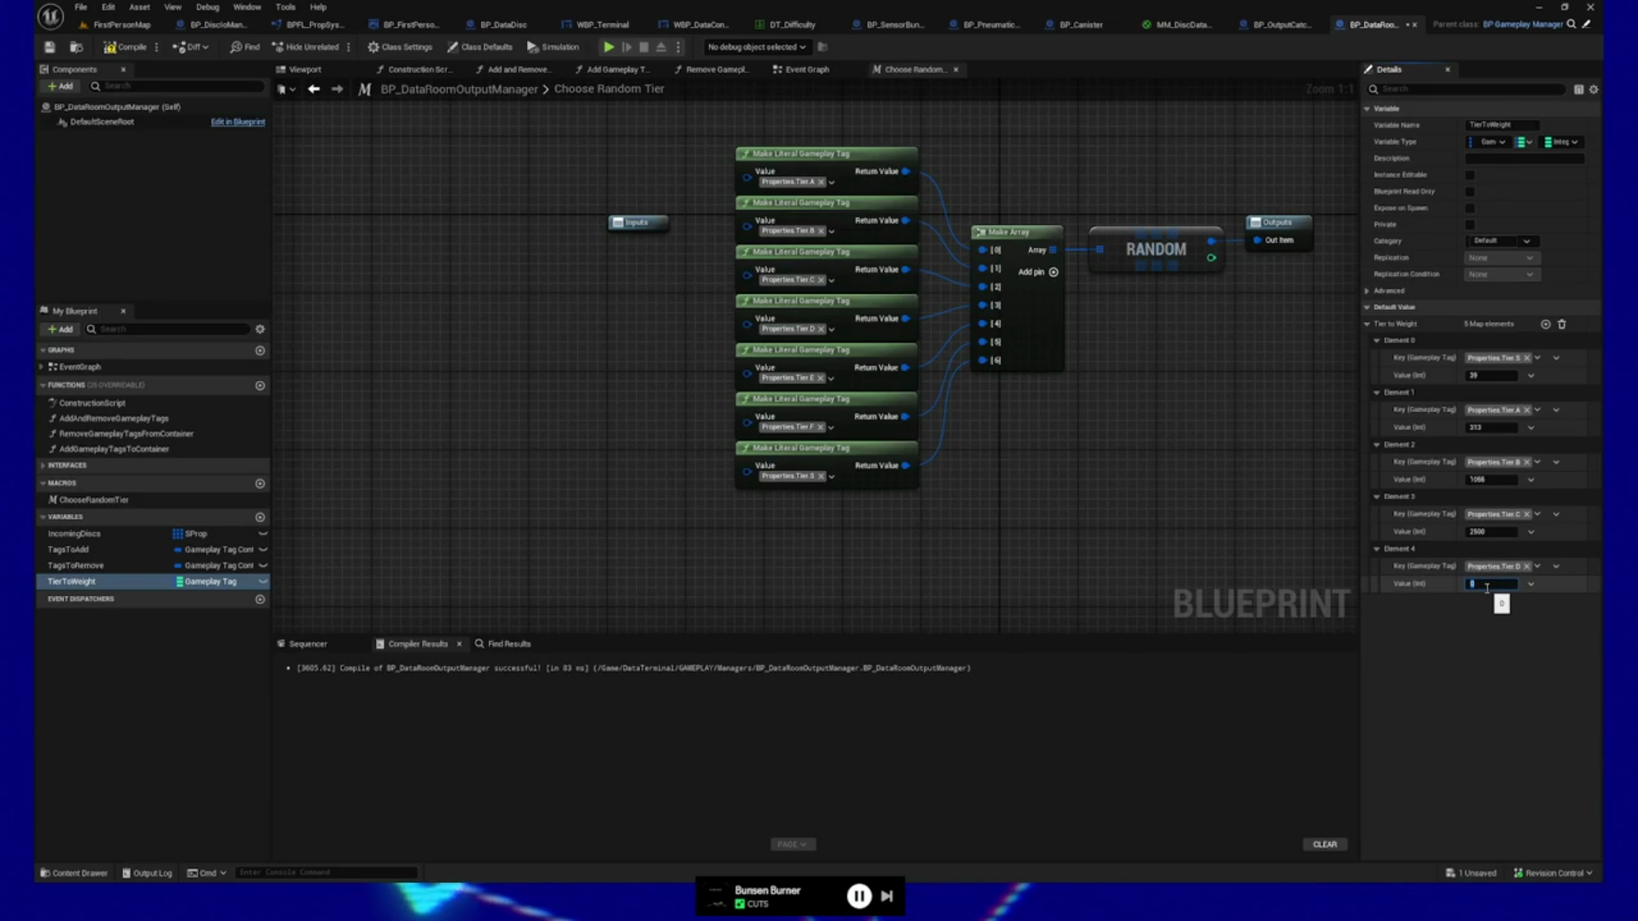
pyautogui.write('20')
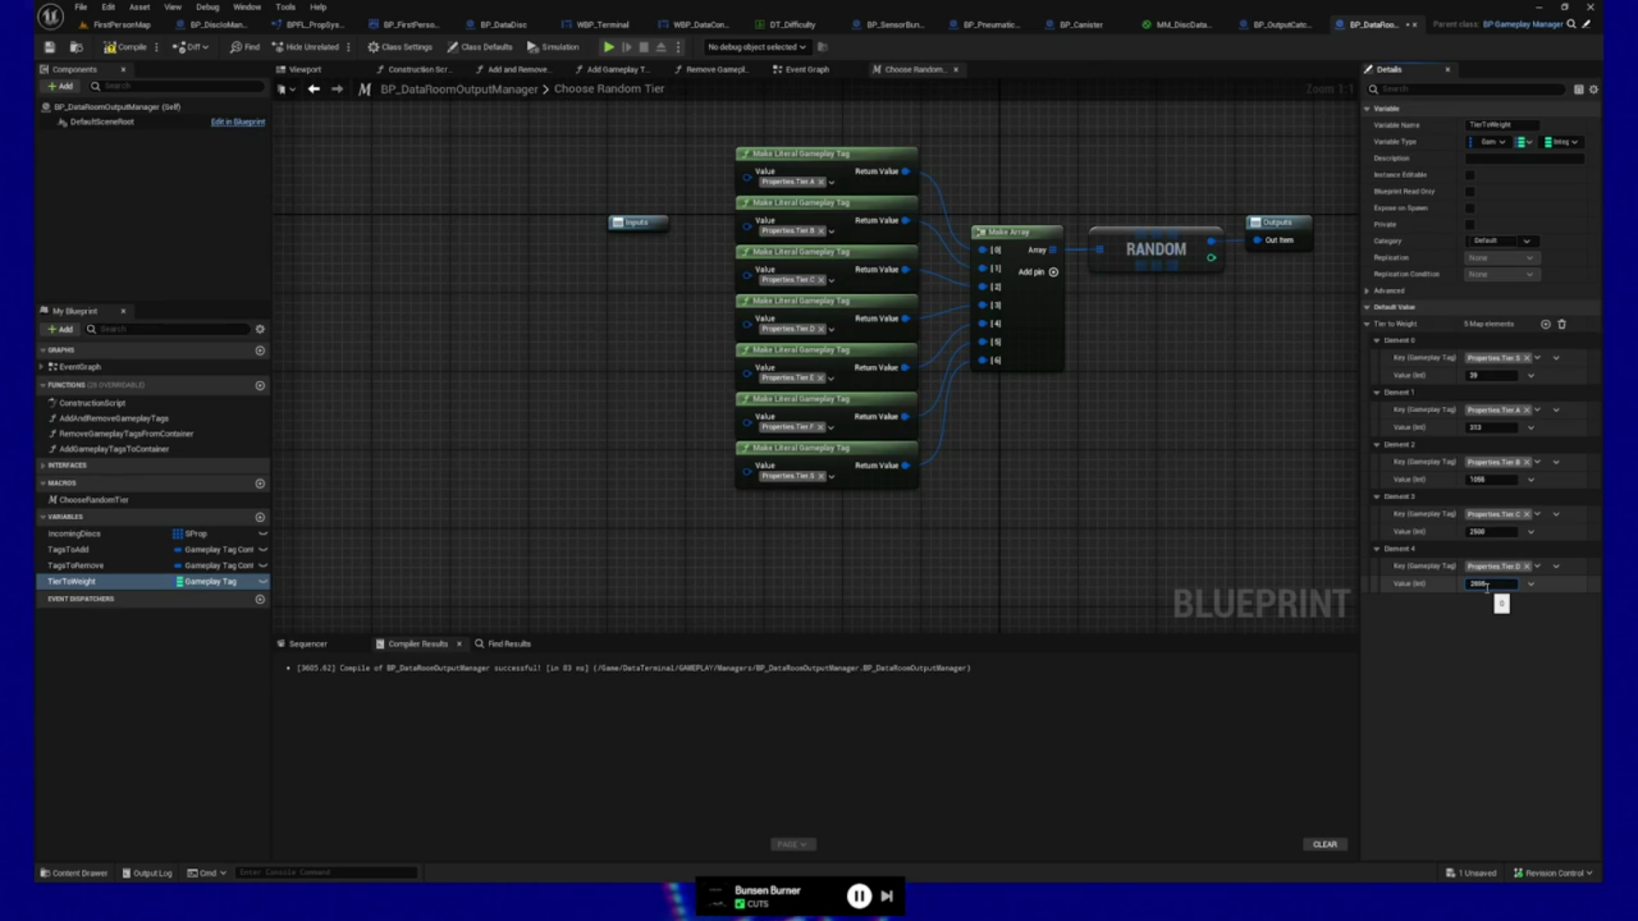
pyautogui.press('Return')
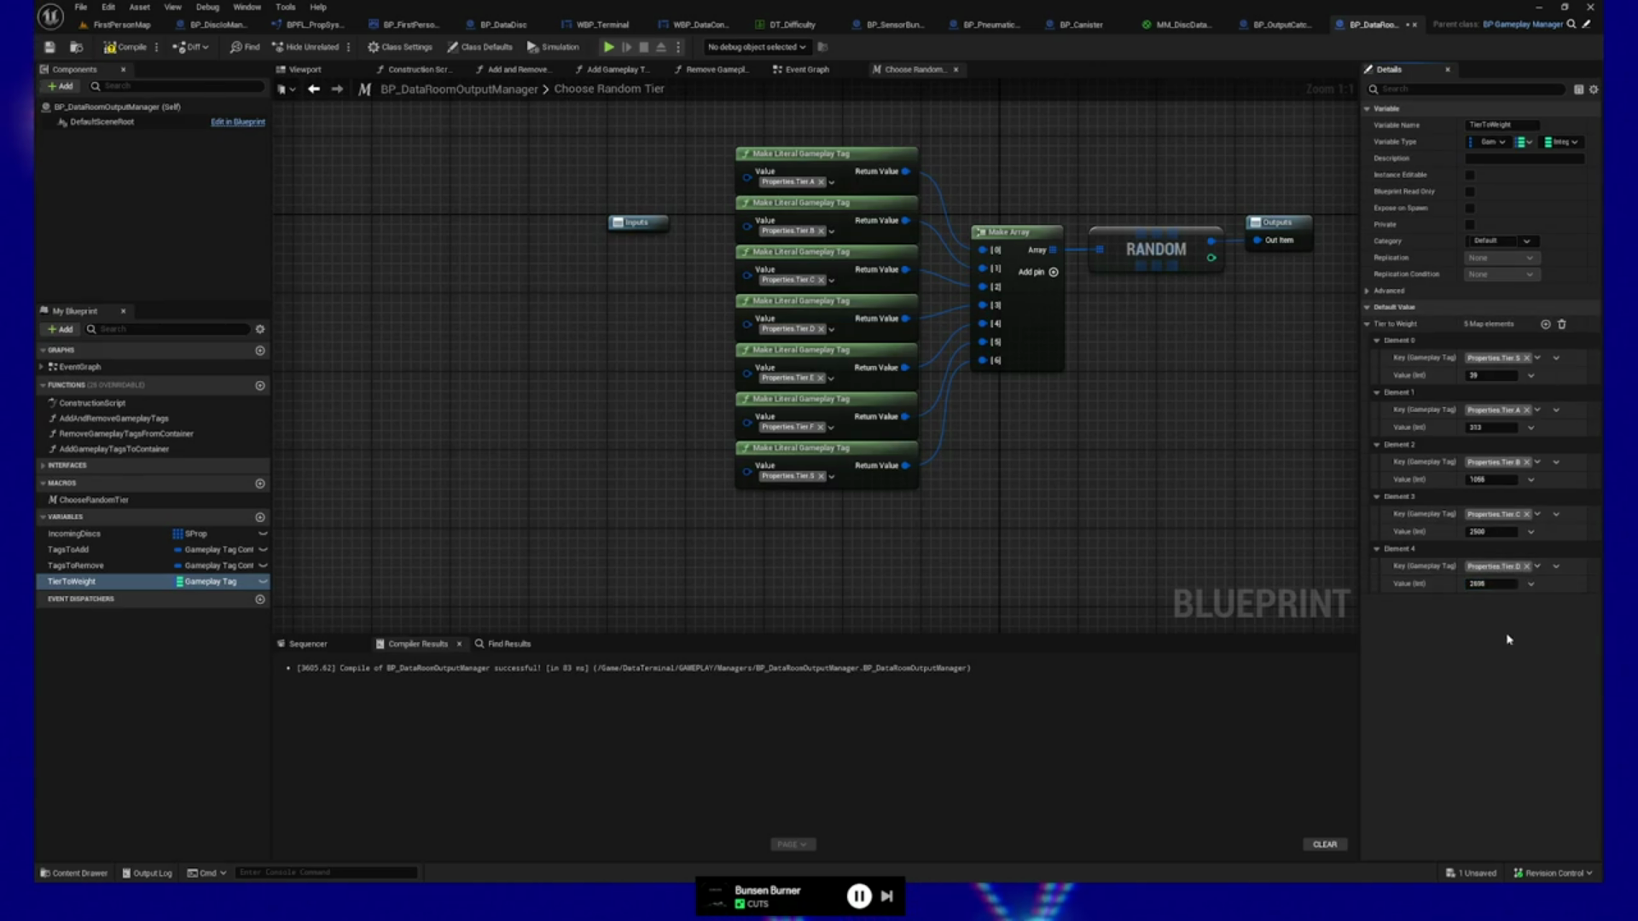
# Add a Properties.Tier.E entry to the Tier to Weight map, weighted 2188.
pyautogui.click(1546, 324)
pyautogui.click(1480, 618)
pyautogui.scroll(-2, 1502, 512)
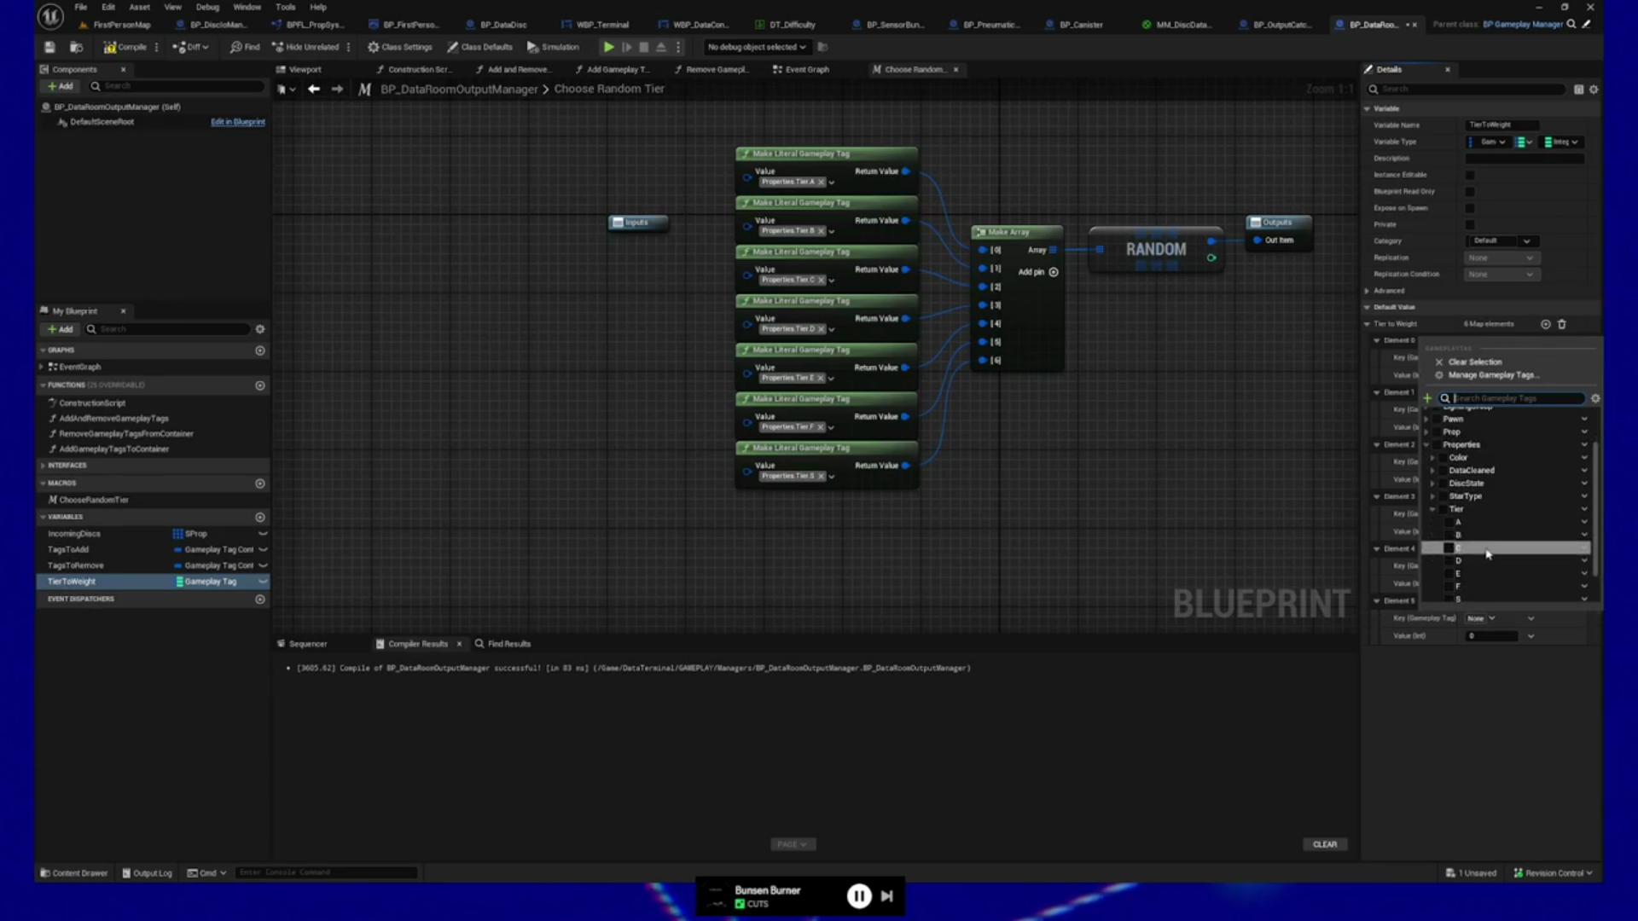
pyautogui.click(1485, 534)
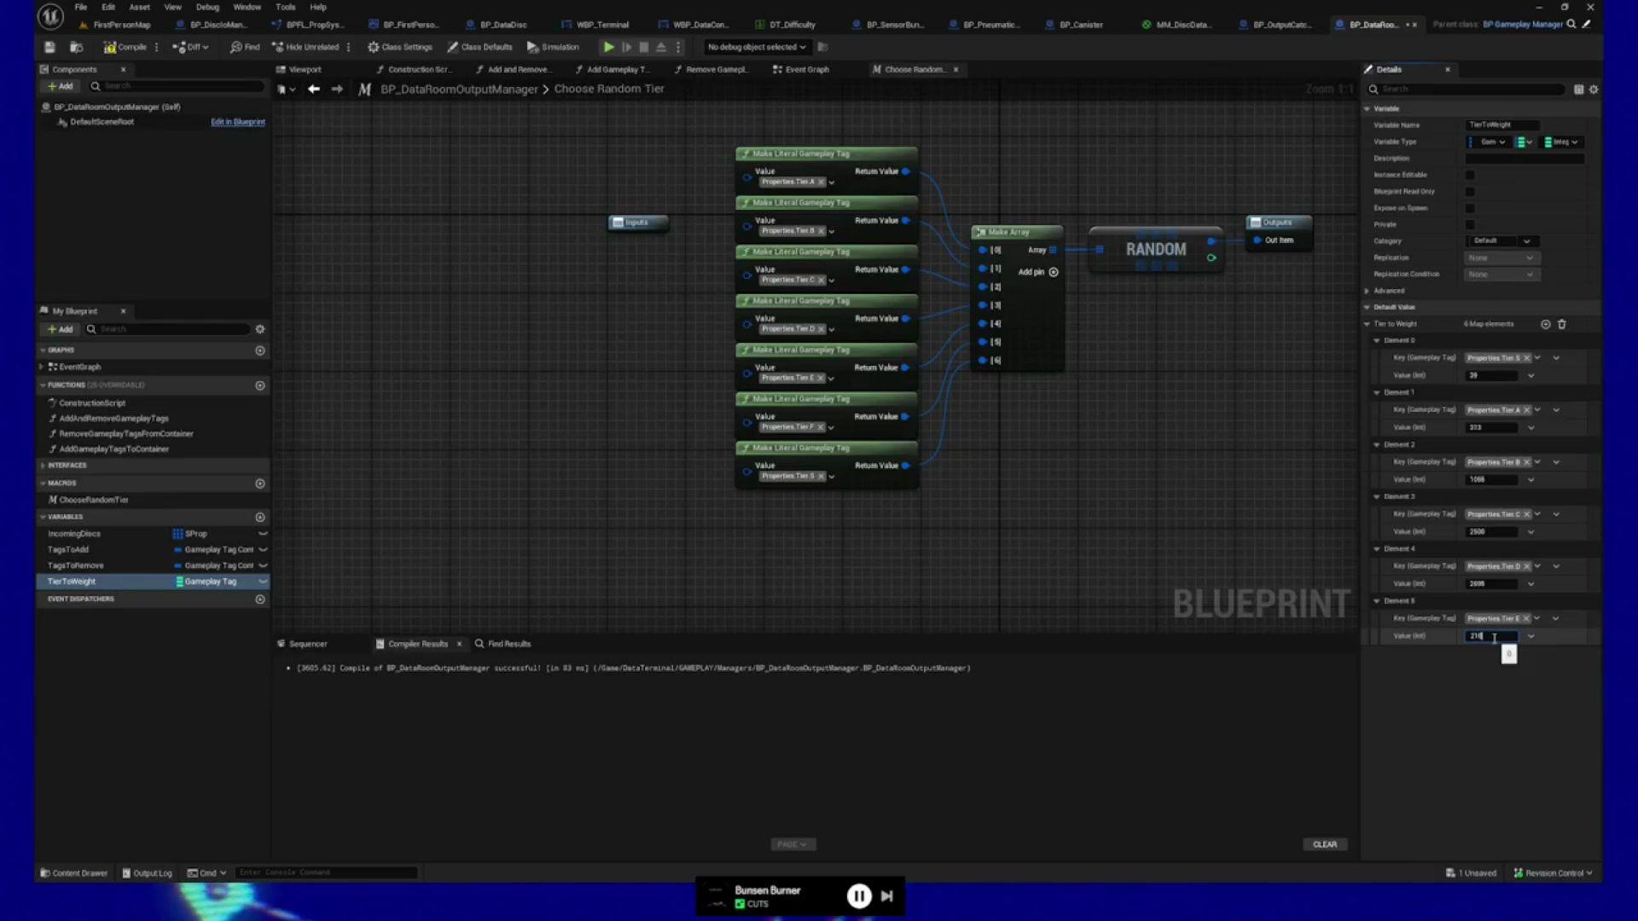
# Add a Properties.Tier.F entry weighted 1211, then switch to the probability article.
pyautogui.click(1545, 324)
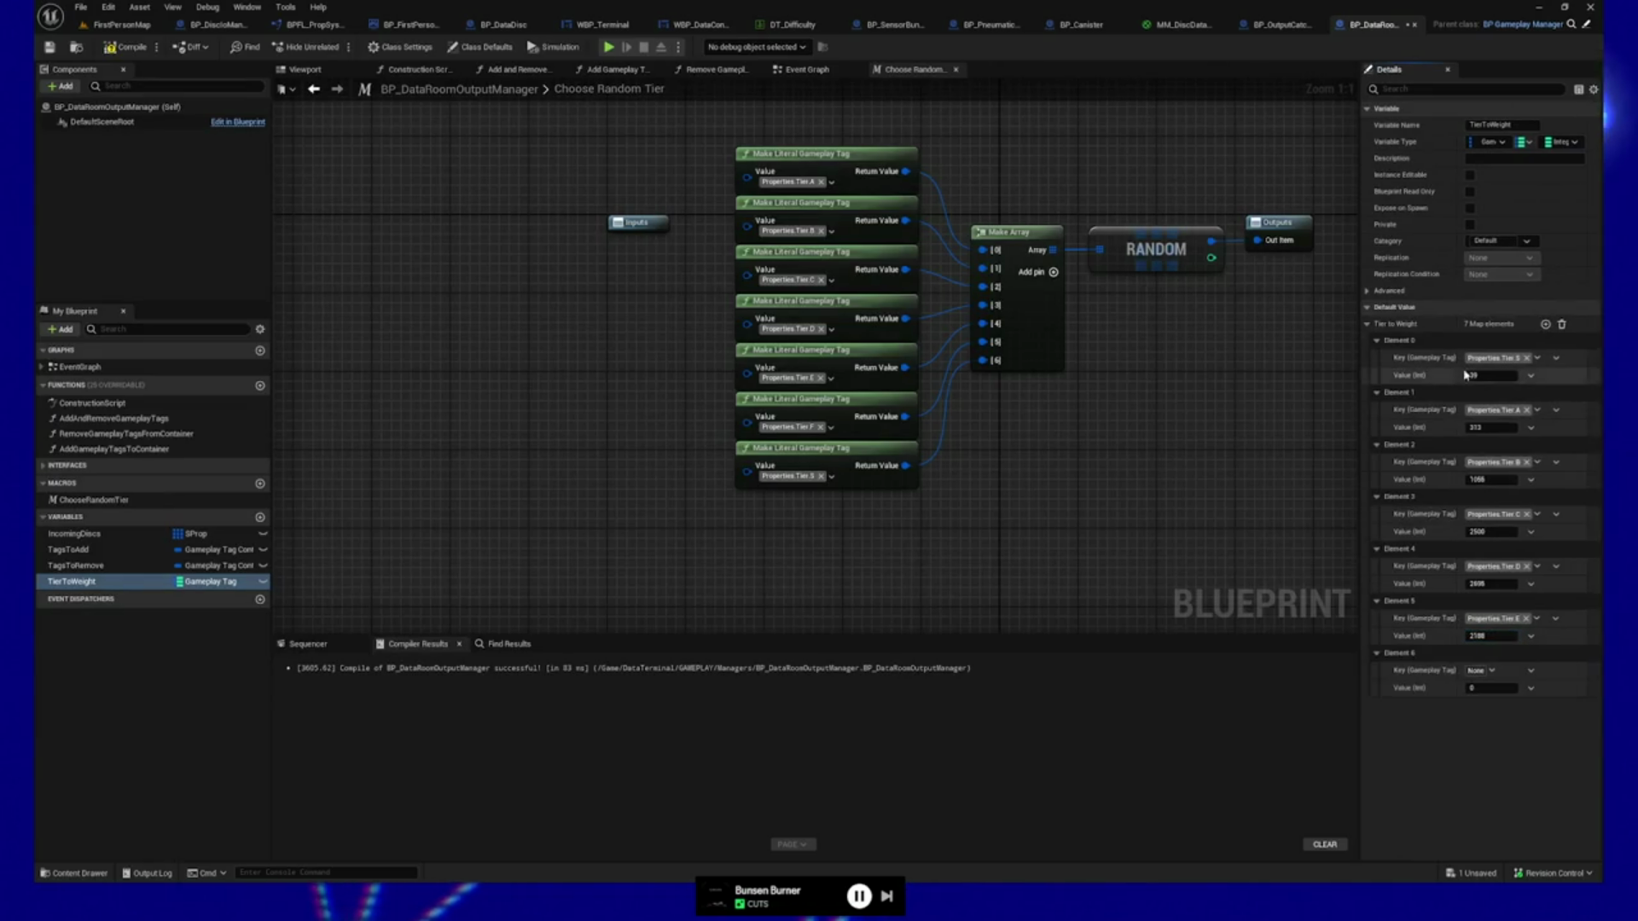
pyautogui.click(1493, 670)
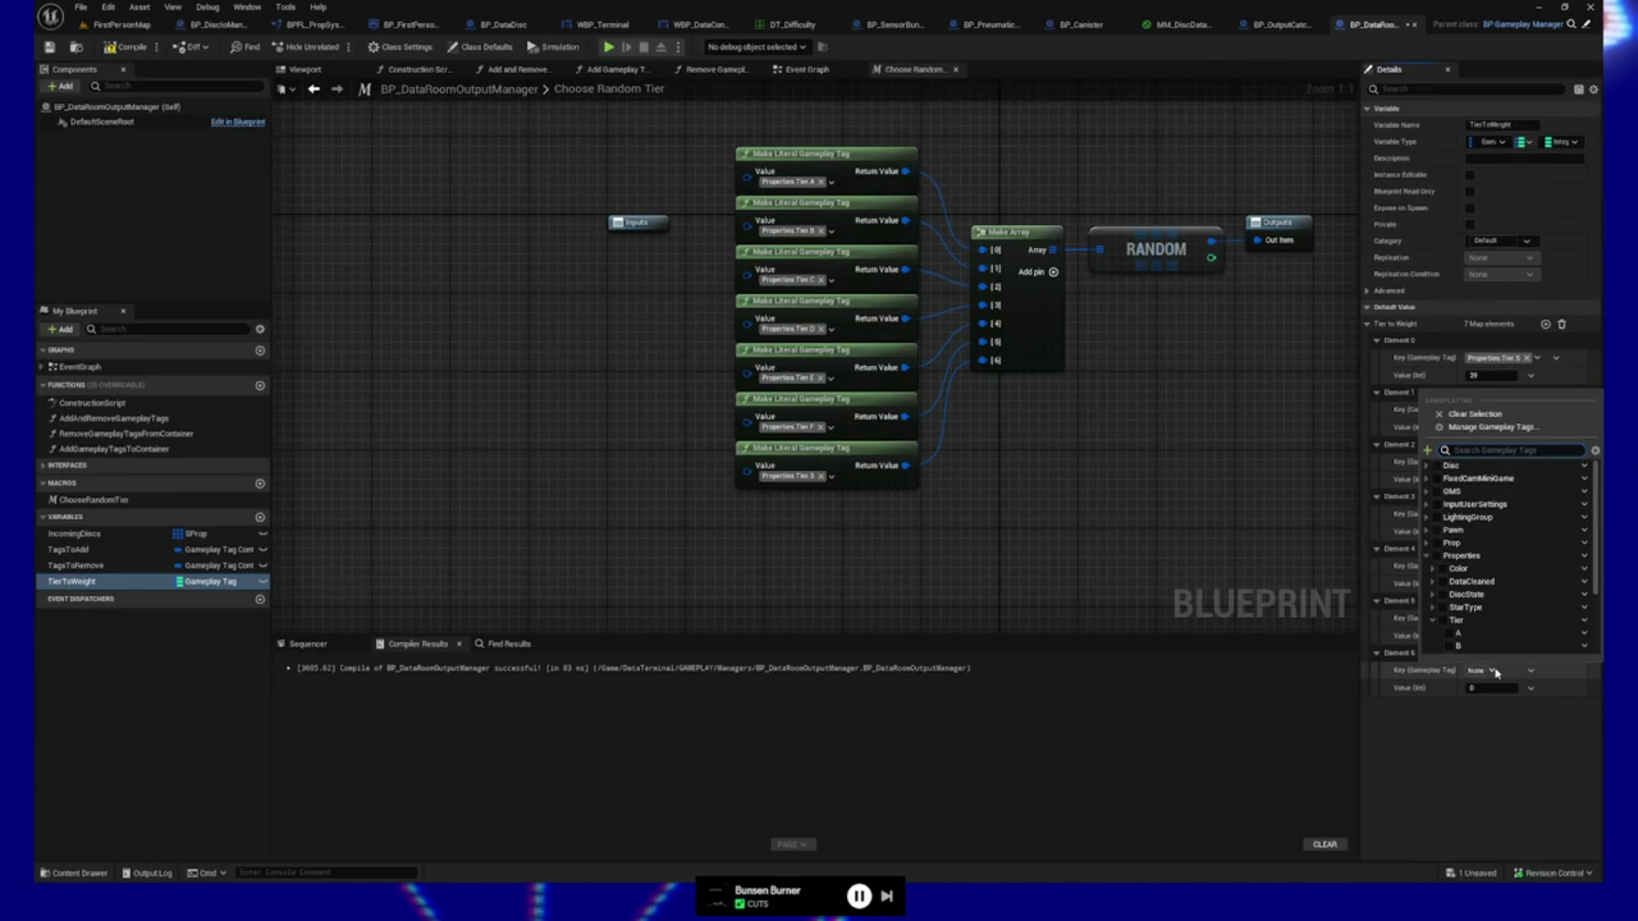
pyautogui.scroll(-3, 1501, 580)
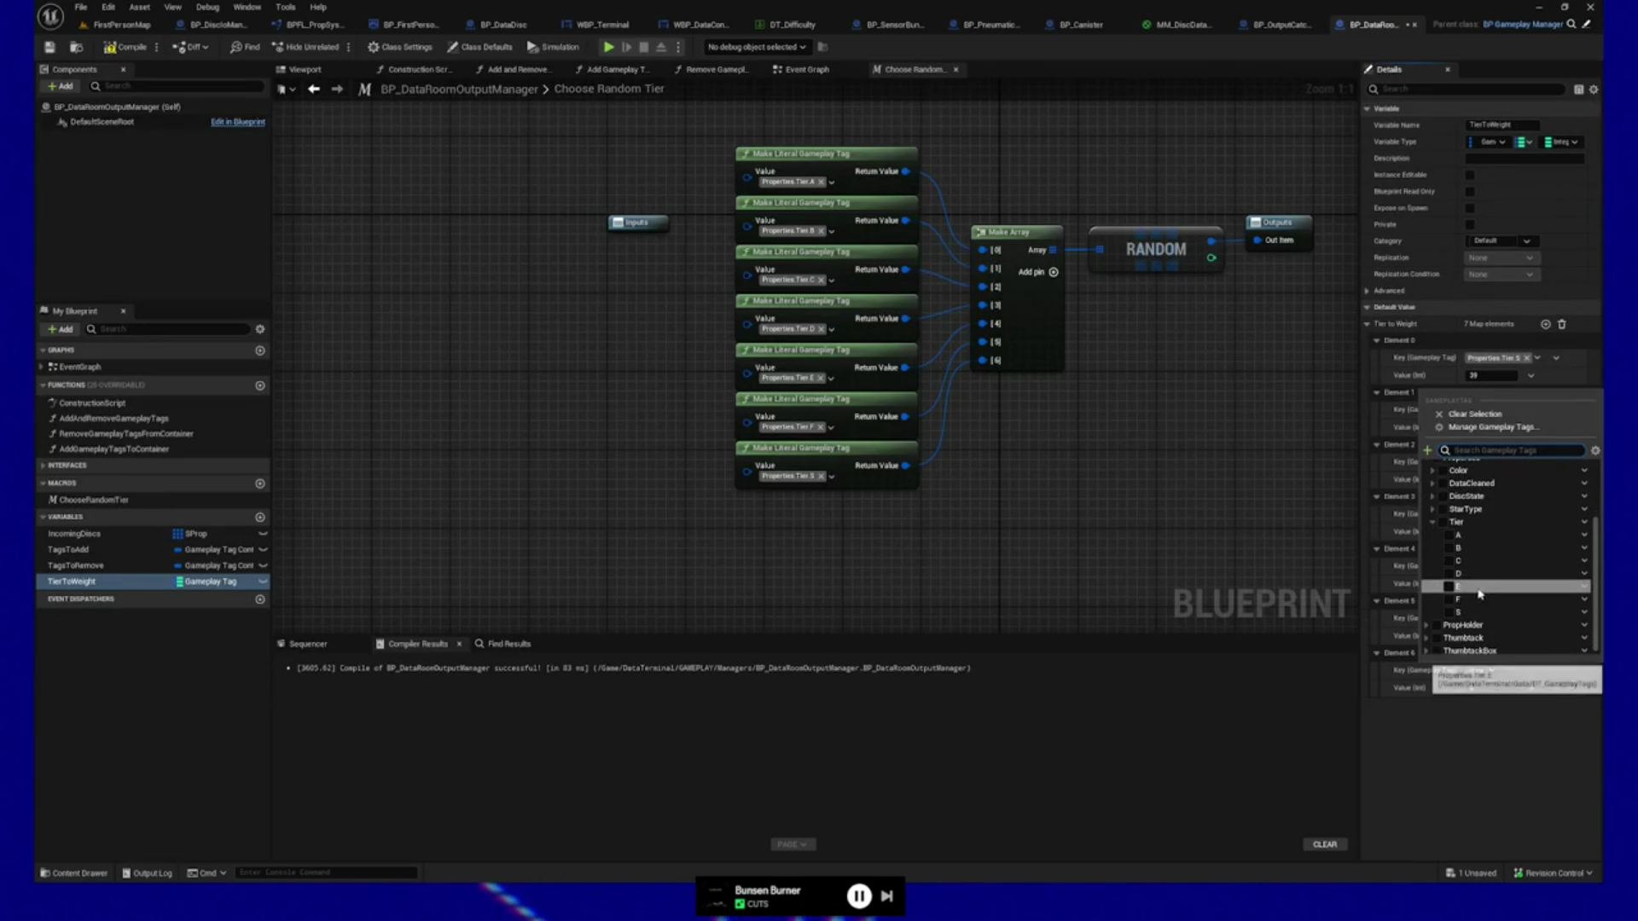
pyautogui.click(1450, 600)
pyautogui.click(1473, 765)
pyautogui.click(1486, 688)
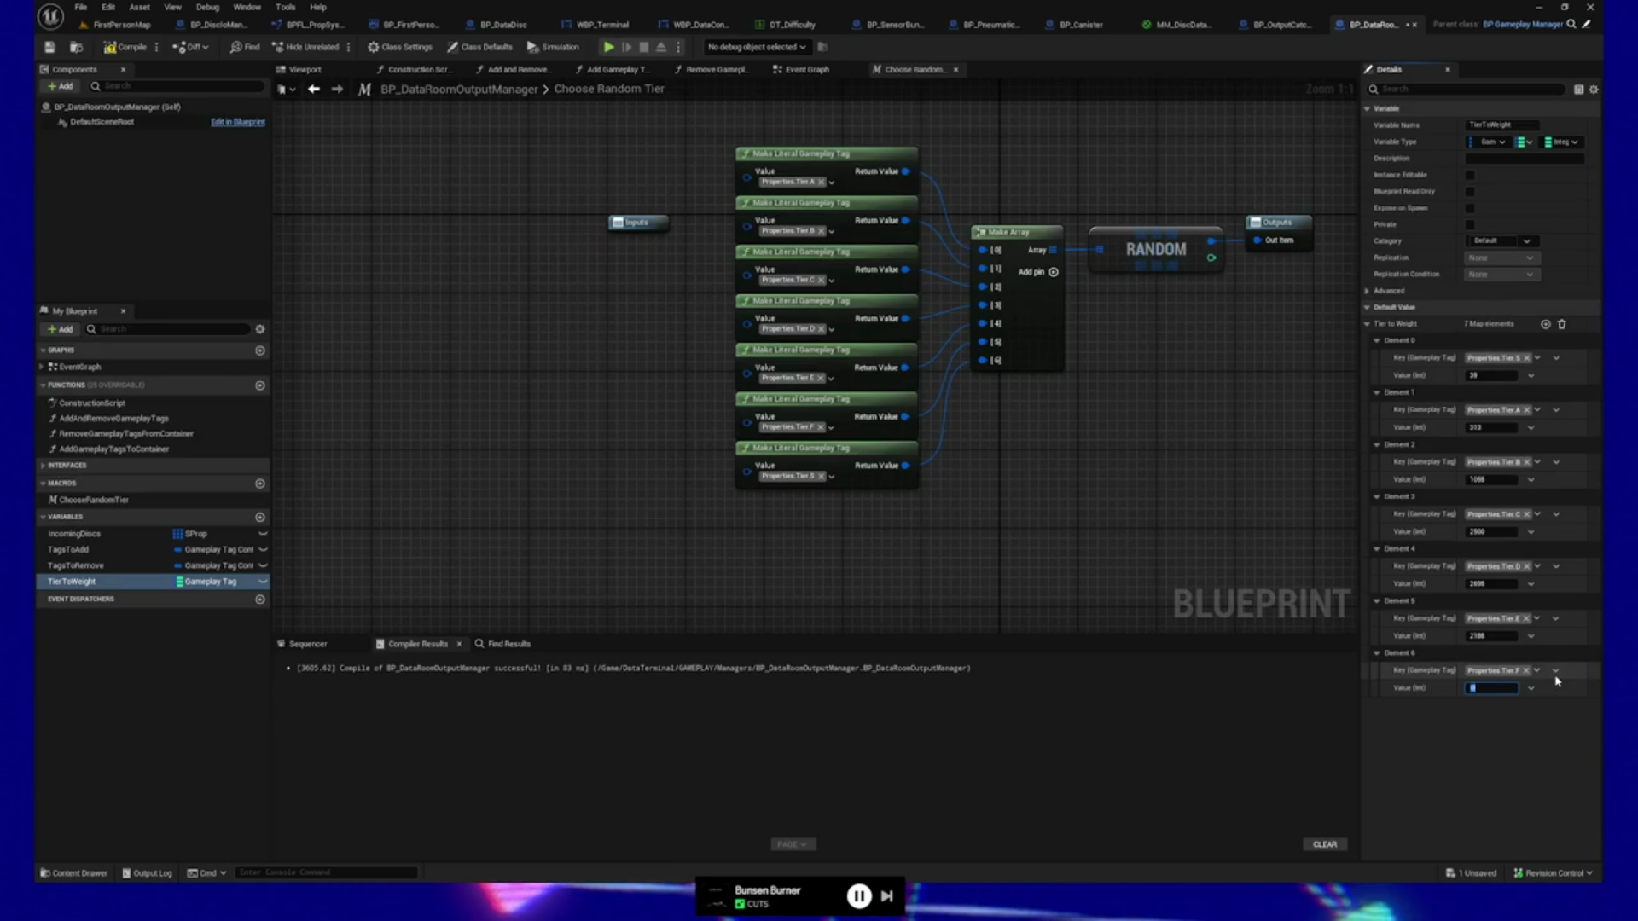
pyautogui.write('1211')
pyautogui.press('Return')
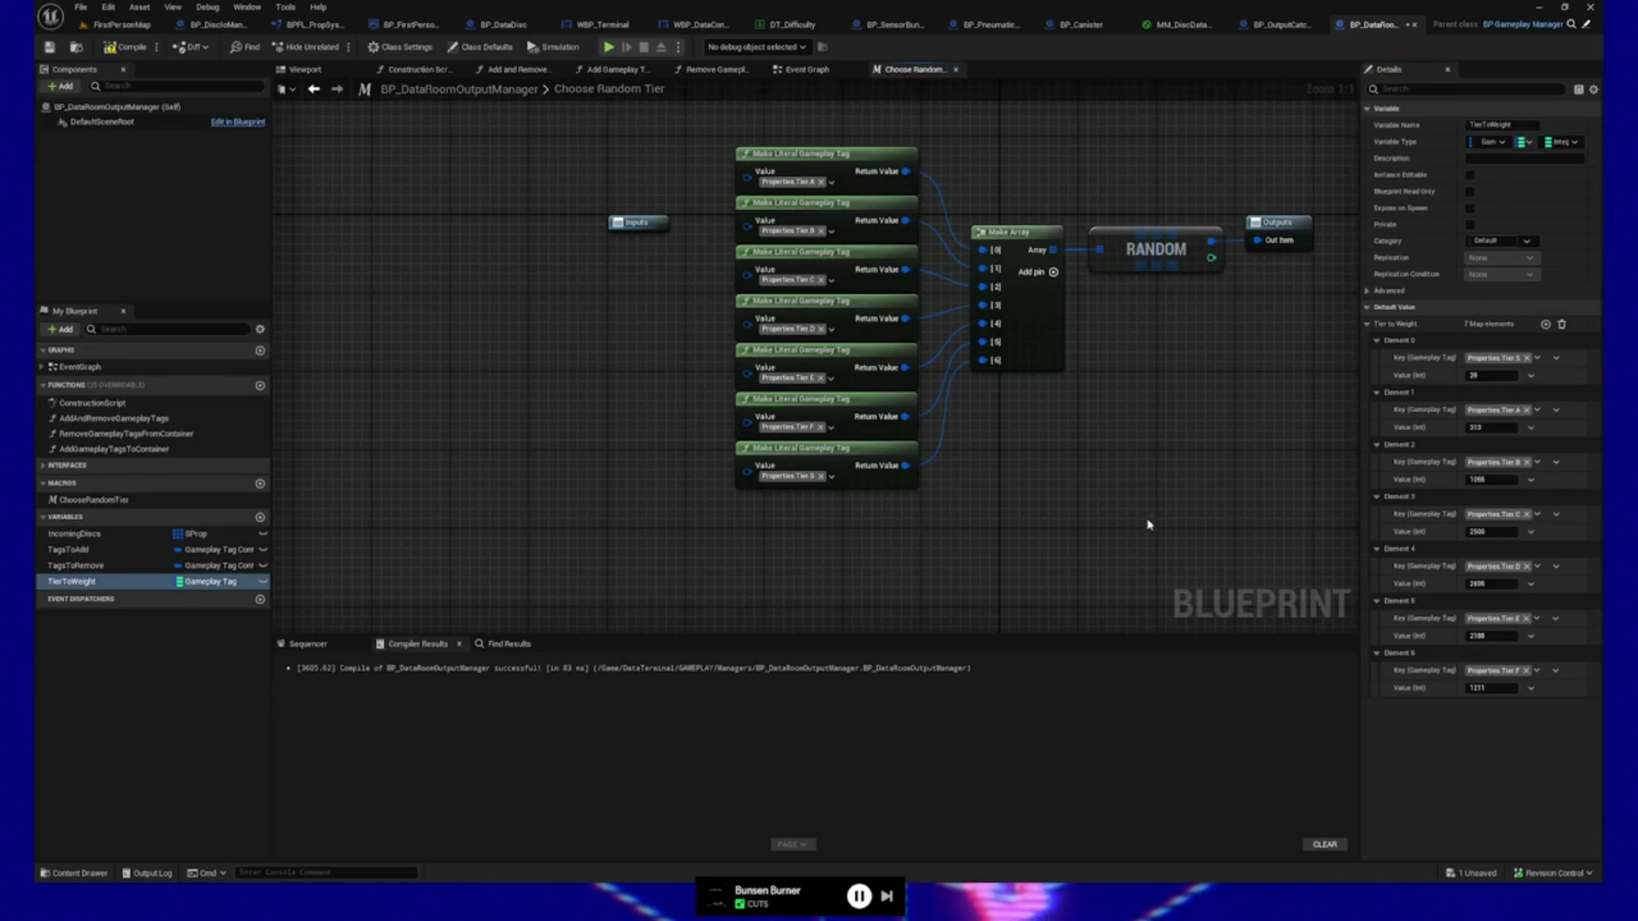
pyautogui.hotkey('alt', 'Tab')
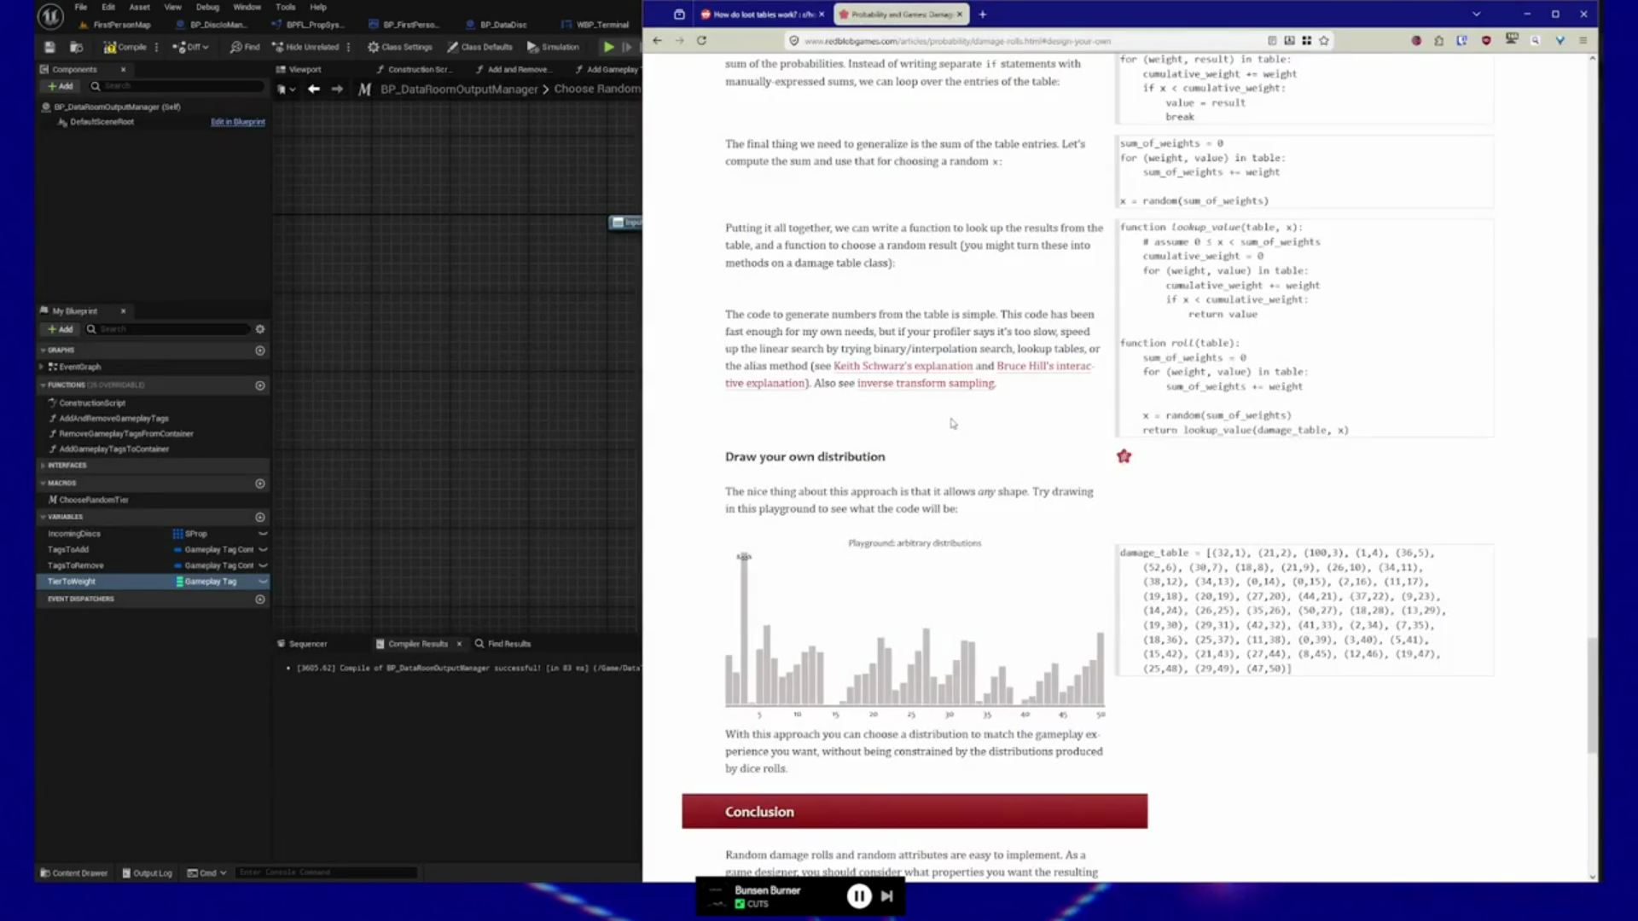
pyautogui.scroll(8, 952, 419)
pyautogui.scroll(4, 952, 419)
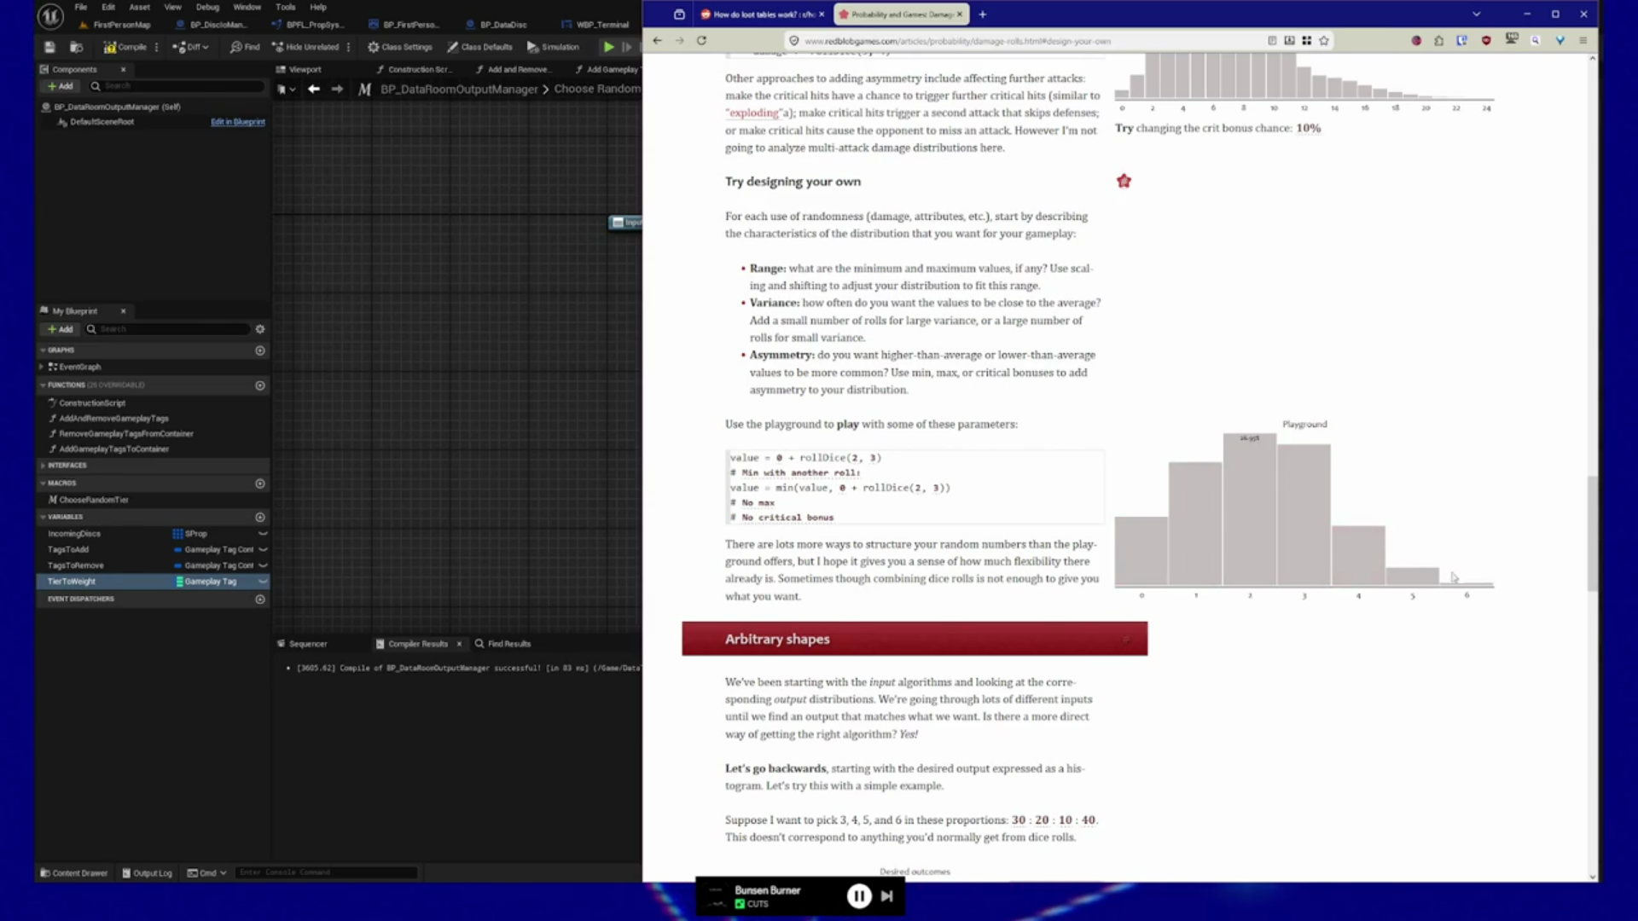
pyautogui.scroll(-8, 1453, 577)
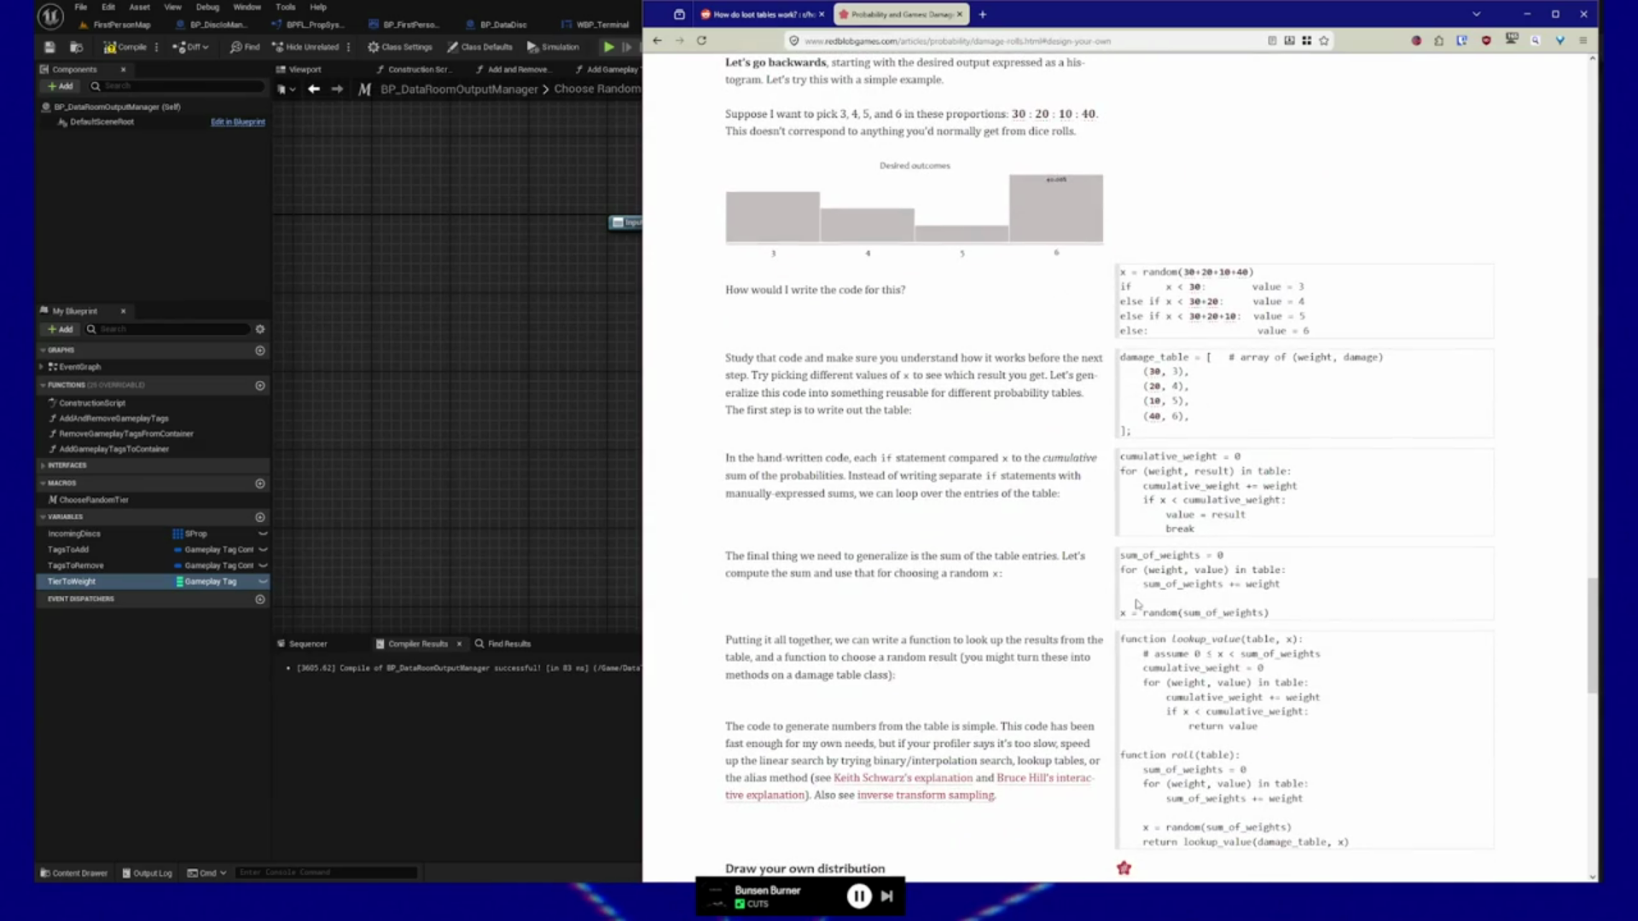
pyautogui.scroll(8, 1137, 604)
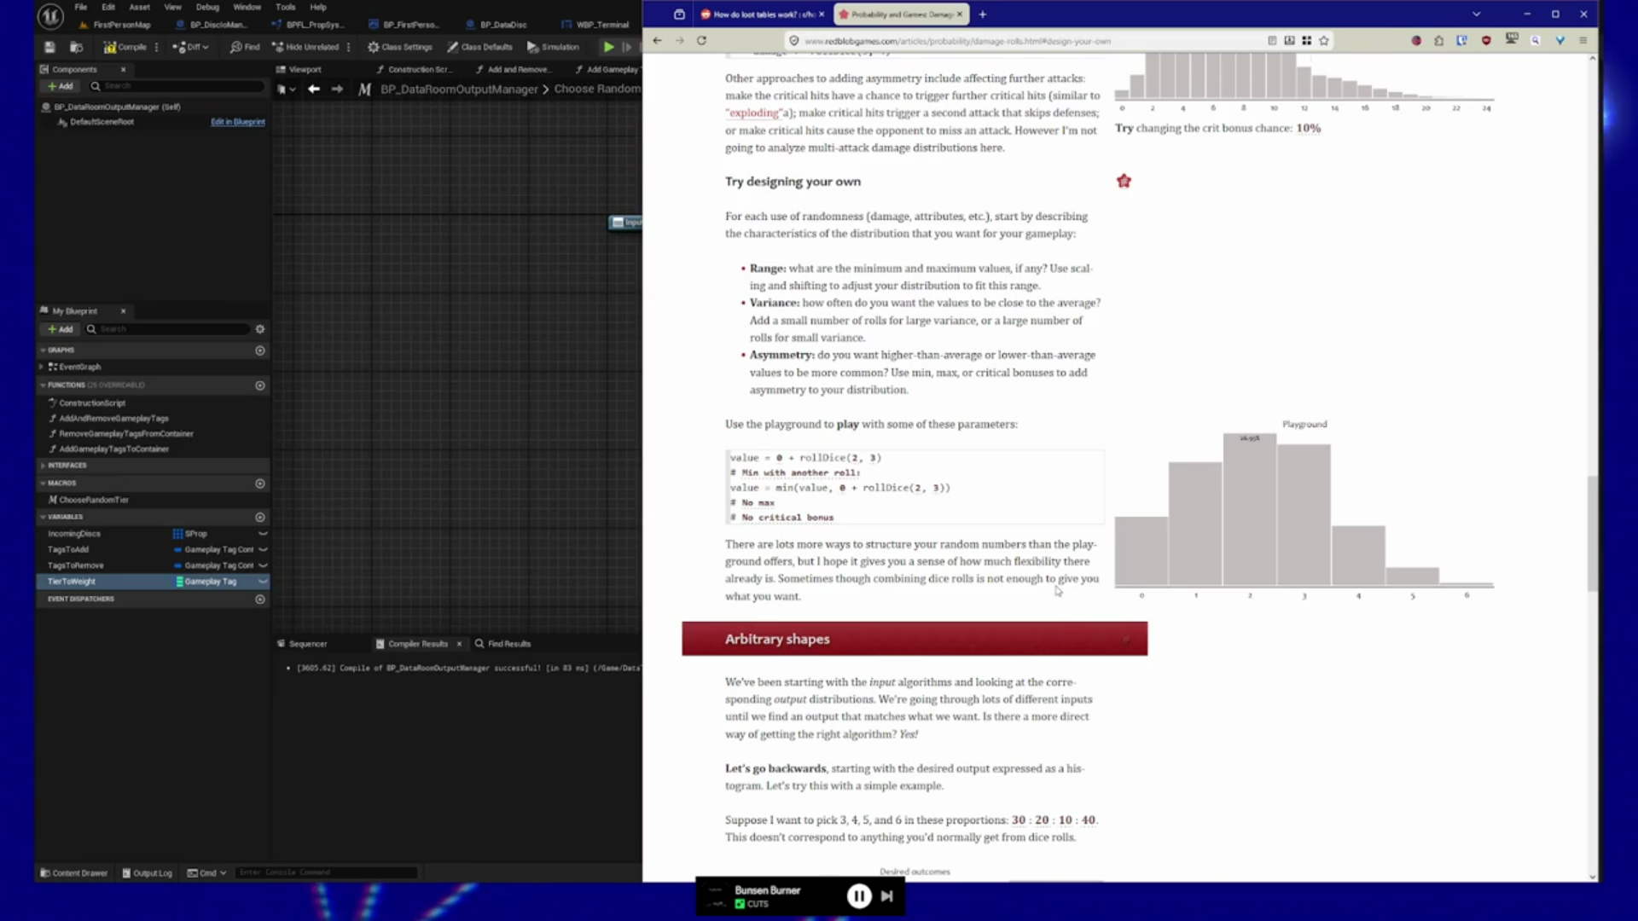
pyautogui.scroll(-5, 1057, 590)
pyautogui.scroll(-9, 1056, 587)
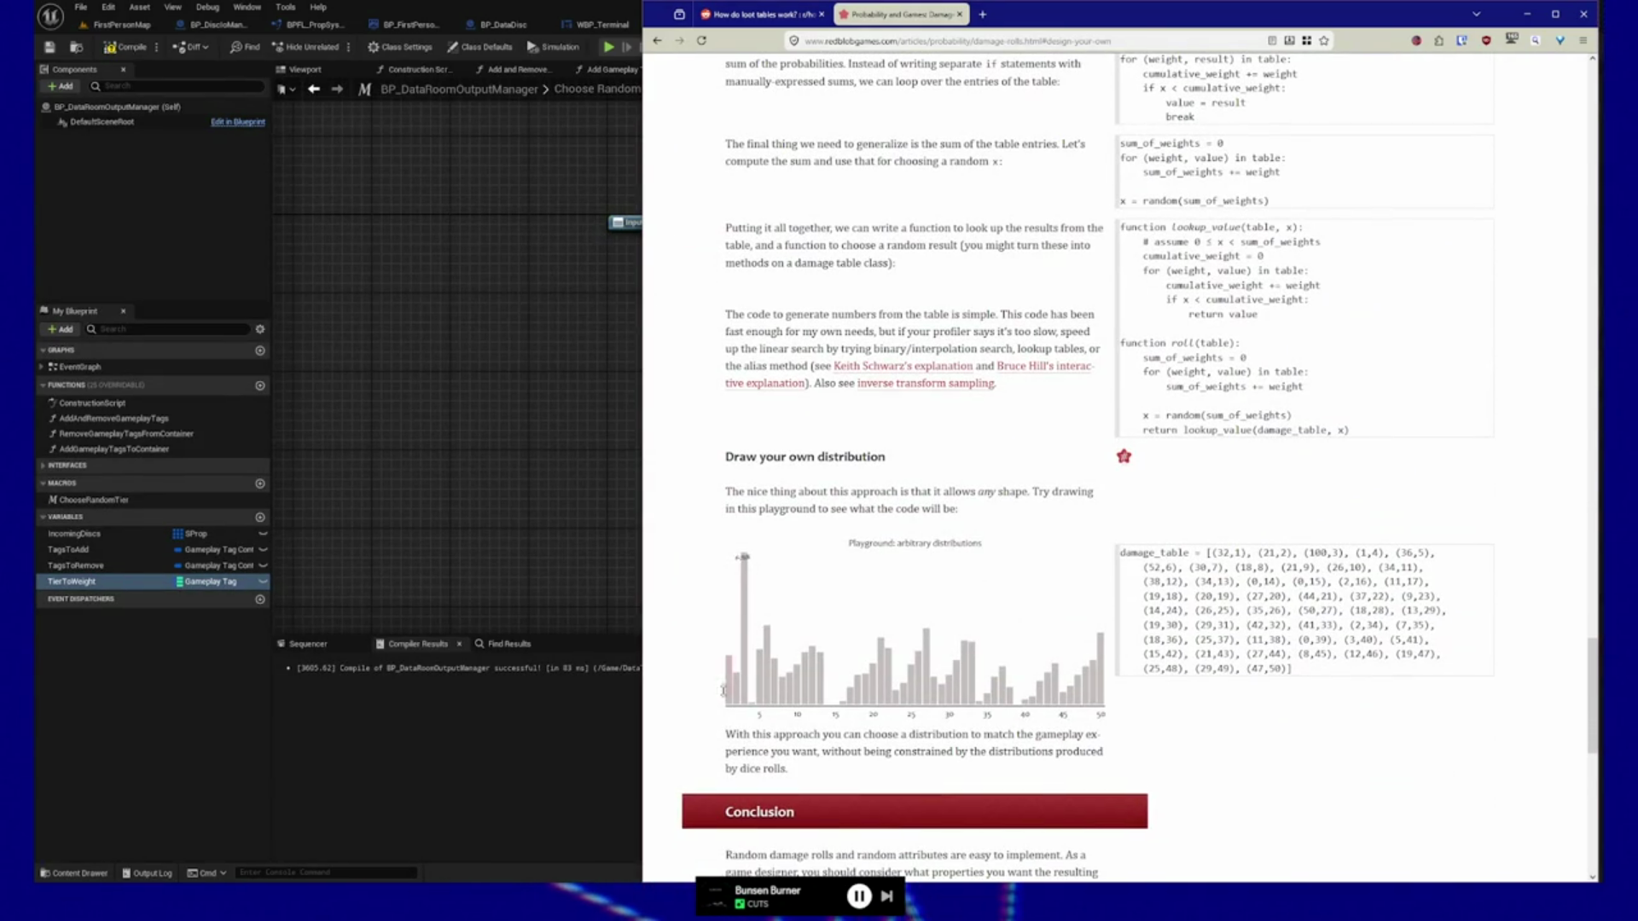
pyautogui.moveTo(745, 594)
pyautogui.mouseDown()
pyautogui.moveTo(747, 645)
pyautogui.moveTo(752, 630)
pyautogui.mouseUp()
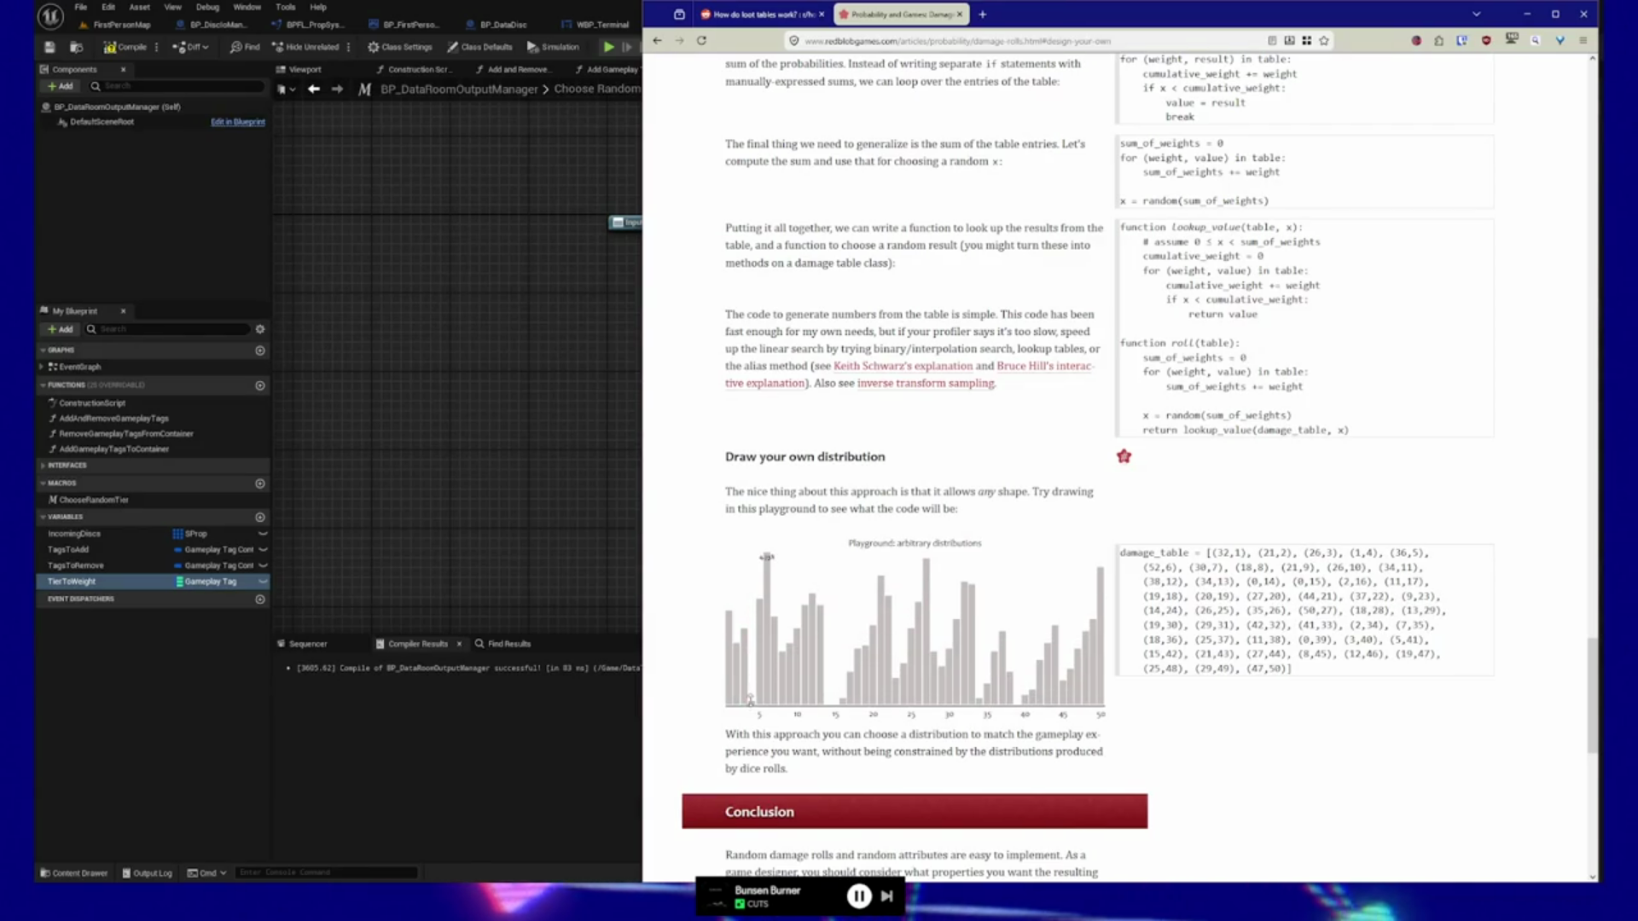
# Sculpt the playground bars into a hump peaking near 20, flattening the rightmost bars to zero.
pyautogui.click(730, 580)
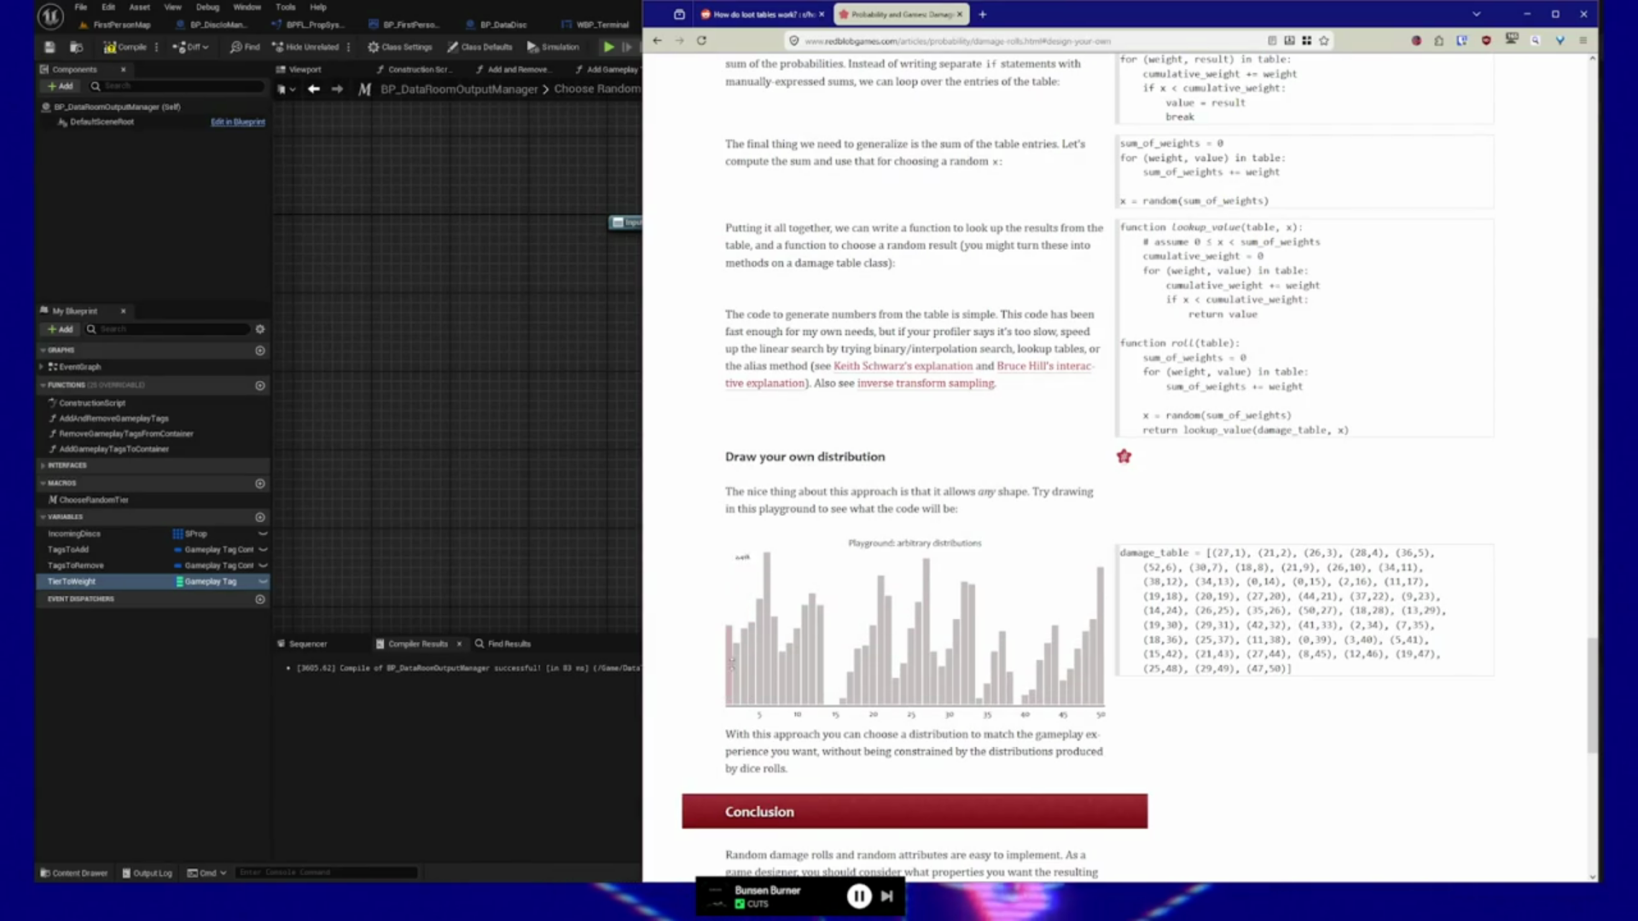
pyautogui.click(730, 691)
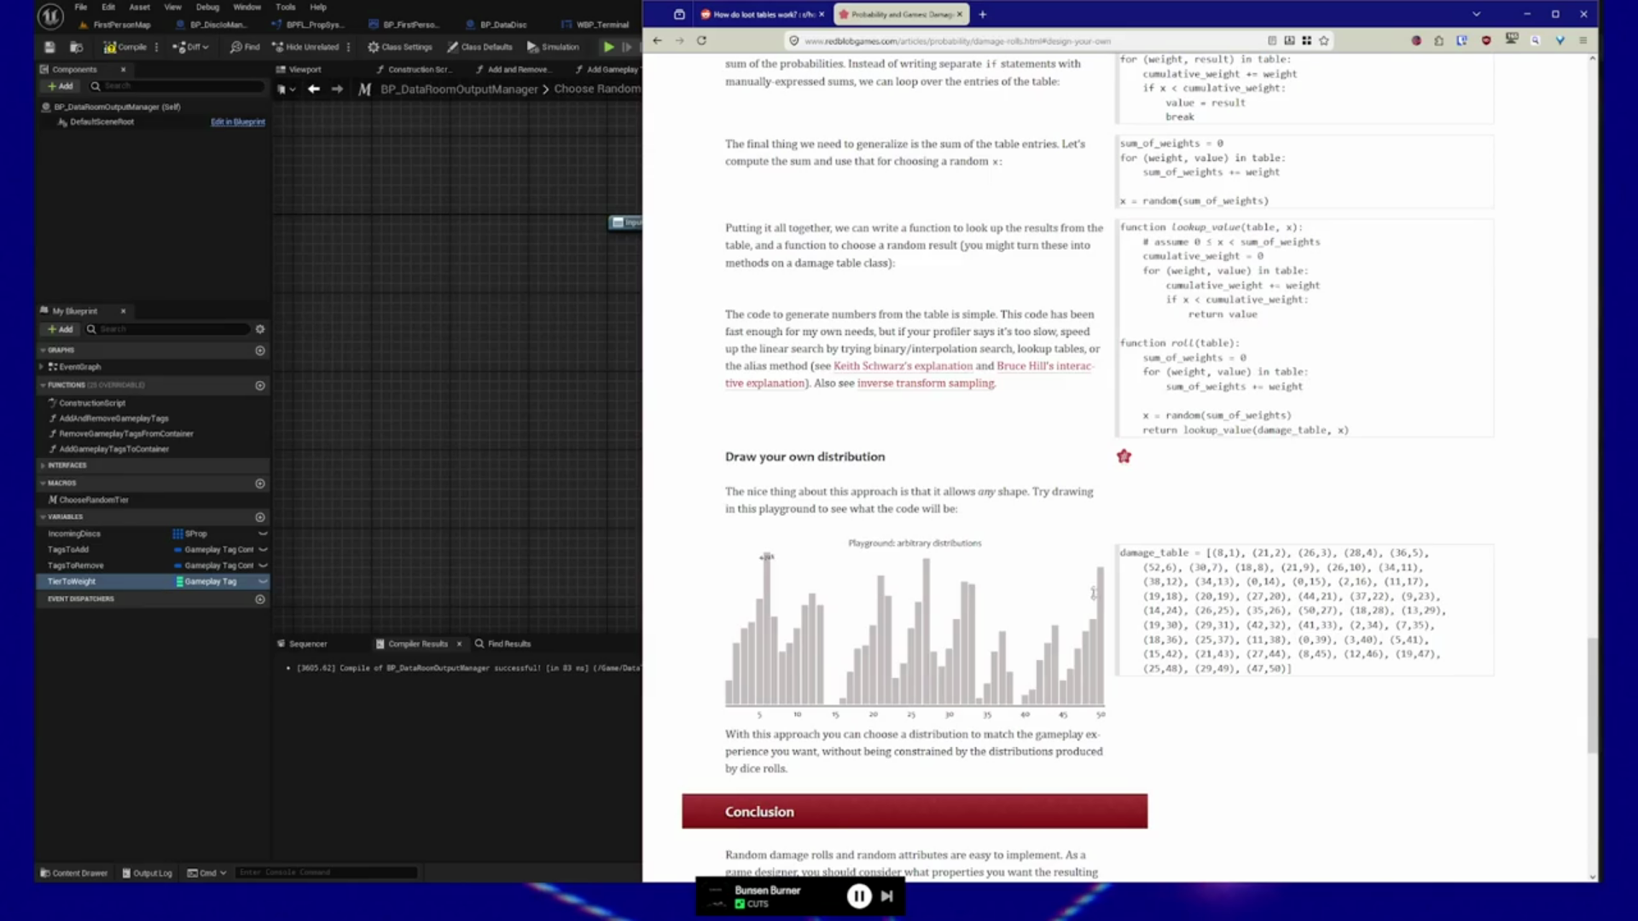
pyautogui.moveTo(1092, 685); pyautogui.dragTo(1102, 701)
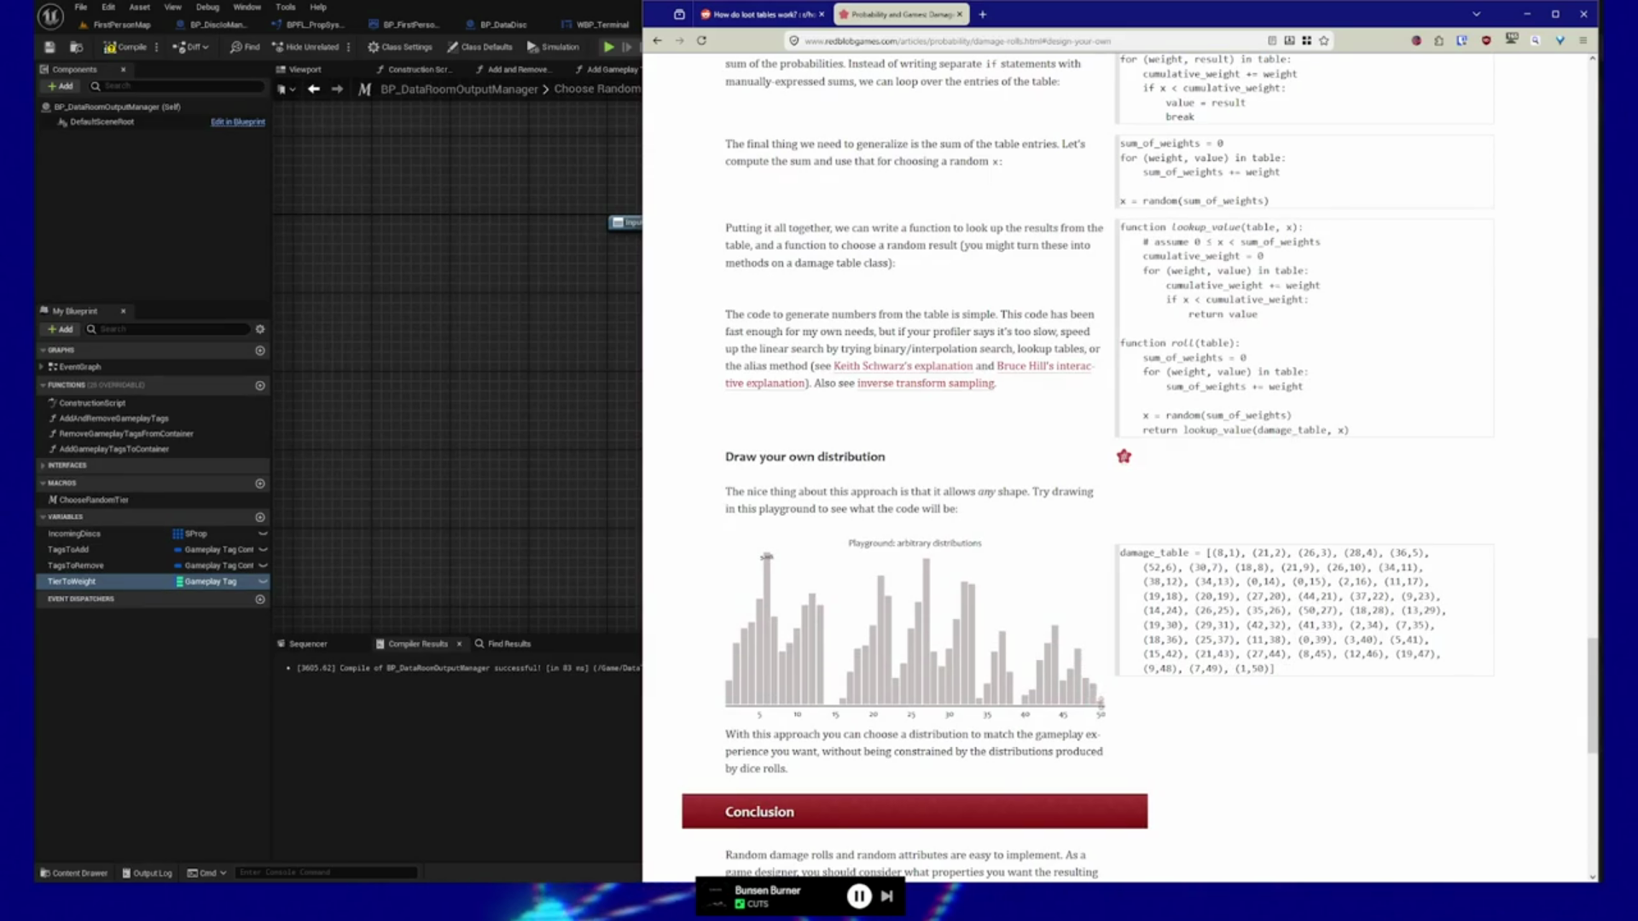
pyautogui.click(1092, 702)
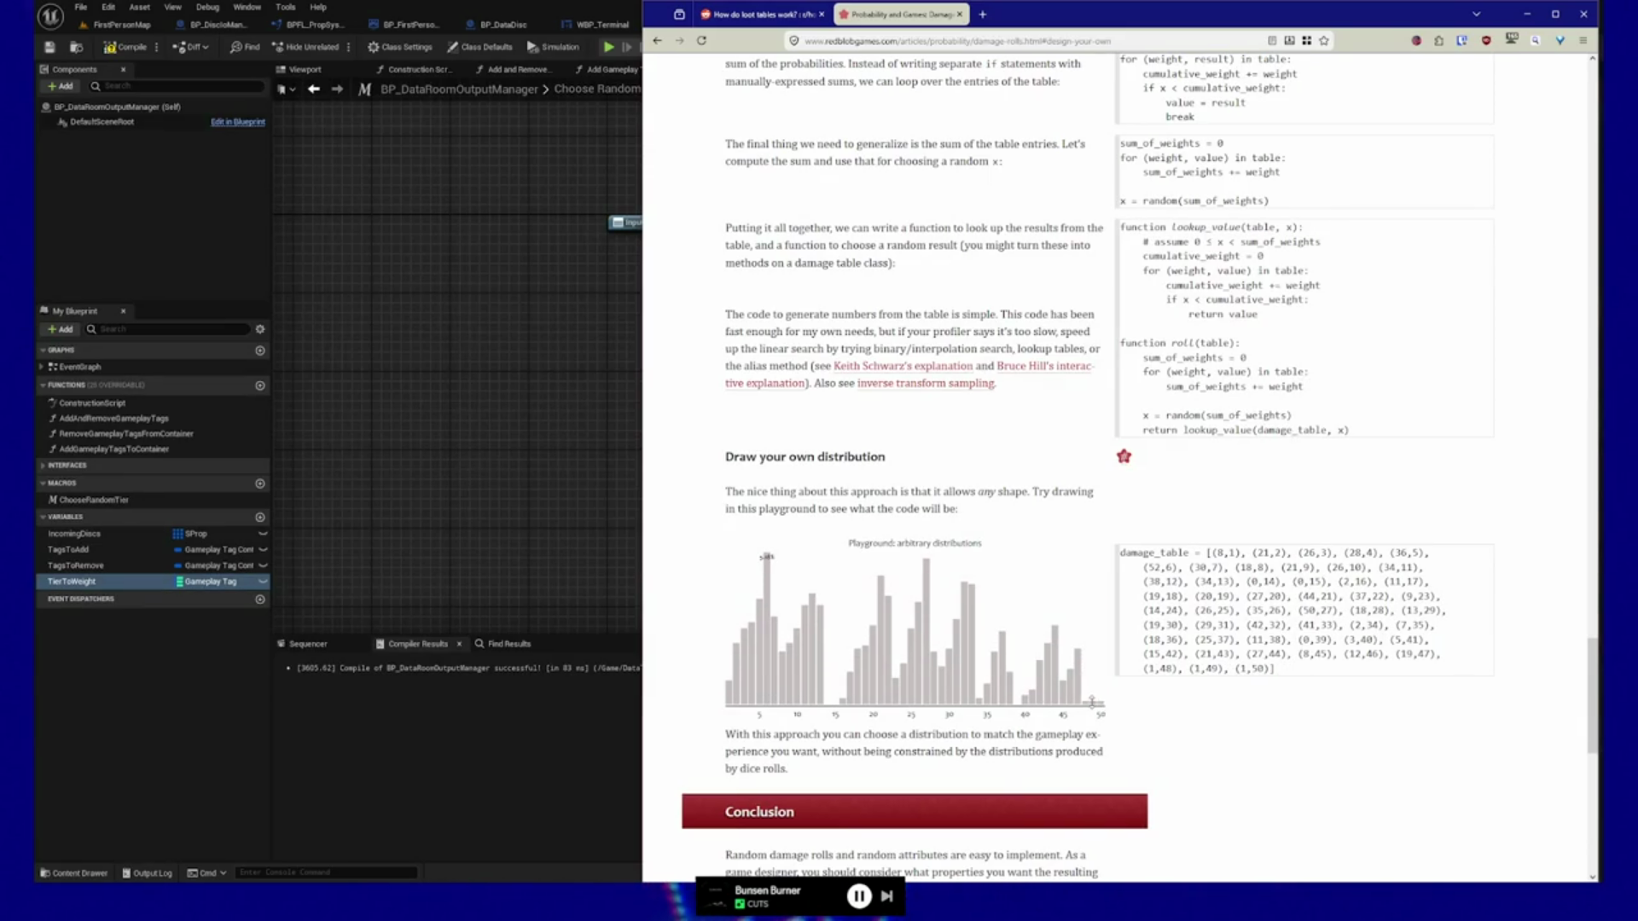
pyautogui.moveTo(1076, 702); pyautogui.dragTo(993, 692)
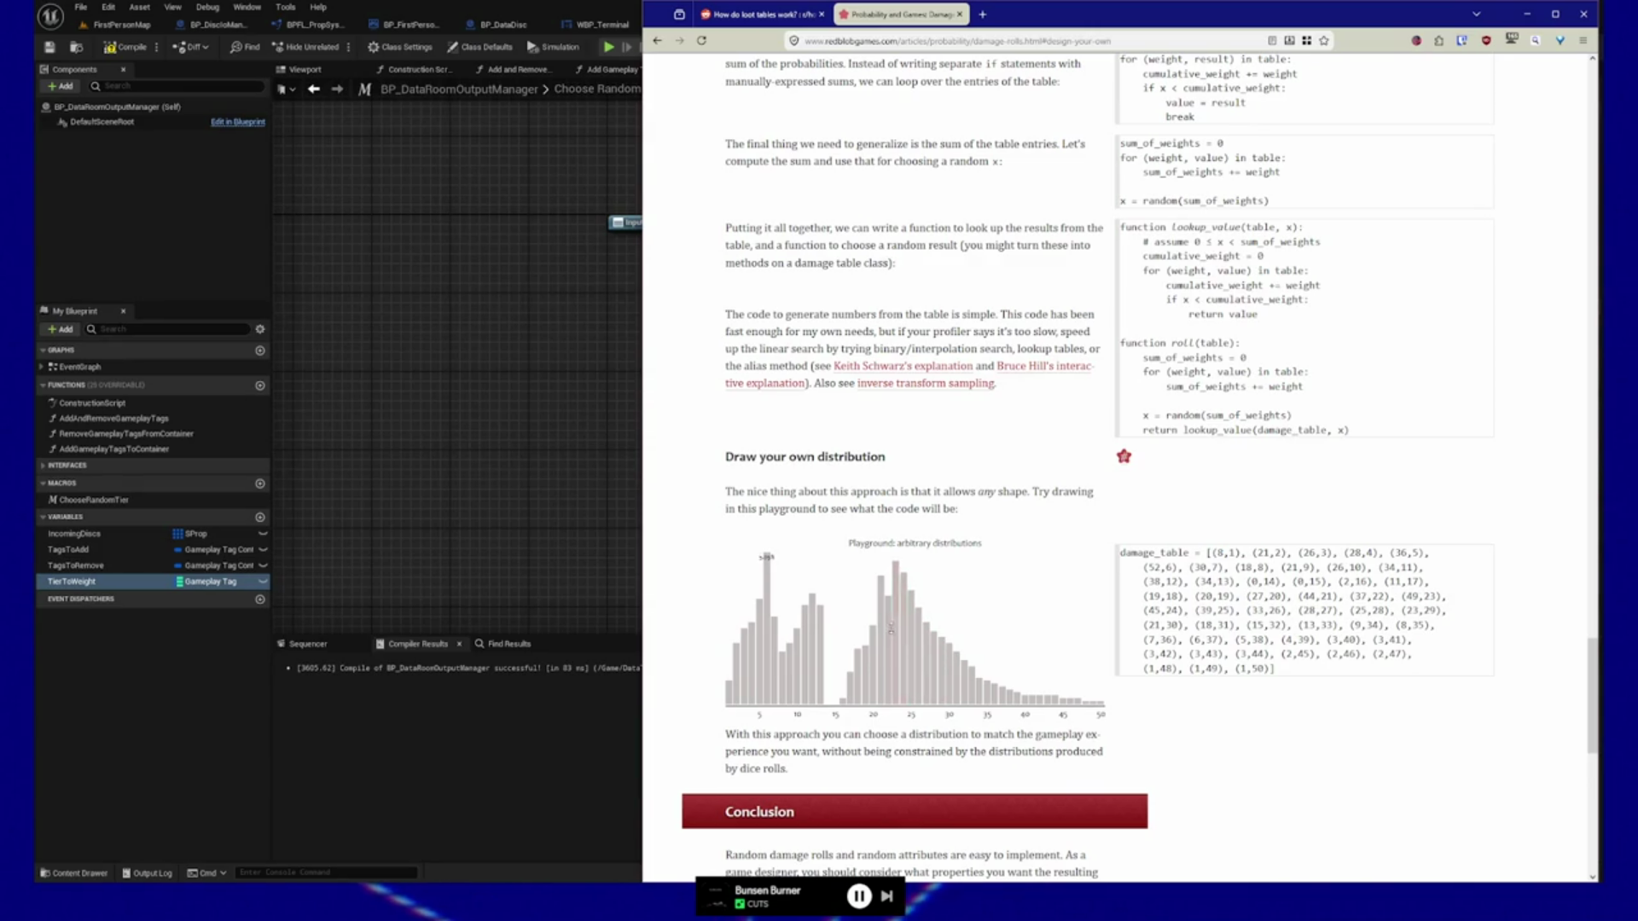
pyautogui.moveTo(880, 618)
pyautogui.mouseDown()
pyautogui.moveTo(786, 635)
pyautogui.moveTo(729, 695)
pyautogui.mouseUp()
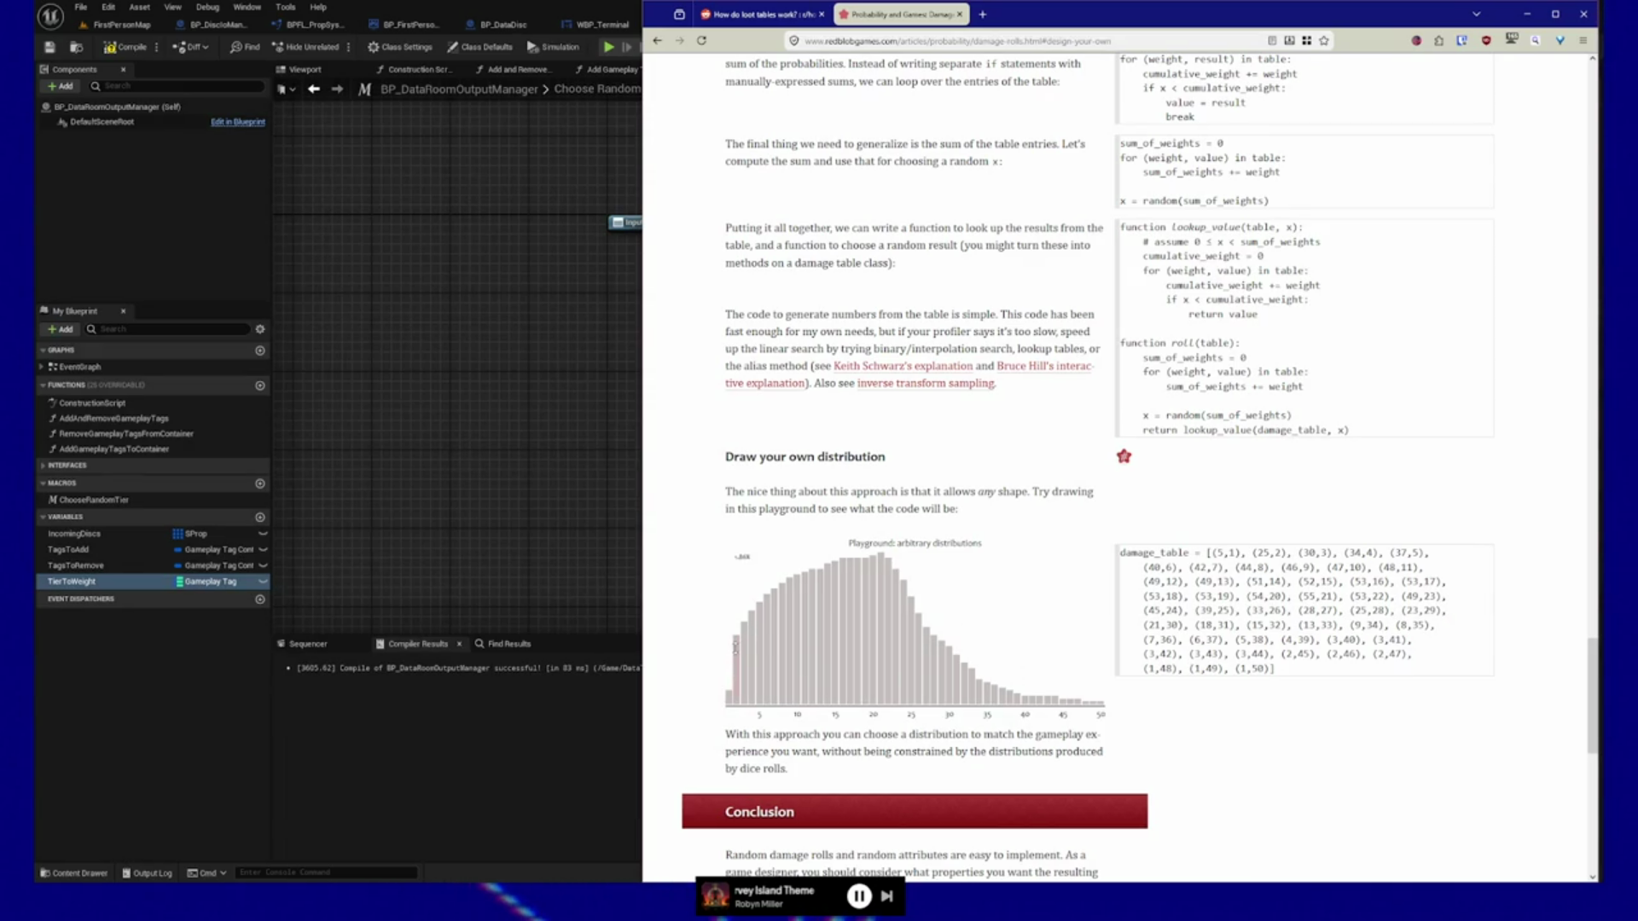
pyautogui.moveTo(731, 675)
pyautogui.mouseDown()
pyautogui.moveTo(728, 696)
pyautogui.moveTo(806, 565)
pyautogui.moveTo(1024, 702)
pyautogui.moveTo(1104, 702)
pyautogui.moveTo(1000, 701)
pyautogui.moveTo(1059, 702)
pyautogui.mouseUp()
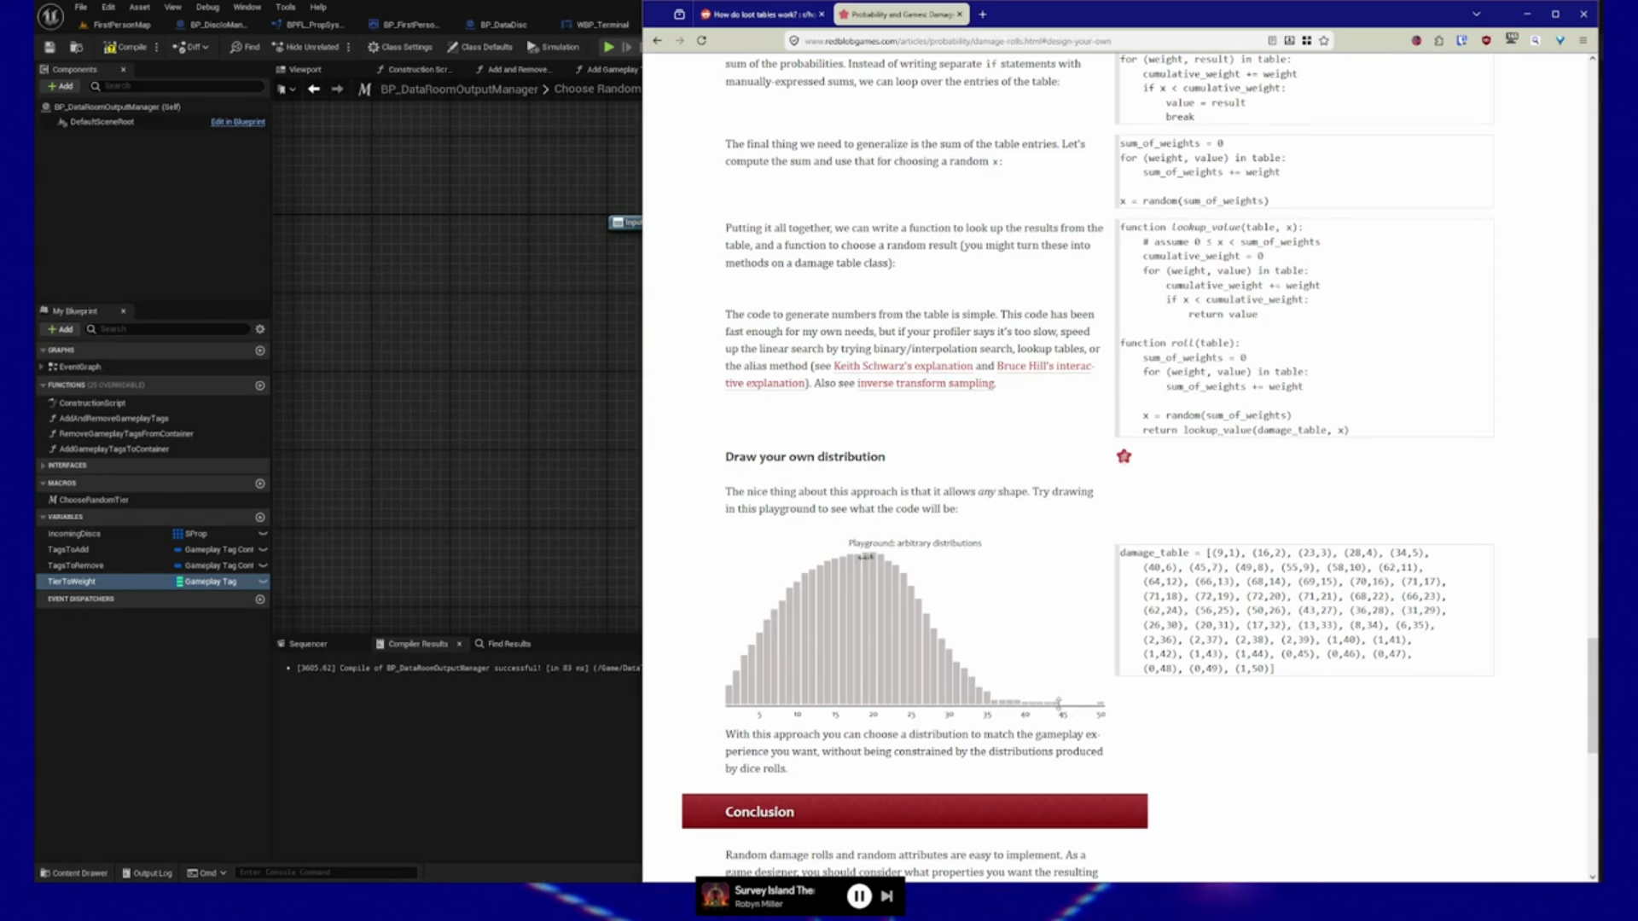
pyautogui.doubleClick(1197, 668)
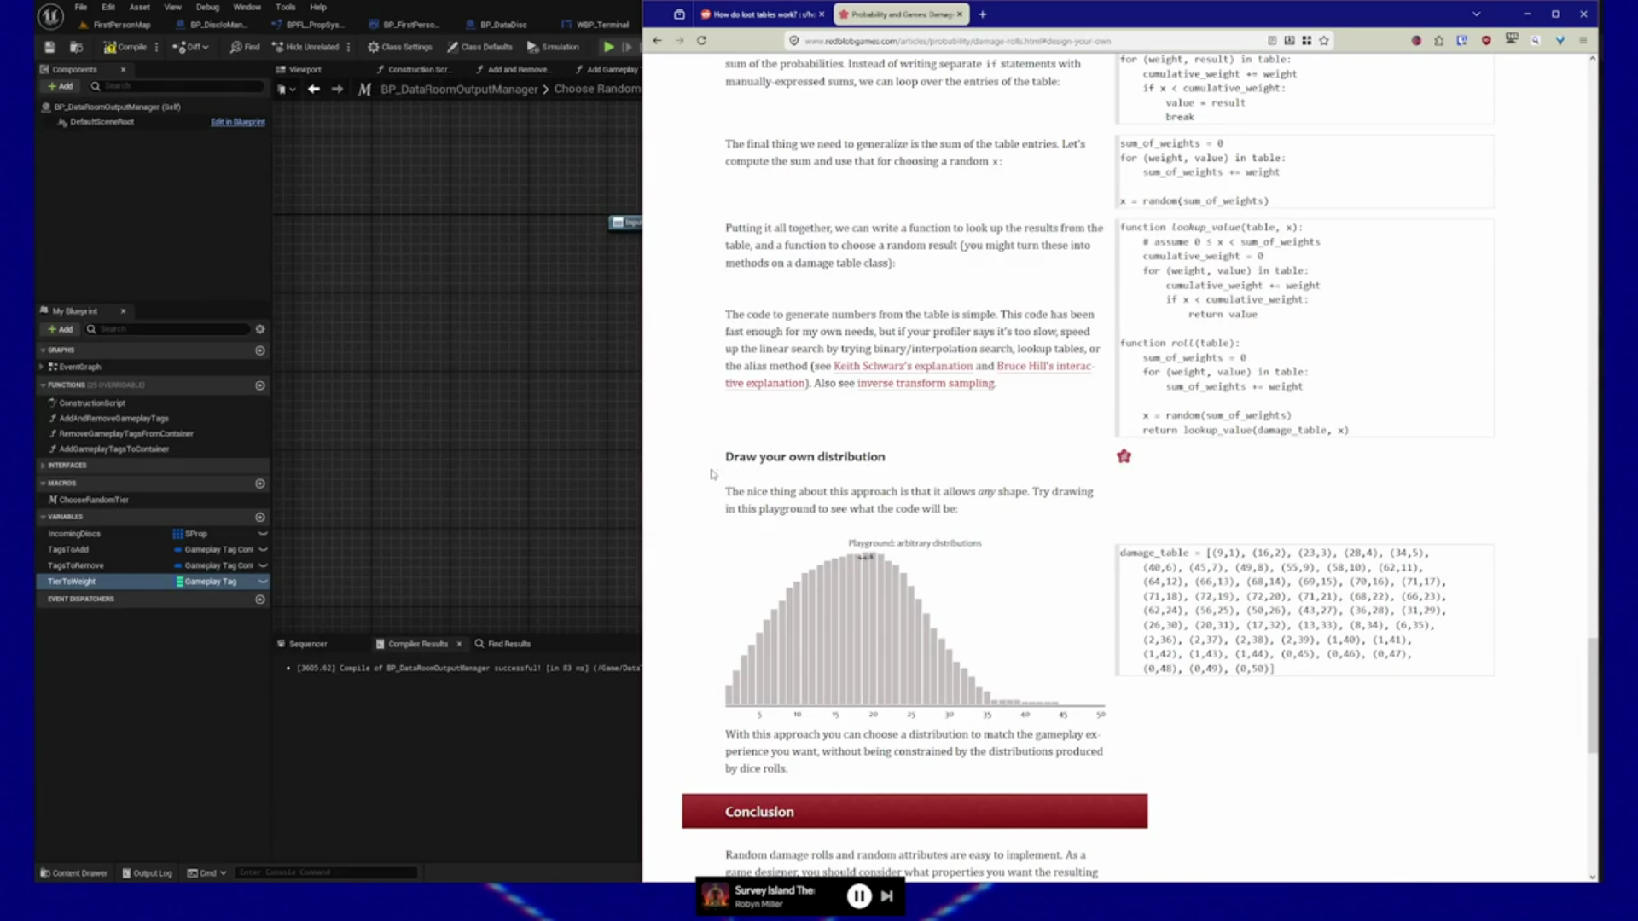
# Review the article's sum_of_weights and lookup_value code, then return to the Unreal blueprint editor.
pyautogui.scroll(10, 712, 474)
pyautogui.scroll(3, 1089, 292)
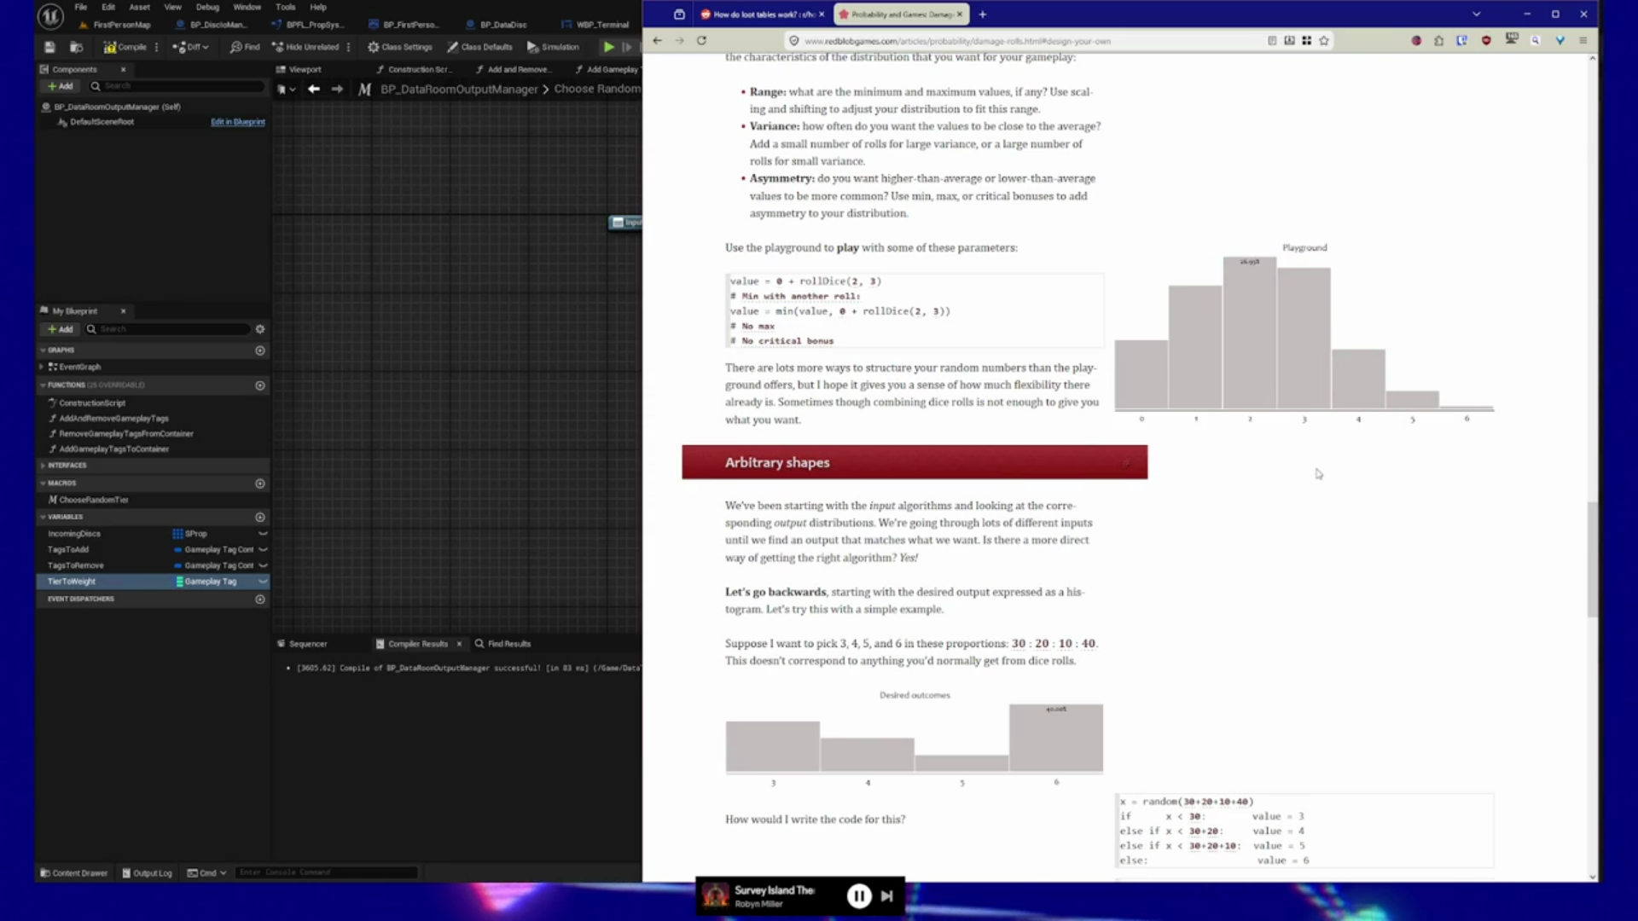
pyautogui.scroll(-15, 705, 512)
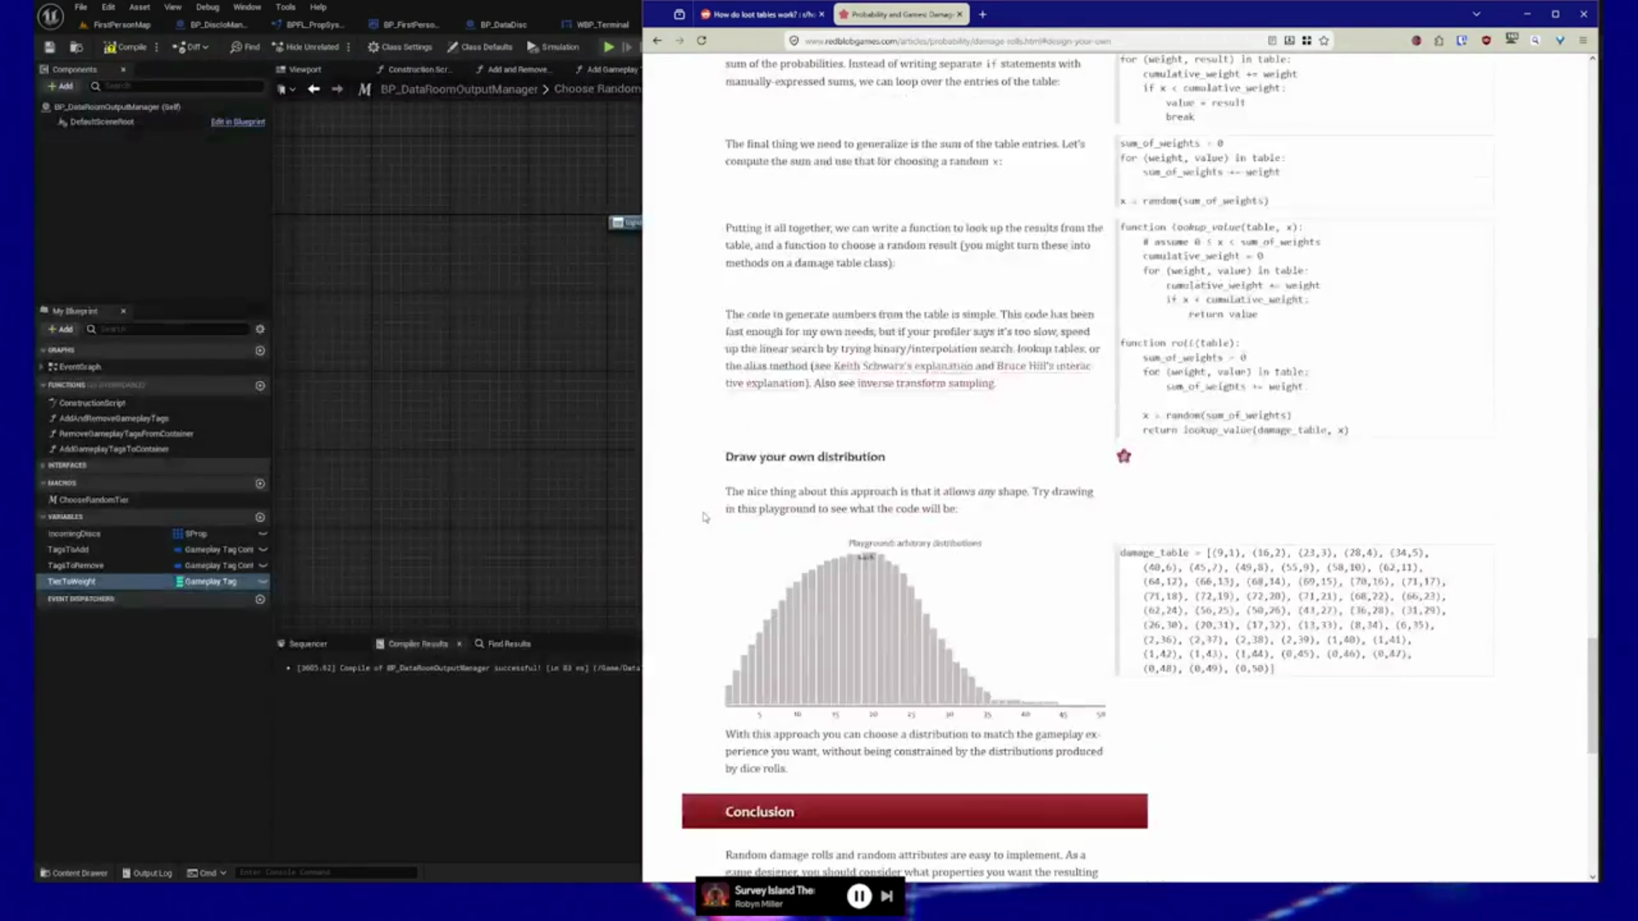
pyautogui.scroll(-6, 705, 517)
pyautogui.scroll(6, 706, 517)
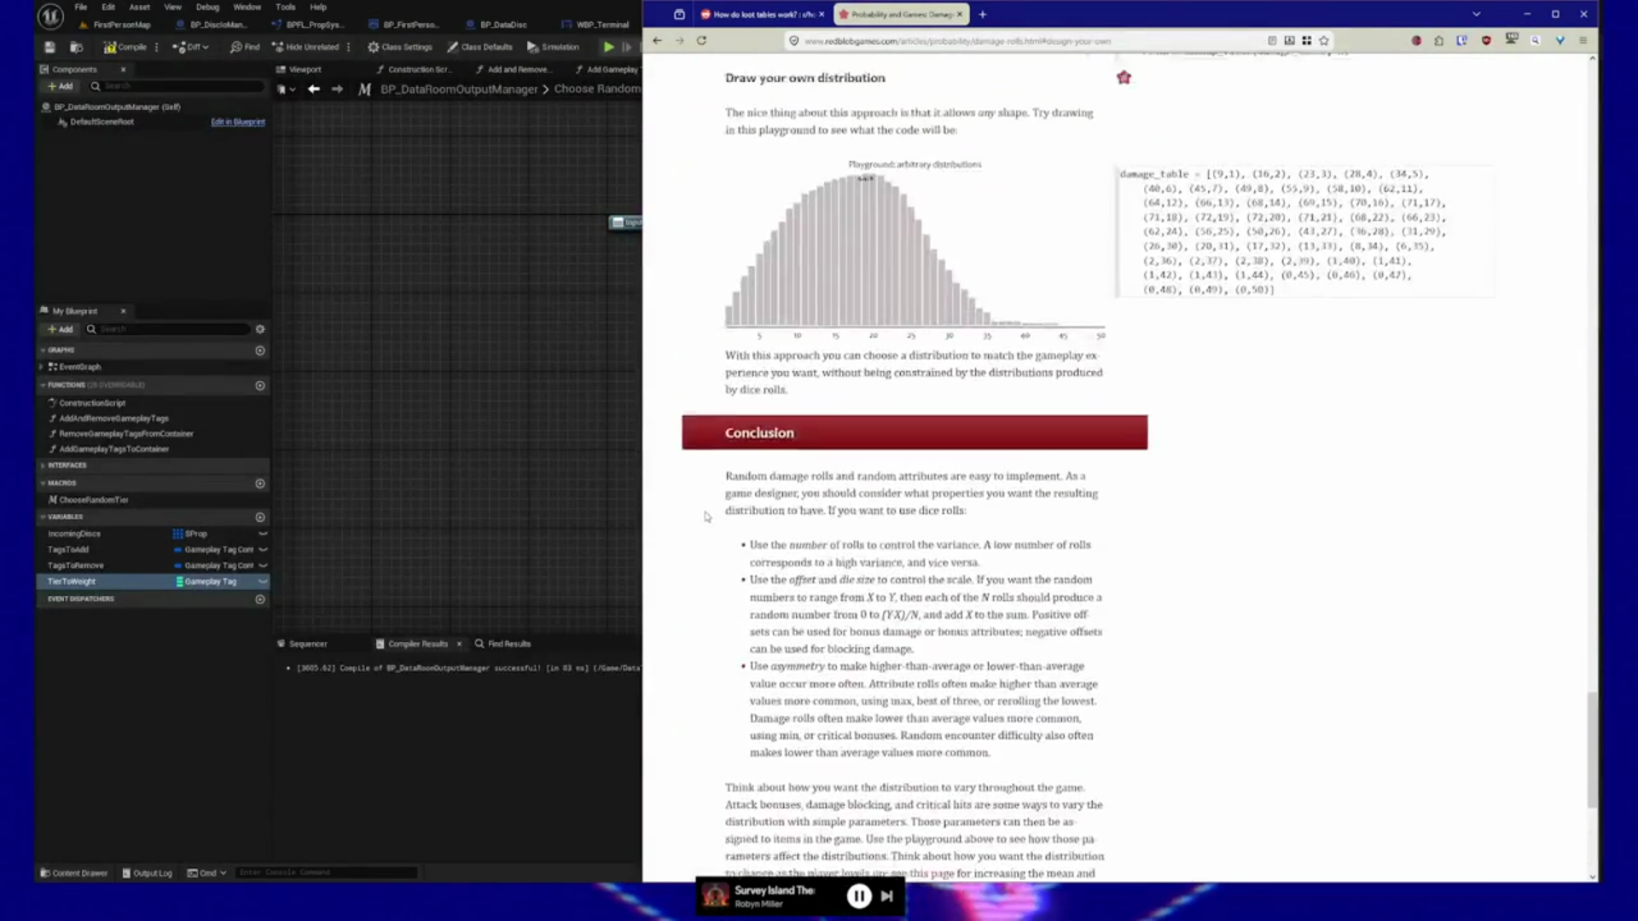
pyautogui.scroll(3, 705, 517)
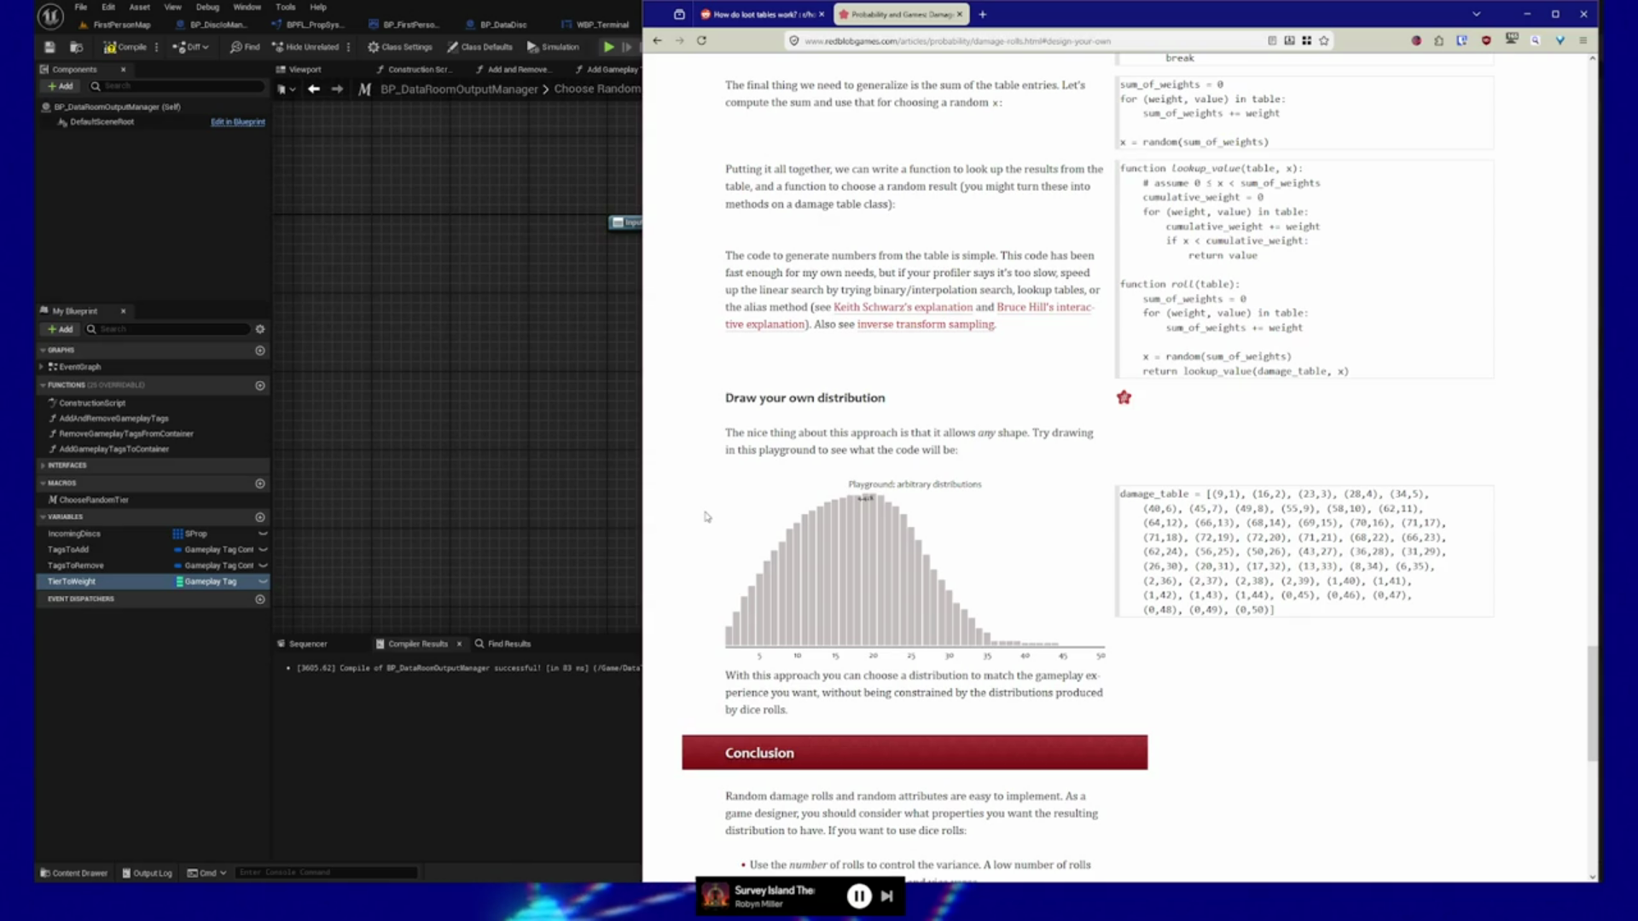
pyautogui.click(572, 8)
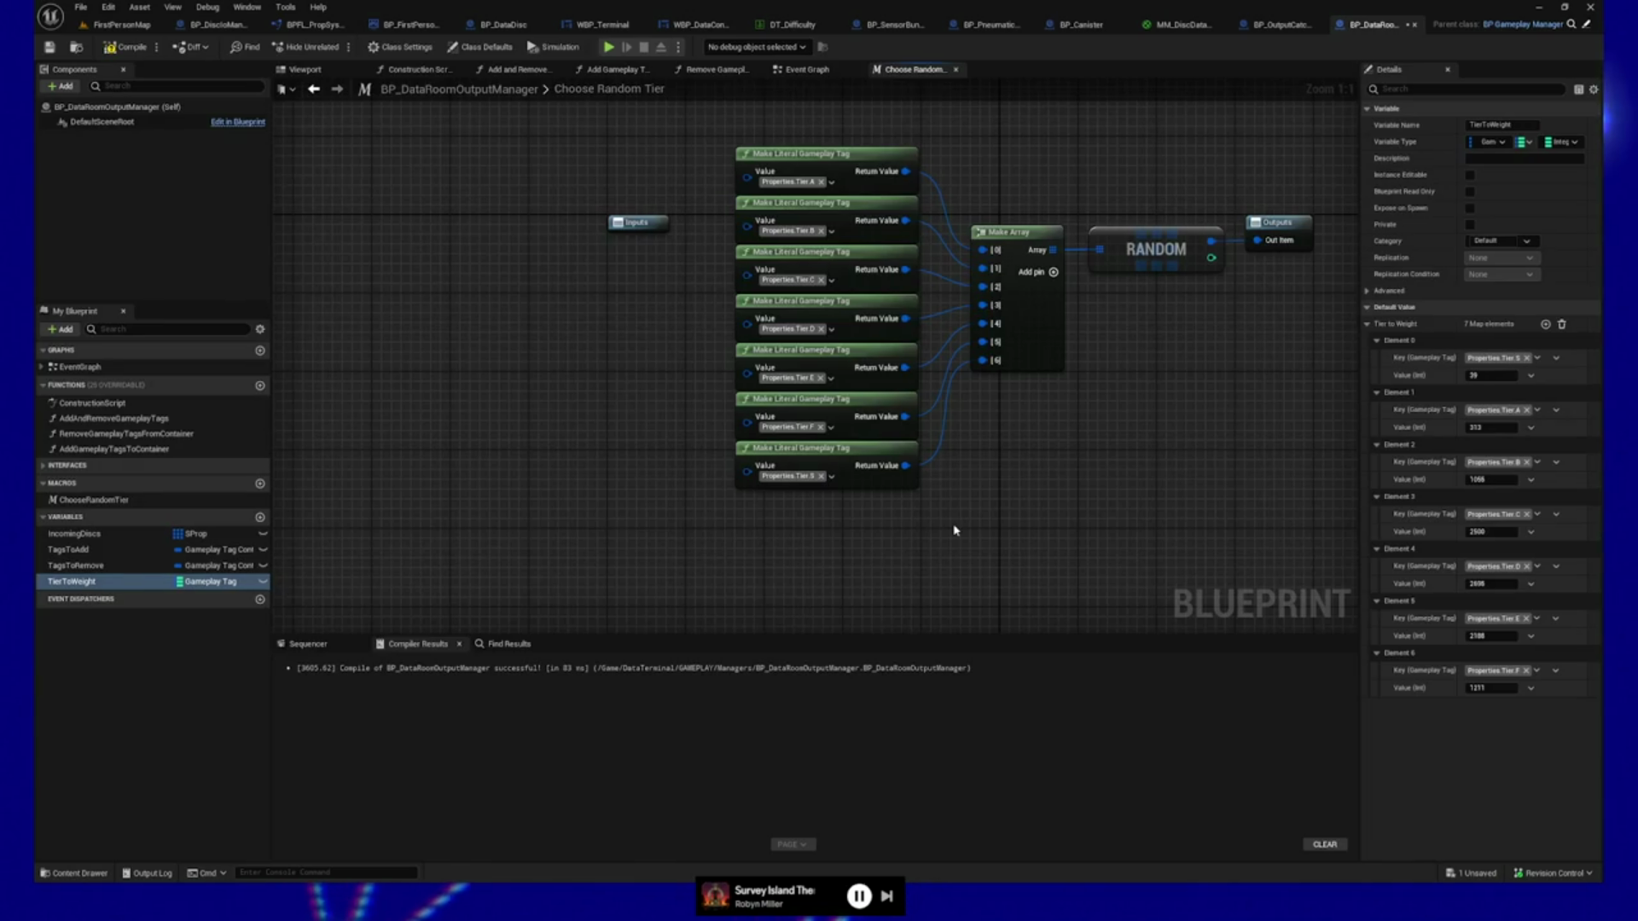
# Compile and save the blueprint.
pyautogui.moveTo(494, 384)
pyautogui.mouseDown()
pyautogui.moveTo(559, 409)
pyautogui.moveTo(532, 380)
pyautogui.moveTo(487, 382)
pyautogui.mouseUp()
pyautogui.click(130, 48)
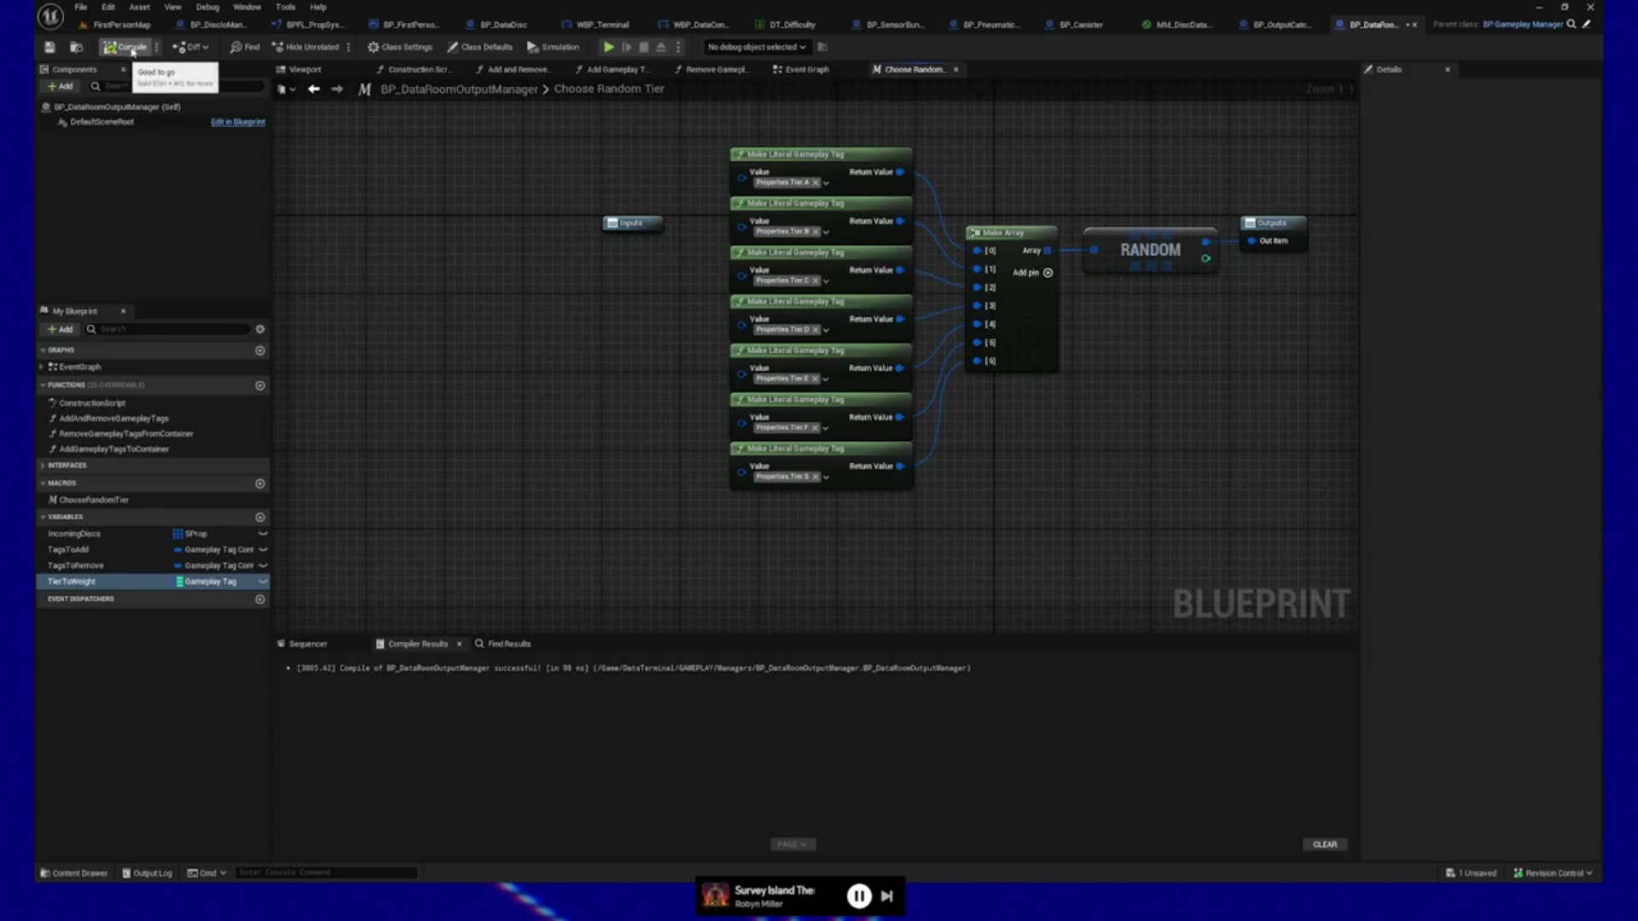
pyautogui.click(50, 48)
pyautogui.moveTo(623, 385)
pyautogui.mouseDown()
pyautogui.moveTo(567, 380)
pyautogui.moveTo(608, 384)
pyautogui.mouseUp()
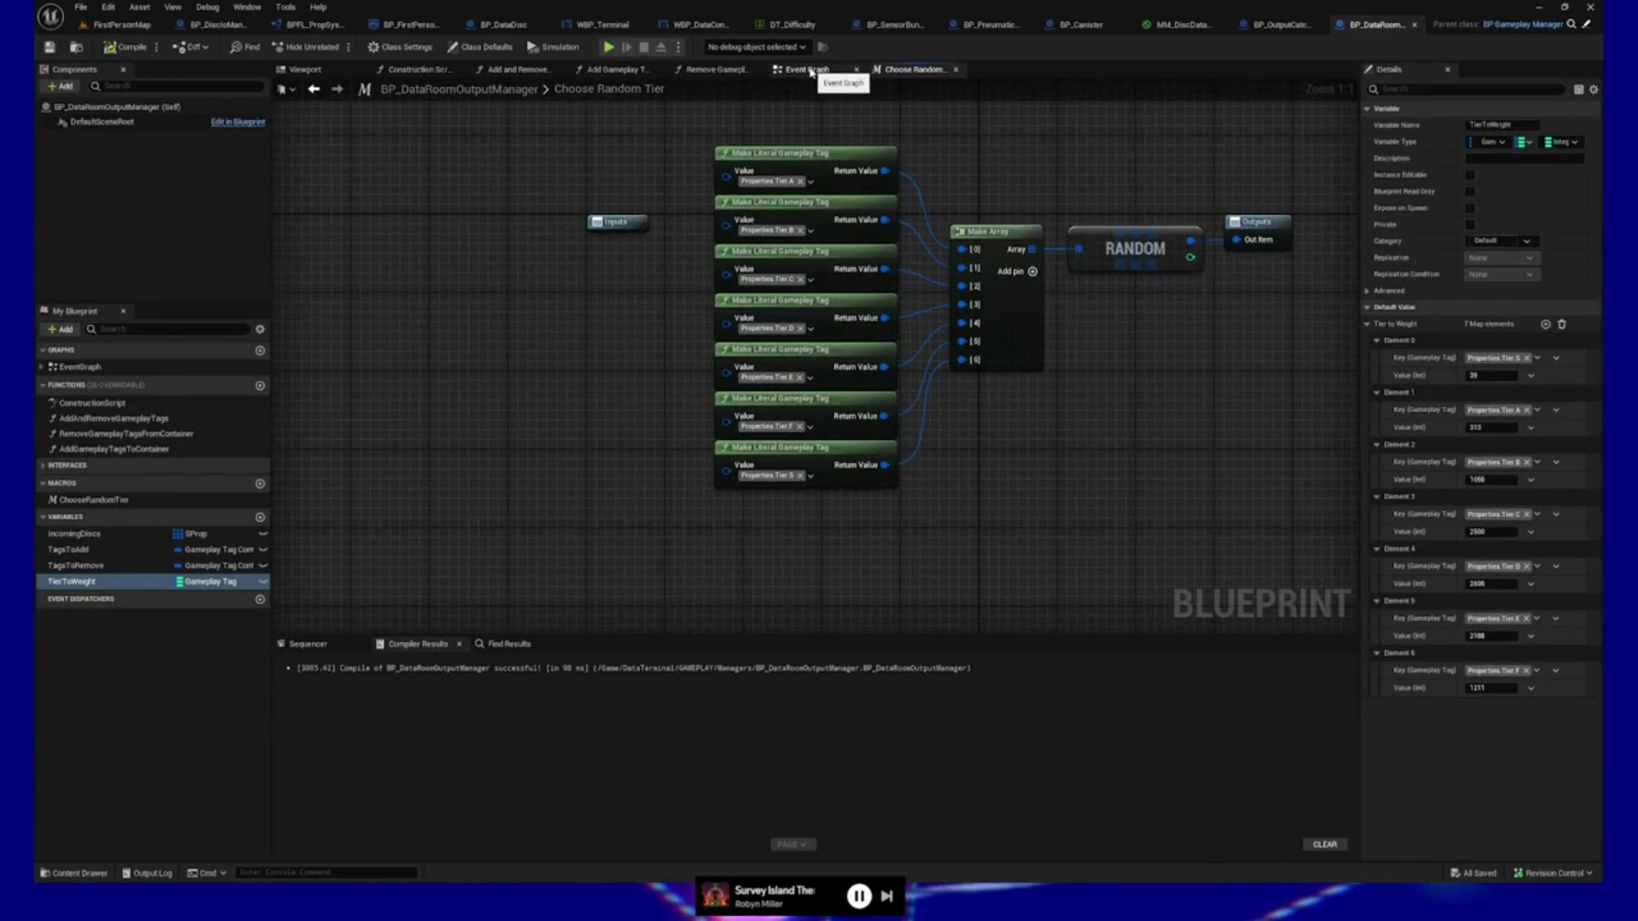
pyautogui.moveTo(483, 303); pyautogui.dragTo(611, 307)
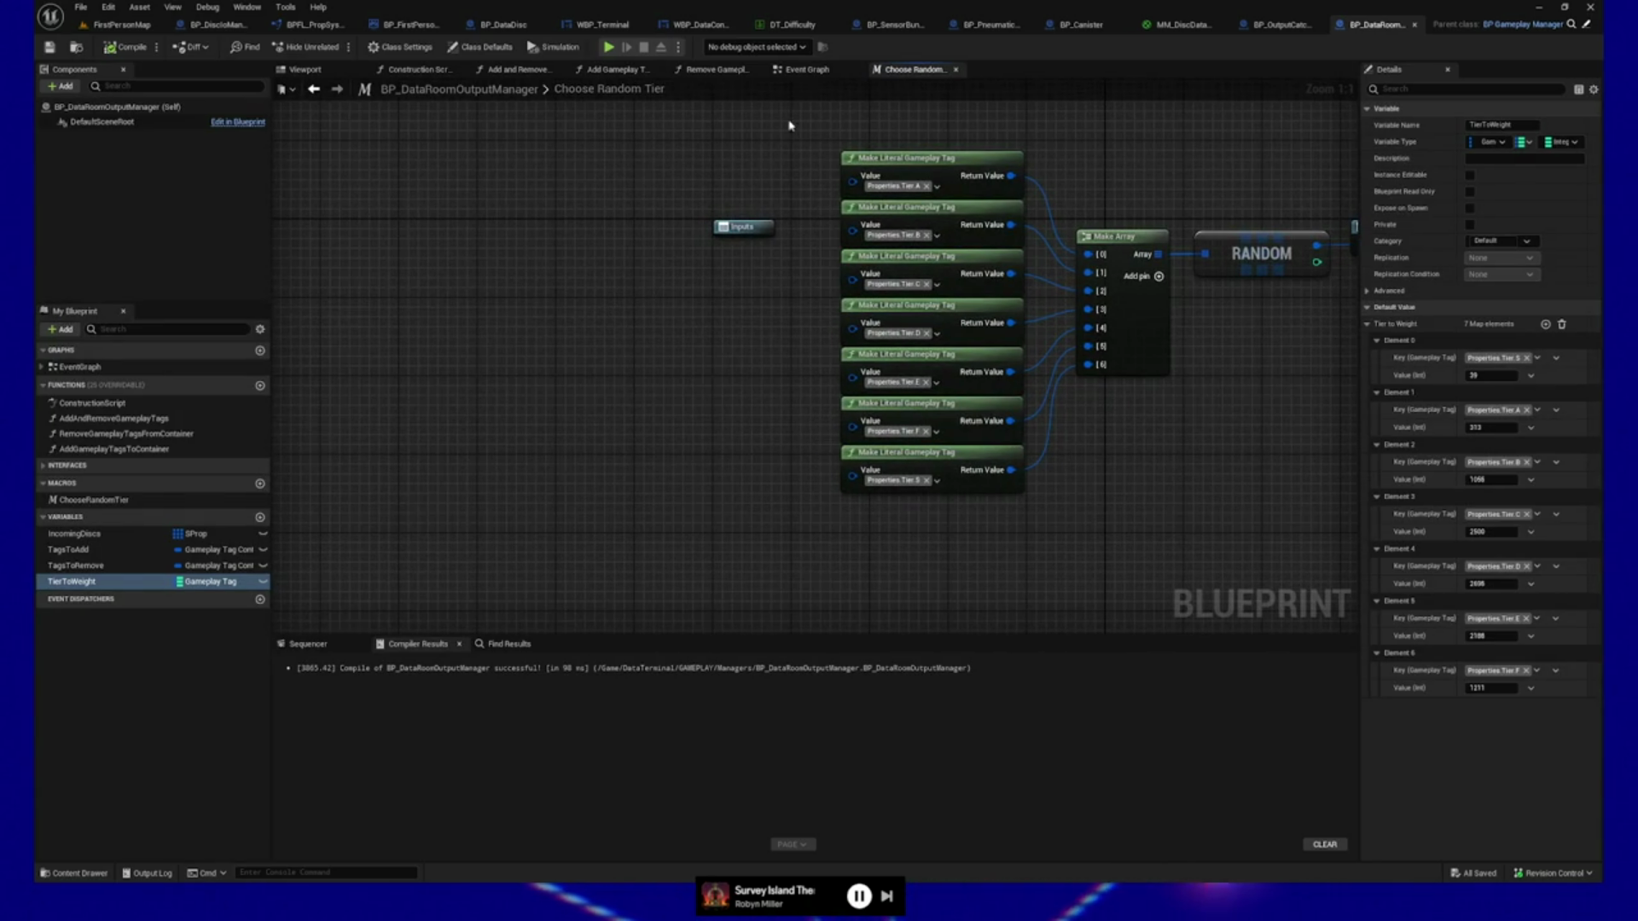
# Nudge the Send Disc to Output event node left in the Event Graph, then reopen Choose Random Tier.
pyautogui.click(818, 71)
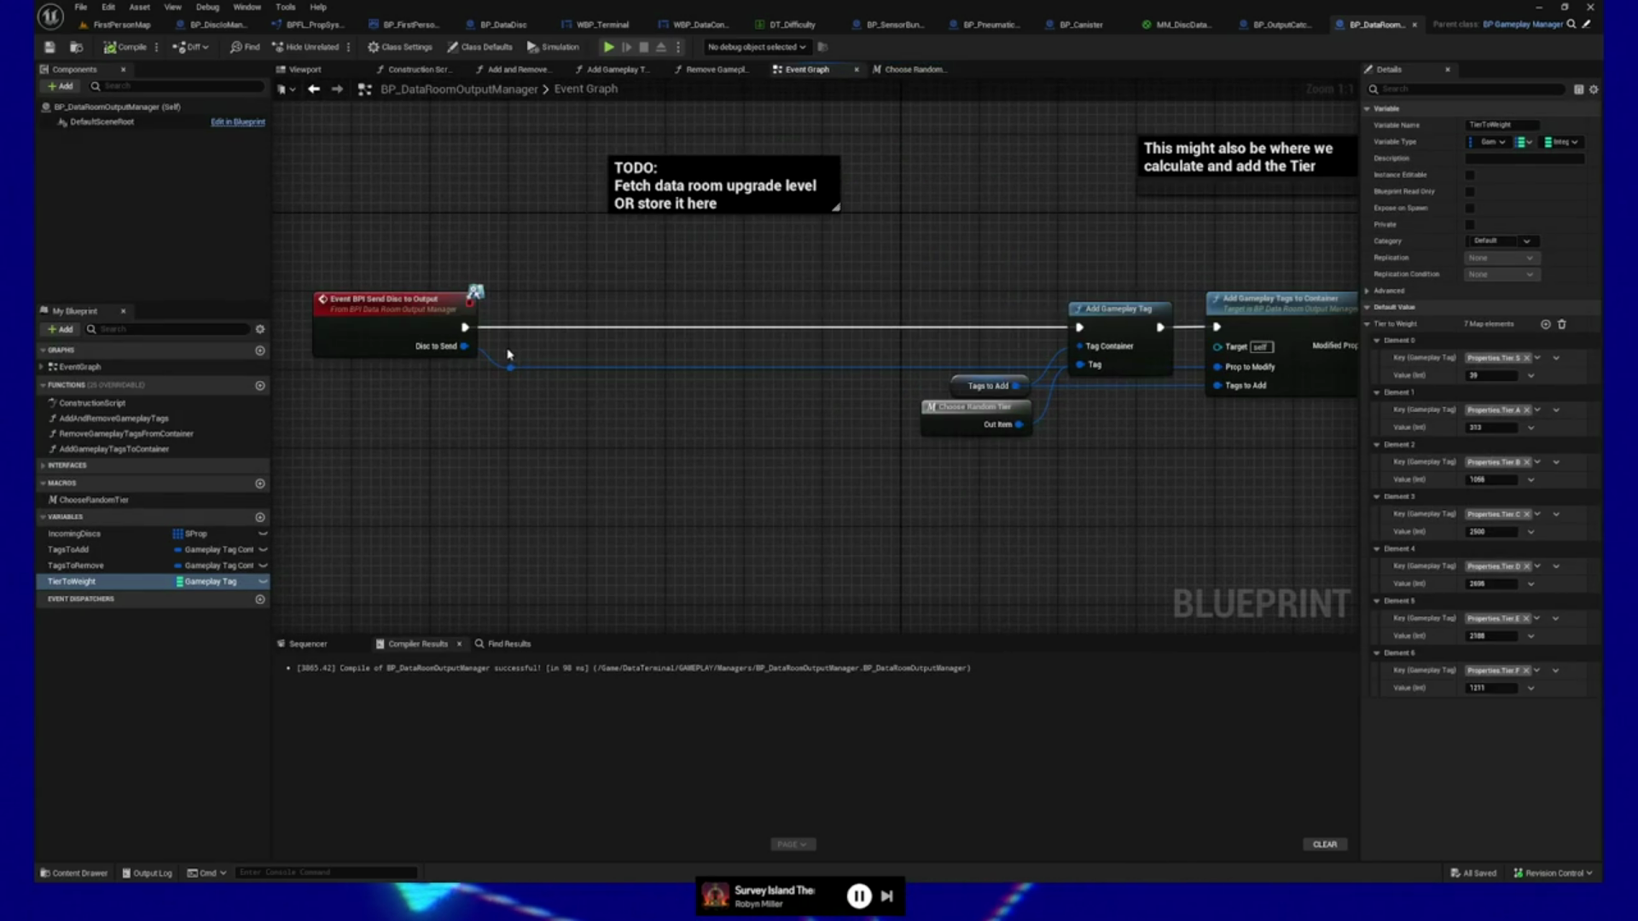
pyautogui.moveTo(616, 440); pyautogui.dragTo(629, 429)
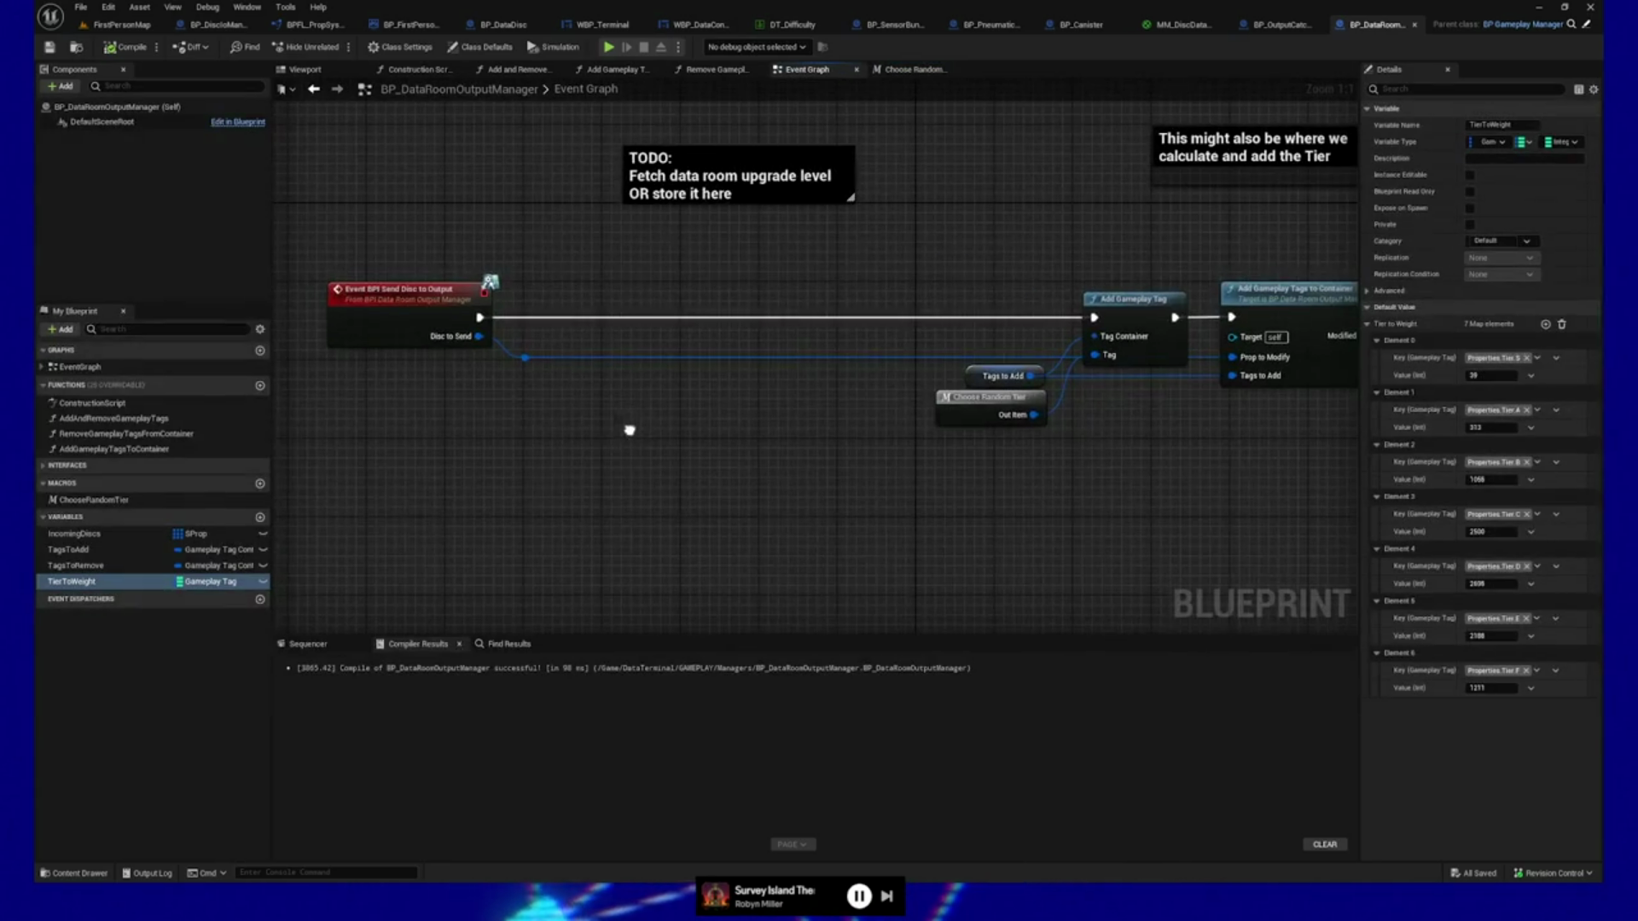
pyautogui.moveTo(334, 234); pyautogui.dragTo(547, 409)
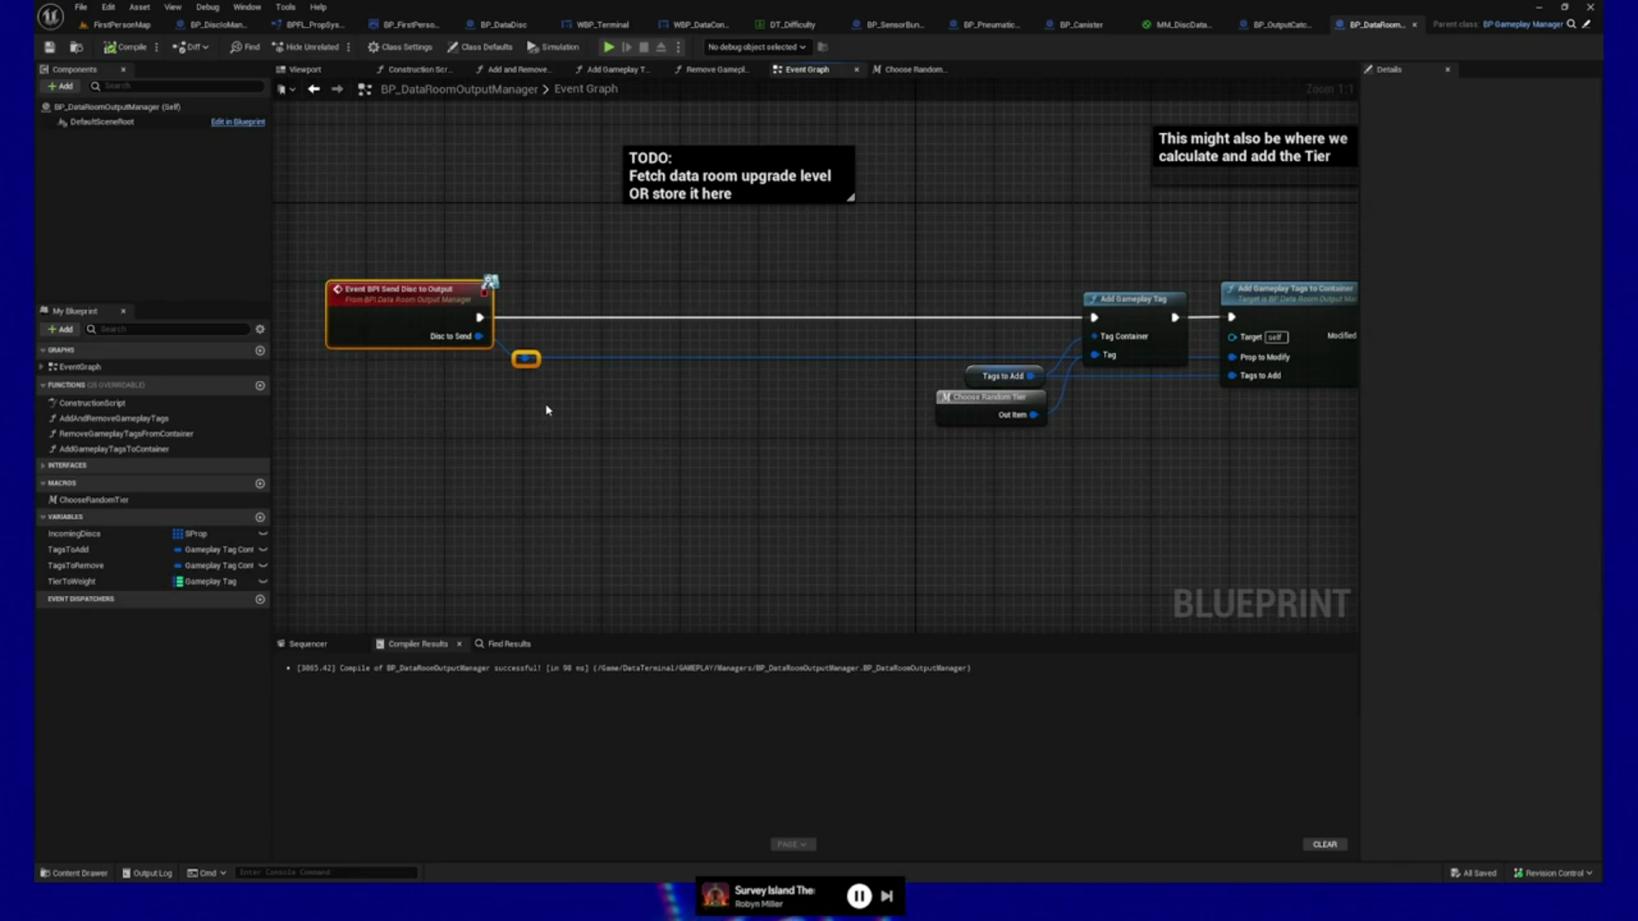
pyautogui.press('Left')
pyautogui.press('Left')
pyautogui.press('Left')
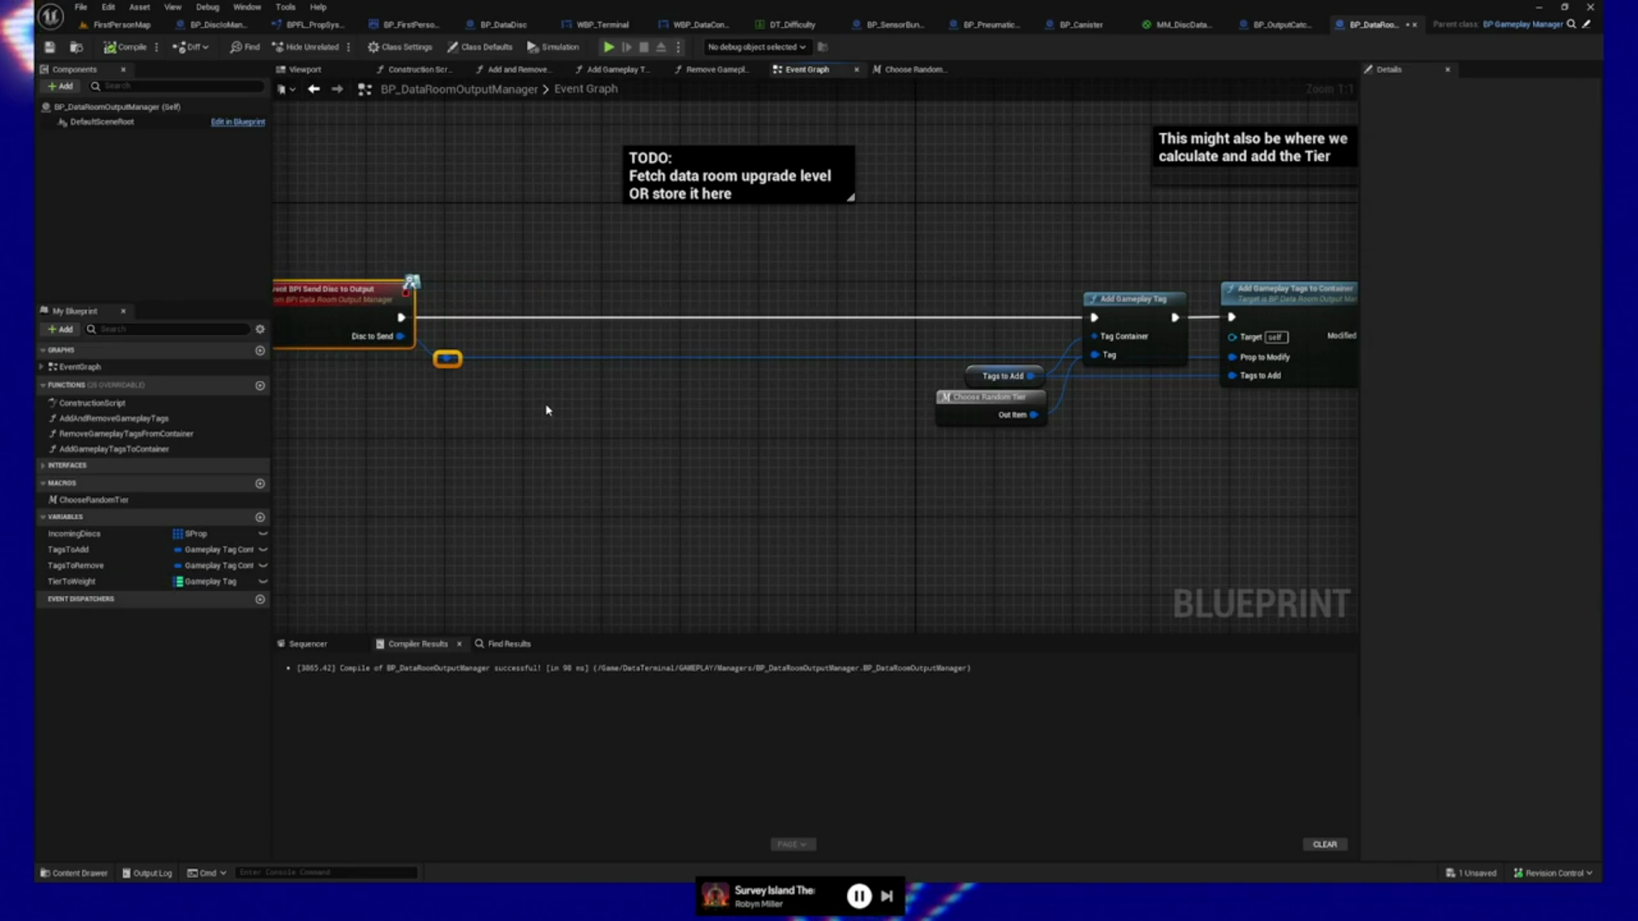
pyautogui.doubleClick(961, 395)
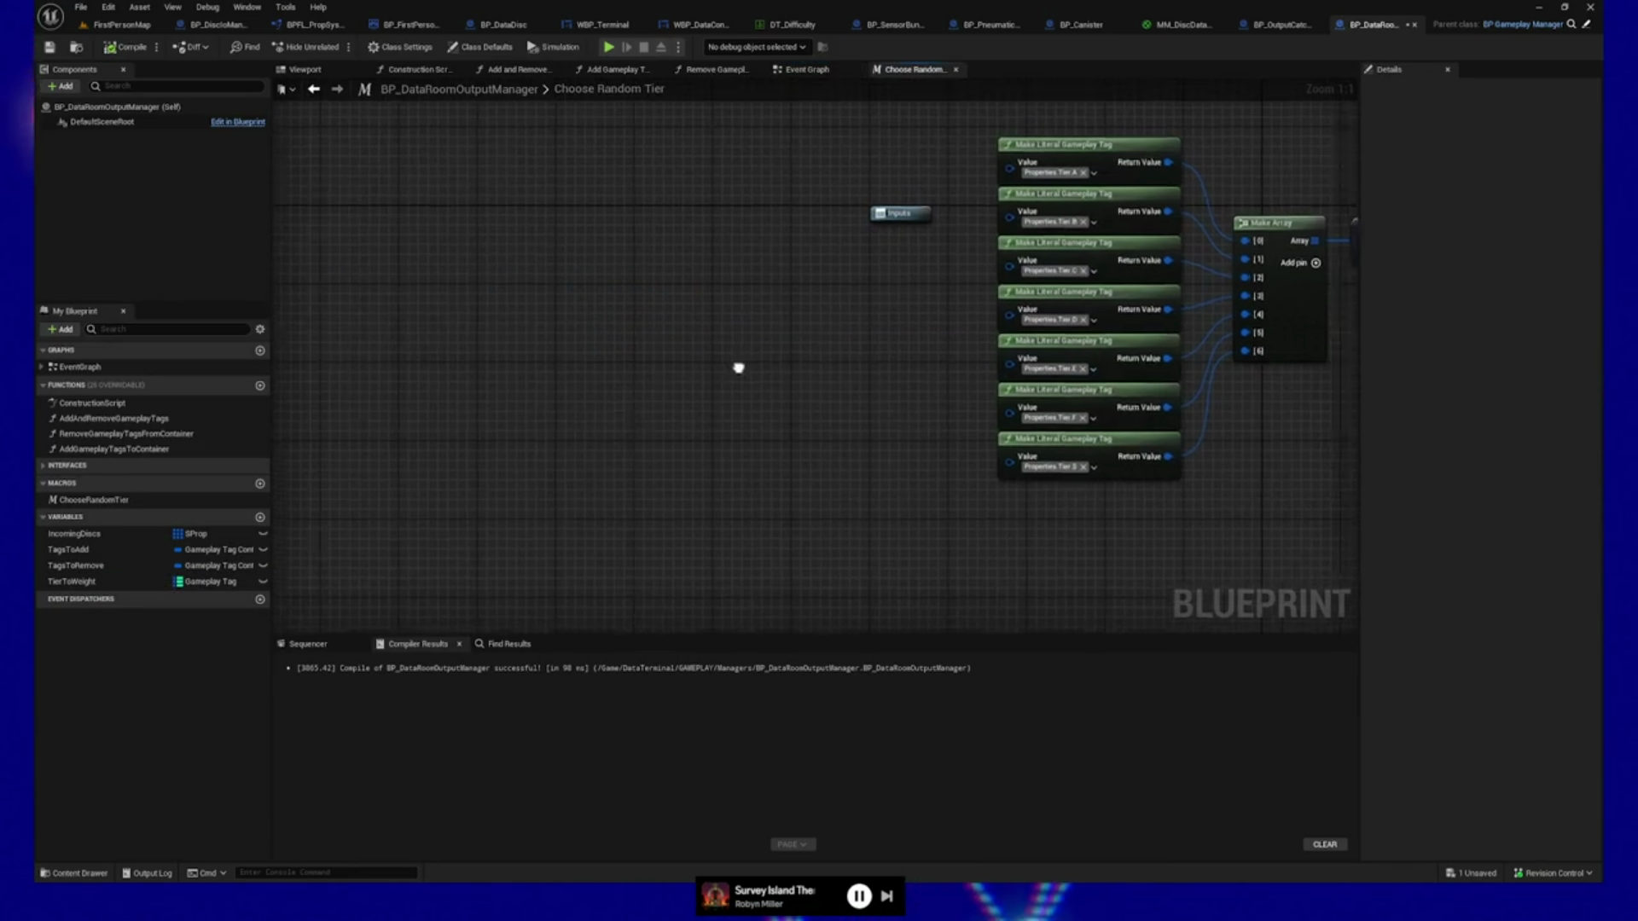
# Add a TierToWeight getter feeding a Values node into a For Each Loop.
pyautogui.rightClick(549, 388)
pyautogui.write('rand')
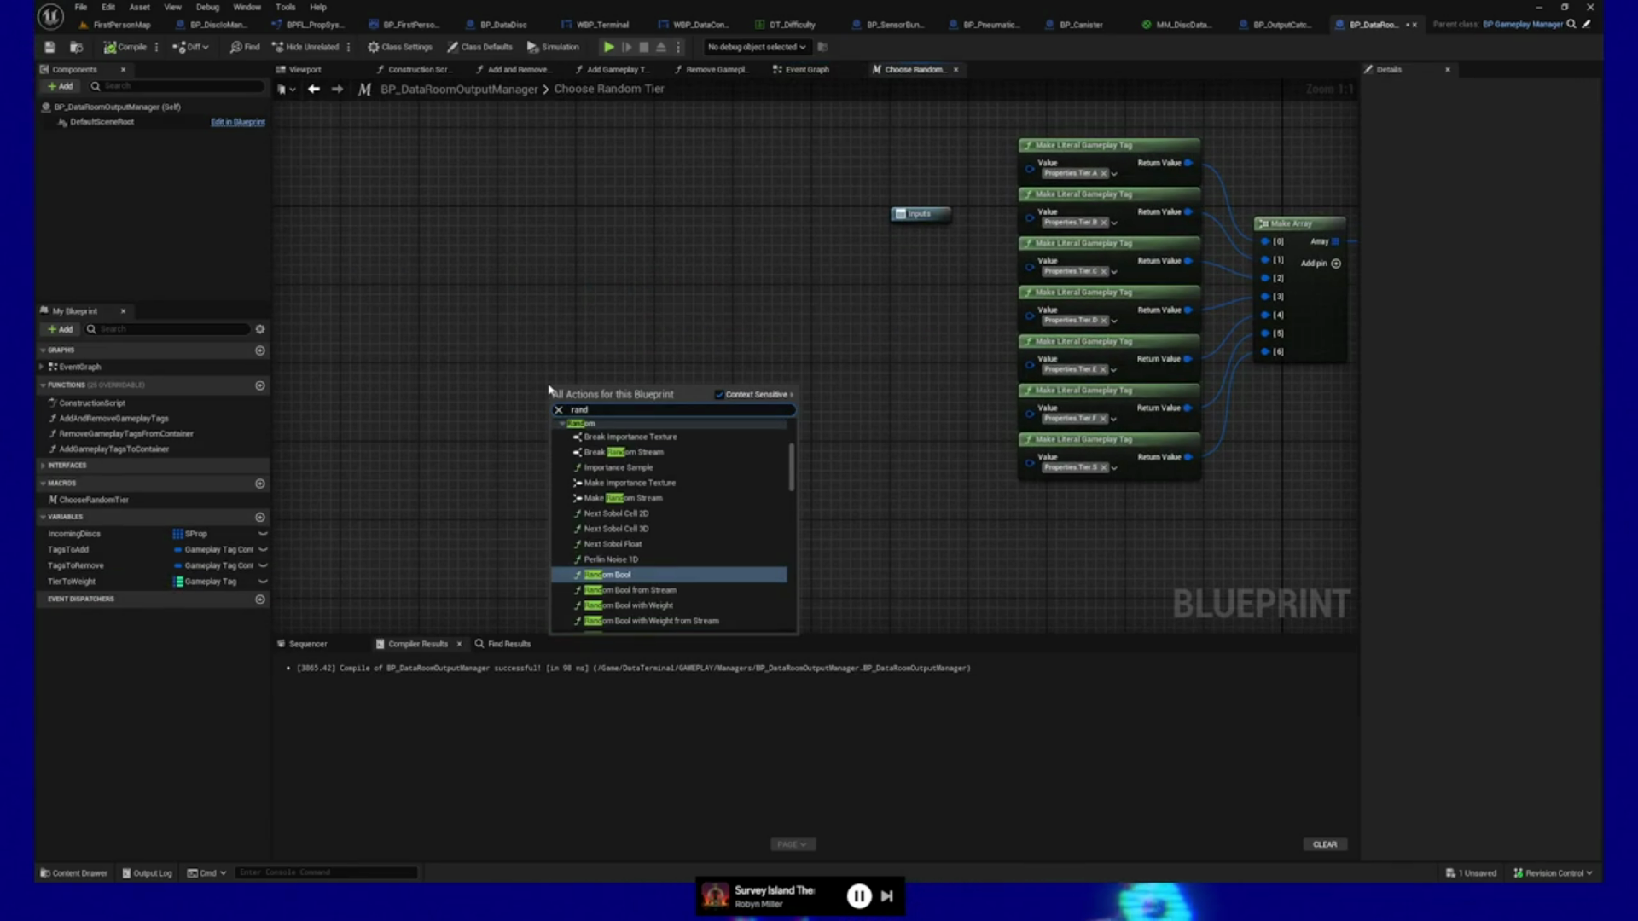
pyautogui.click(549, 355)
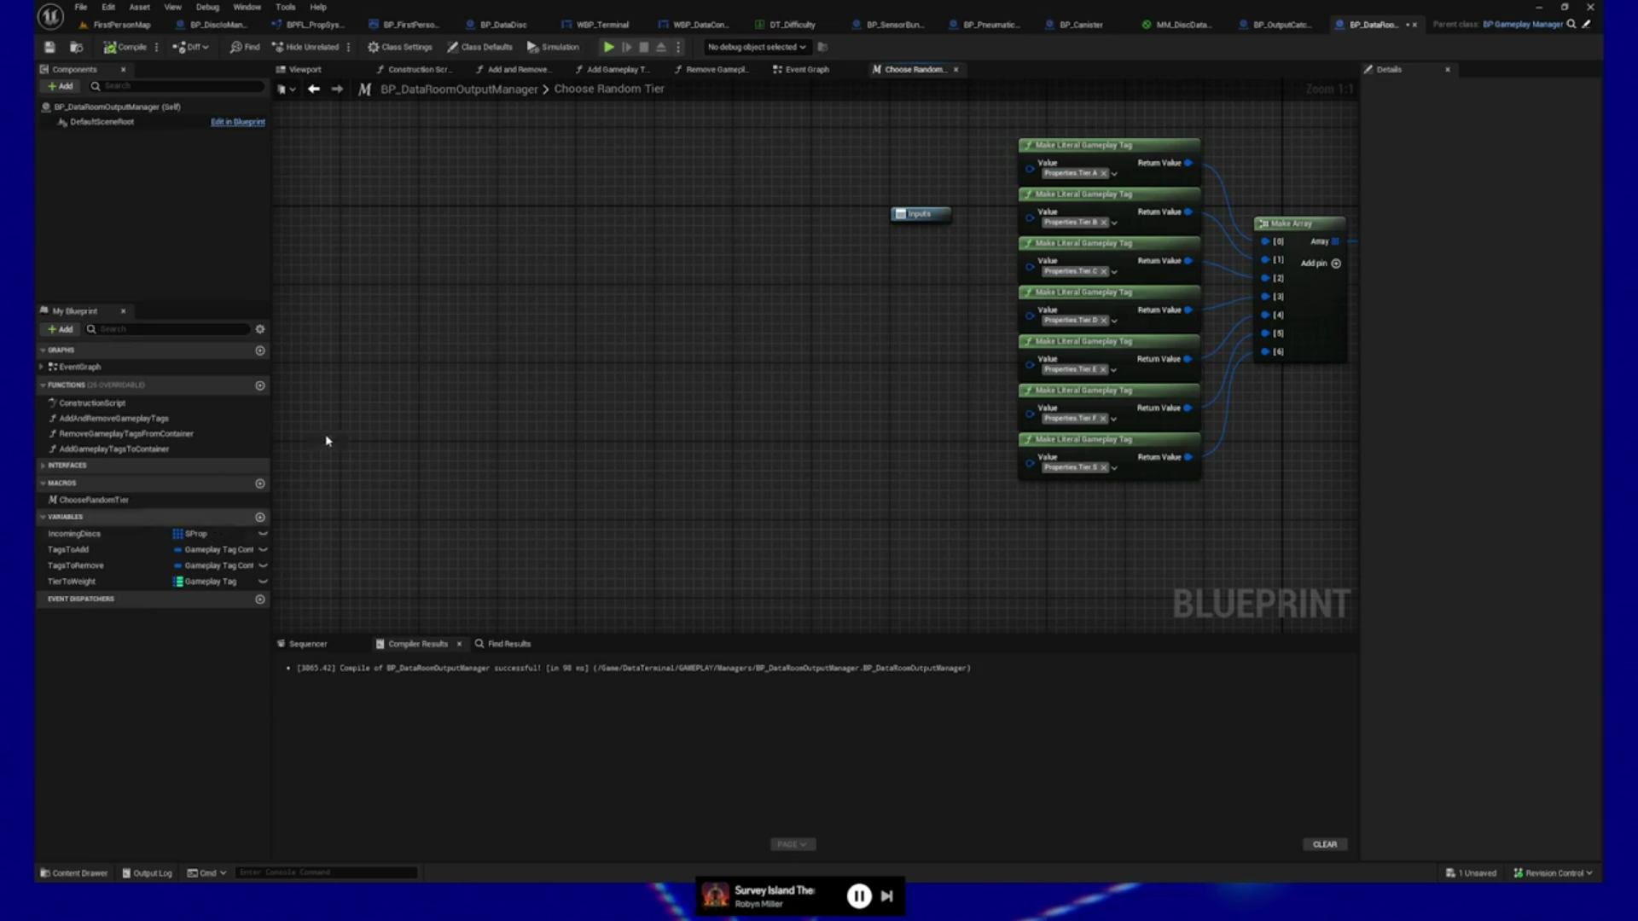
pyautogui.moveTo(128, 581)
pyautogui.mouseDown()
pyautogui.moveTo(449, 394)
pyautogui.moveTo(401, 355)
pyautogui.moveTo(491, 362)
pyautogui.mouseUp()
pyautogui.click(457, 395)
pyautogui.write('values')
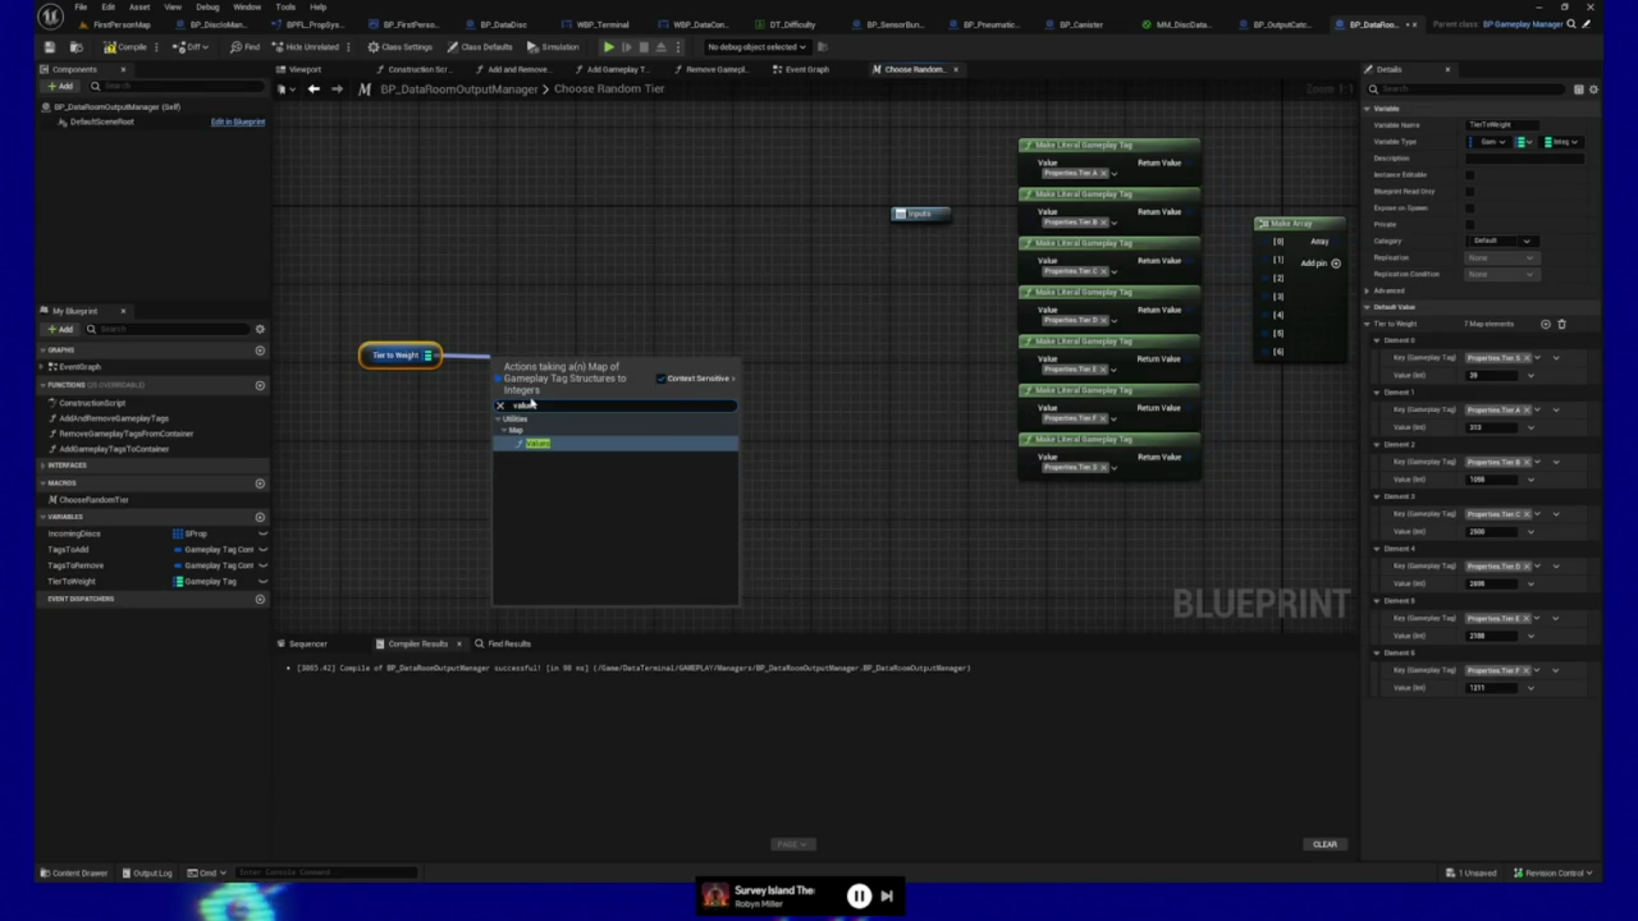
pyautogui.click(538, 469)
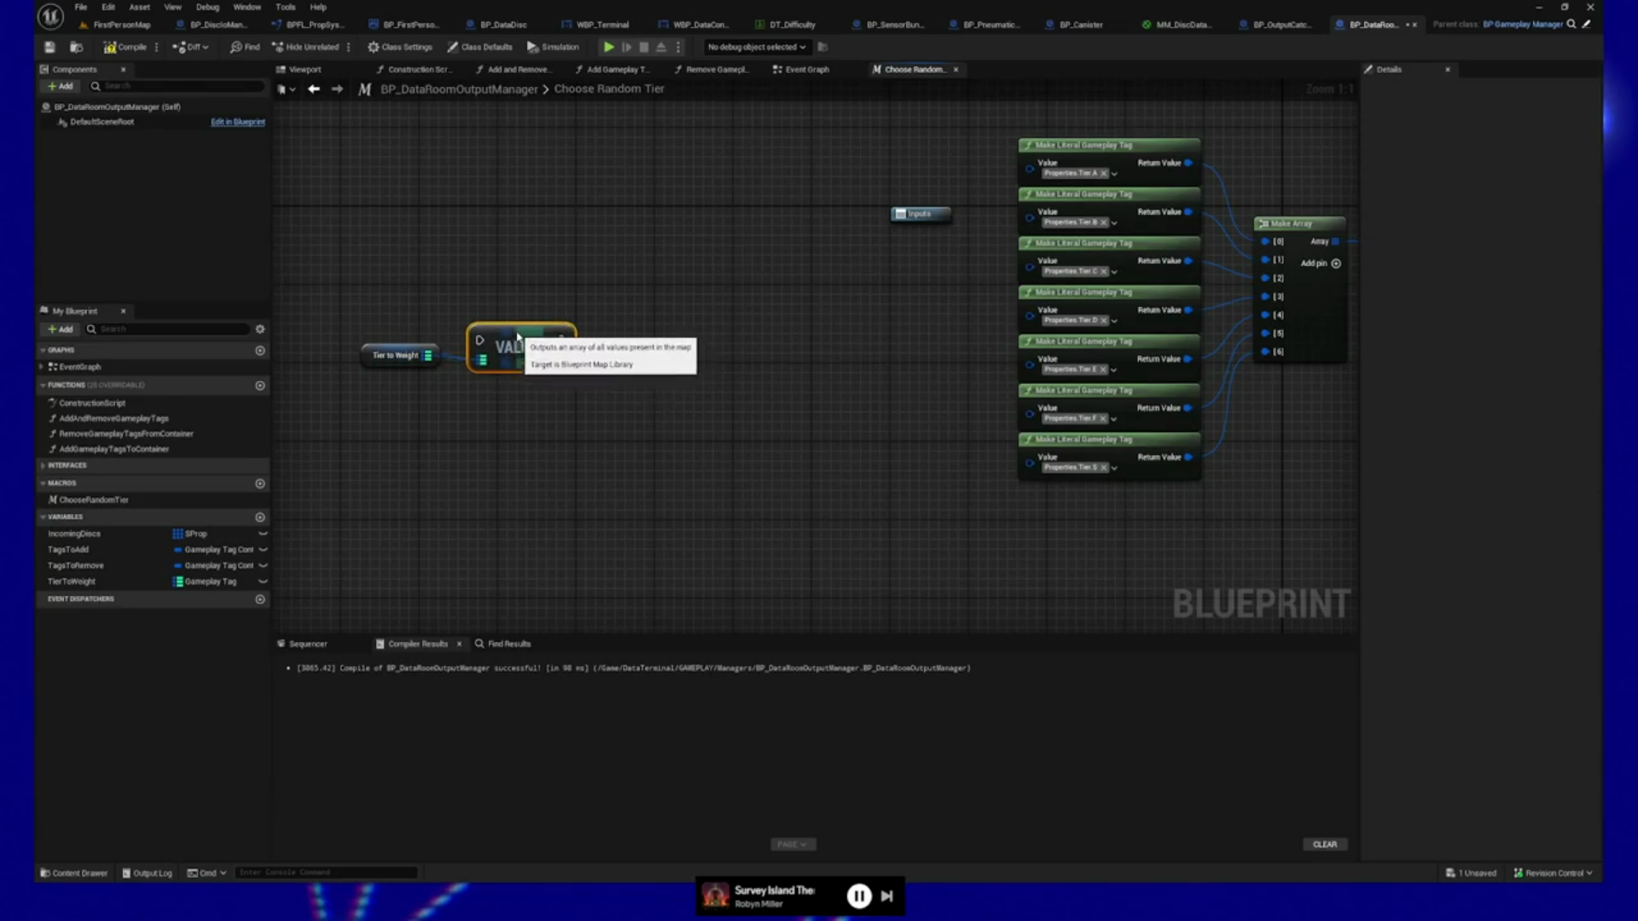
pyautogui.moveTo(562, 349); pyautogui.dragTo(648, 356)
pyautogui.write('for each')
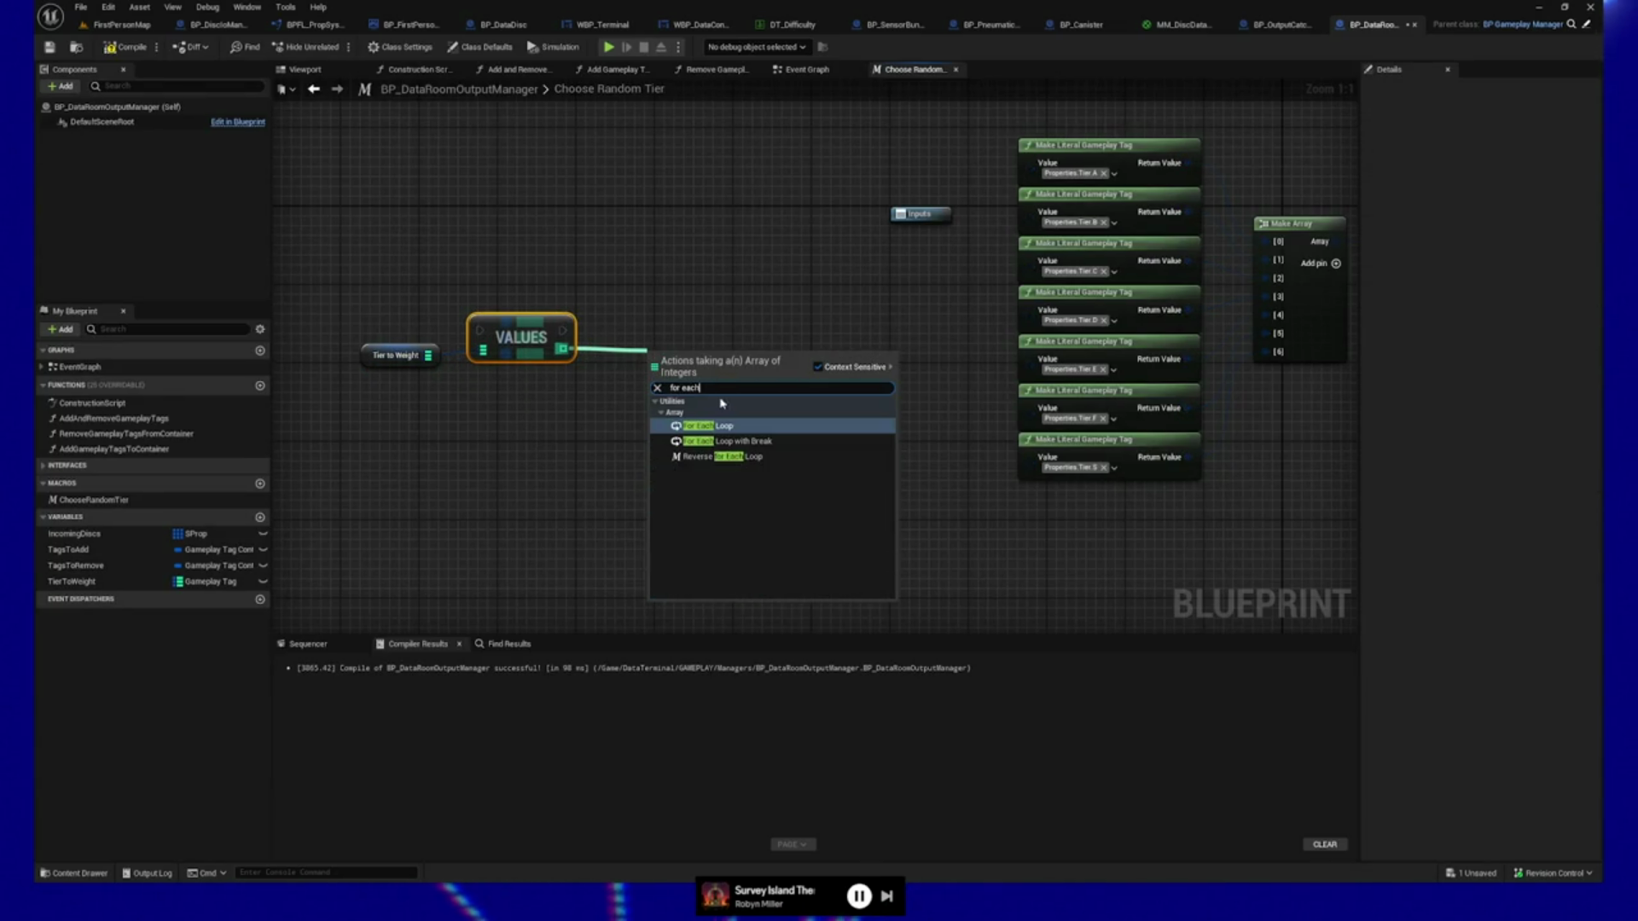
pyautogui.click(708, 463)
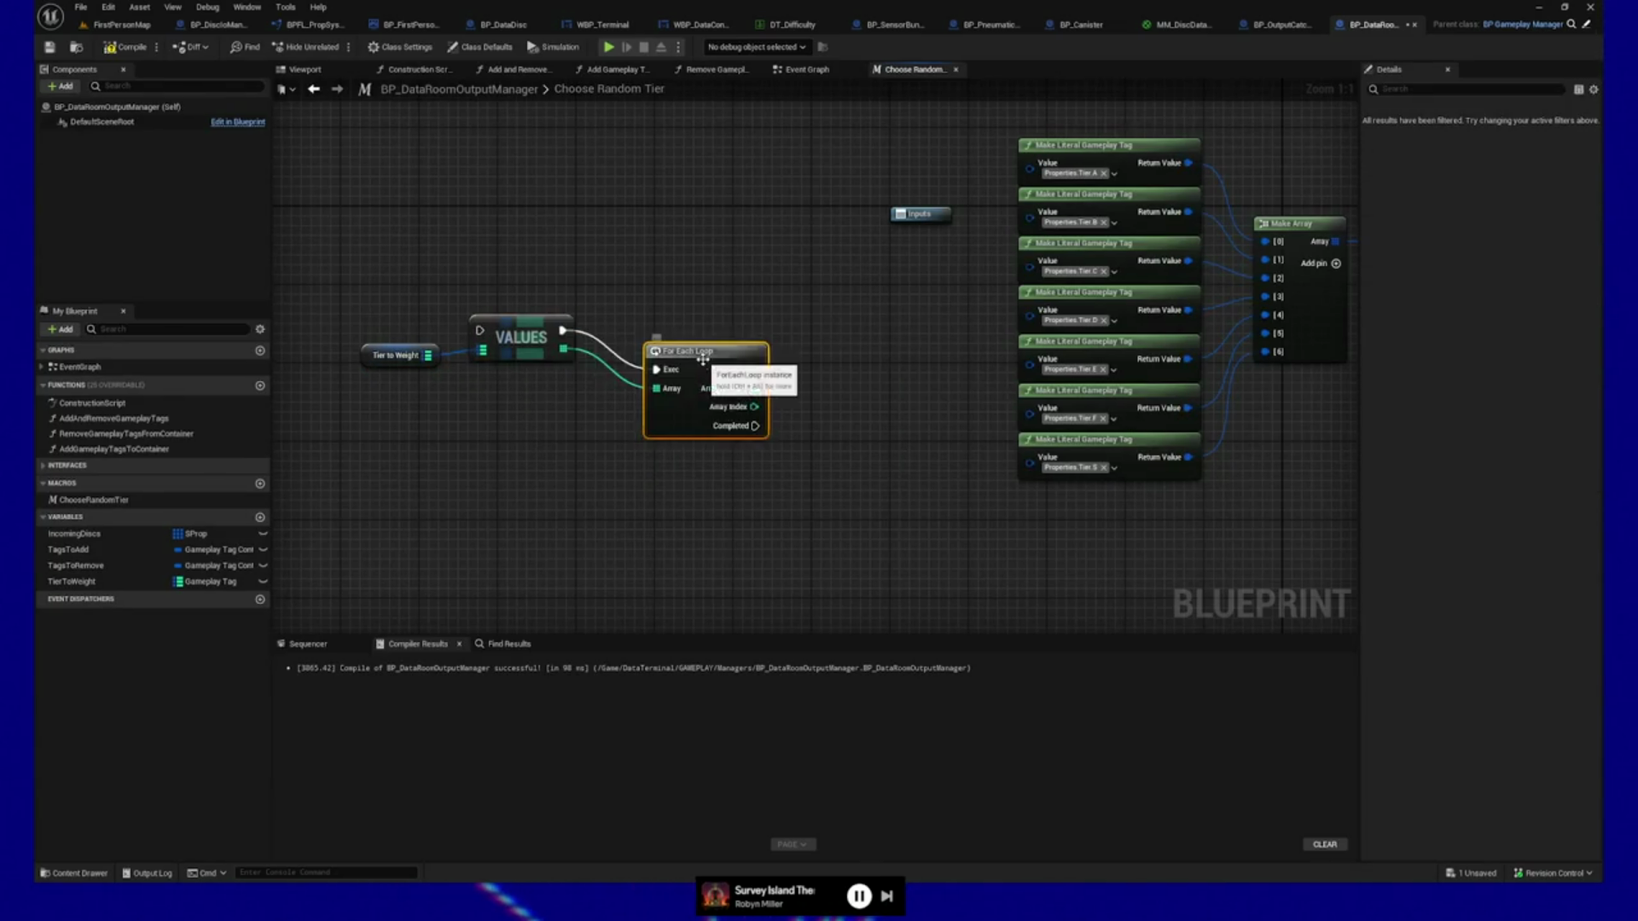
# Line up the three nodes, cut them from Choose Random Tier, and return to the Event Graph.
pyautogui.moveTo(431, 322); pyautogui.dragTo(725, 401)
pyautogui.moveTo(682, 351)
pyautogui.mouseDown()
pyautogui.moveTo(589, 338)
pyautogui.moveTo(675, 317)
pyautogui.mouseUp()
pyautogui.moveTo(348, 267); pyautogui.dragTo(730, 440)
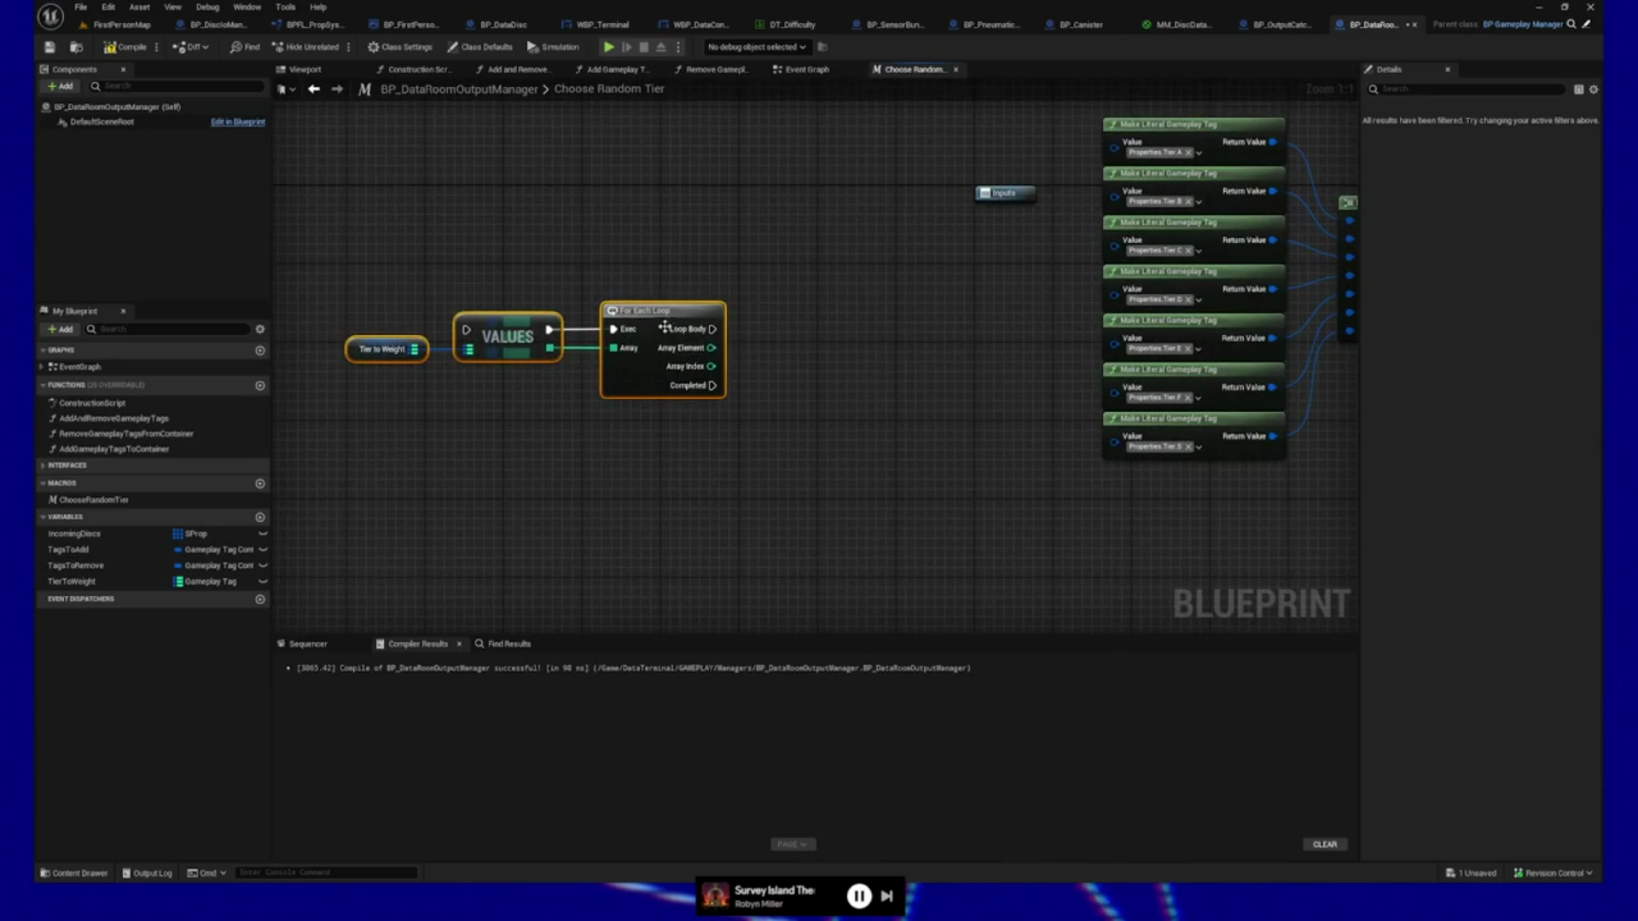
pyautogui.moveTo(664, 327); pyautogui.dragTo(535, 337)
pyautogui.moveTo(549, 468); pyautogui.dragTo(663, 472)
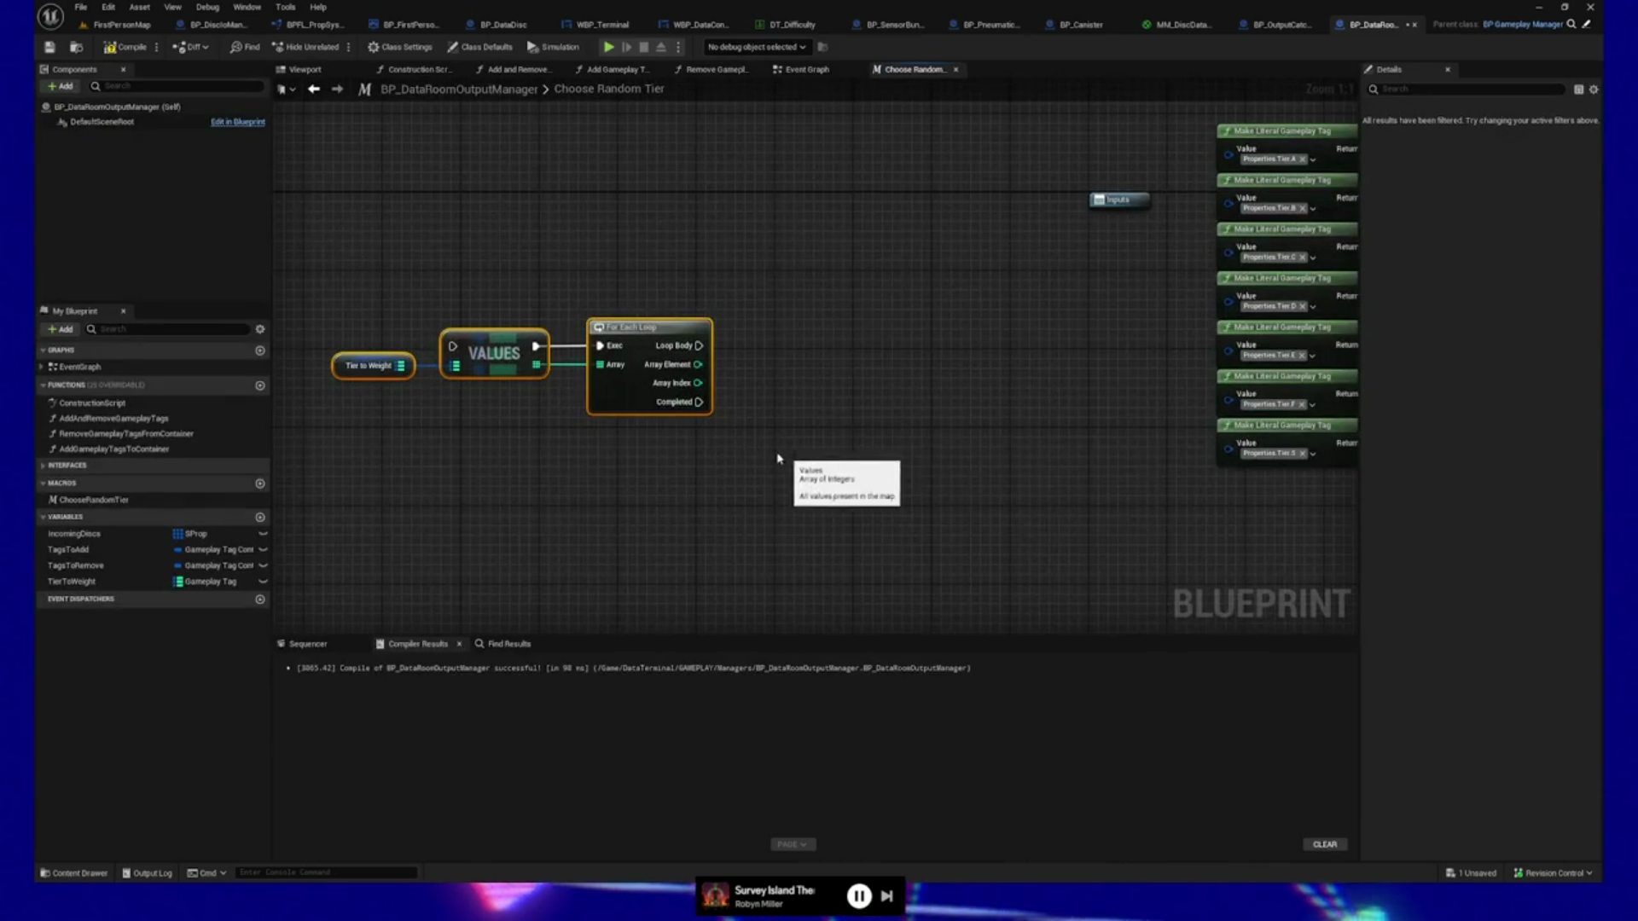
pyautogui.press('Delete')
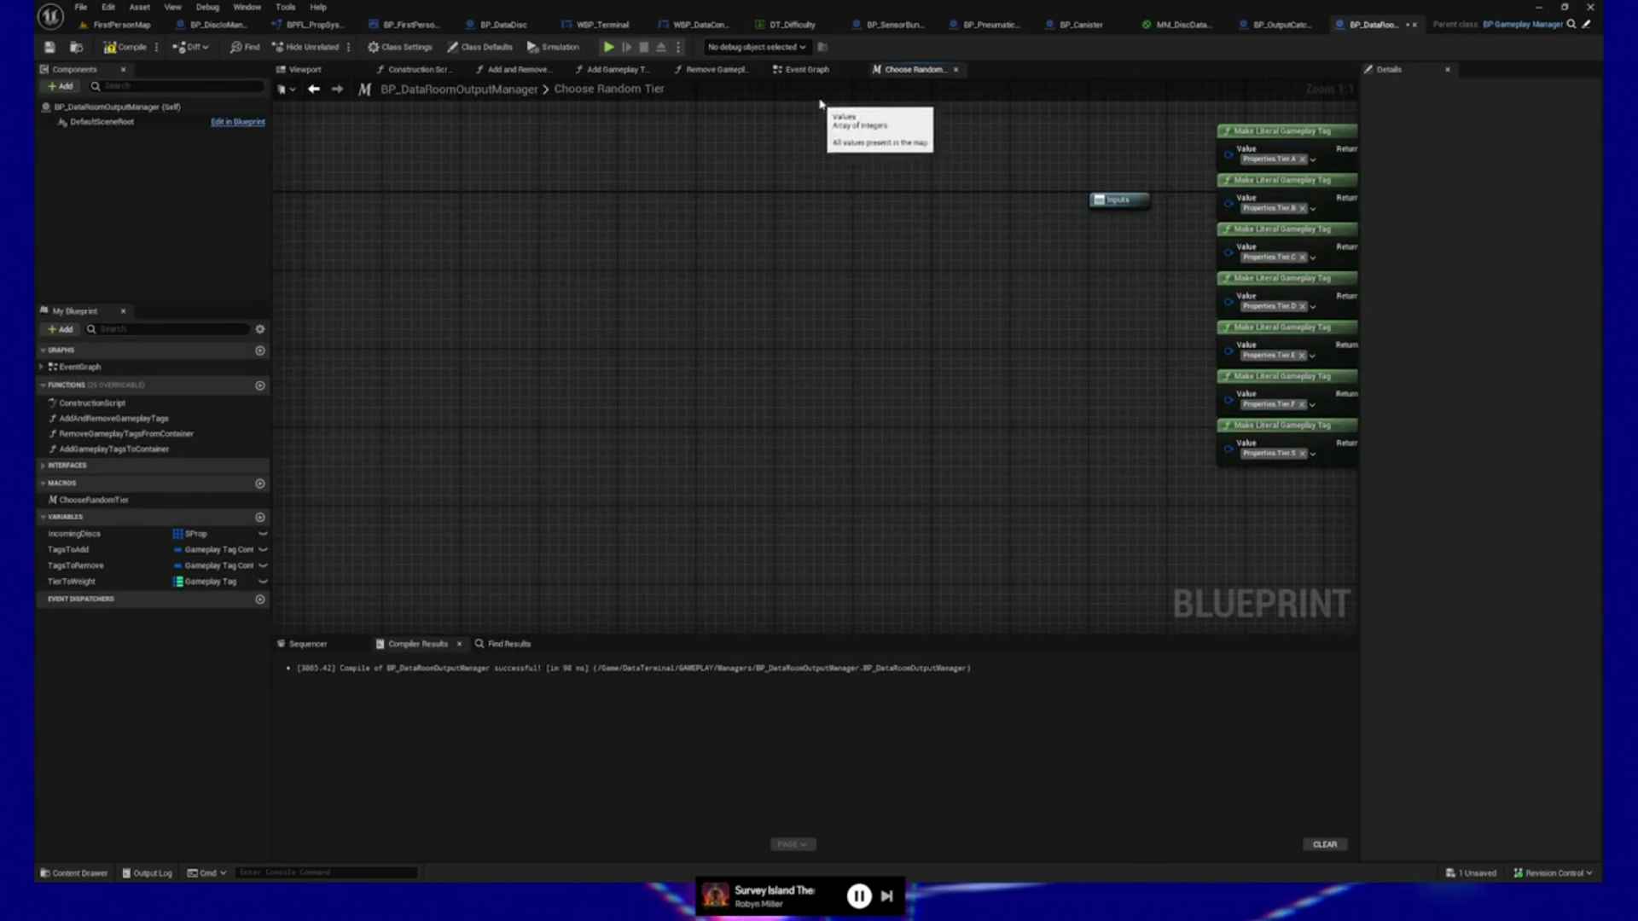
pyautogui.click(806, 69)
pyautogui.rightClick(556, 446)
pyautogui.press('Escape')
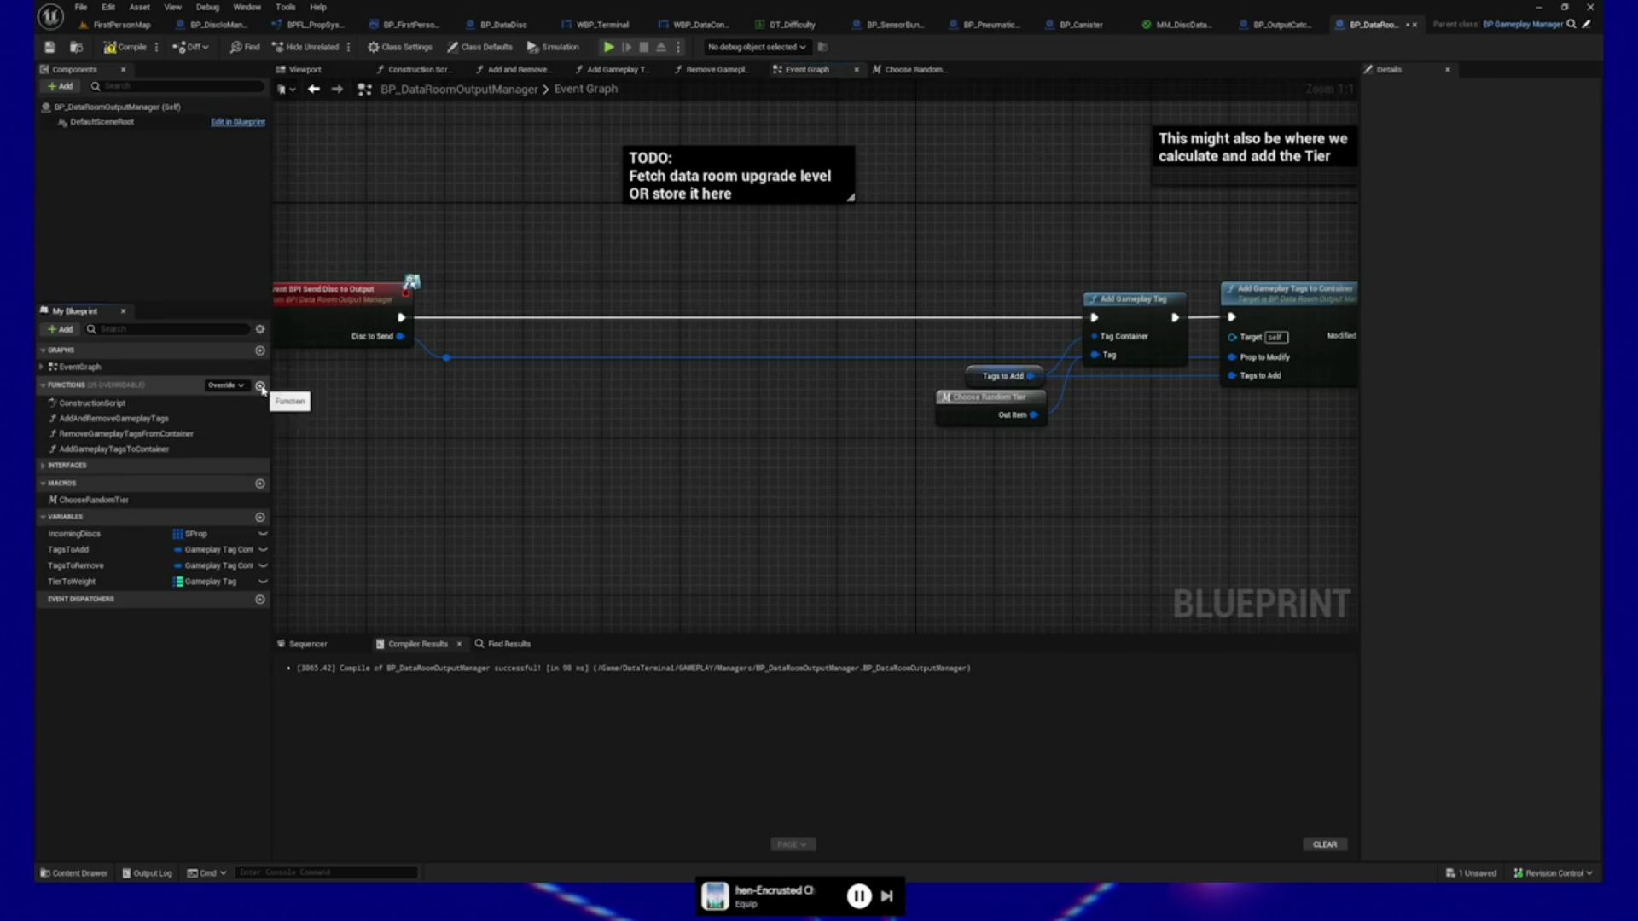
# Create a function named GetWeightedTier, then bring up the article's weighted-lookup code.
pyautogui.click(260, 386)
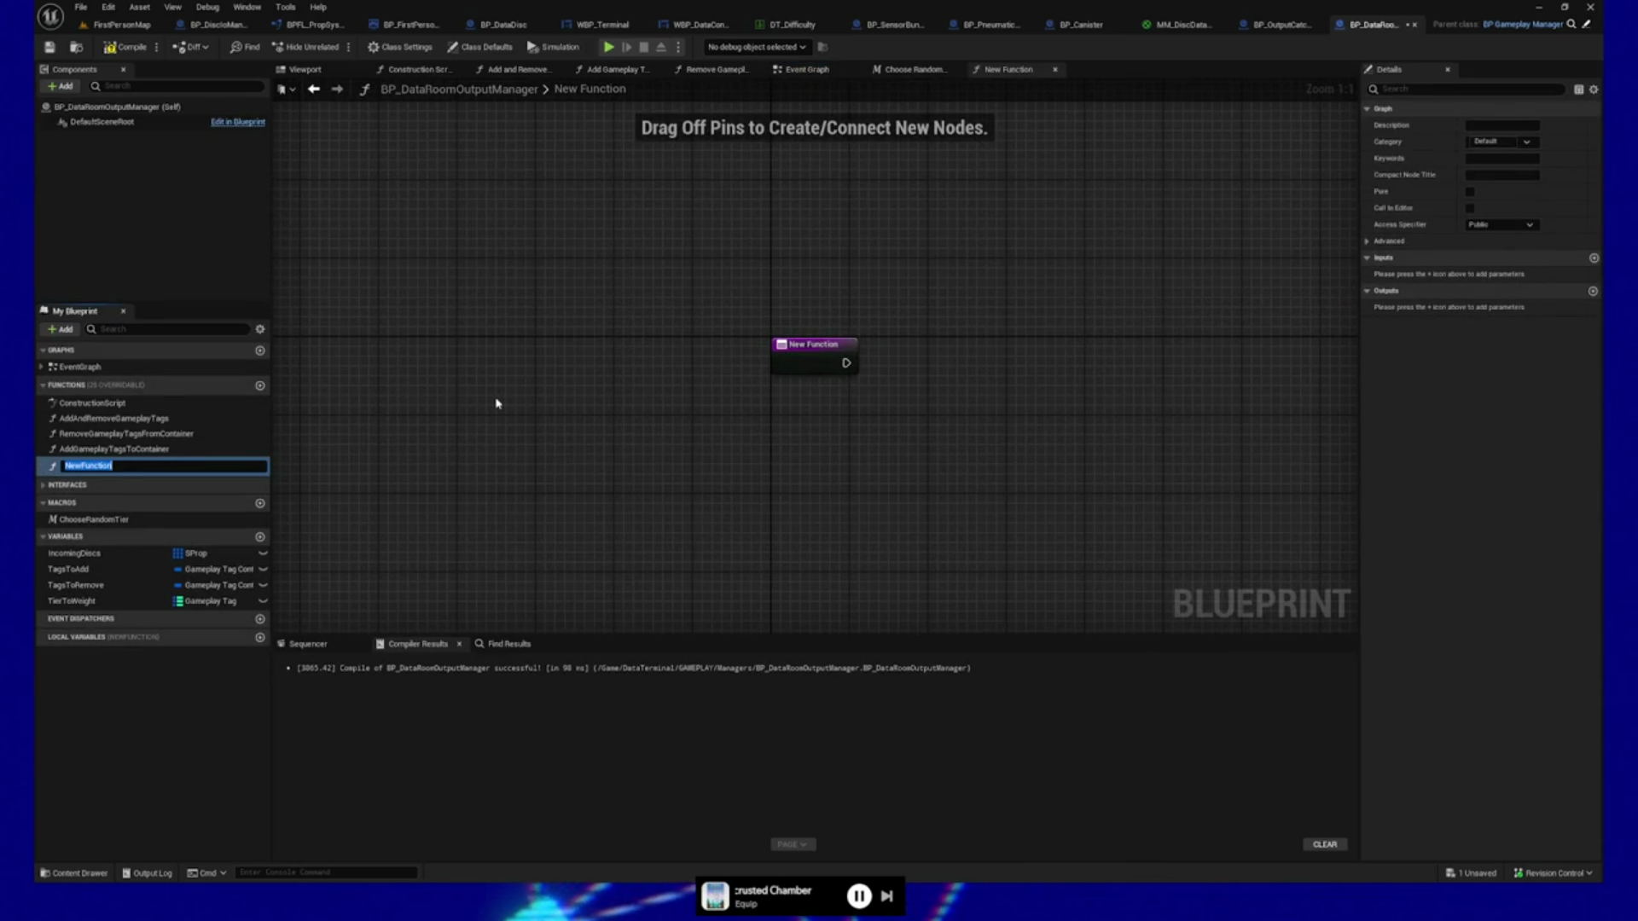
pyautogui.write('GetWeigh')
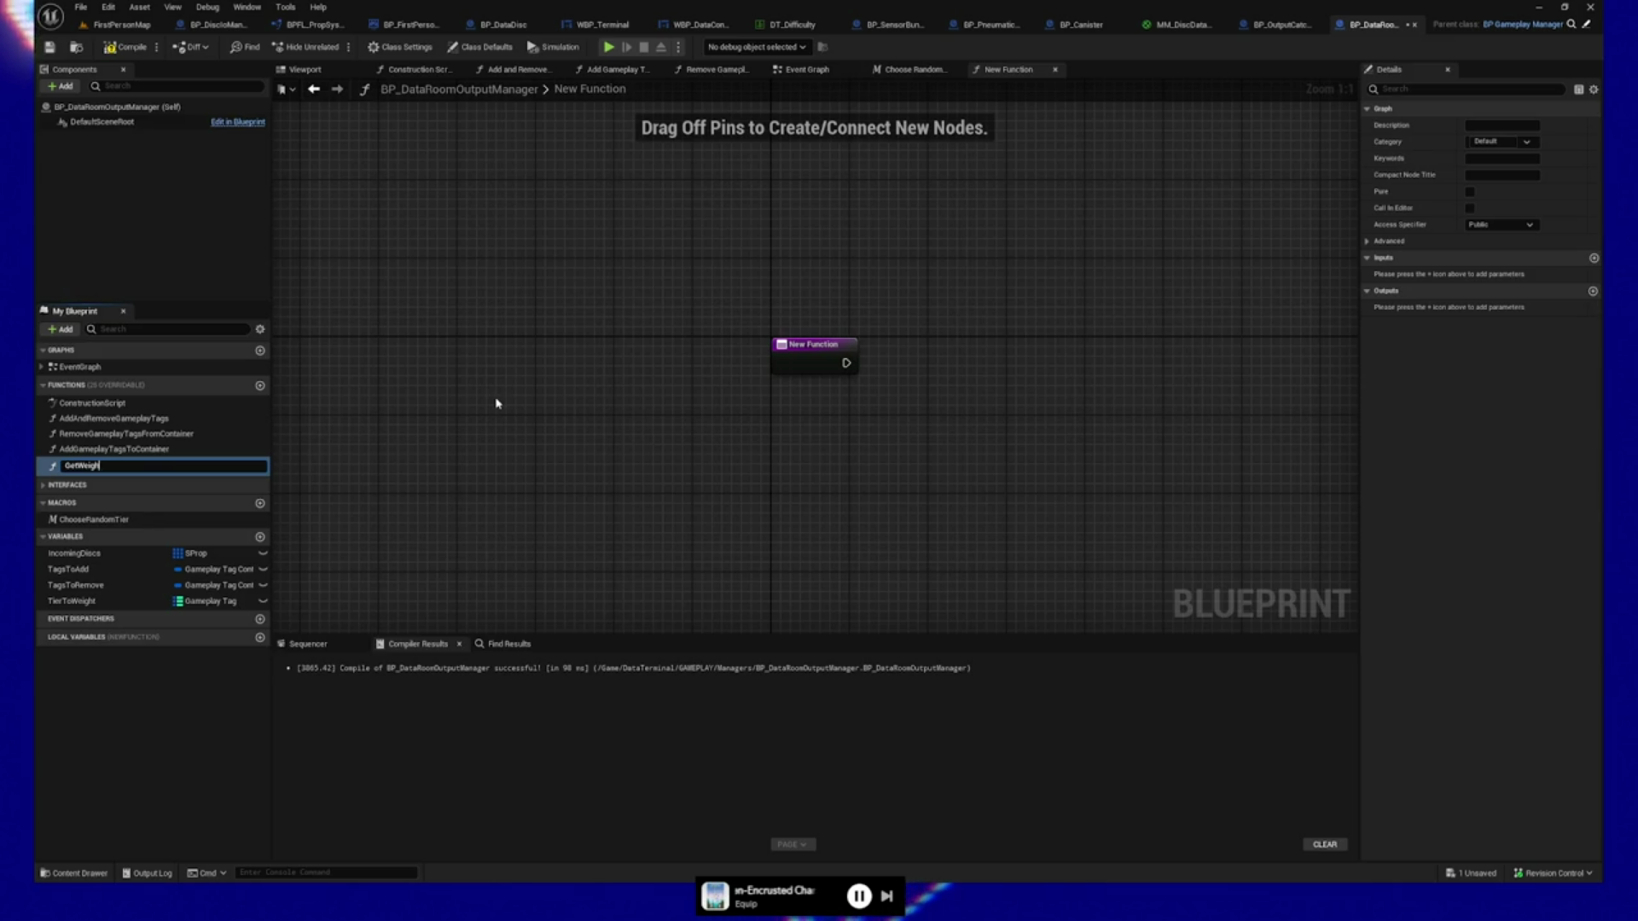
pyautogui.write('tedTier')
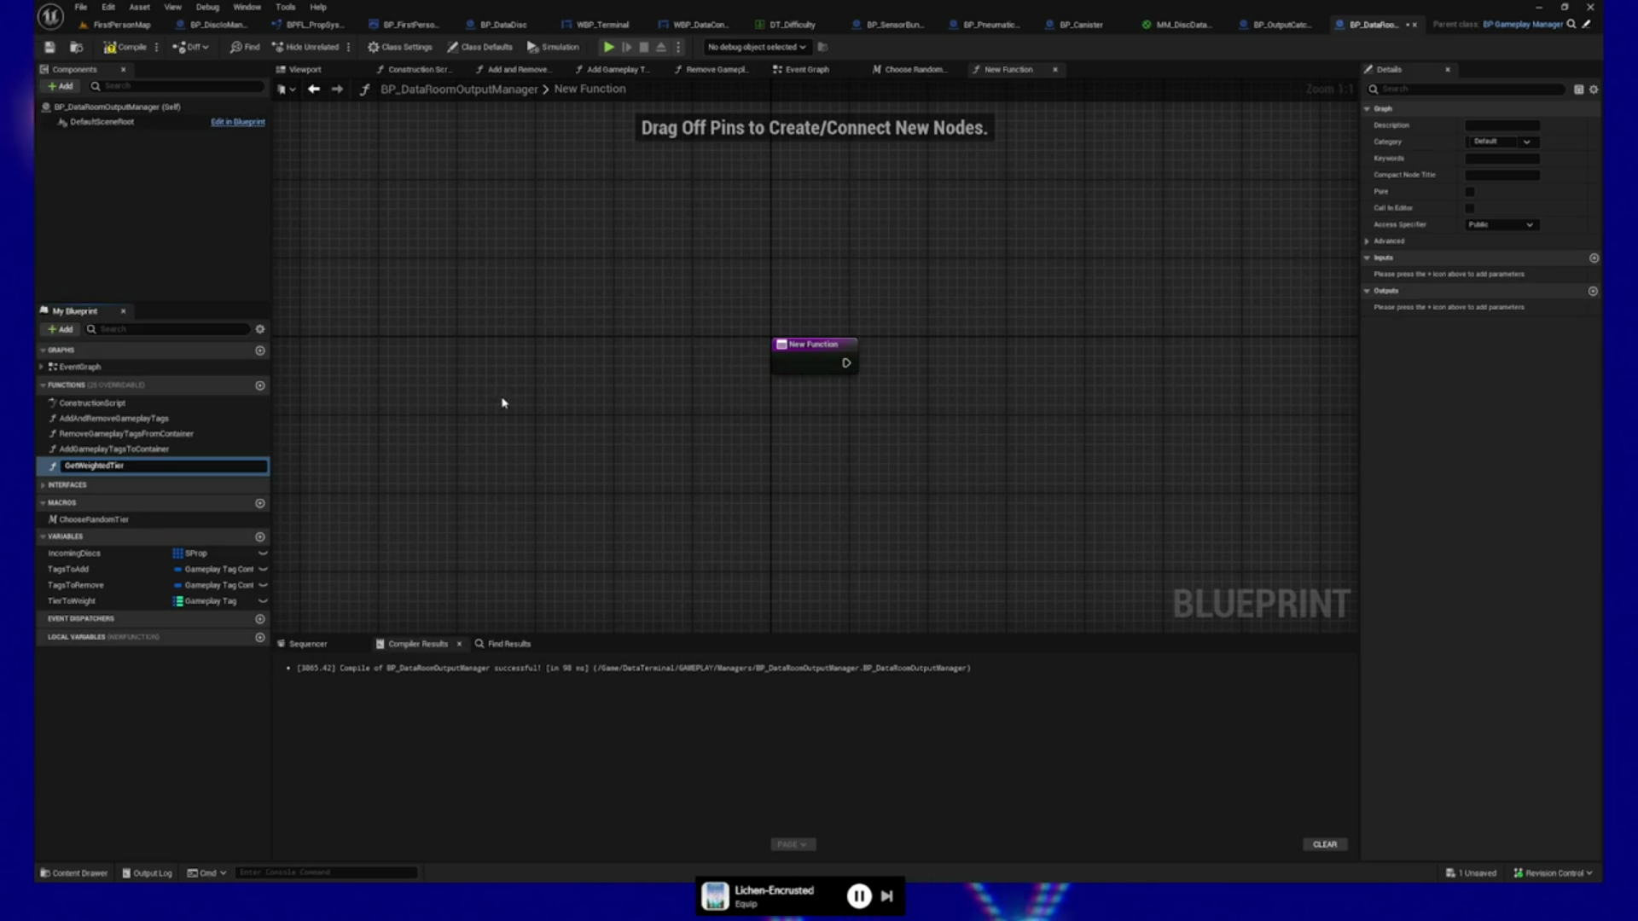
pyautogui.press('Return')
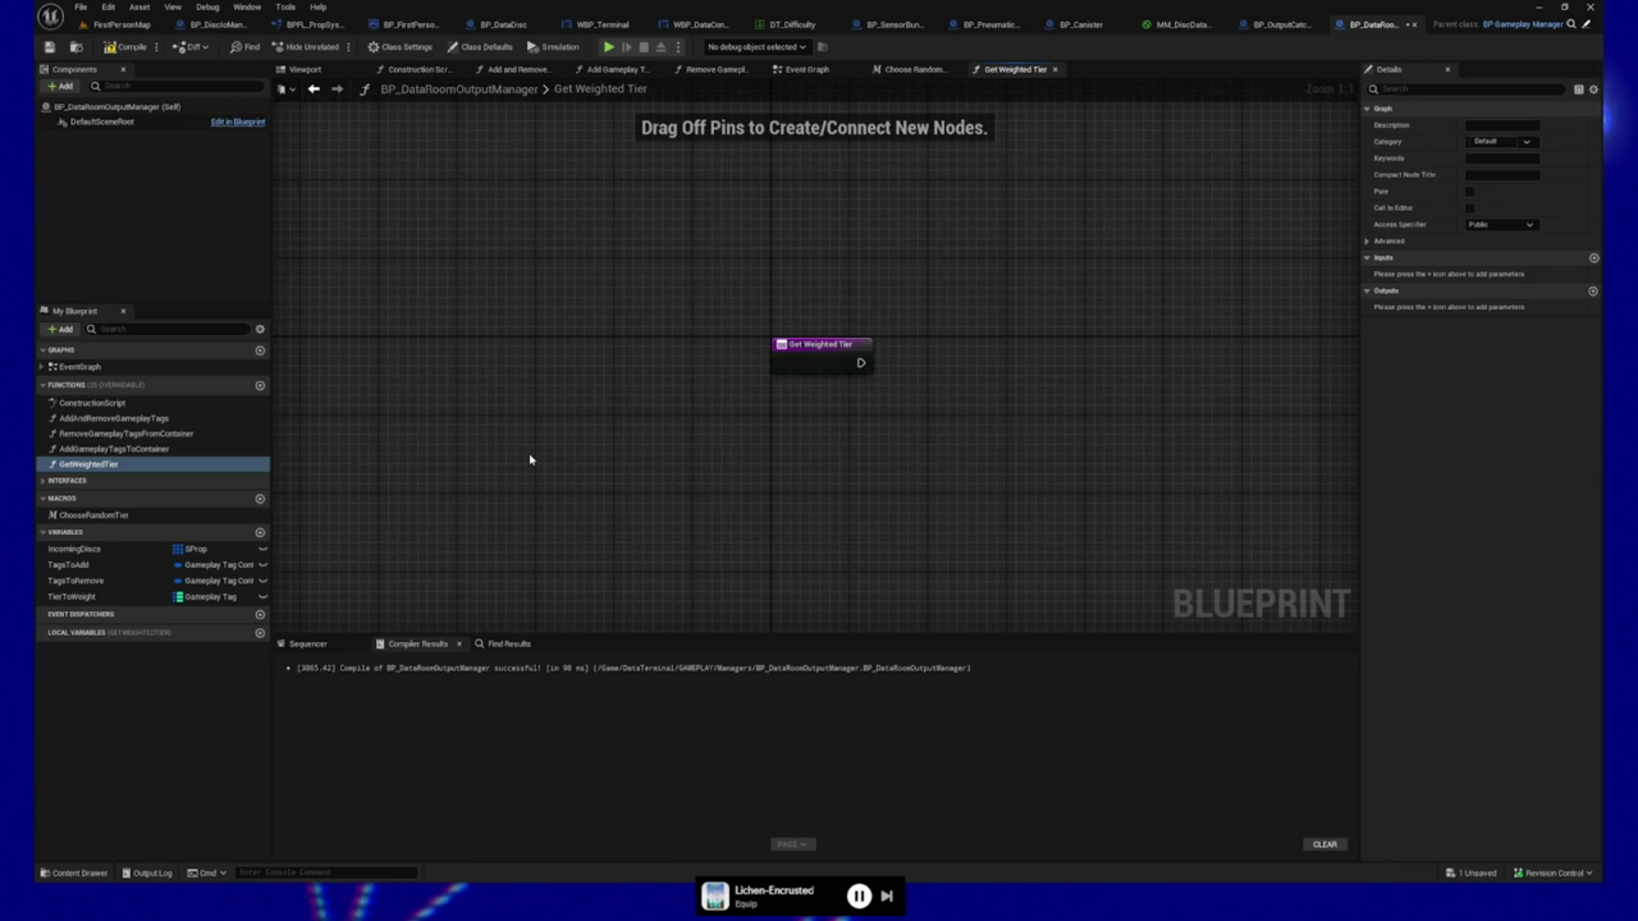
pyautogui.hotkey('alt', 'Tab')
pyautogui.scroll(5, 867, 355)
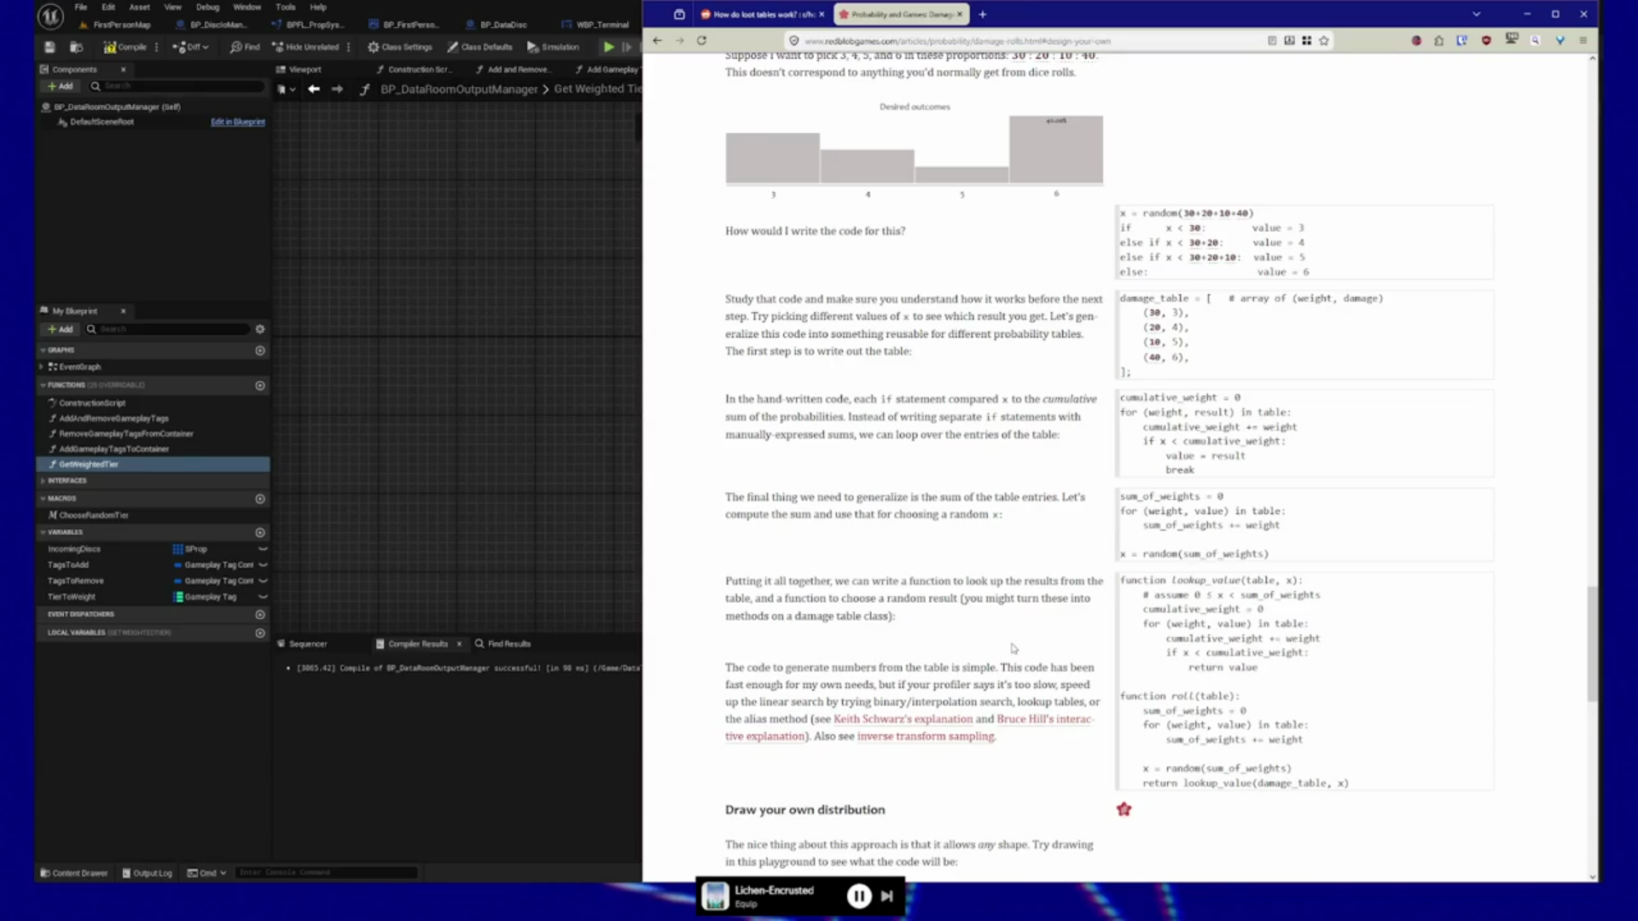
# Review the redblobgames Arbitrary shapes lookup code, then switch back to Unreal's Get Weighted Tier graph.
pyautogui.scroll(20, 957, 571)
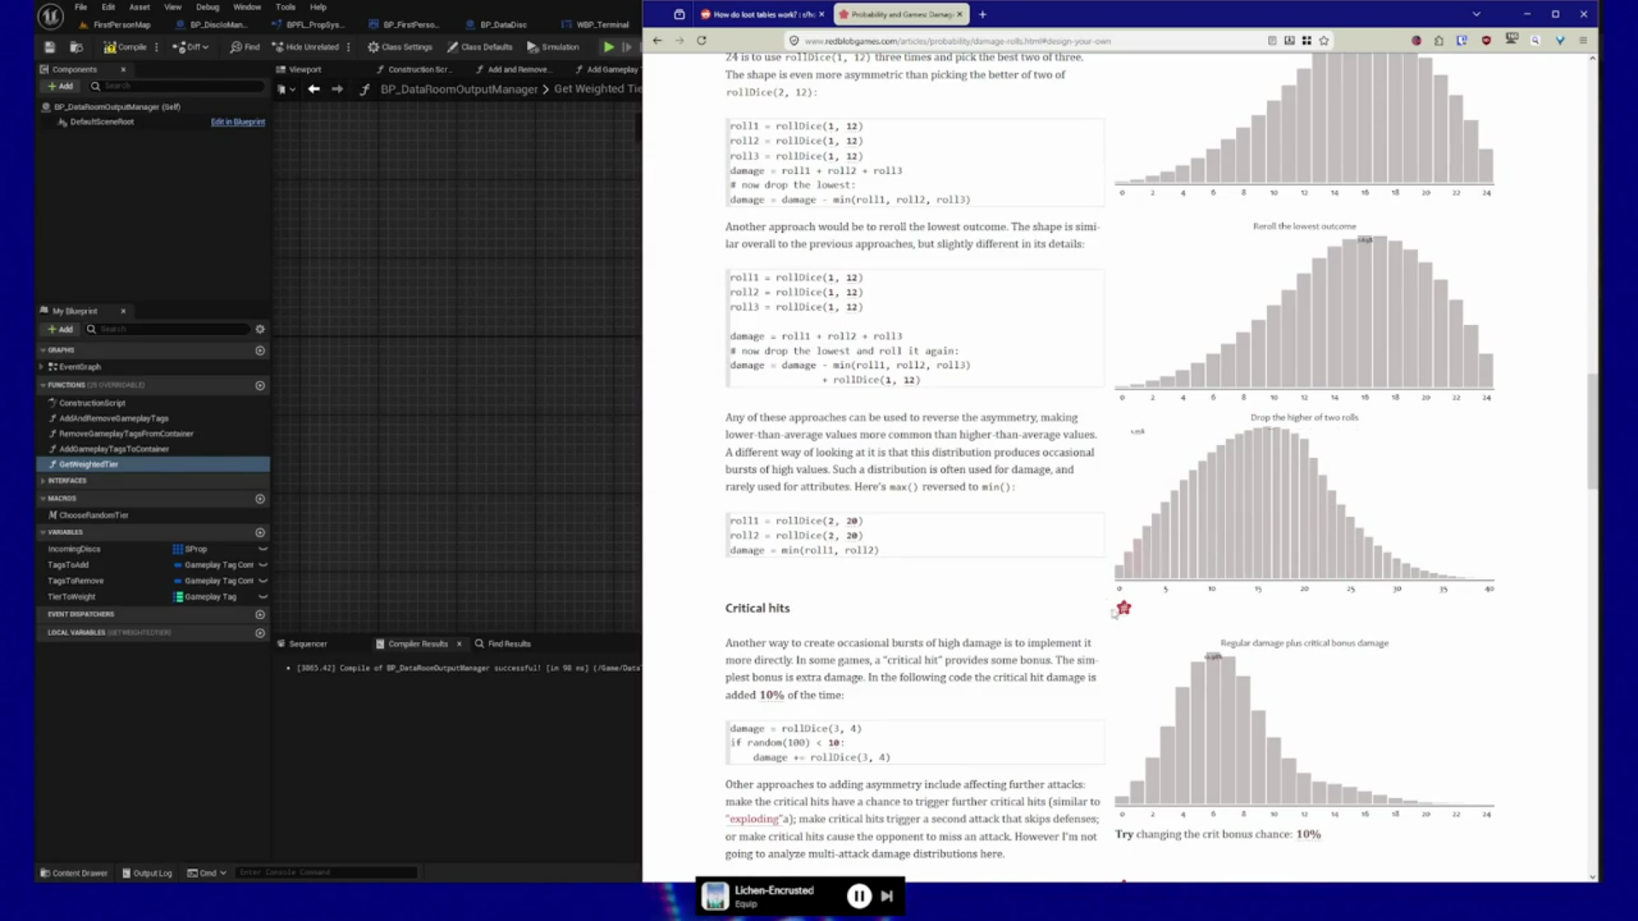
pyautogui.scroll(-15, 1114, 613)
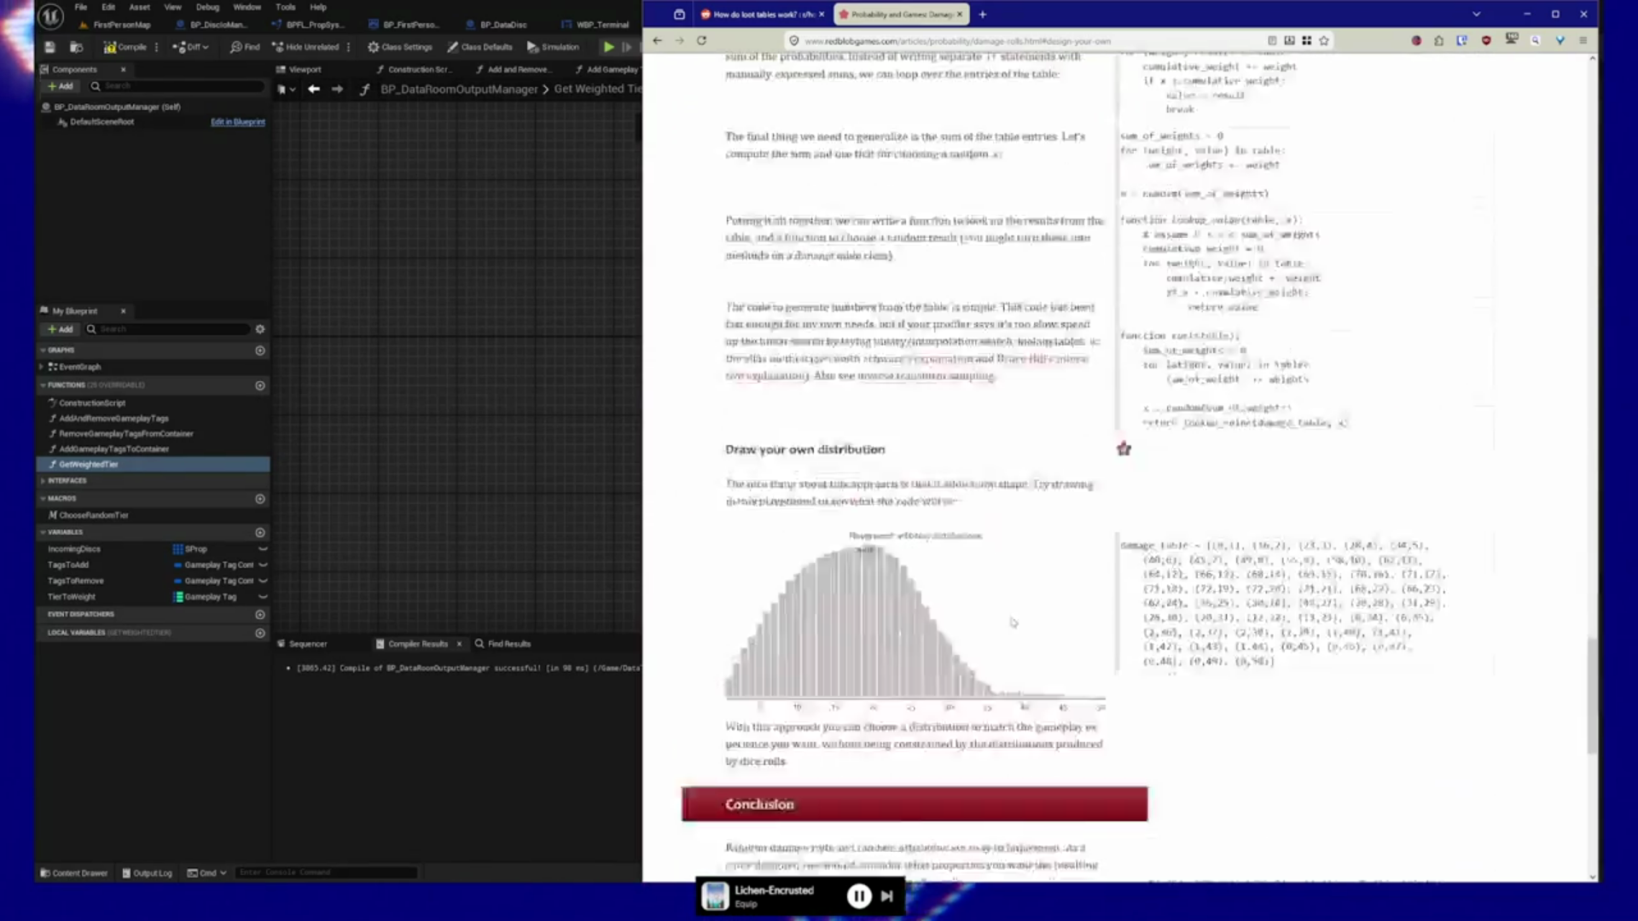
pyautogui.scroll(15, 1183, 384)
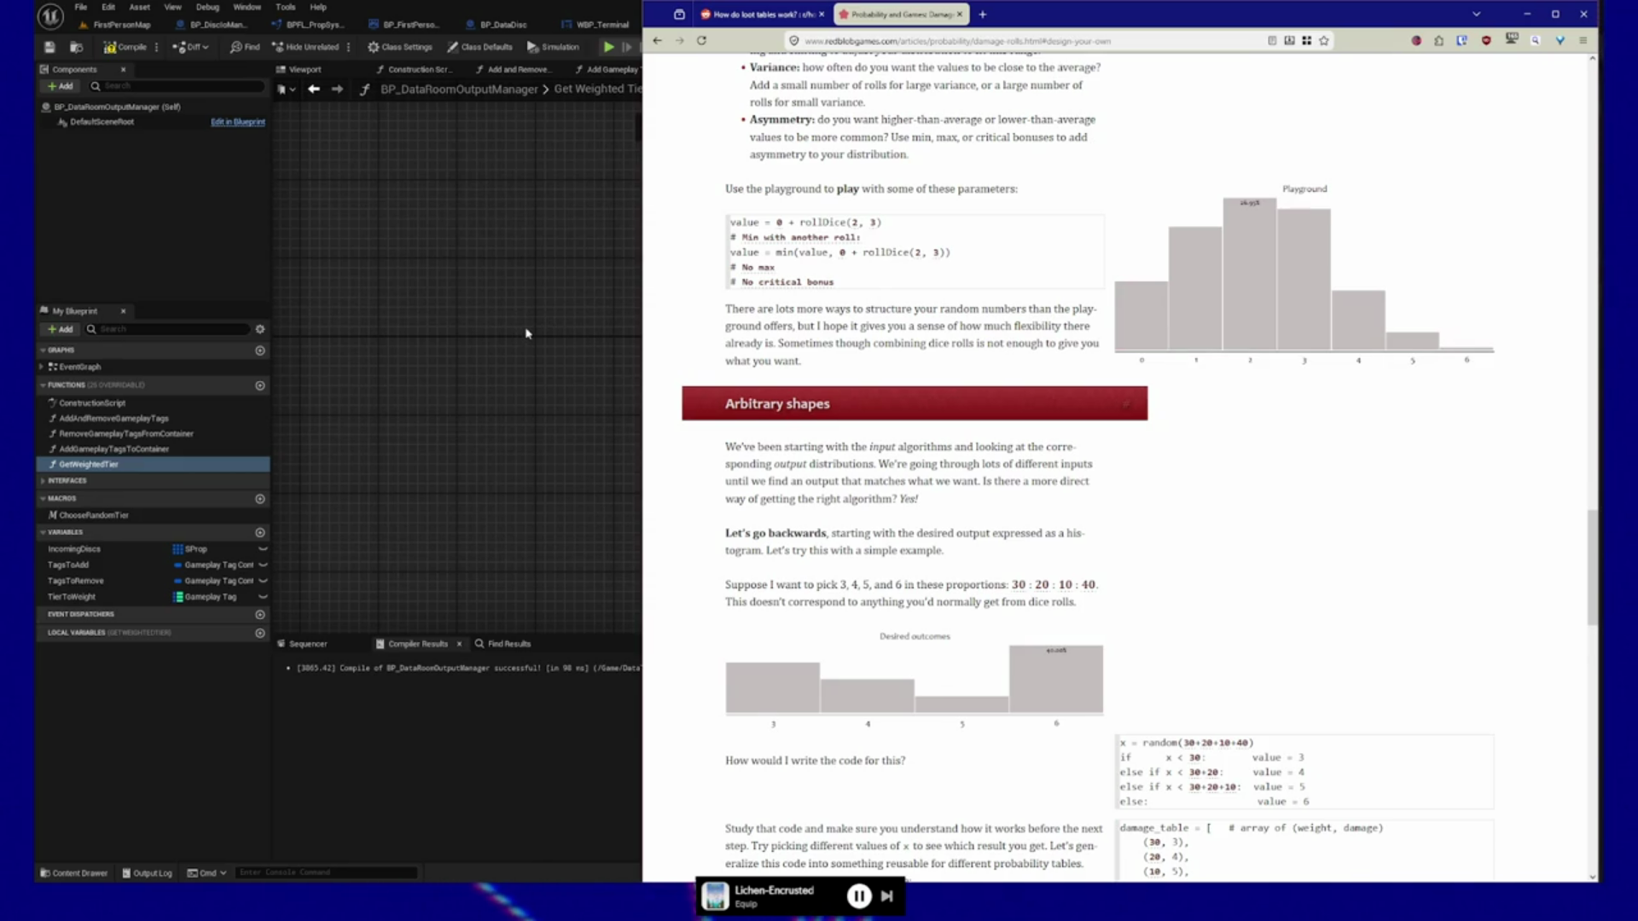
pyautogui.click(525, 369)
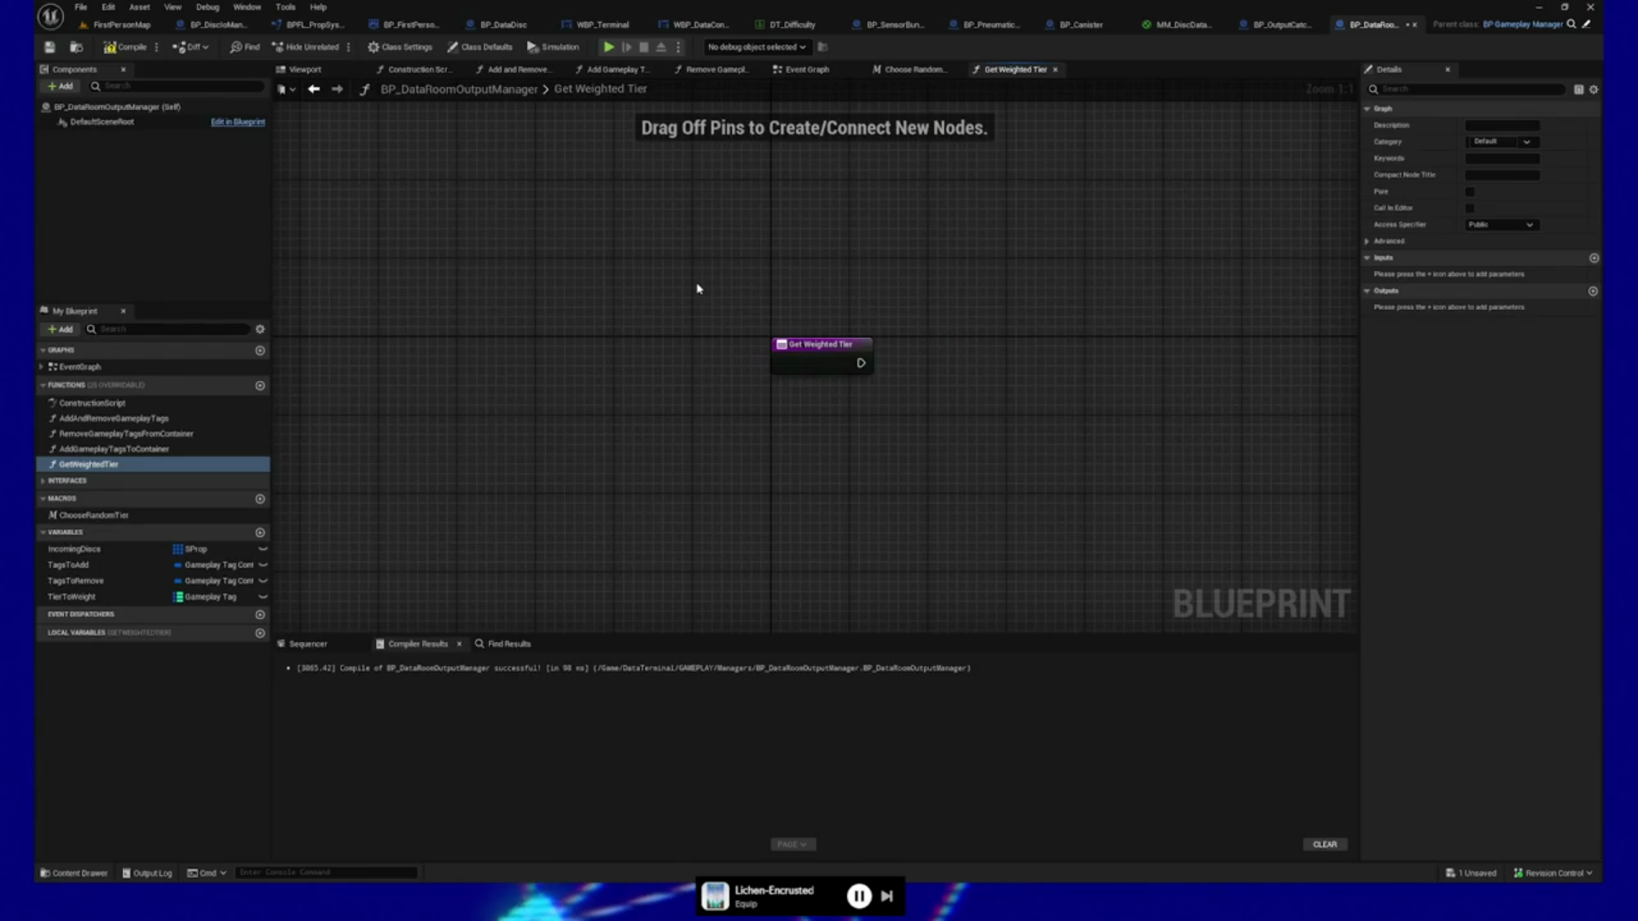
pyautogui.moveTo(698, 285); pyautogui.dragTo(596, 311)
# Paste the cut Tier to Weight, Values and For Each Loop nodes into Get Weighted Tier.
pyautogui.moveTo(746, 466)
pyautogui.mouseDown()
pyautogui.moveTo(671, 445)
pyautogui.moveTo(786, 433)
pyautogui.mouseUp()
pyautogui.hotkey('ctrl', 'v')
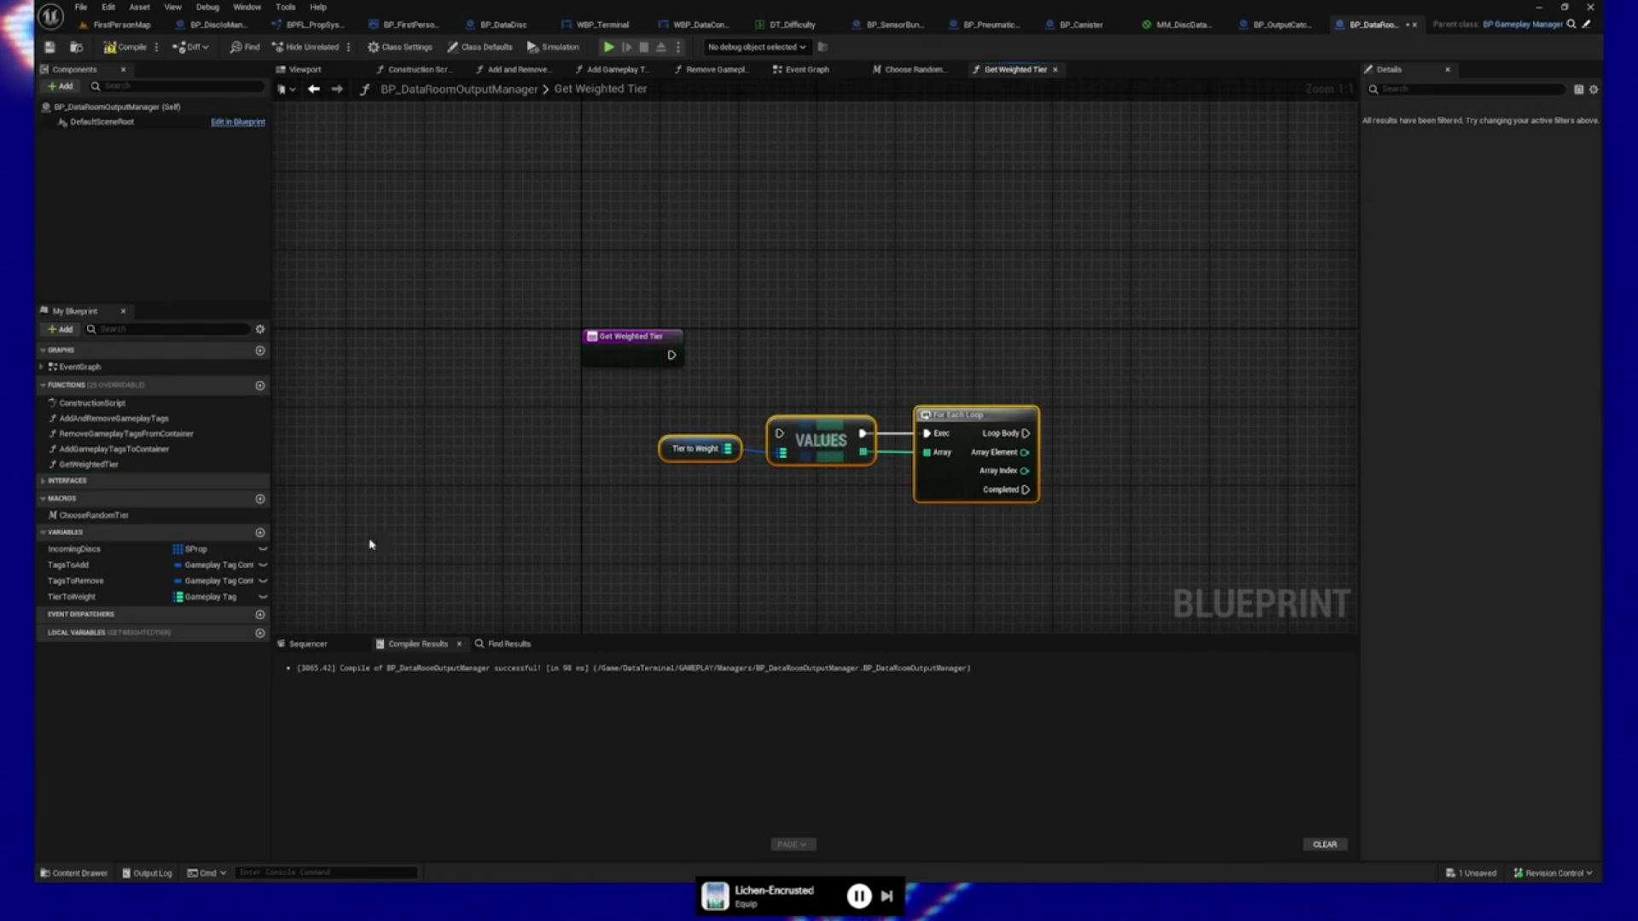
pyautogui.moveTo(643, 566); pyautogui.dragTo(503, 567)
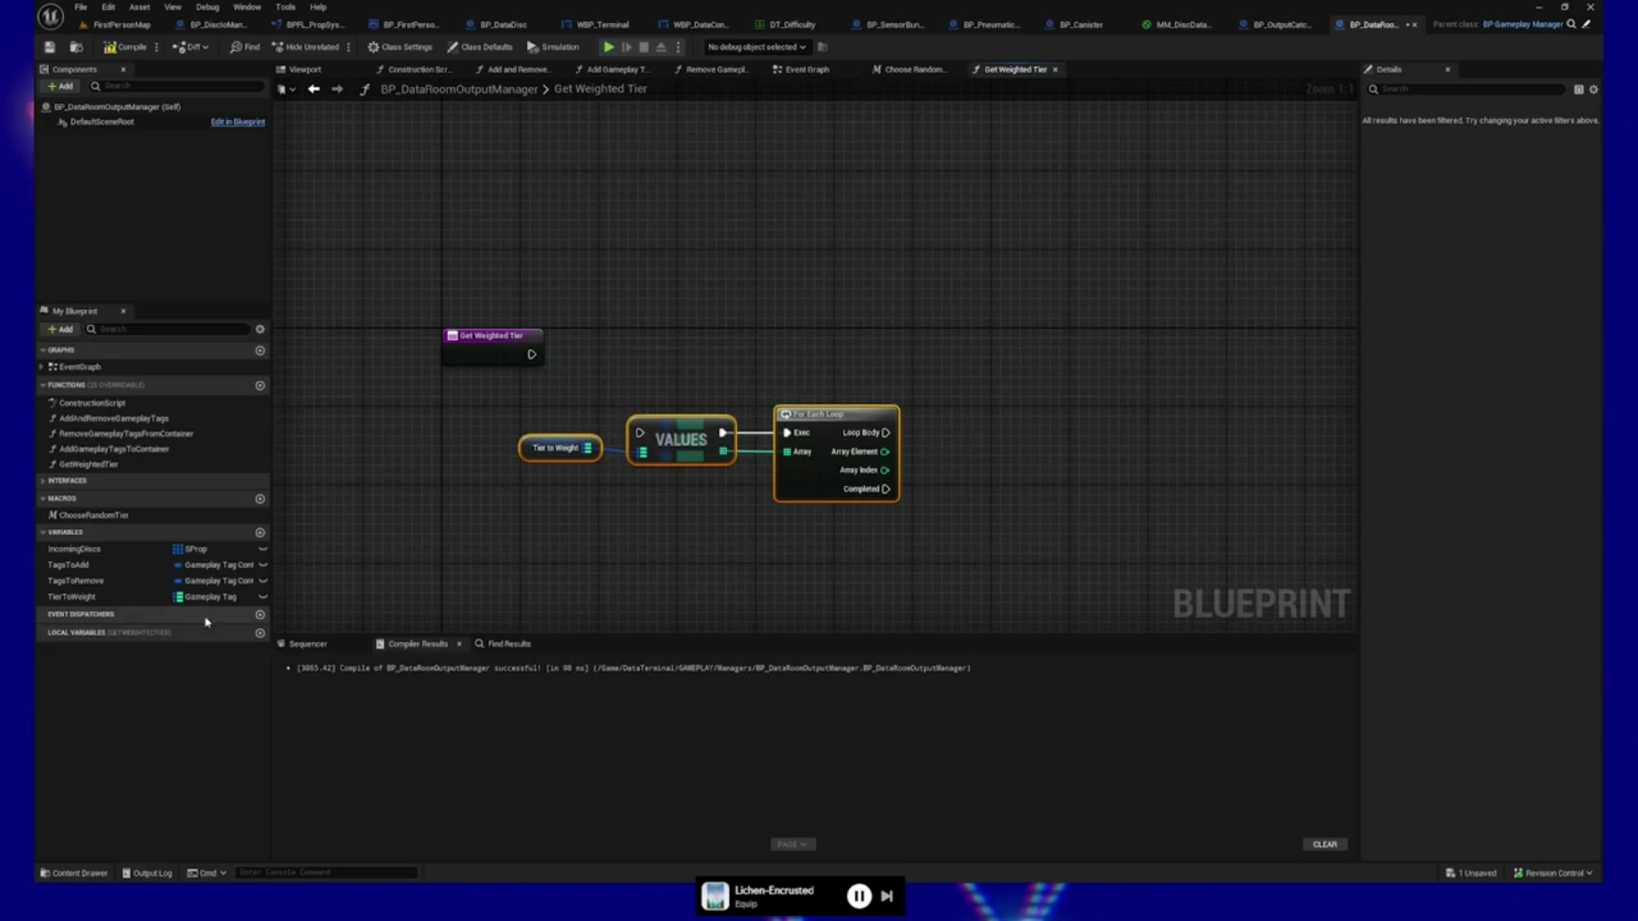
# Add a single-value Integer local variable Count and place a Count getter in the graph.
pyautogui.click(260, 633)
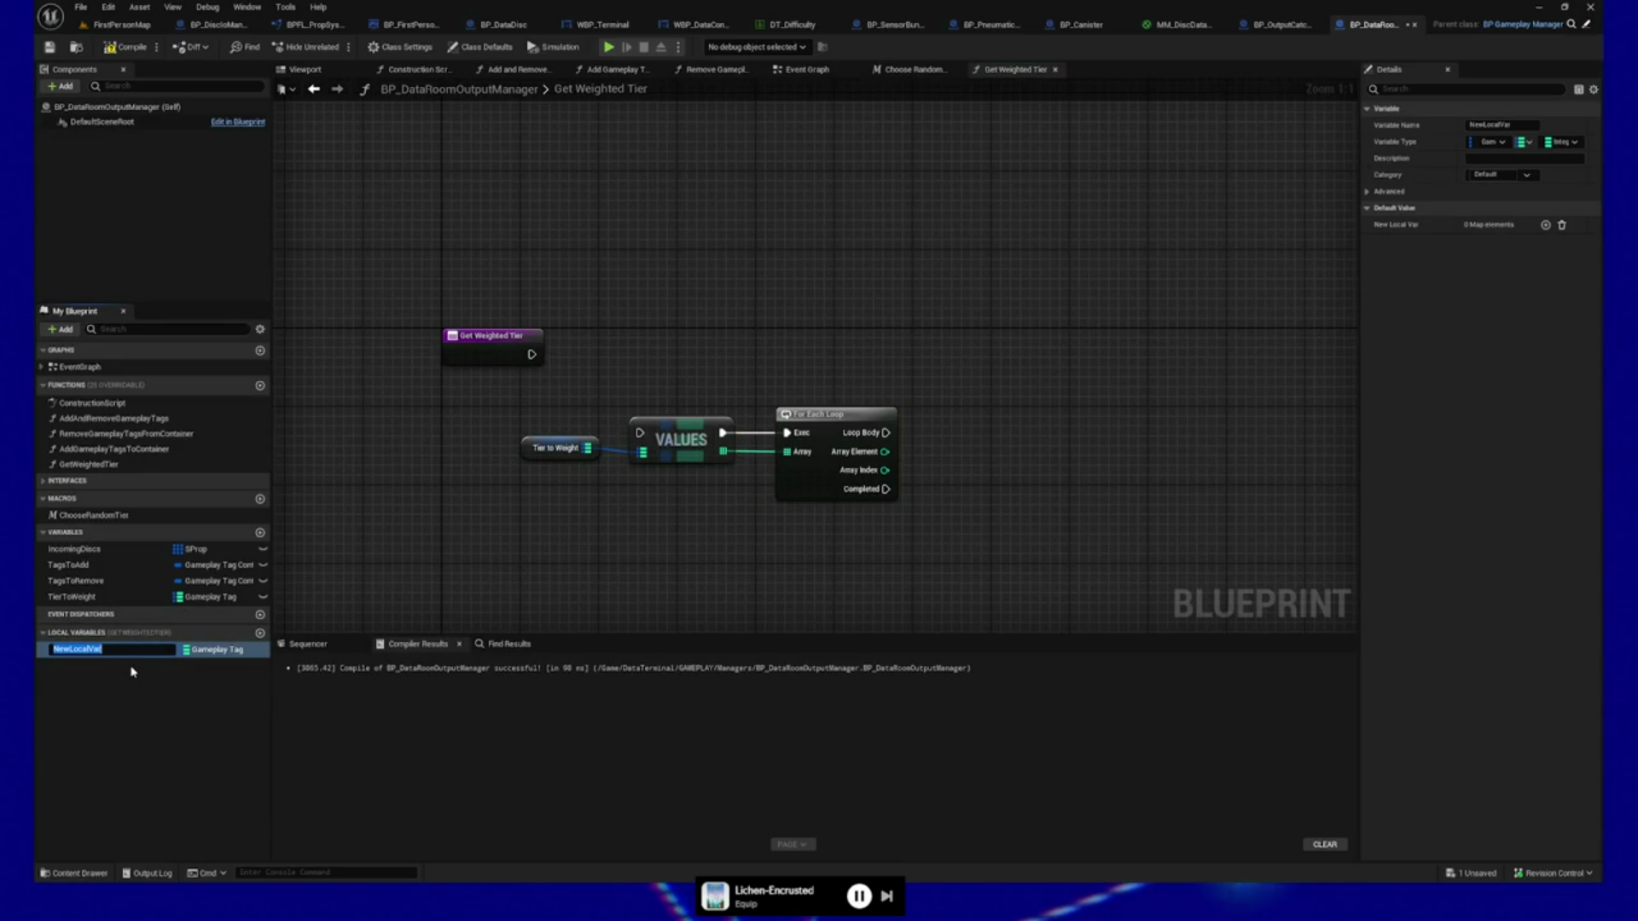
pyautogui.write('Count')
pyautogui.press('Return')
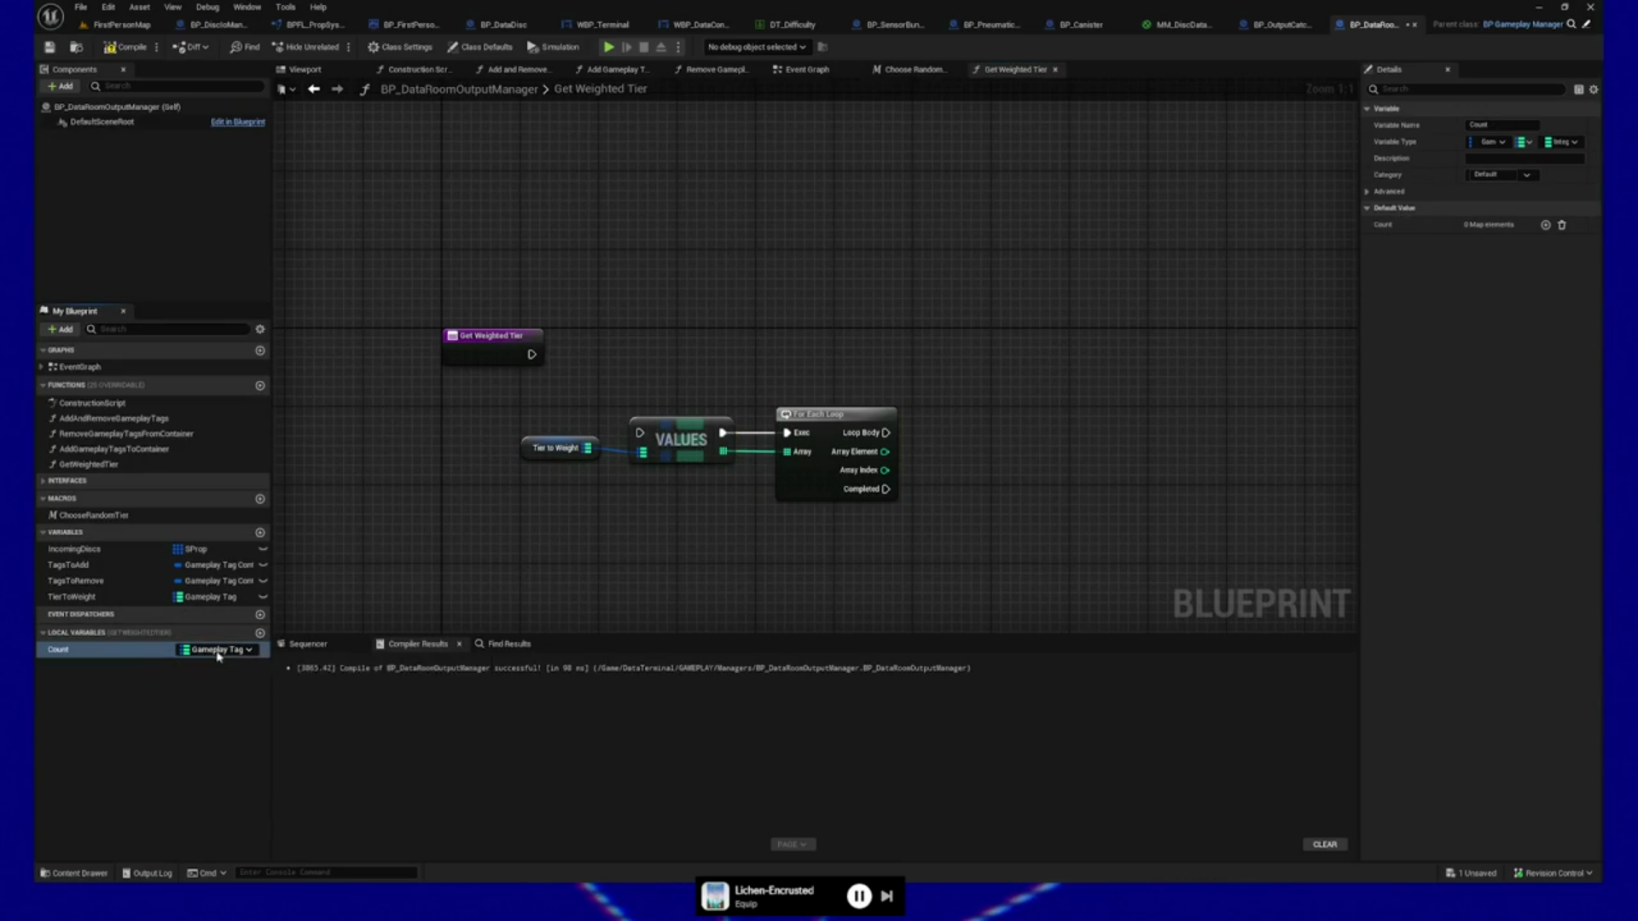
pyautogui.click(205, 651)
pyautogui.click(220, 444)
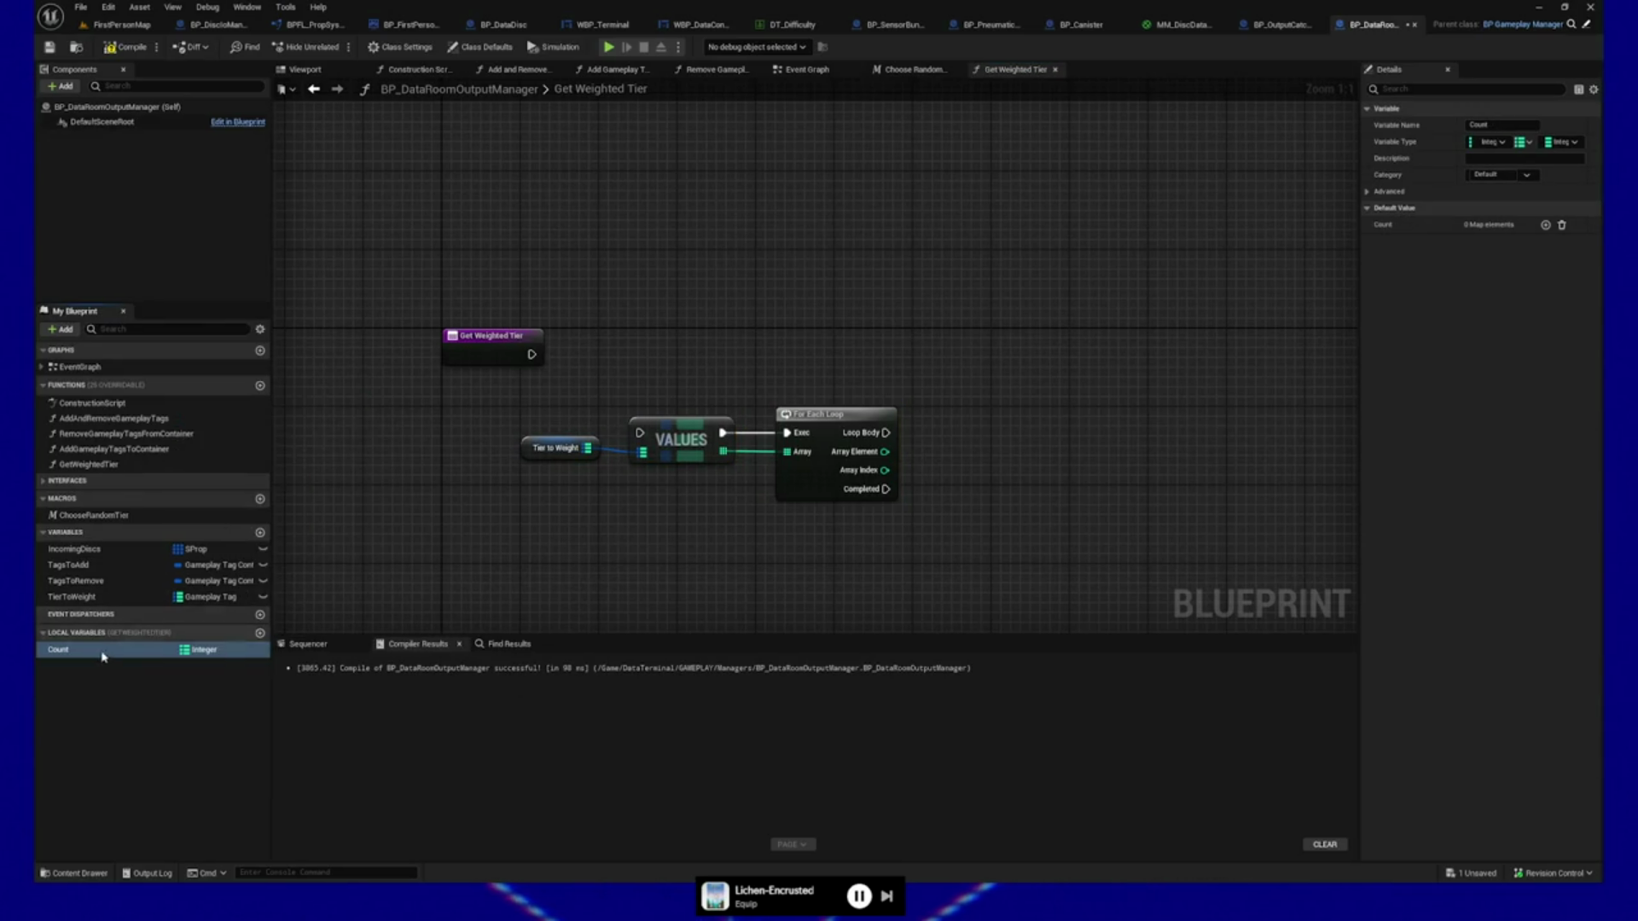
pyautogui.click(1566, 143)
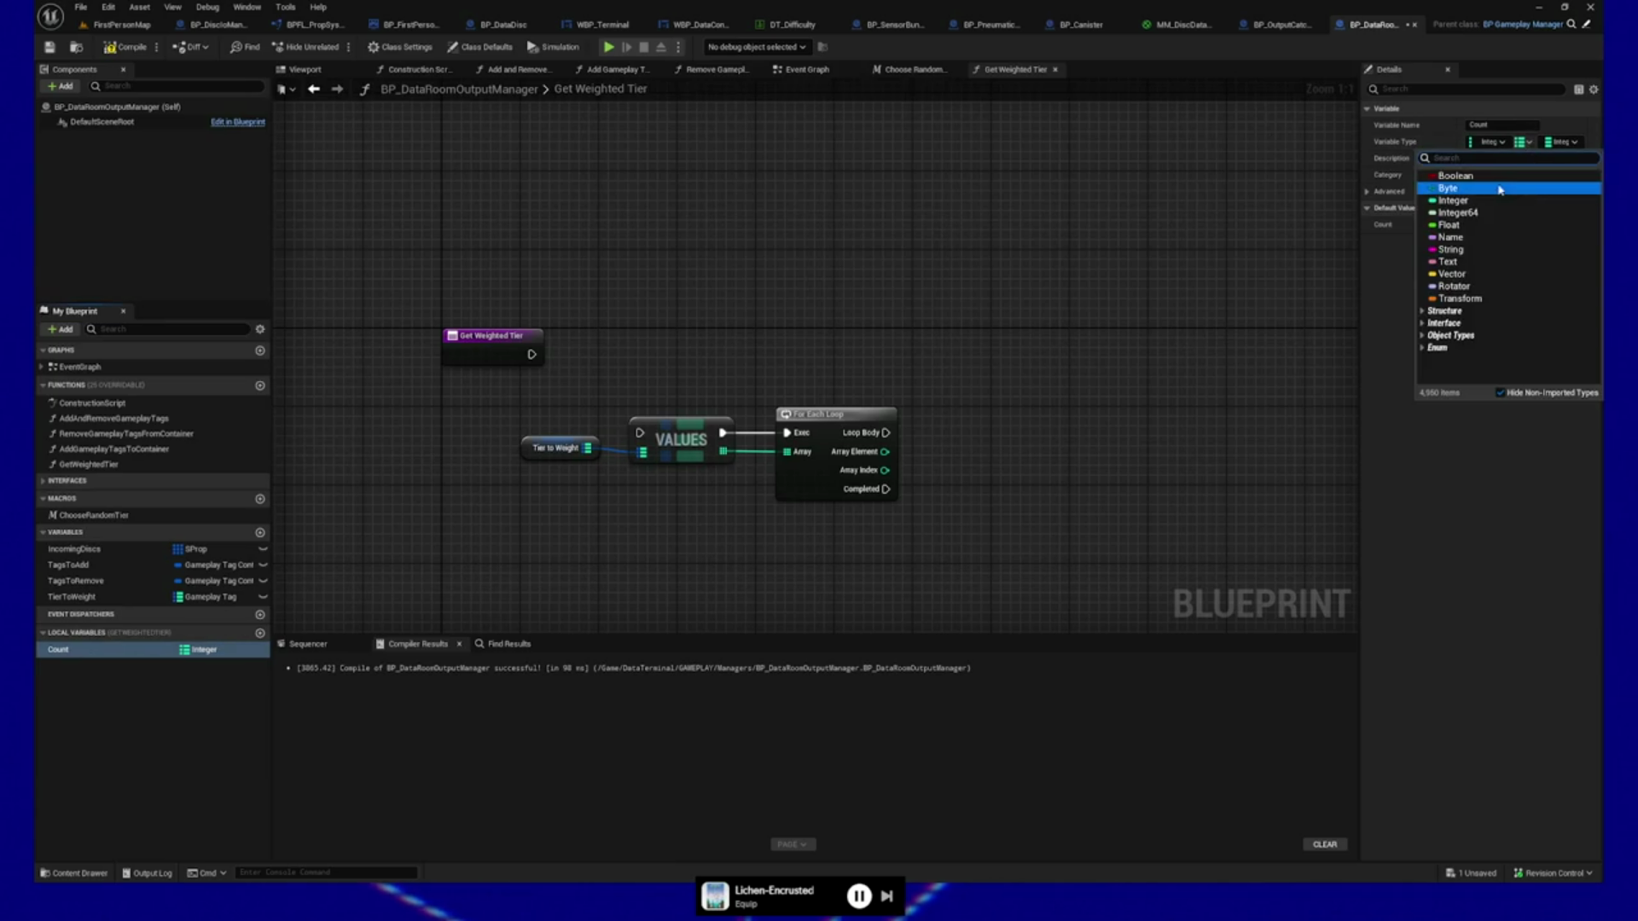
pyautogui.click(1524, 142)
pyautogui.click(1520, 165)
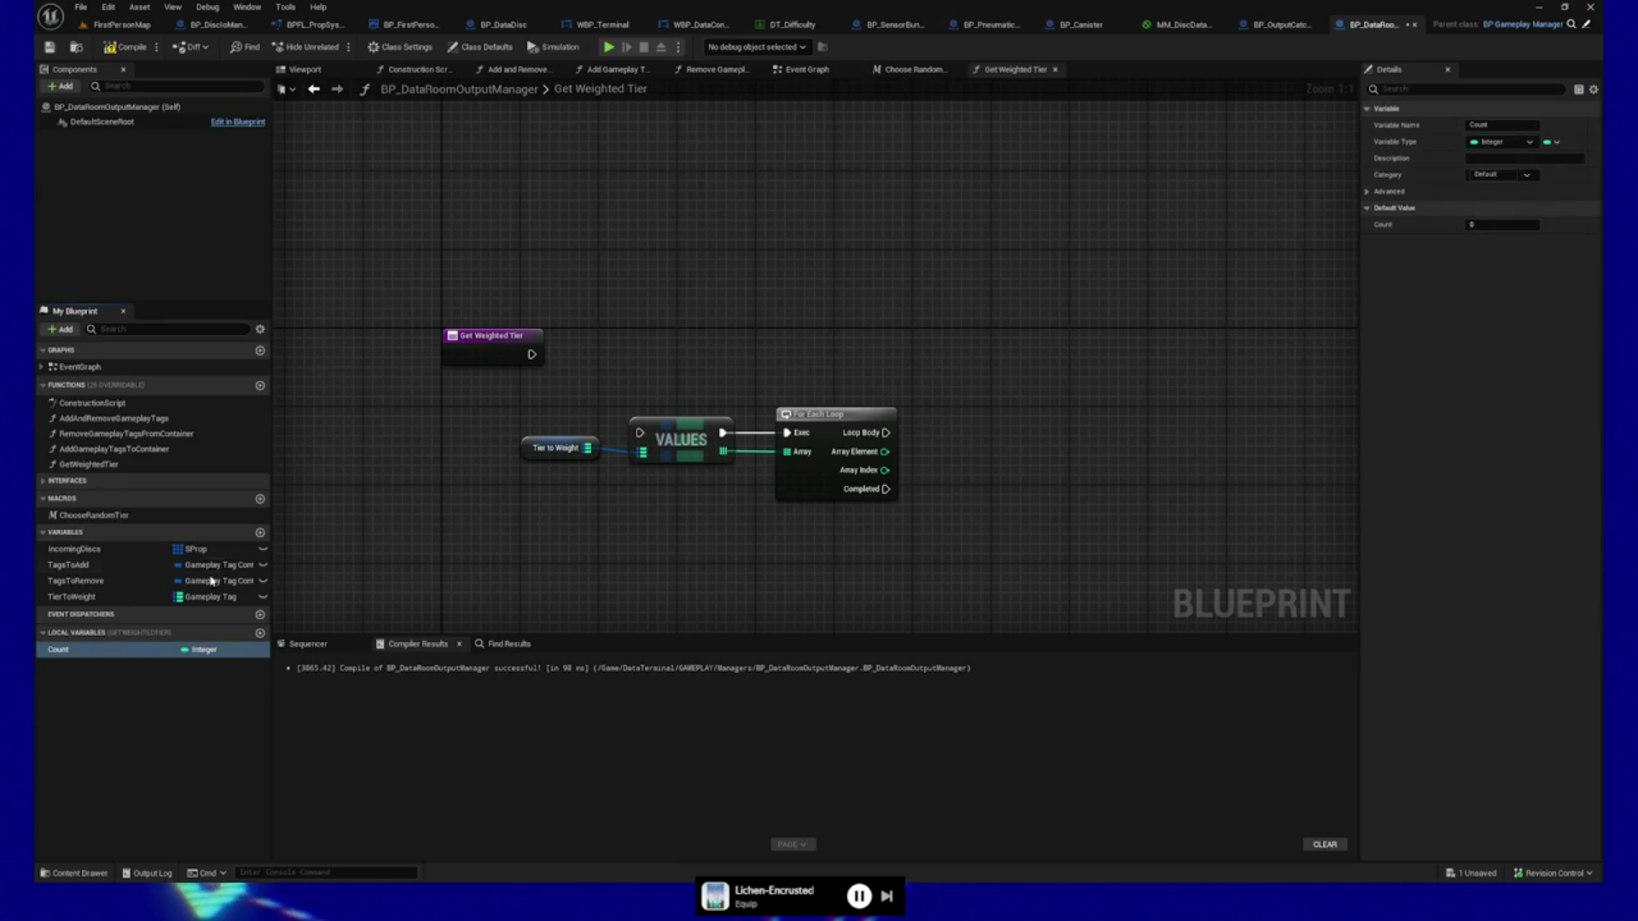
pyautogui.moveTo(58, 649)
pyautogui.mouseDown()
pyautogui.moveTo(981, 549)
pyautogui.moveTo(997, 500)
pyautogui.mouseUp()
pyautogui.click(1024, 510)
pyautogui.moveTo(1015, 421); pyautogui.dragTo(893, 411)
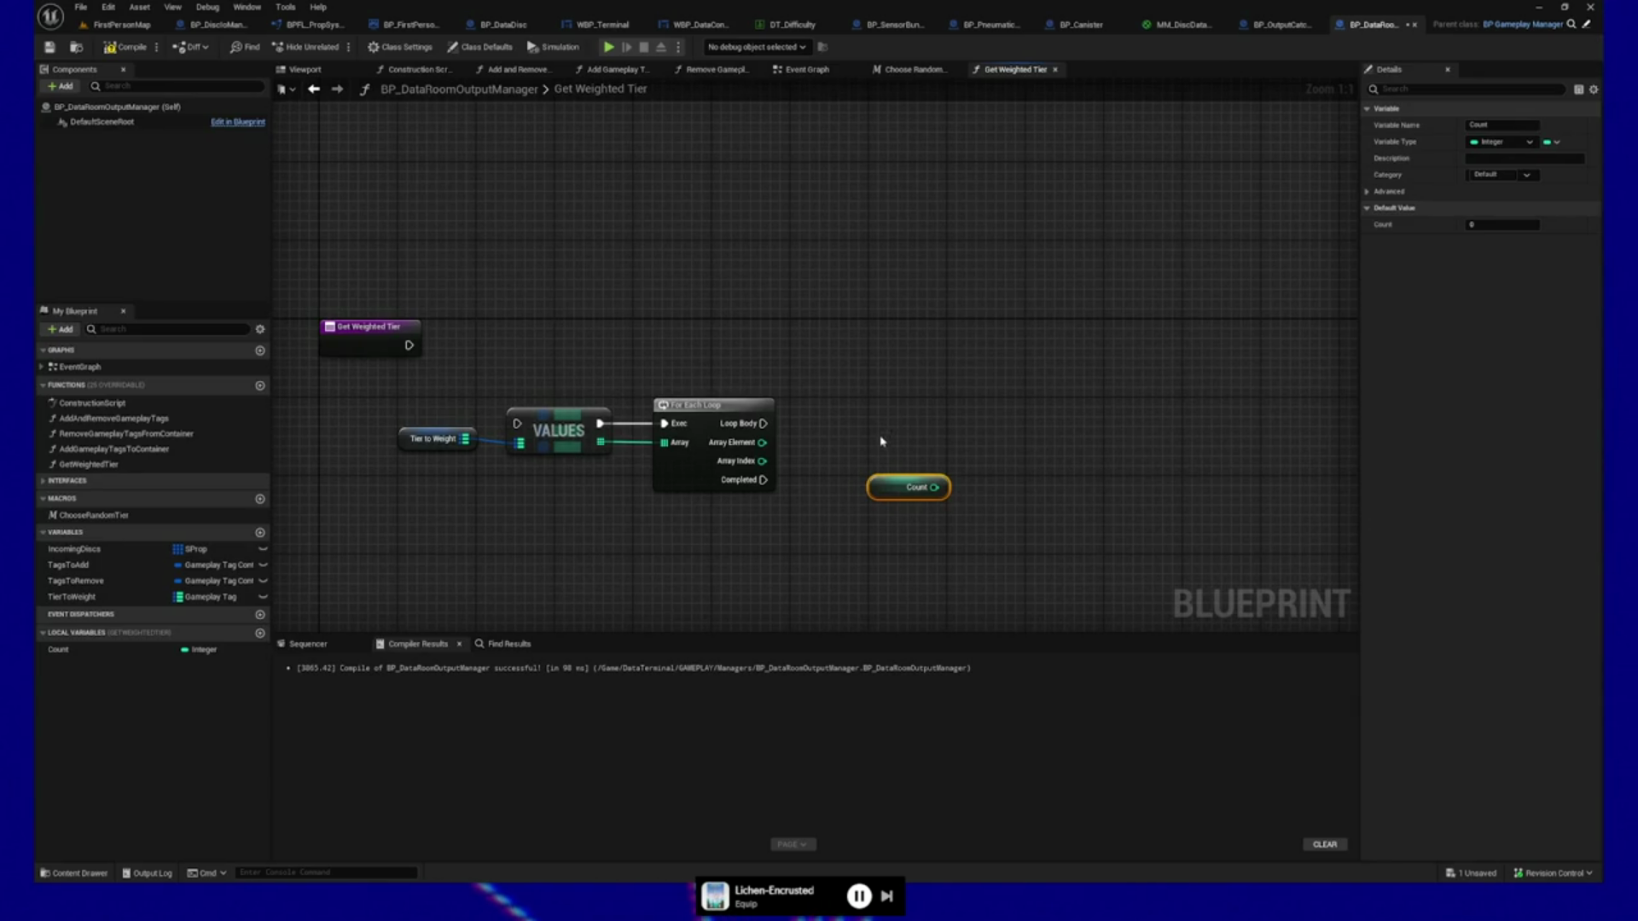
# Arrange the Count getter beside the Tier to Weight, Values and loop nodes.
pyautogui.moveTo(908, 490); pyautogui.dragTo(859, 471)
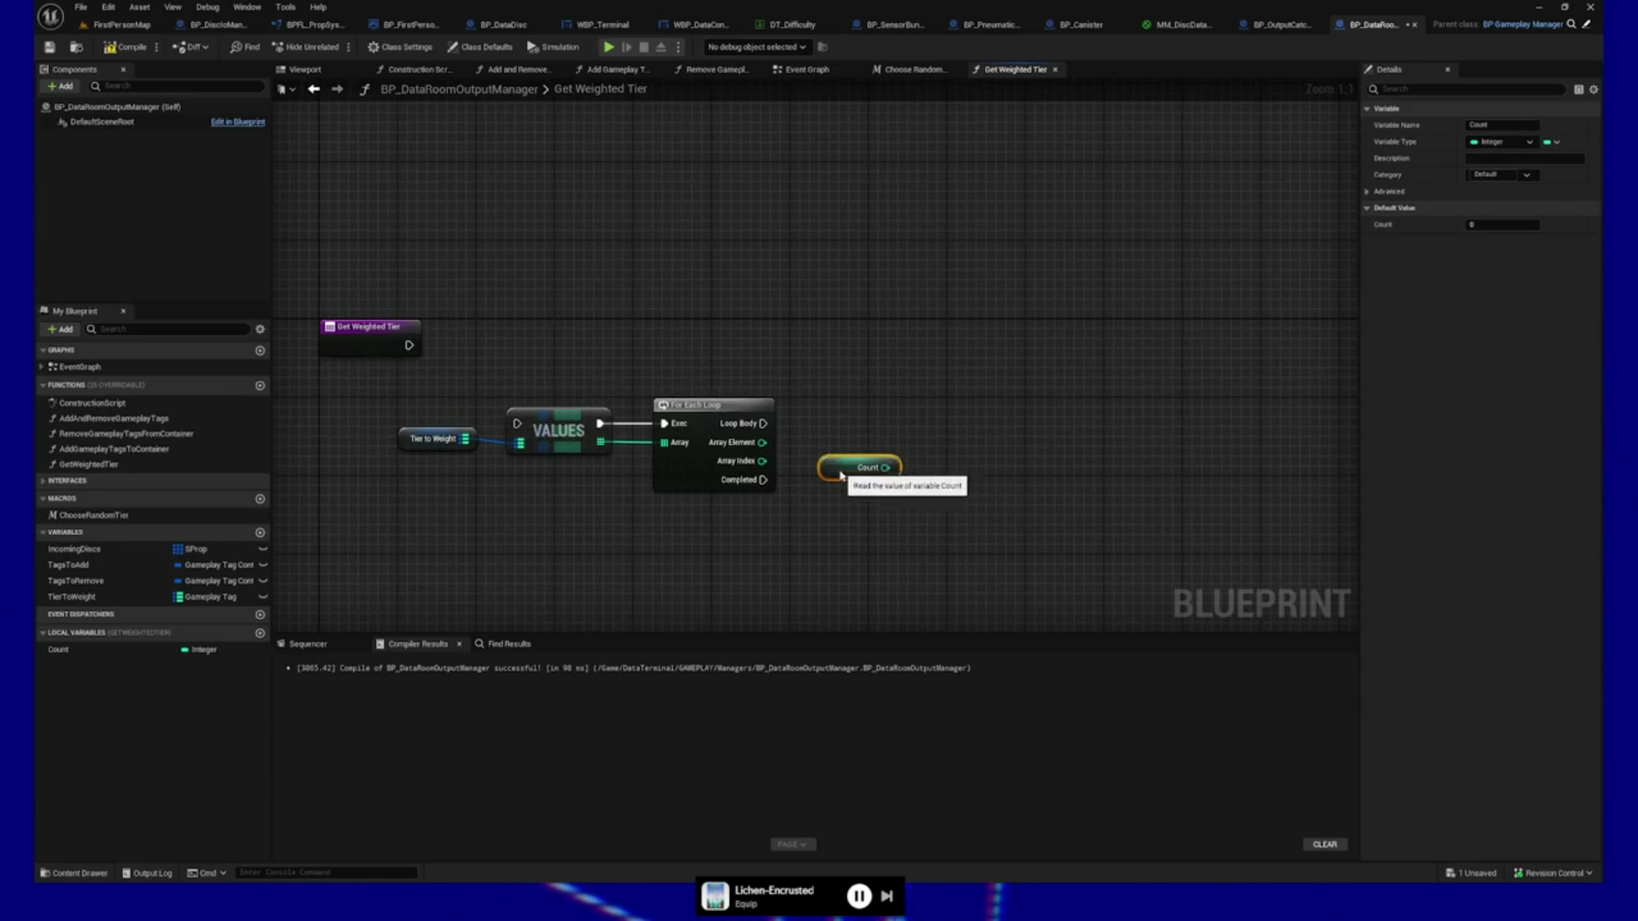
pyautogui.moveTo(388, 397); pyautogui.dragTo(700, 537)
pyautogui.moveTo(703, 418)
pyautogui.mouseDown()
pyautogui.moveTo(729, 405)
pyautogui.moveTo(750, 350)
pyautogui.mouseUp()
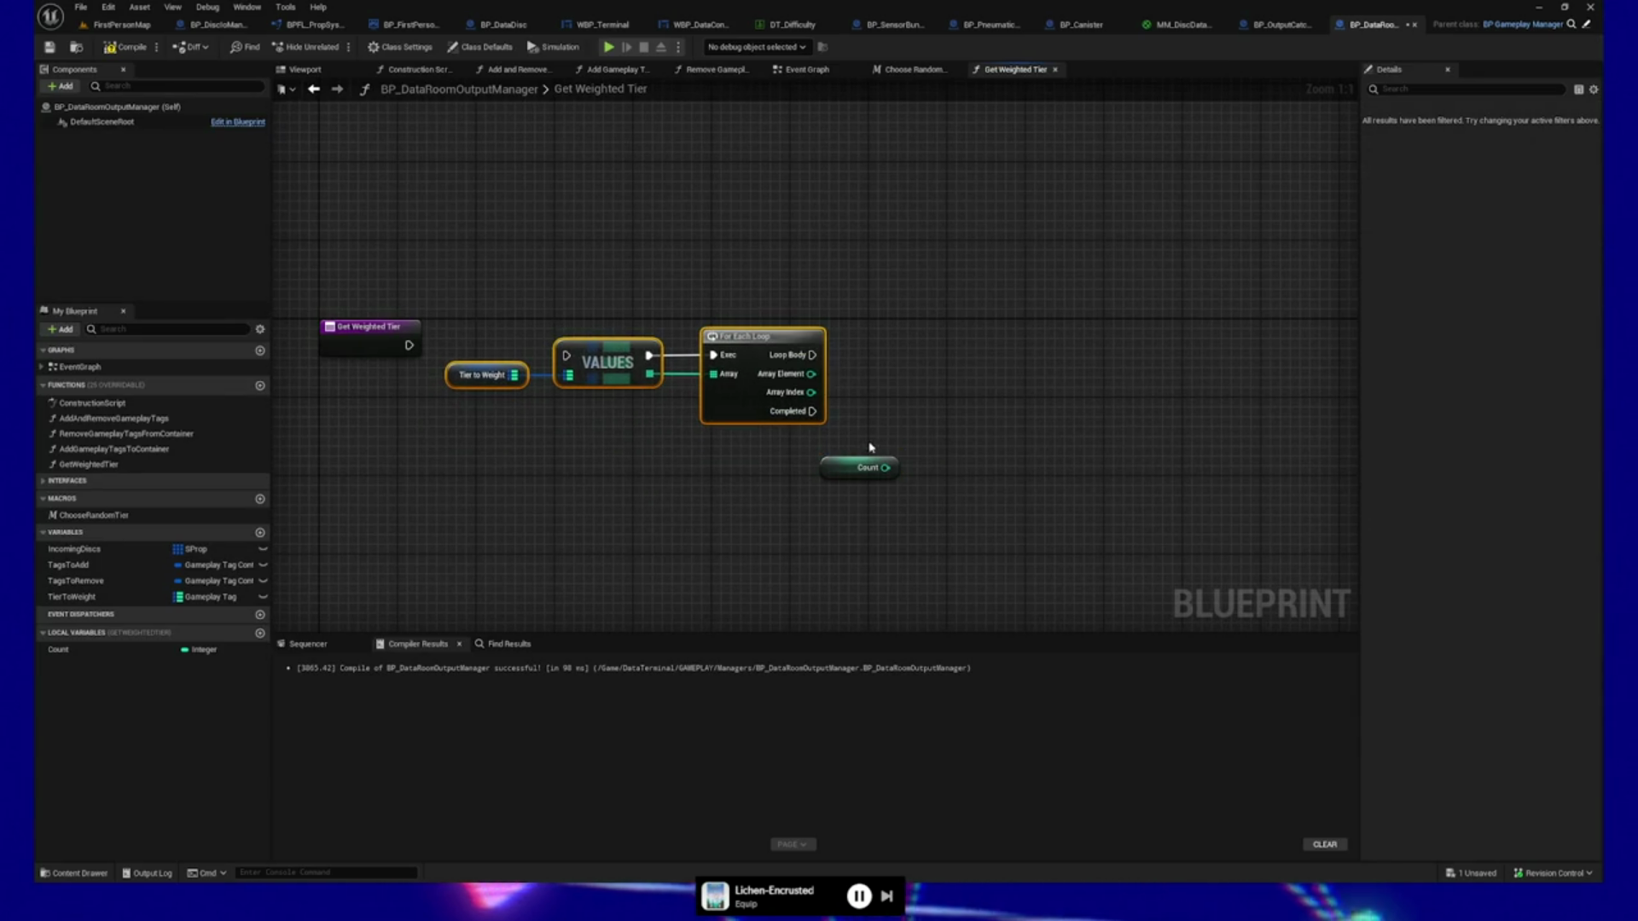
pyautogui.moveTo(848, 470)
pyautogui.mouseDown()
pyautogui.moveTo(913, 432)
pyautogui.moveTo(846, 432)
pyautogui.mouseUp()
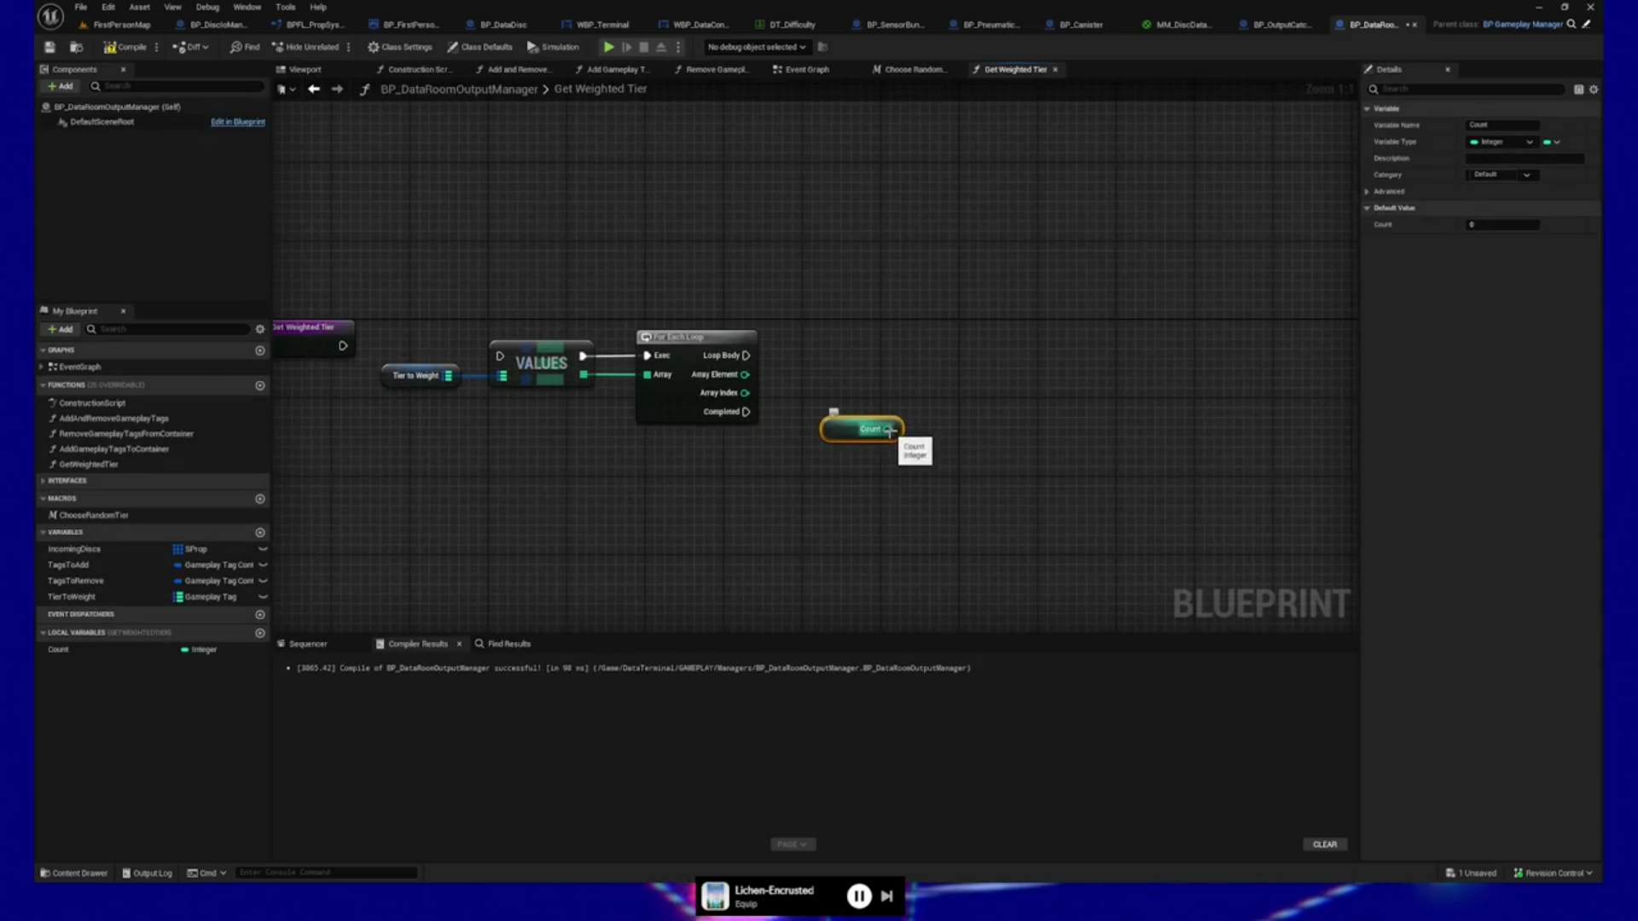
# Add an Add node summing the loop's Array Element and Count.
pyautogui.moveTo(747, 375)
pyautogui.mouseDown()
pyautogui.moveTo(939, 389)
pyautogui.moveTo(921, 377)
pyautogui.mouseUp()
pyautogui.write('add')
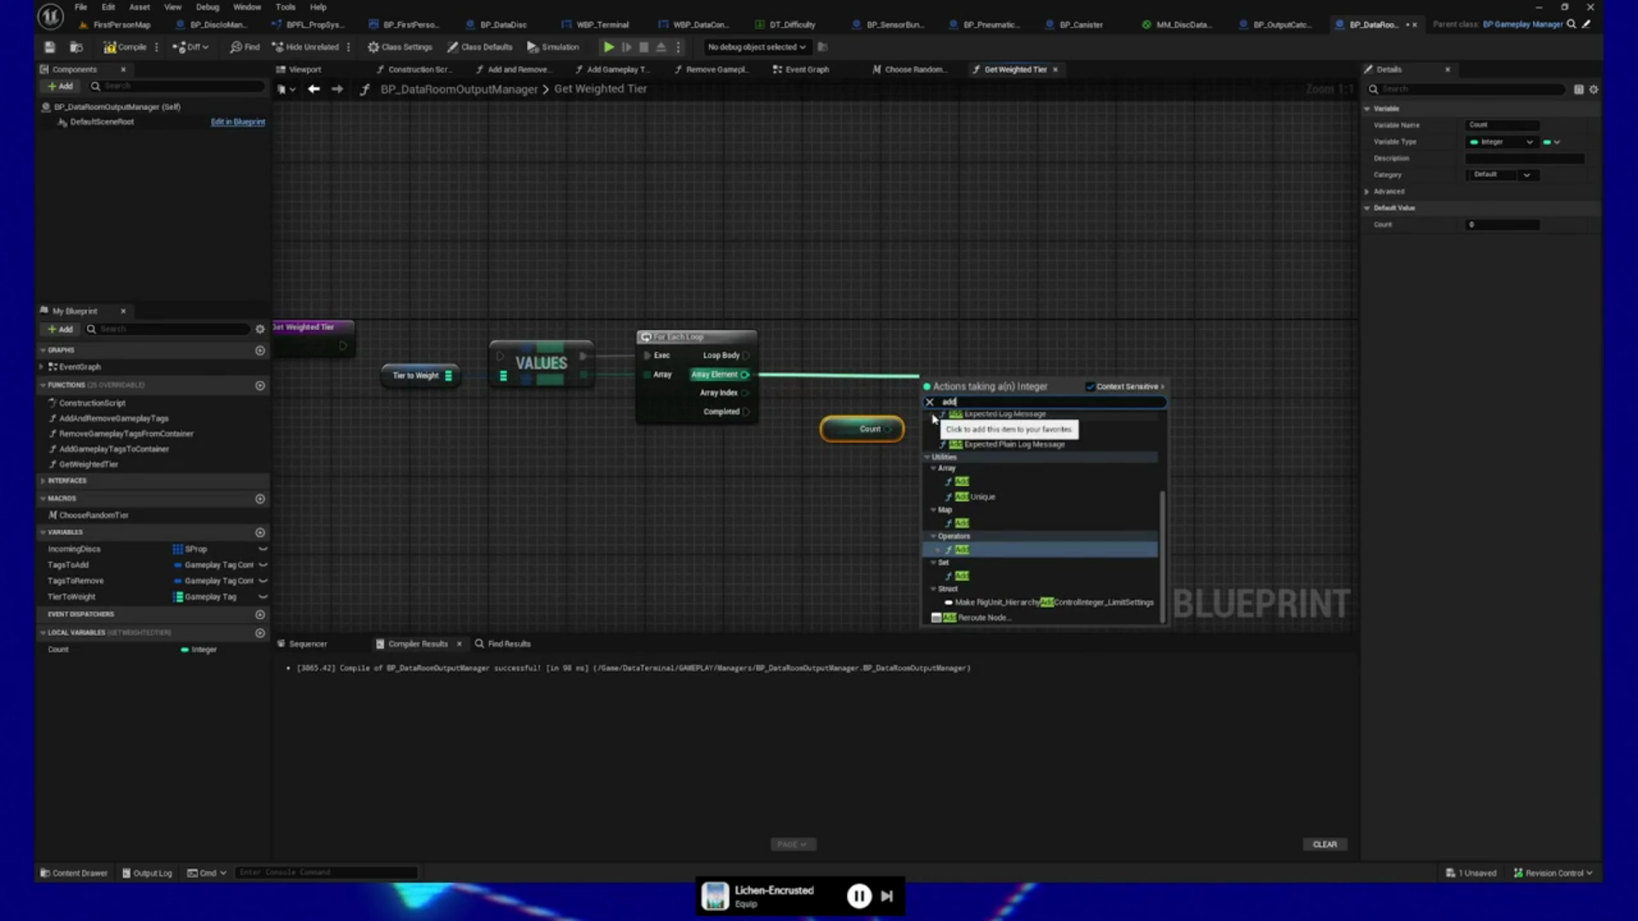
pyautogui.scroll(2, 1027, 470)
pyautogui.scroll(3, 1027, 470)
pyautogui.scroll(-3, 1067, 487)
pyautogui.press('Escape')
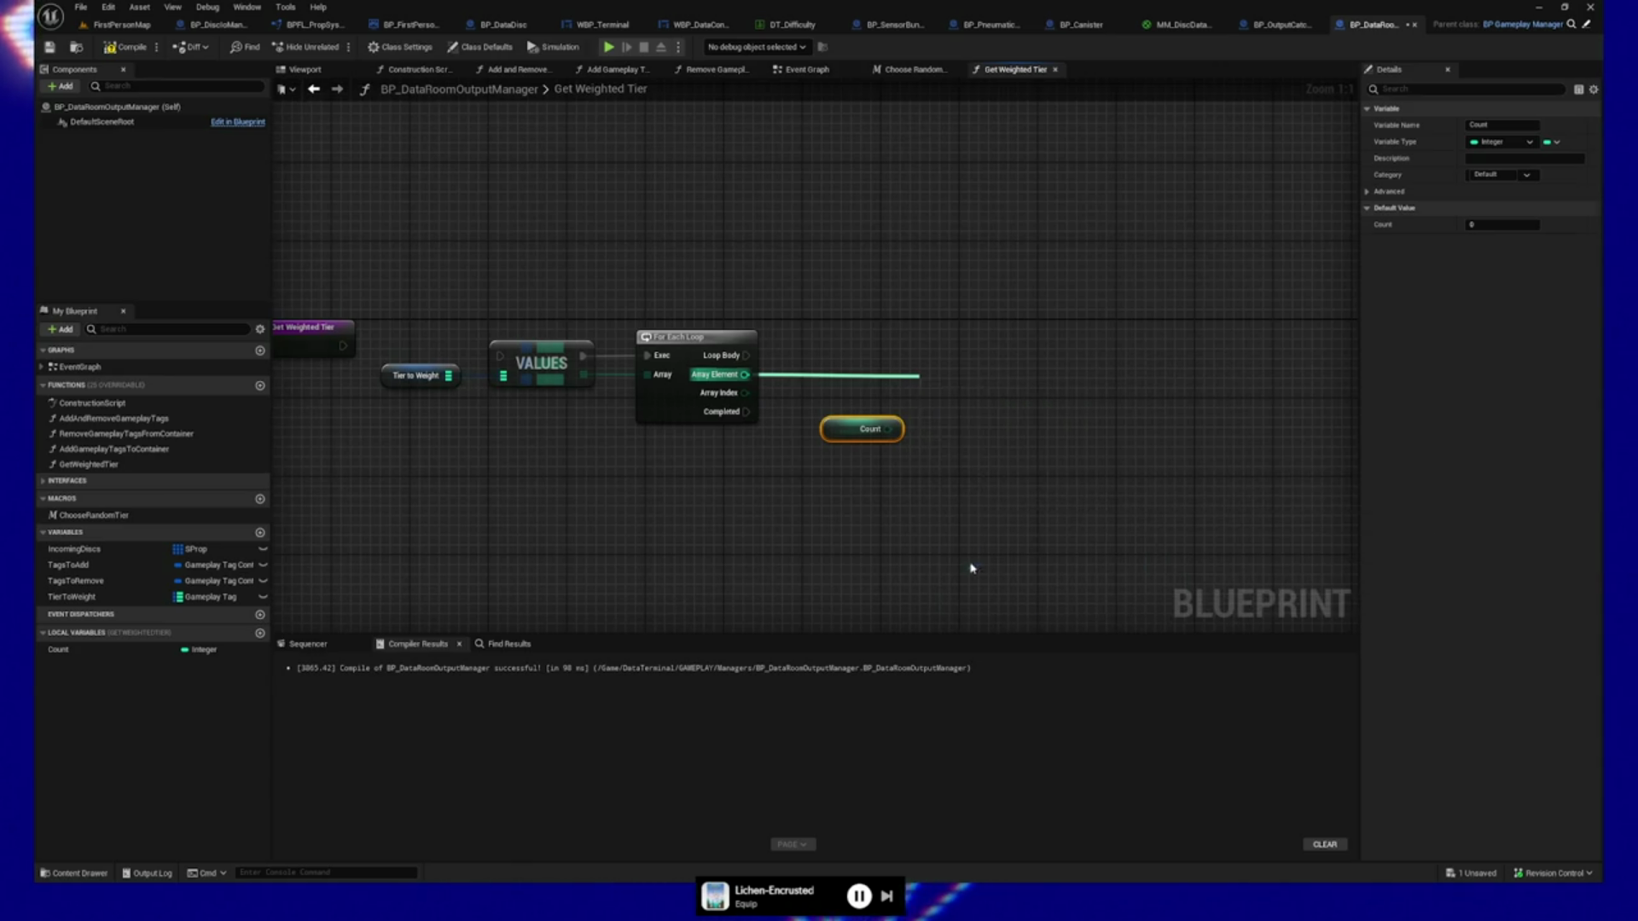
pyautogui.moveTo(888, 429)
pyautogui.mouseDown()
pyautogui.moveTo(924, 399)
pyautogui.moveTo(834, 403)
pyautogui.mouseUp()
pyautogui.moveTo(956, 380); pyautogui.dragTo(945, 370)
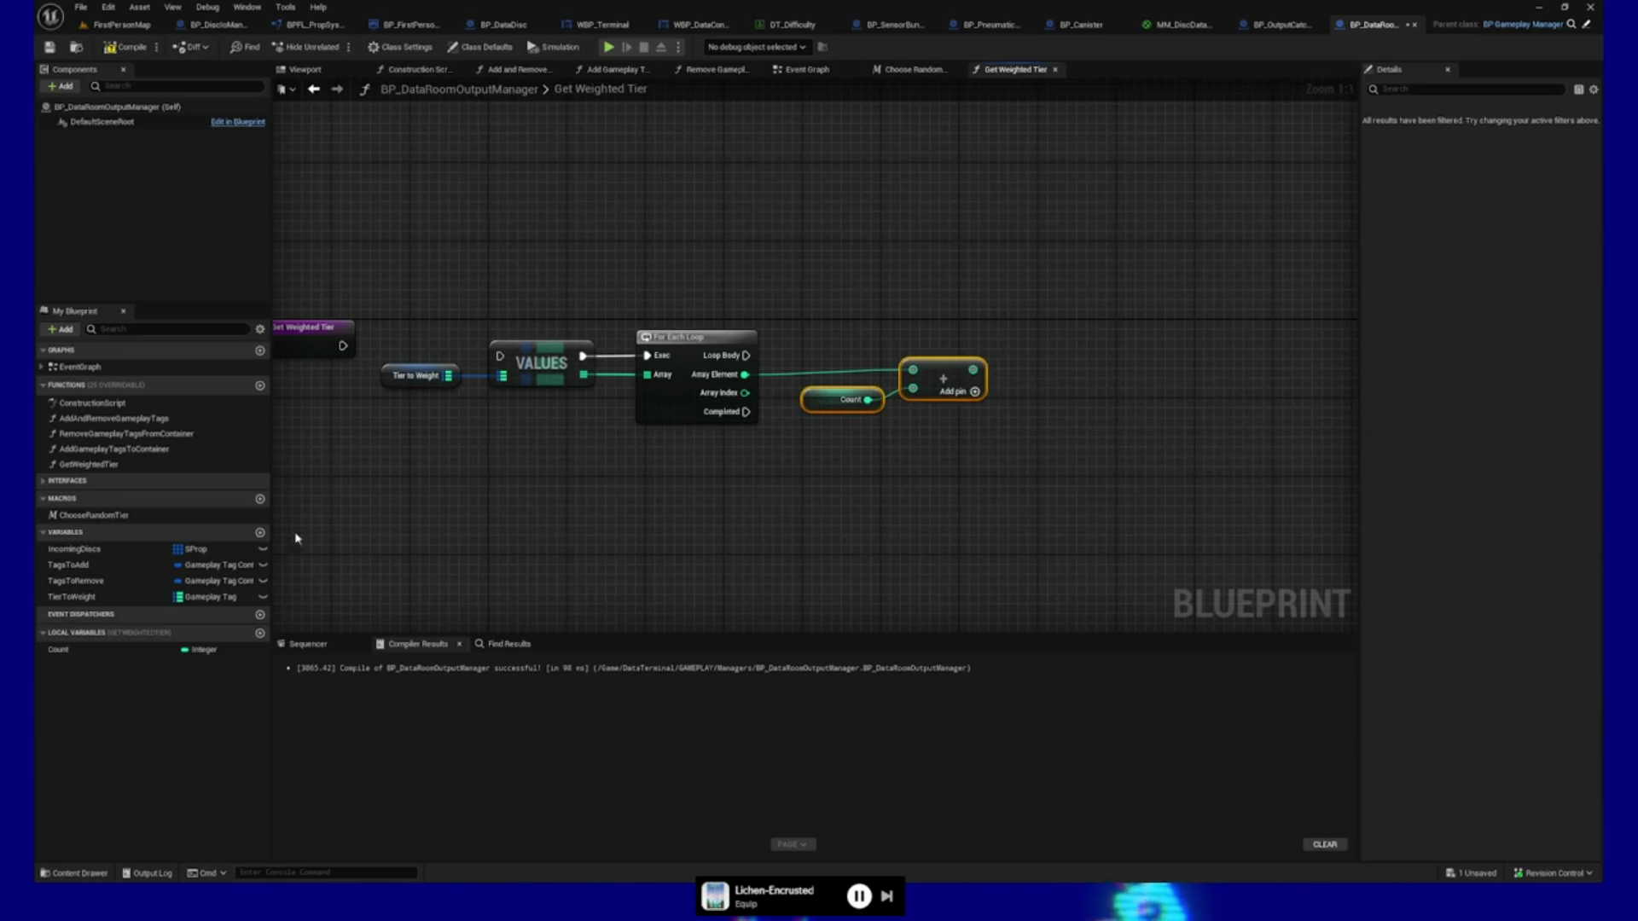
# Feed the sum into a Set Count run on each Loop Body, then straighten all wires.
pyautogui.moveTo(58, 649)
pyautogui.mouseDown()
pyautogui.moveTo(1067, 453)
pyautogui.moveTo(1012, 384)
pyautogui.moveTo(1021, 415)
pyautogui.mouseUp()
pyautogui.moveTo(746, 355)
pyautogui.mouseDown()
pyautogui.moveTo(810, 380)
pyautogui.moveTo(1023, 395)
pyautogui.mouseUp()
pyautogui.moveTo(1045, 388); pyautogui.dragTo(1054, 350)
pyautogui.moveTo(1309, 522)
pyautogui.mouseDown()
pyautogui.moveTo(811, 324)
pyautogui.moveTo(639, 293)
pyautogui.moveTo(427, 296)
pyautogui.mouseUp()
pyautogui.press('q')
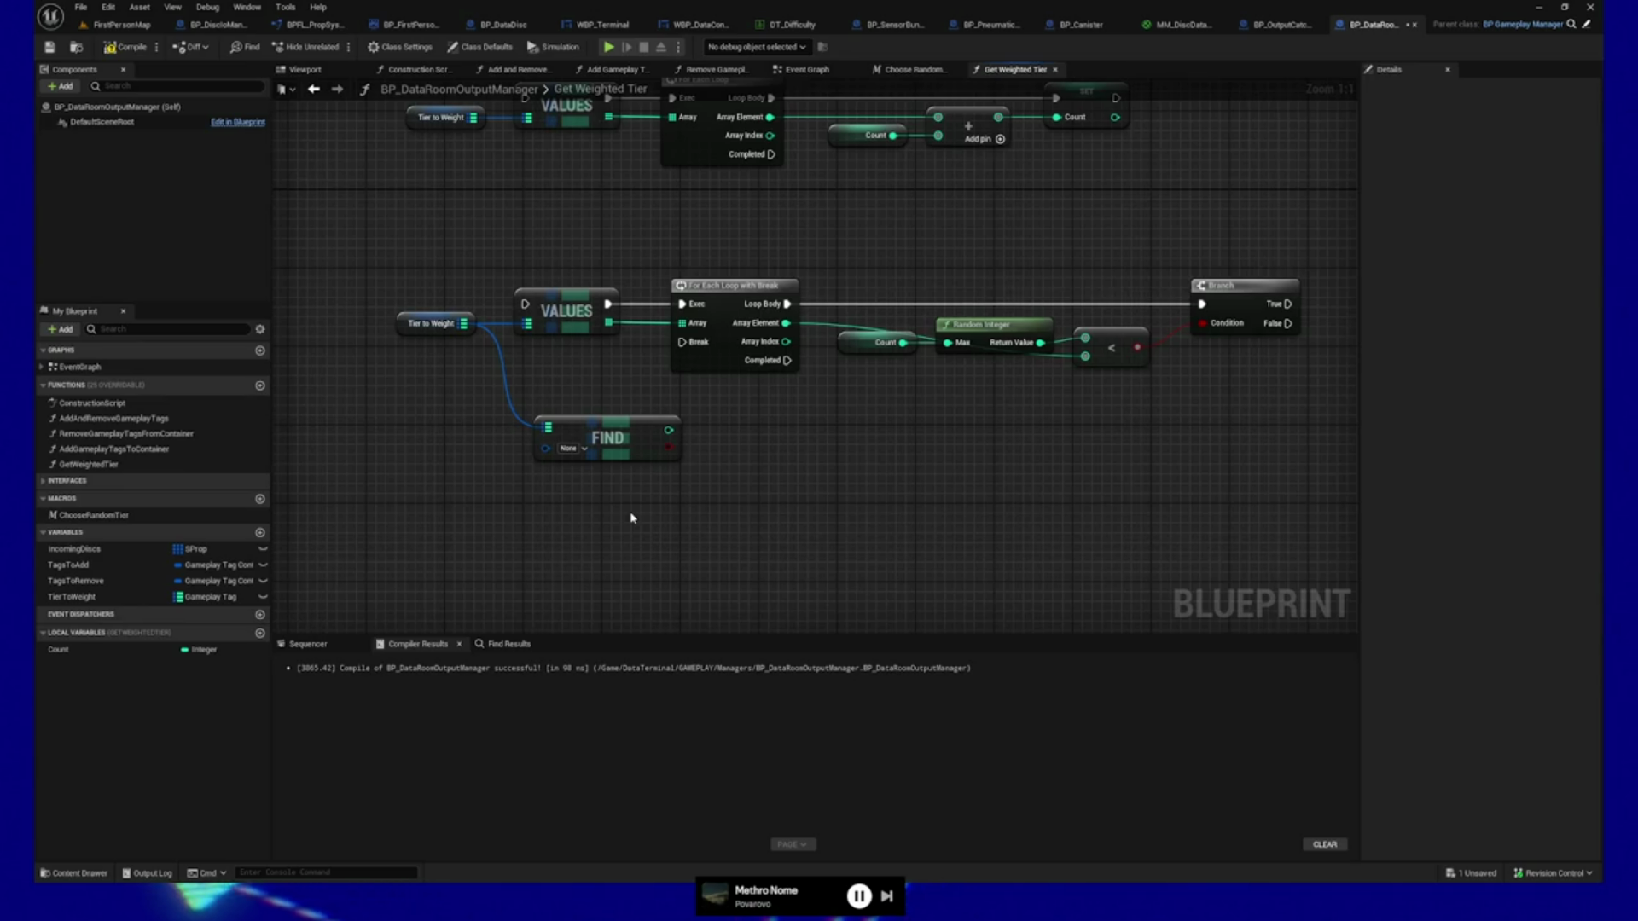
pyautogui.rightClick(627, 522)
pyautogui.write('float')
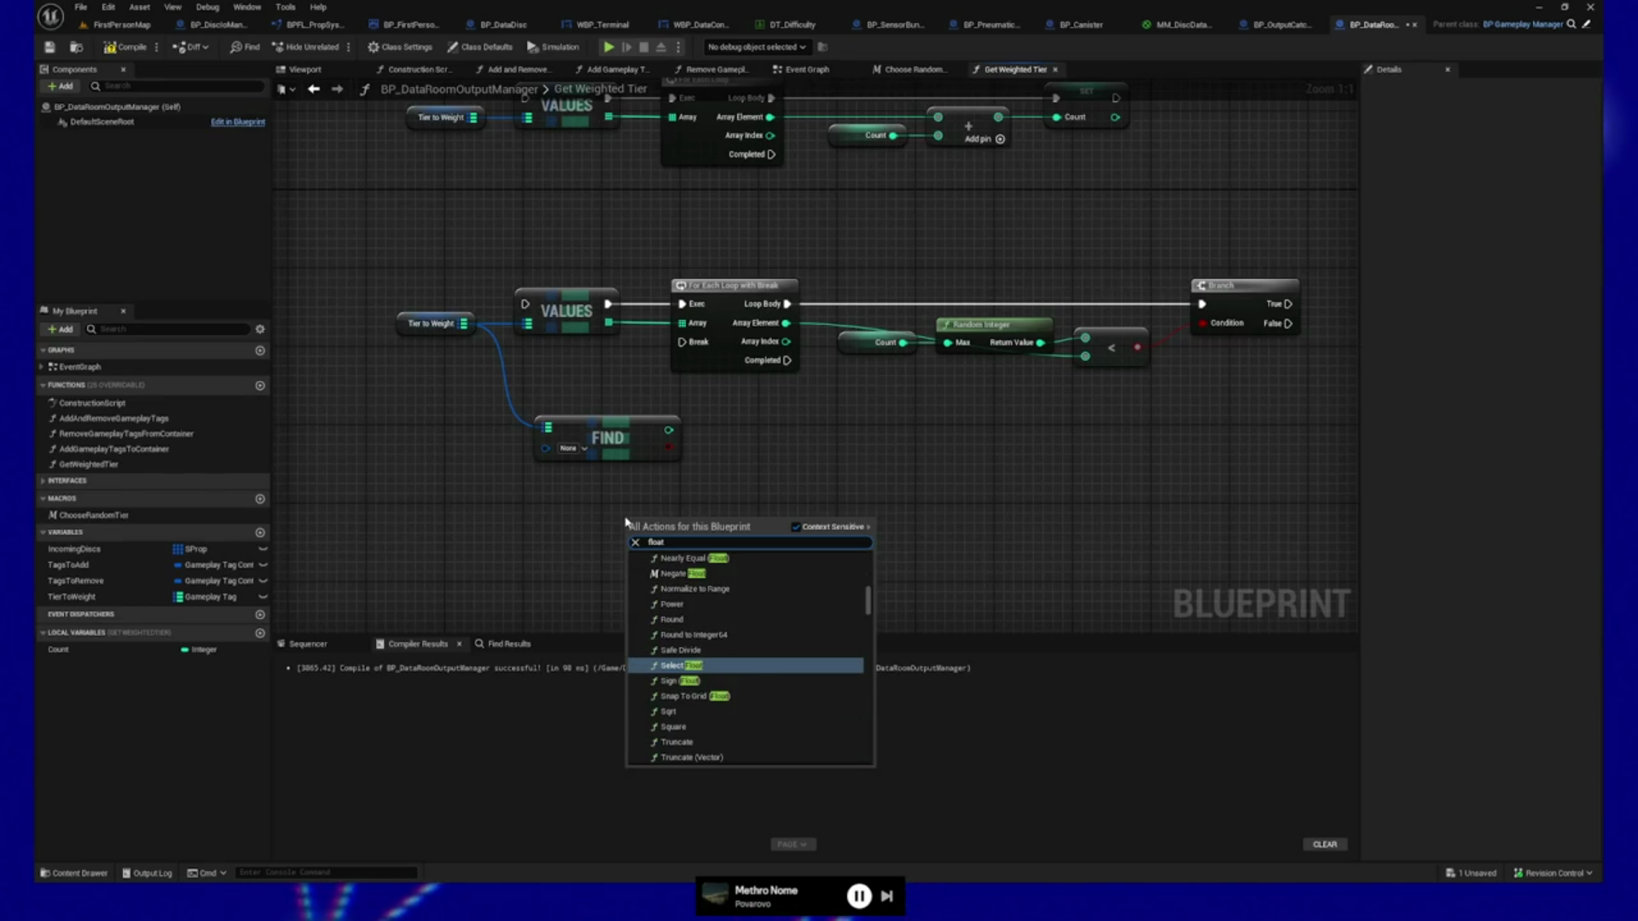
pyautogui.click(530, 548)
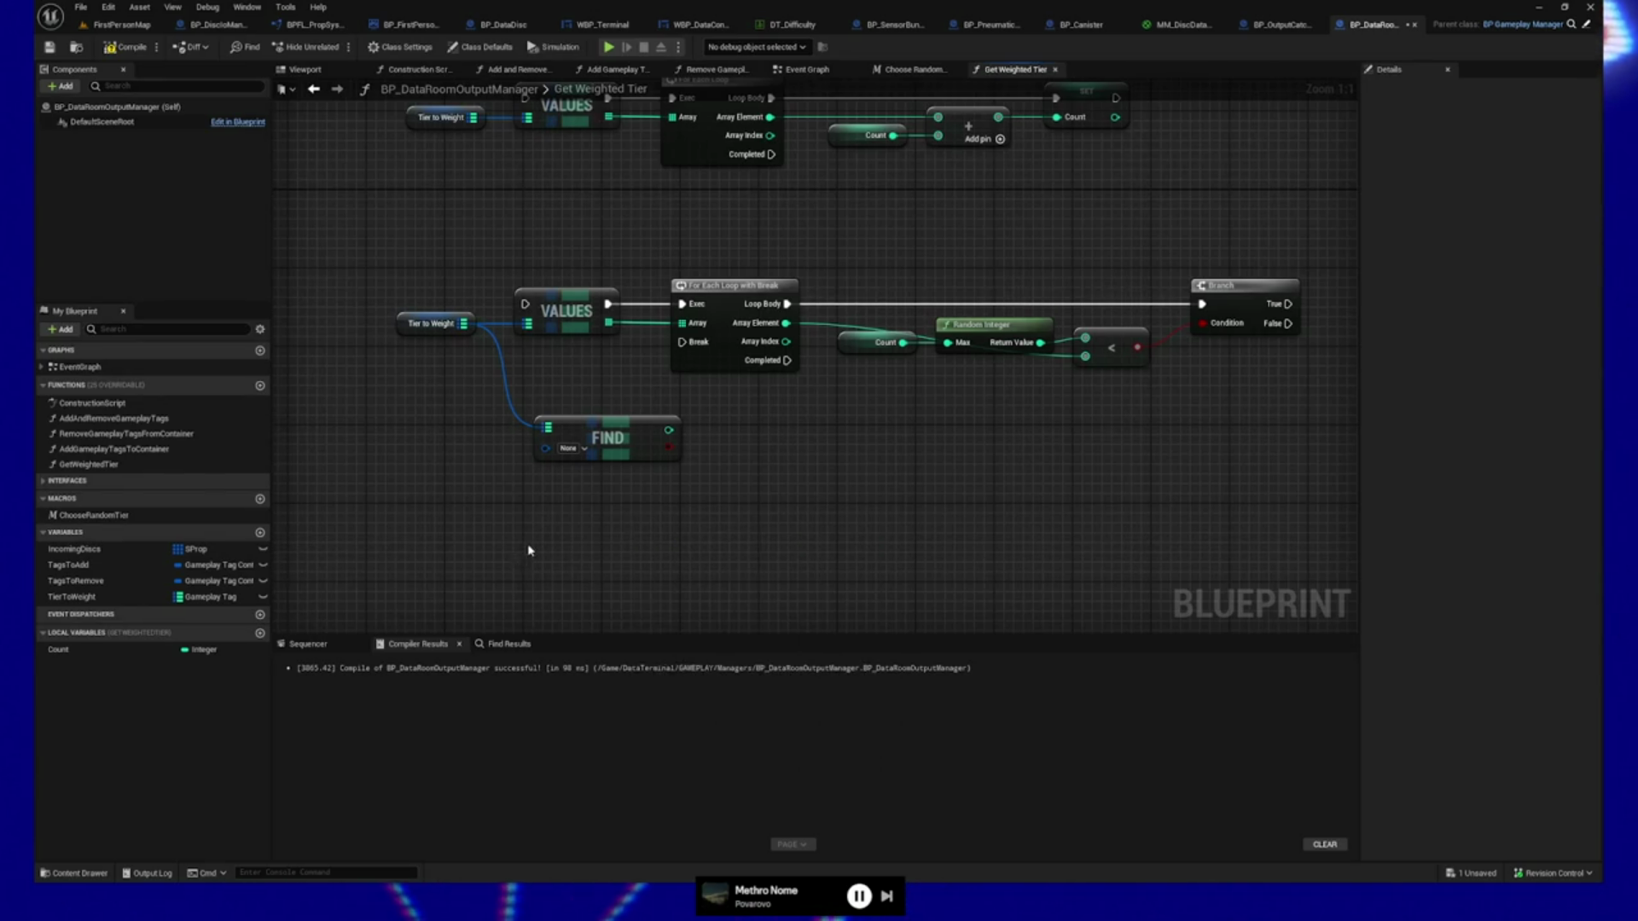
pyautogui.rightClick(537, 540)
pyautogui.write('make literal')
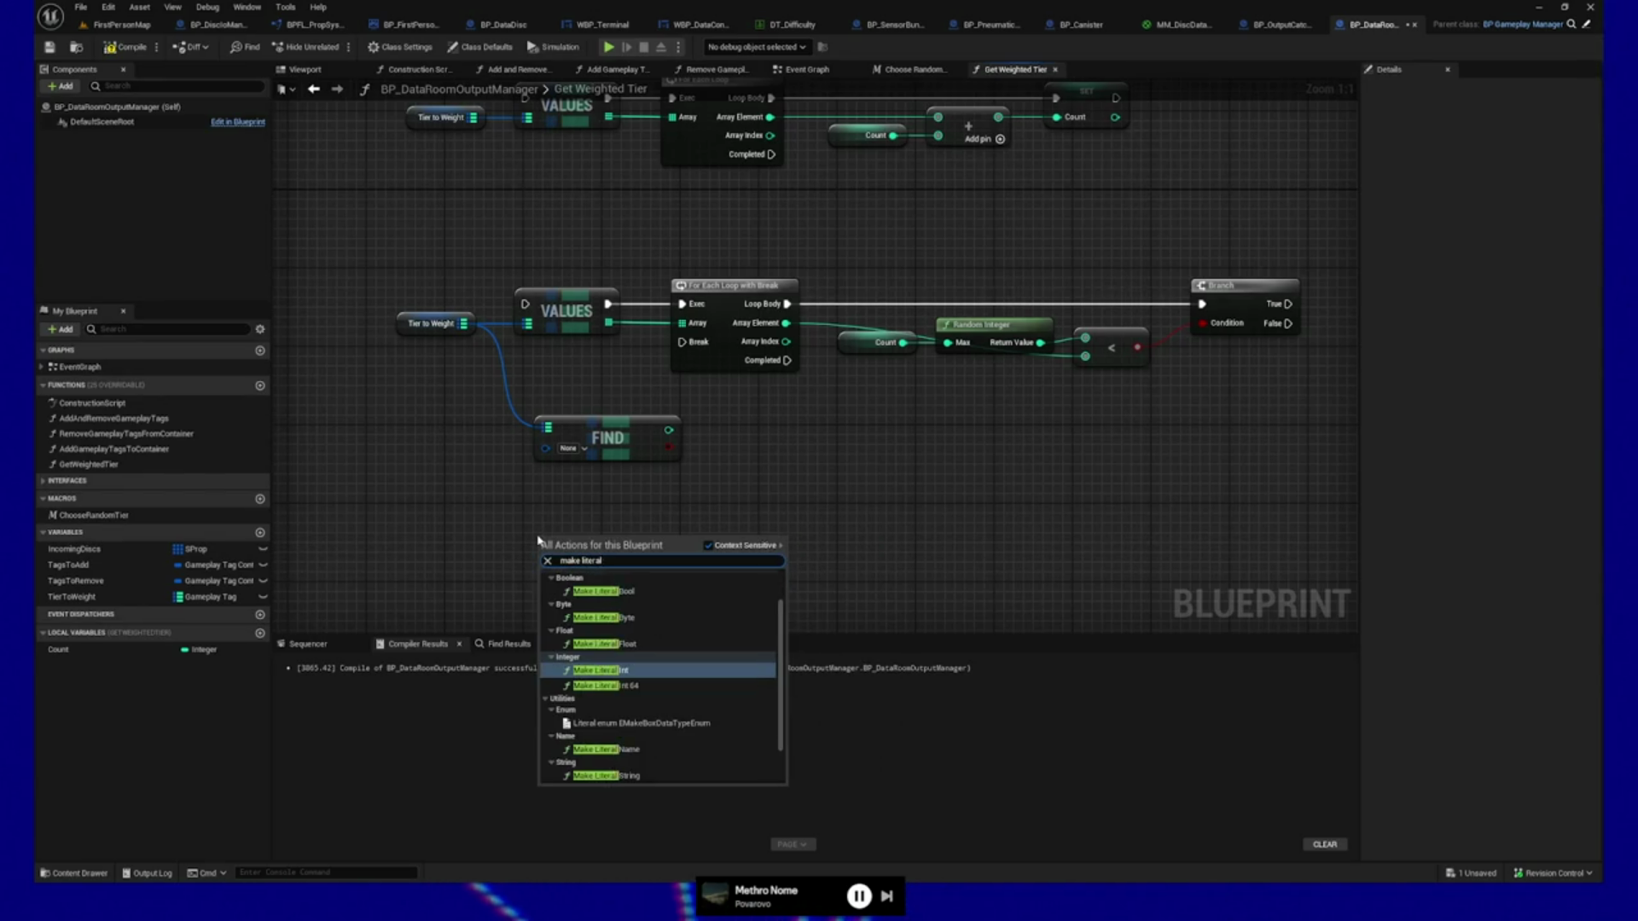
pyautogui.write(' flo')
pyautogui.press('BackSpace')
pyautogui.press('Escape')
pyautogui.click(260, 633)
pyautogui.press('Return')
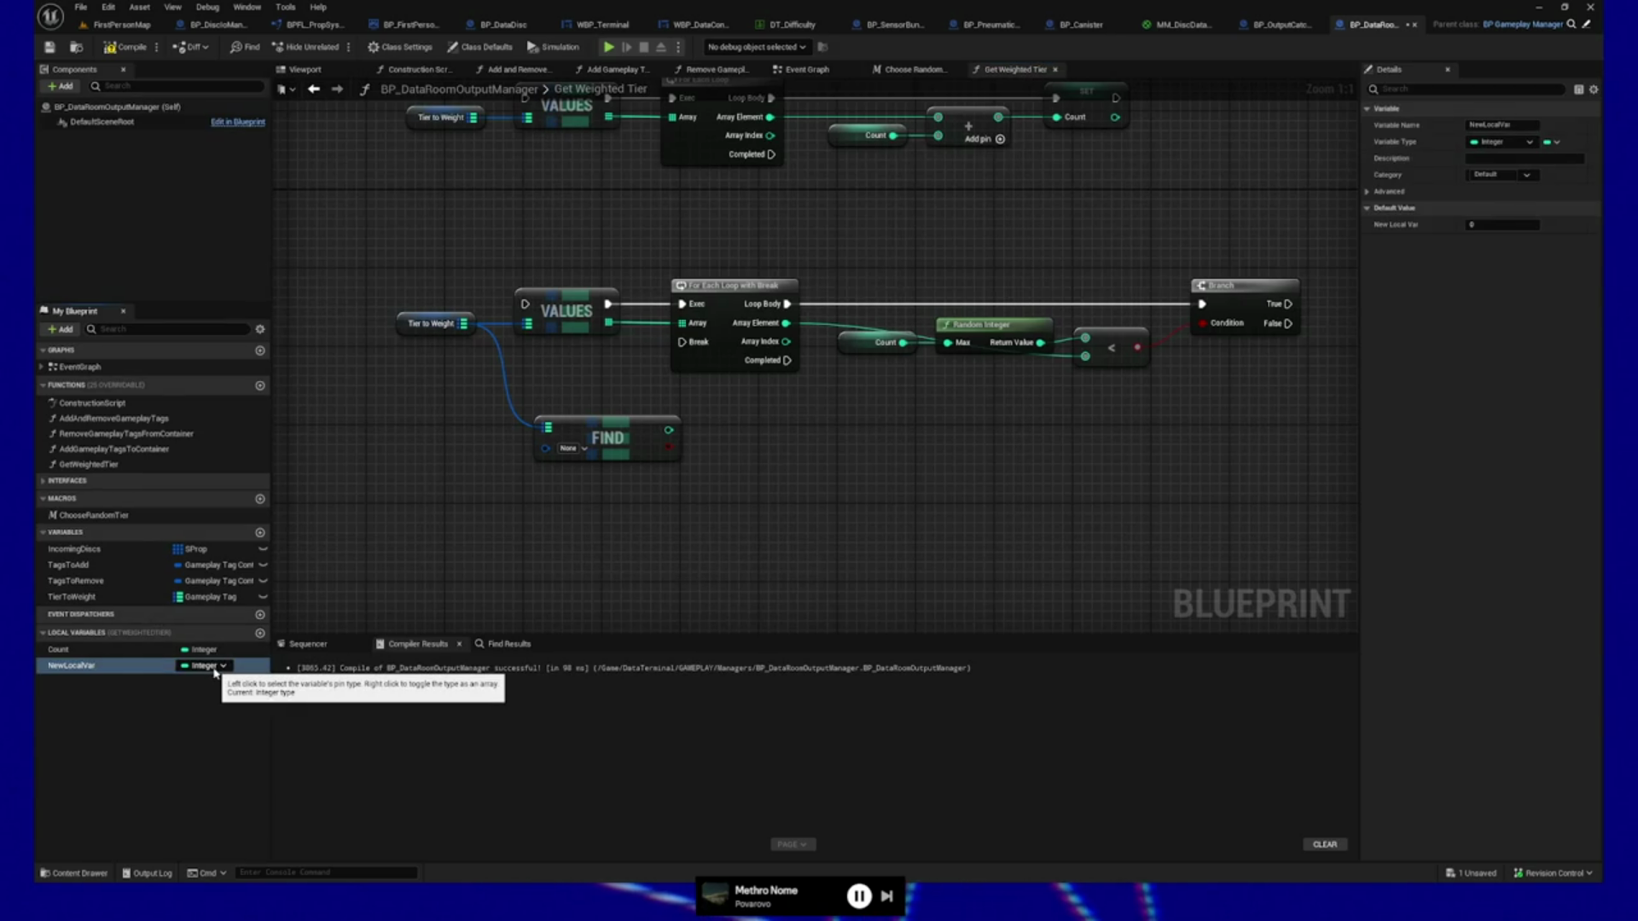
pyautogui.click(215, 672)
pyautogui.write('float')
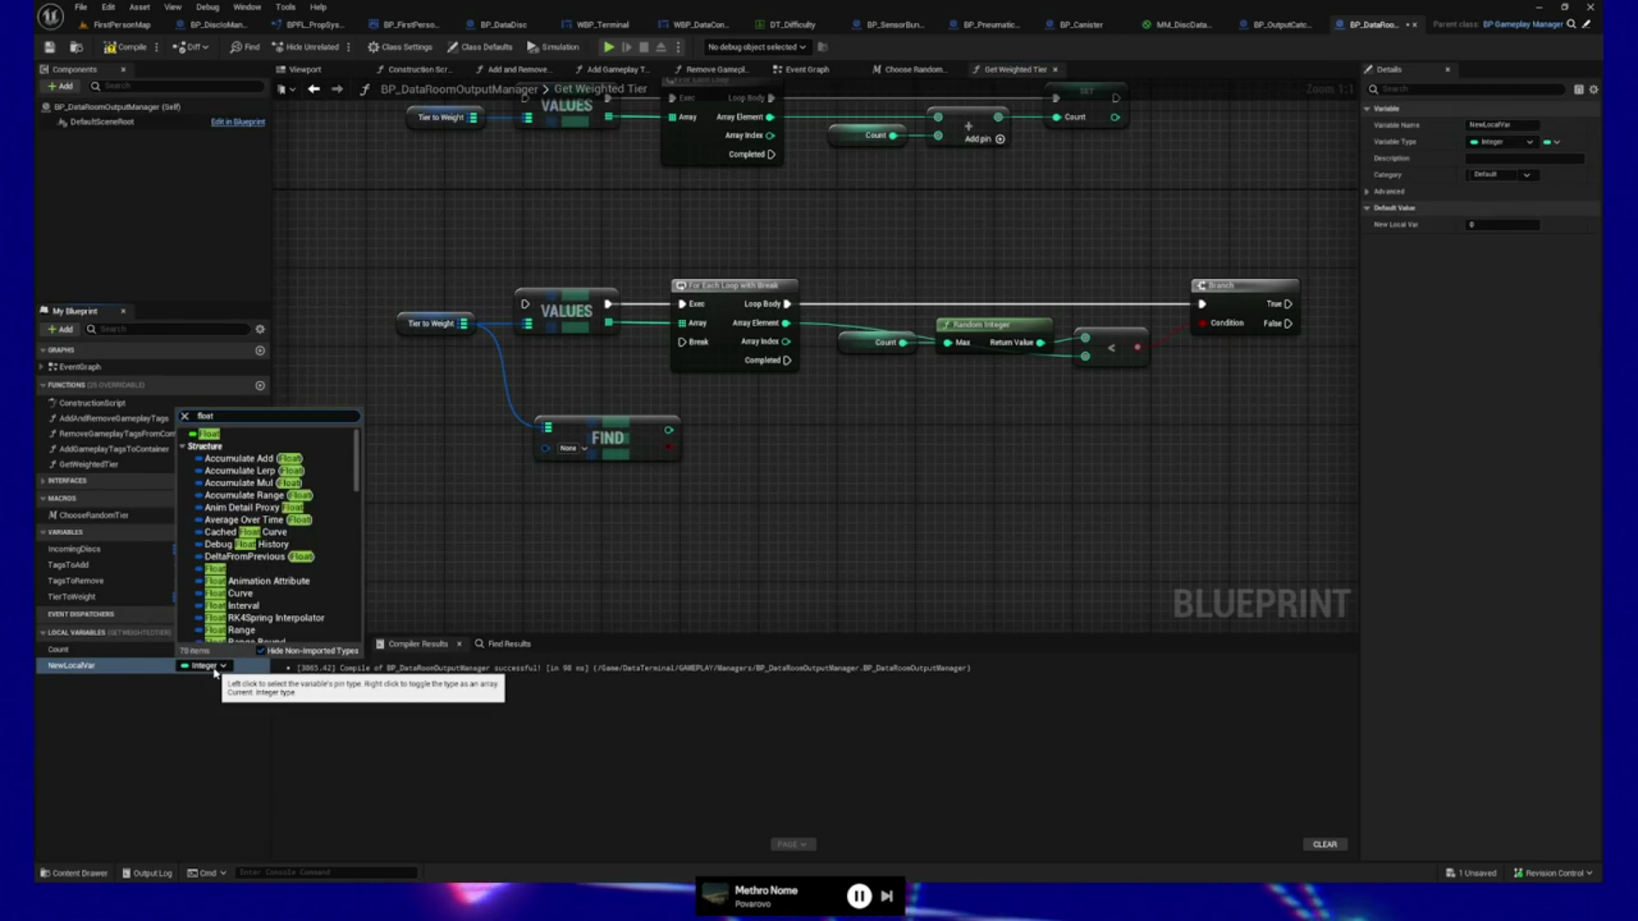
pyautogui.scroll(-5, 328, 524)
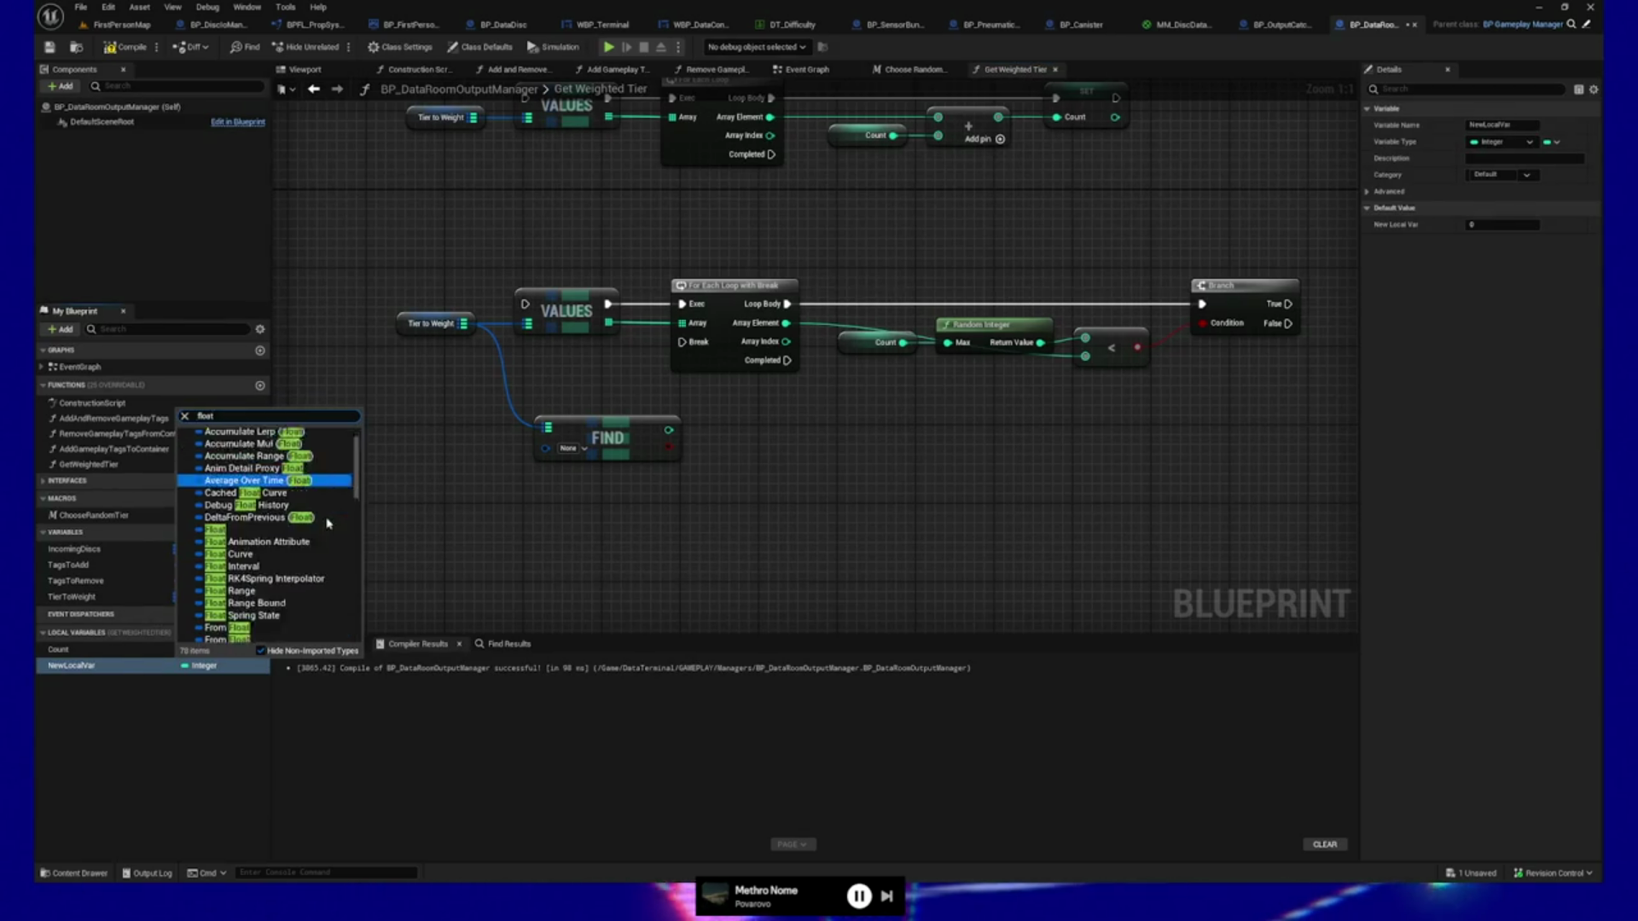
pyautogui.scroll(-8, 327, 524)
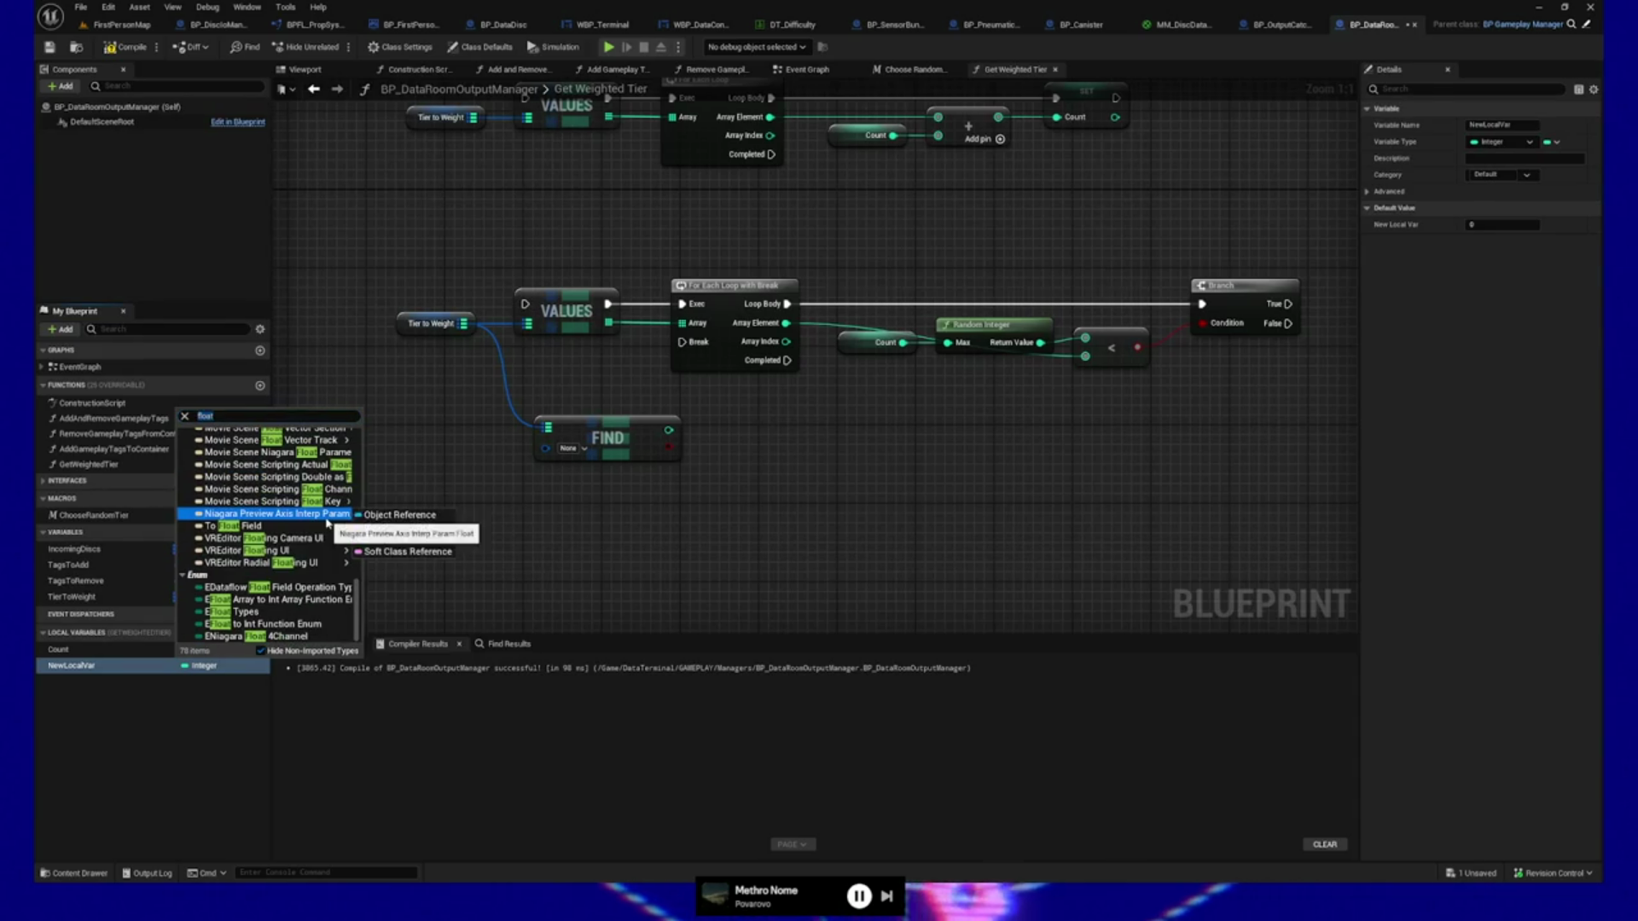
pyautogui.scroll(15, 332, 495)
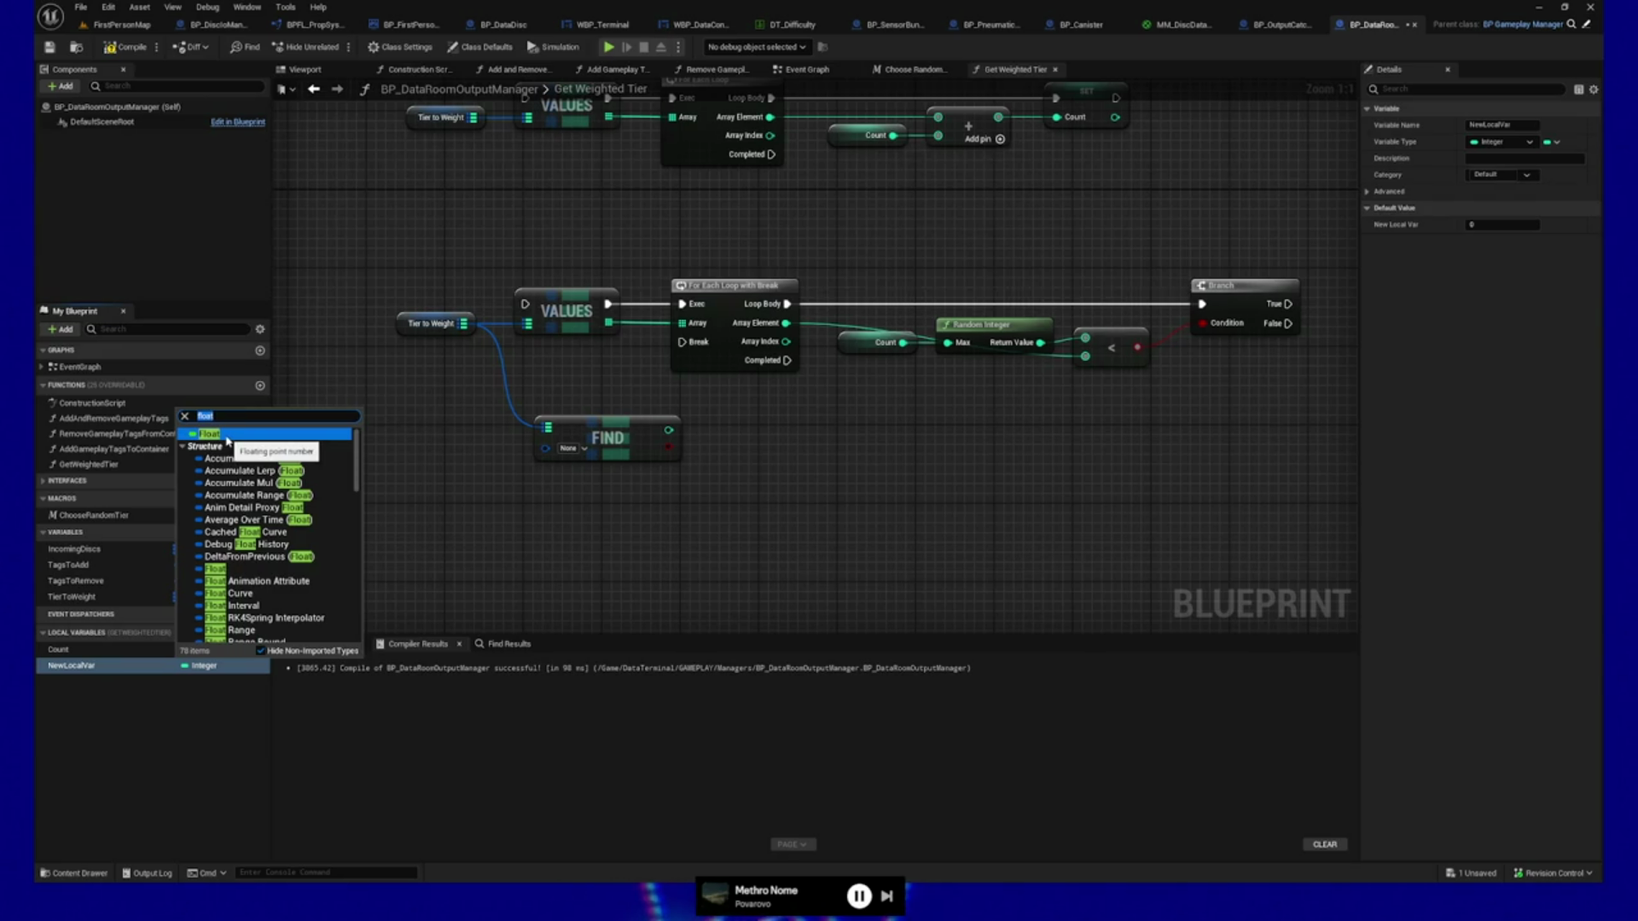
pyautogui.press('Escape')
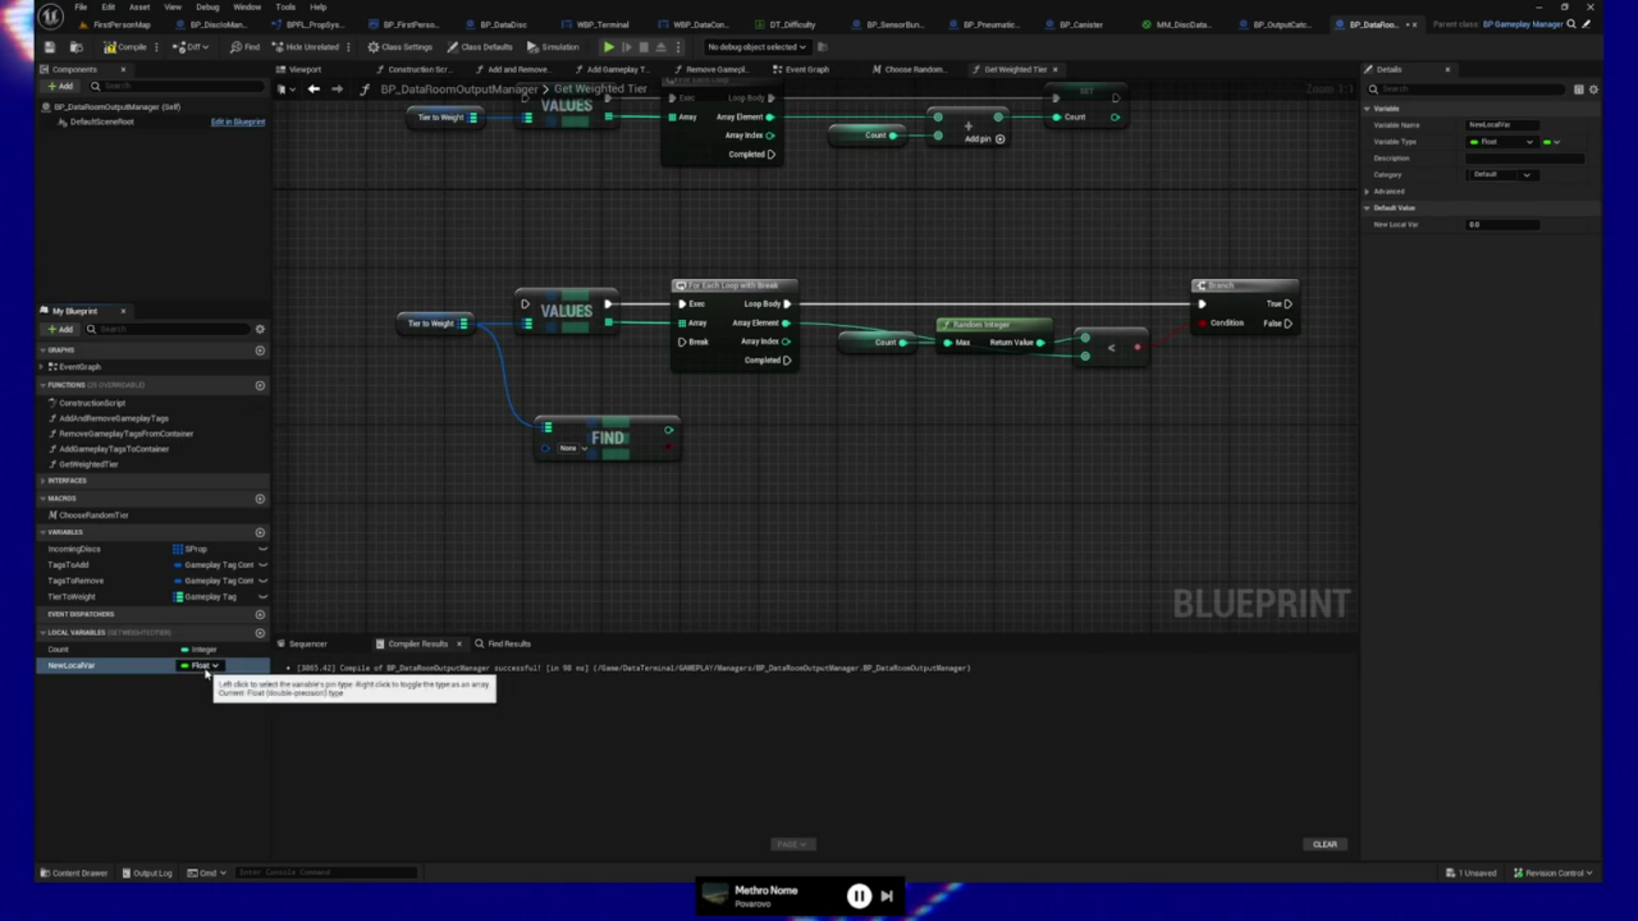
pyautogui.rightClick(121, 669)
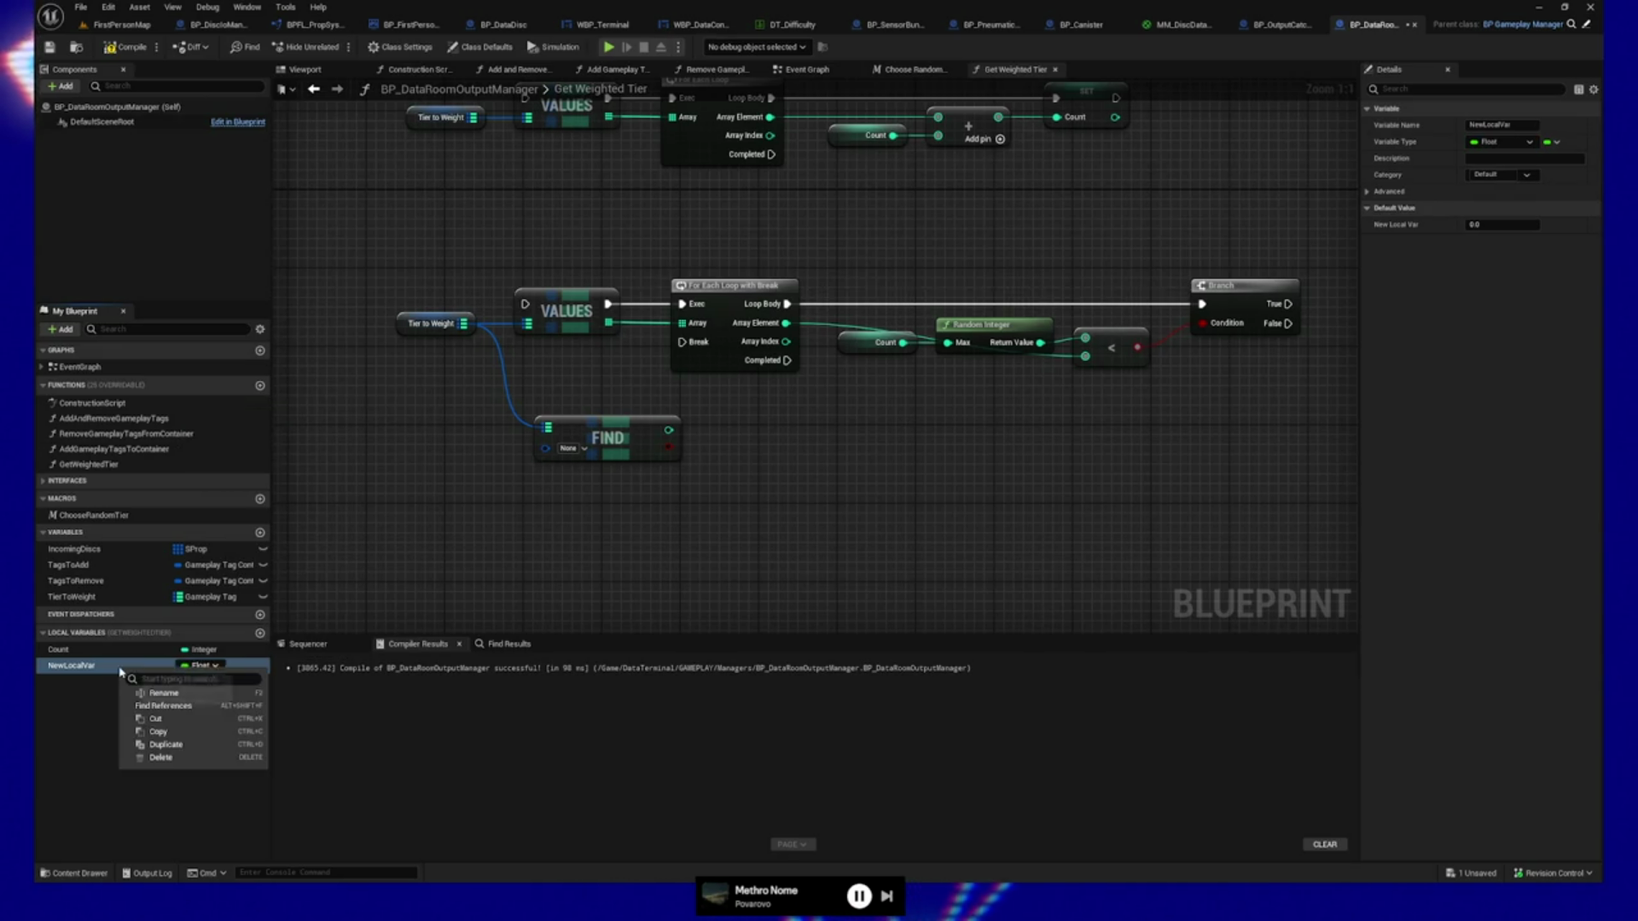
pyautogui.click(161, 757)
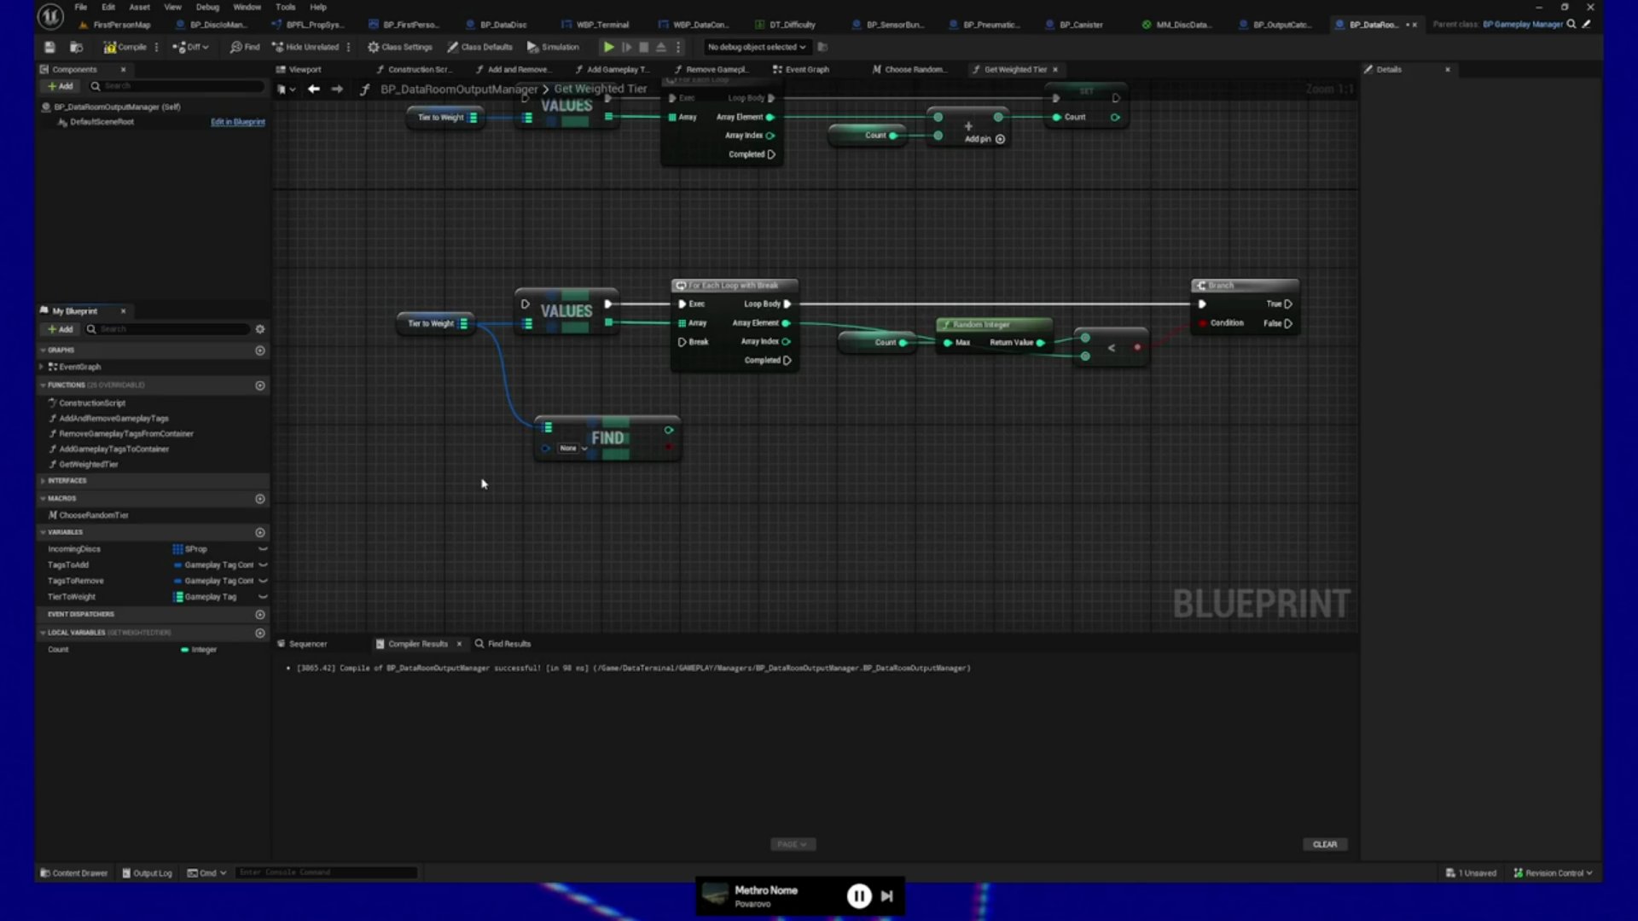
pyautogui.click(563, 468)
# Delete the FIND node and nudge the Count and Random Integer nodes up and right.
pyautogui.press('Delete')
pyautogui.moveTo(682, 337)
pyautogui.mouseDown()
pyautogui.moveTo(760, 441)
pyautogui.moveTo(892, 441)
pyautogui.mouseUp()
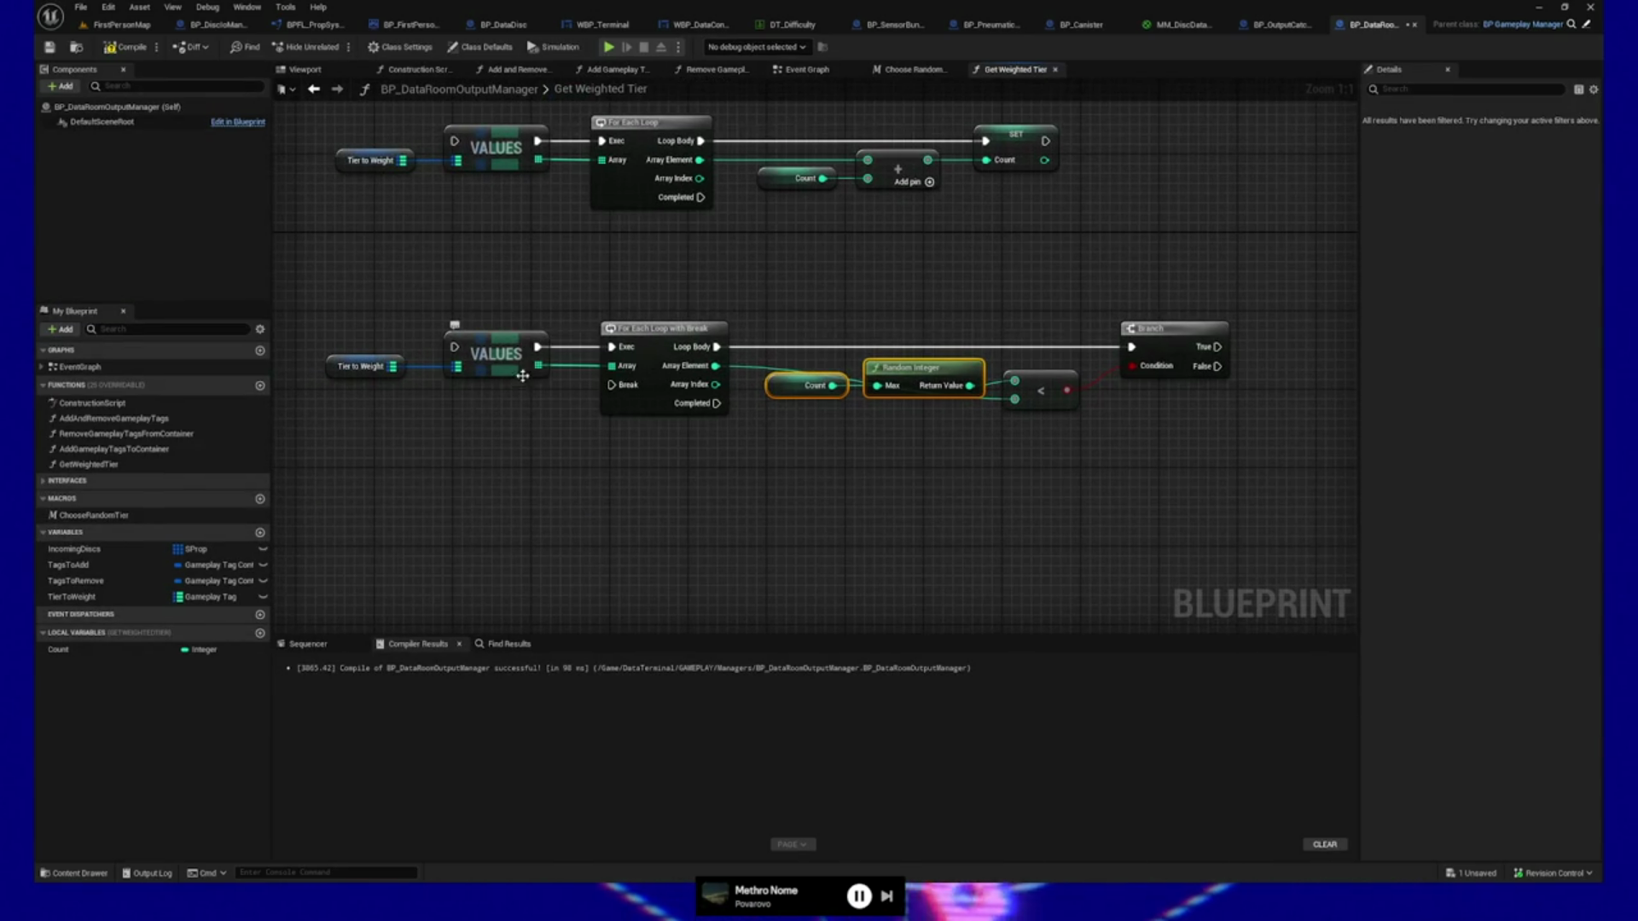
pyautogui.moveTo(692, 496); pyautogui.dragTo(621, 501)
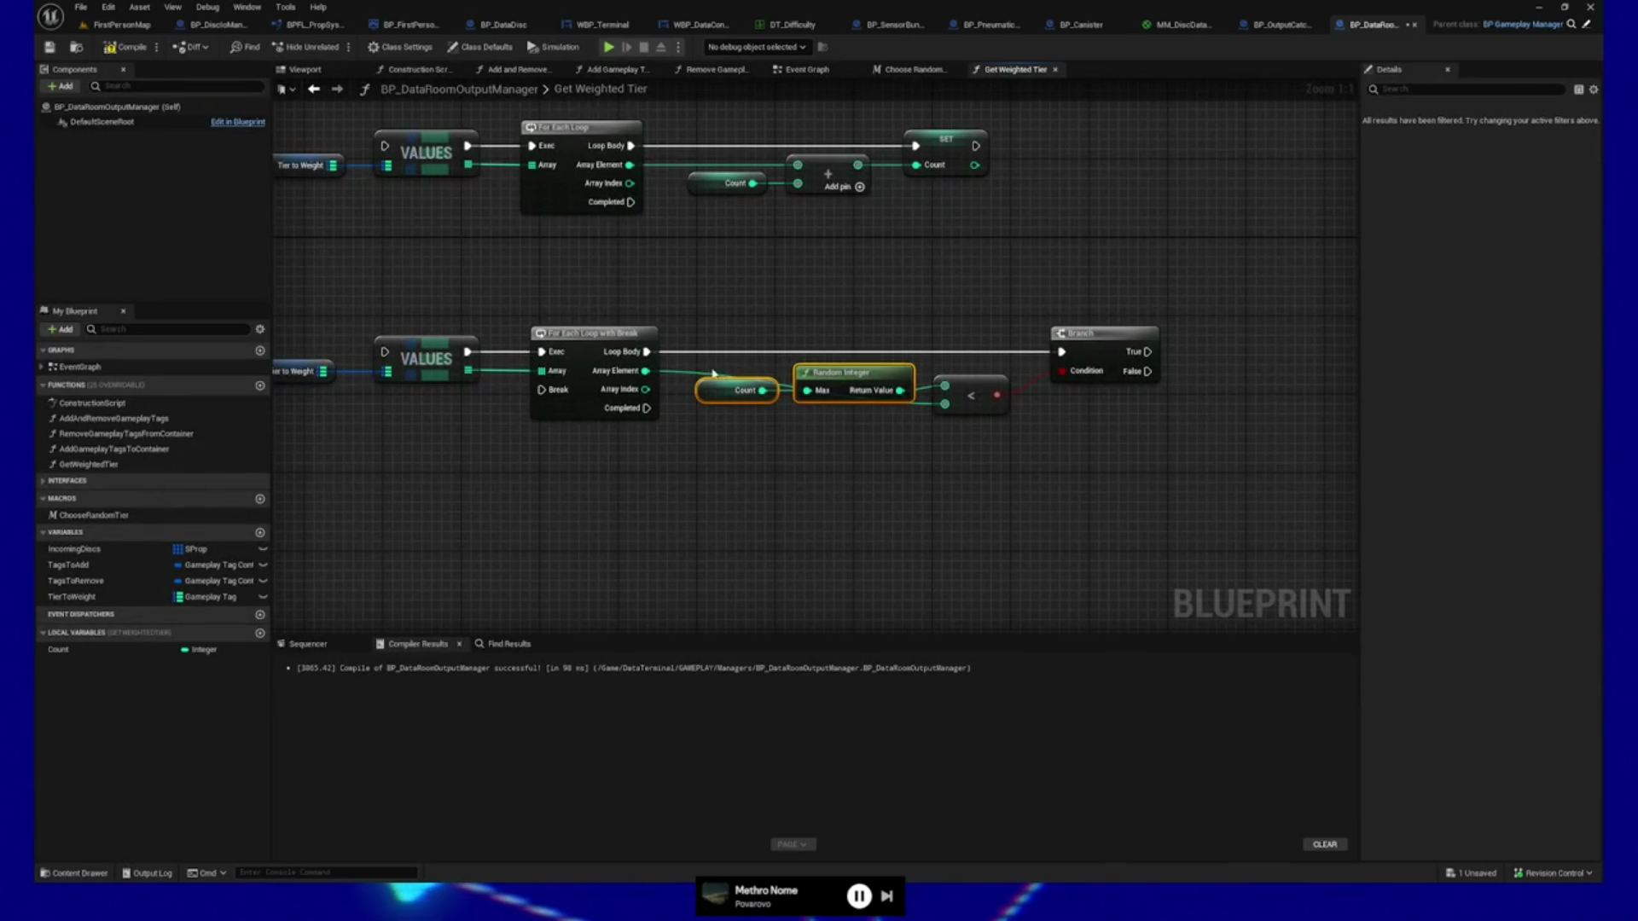
pyautogui.moveTo(734, 388); pyautogui.dragTo(744, 379)
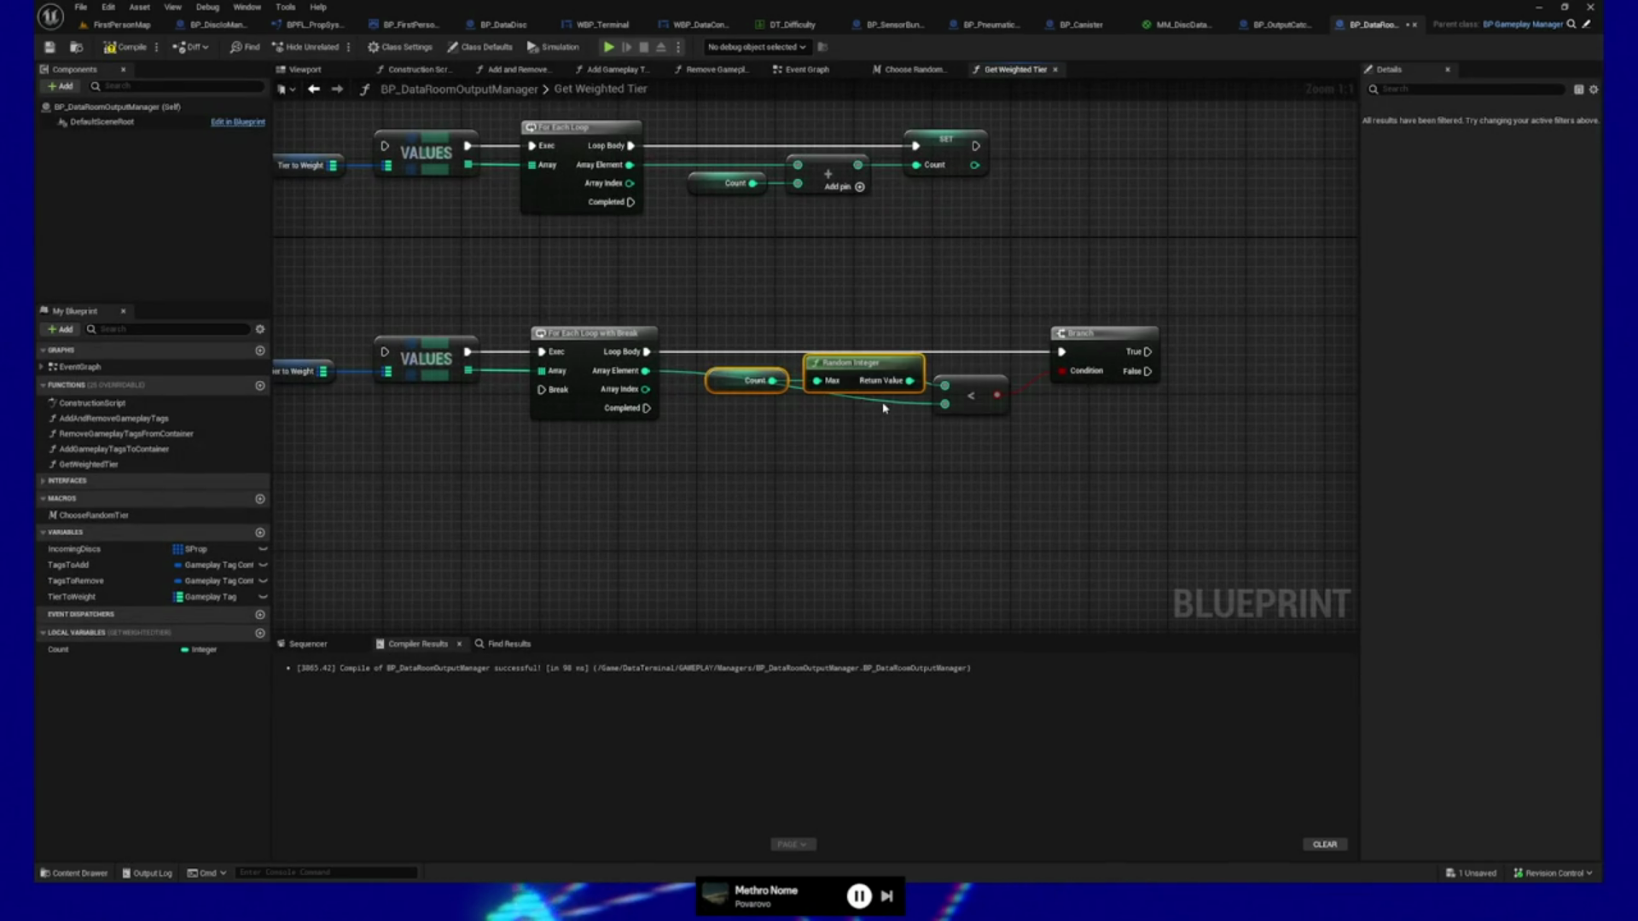
pyautogui.click(883, 407)
# Add a reroute on the Count wire and list actions for the Tier to Weight map.
pyautogui.doubleClick(857, 411)
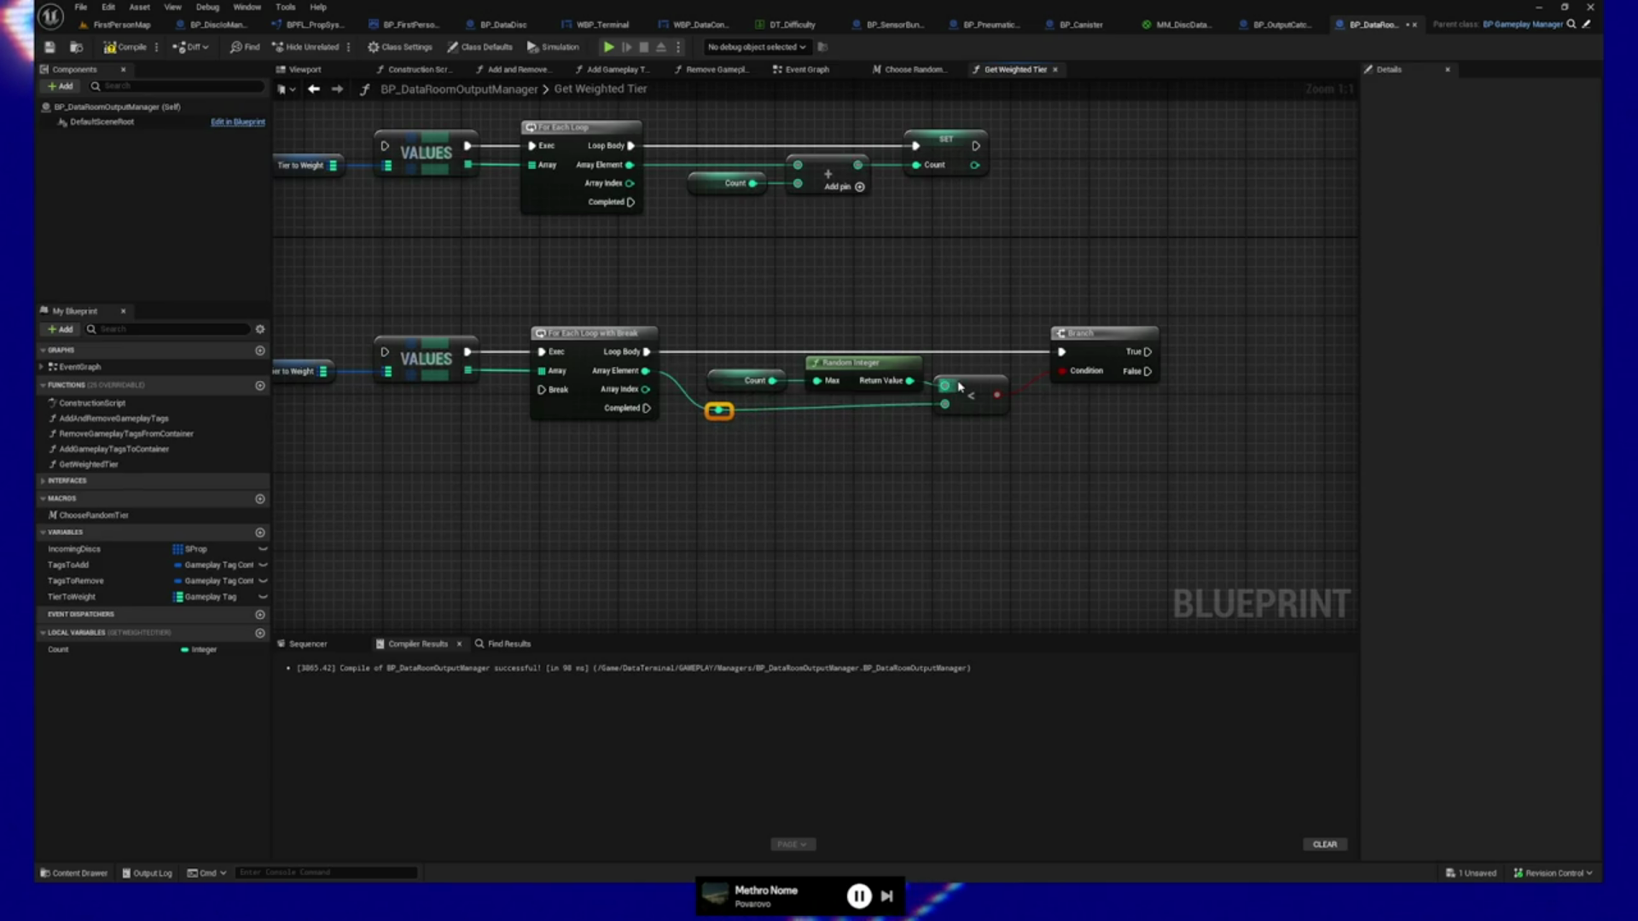
pyautogui.moveTo(856, 460); pyautogui.dragTo(876, 458)
pyautogui.moveTo(700, 362); pyautogui.dragTo(1005, 457)
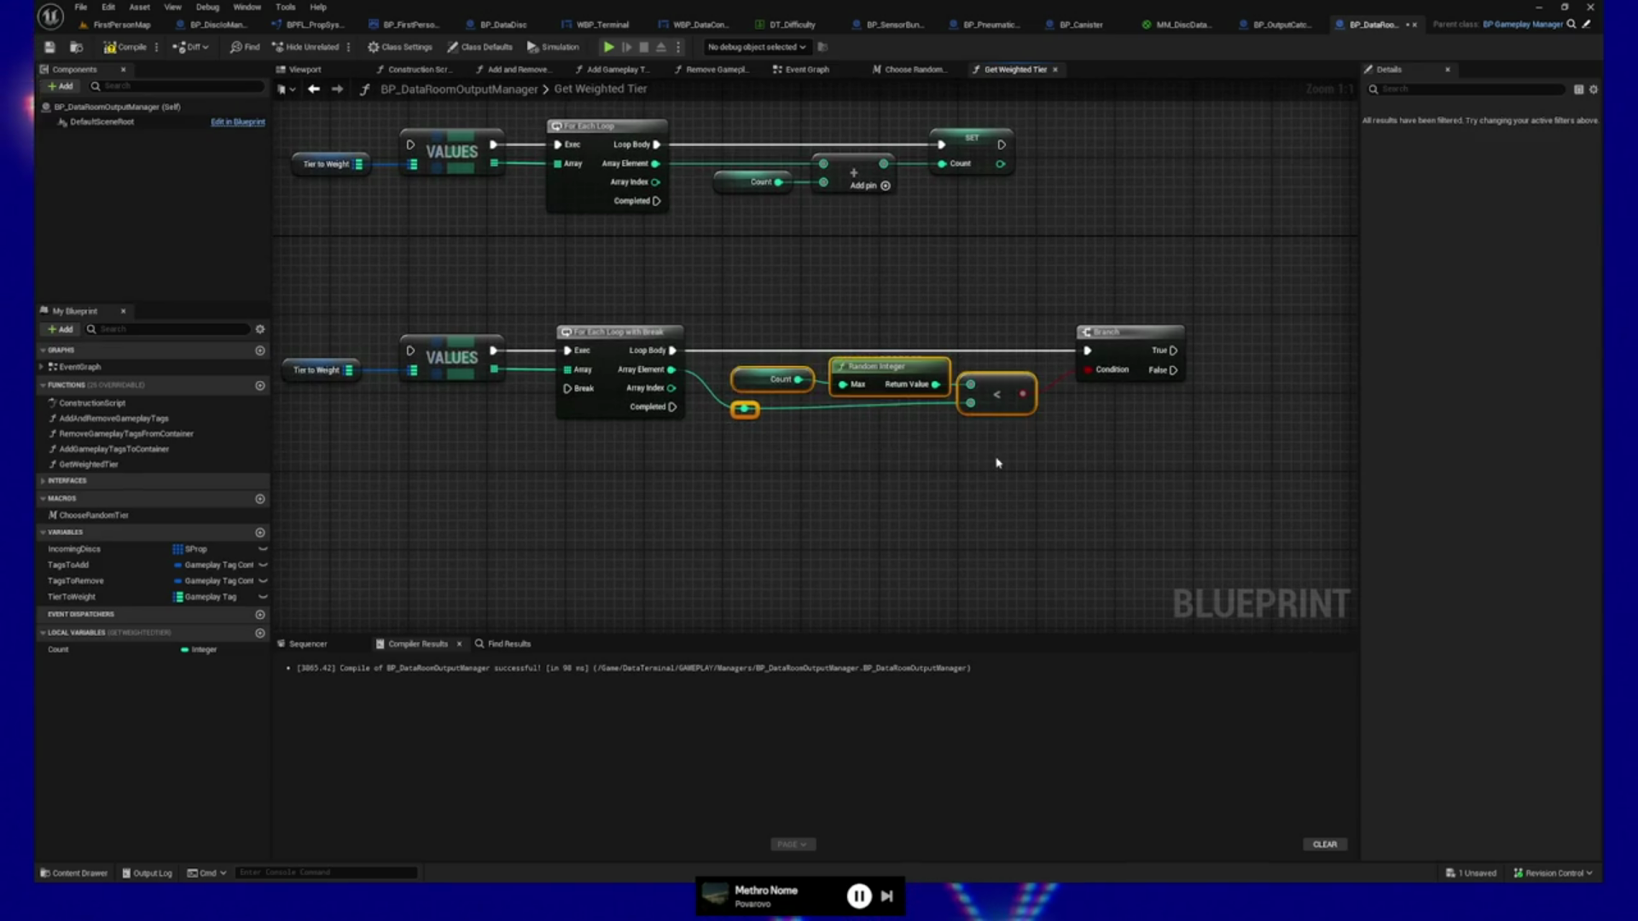
pyautogui.moveTo(885, 469); pyautogui.dragTo(946, 468)
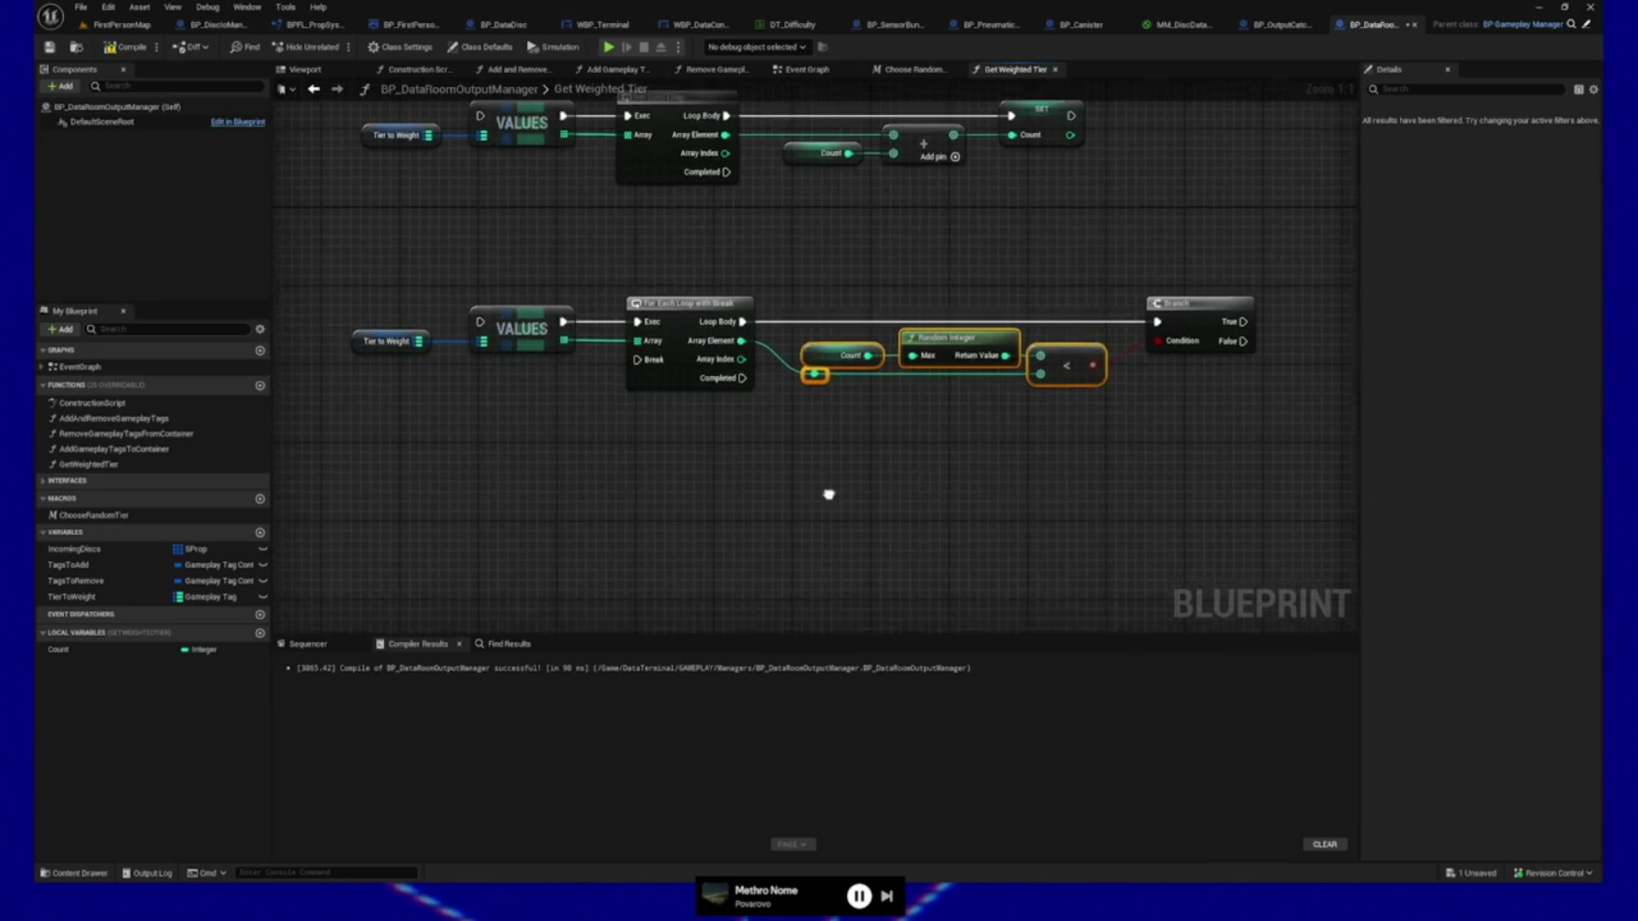
pyautogui.moveTo(433, 337); pyautogui.dragTo(482, 467)
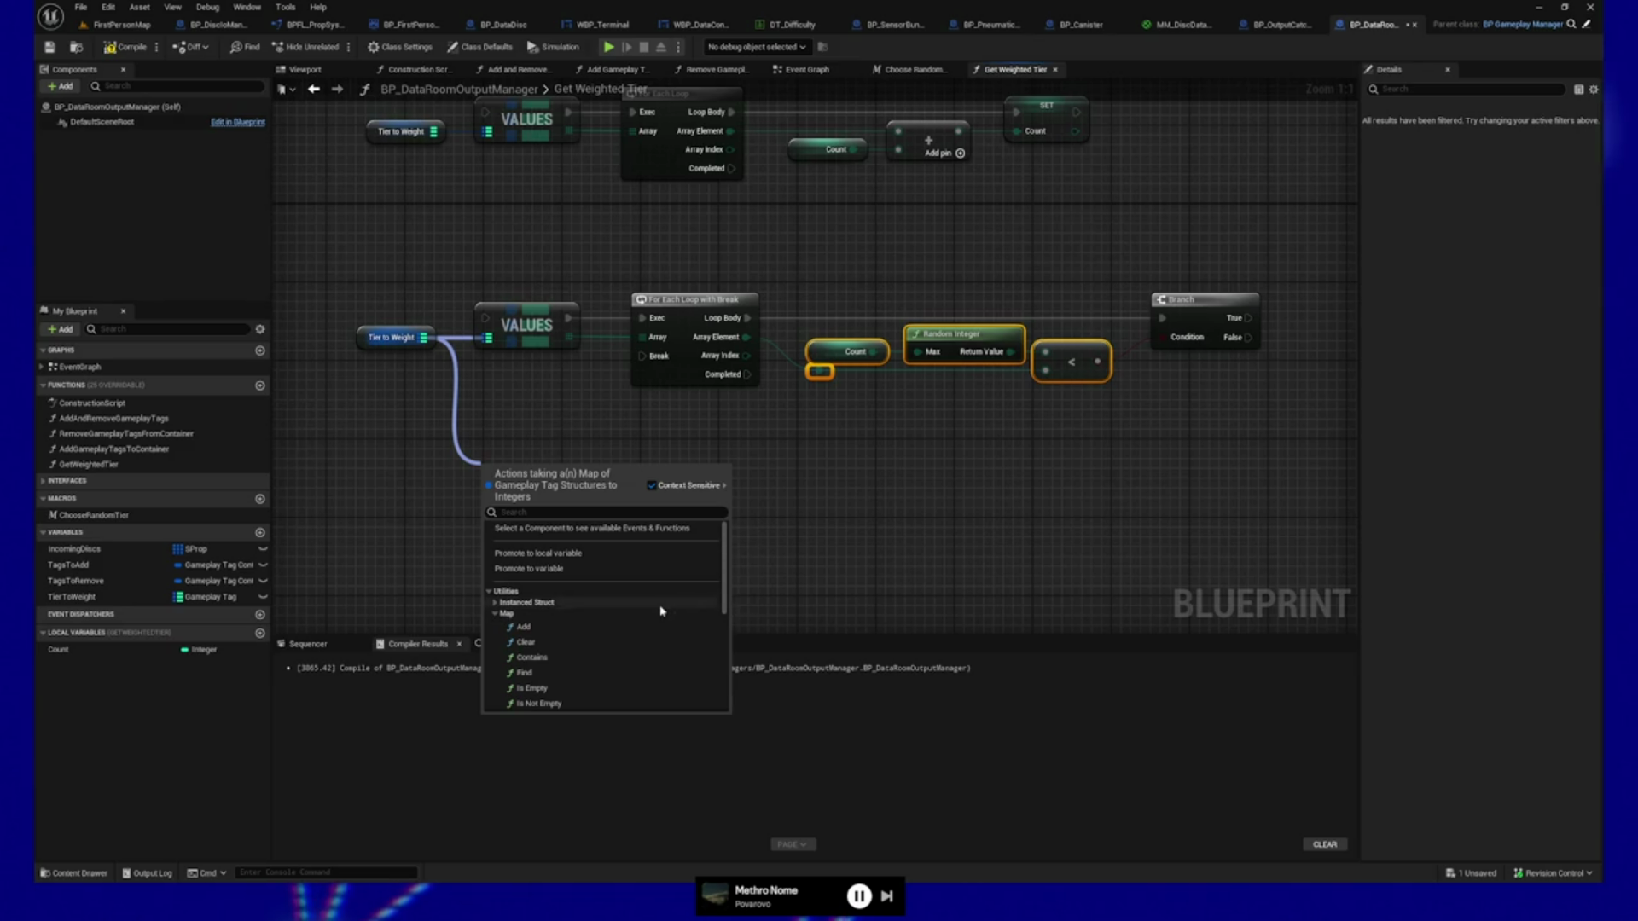
# Break the VALUES node's links to the loop and inspect TierToWeight's default values.
pyautogui.scroll(-2, 661, 611)
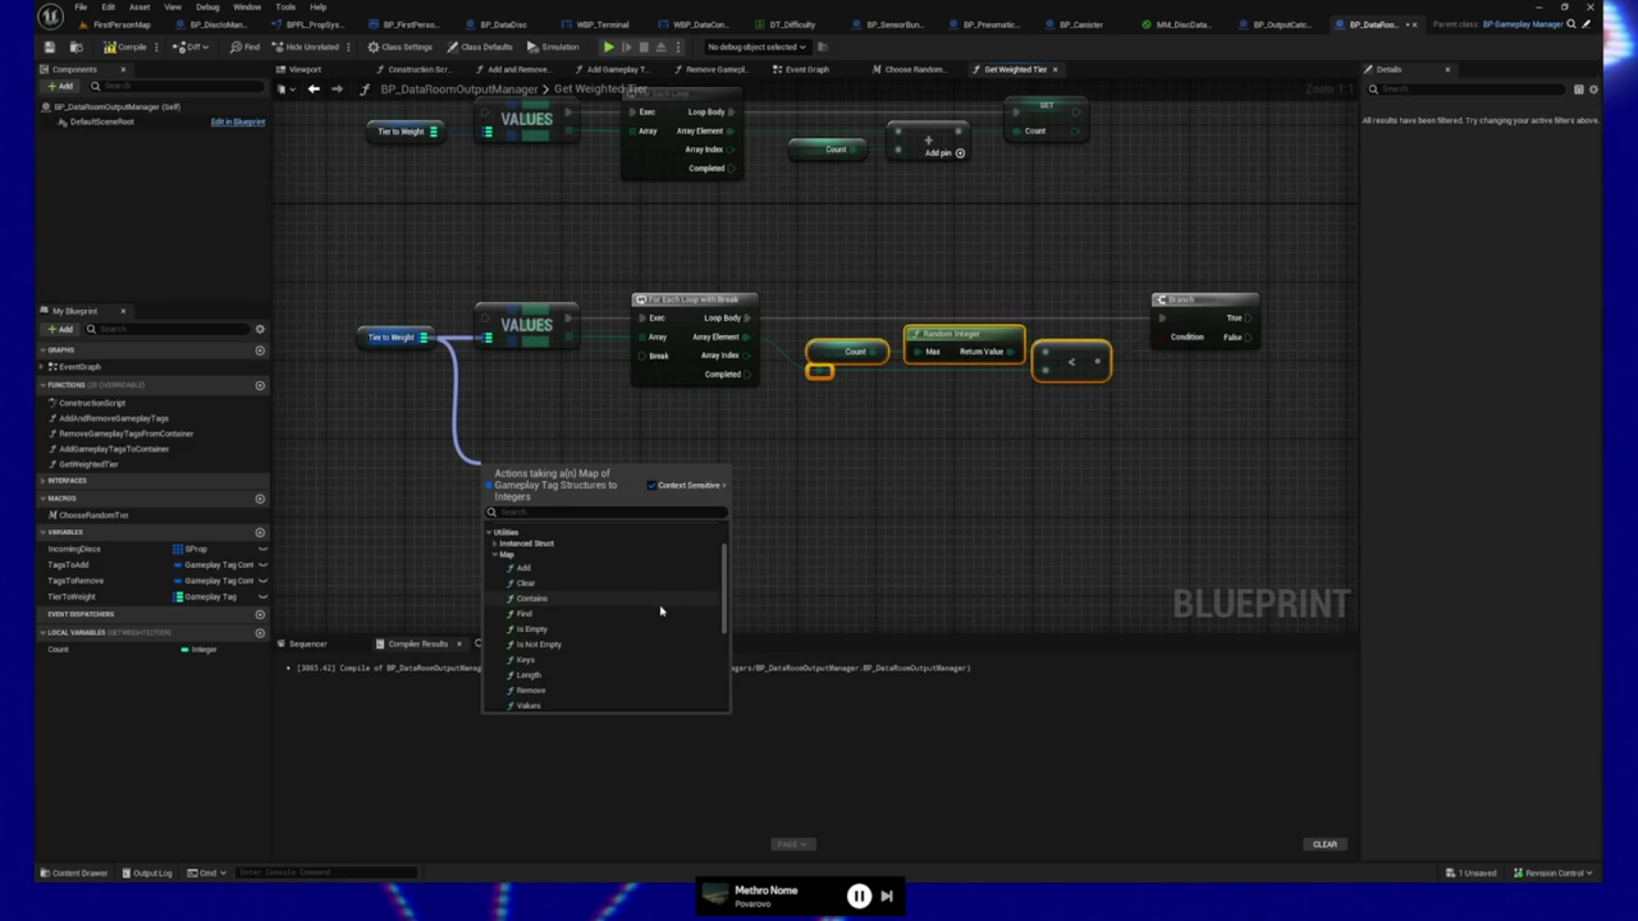
pyautogui.scroll(-1, 661, 611)
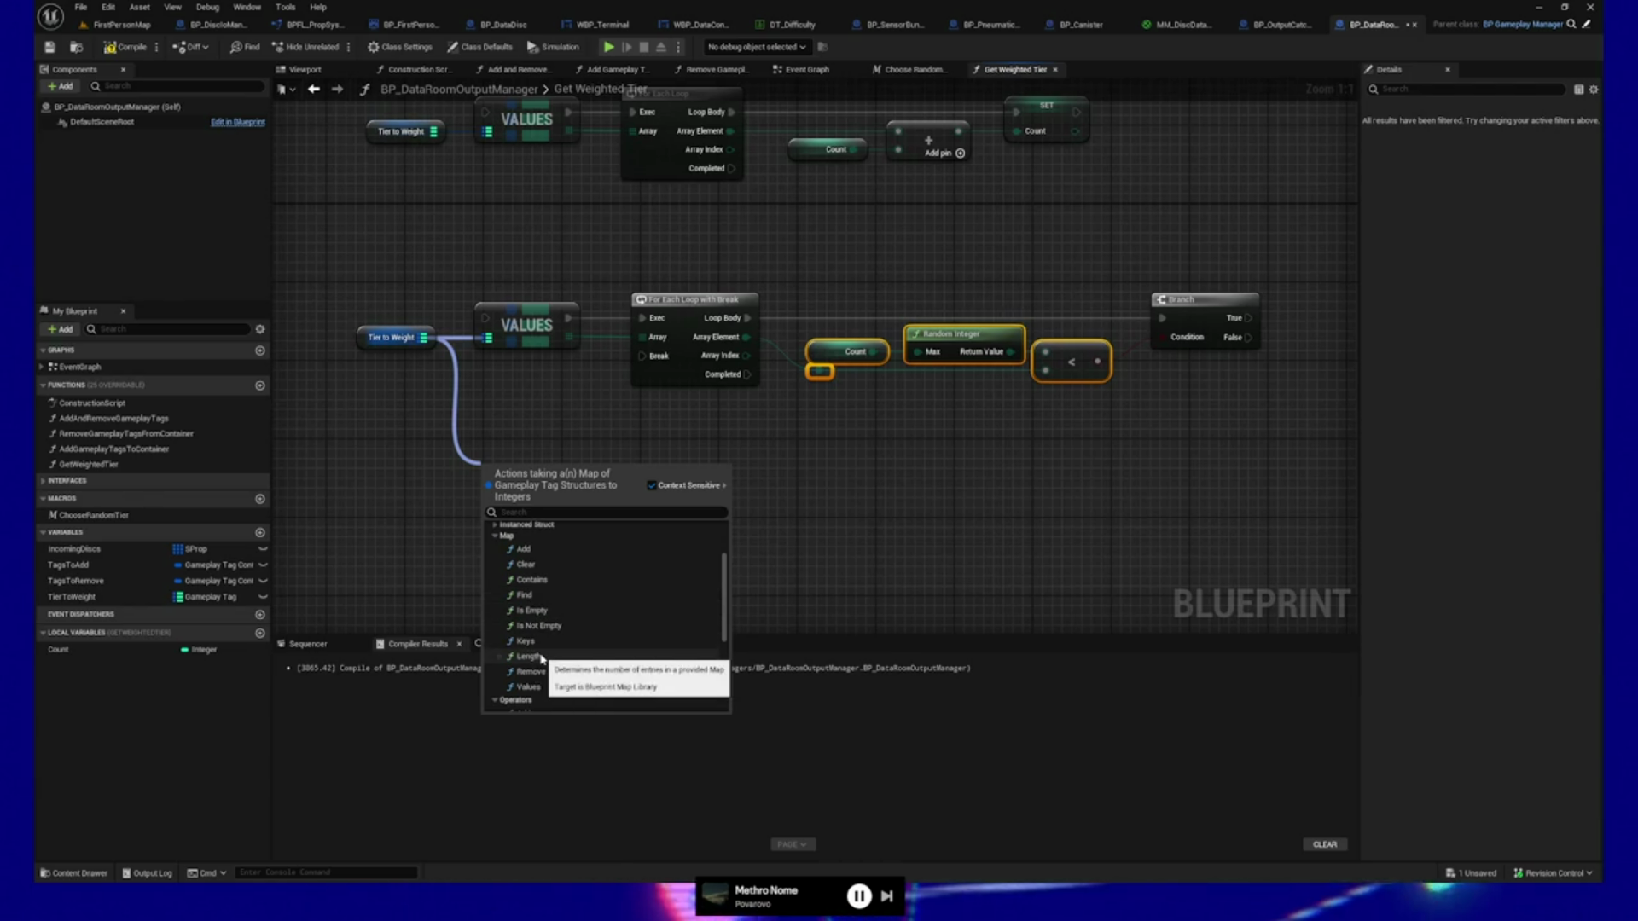
pyautogui.click(888, 501)
pyautogui.scroll(-3, 852, 575)
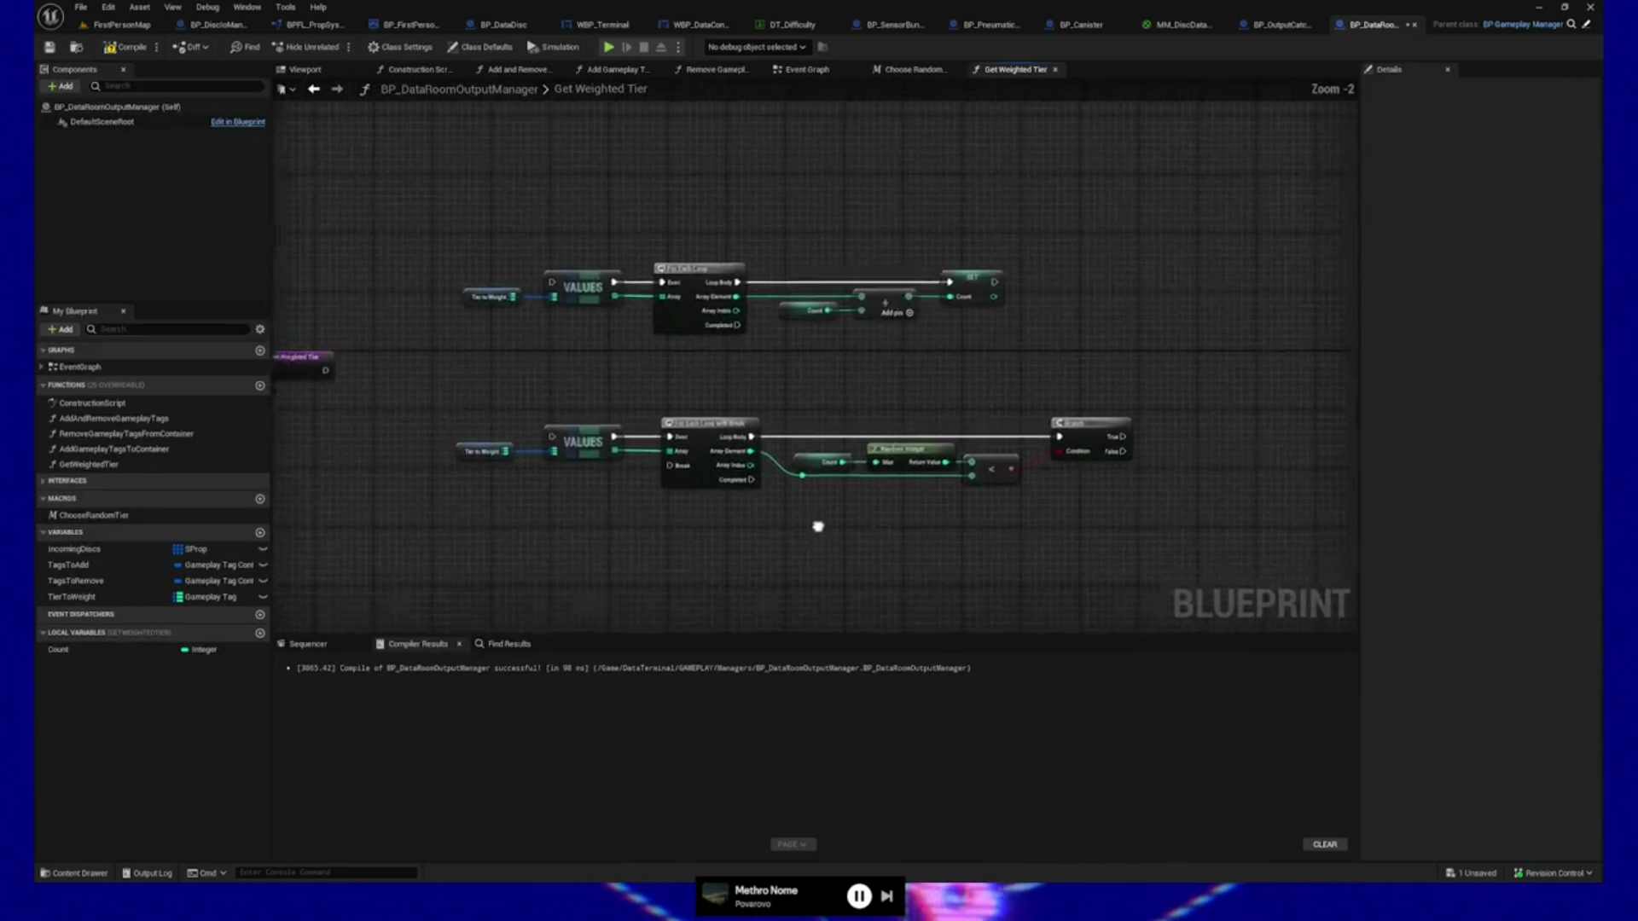
pyautogui.rightClick(627, 226)
pyautogui.click(626, 238)
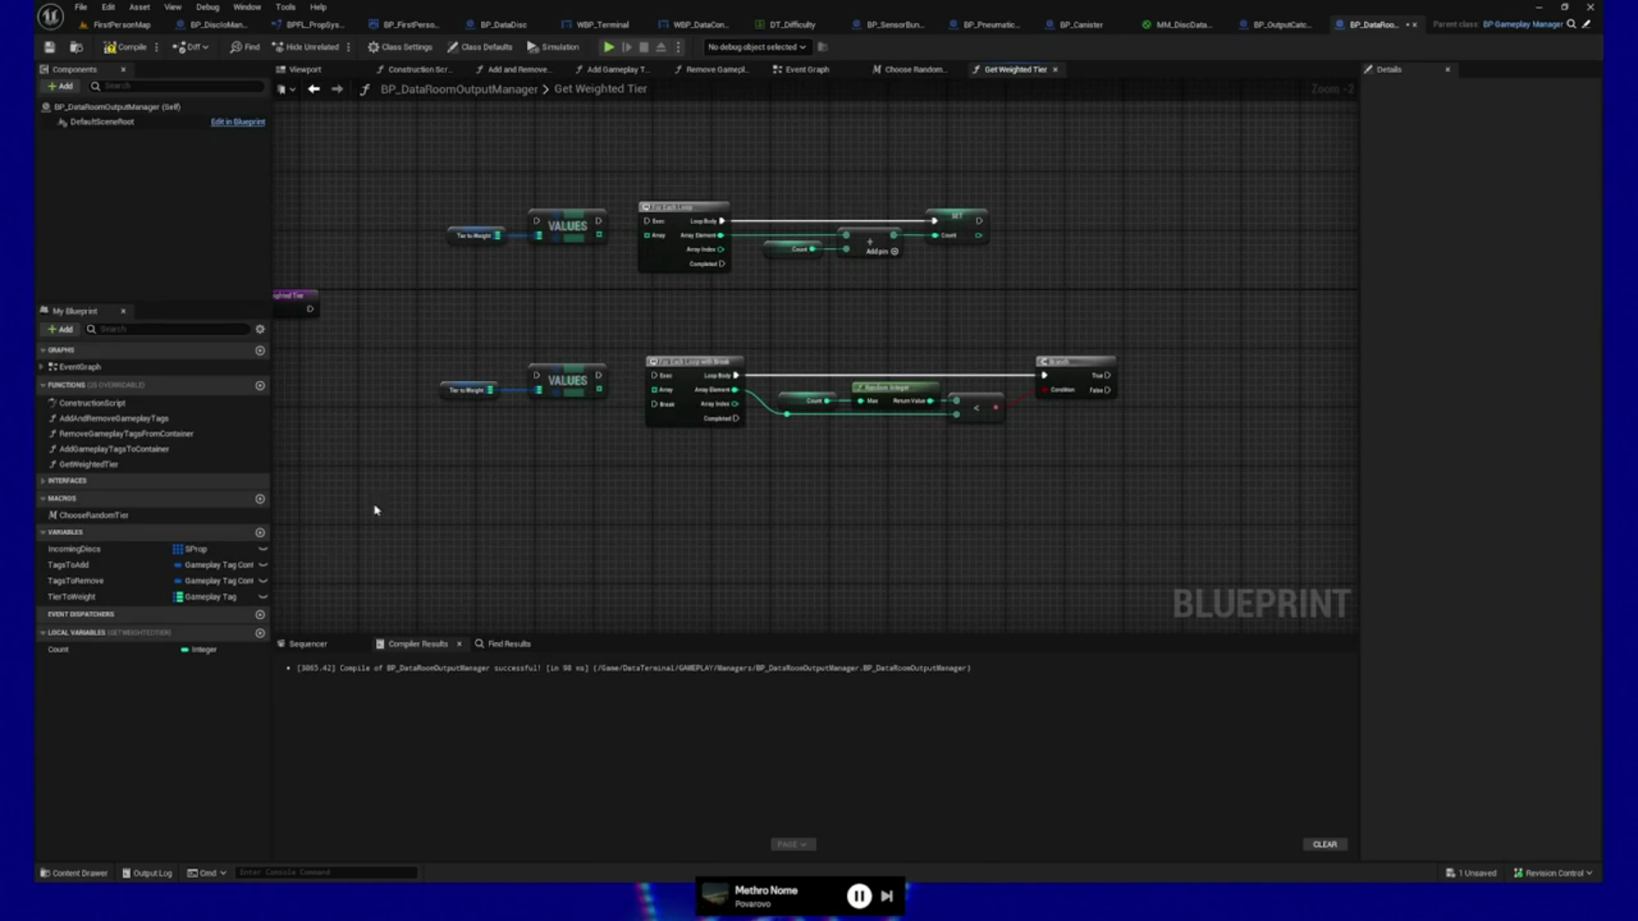
pyautogui.click(111, 597)
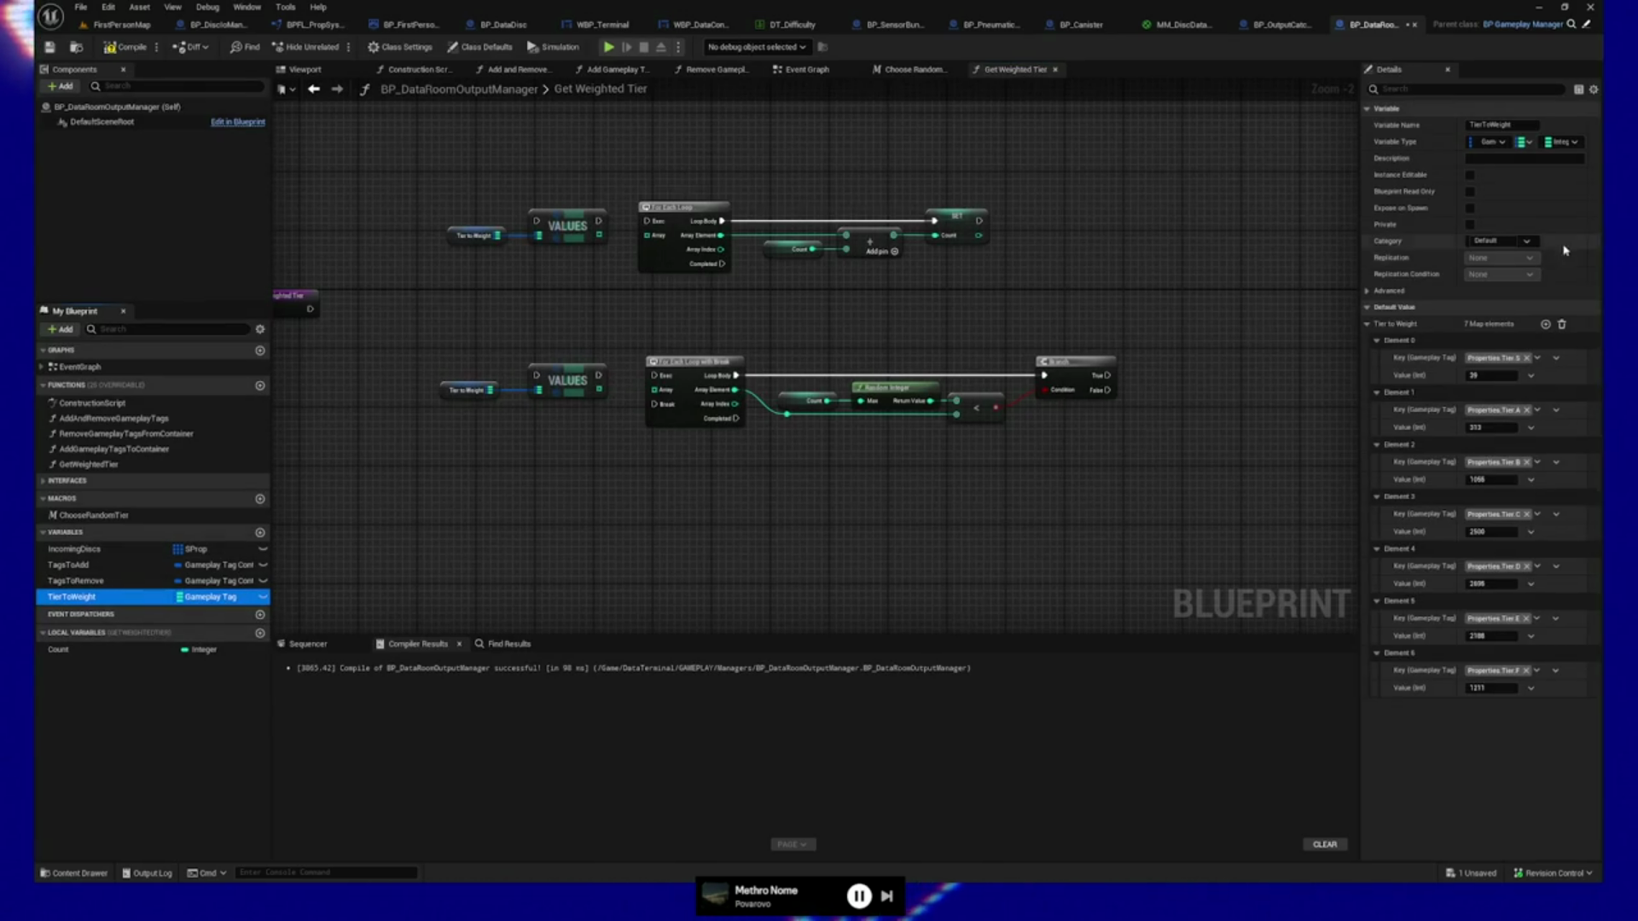
pyautogui.moveTo(1303, 321); pyautogui.dragTo(1248, 320)
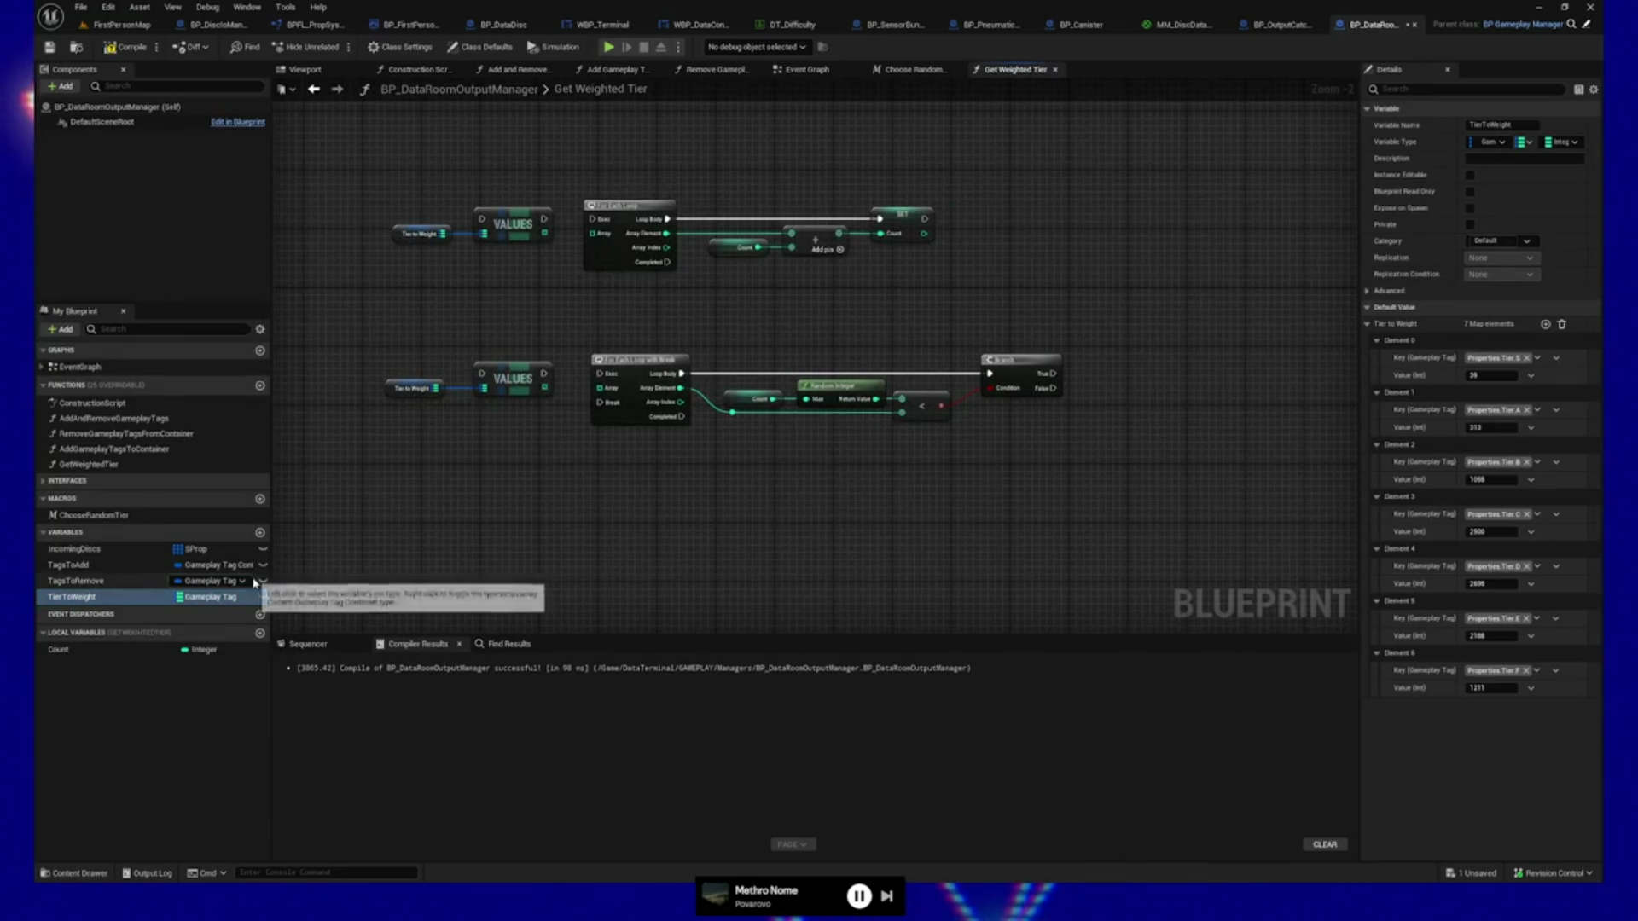
# Add a WeightToTier variable as an Integer-keyed Map with Gameplay Tag values.
pyautogui.click(260, 534)
pyautogui.write('WeightToTier')
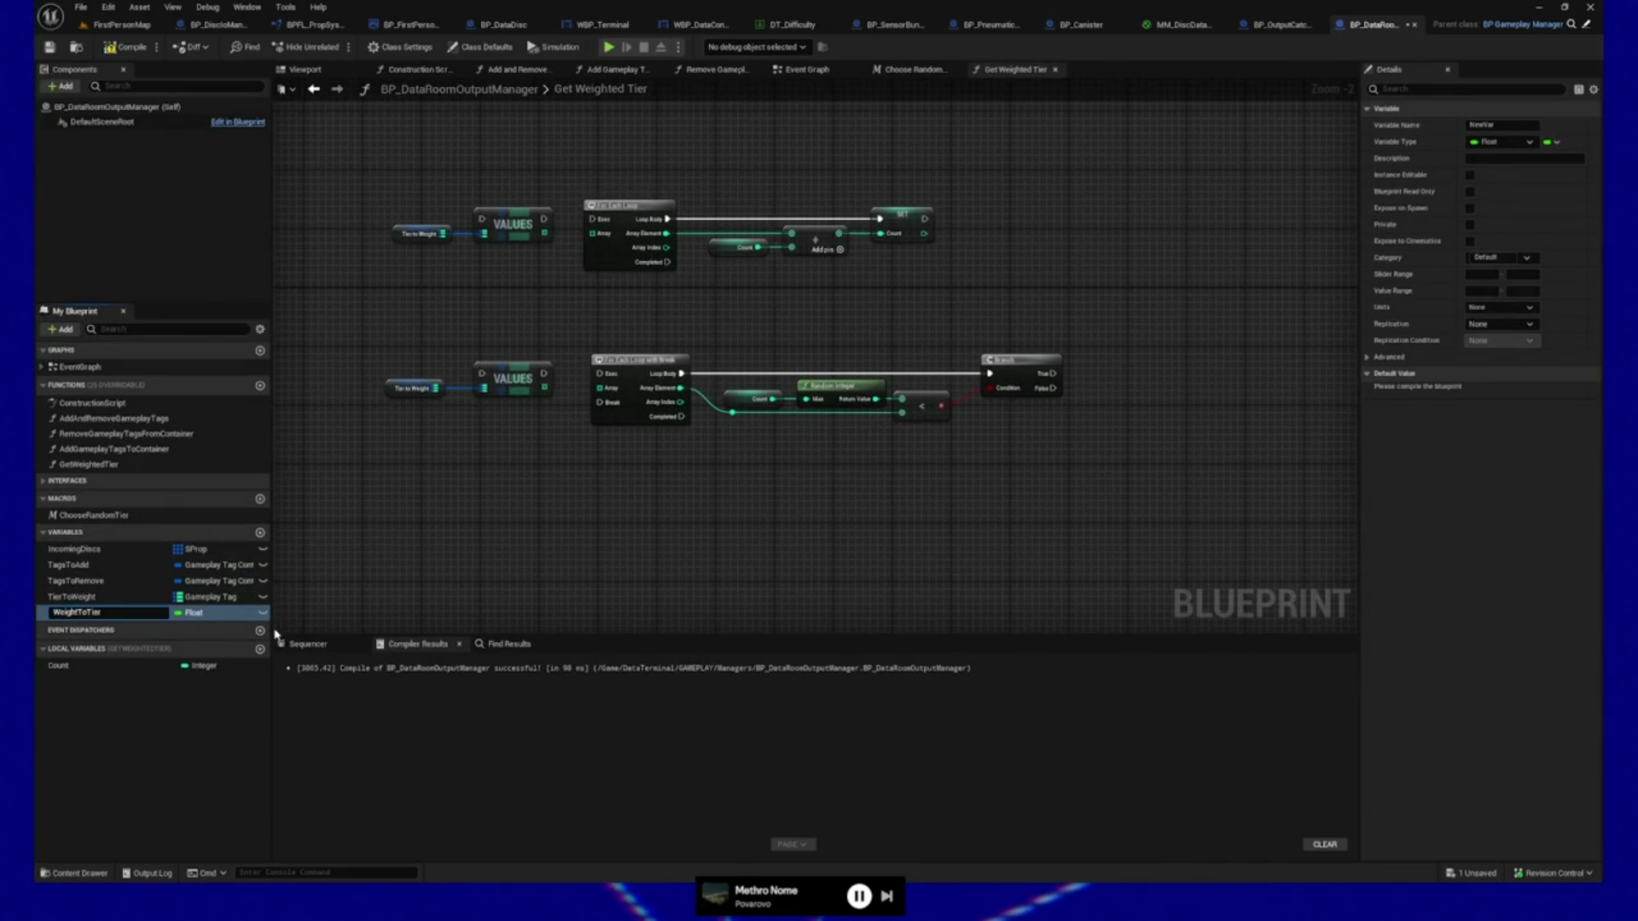
pyautogui.press('Return')
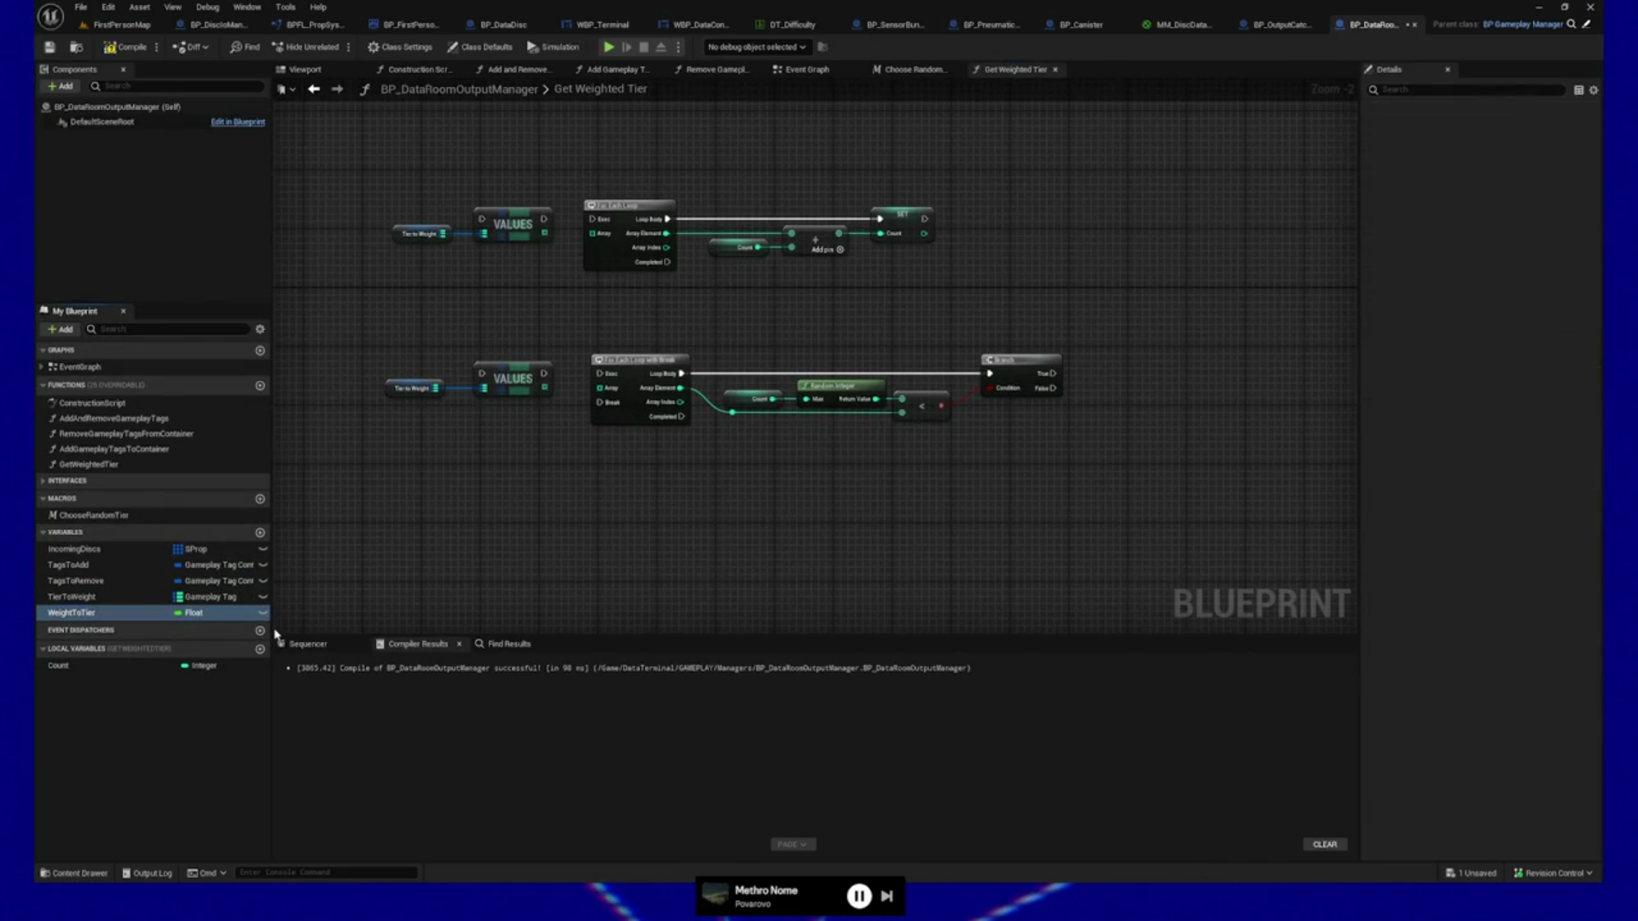
pyautogui.click(1493, 142)
pyautogui.write('int')
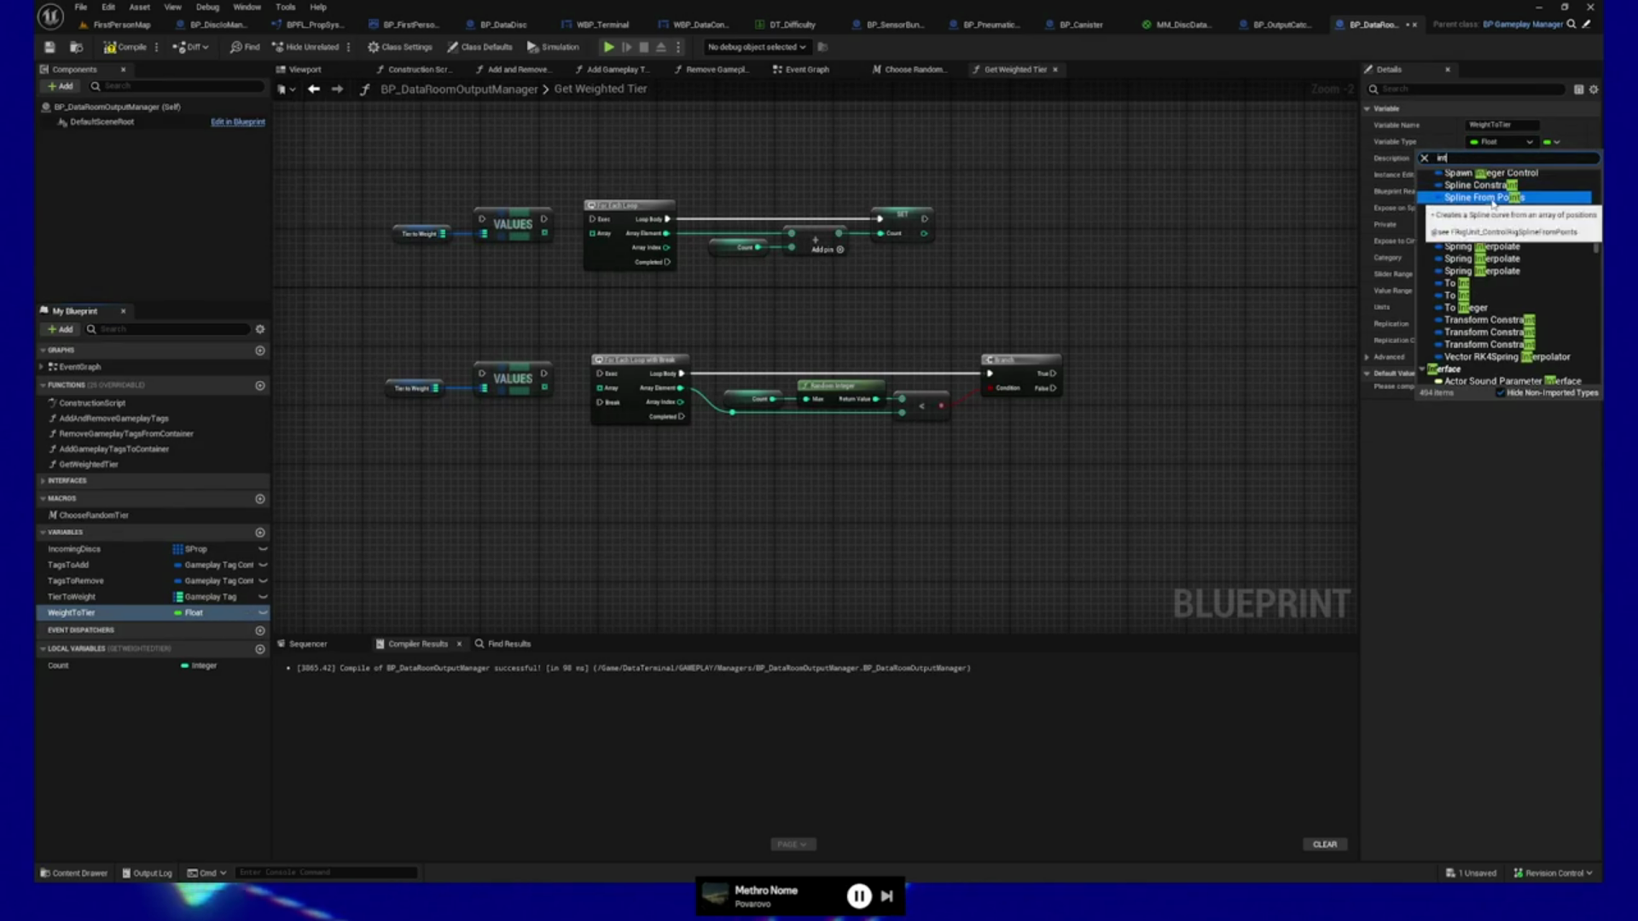
pyautogui.scroll(-5, 1479, 285)
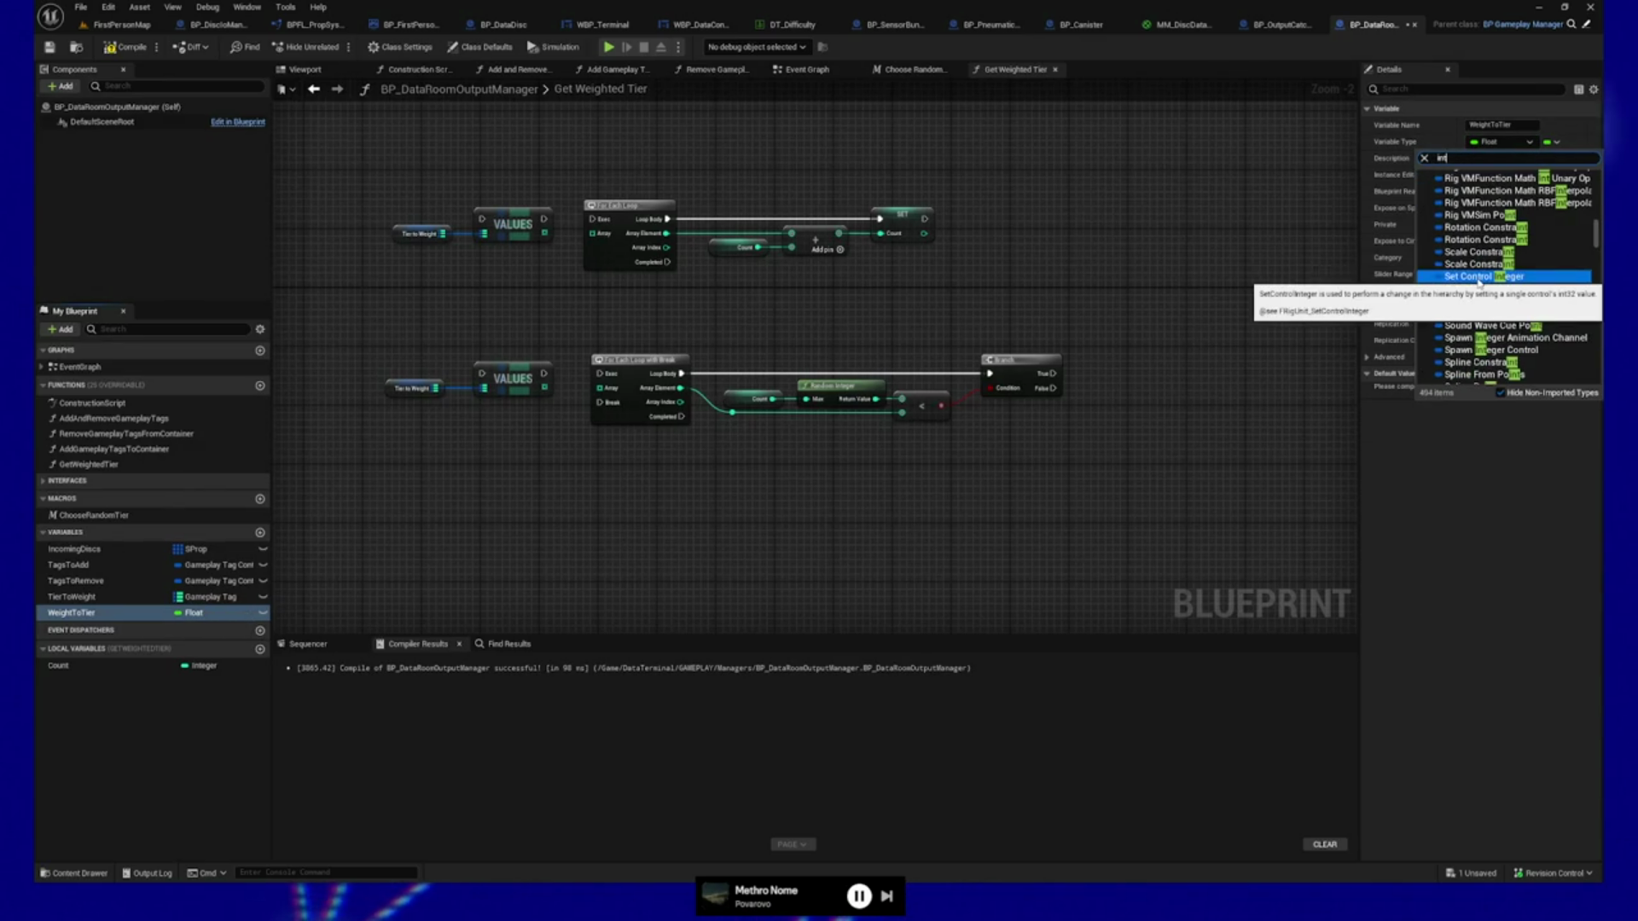
pyautogui.write('eger')
pyautogui.click(1454, 176)
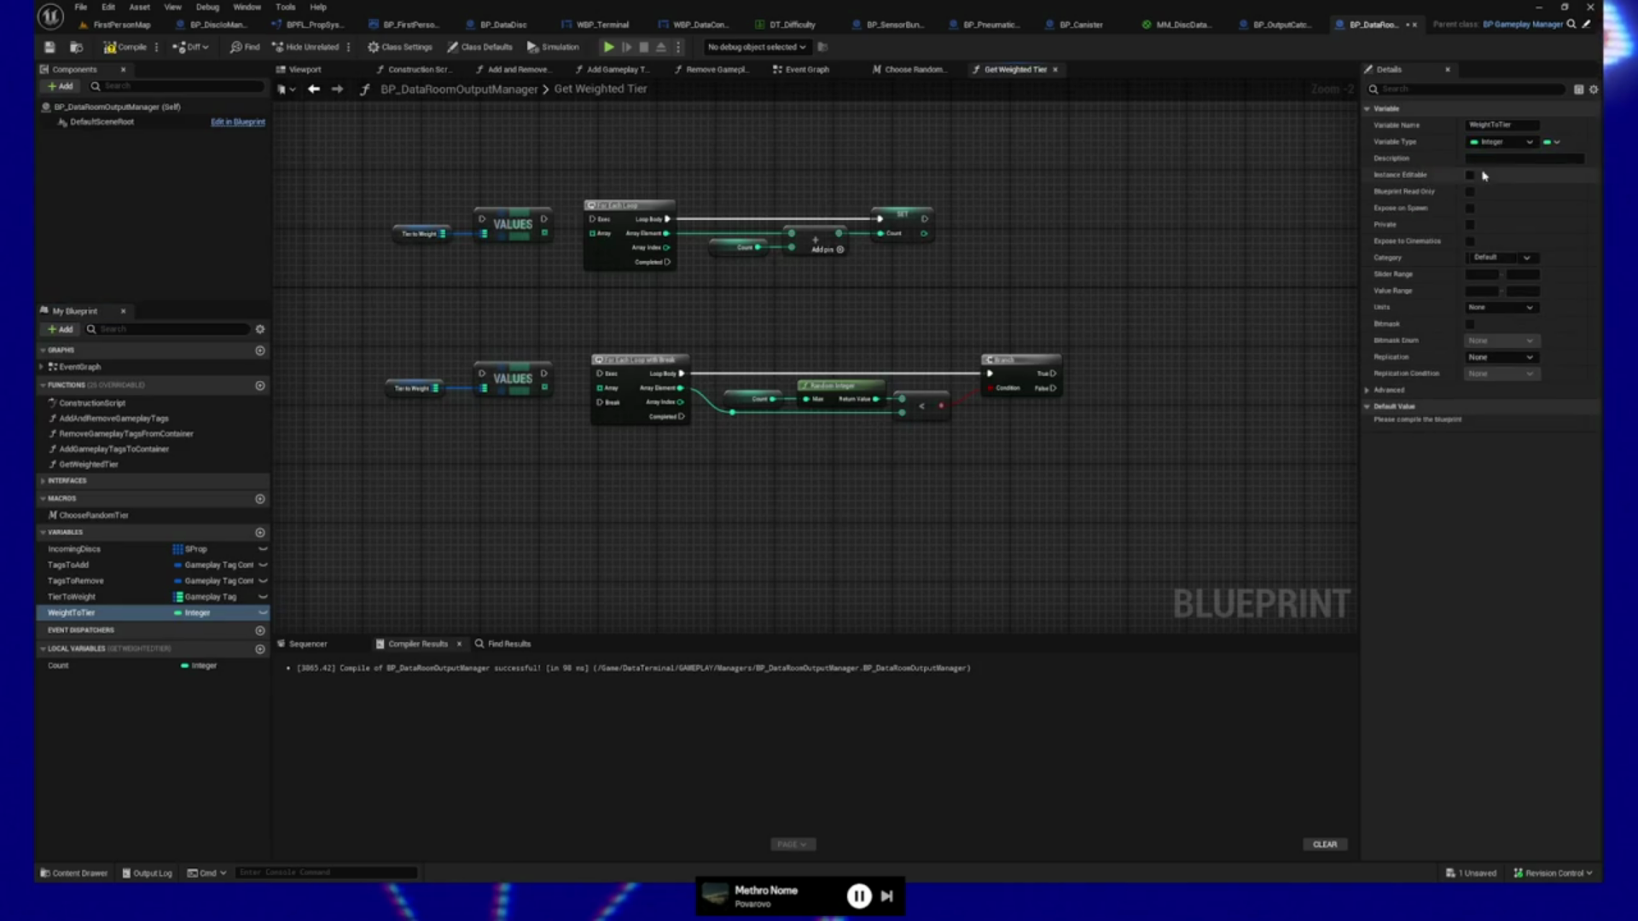
pyautogui.click(1550, 143)
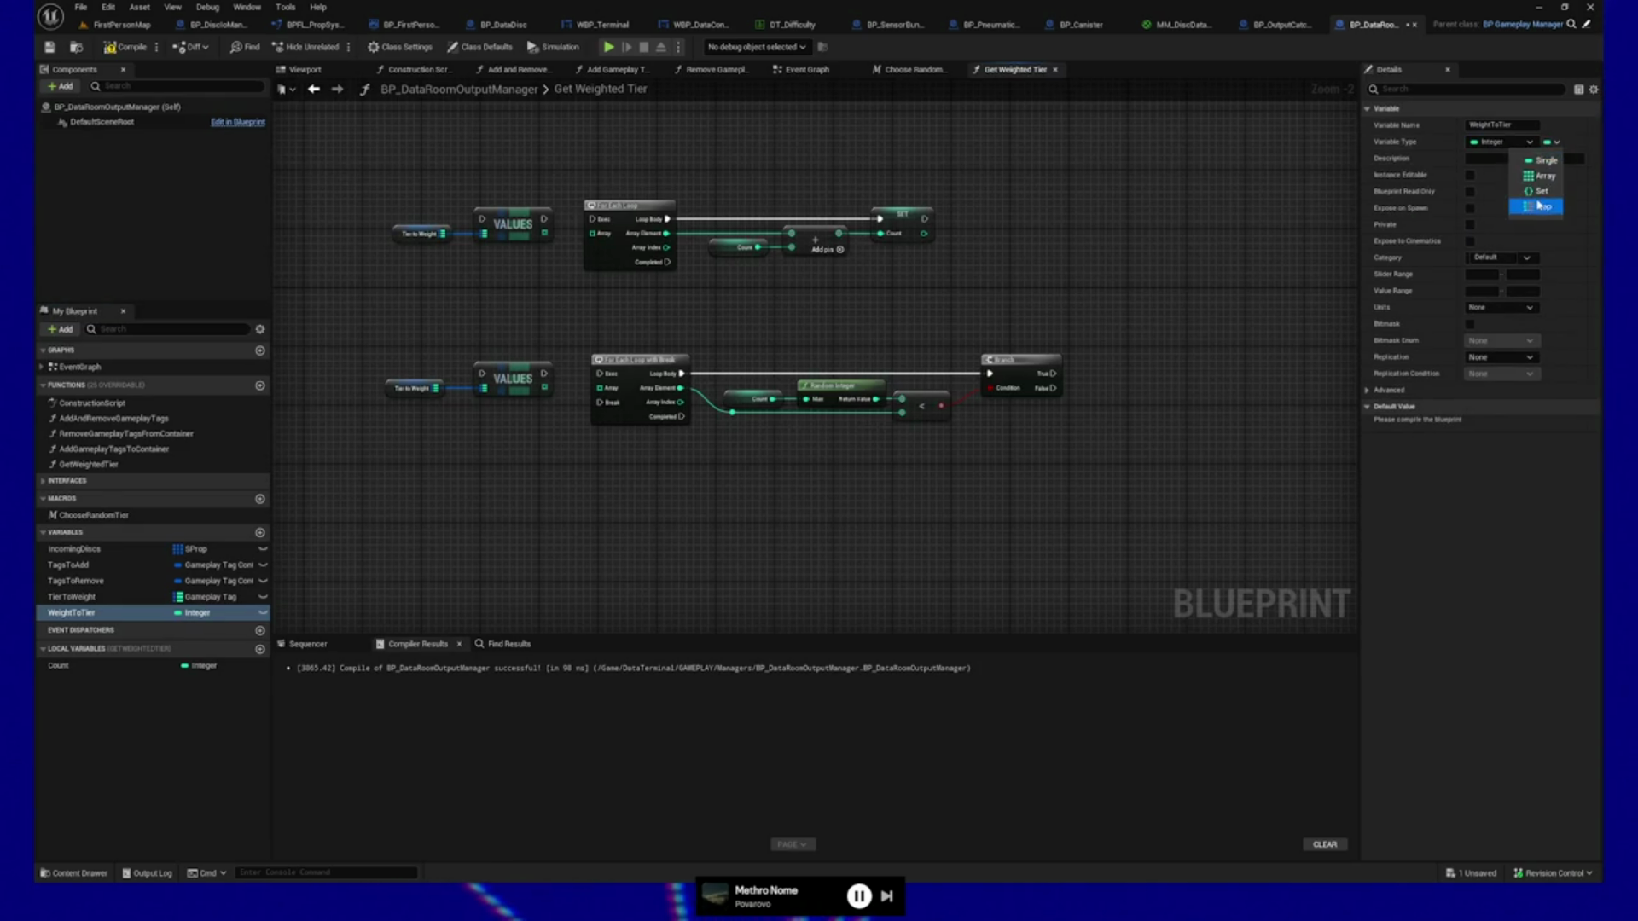
pyautogui.click(1558, 169)
pyautogui.click(1575, 144)
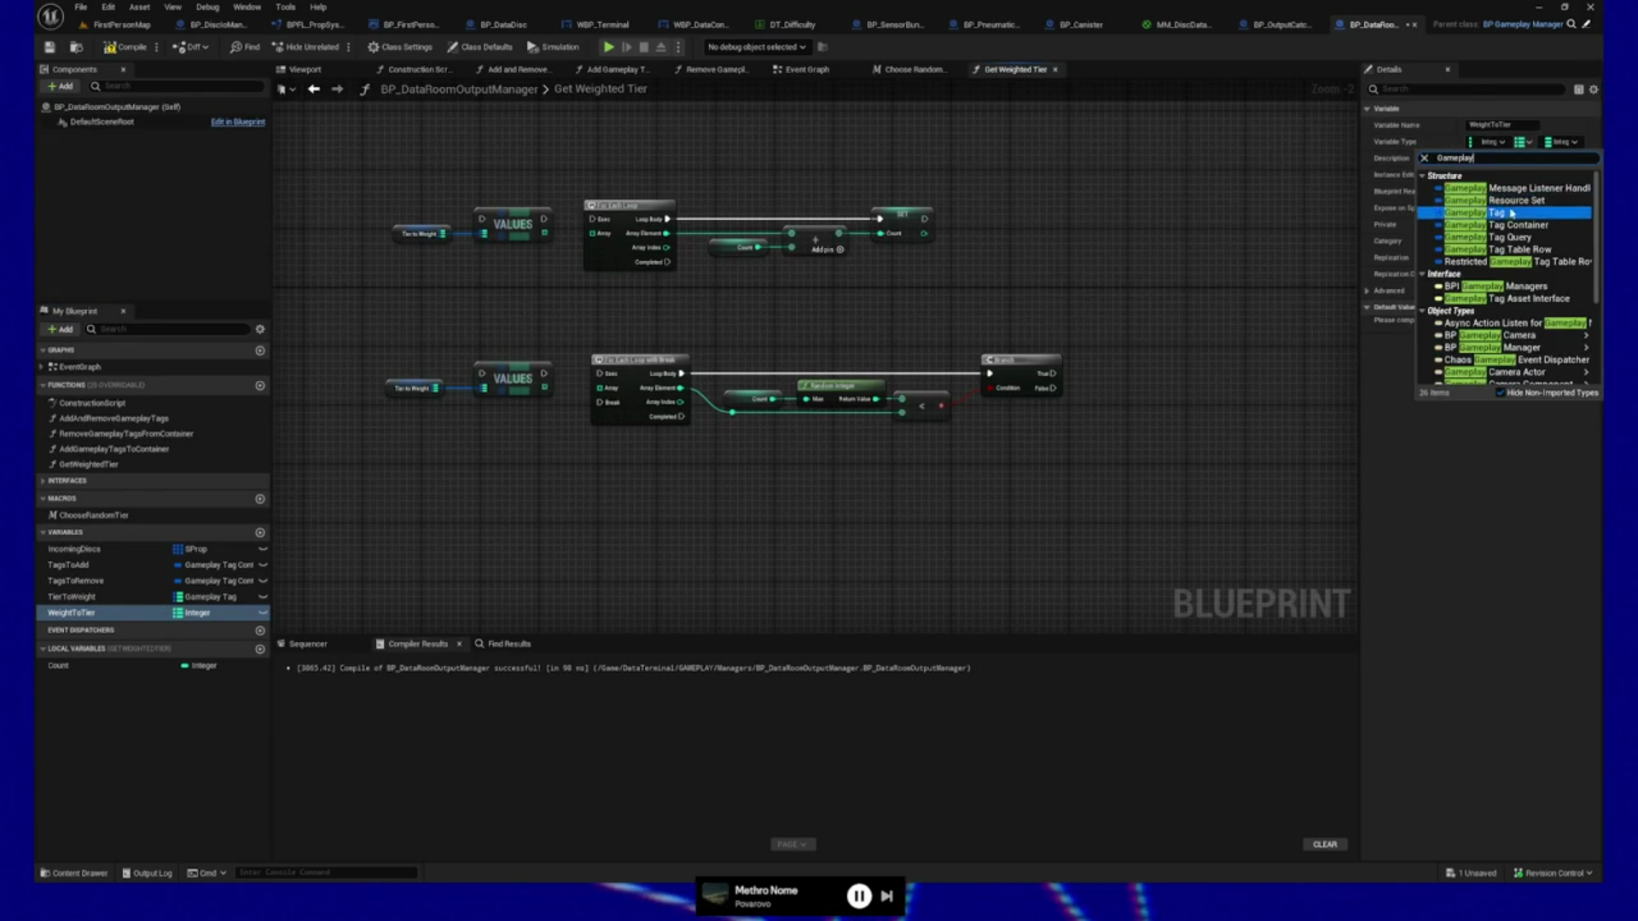
pyautogui.click(1468, 212)
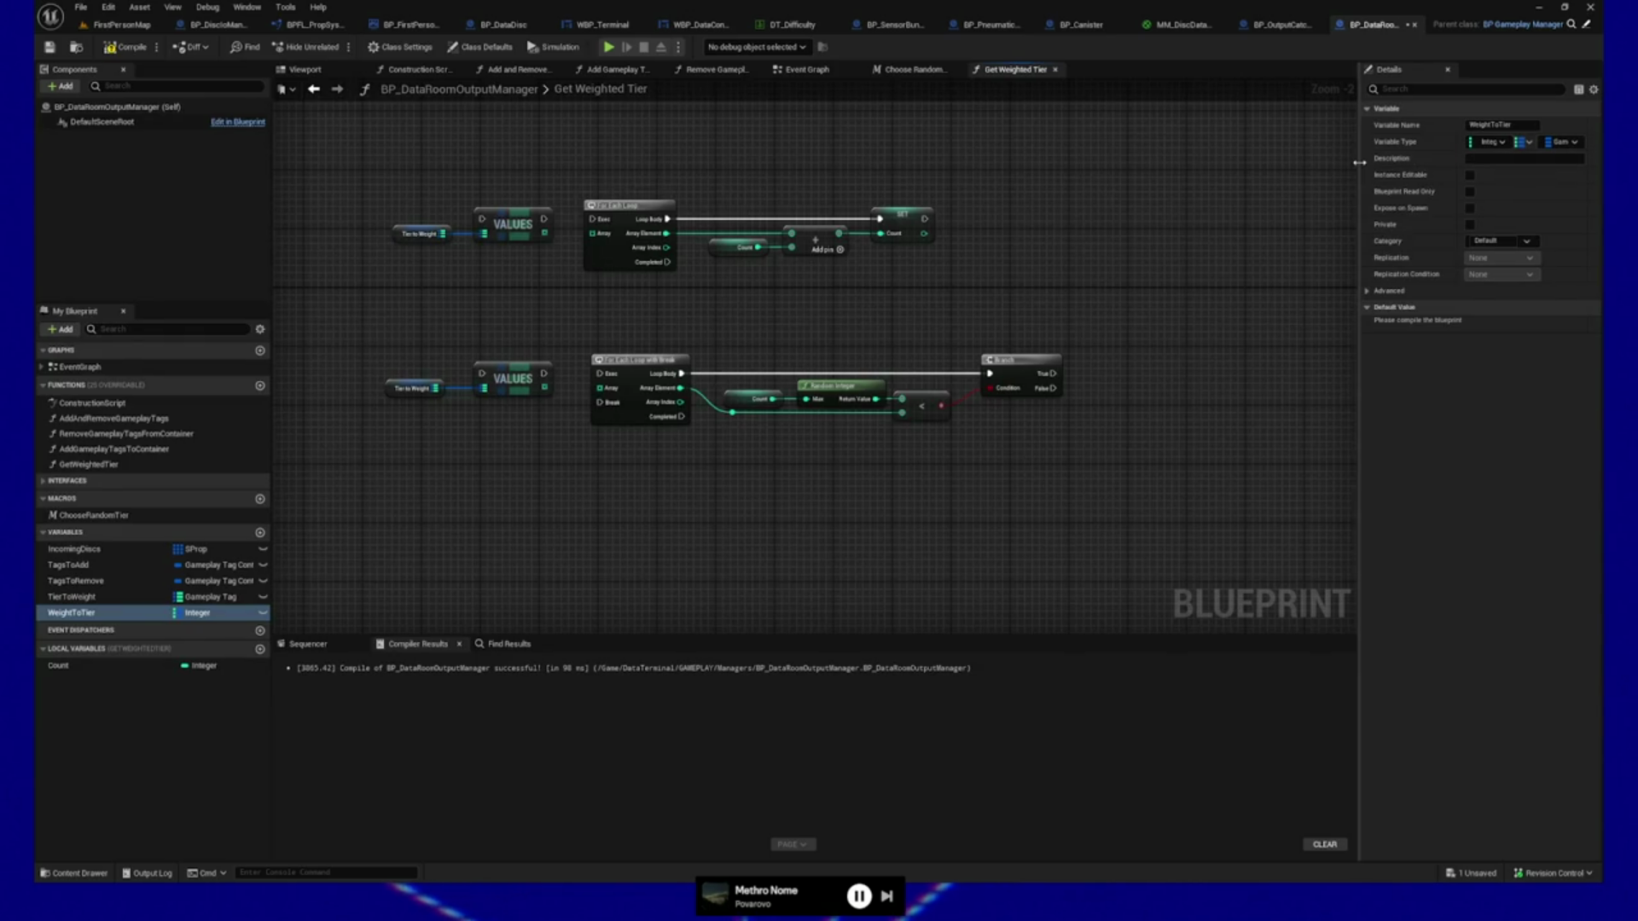
# Widen the Details panel, then compile and save the blueprint.
pyautogui.moveTo(1358, 168); pyautogui.dragTo(1335, 164)
pyautogui.moveTo(1439, 142); pyautogui.dragTo(1425, 144)
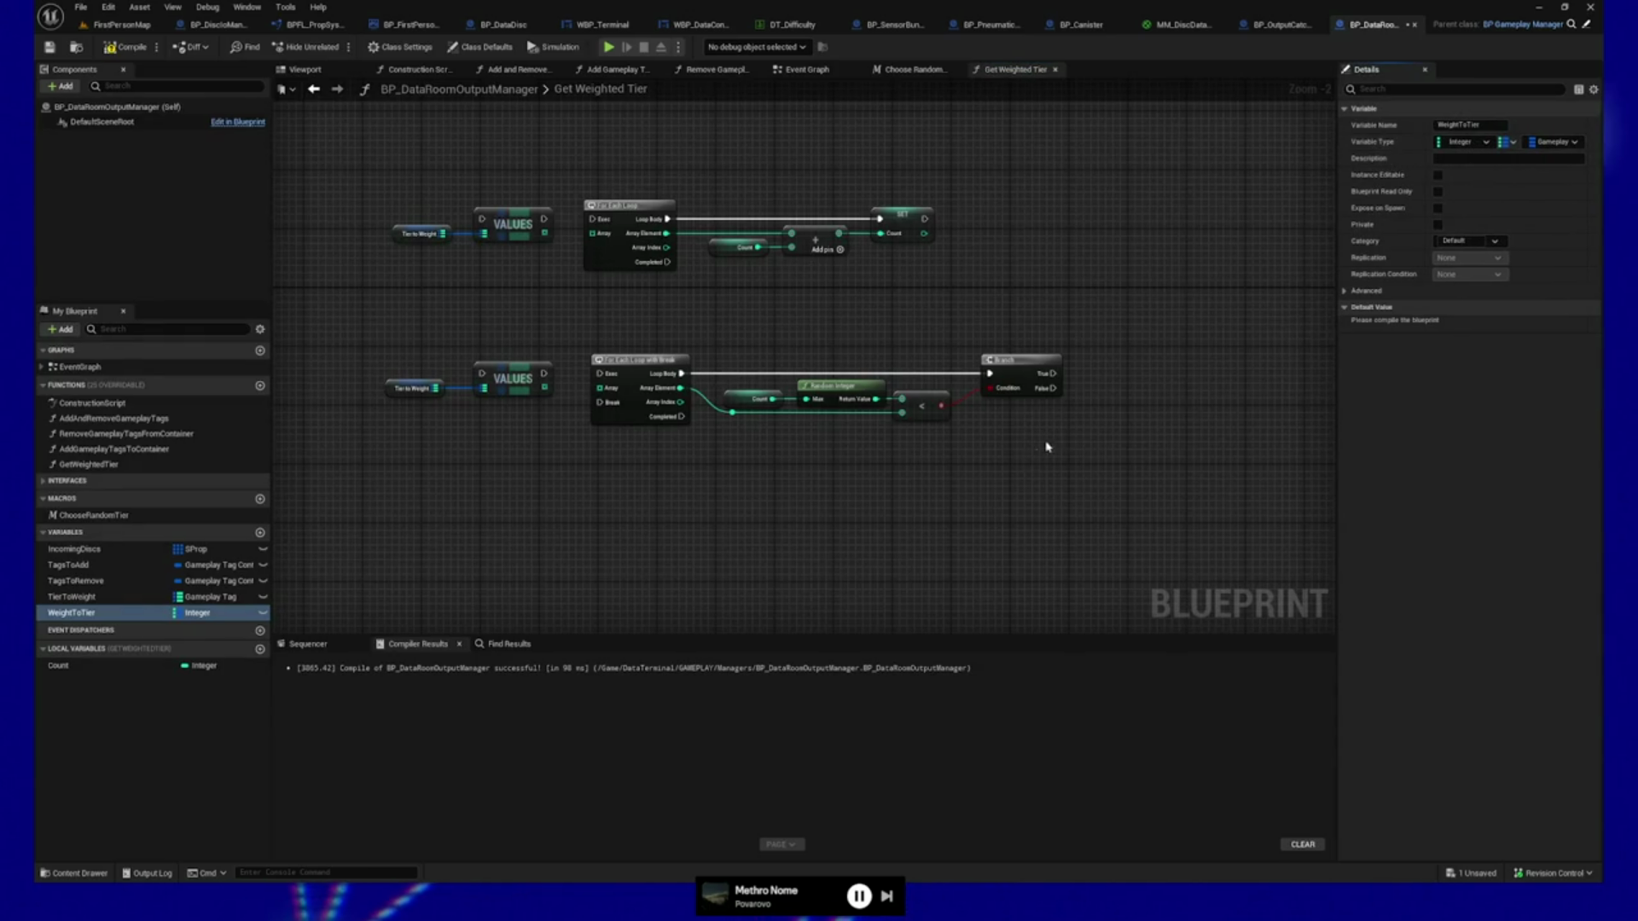
pyautogui.click(124, 47)
pyautogui.click(49, 47)
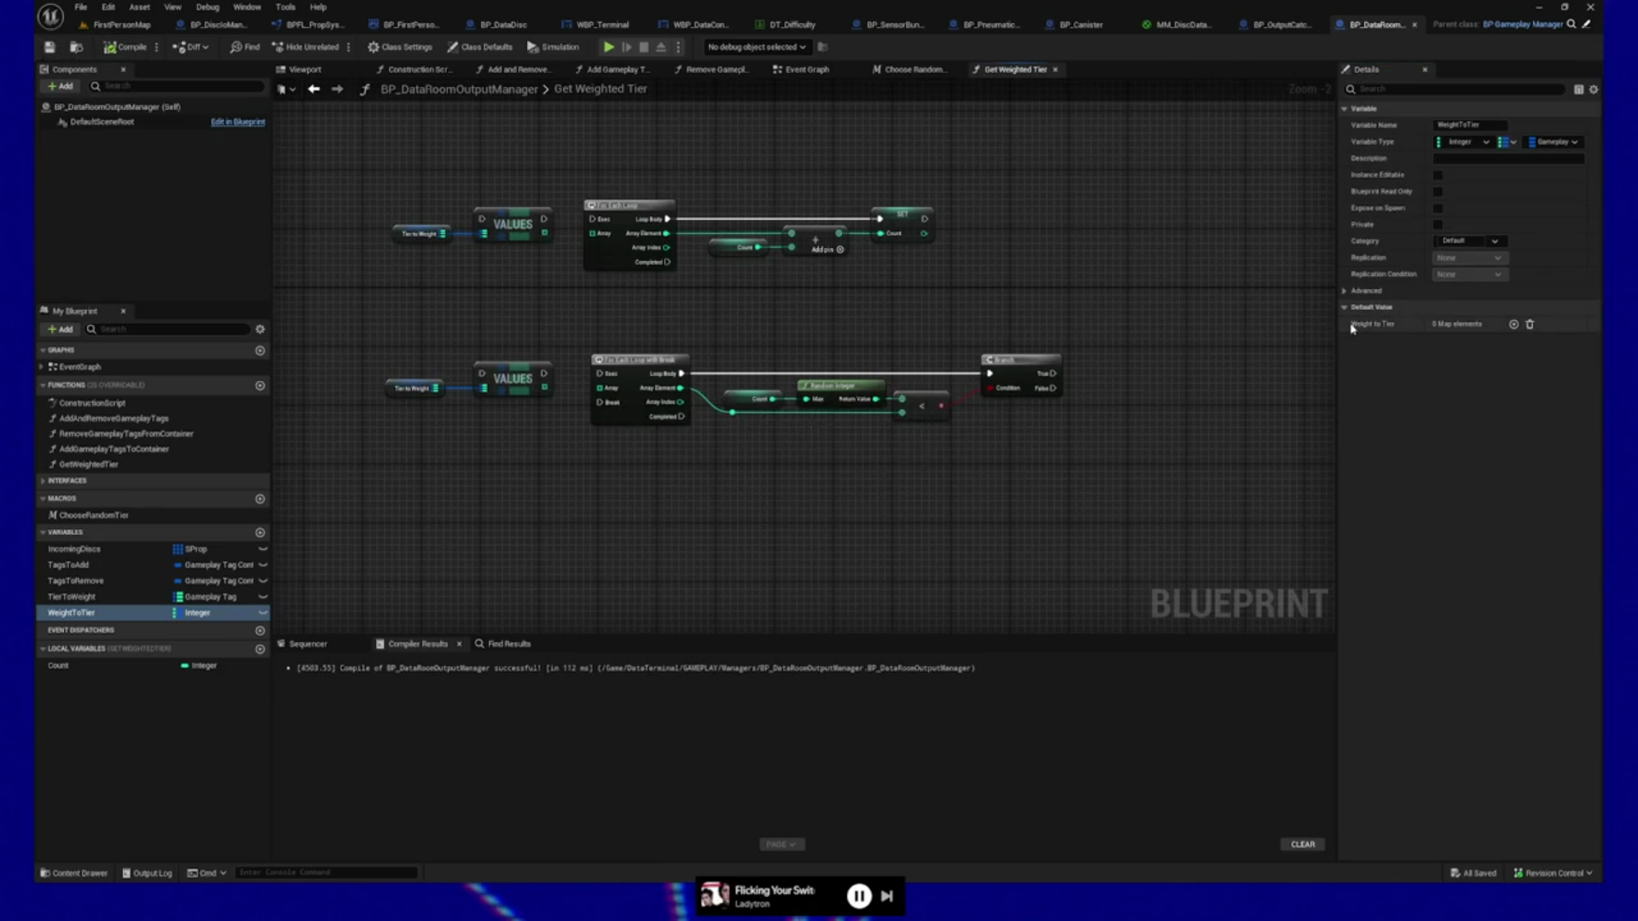
# Add a WeightToTier default entry mapping 1211 to Properties.Tier.F.
pyautogui.click(1514, 324)
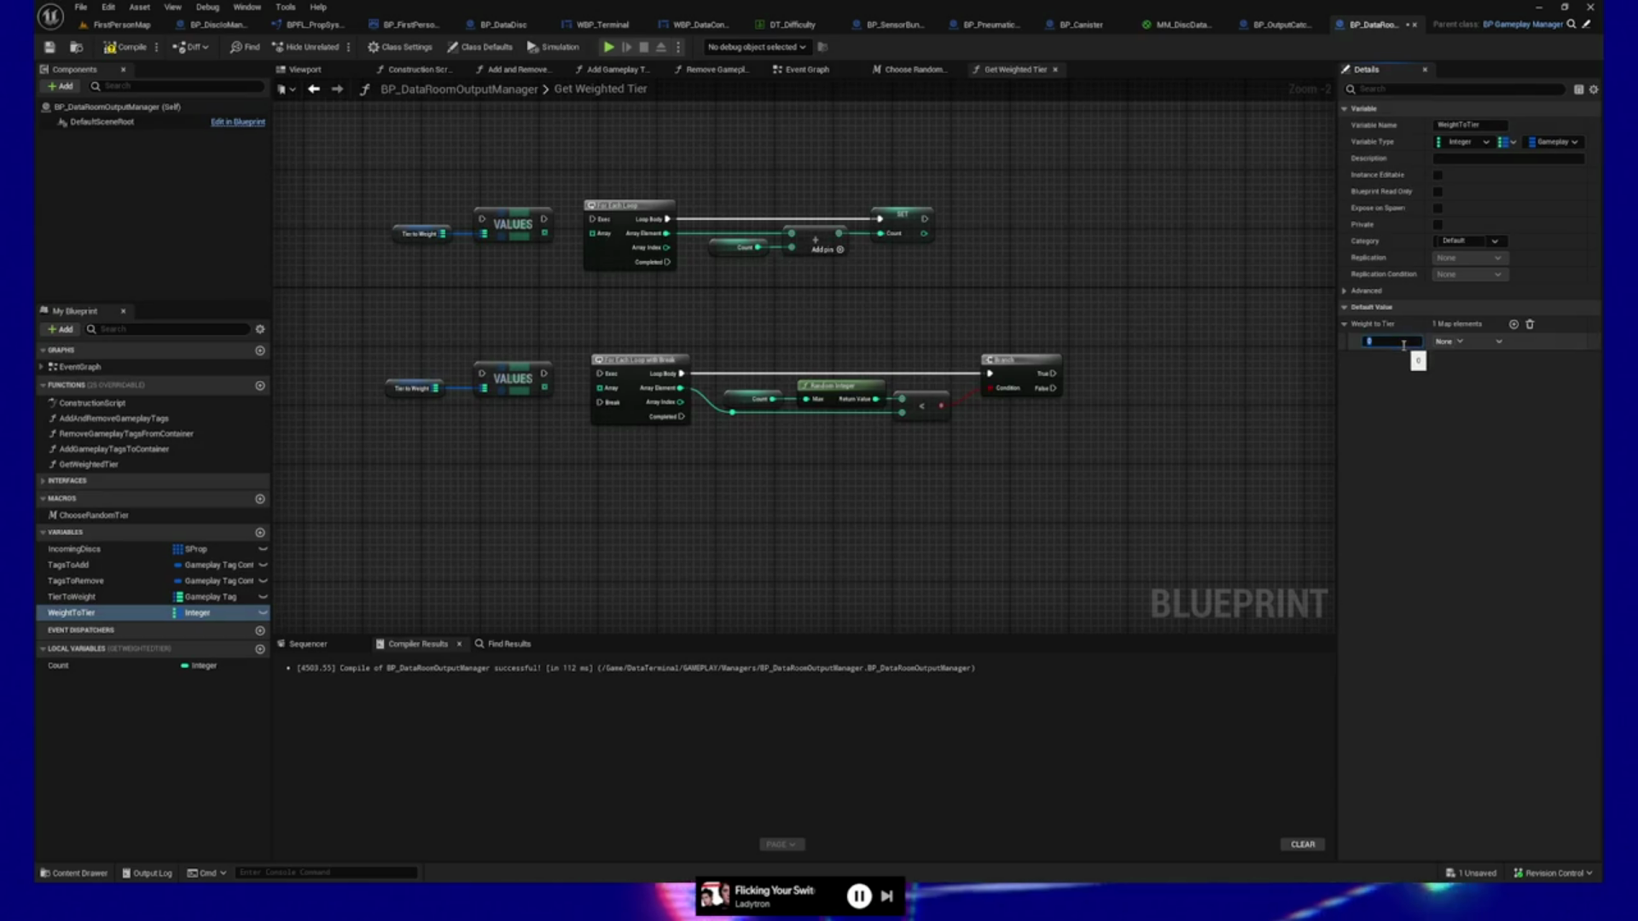
pyautogui.moveTo(1400, 341); pyautogui.dragTo(1468, 341)
pyautogui.click(1464, 341)
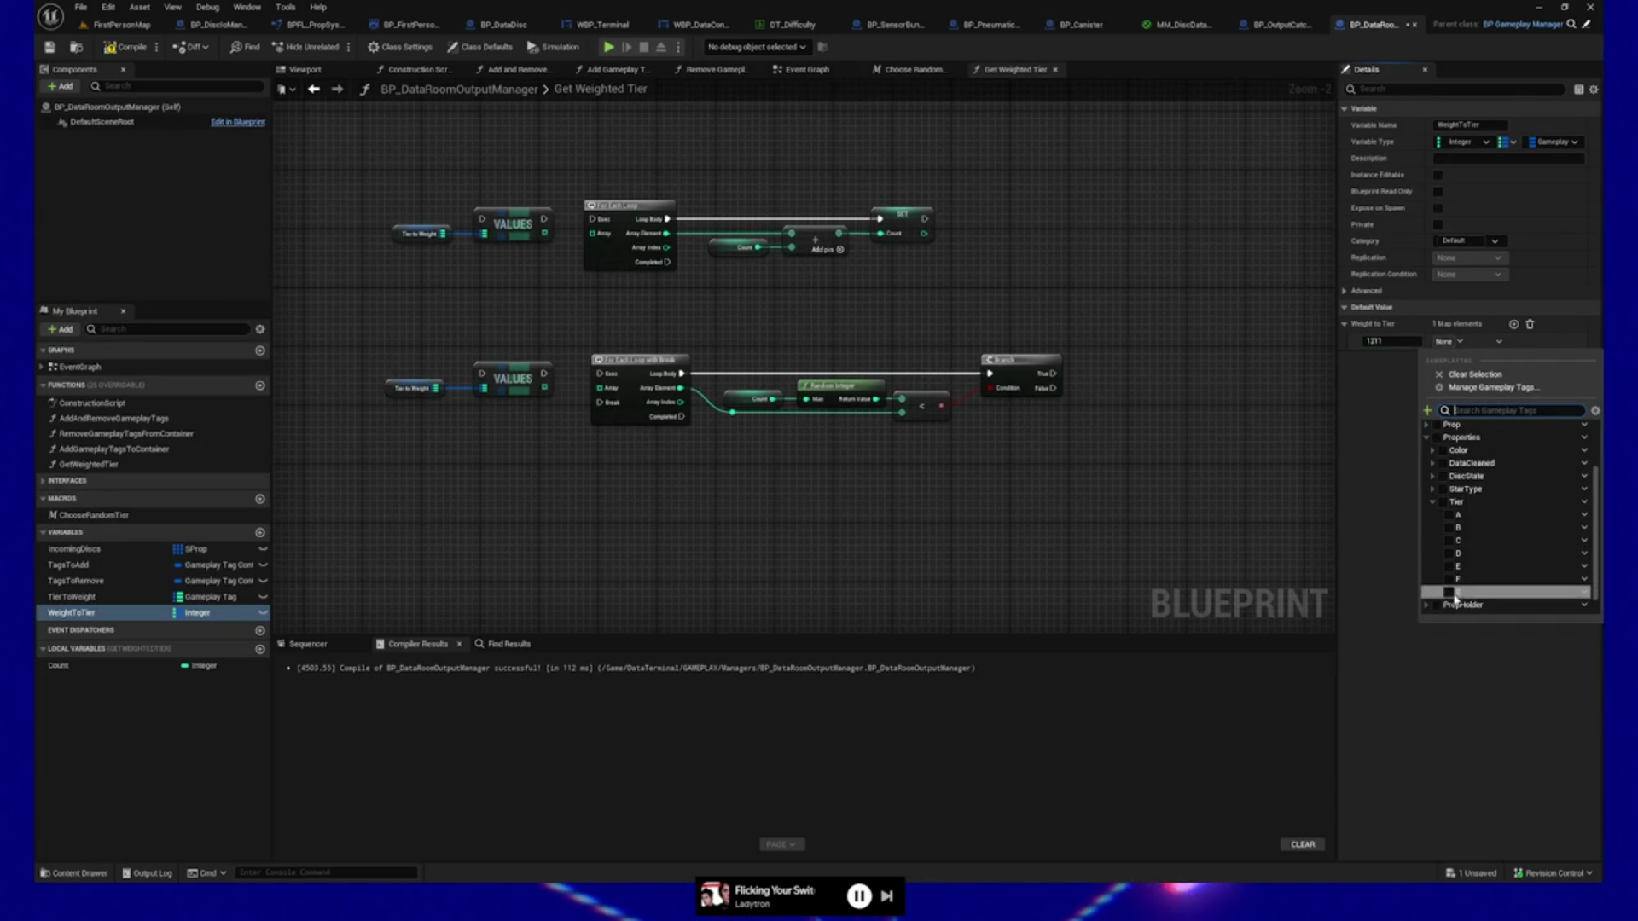
pyautogui.click(1448, 580)
pyautogui.click(1514, 325)
# Add a second entry with key 2188, leaving its tag unset.
pyautogui.click(1514, 325)
pyautogui.click(1397, 359)
pyautogui.write('2188')
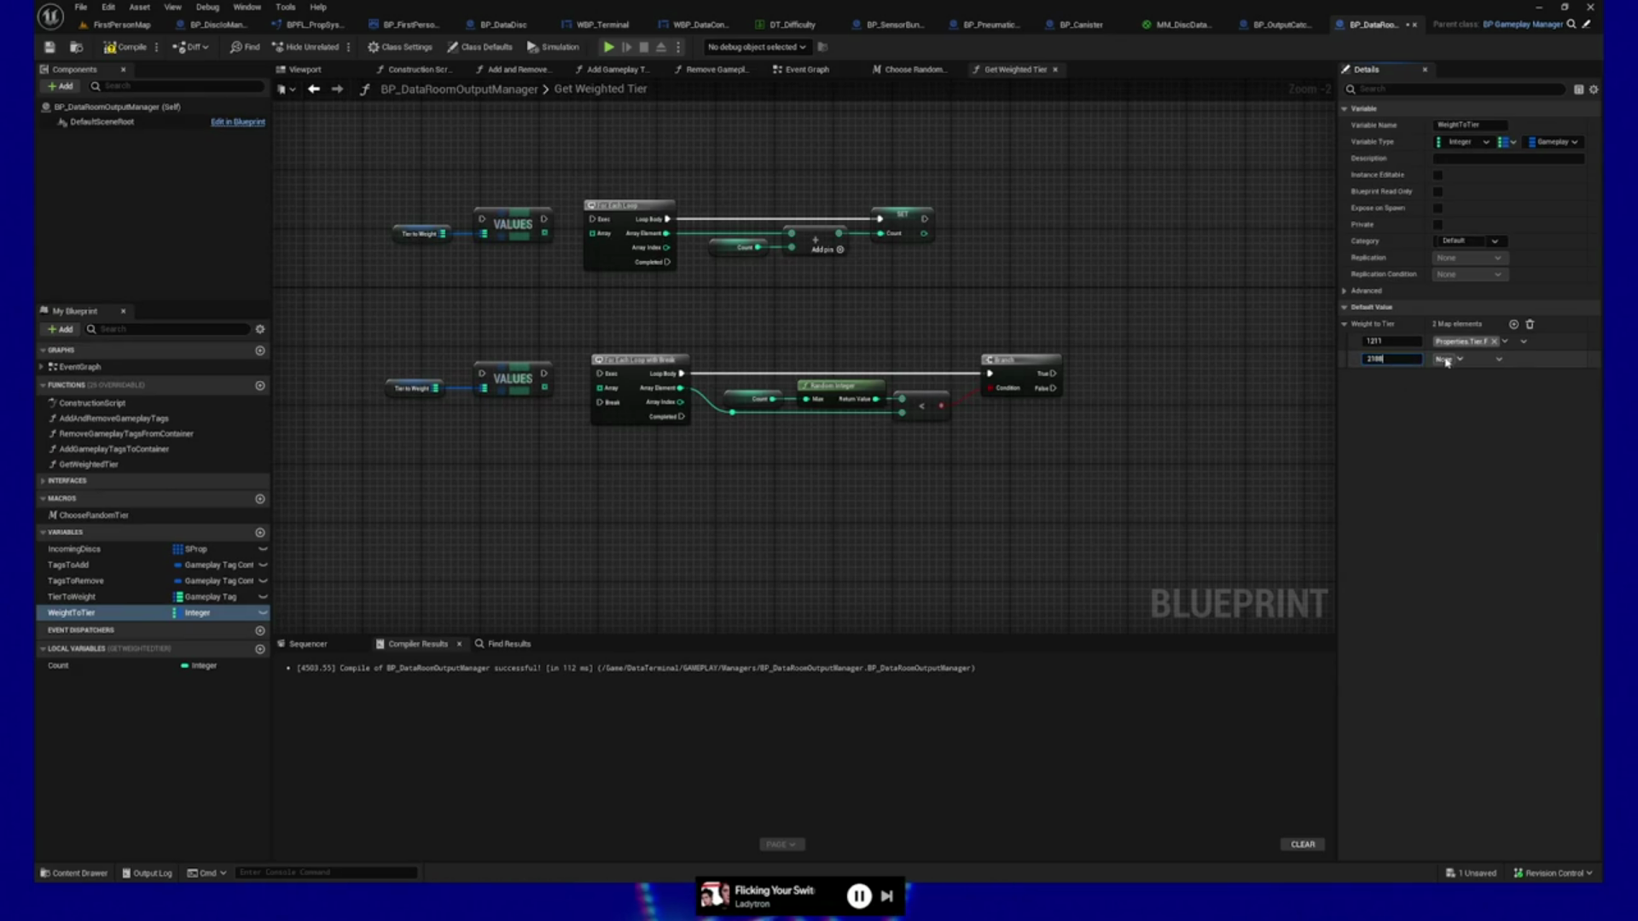
pyautogui.click(1460, 361)
pyautogui.scroll(-3, 1466, 529)
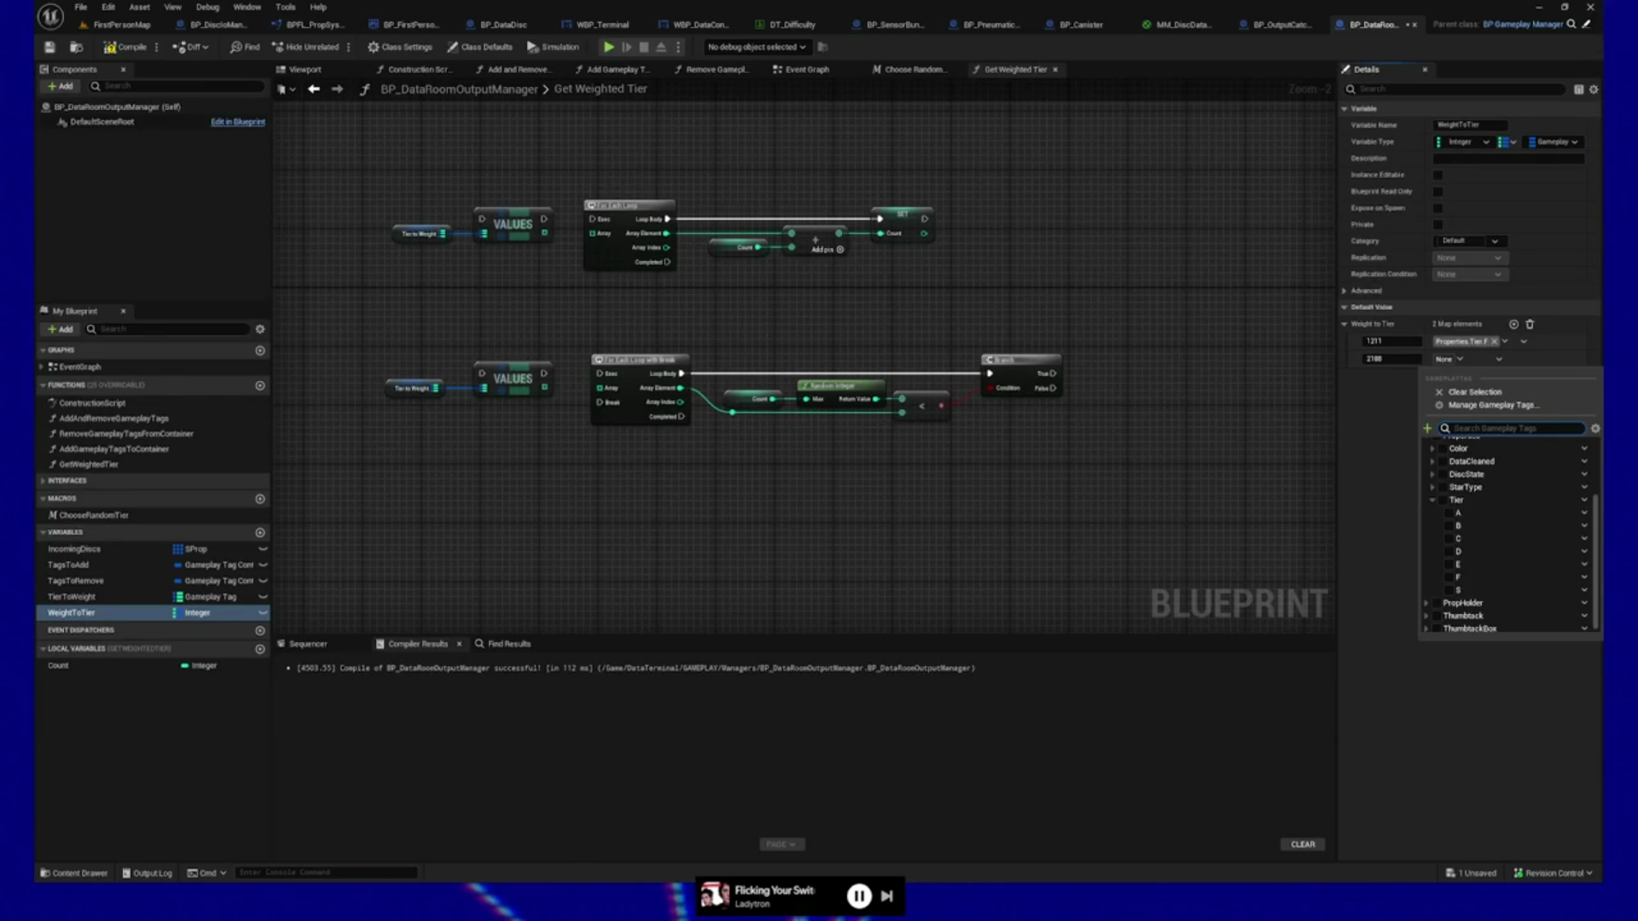
pyautogui.press('Escape')
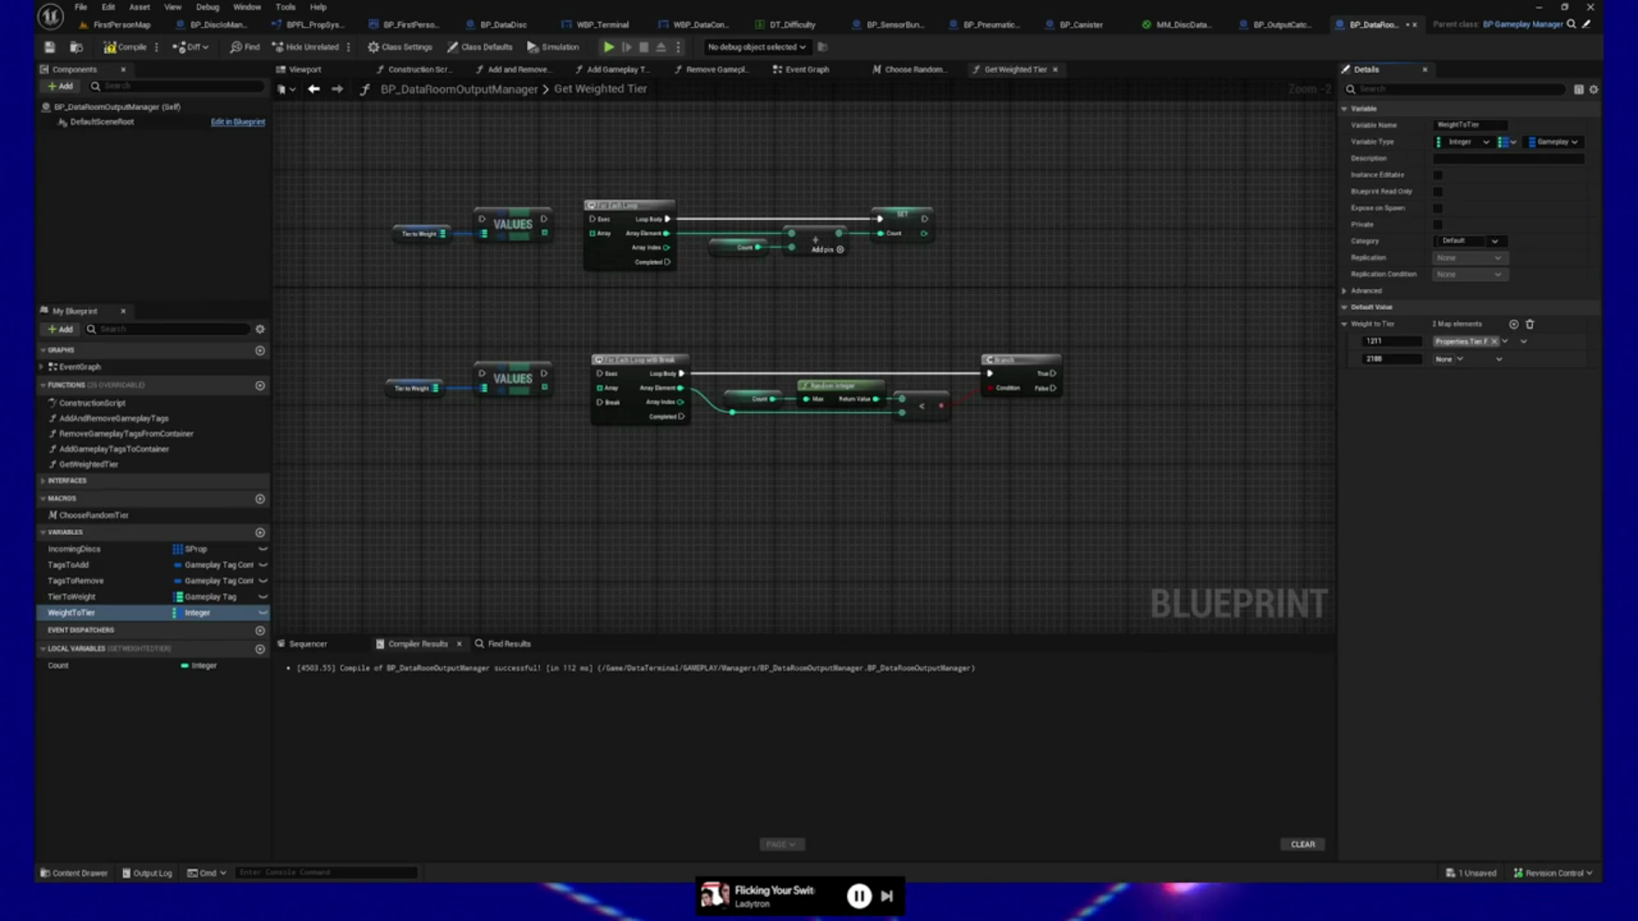
pyautogui.moveTo(848, 523); pyautogui.dragTo(925, 523)
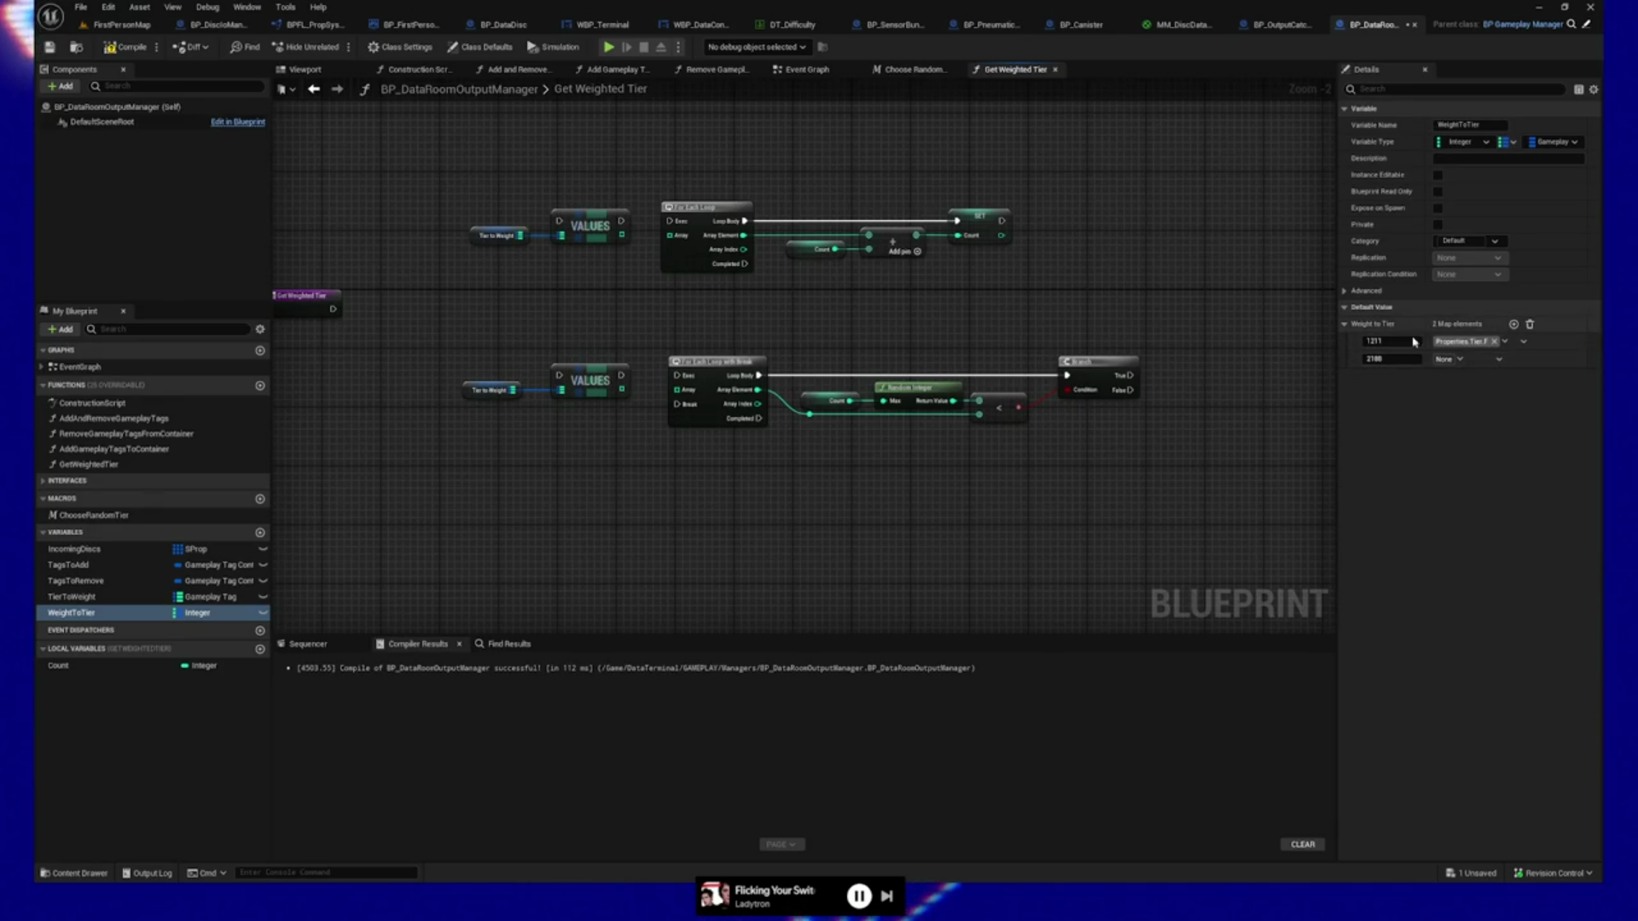
# Delete the two VALUES nodes and open the DataTerminal Data folder in the Content Browser.
pyautogui.rightClick(128, 614)
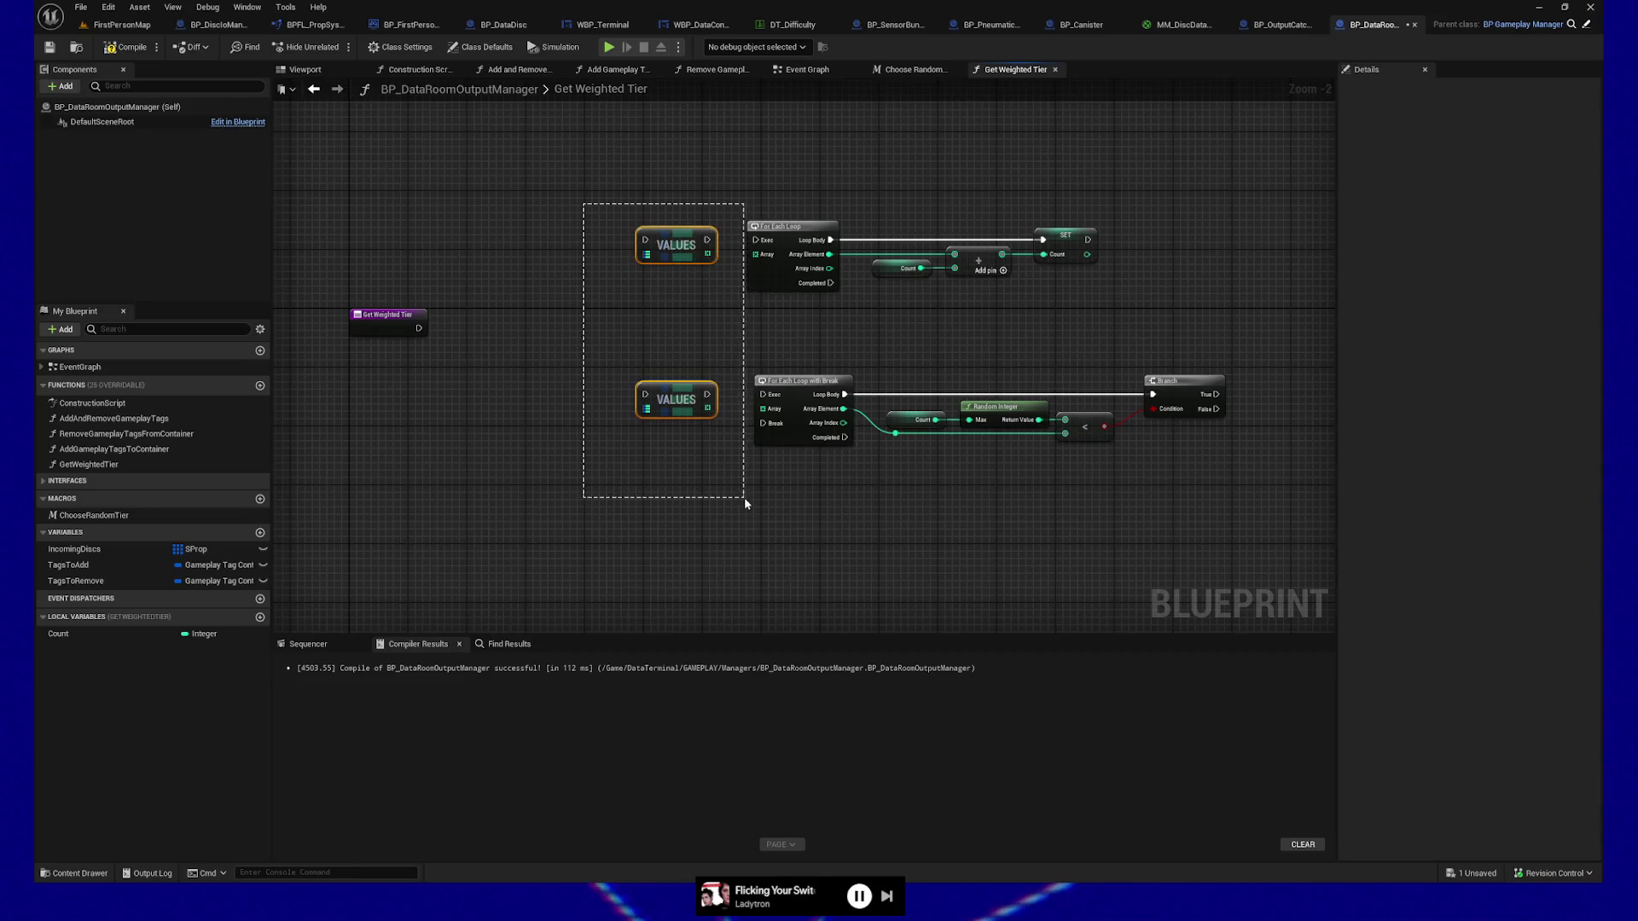
pyautogui.press('Delete')
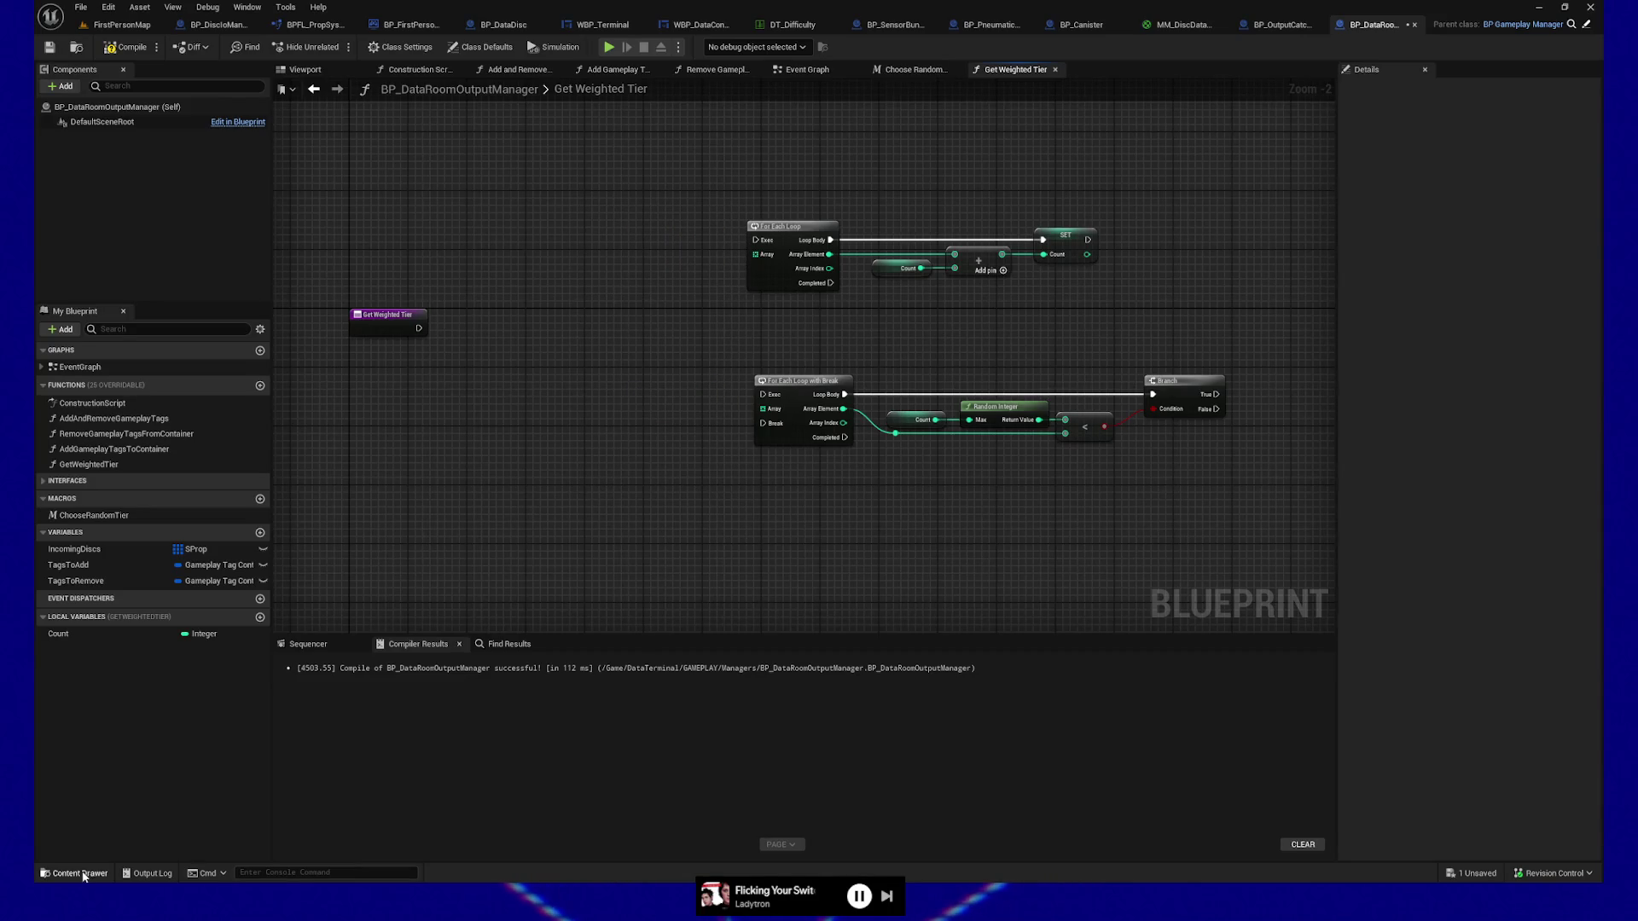
pyautogui.click(80, 874)
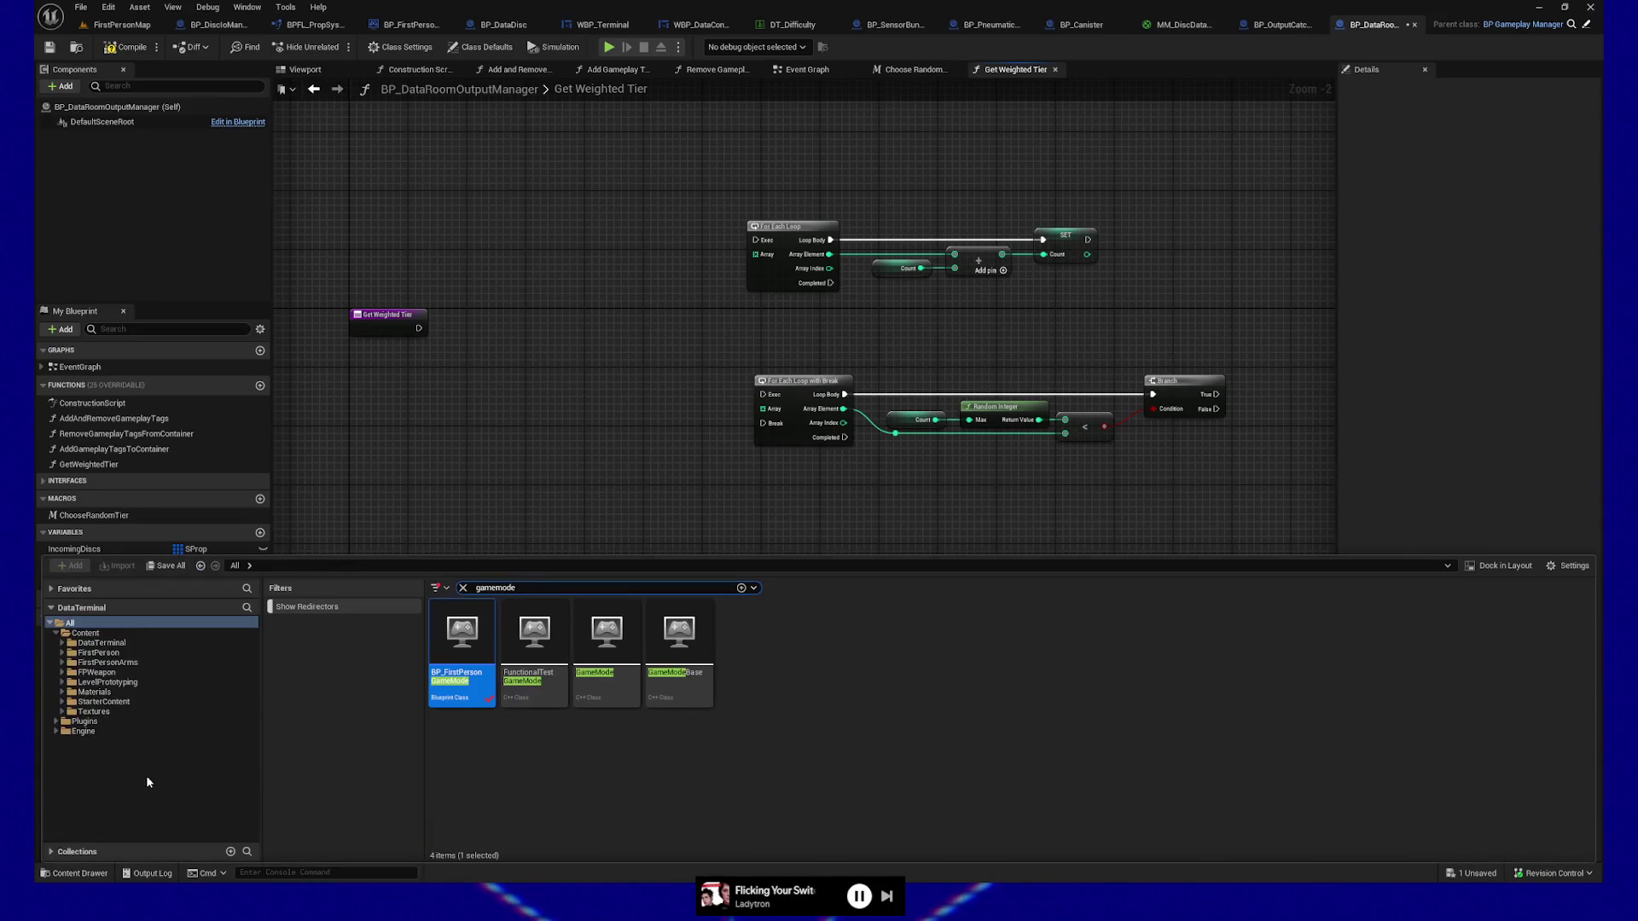
pyautogui.click(62, 645)
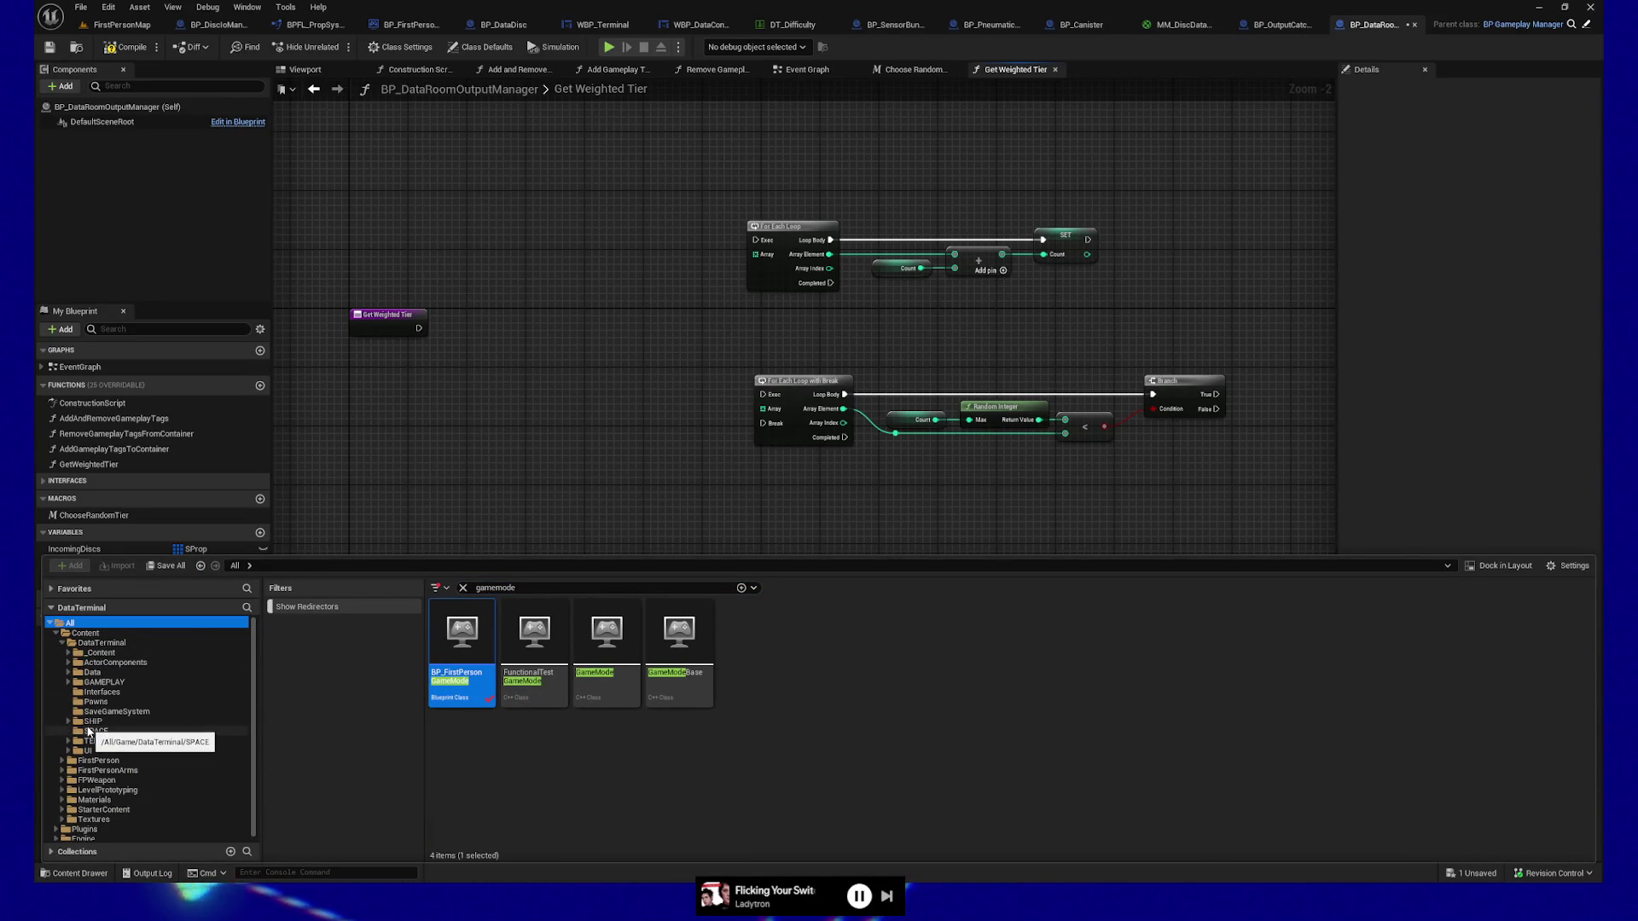
pyautogui.click(94, 673)
pyautogui.click(463, 587)
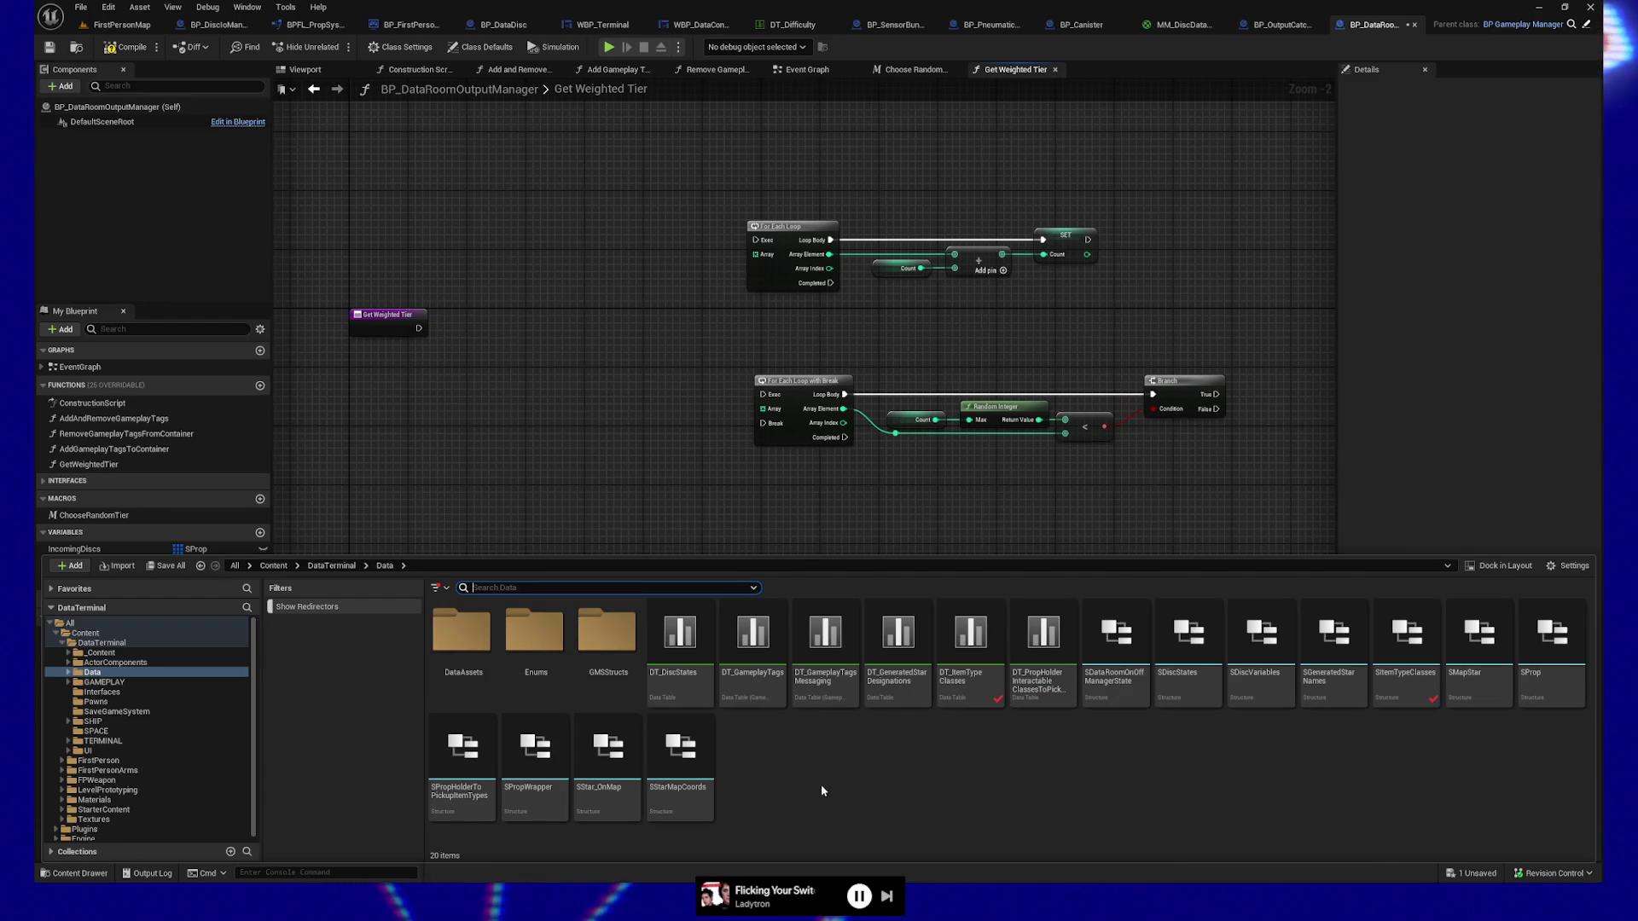
# Create a Blueprint Structure named STierWeights and open it.
pyautogui.rightClick(791, 782)
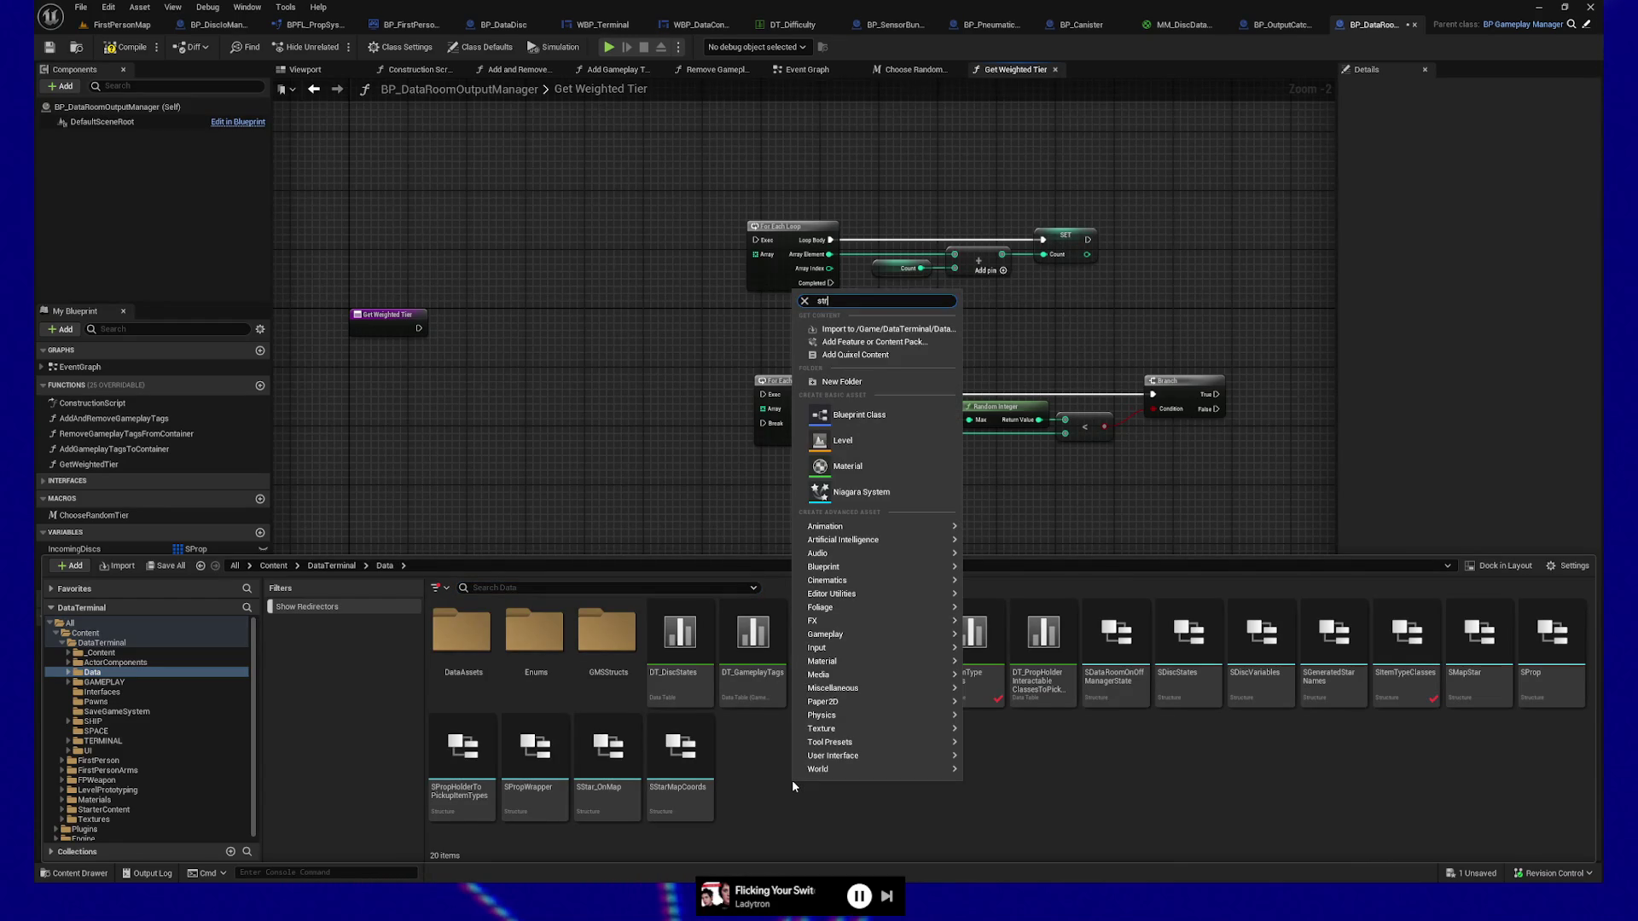
pyautogui.write('struct')
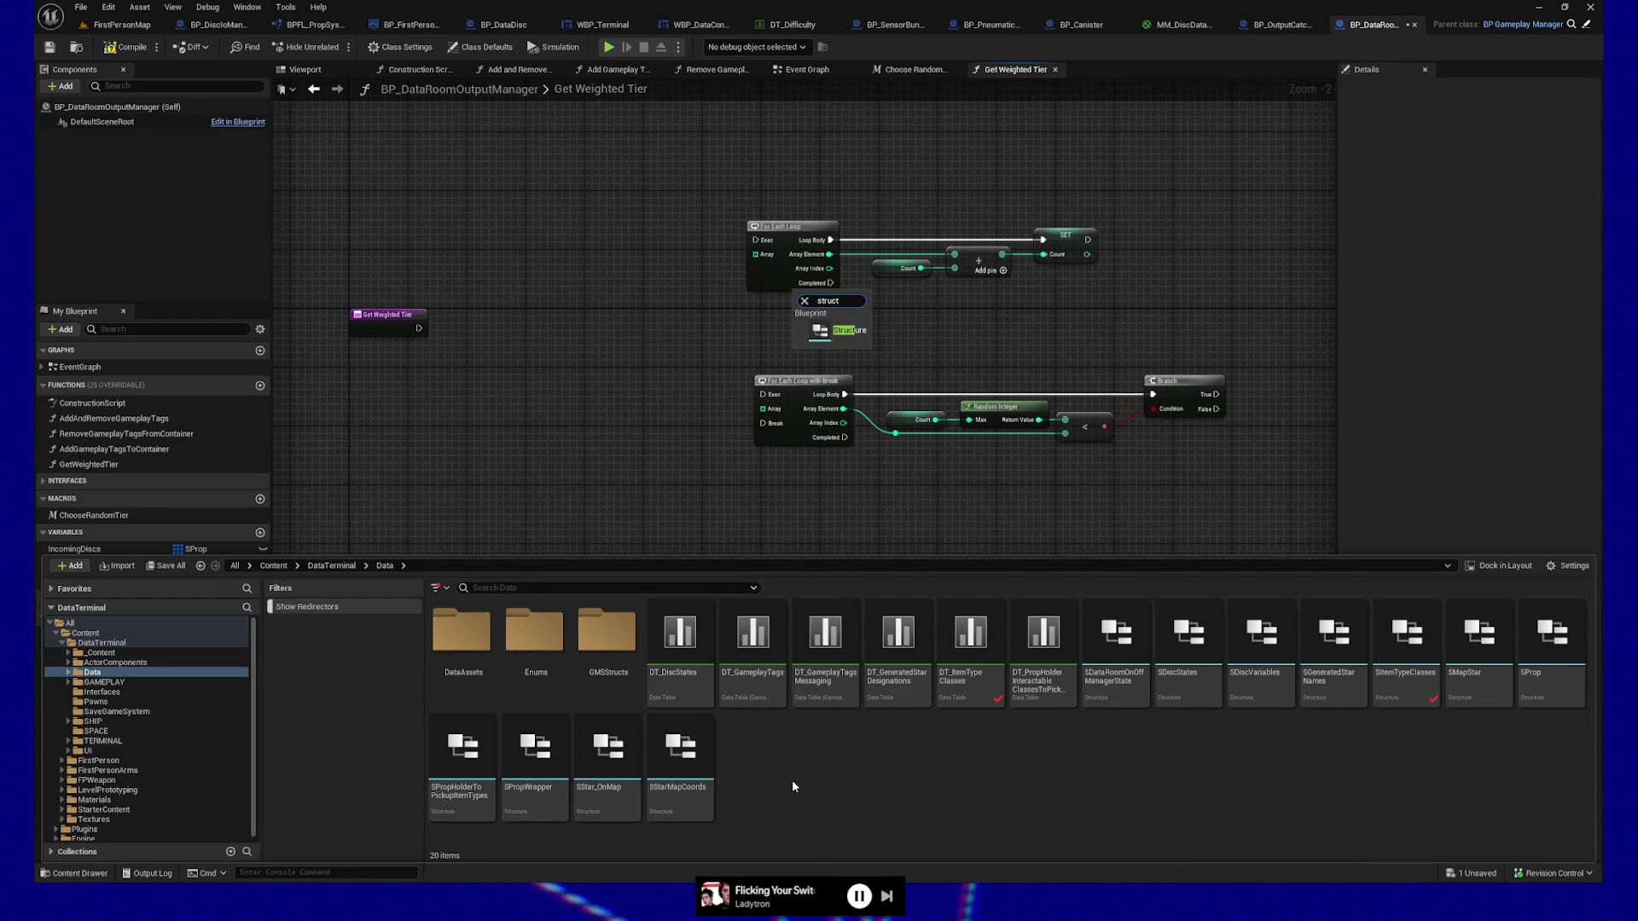
pyautogui.click(847, 331)
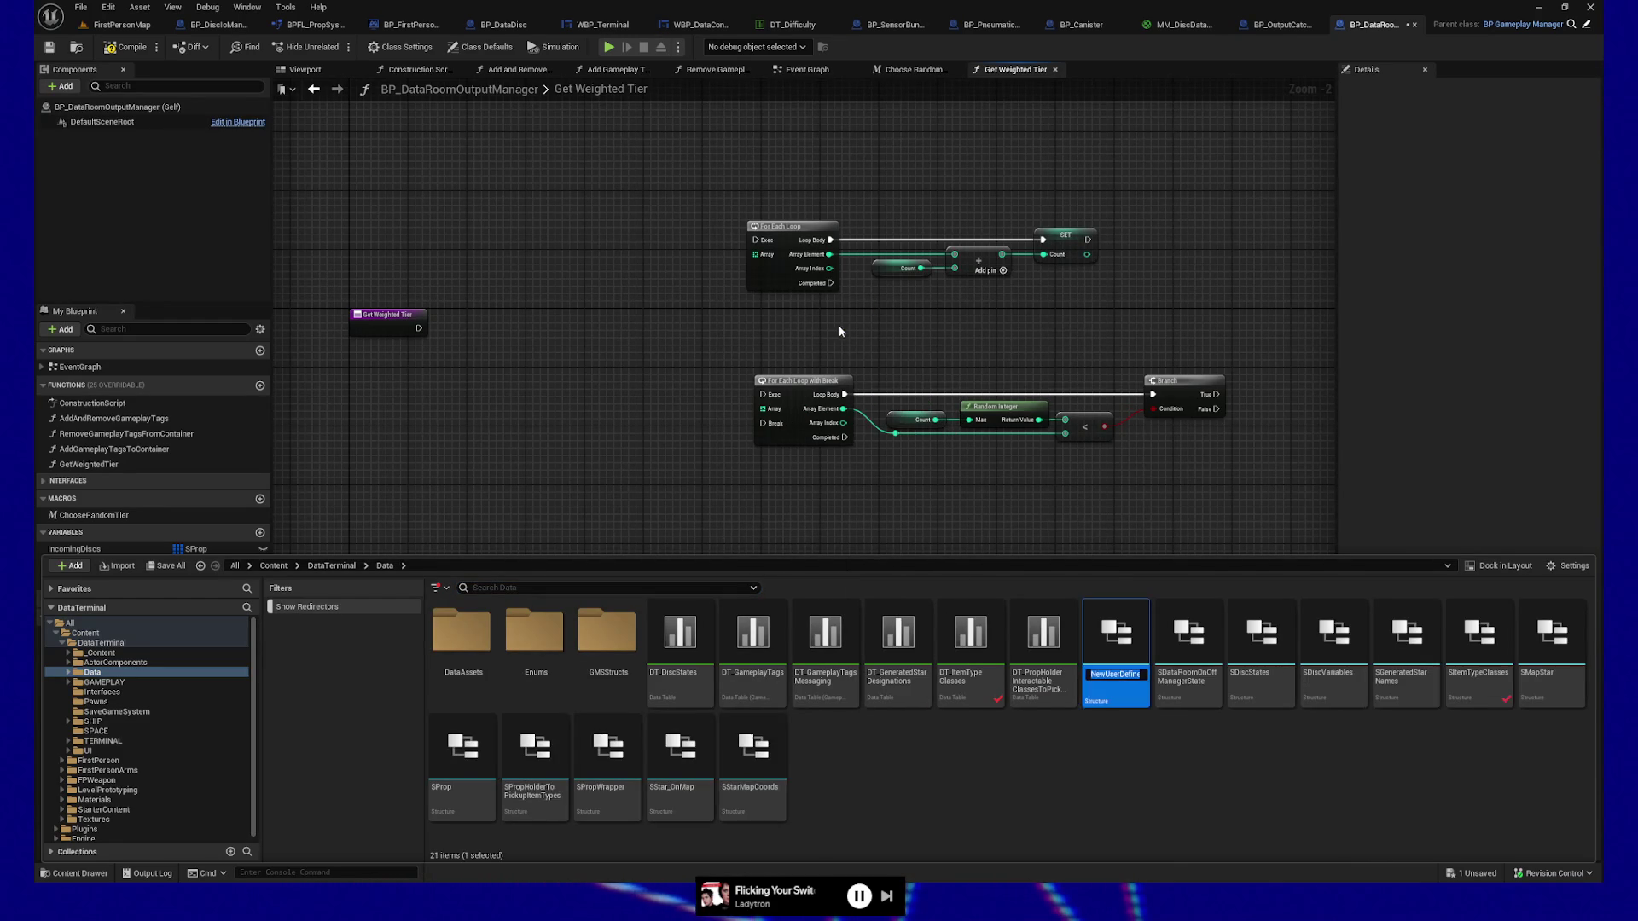
pyautogui.write('S')
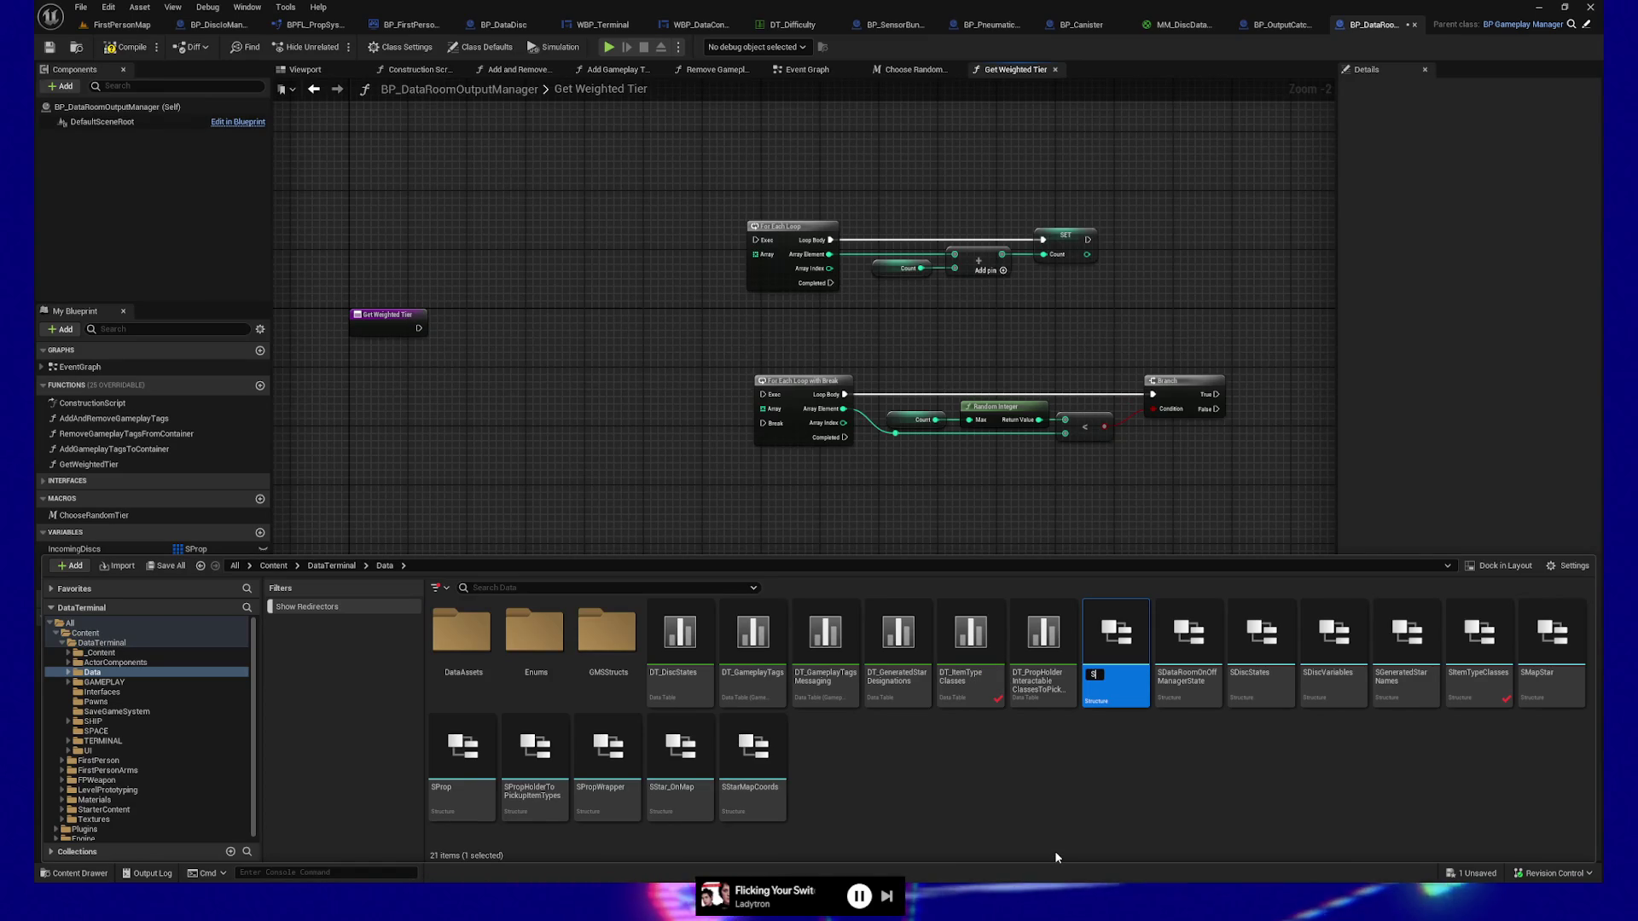
pyautogui.write('Ti')
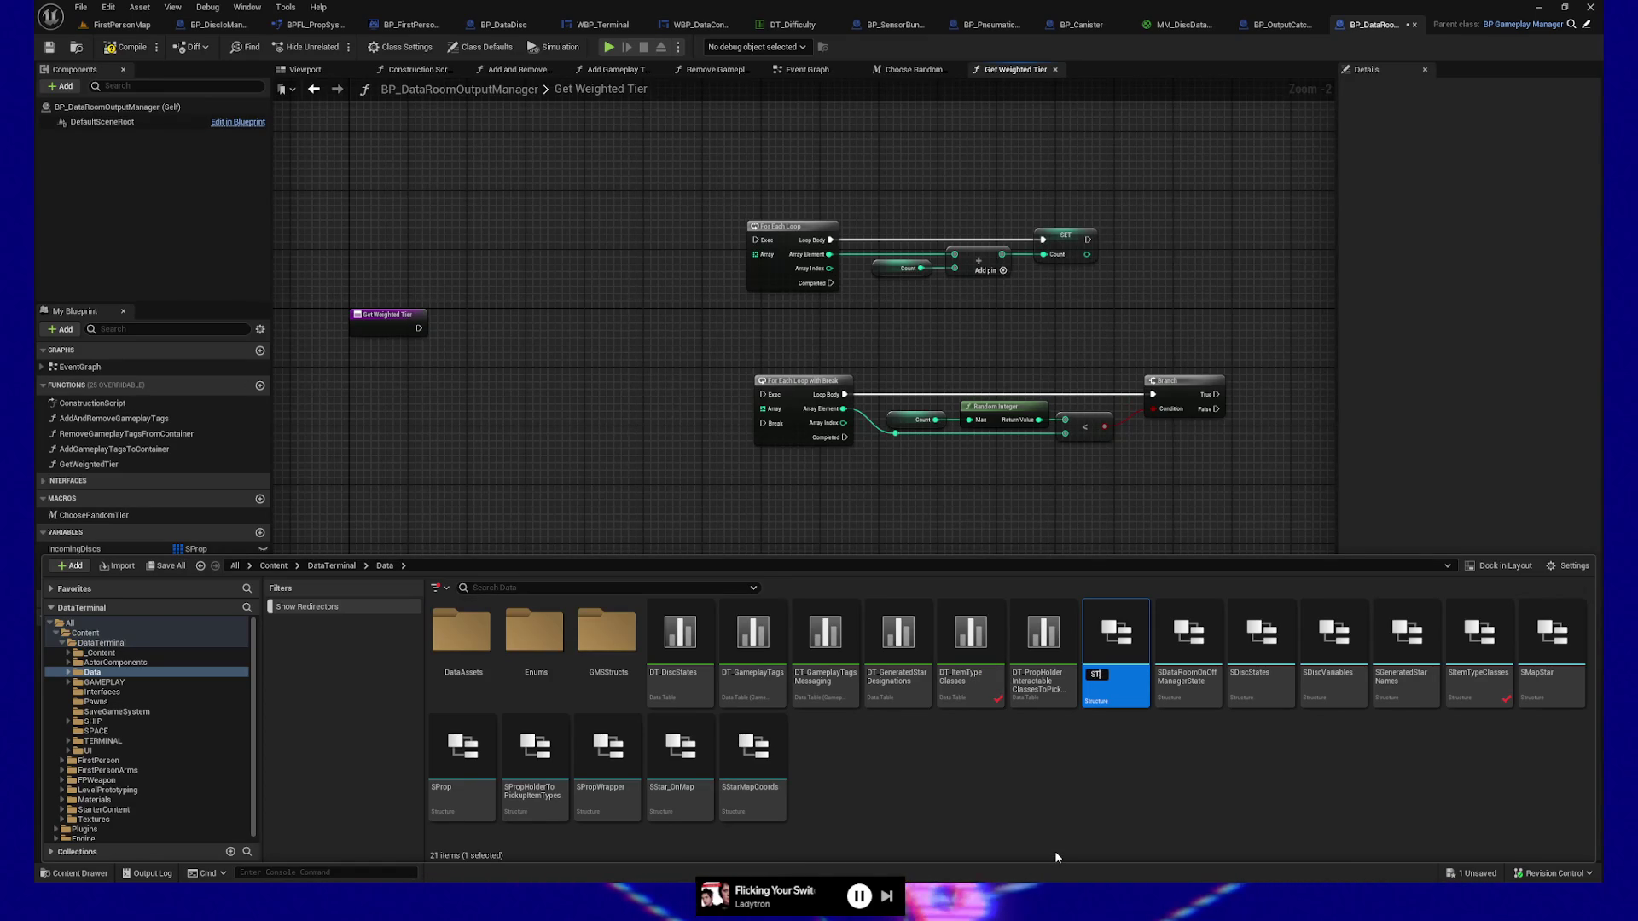
pyautogui.write('erWeights')
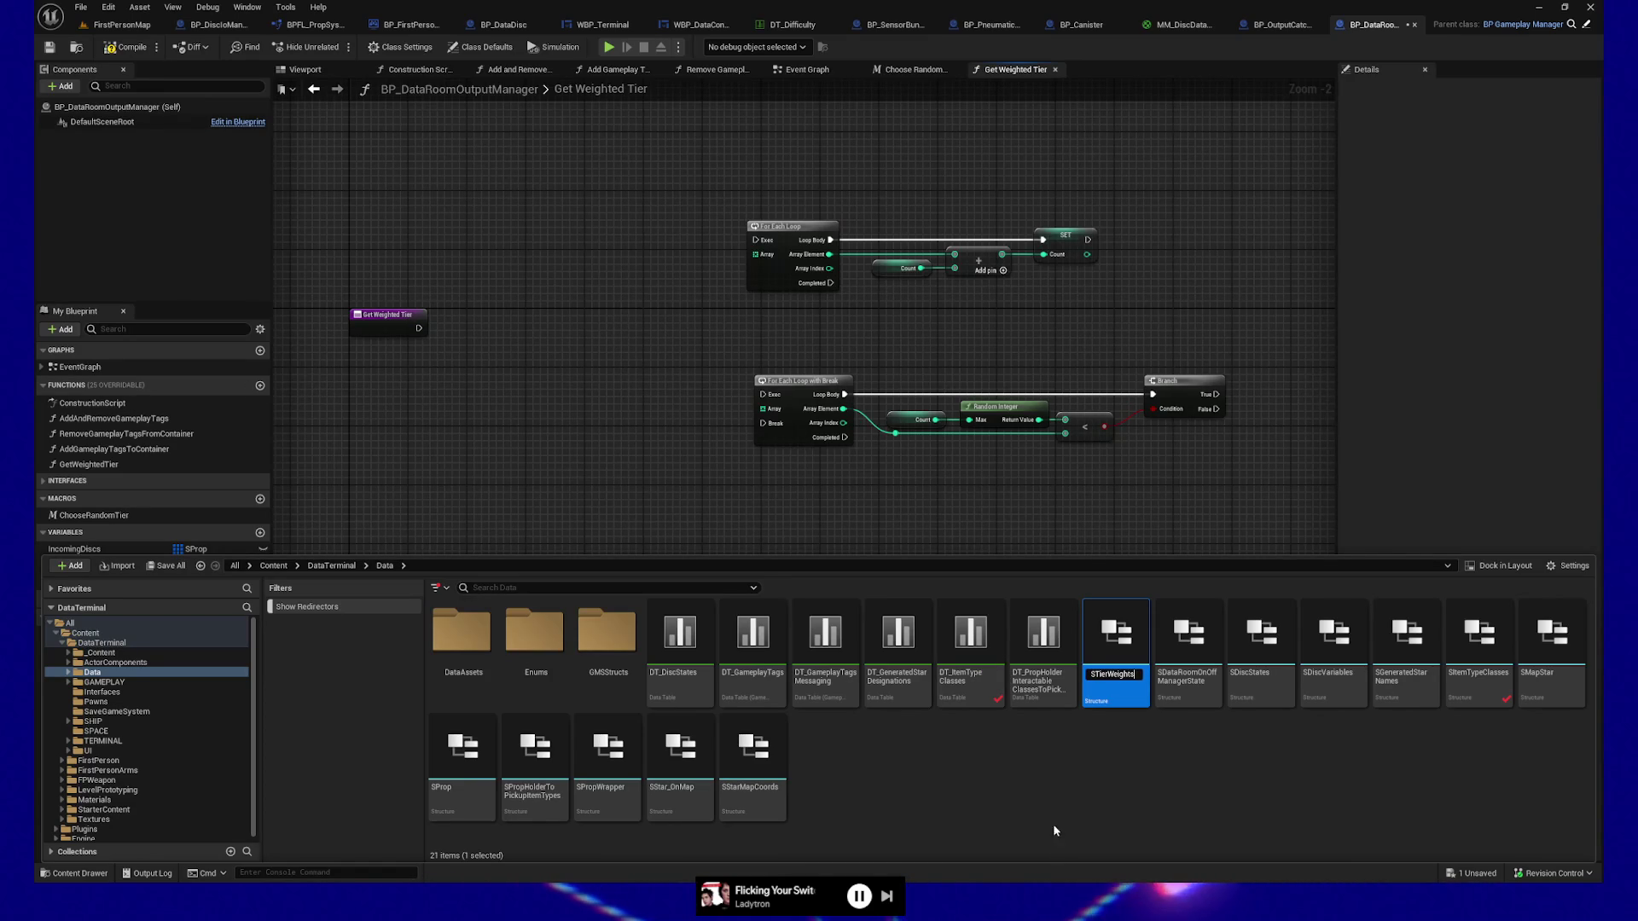
pyautogui.press('Return')
pyautogui.doubleClick(753, 746)
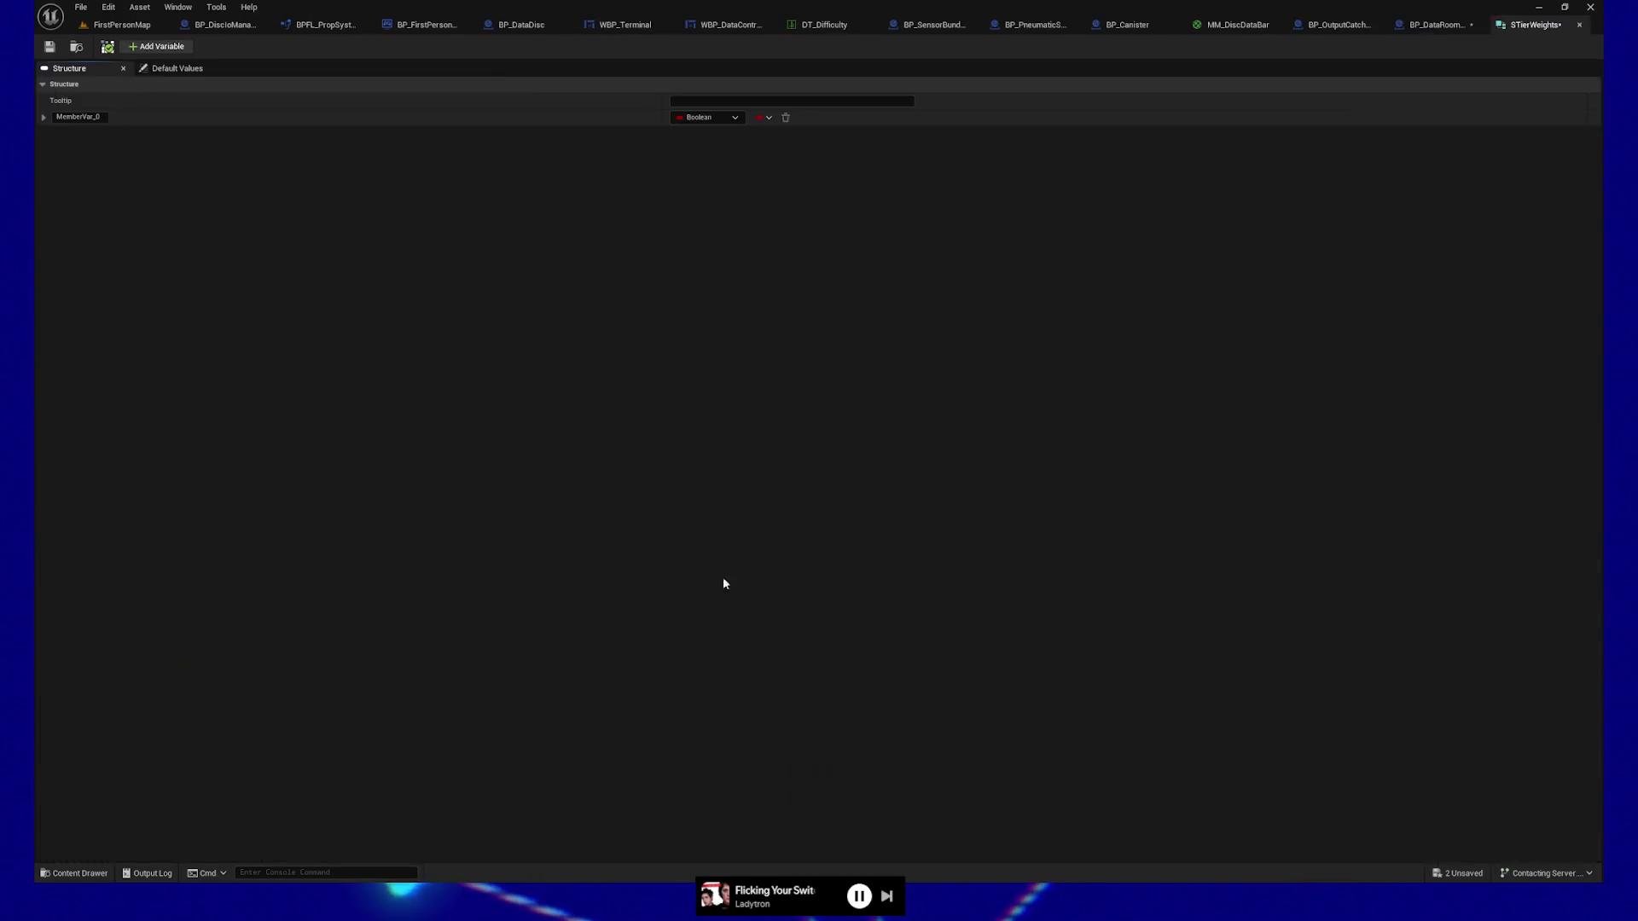
# Rename MemberVar_0 to Weight and make it an Integer.
pyautogui.click(100, 118)
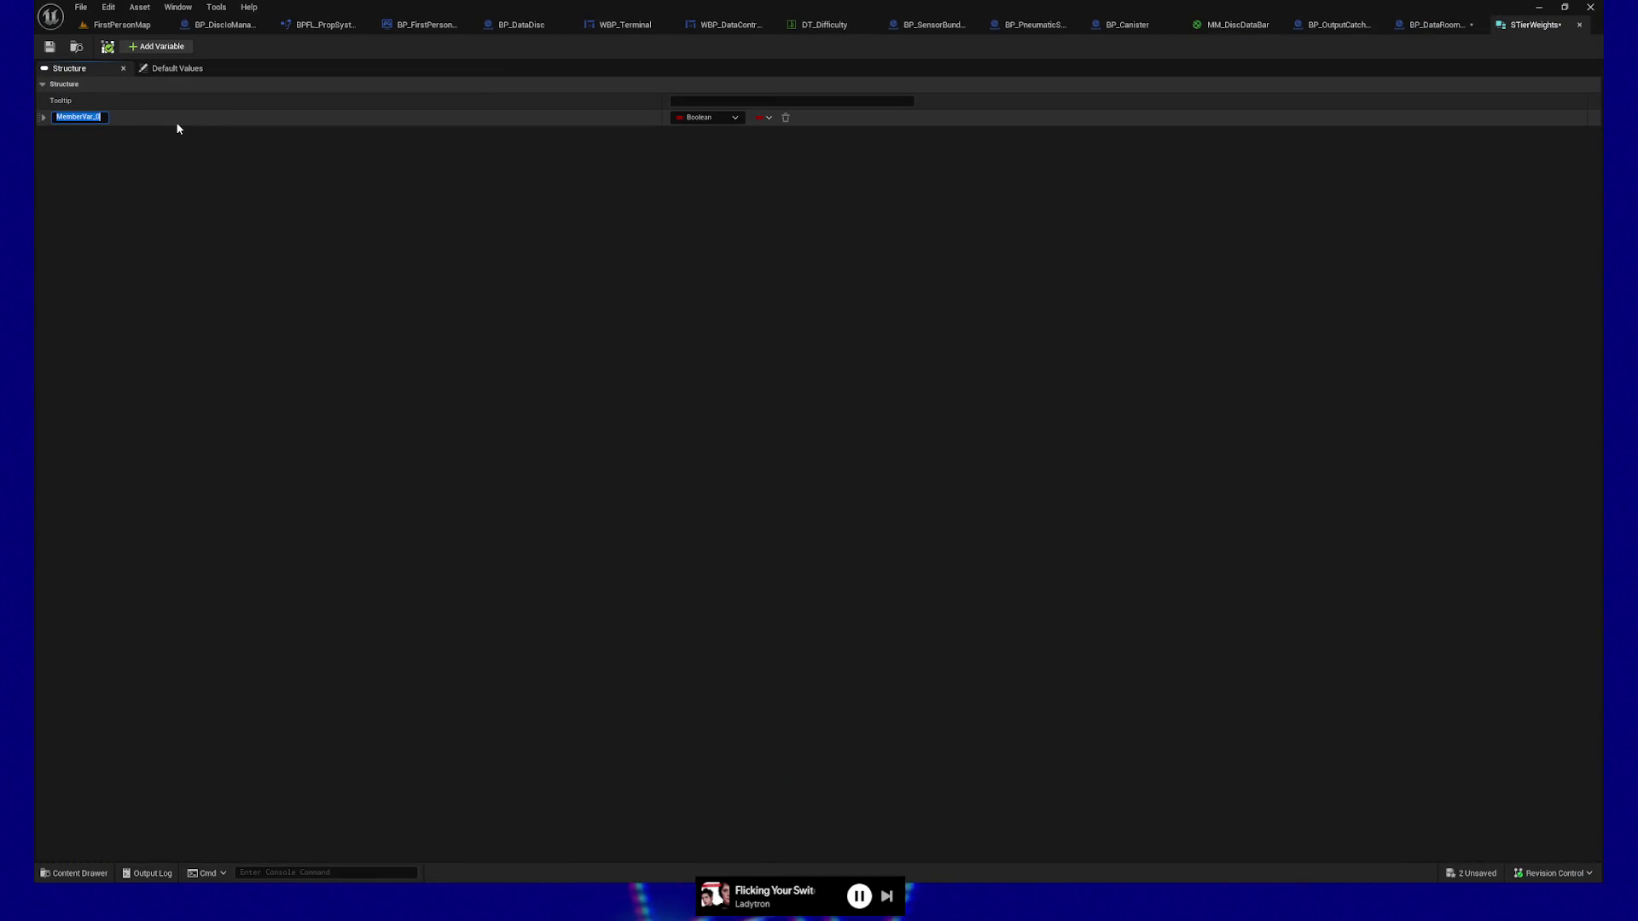
pyautogui.write('Weight')
pyautogui.press('Return')
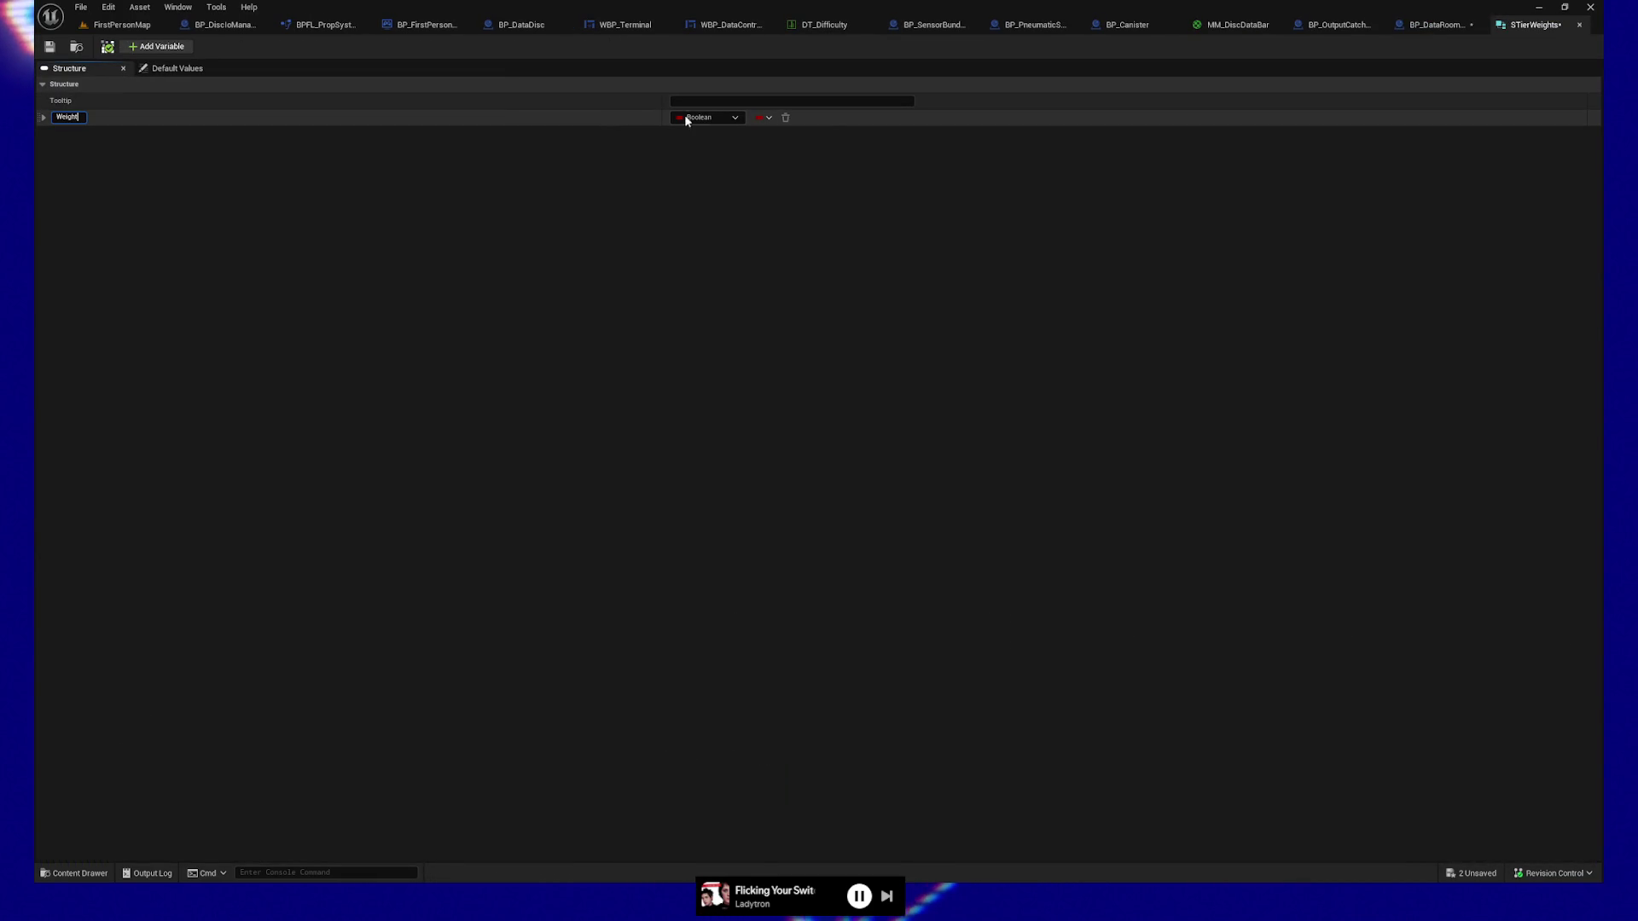
pyautogui.click(728, 122)
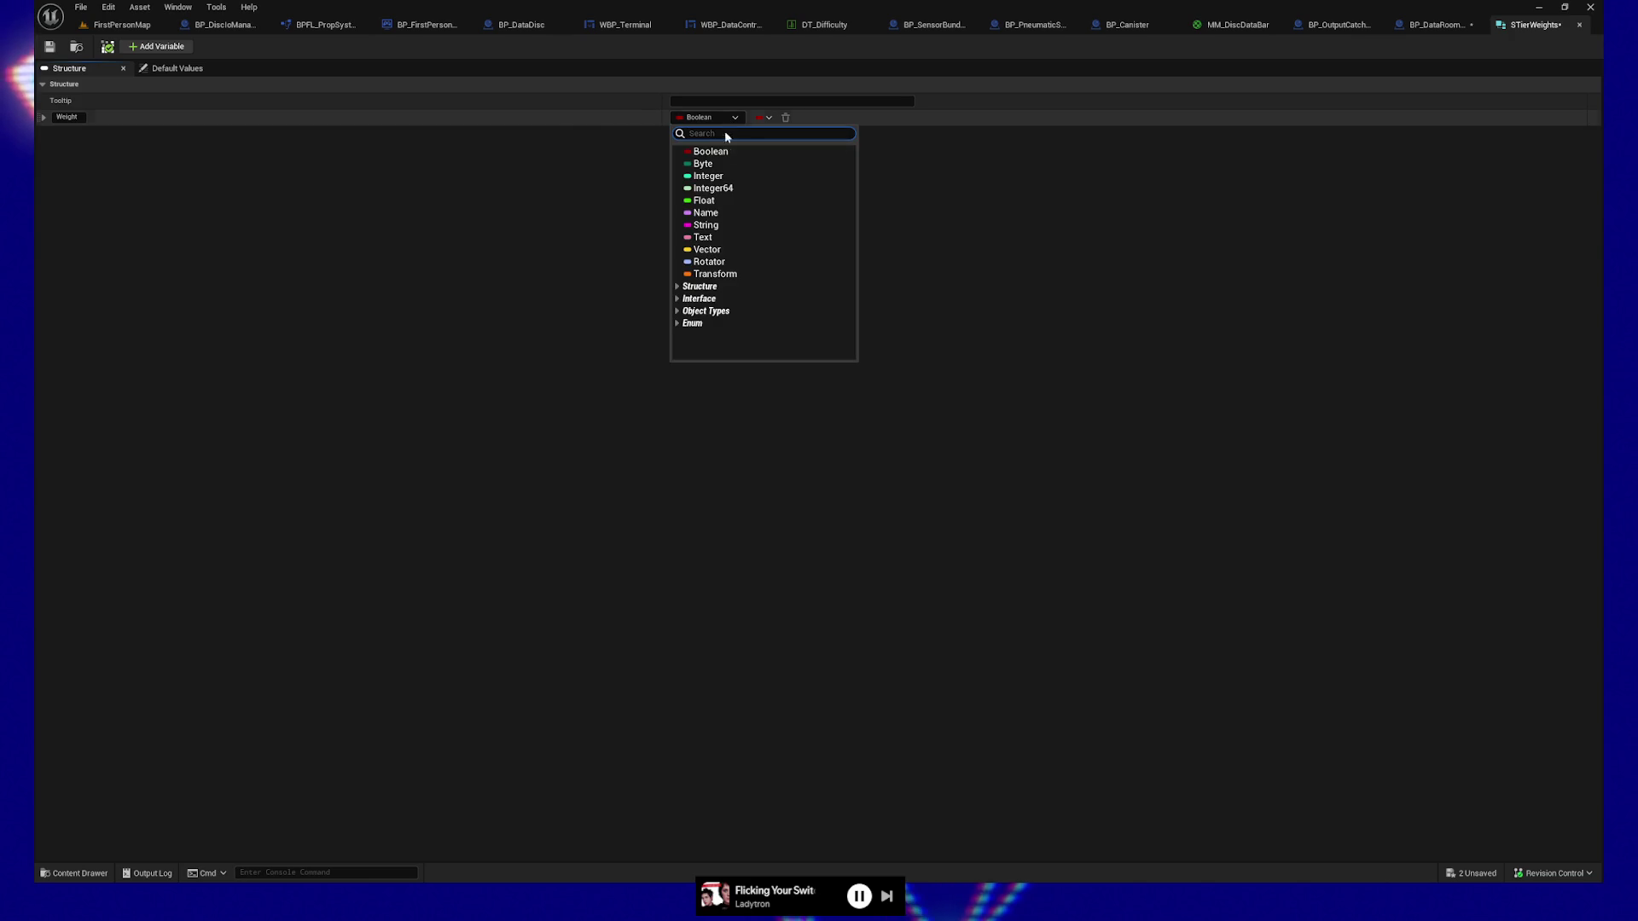
pyautogui.click(719, 176)
# Add a Gameplay Tag member named Tier, save STierWeights and close it.
pyautogui.click(142, 48)
pyautogui.write('Tier')
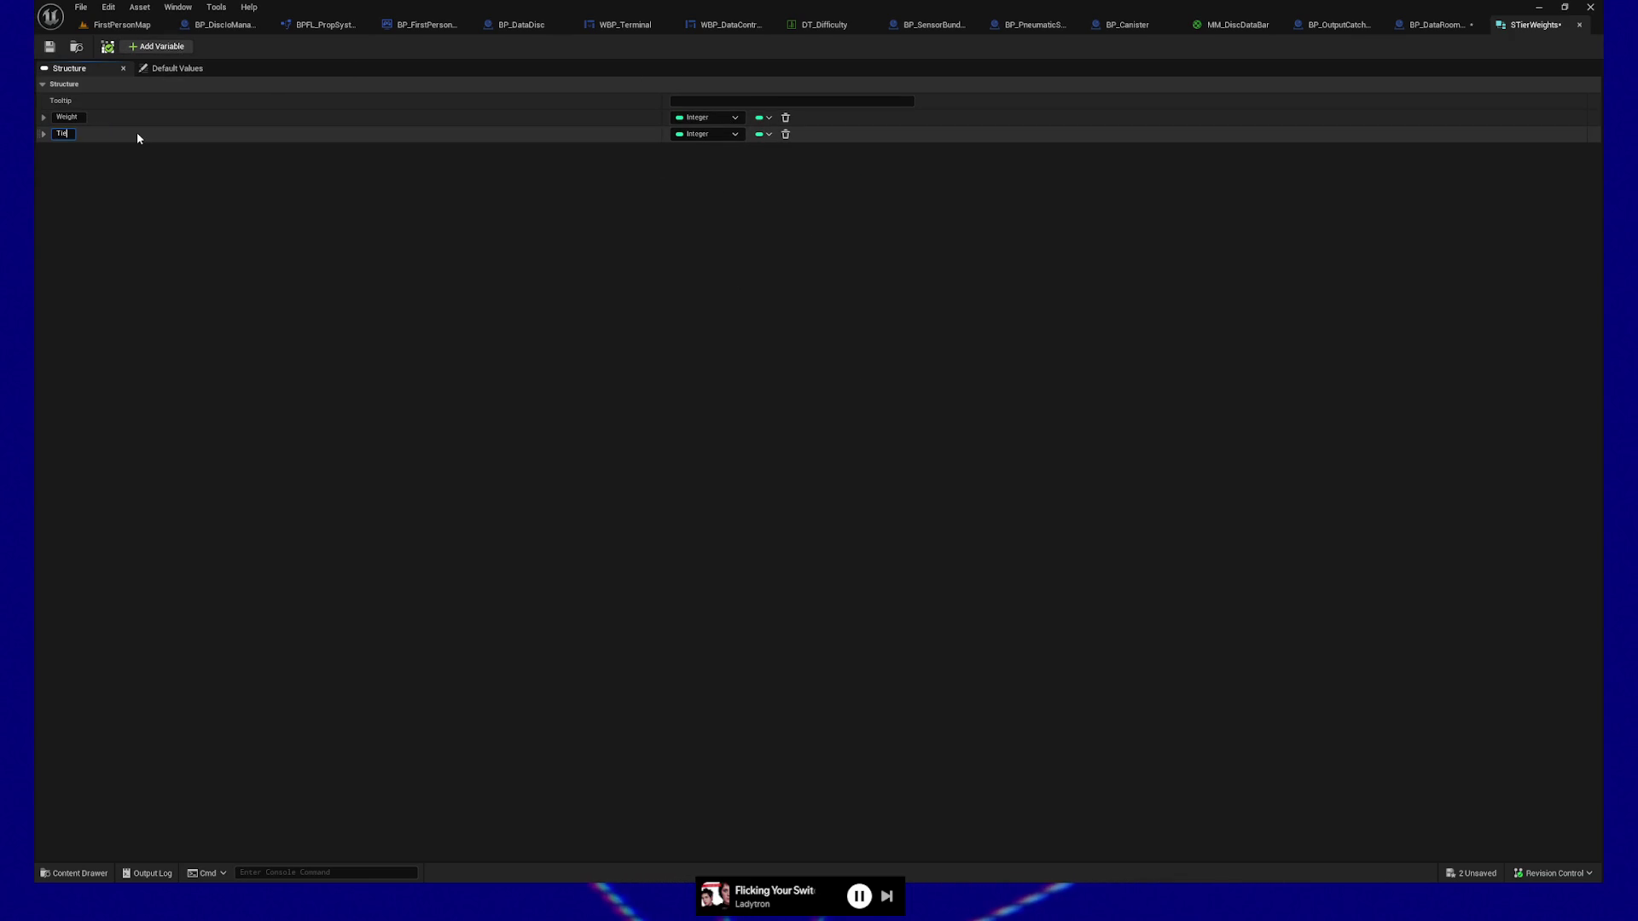
pyautogui.click(734, 135)
pyautogui.write('meplay')
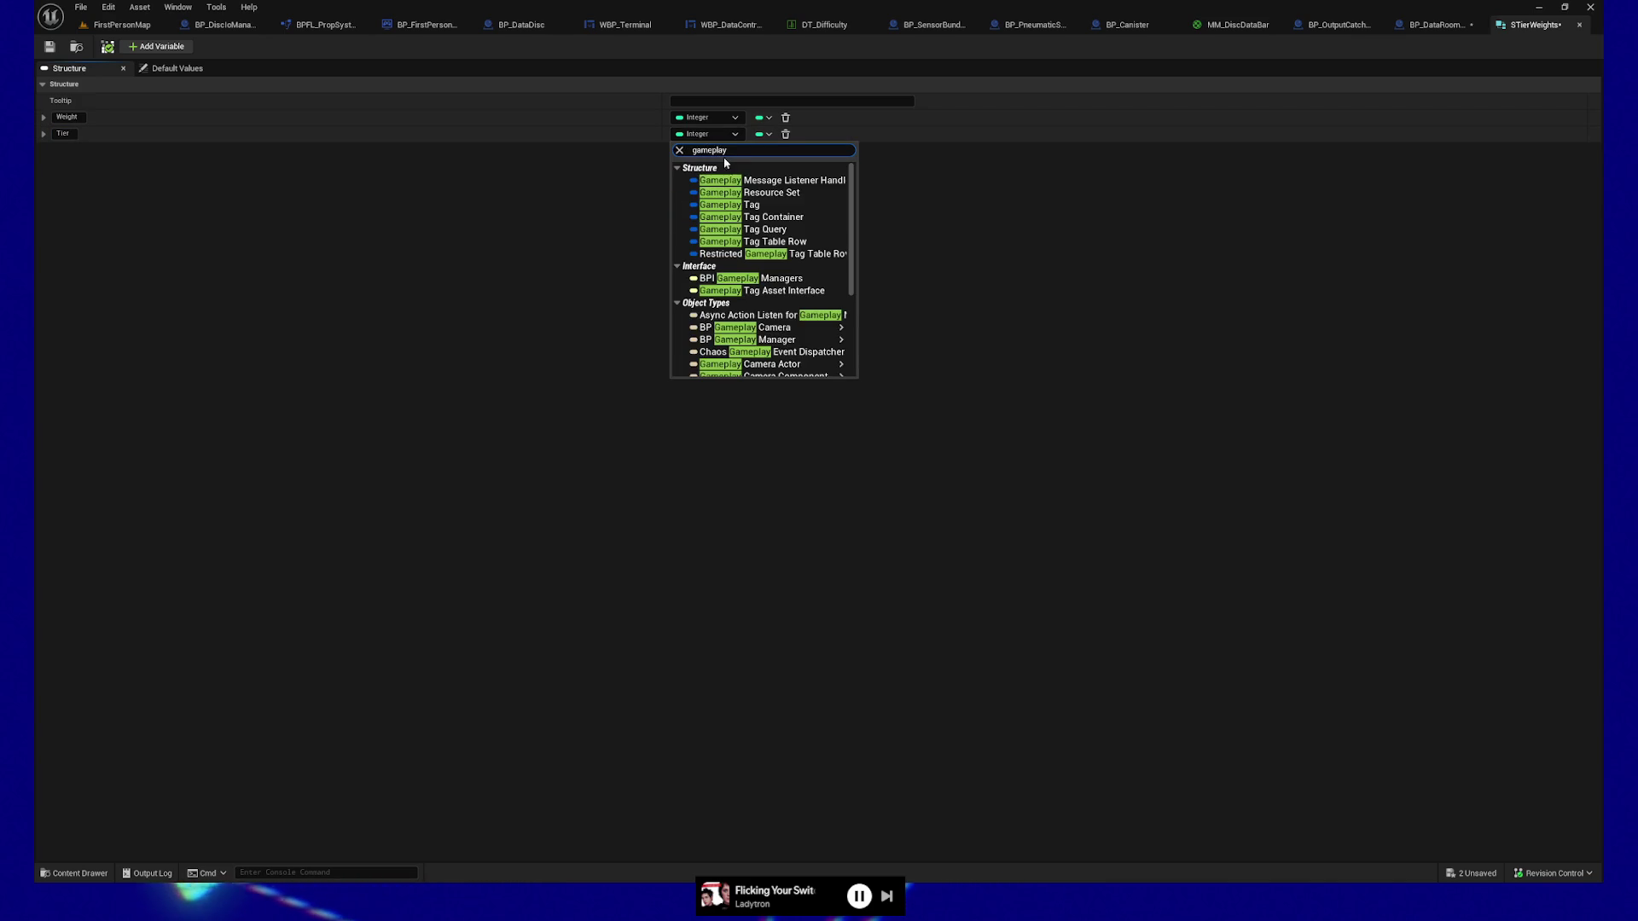
pyautogui.click(738, 205)
pyautogui.click(50, 46)
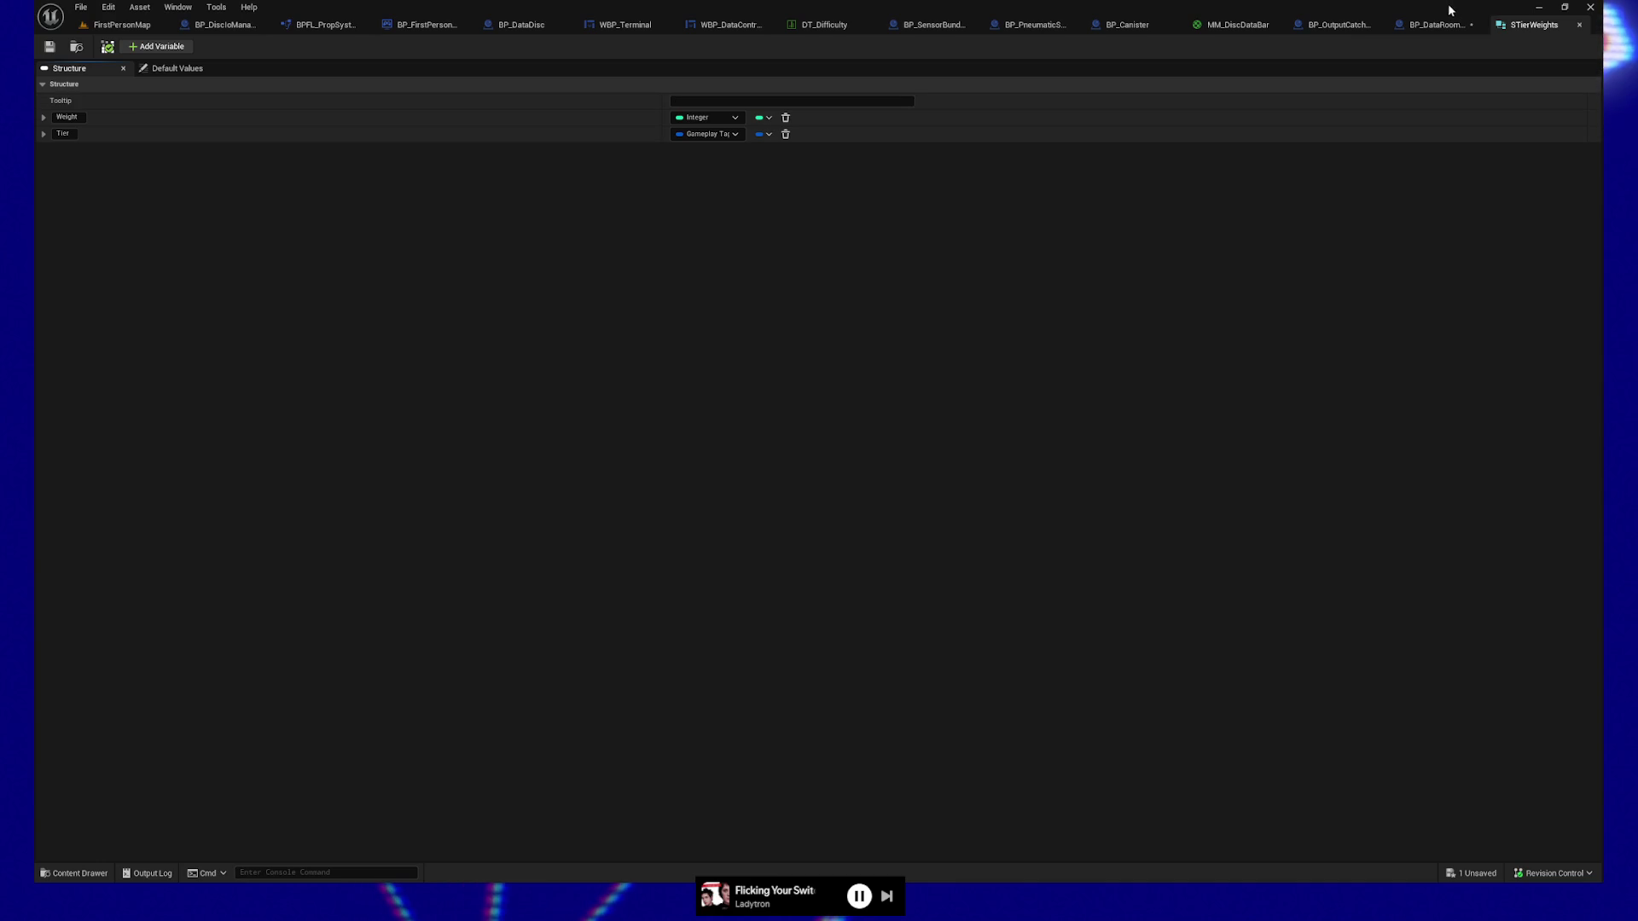
pyautogui.click(1580, 24)
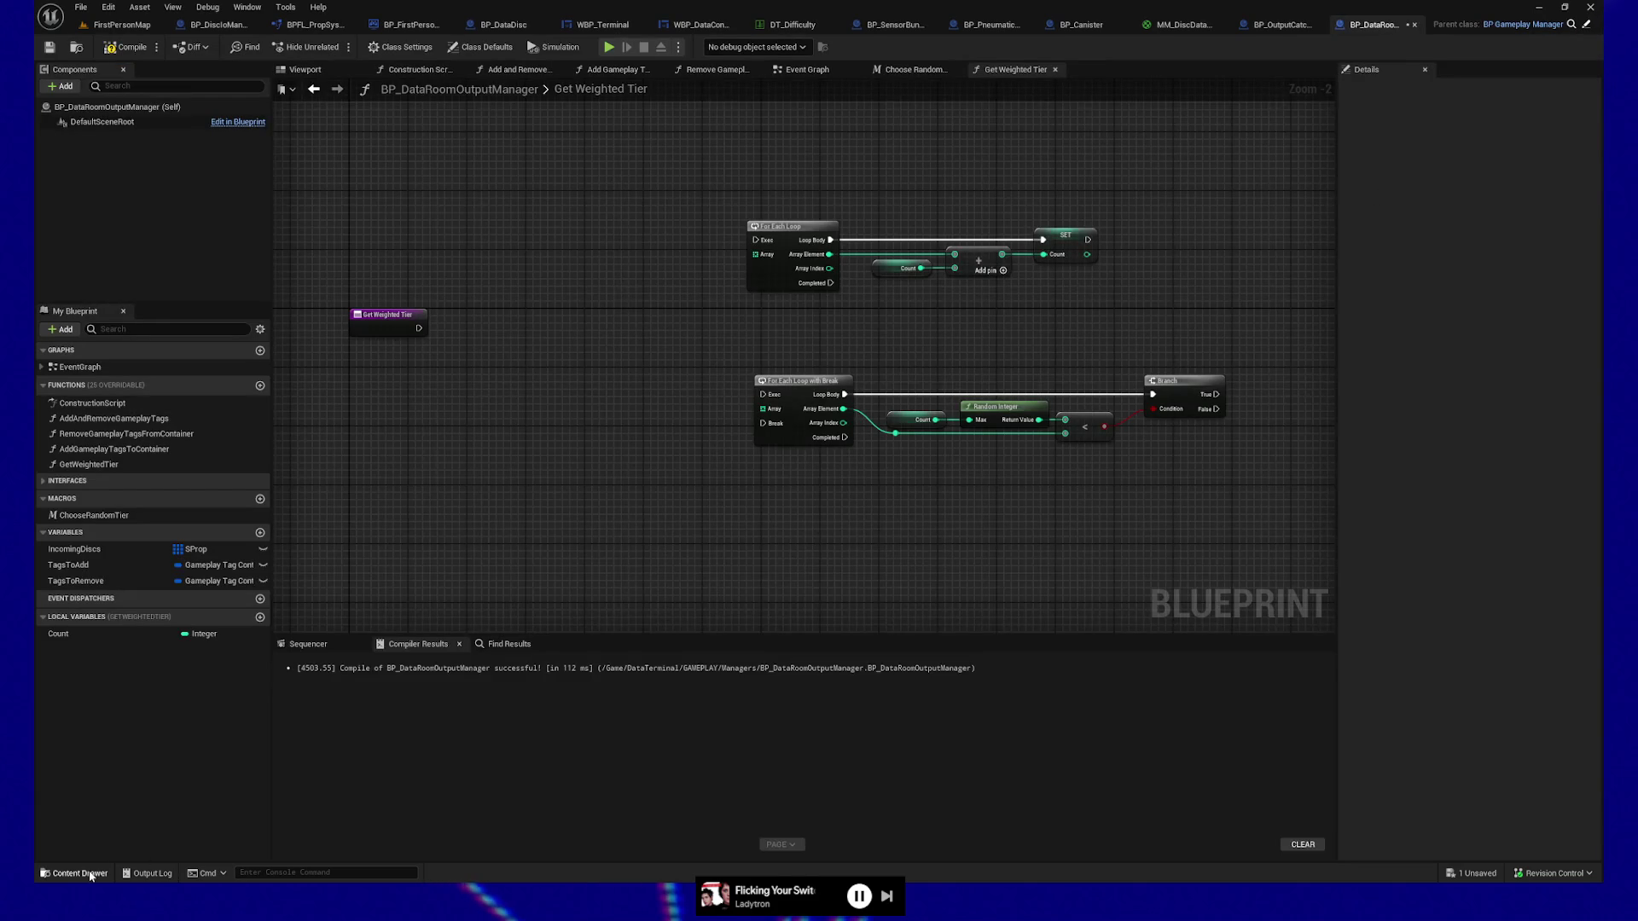
# Create data table DT_DiscTierWeightTable with STierWeights row structure in the Data folder and open it.
pyautogui.click(92, 874)
pyautogui.rightClick(846, 782)
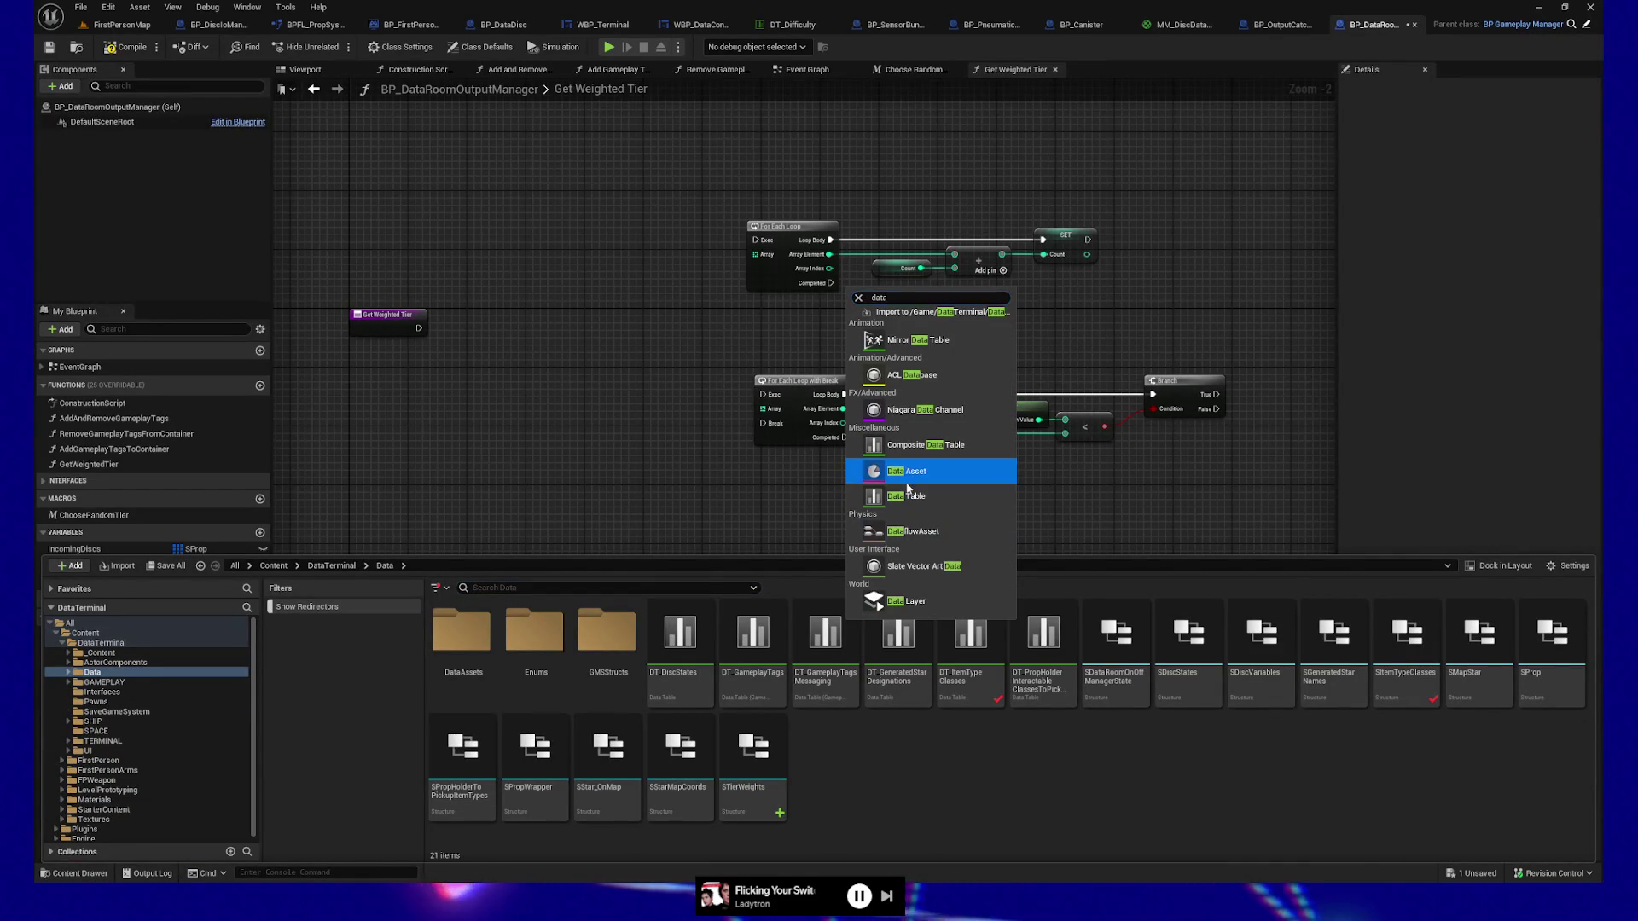
pyautogui.click(911, 502)
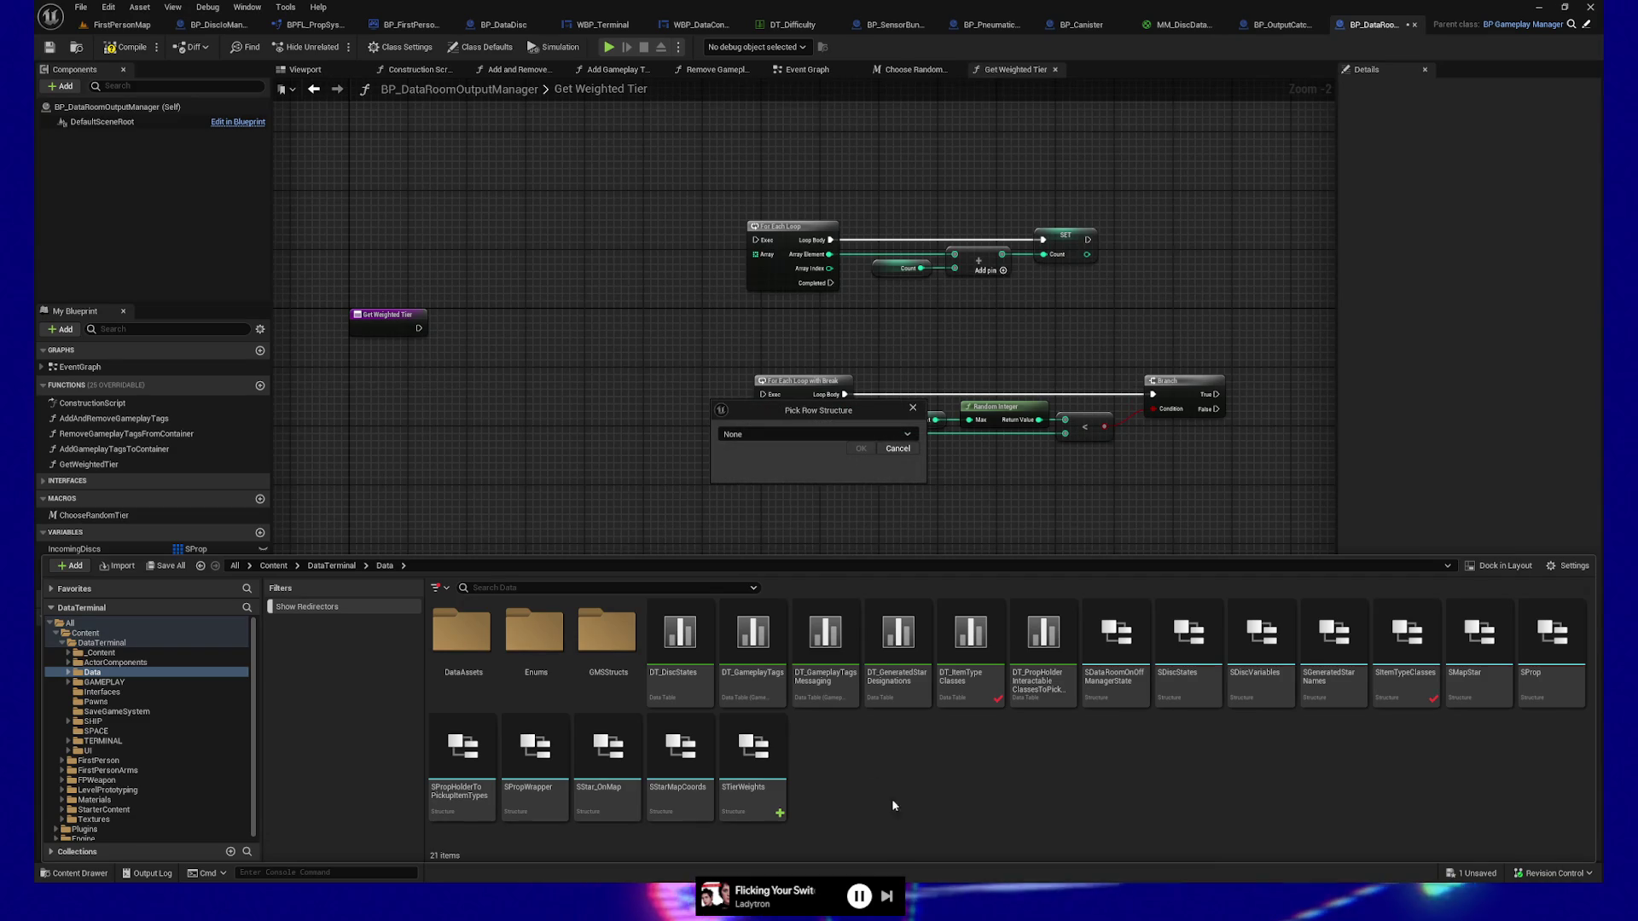
pyautogui.write('STier')
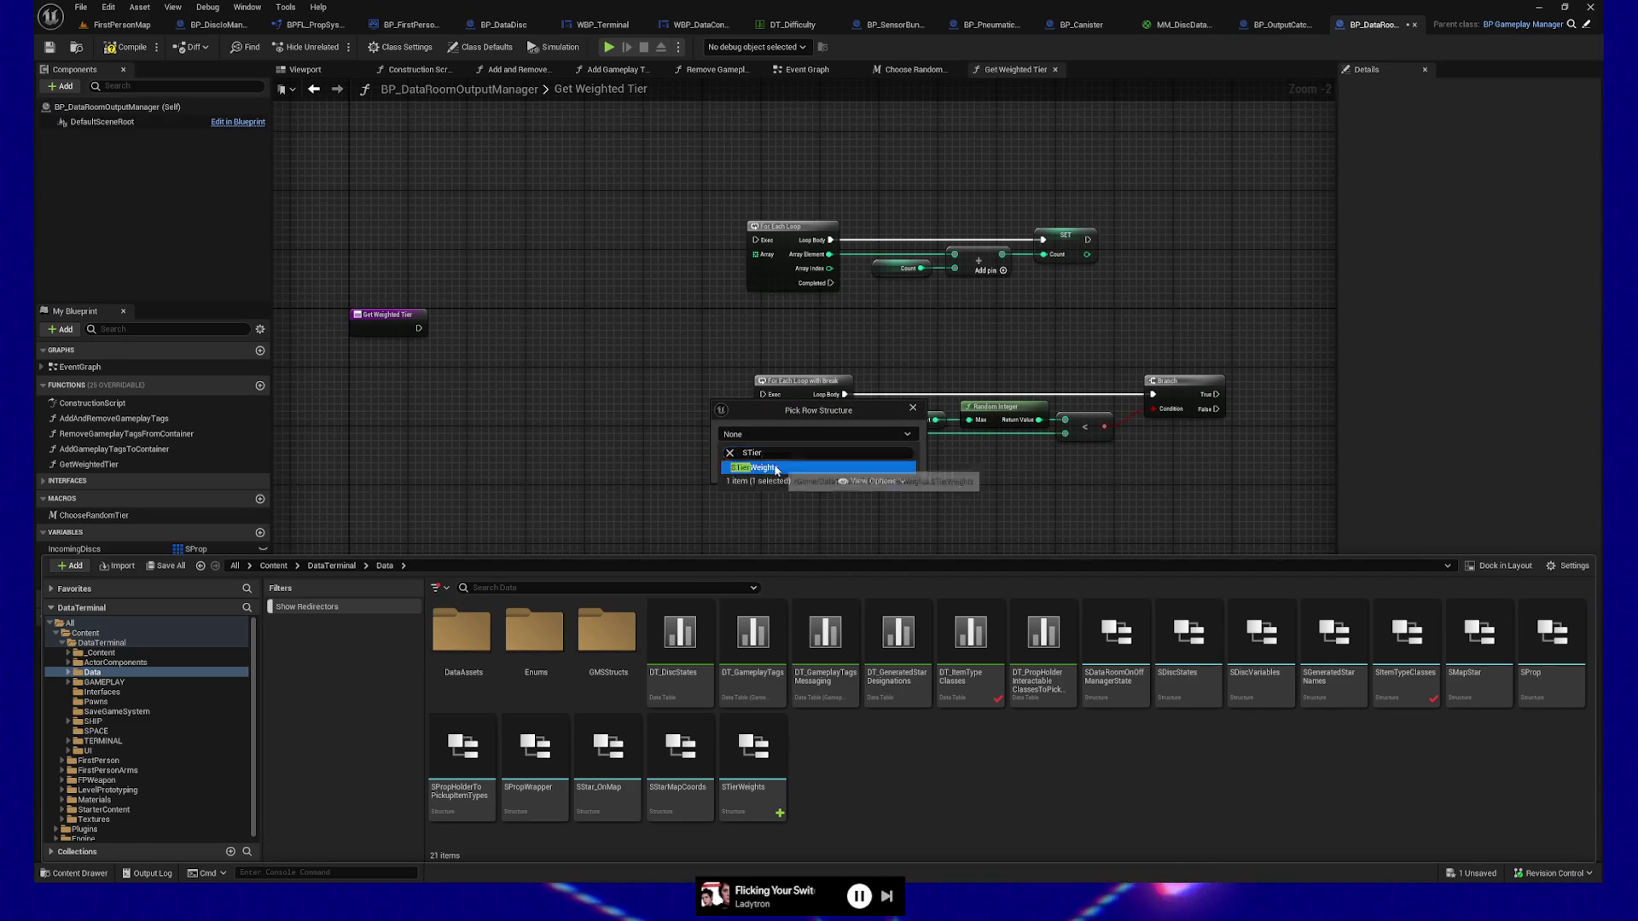
pyautogui.click(860, 466)
pyautogui.click(862, 450)
pyautogui.write('DT_Dis')
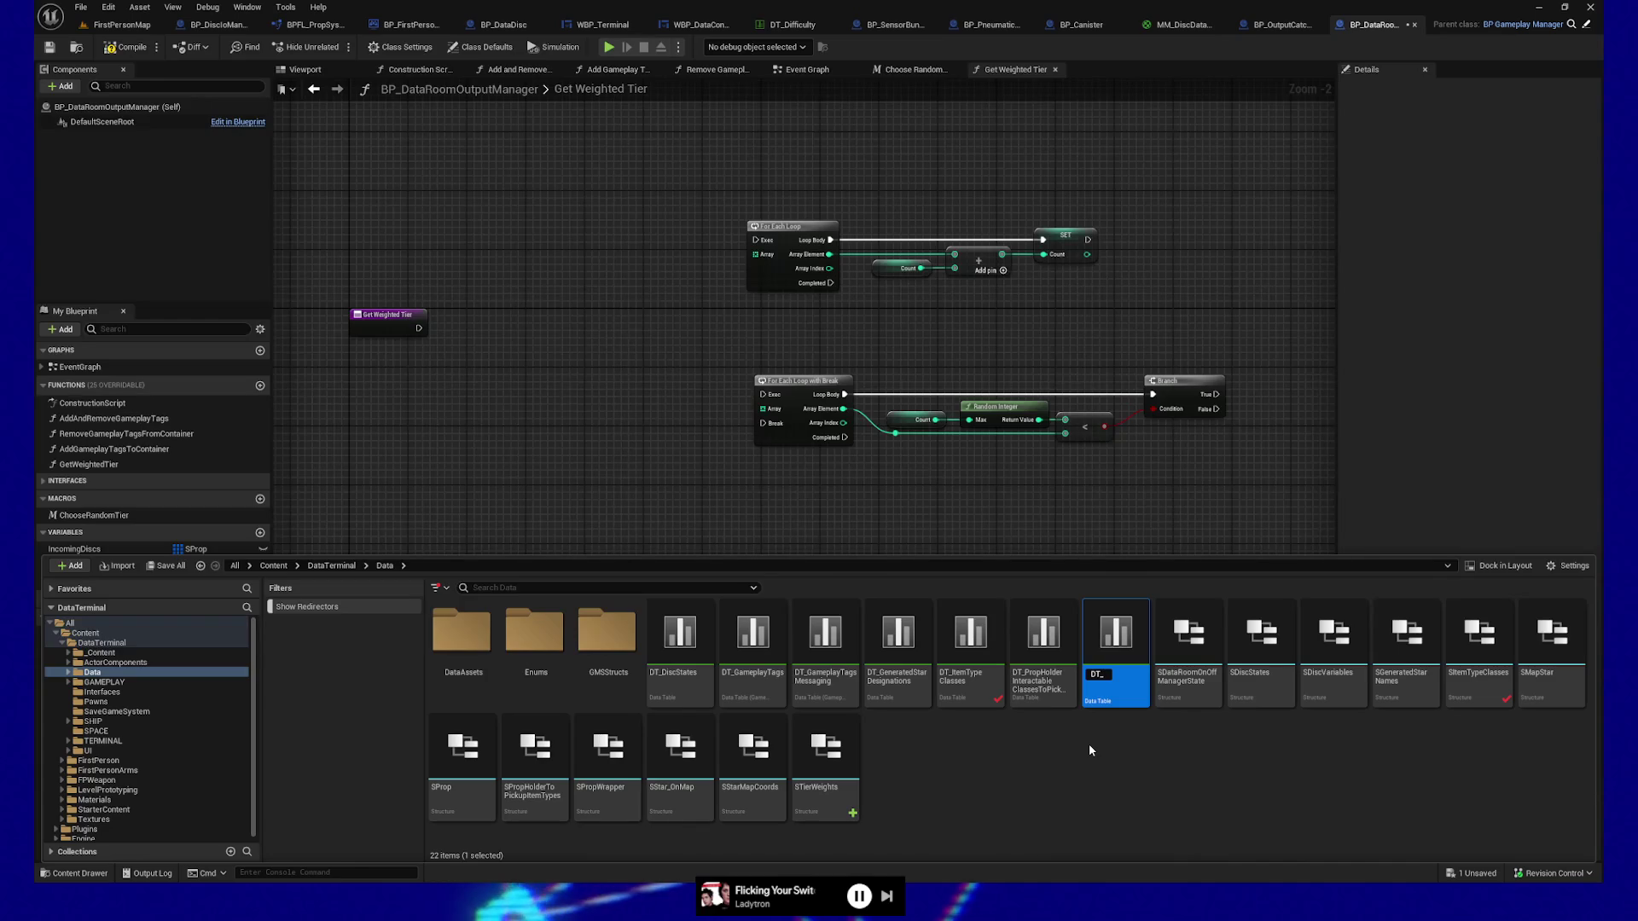
pyautogui.write('cTier')
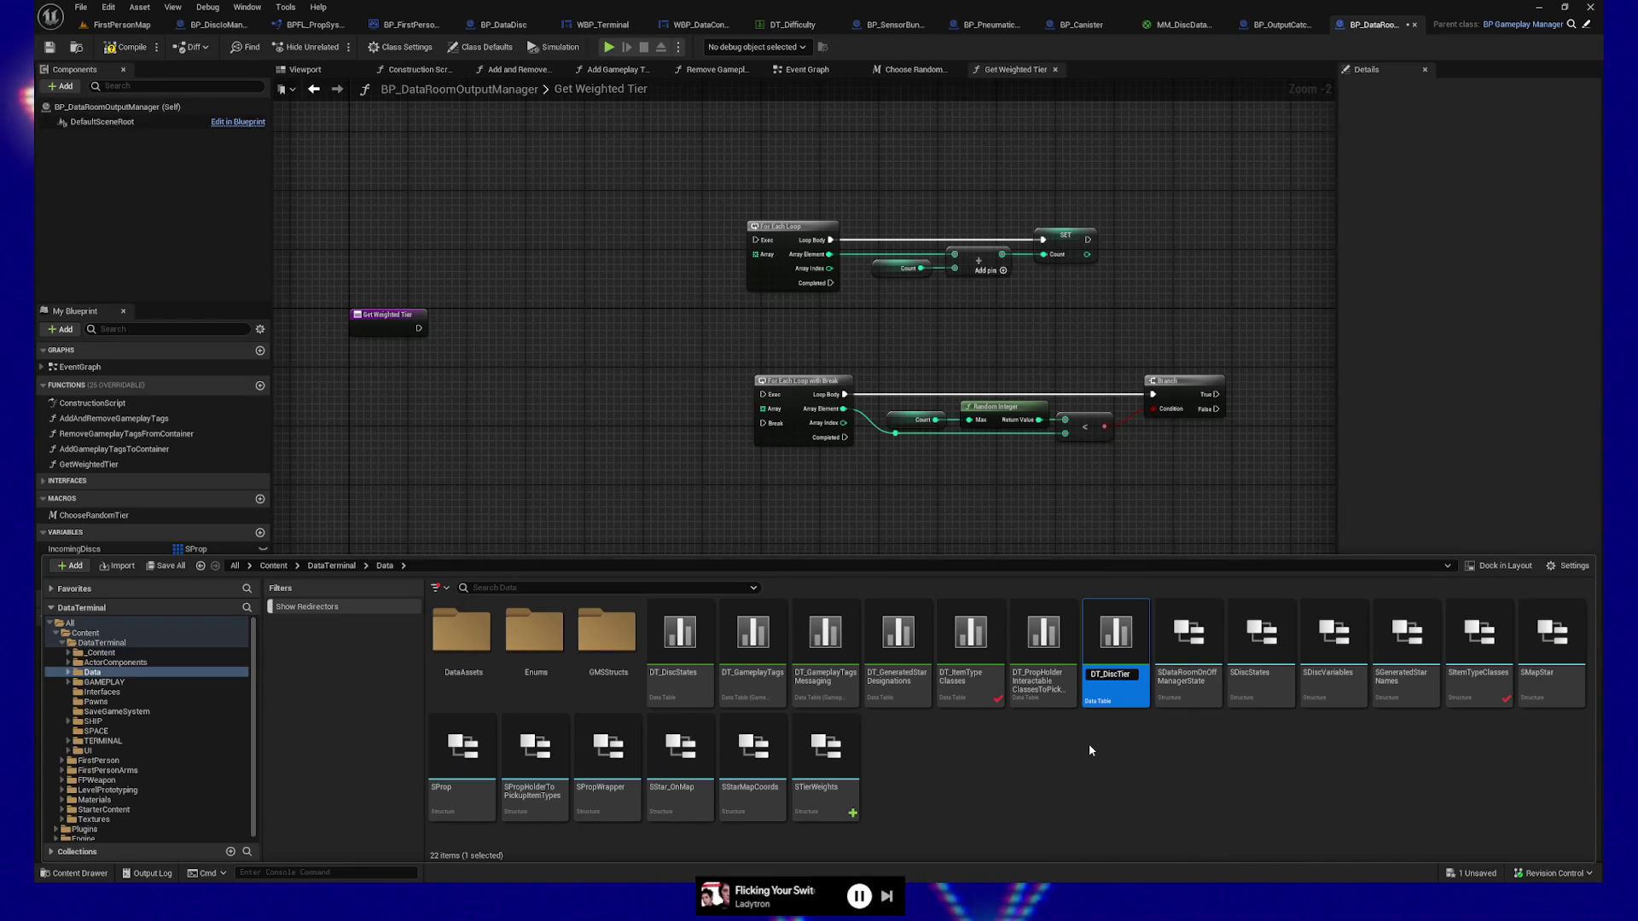
pyautogui.write('Wei')
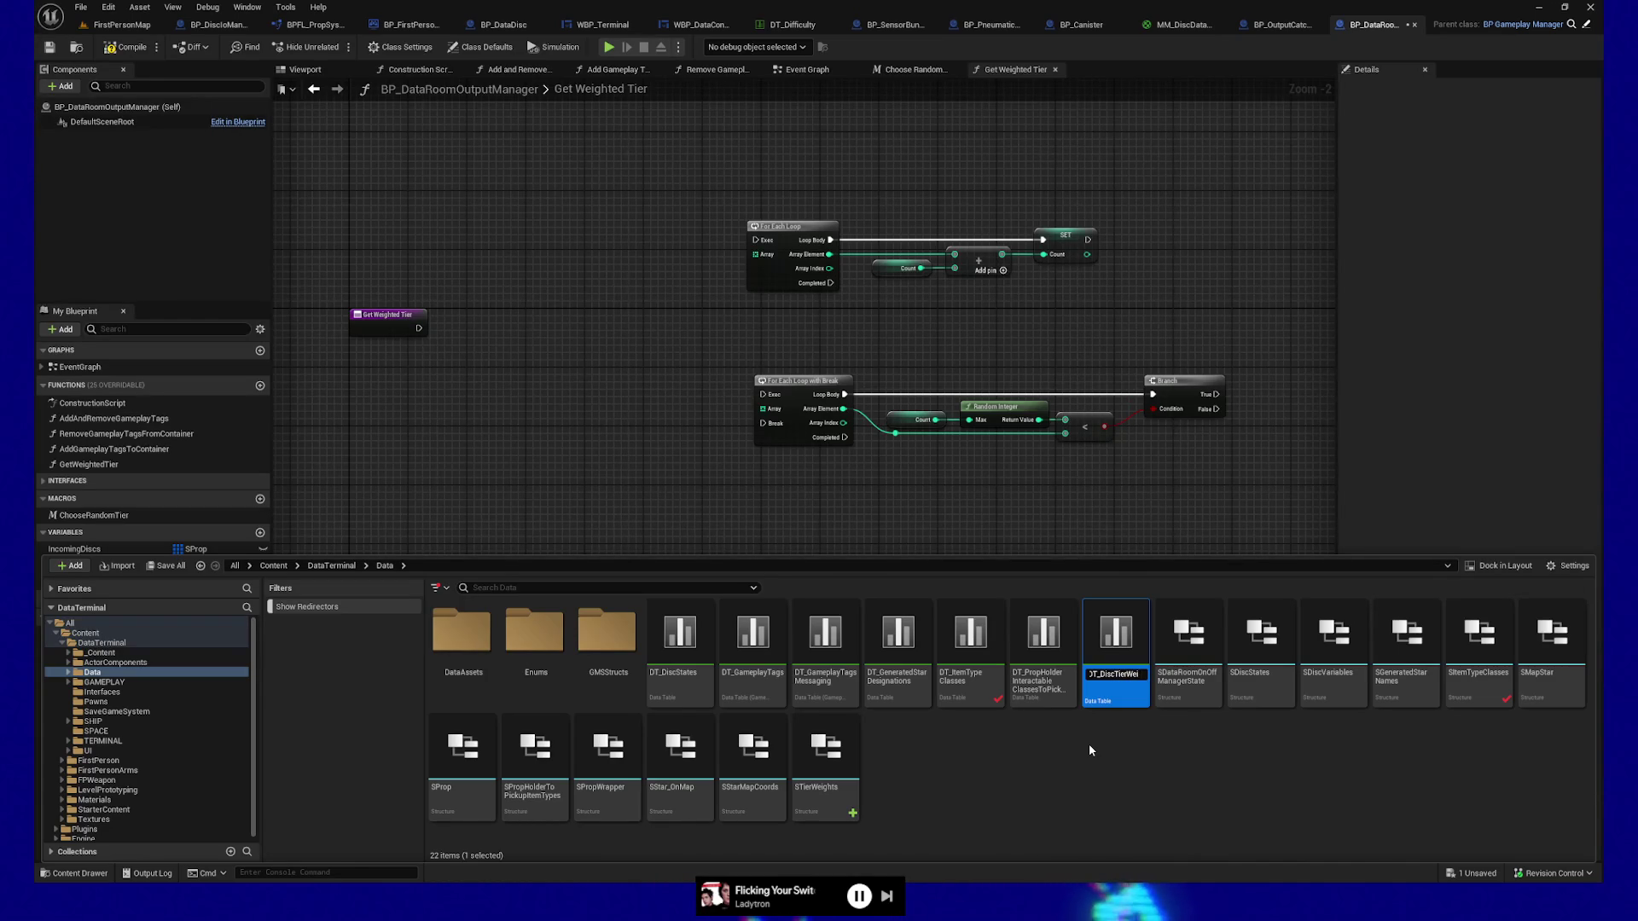
pyautogui.write('ghtTable')
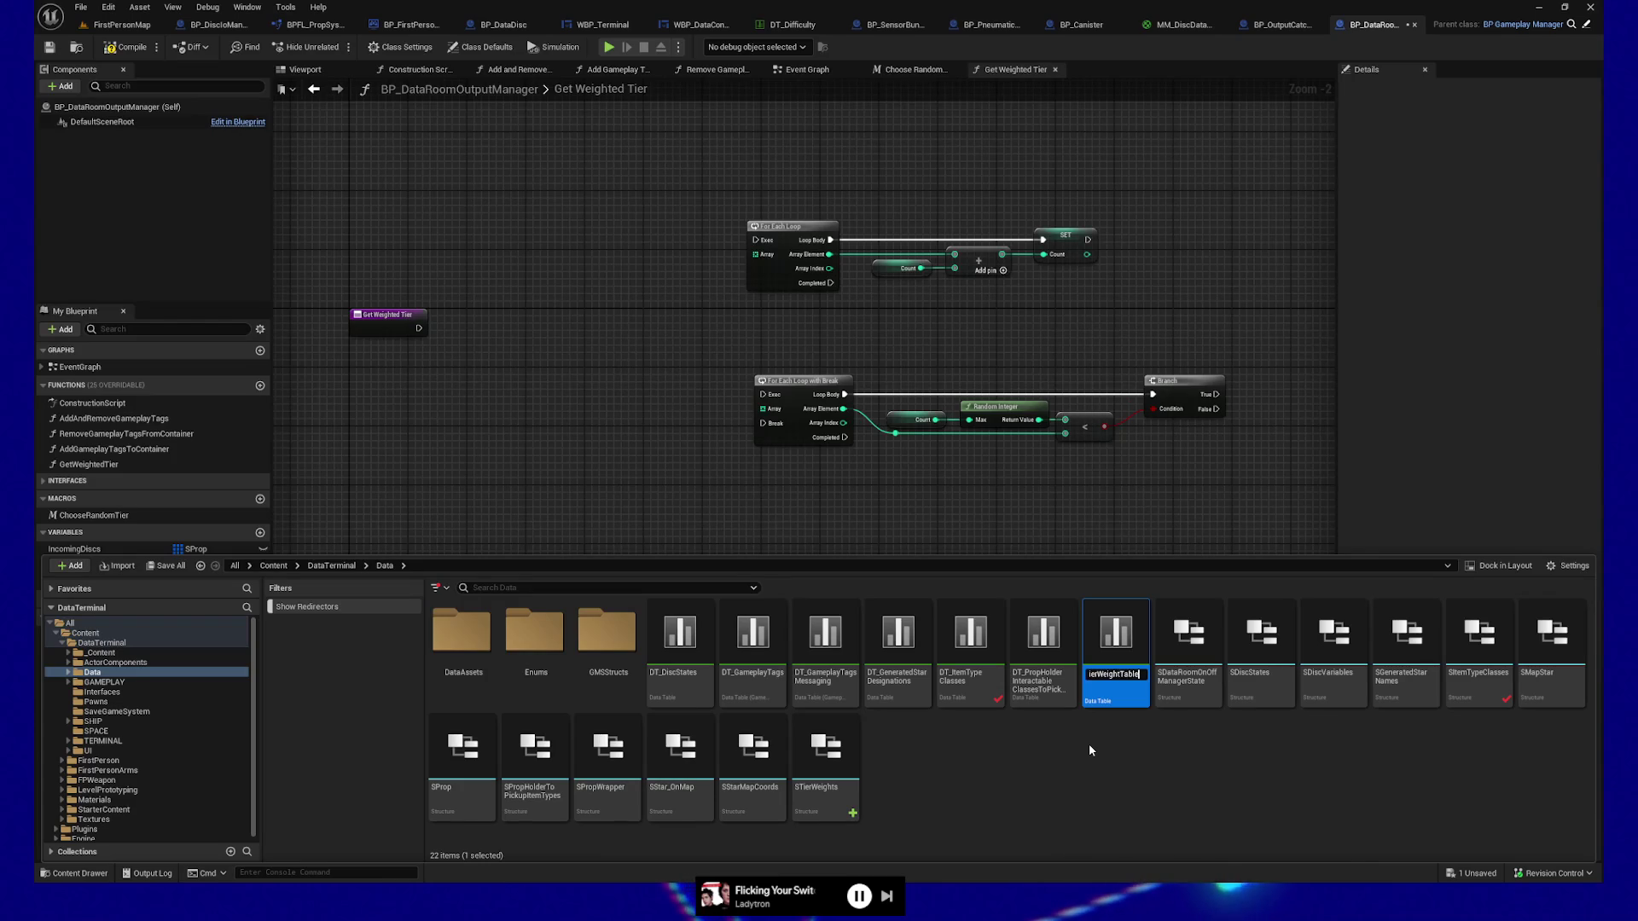
pyautogui.press('Return')
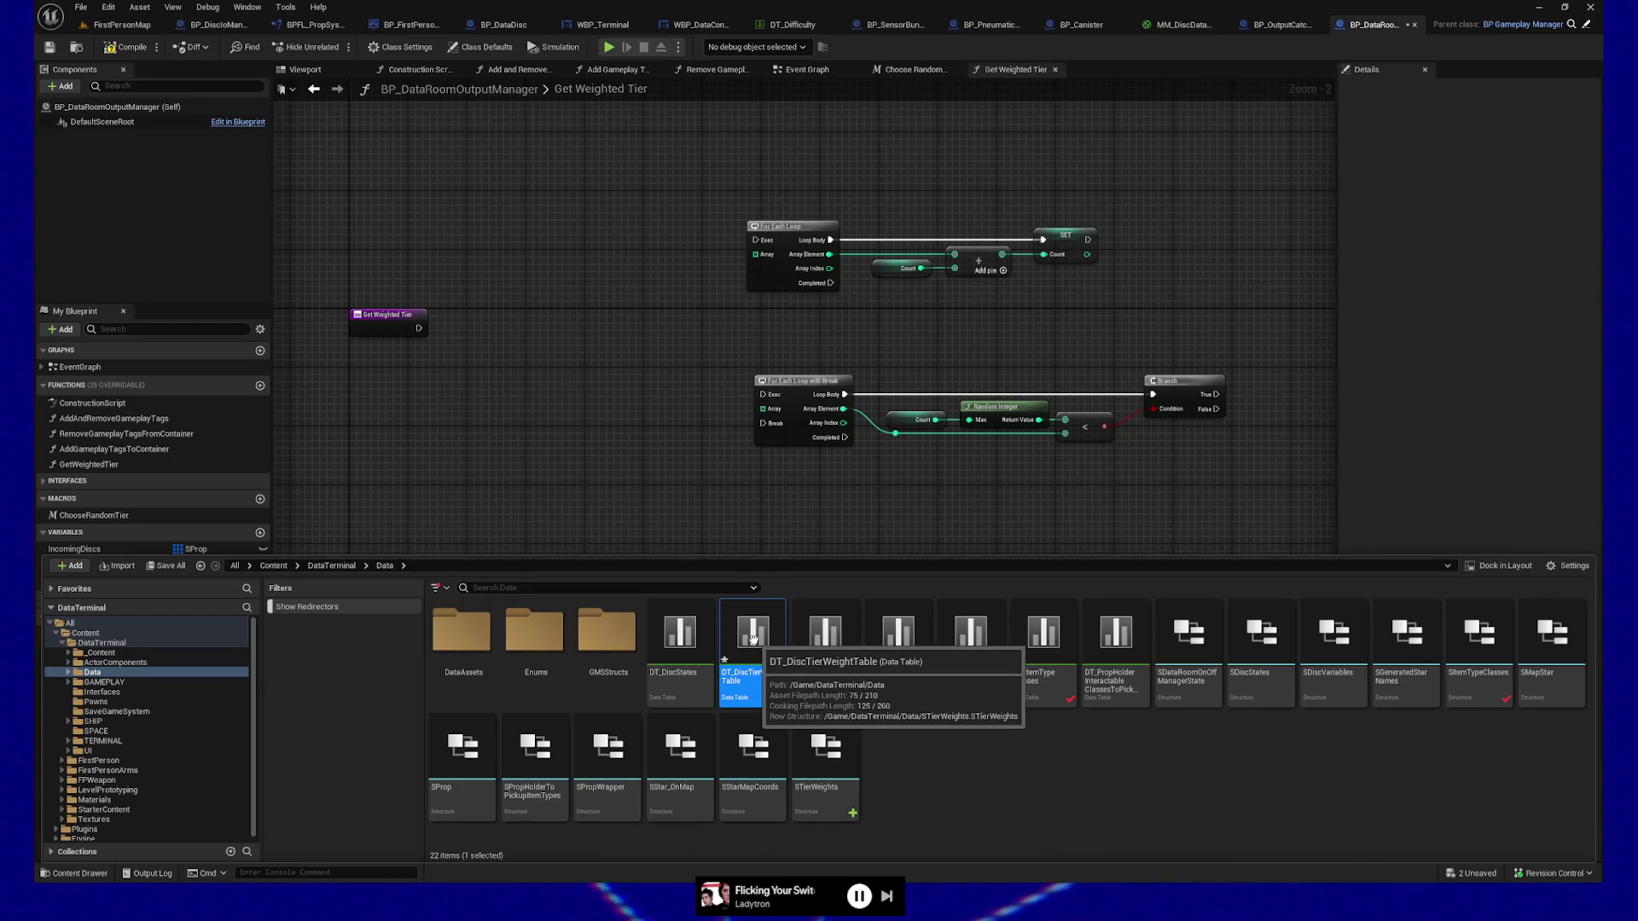
pyautogui.doubleClick(755, 646)
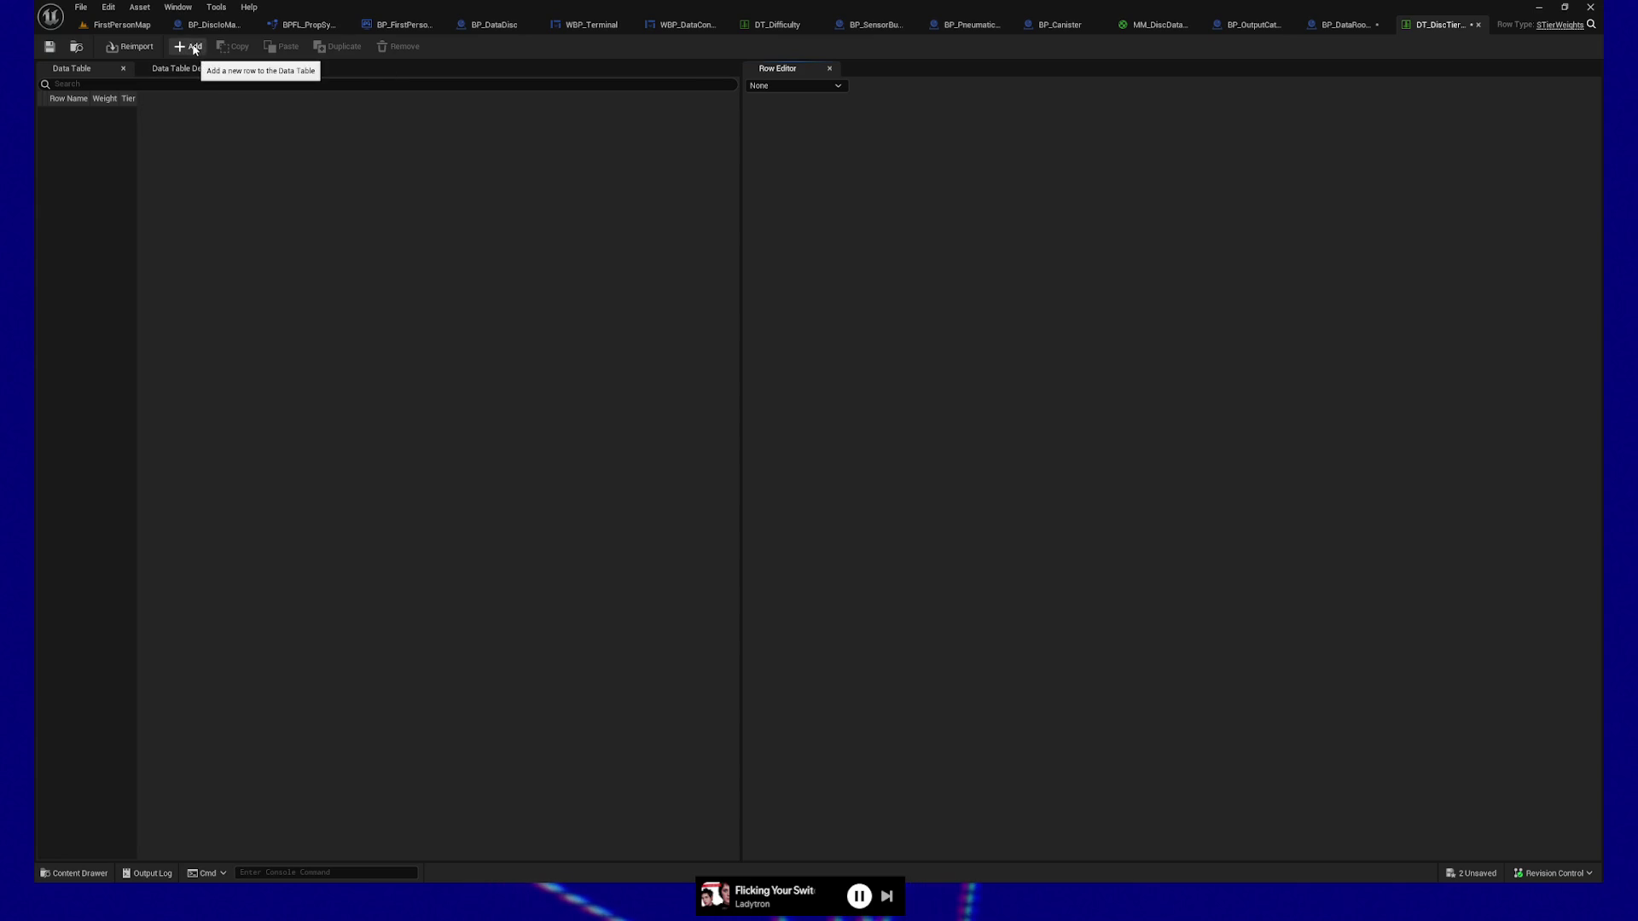
# Add the first row with weight 39 and tier Properties.Tier.S.
pyautogui.click(188, 46)
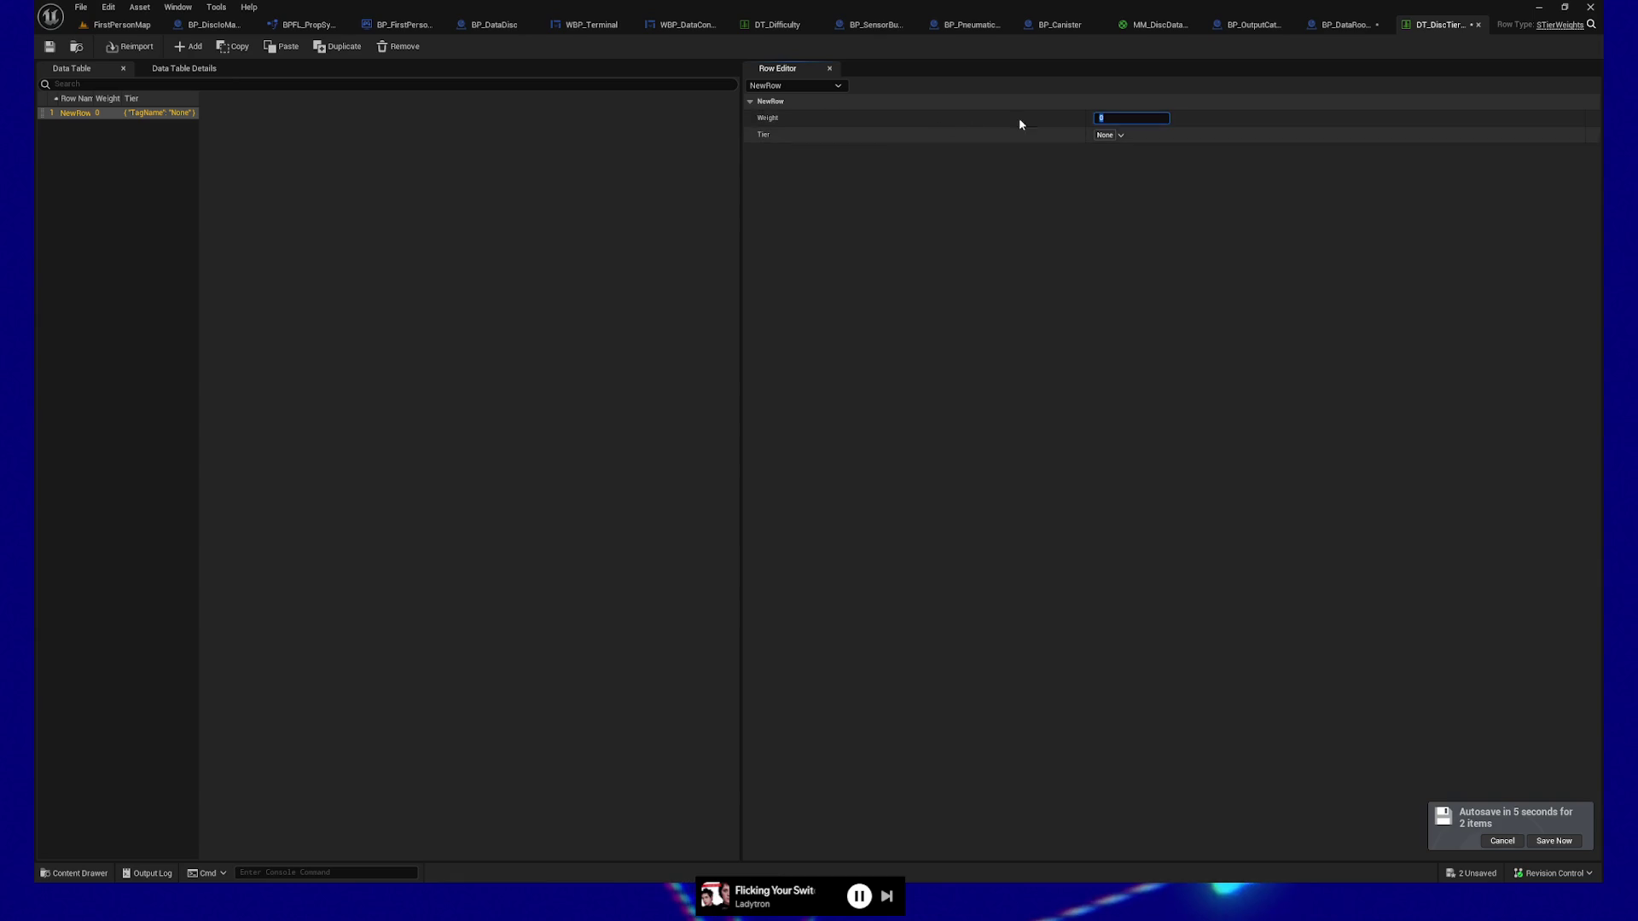
pyautogui.write('39')
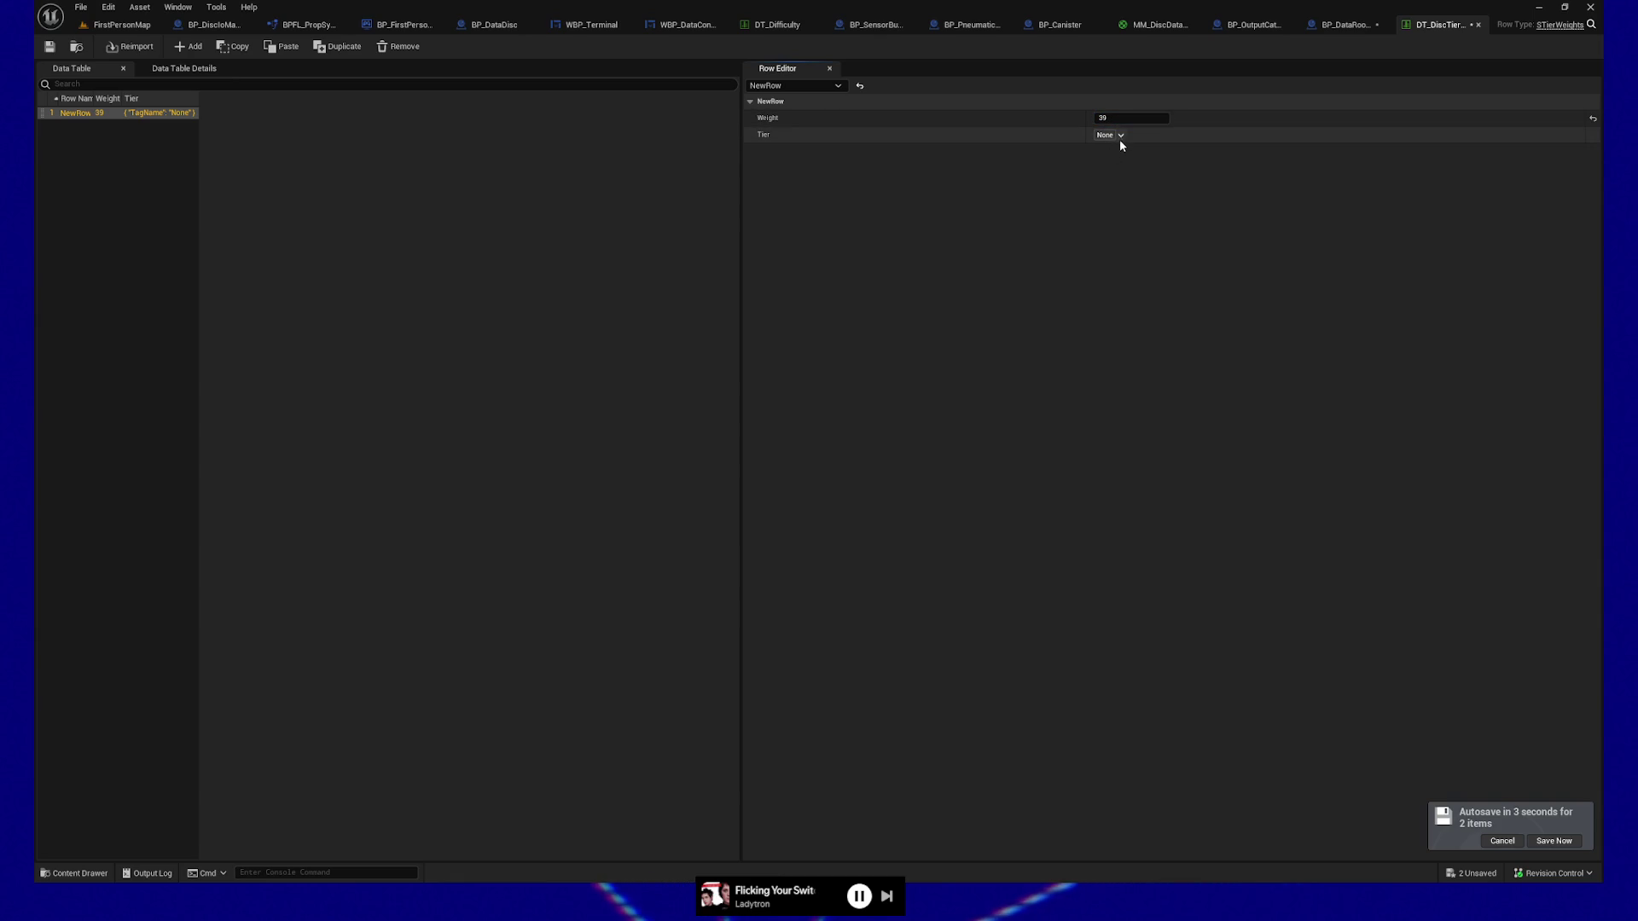
pyautogui.click(1119, 135)
pyautogui.scroll(-3, 1148, 346)
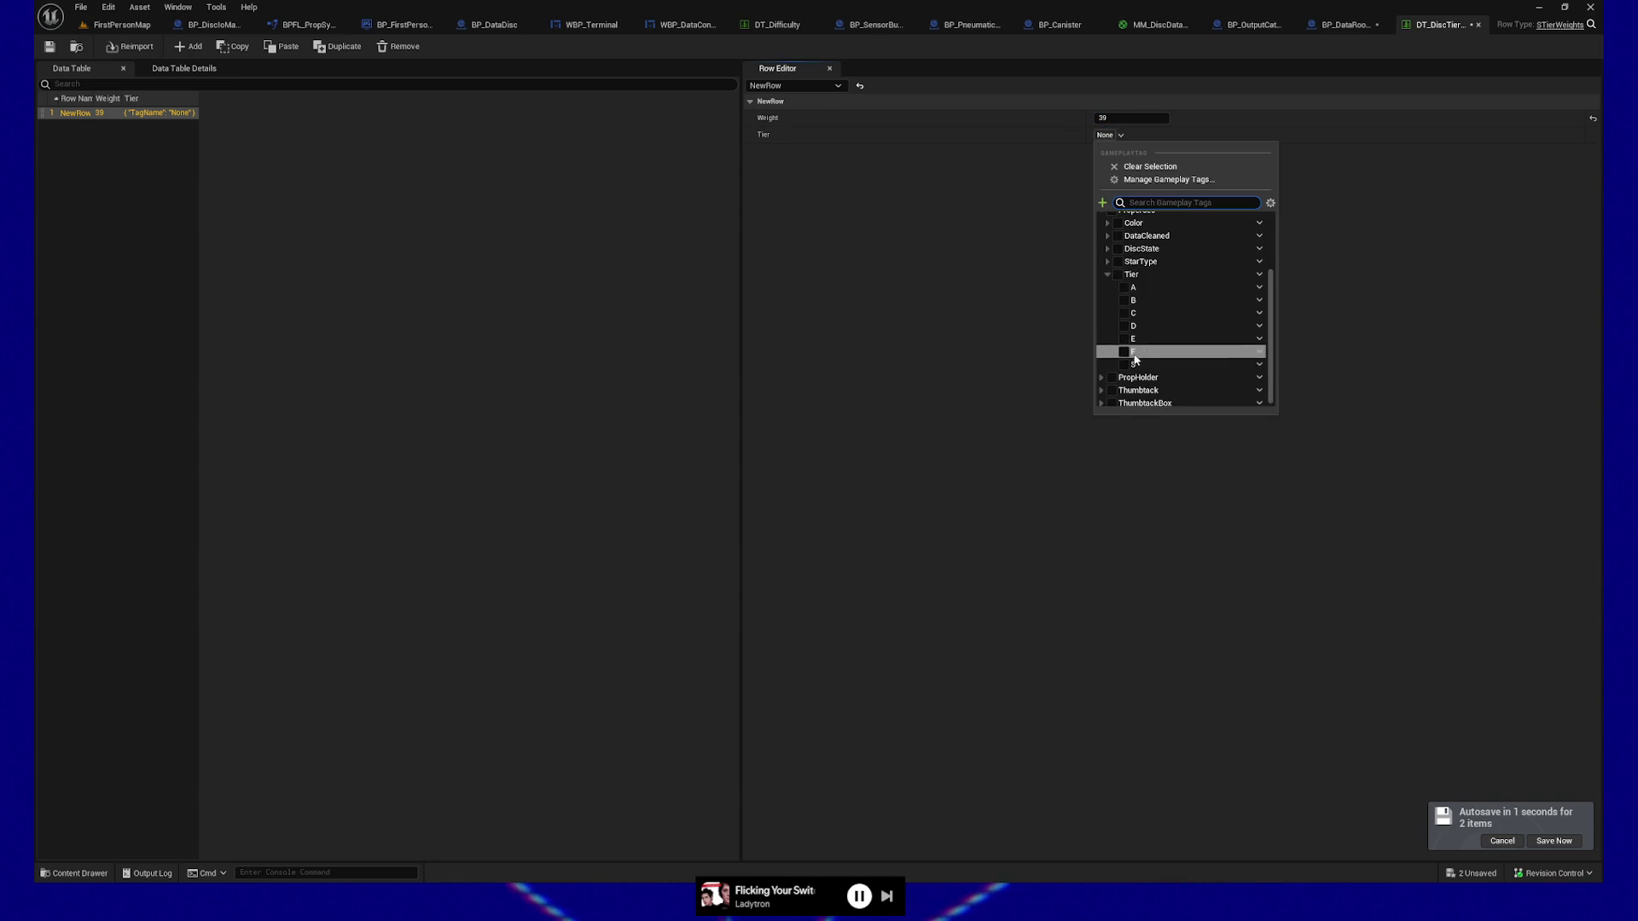
pyautogui.click(1125, 364)
pyautogui.click(933, 209)
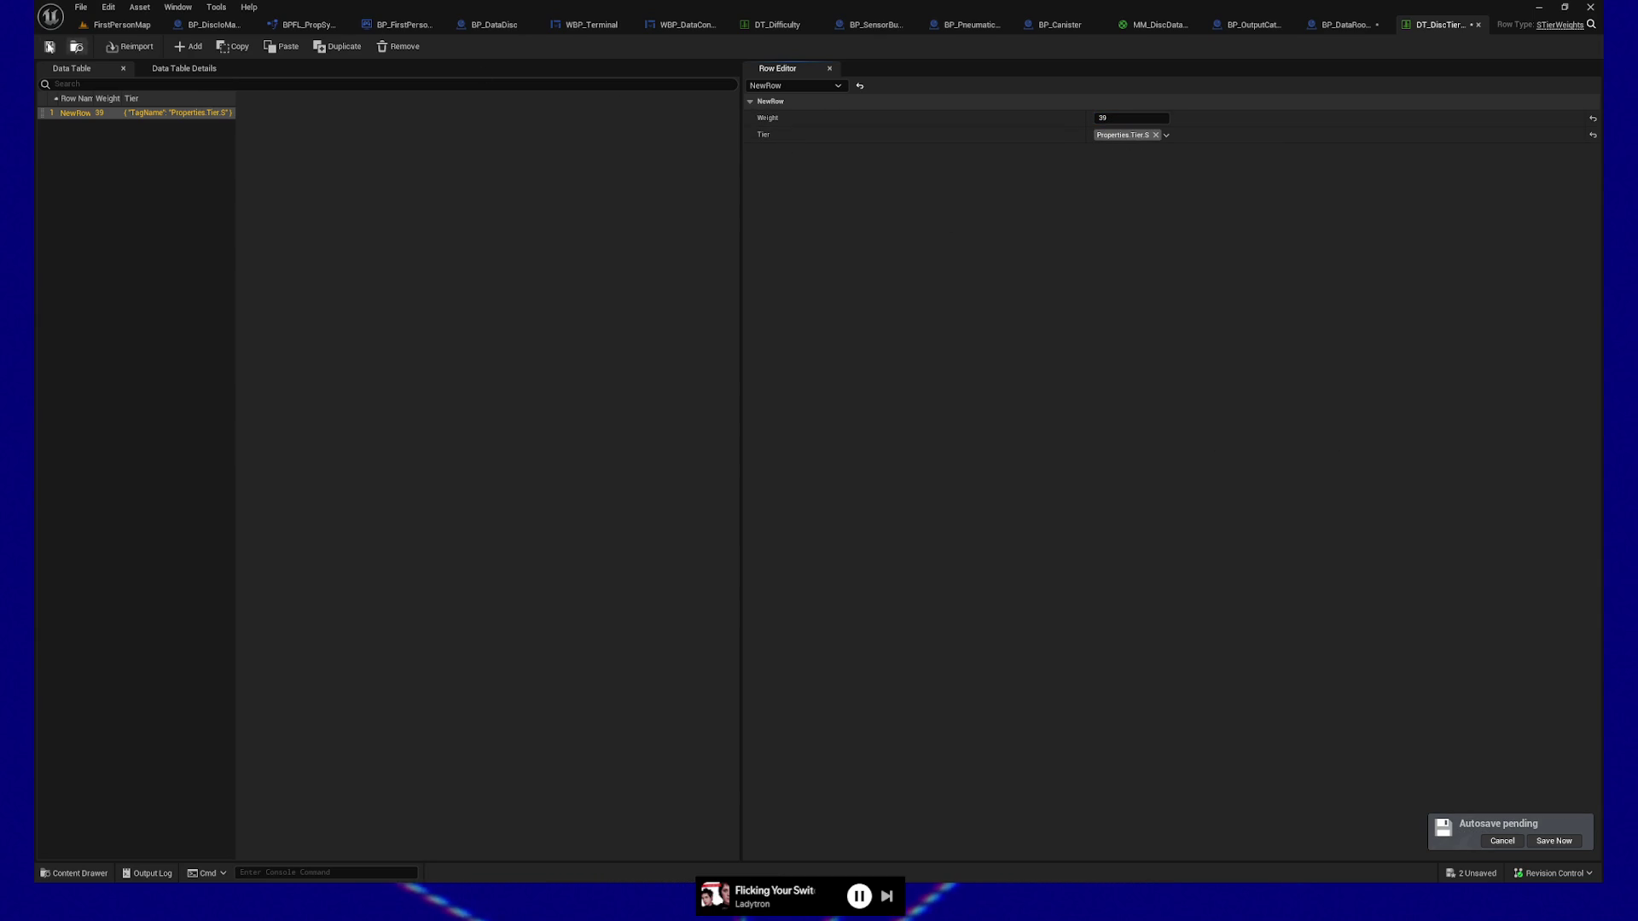
# Add a second row with tier Properties.Tier.A and weight 313.
pyautogui.click(184, 48)
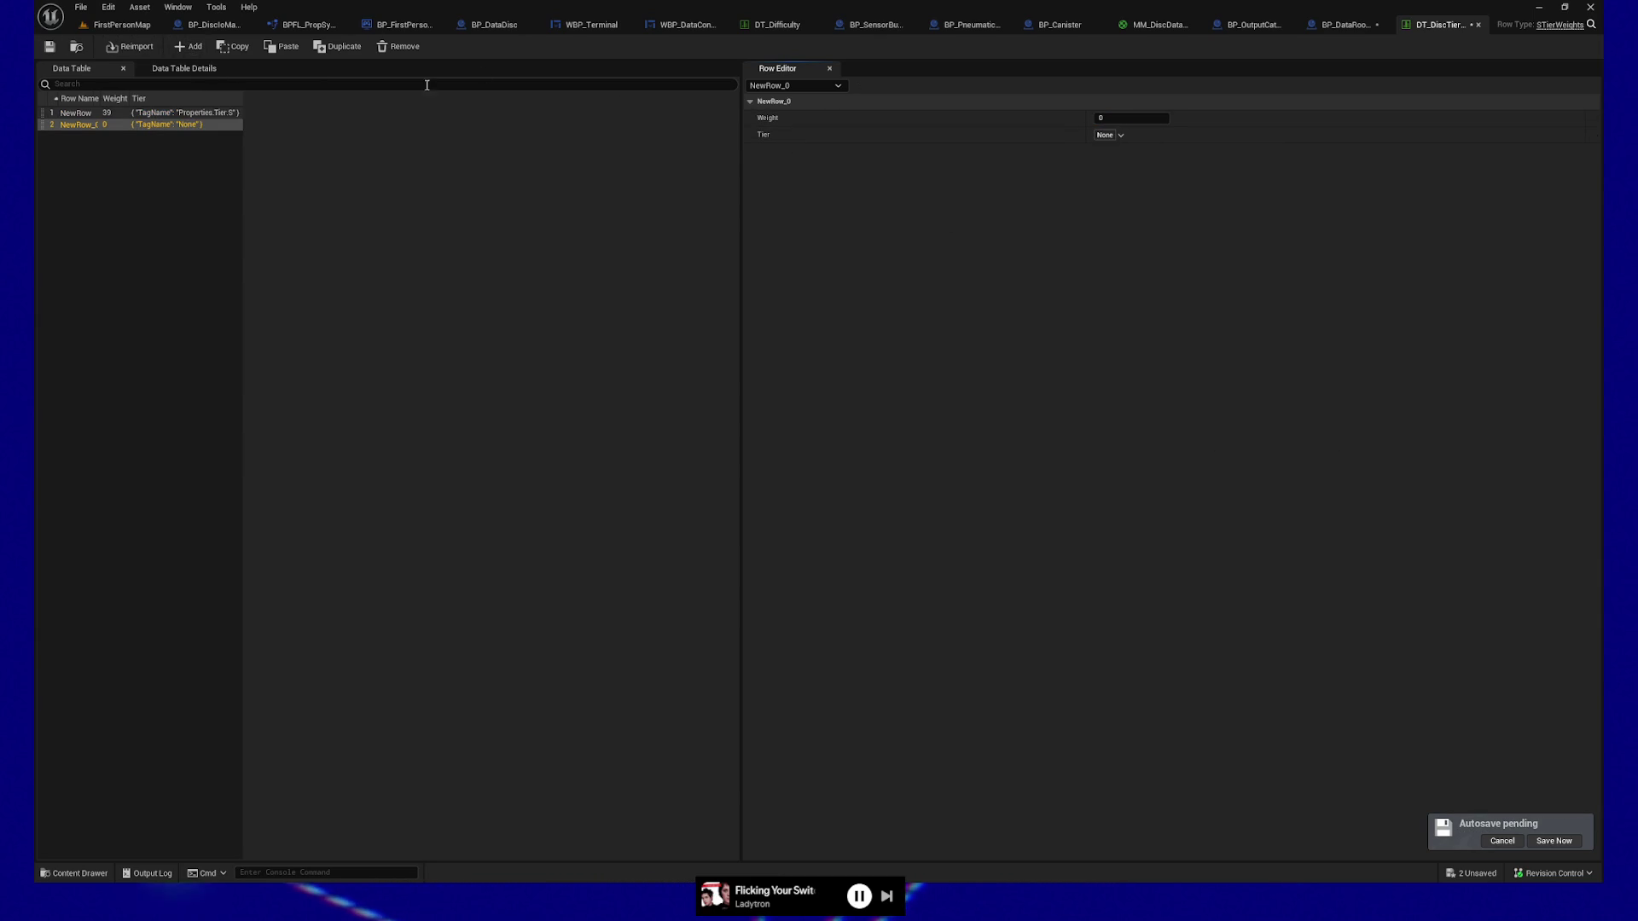
pyautogui.click(1112, 135)
pyautogui.click(1124, 386)
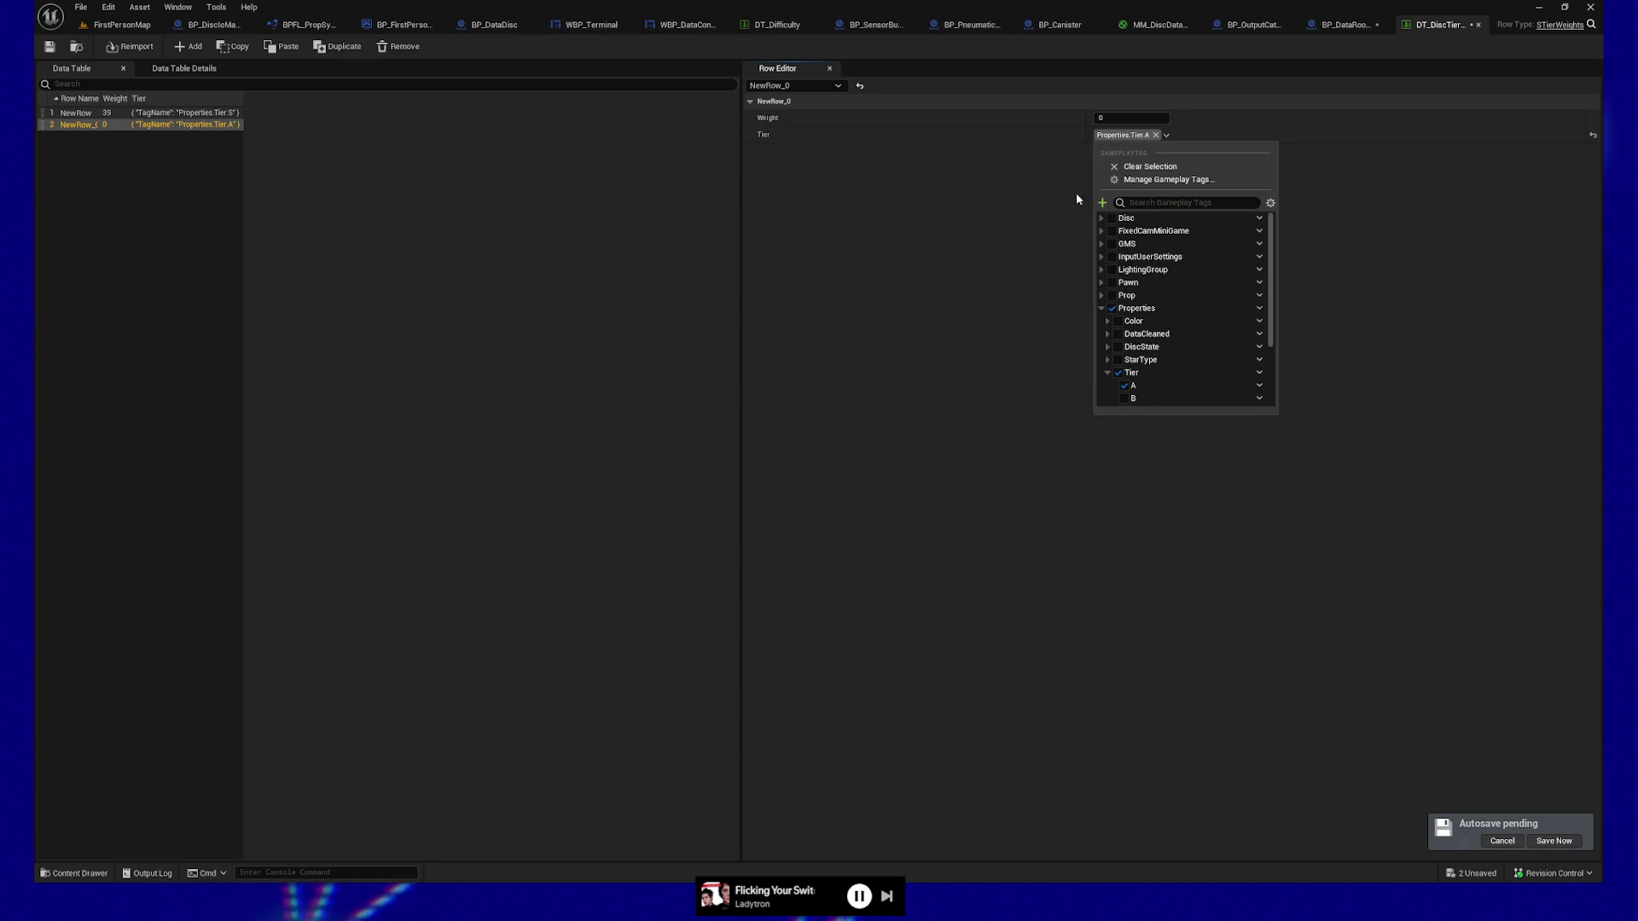
pyautogui.click(1089, 256)
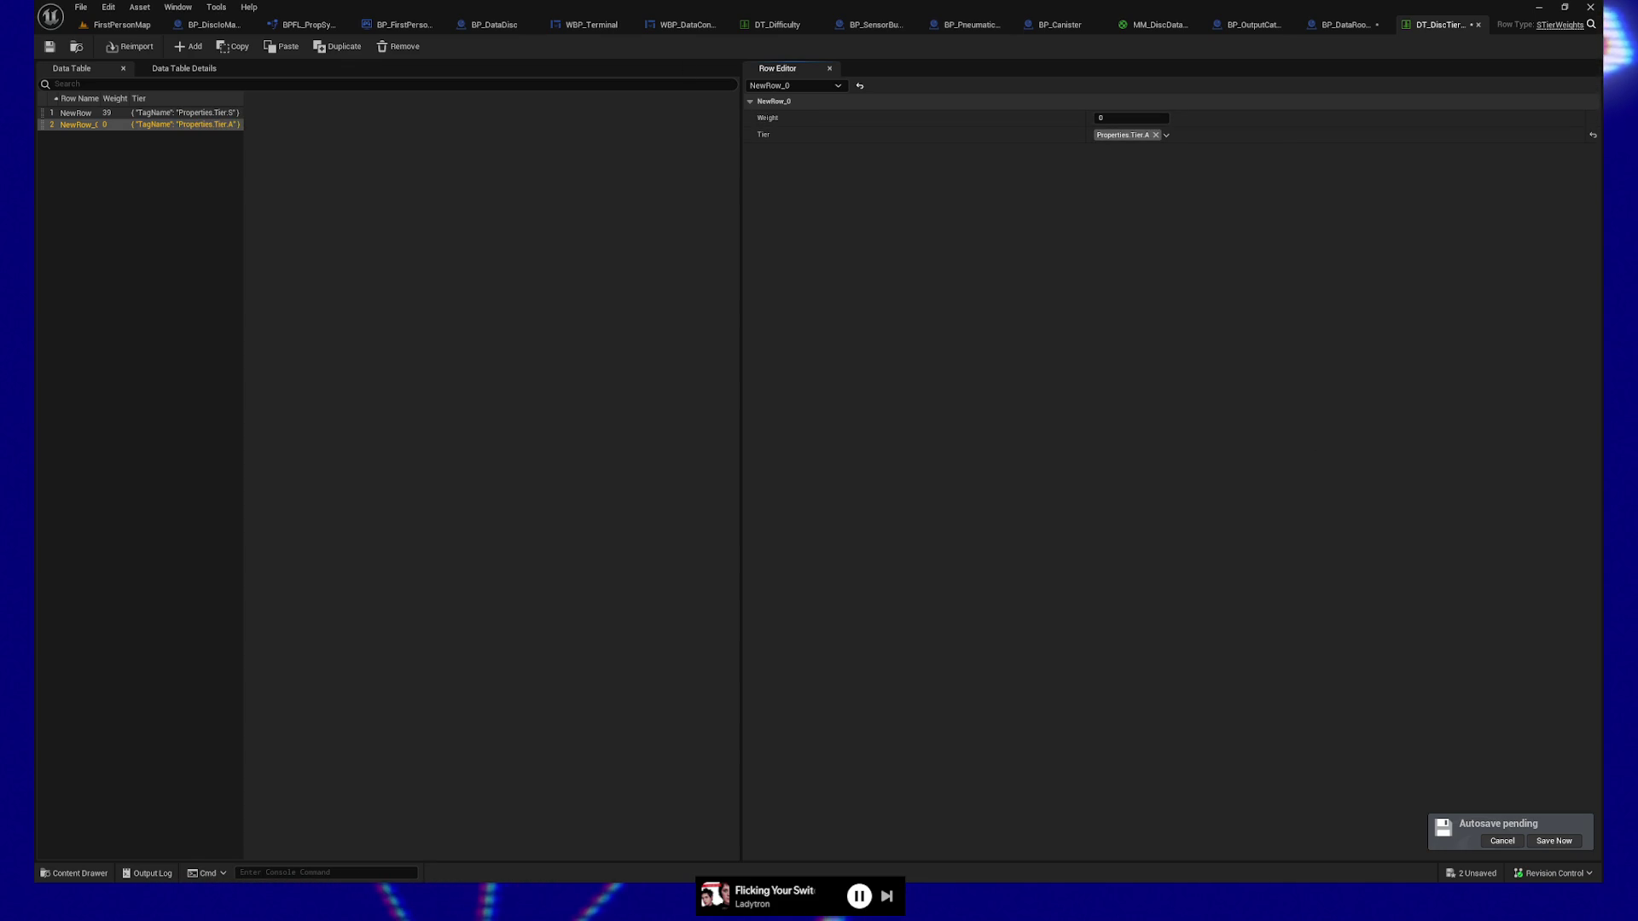
pyautogui.click(1114, 120)
pyautogui.hotkey('ctrl', 'v')
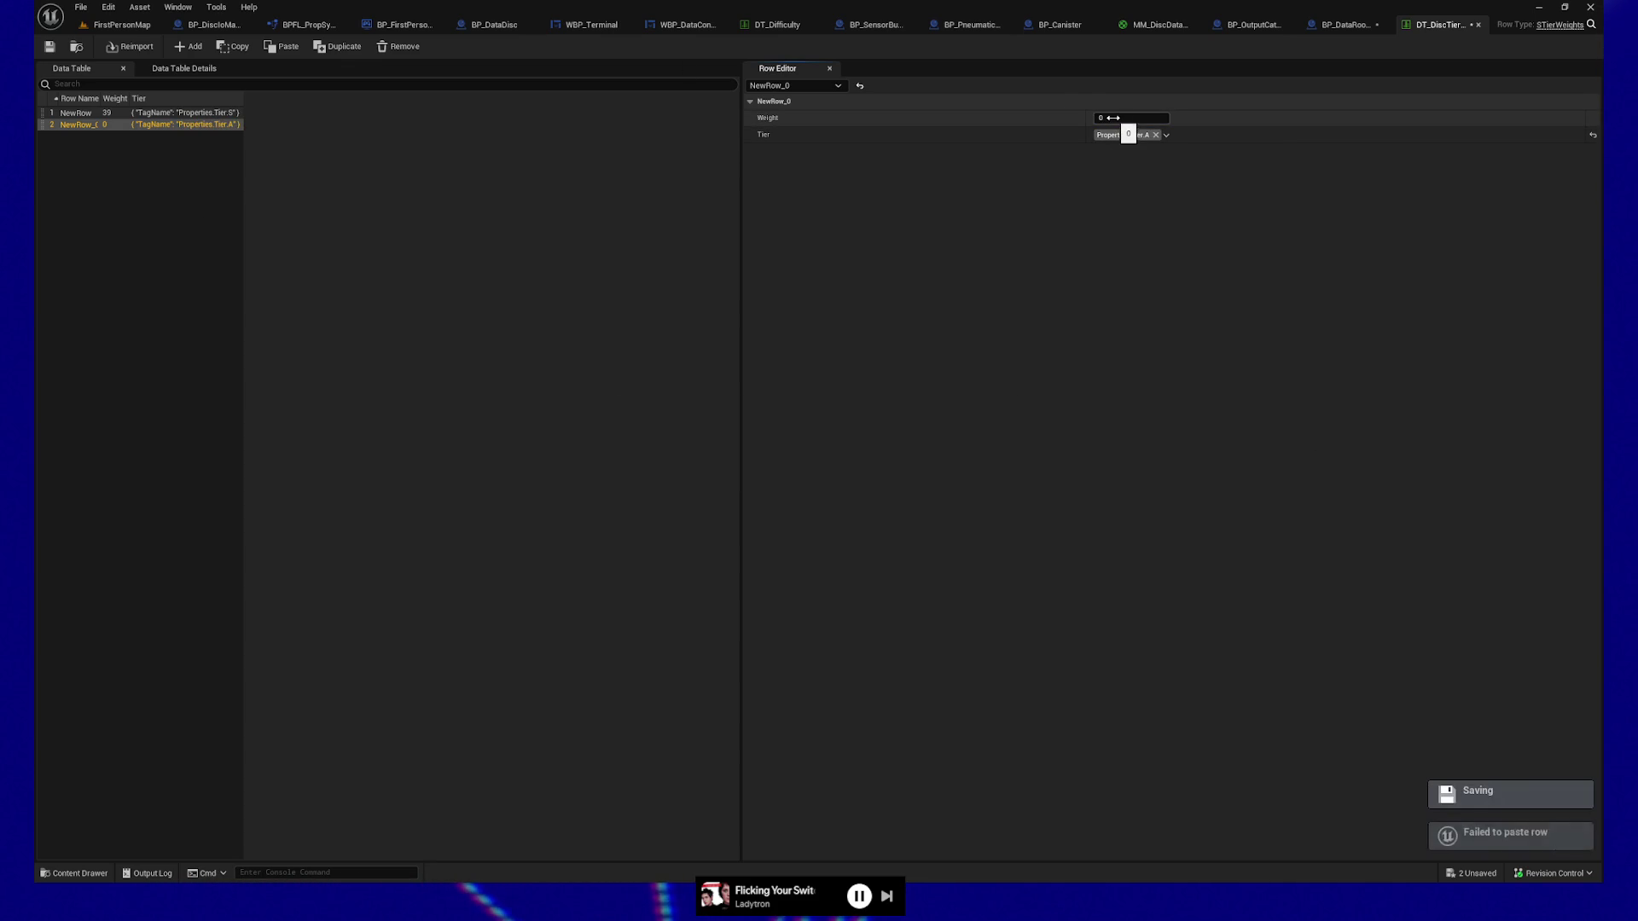
pyautogui.write('313')
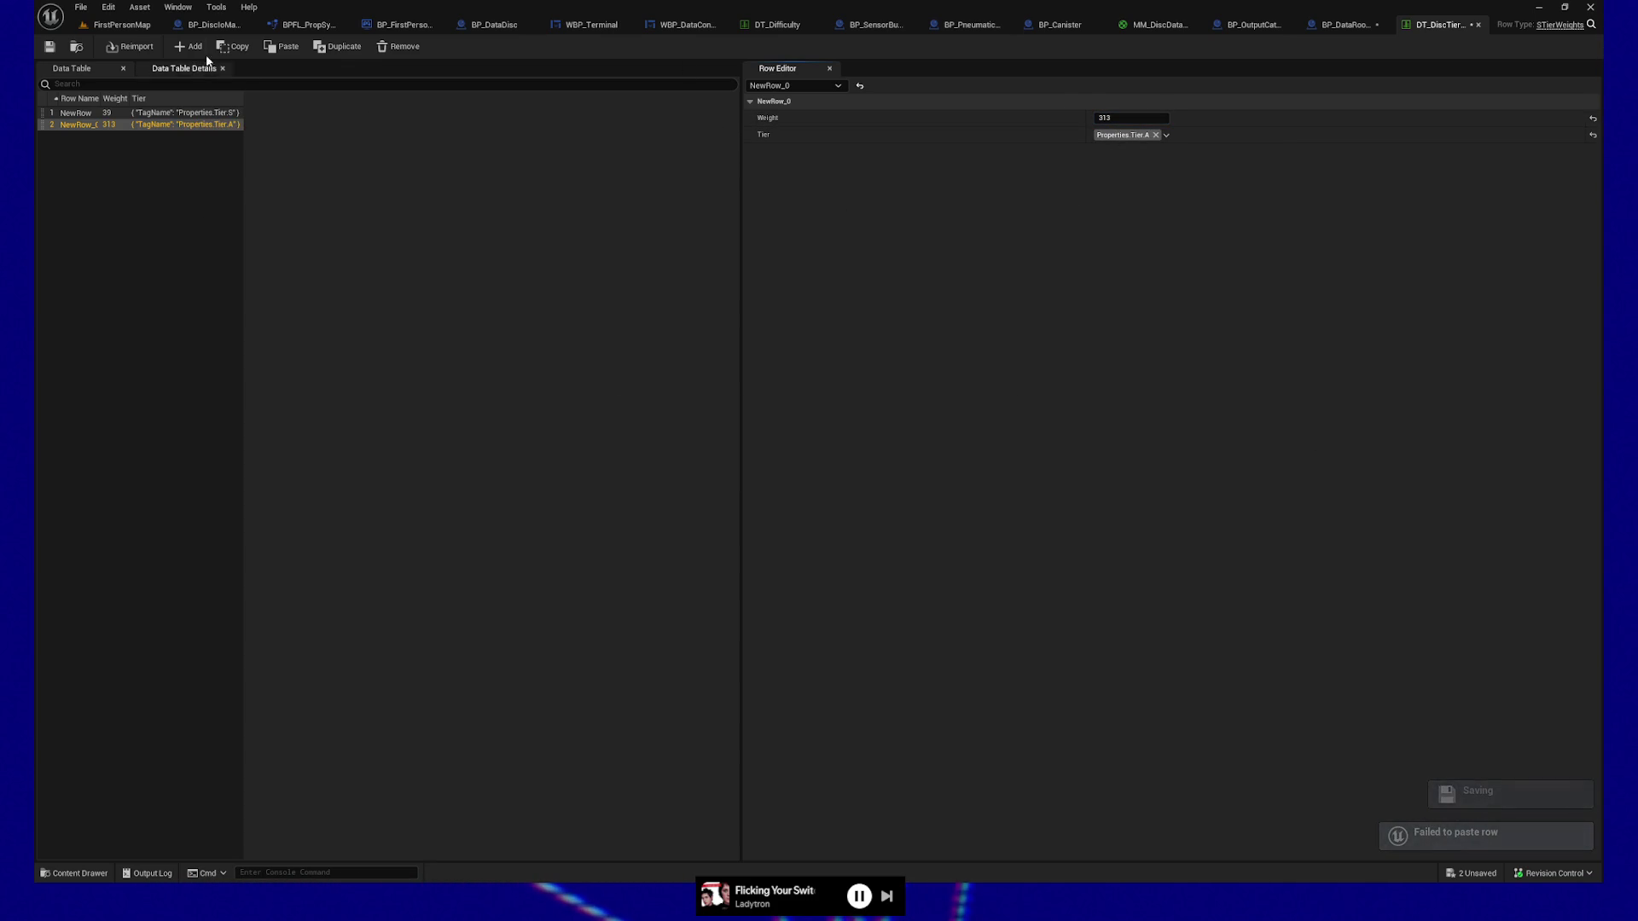
# Add a Properties.Tier.B row with weight 1055, then start a fourth empty row.
pyautogui.click(188, 46)
pyautogui.click(1121, 137)
pyautogui.scroll(-2, 1135, 358)
pyautogui.click(1125, 339)
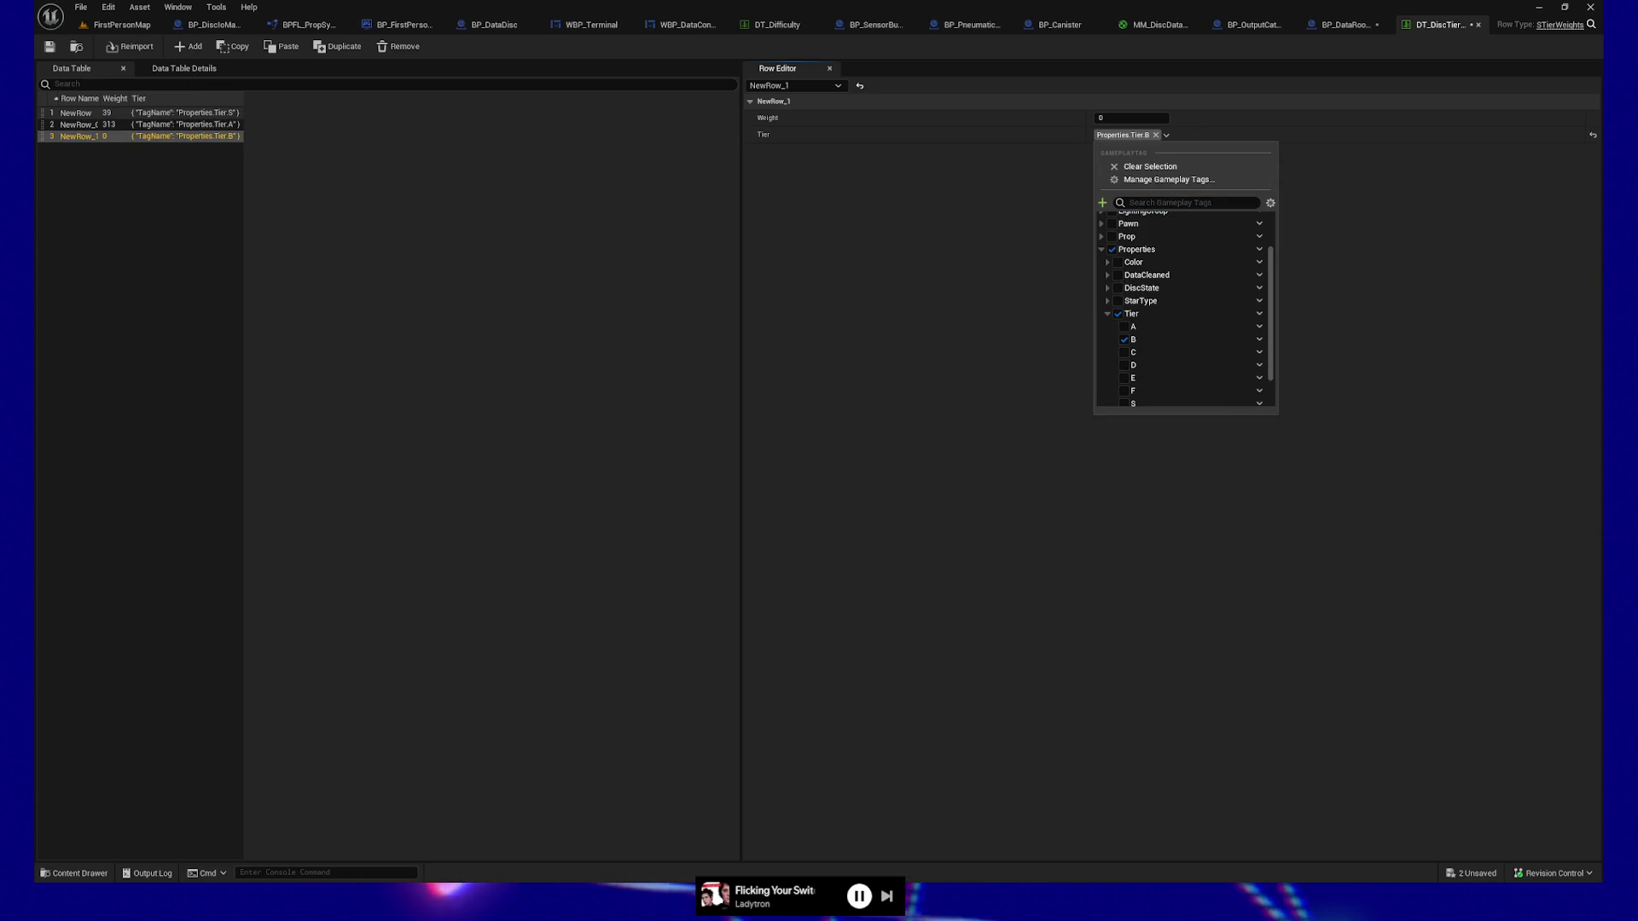
pyautogui.press('Escape')
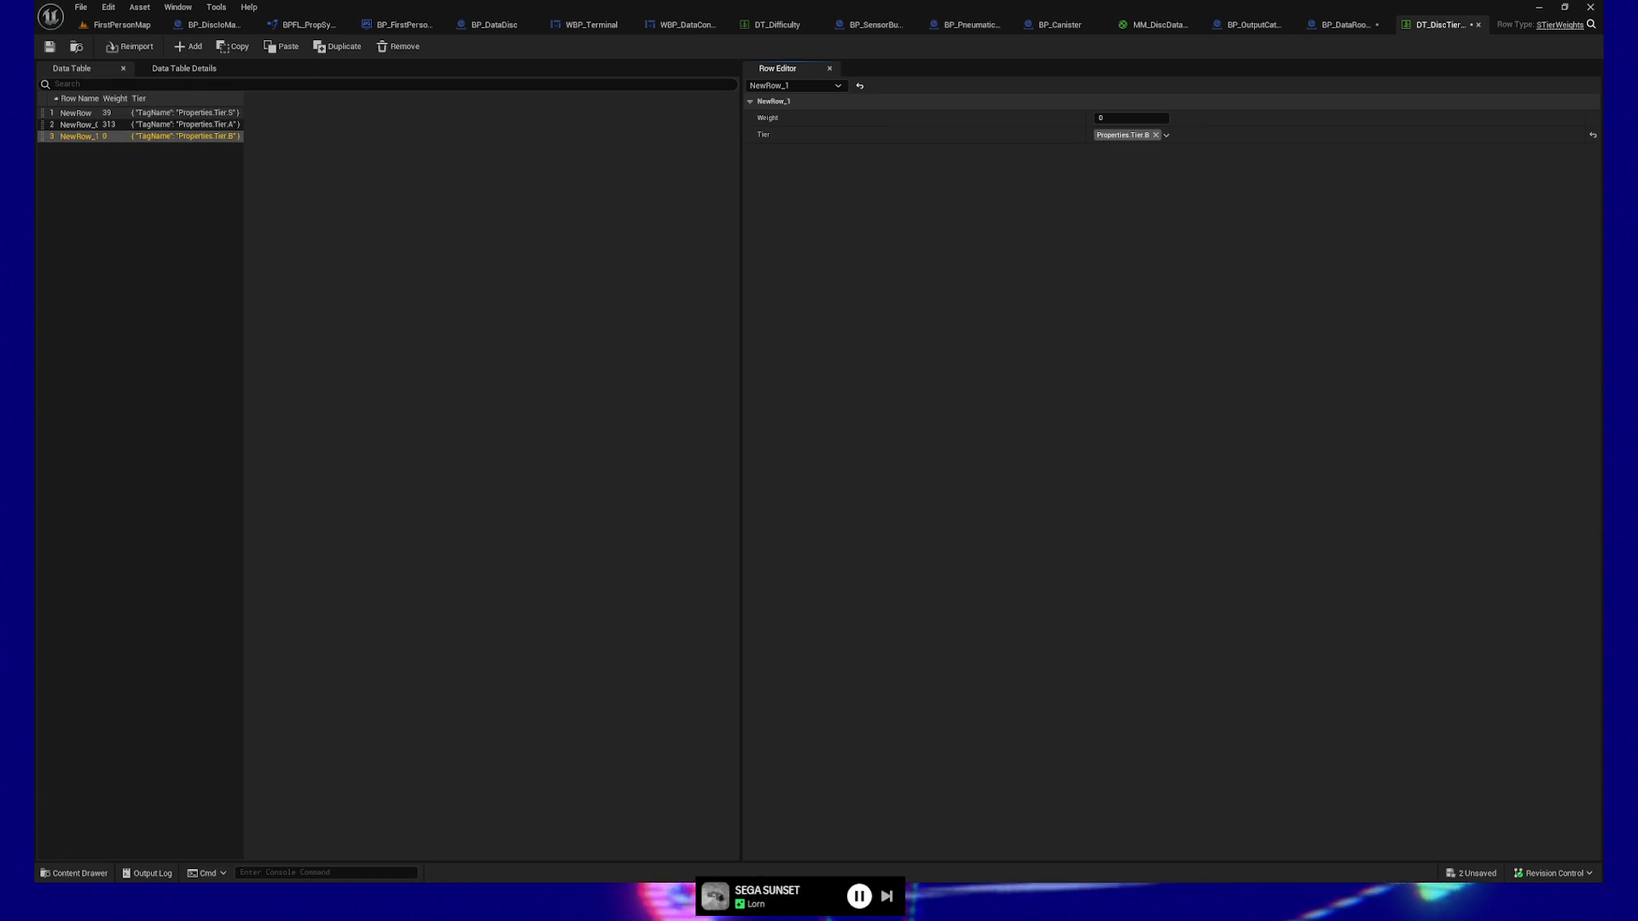
pyautogui.click(1115, 118)
pyautogui.write('1055')
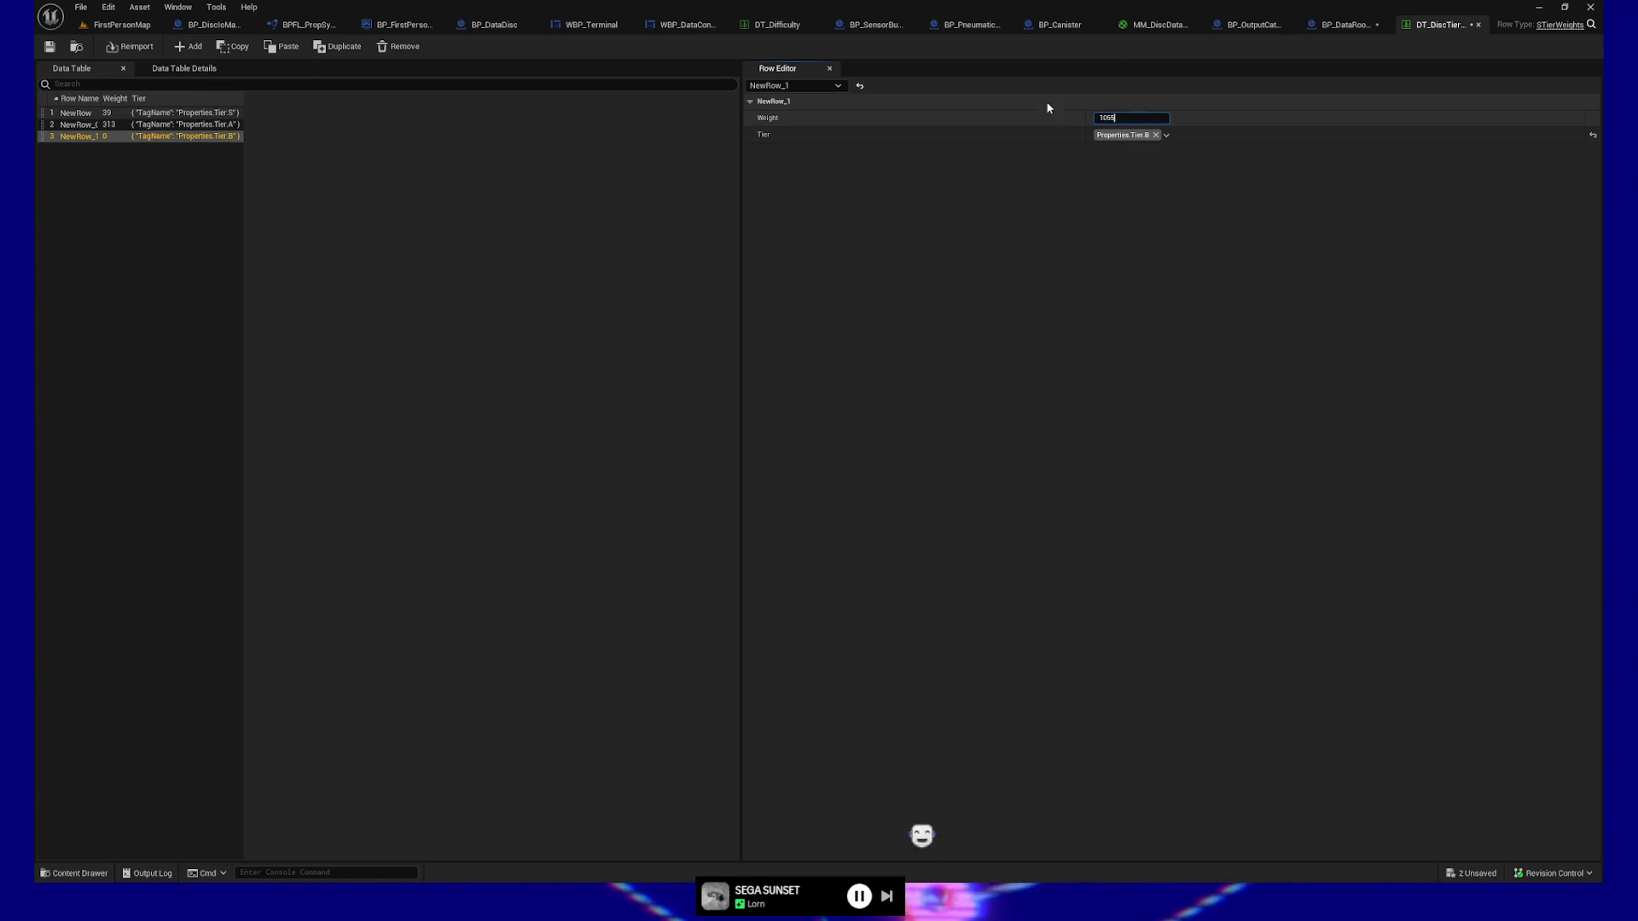
pyautogui.click(188, 46)
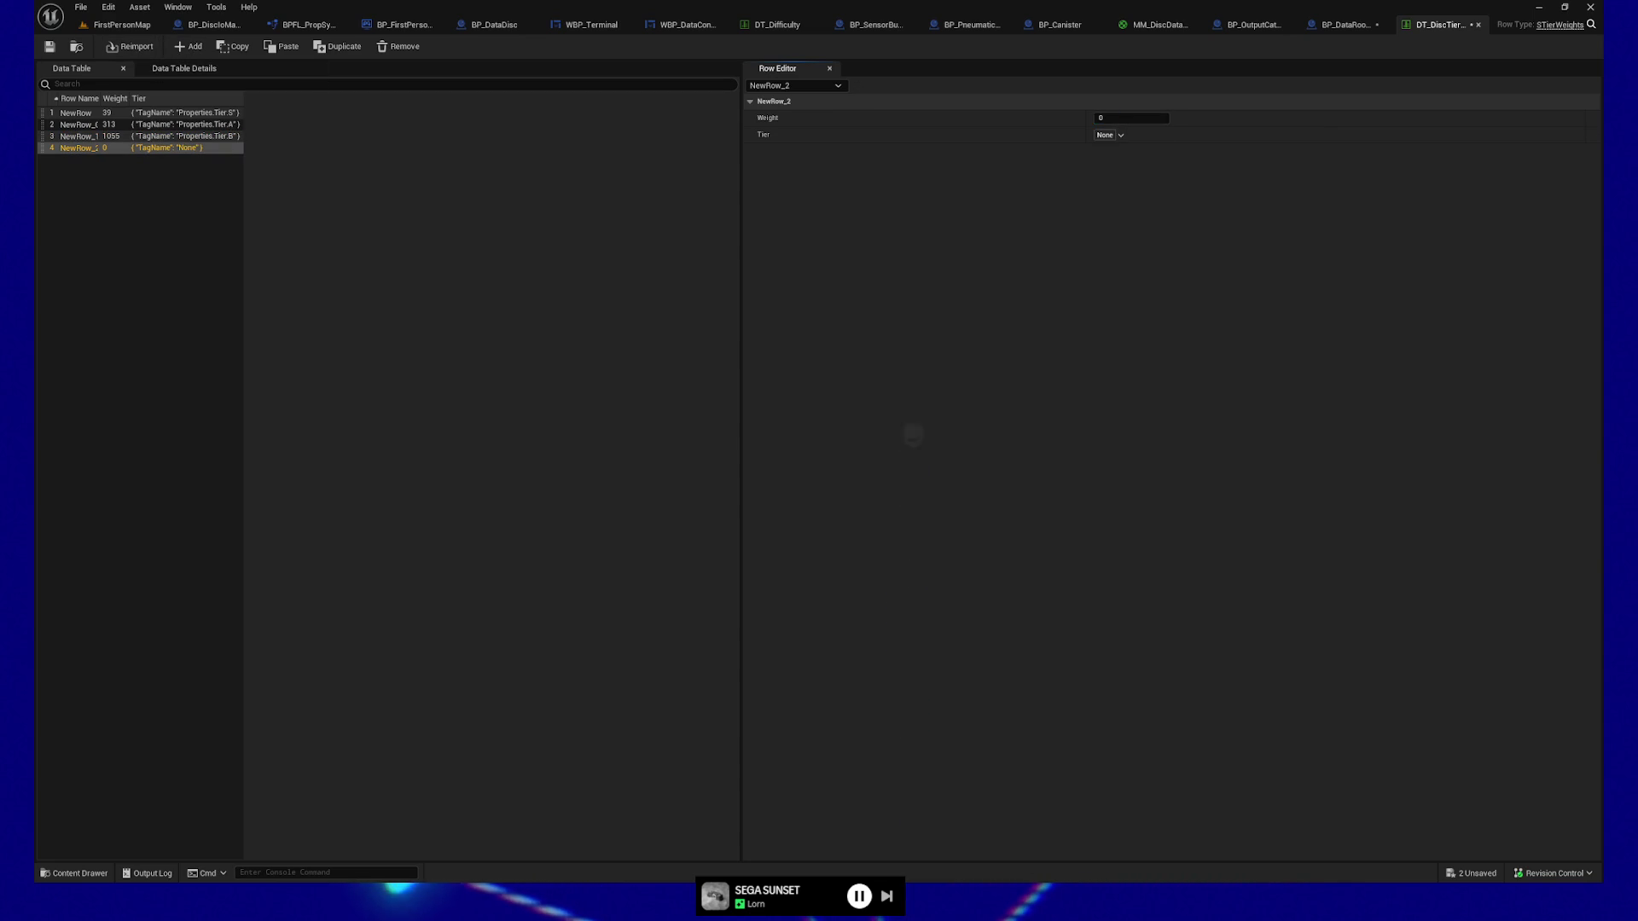
# Set the new row to Tier.C with weight 2500, then add a Tier.D row weighted 2695.
pyautogui.click(1116, 135)
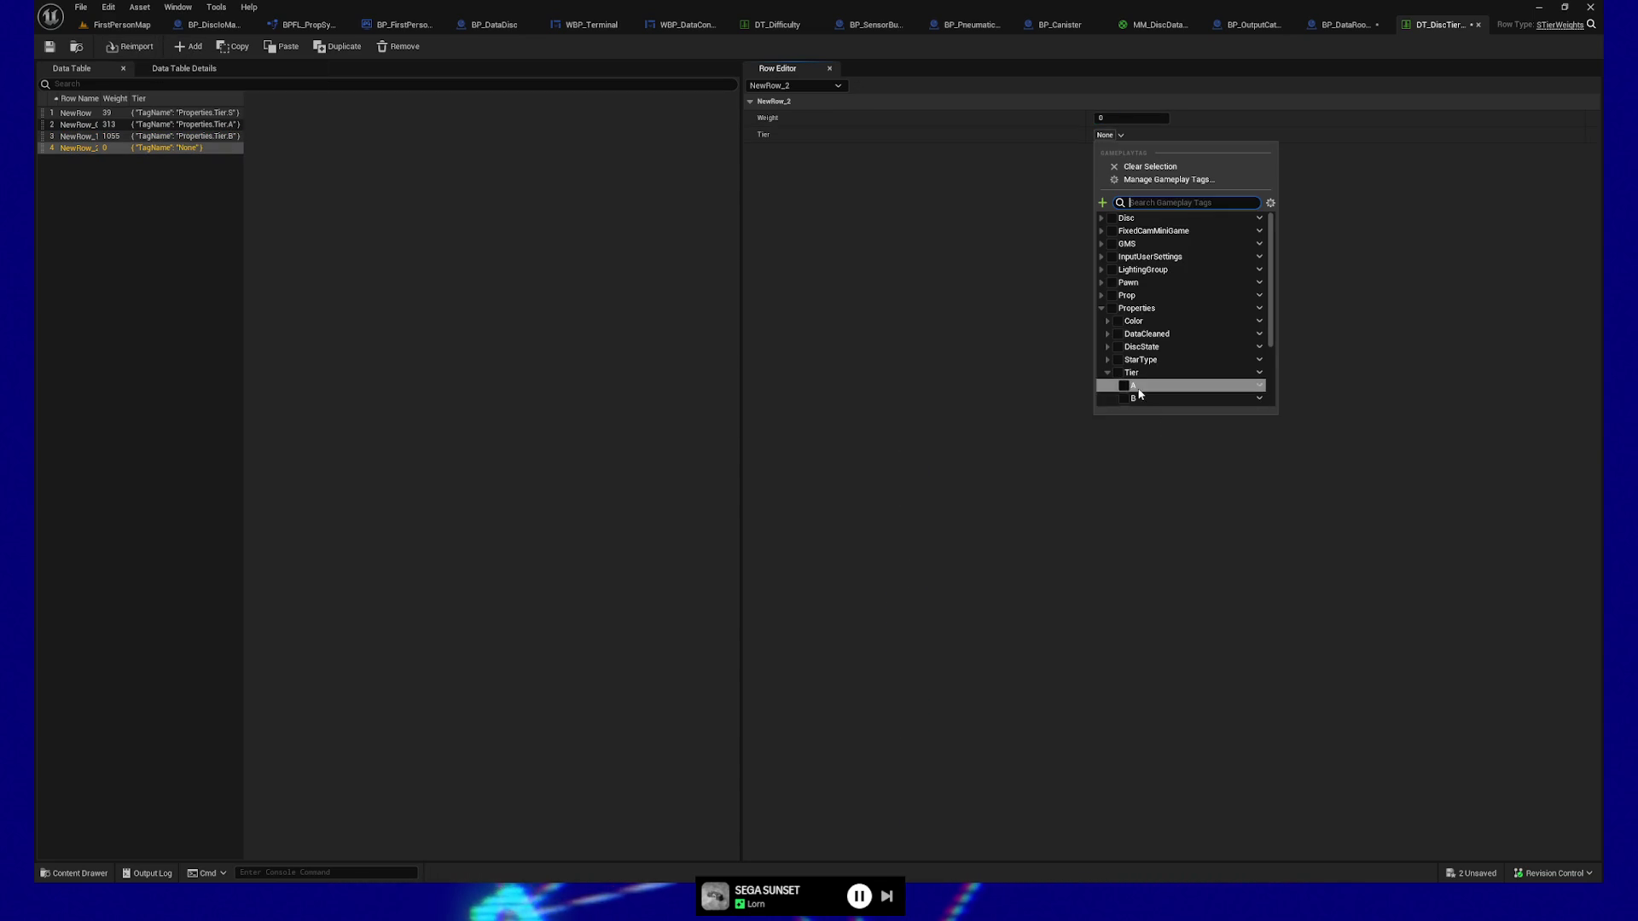
pyautogui.scroll(-1, 1140, 394)
pyautogui.click(1135, 392)
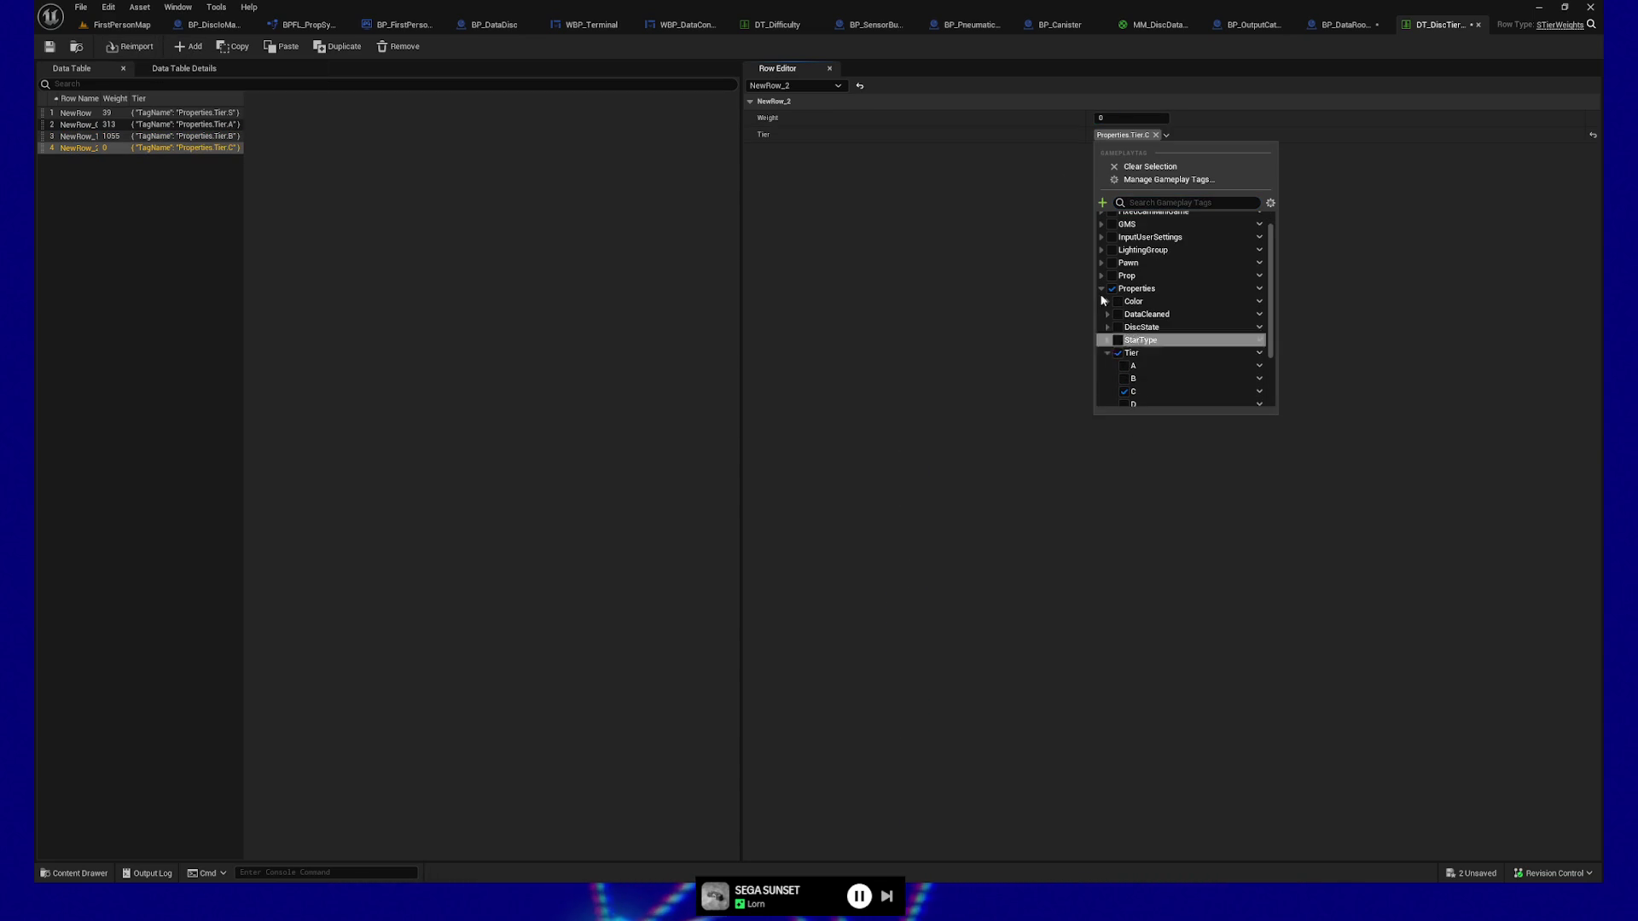
pyautogui.click(1131, 116)
pyautogui.write('2500')
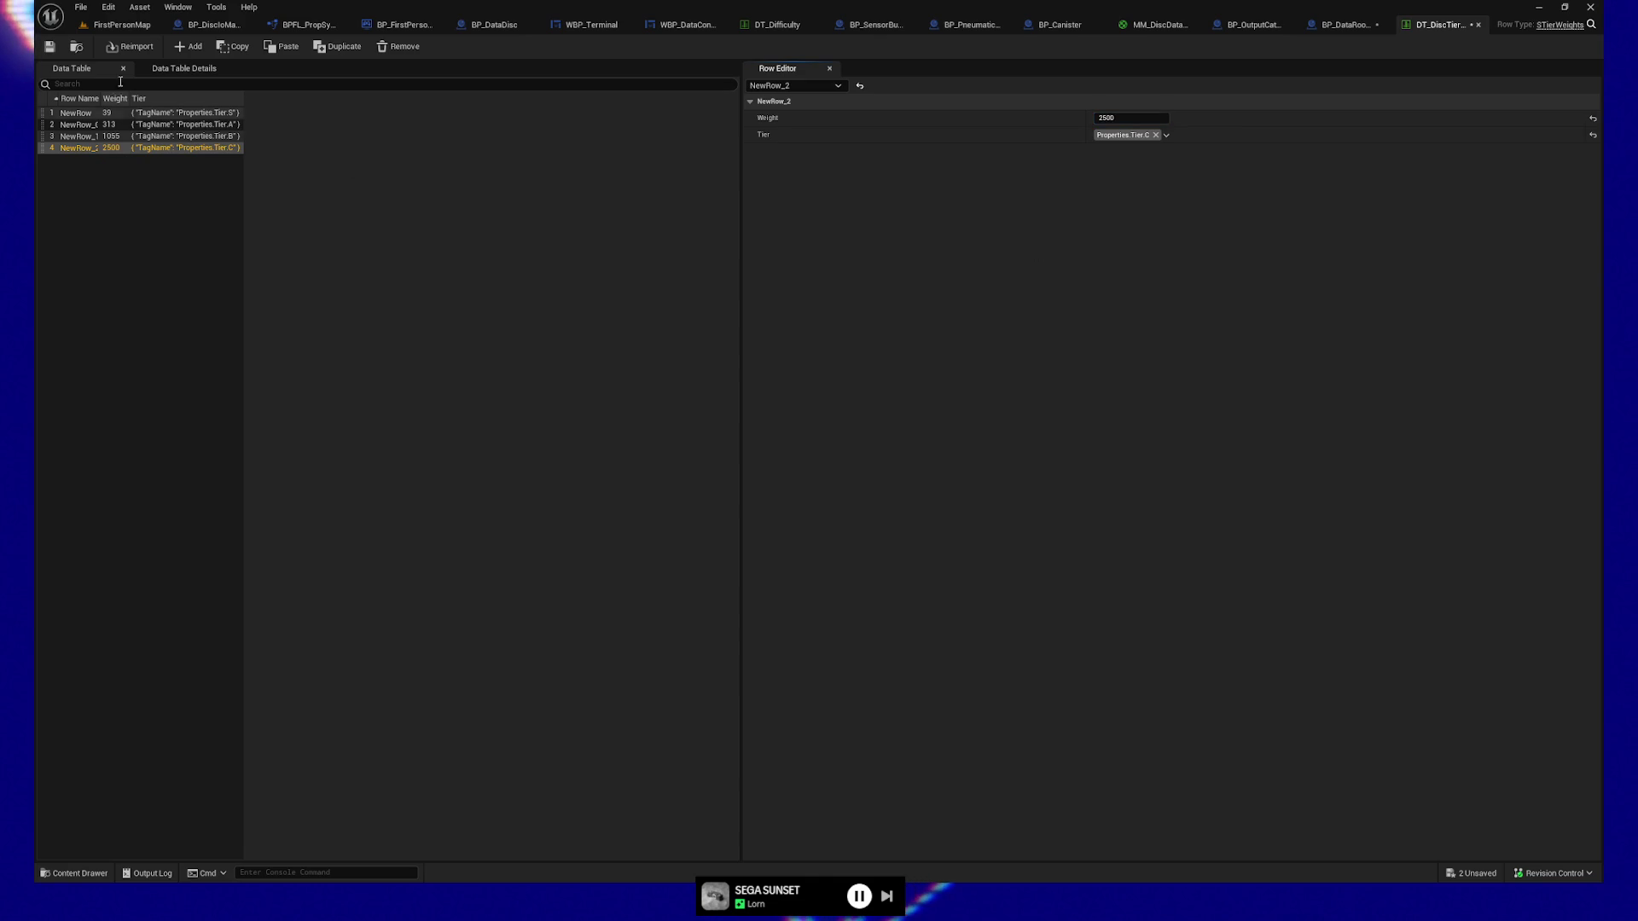
pyautogui.click(192, 49)
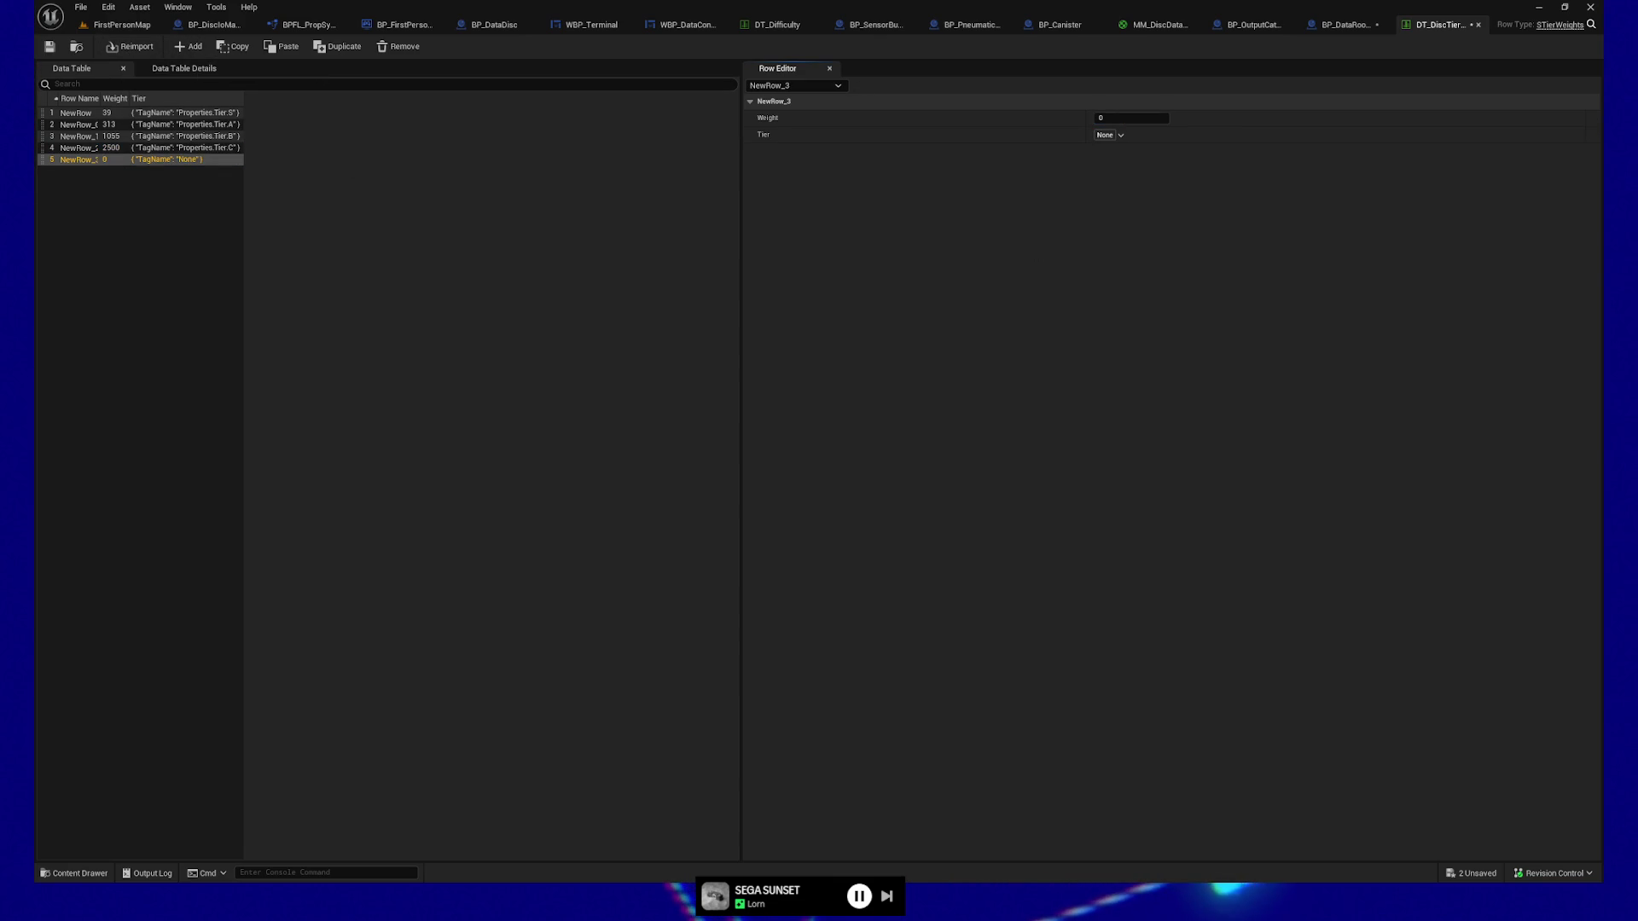
pyautogui.click(1106, 135)
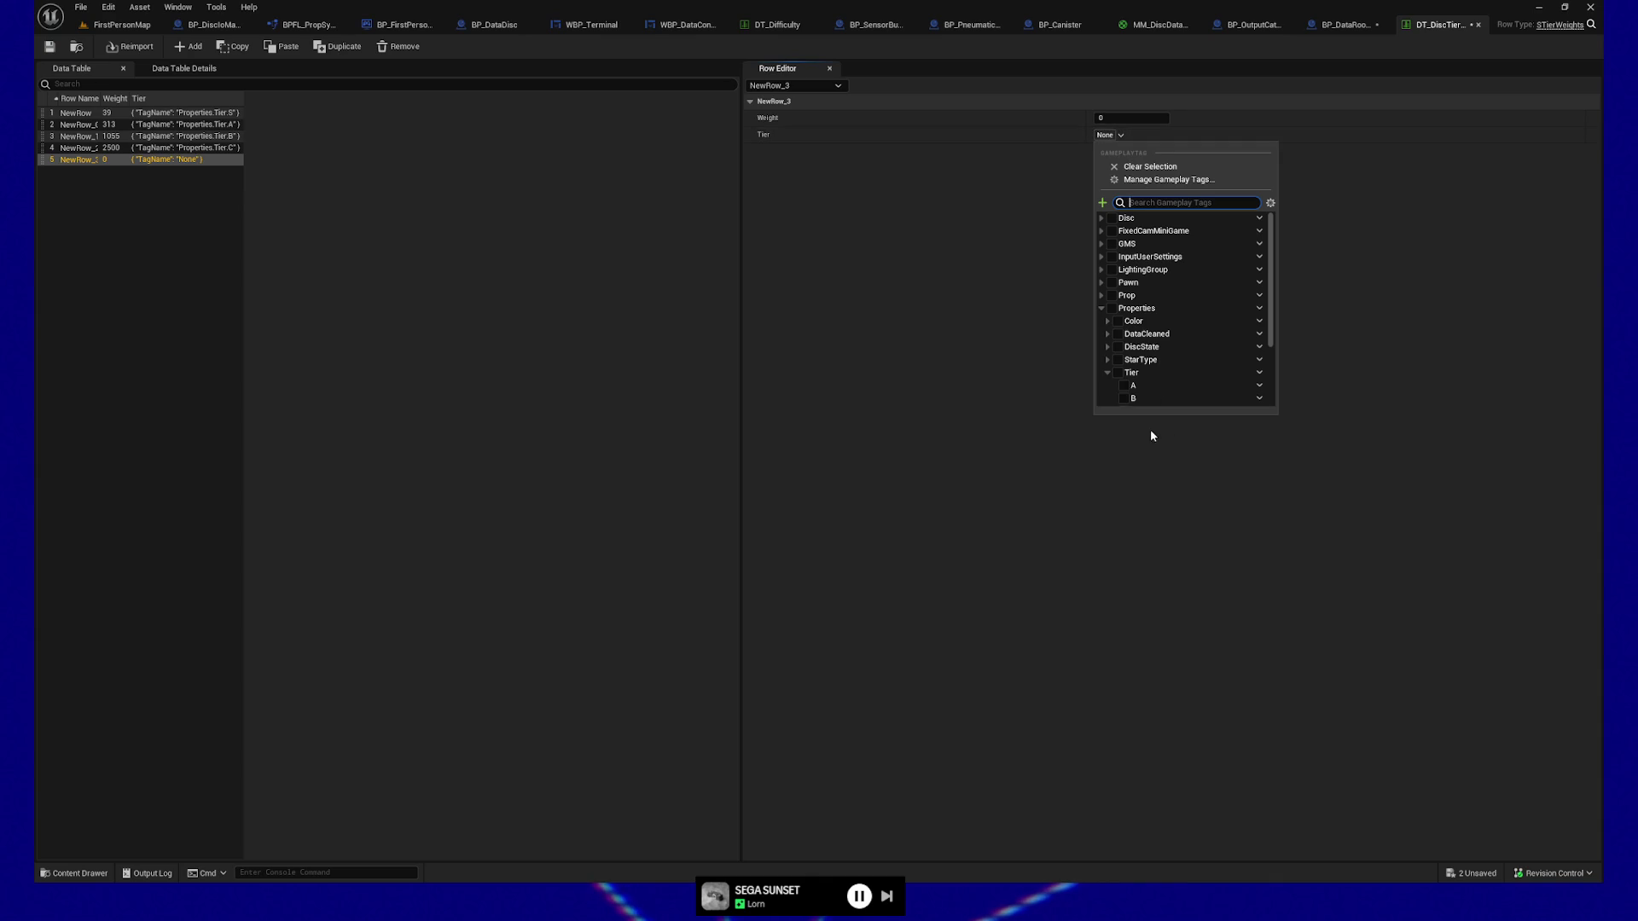
pyautogui.click(1135, 385)
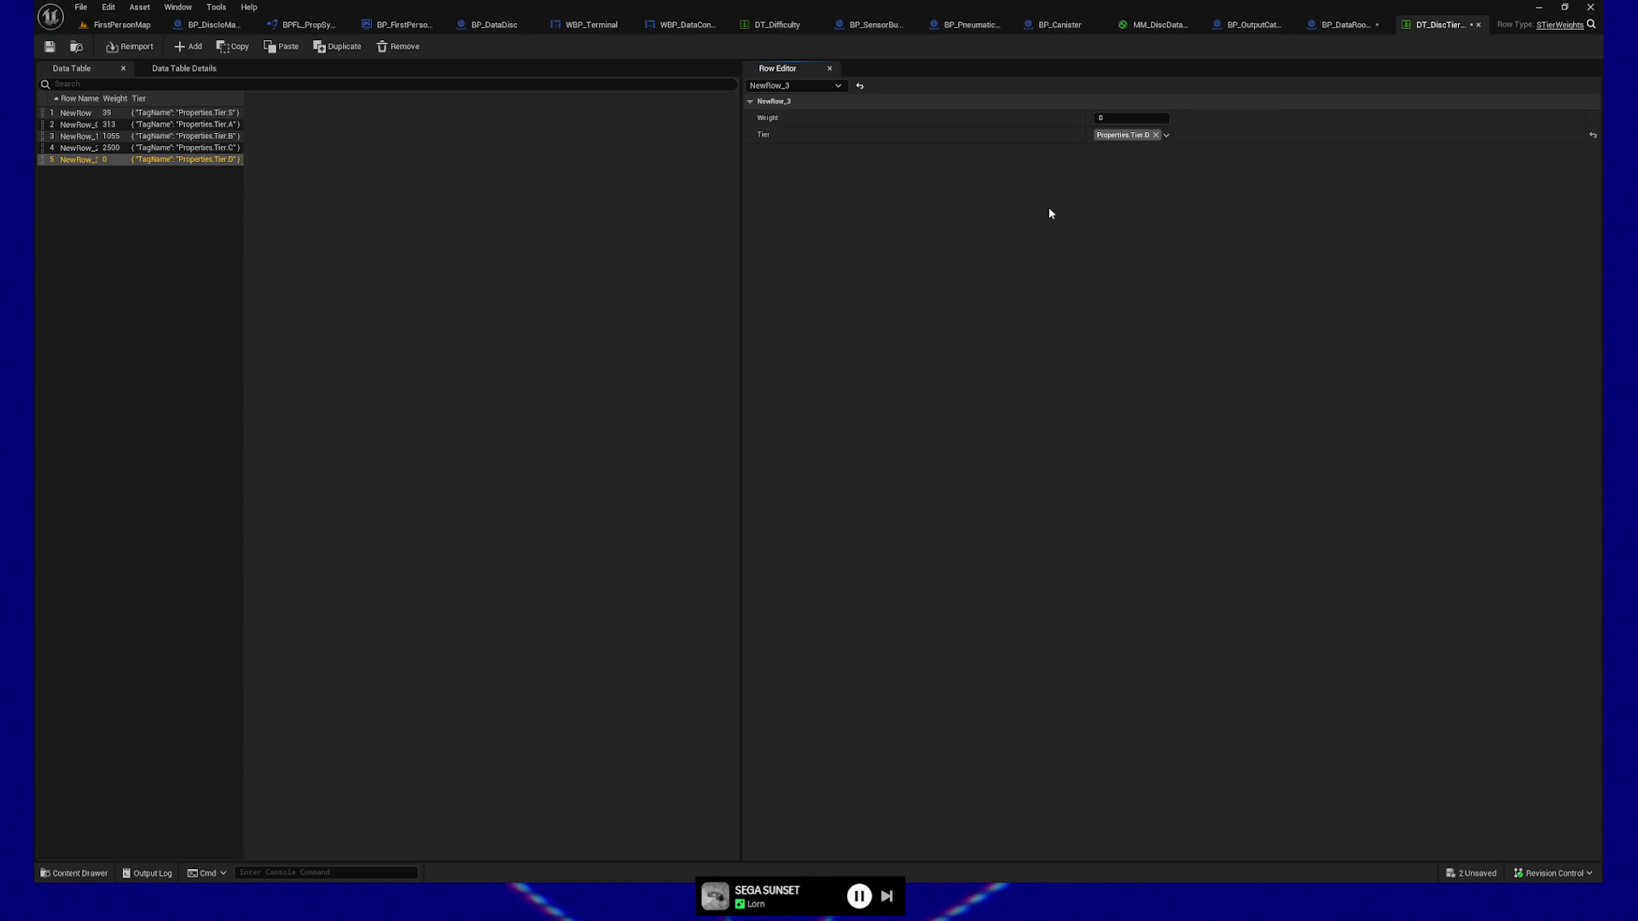
pyautogui.write('2695')
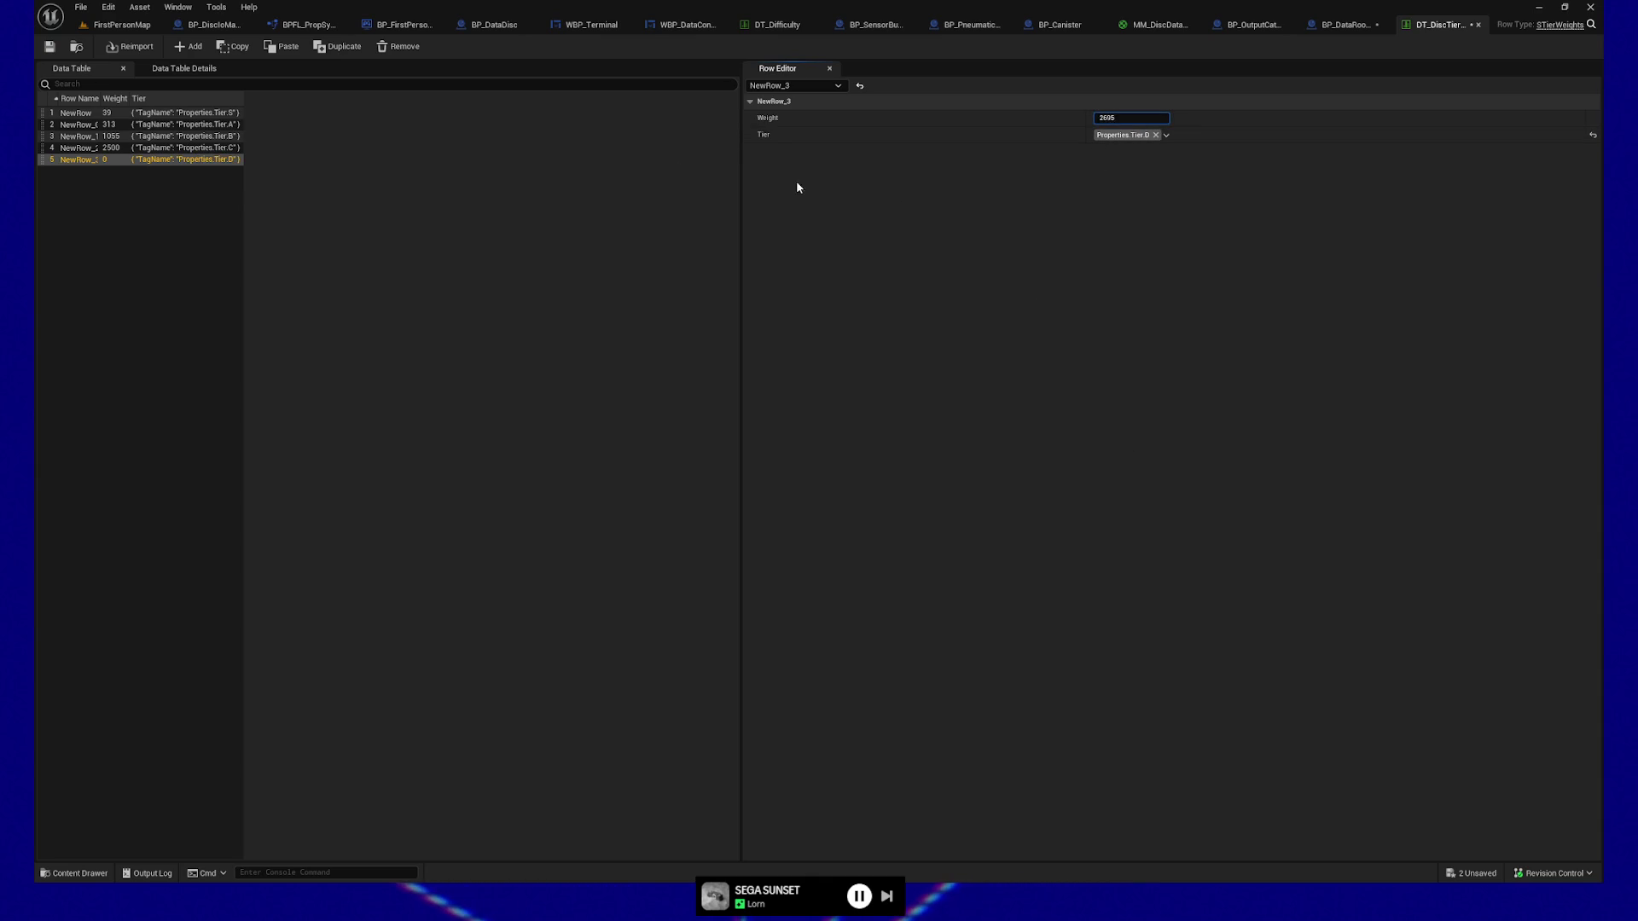
# Add rows Tier.E weighted 2188 and Tier.F weighted 1211, then save the data table.
pyautogui.click(189, 46)
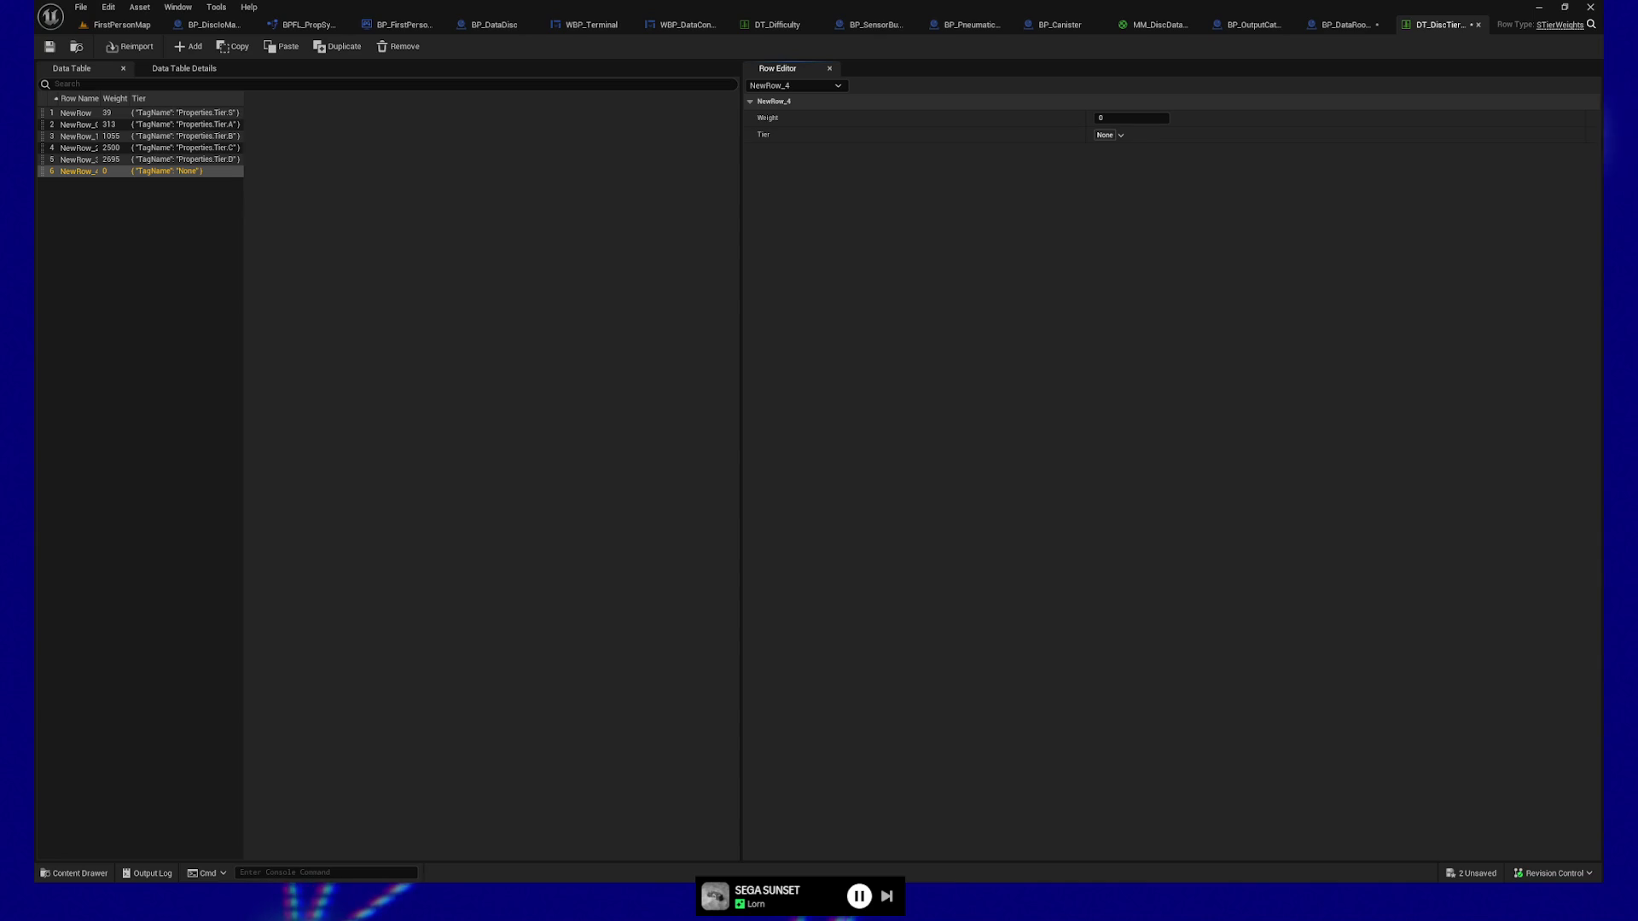
pyautogui.click(1118, 135)
pyautogui.scroll(-3, 1131, 345)
pyautogui.click(1125, 359)
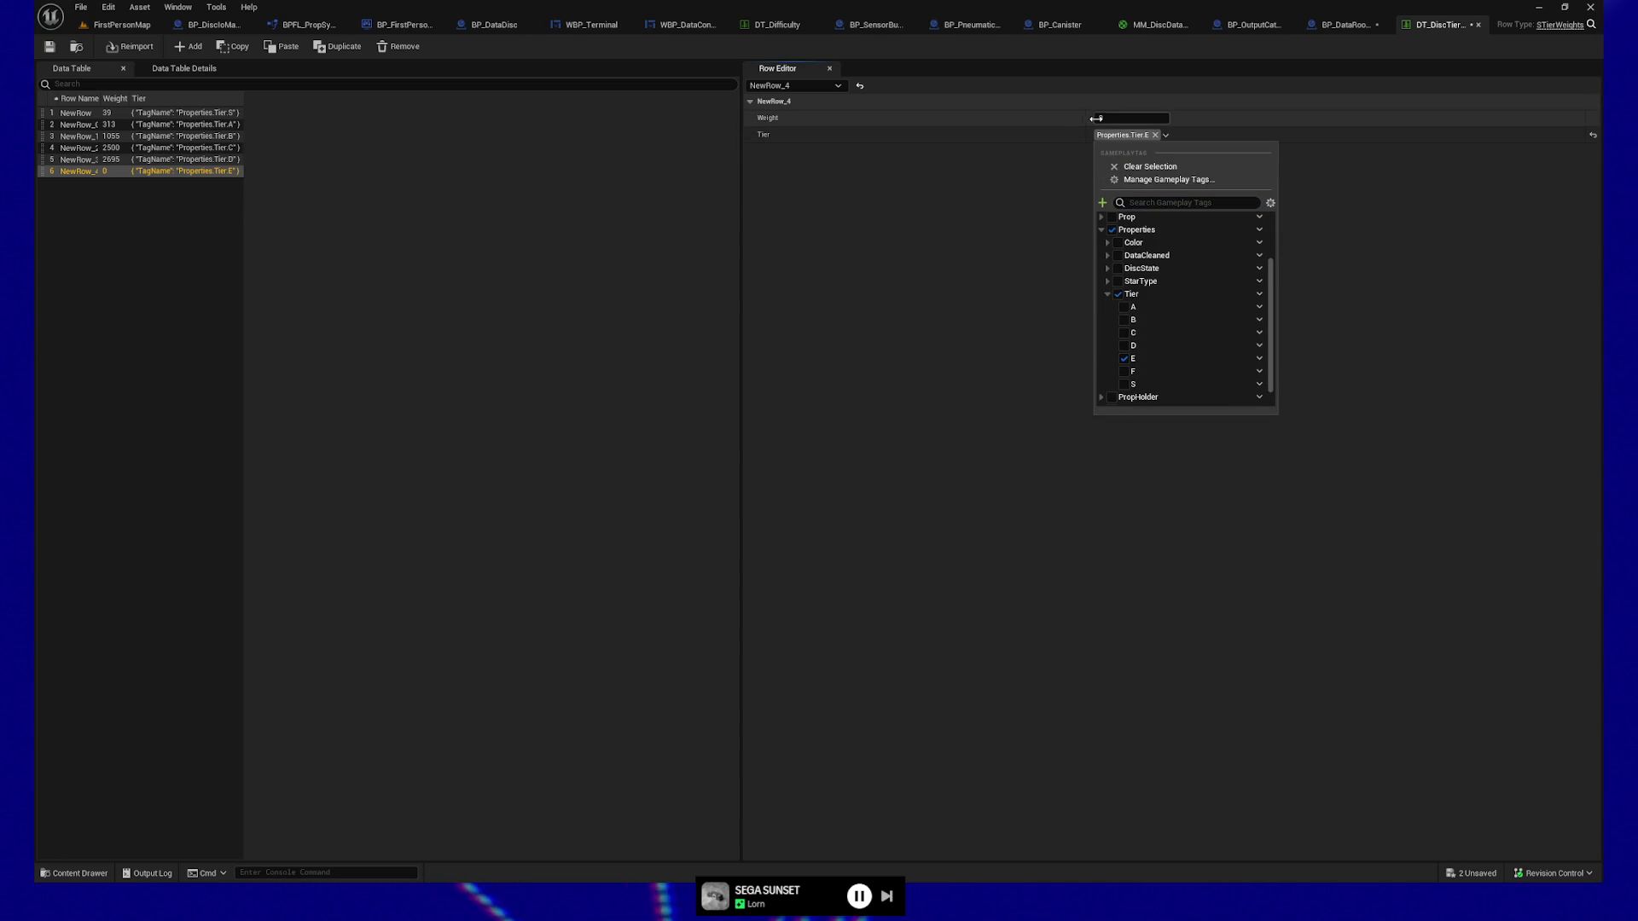
pyautogui.write('2188')
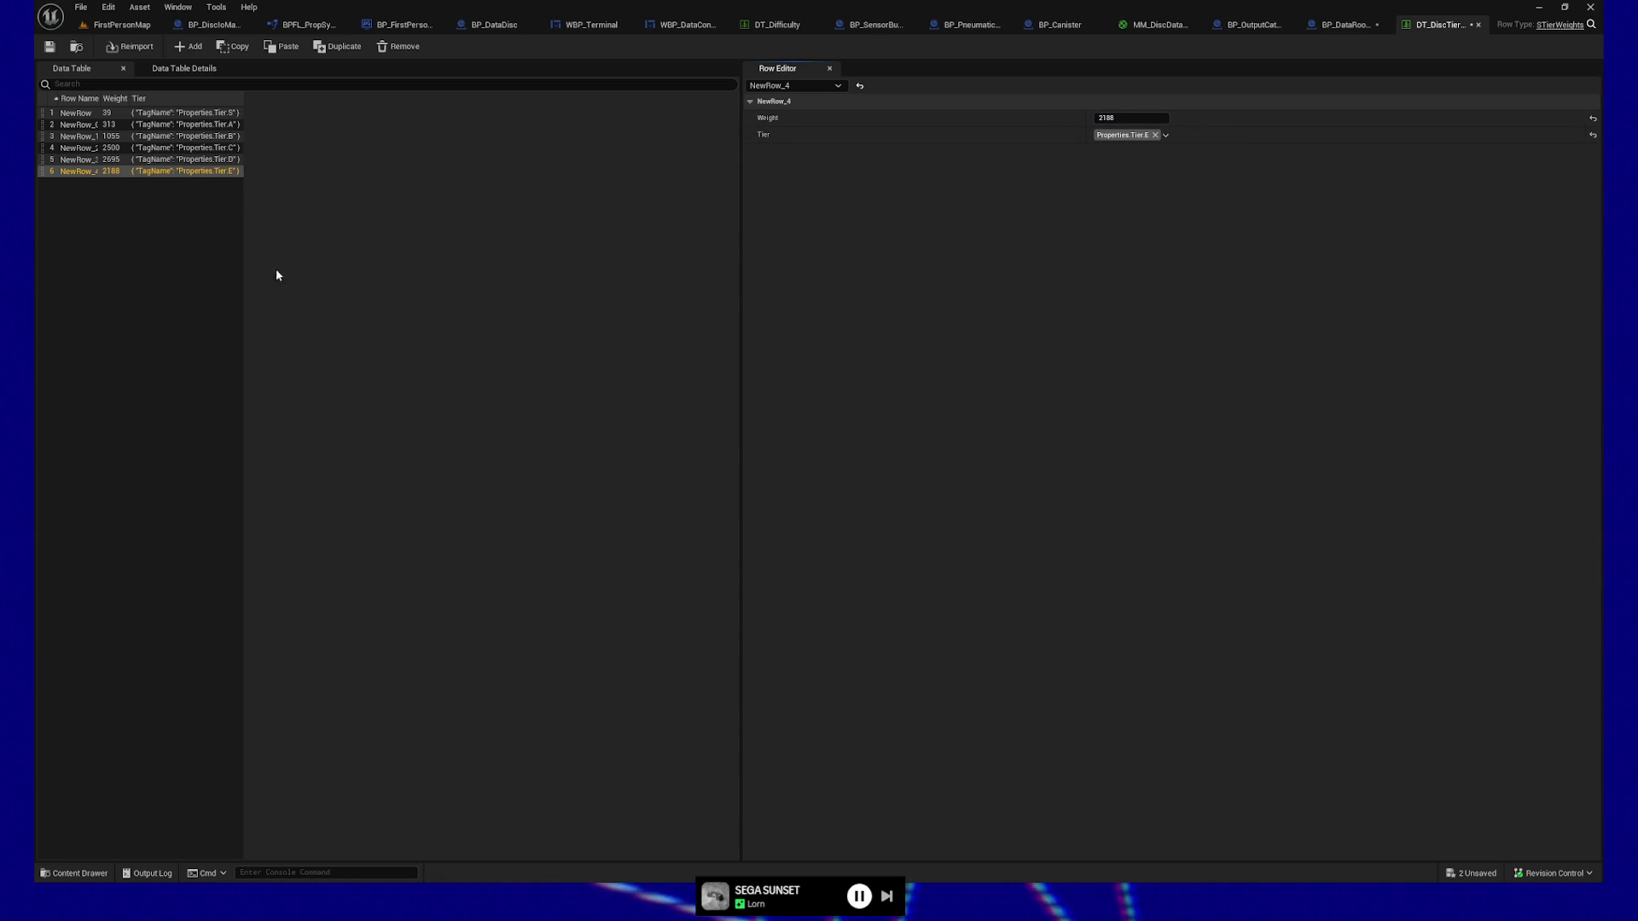
pyautogui.click(188, 50)
pyautogui.click(1114, 135)
pyautogui.scroll(-3, 1126, 324)
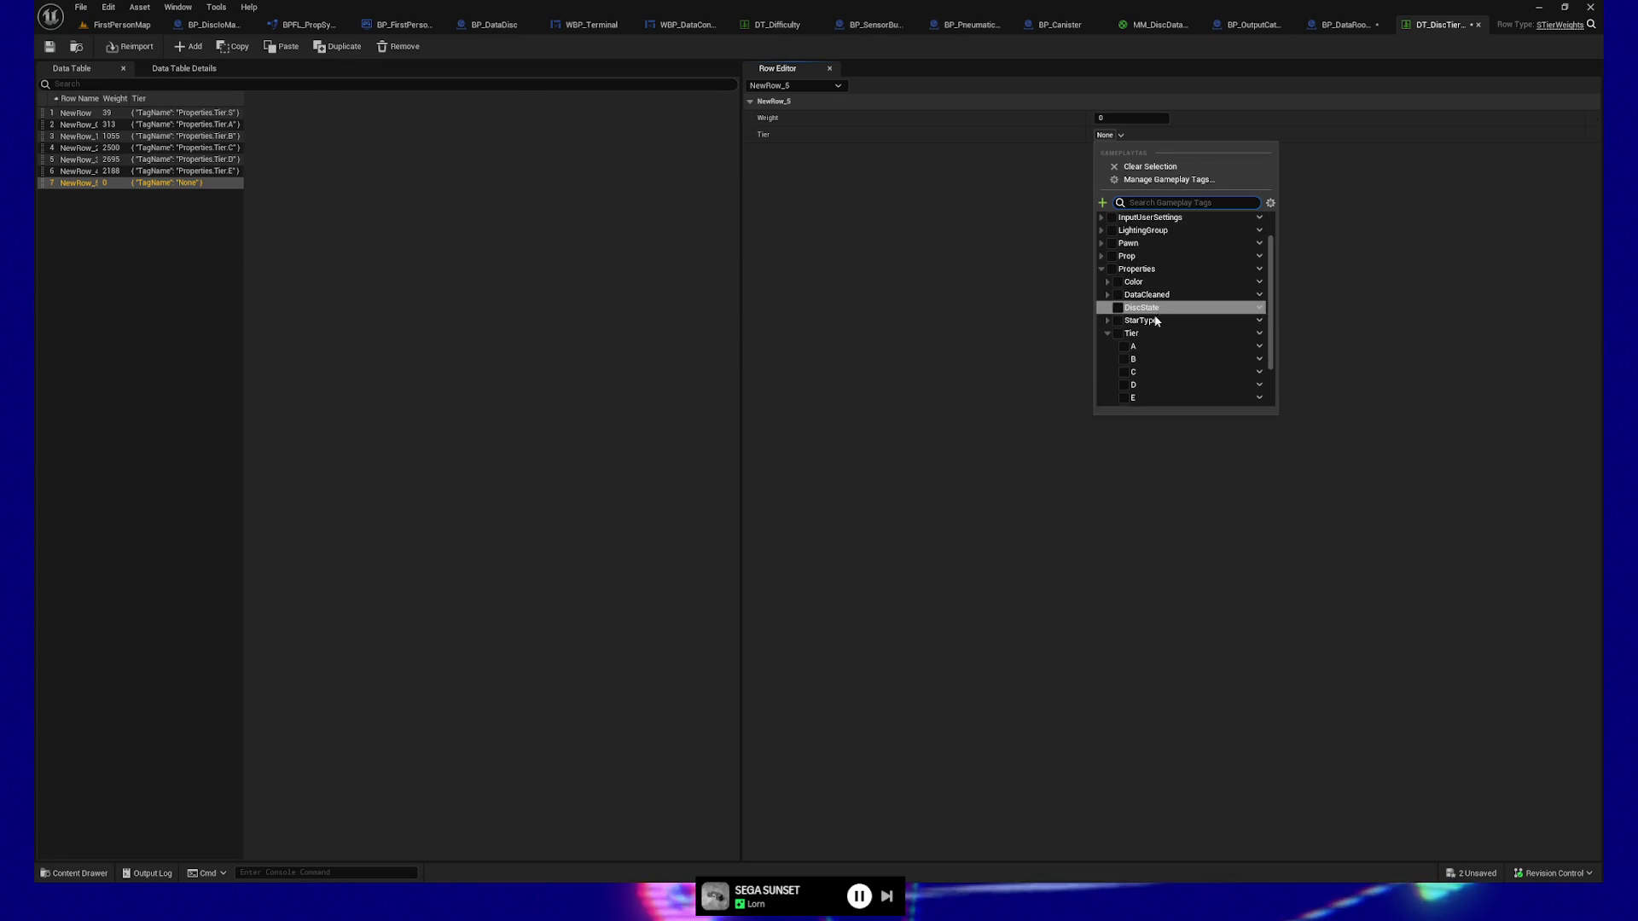
pyautogui.click(1124, 371)
pyautogui.click(1113, 118)
pyautogui.write('1211')
pyautogui.press('Return')
pyautogui.click(49, 47)
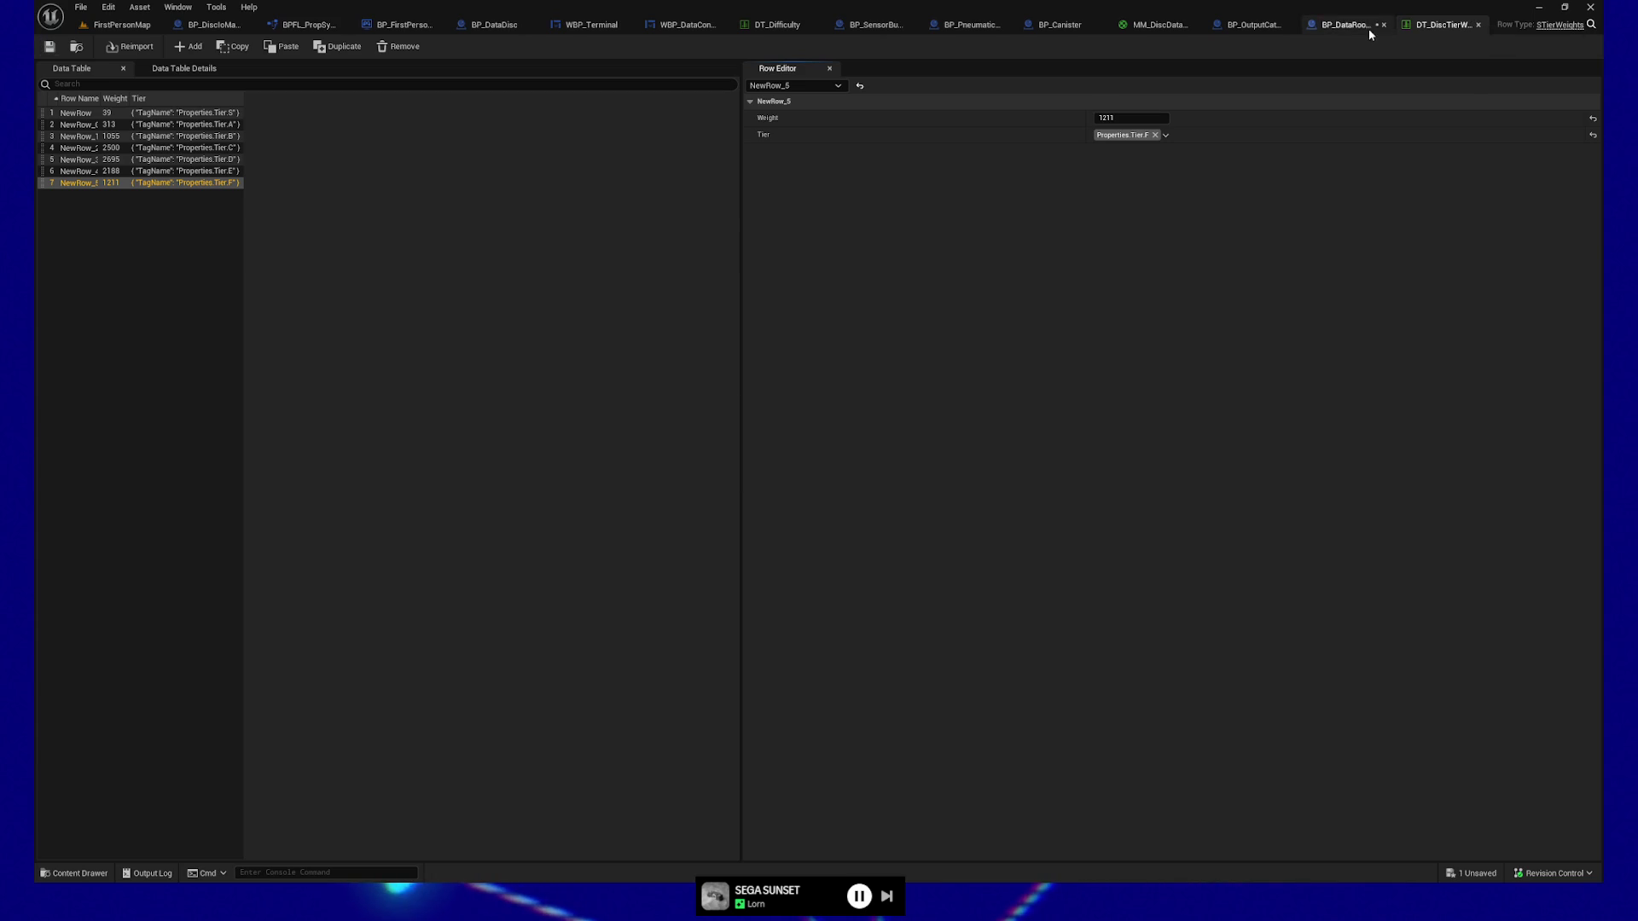
pyautogui.click(1341, 26)
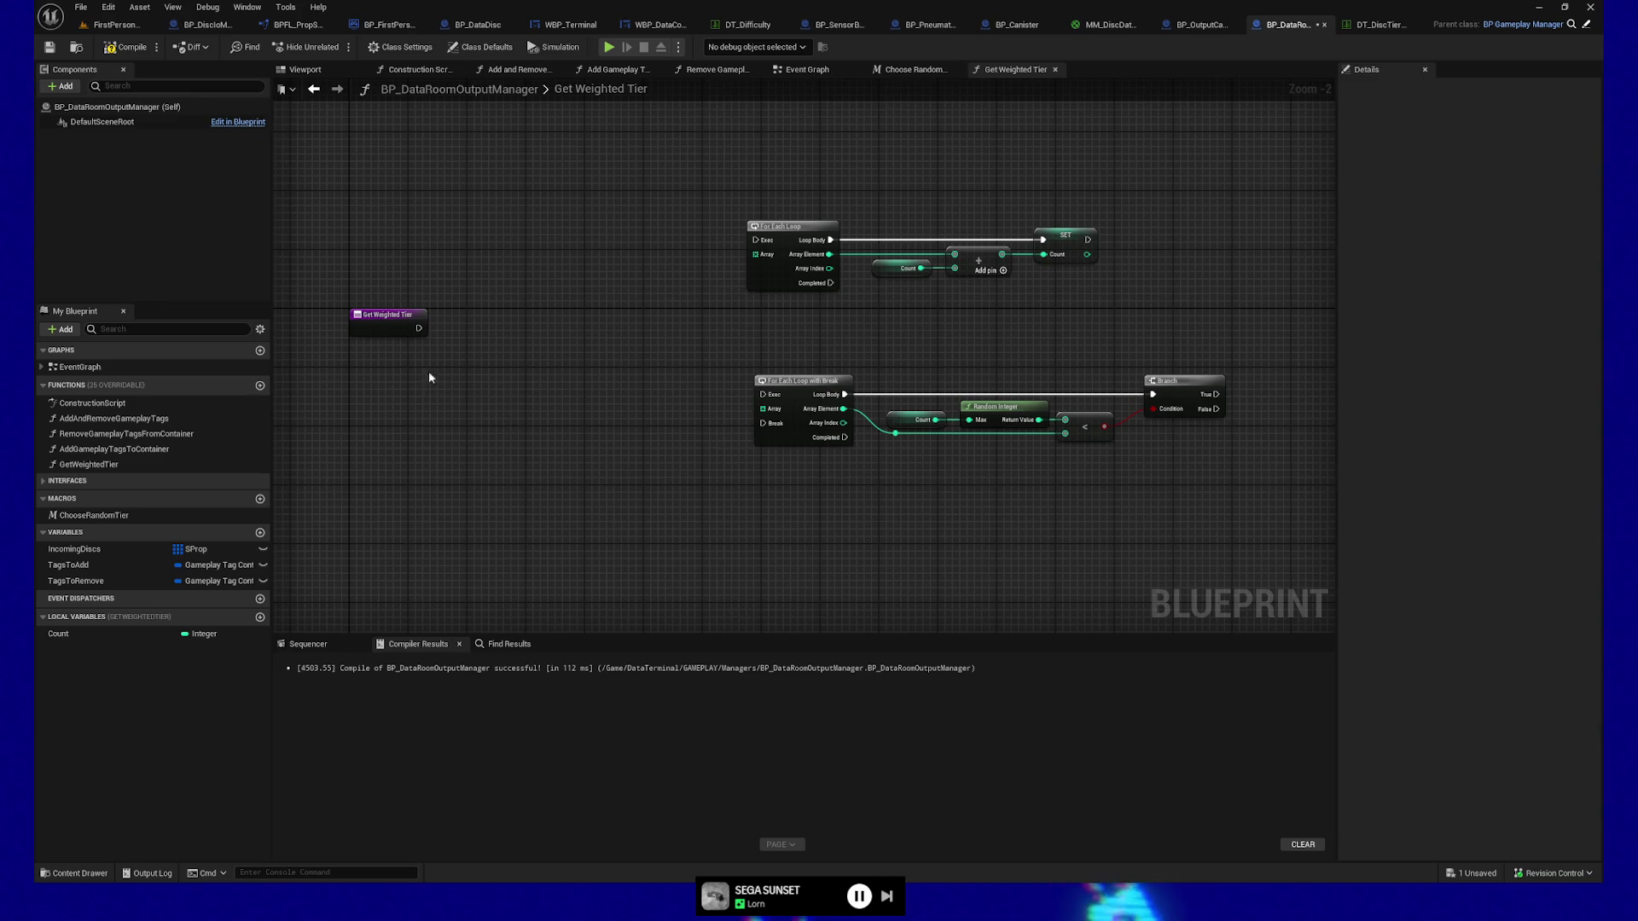
# Add a Get Data Table Row Names node and line it up after the function entry.
pyautogui.rightClick(452, 388)
pyautogui.write('get data table')
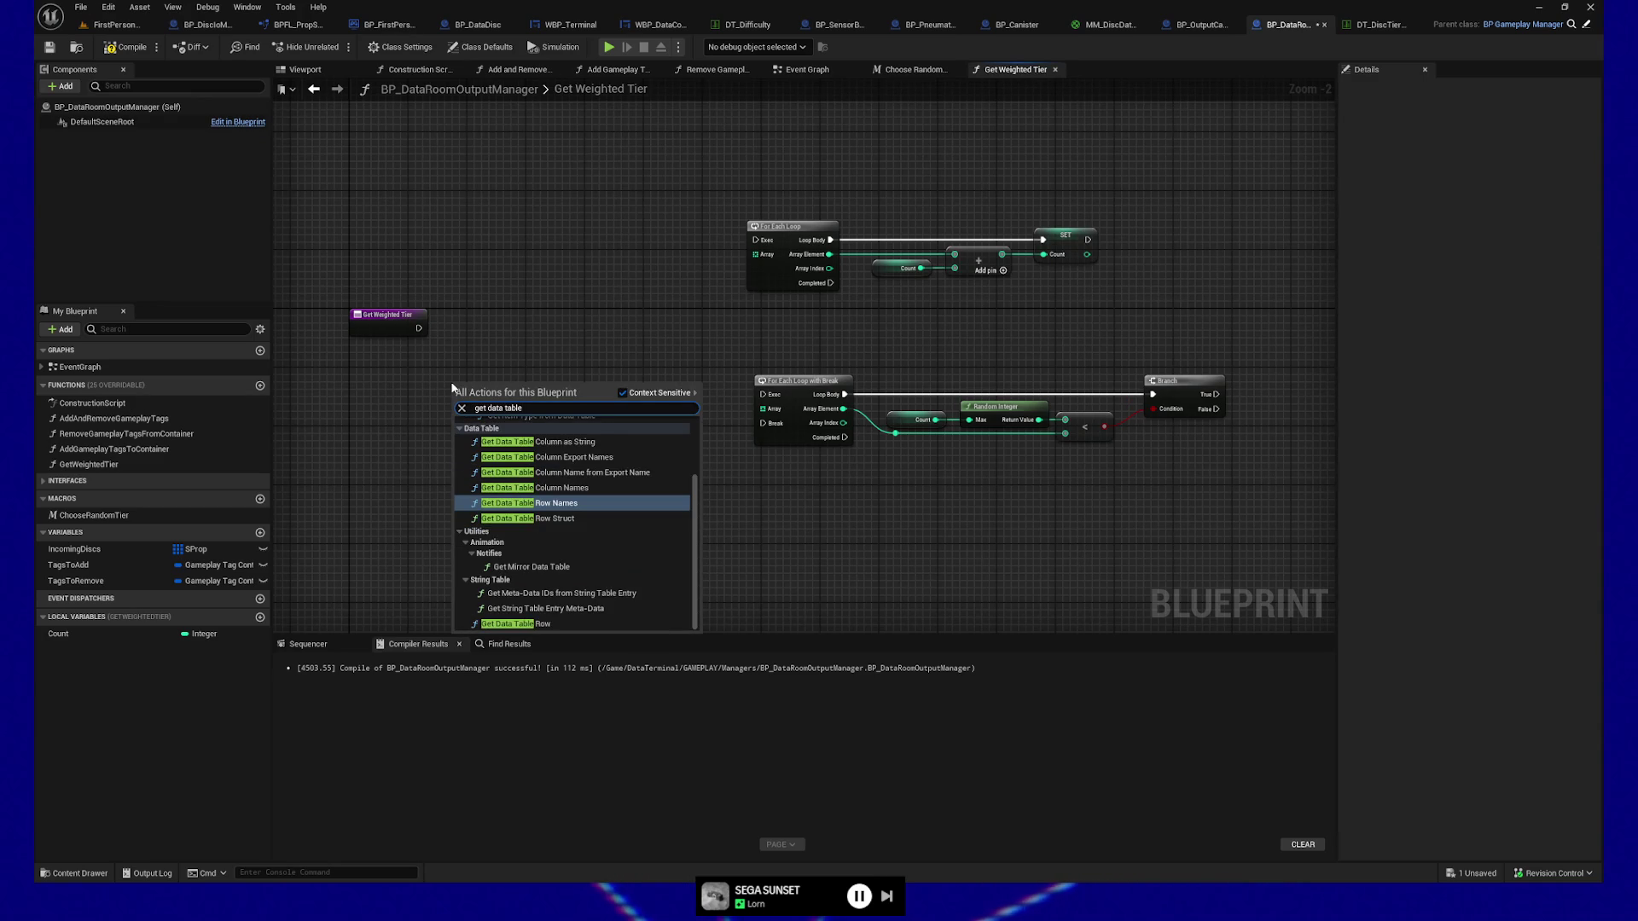
pyautogui.write(' row')
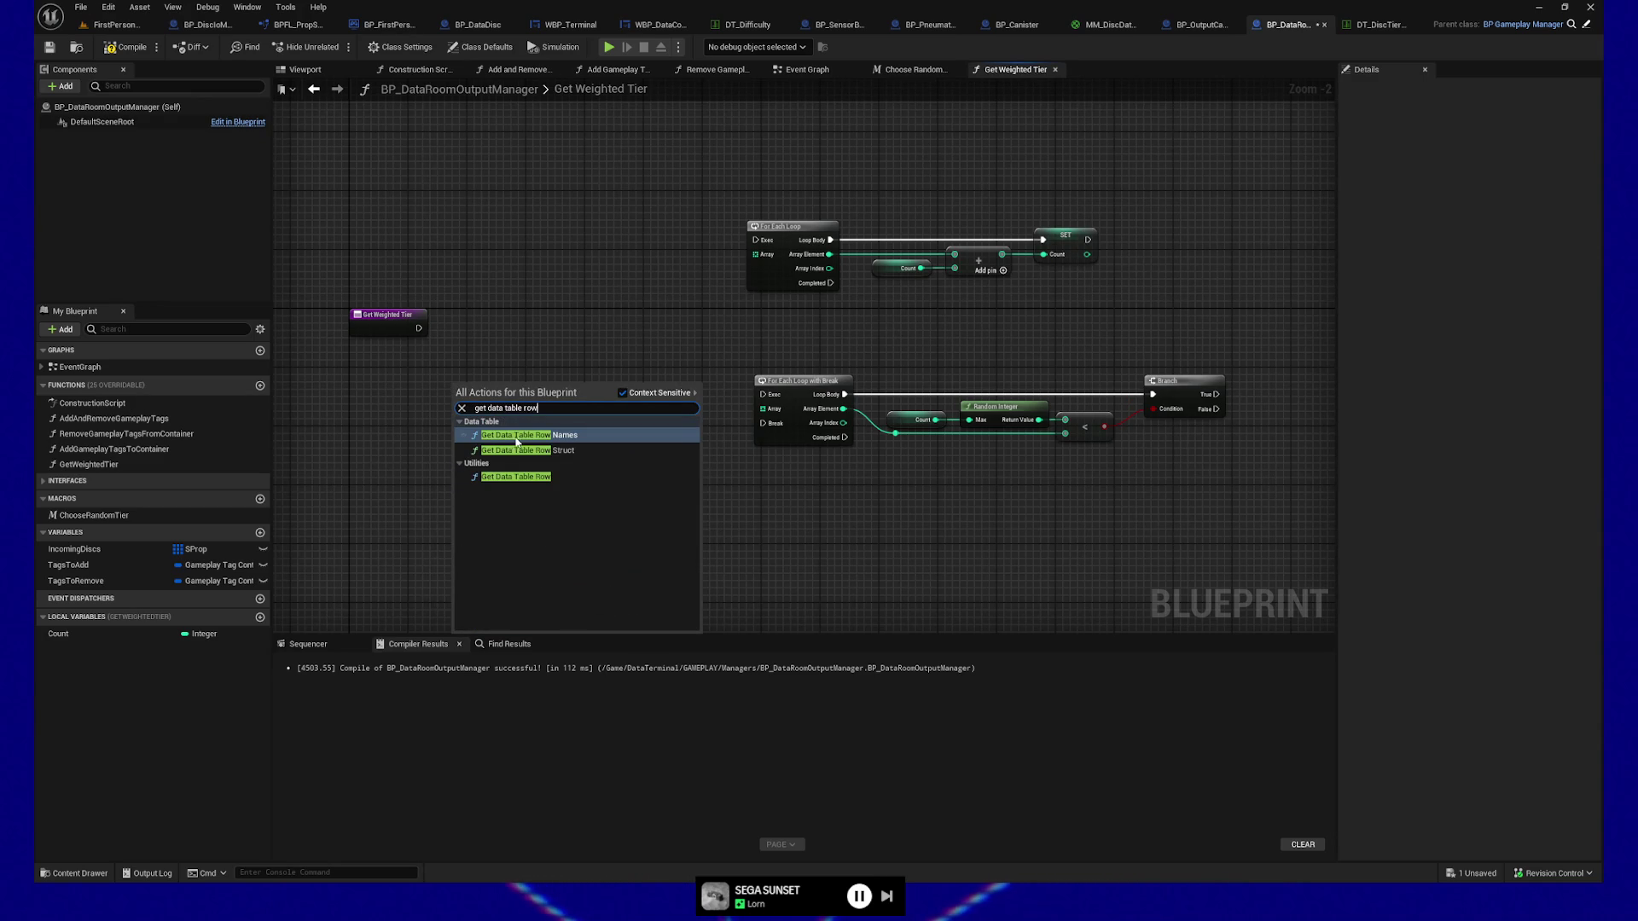
pyautogui.press('Return')
pyautogui.moveTo(371, 393)
pyautogui.mouseDown()
pyautogui.moveTo(531, 321)
pyautogui.moveTo(379, 323)
pyautogui.mouseUp()
pyautogui.moveTo(663, 390)
pyautogui.mouseDown()
pyautogui.moveTo(450, 316)
pyautogui.moveTo(469, 341)
pyautogui.moveTo(459, 331)
pyautogui.moveTo(496, 310)
pyautogui.mouseUp()
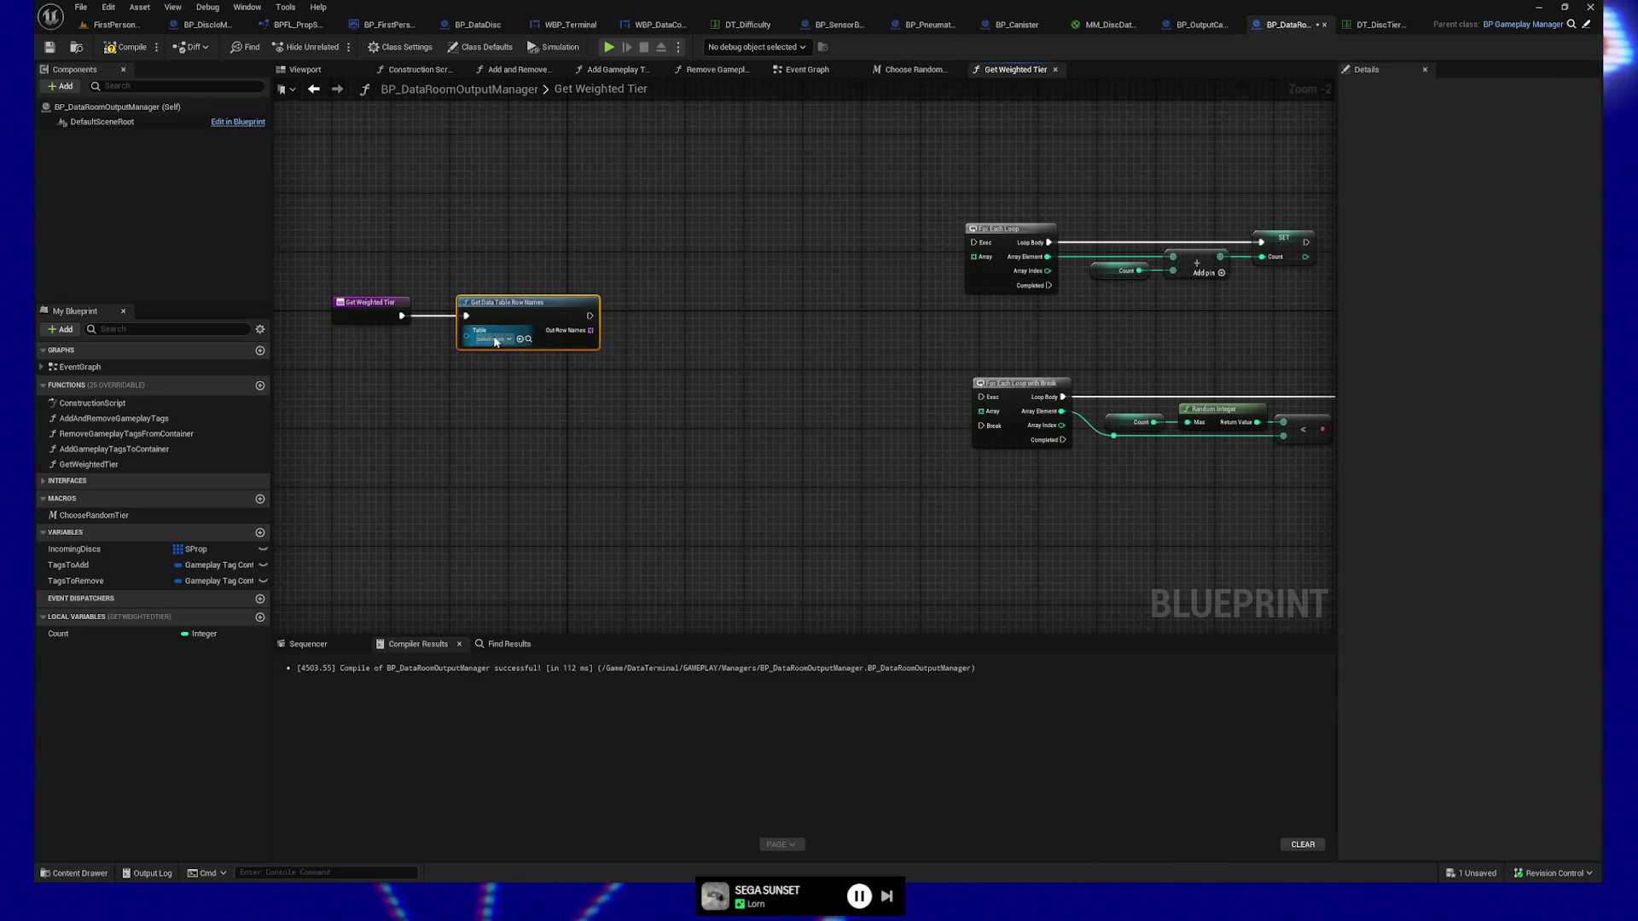
# Set the node's Table to DT_DiscTierWeightTable.
pyautogui.click(509, 340)
pyautogui.write('dt_s')
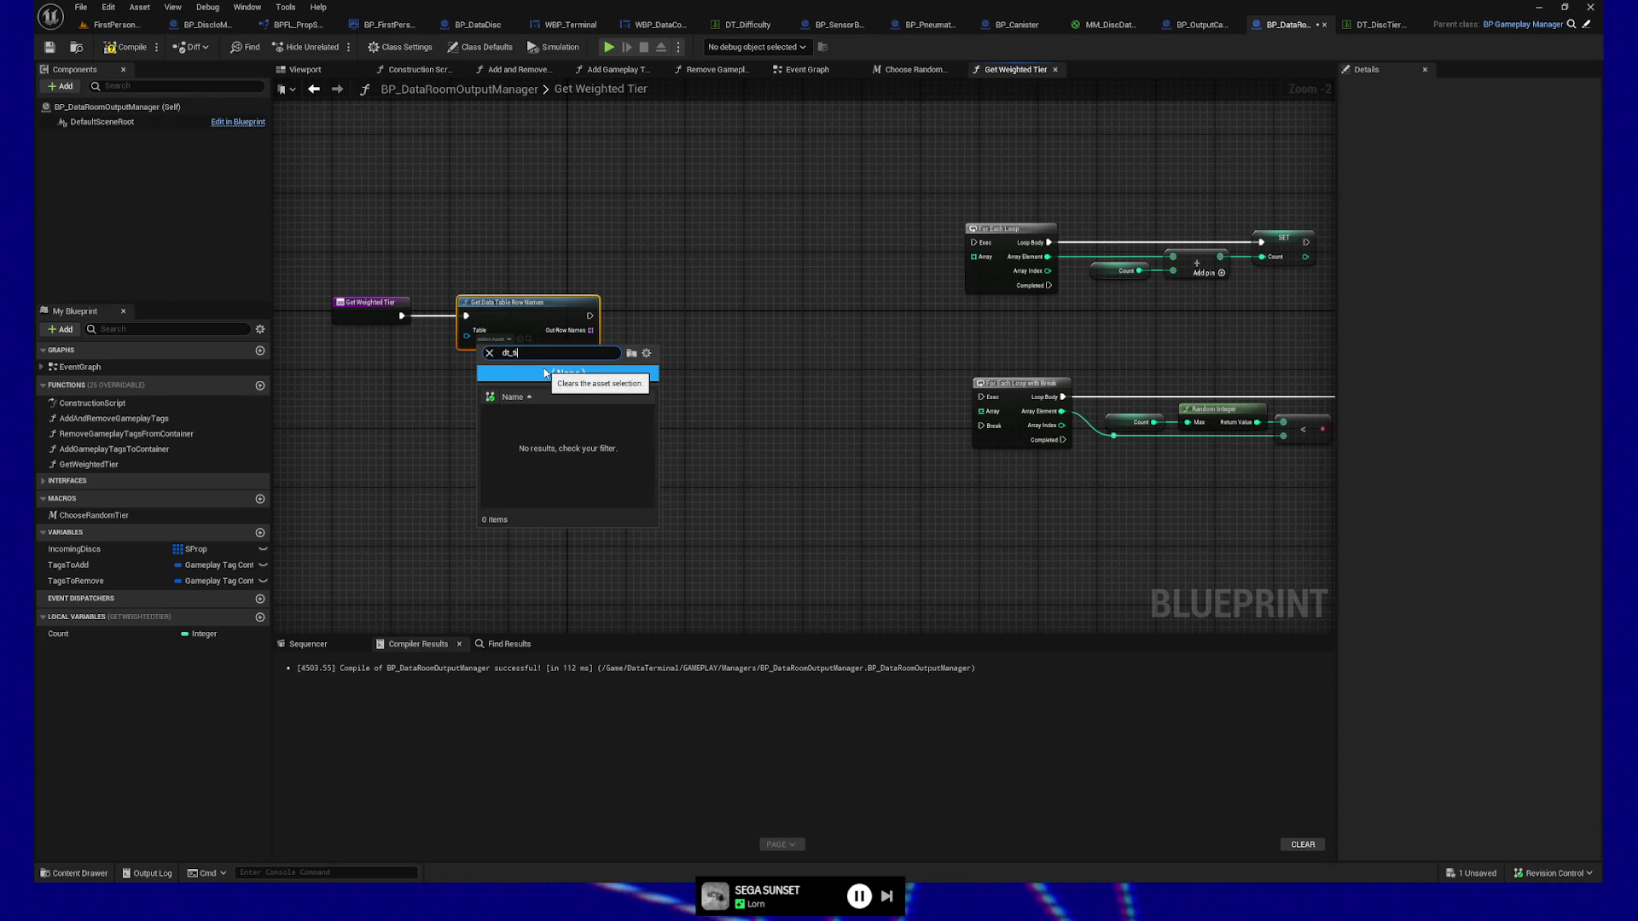
pyautogui.press('BackSpace')
pyautogui.press('BackSpace')
pyautogui.write('is')
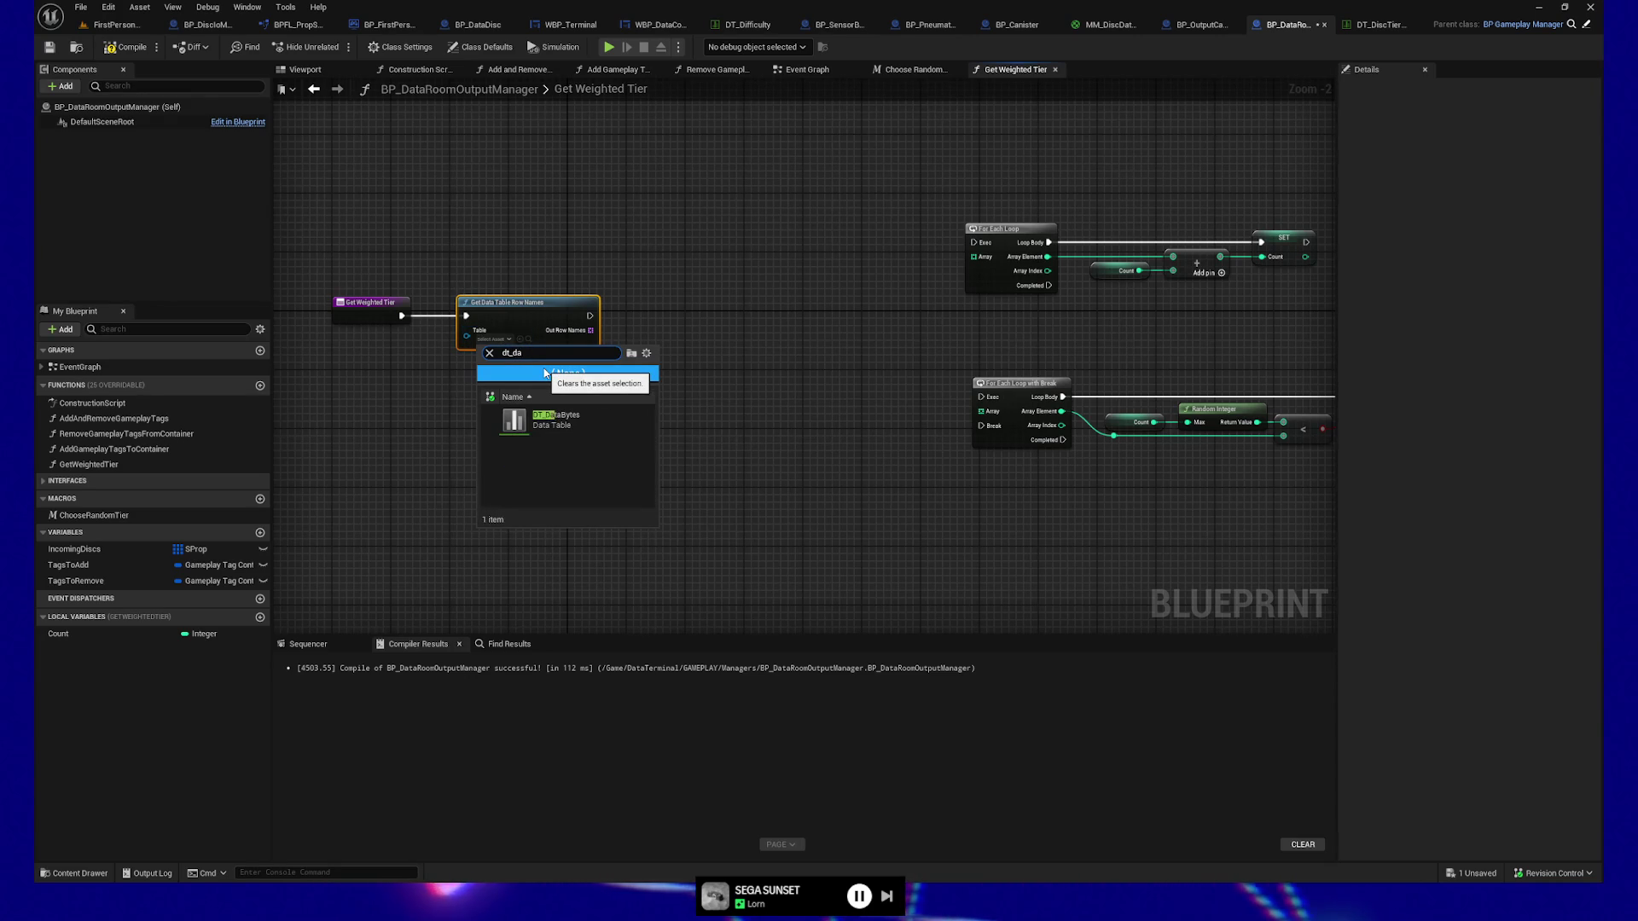
pyautogui.write('c')
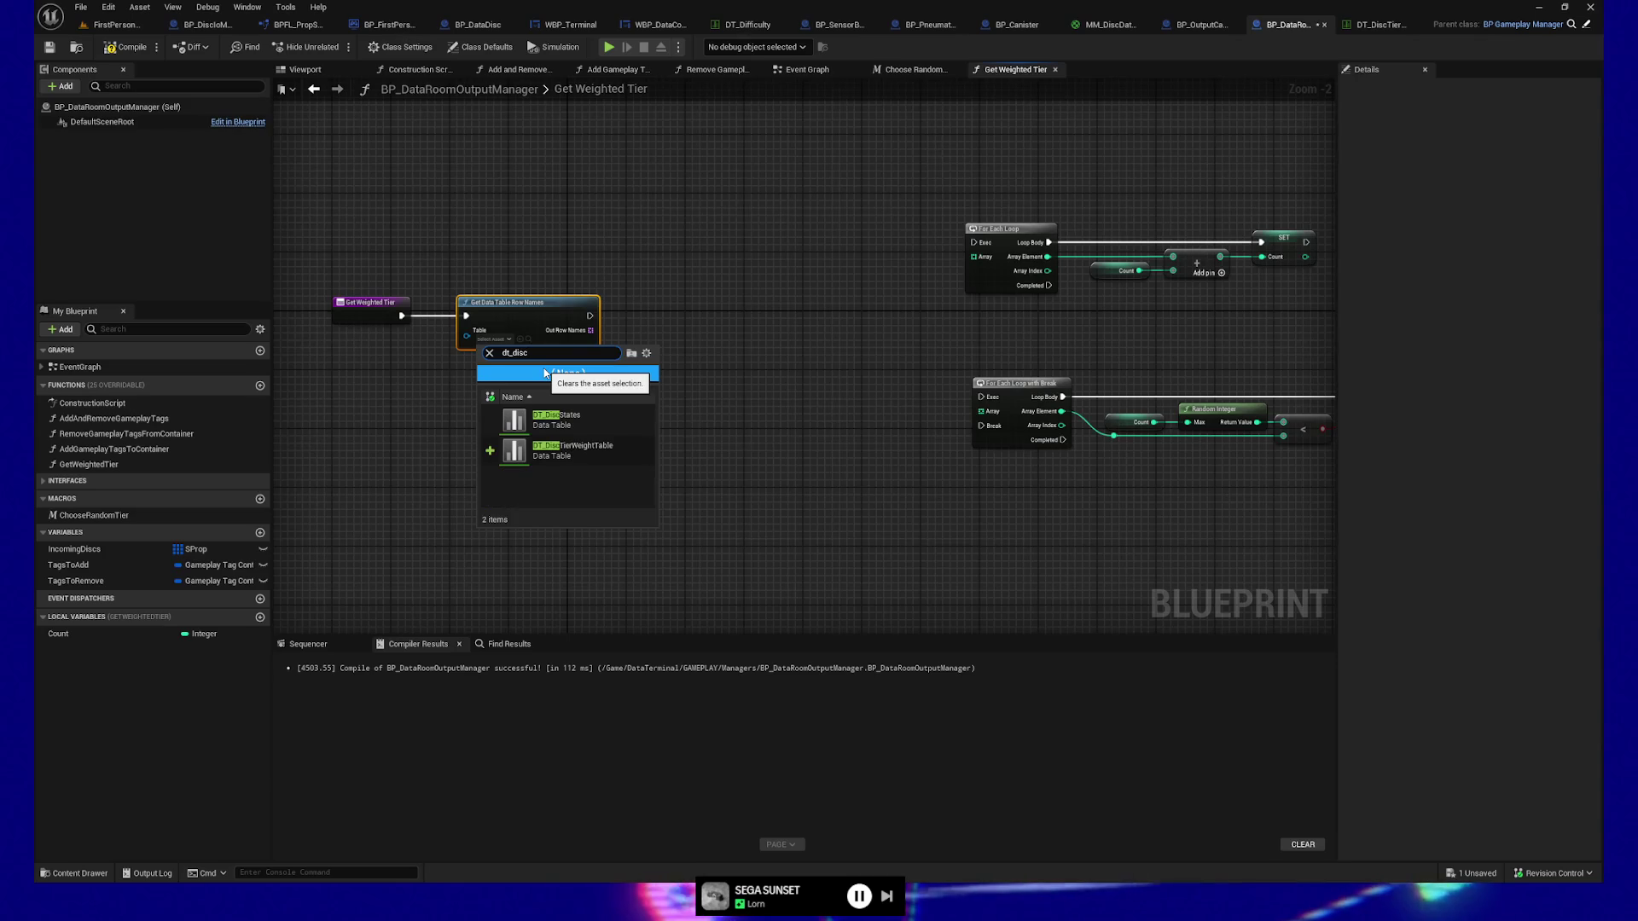
pyautogui.click(587, 418)
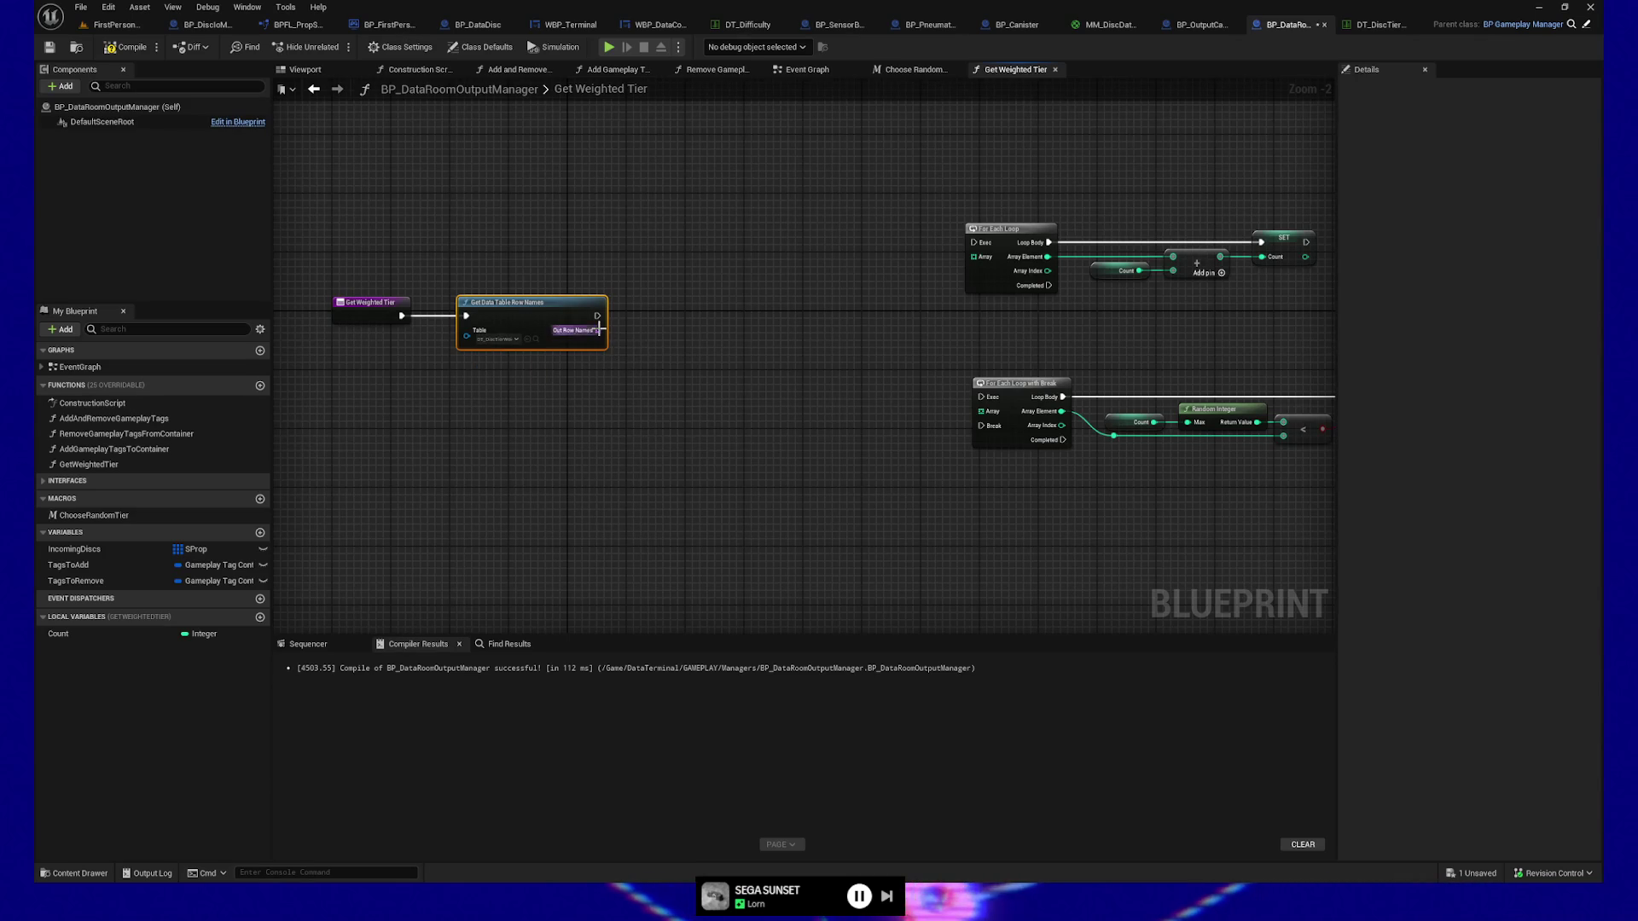
# Store the row names in a new local variable named TableRows and shift those nodes left.
pyautogui.rightClick(598, 330)
pyautogui.click(642, 384)
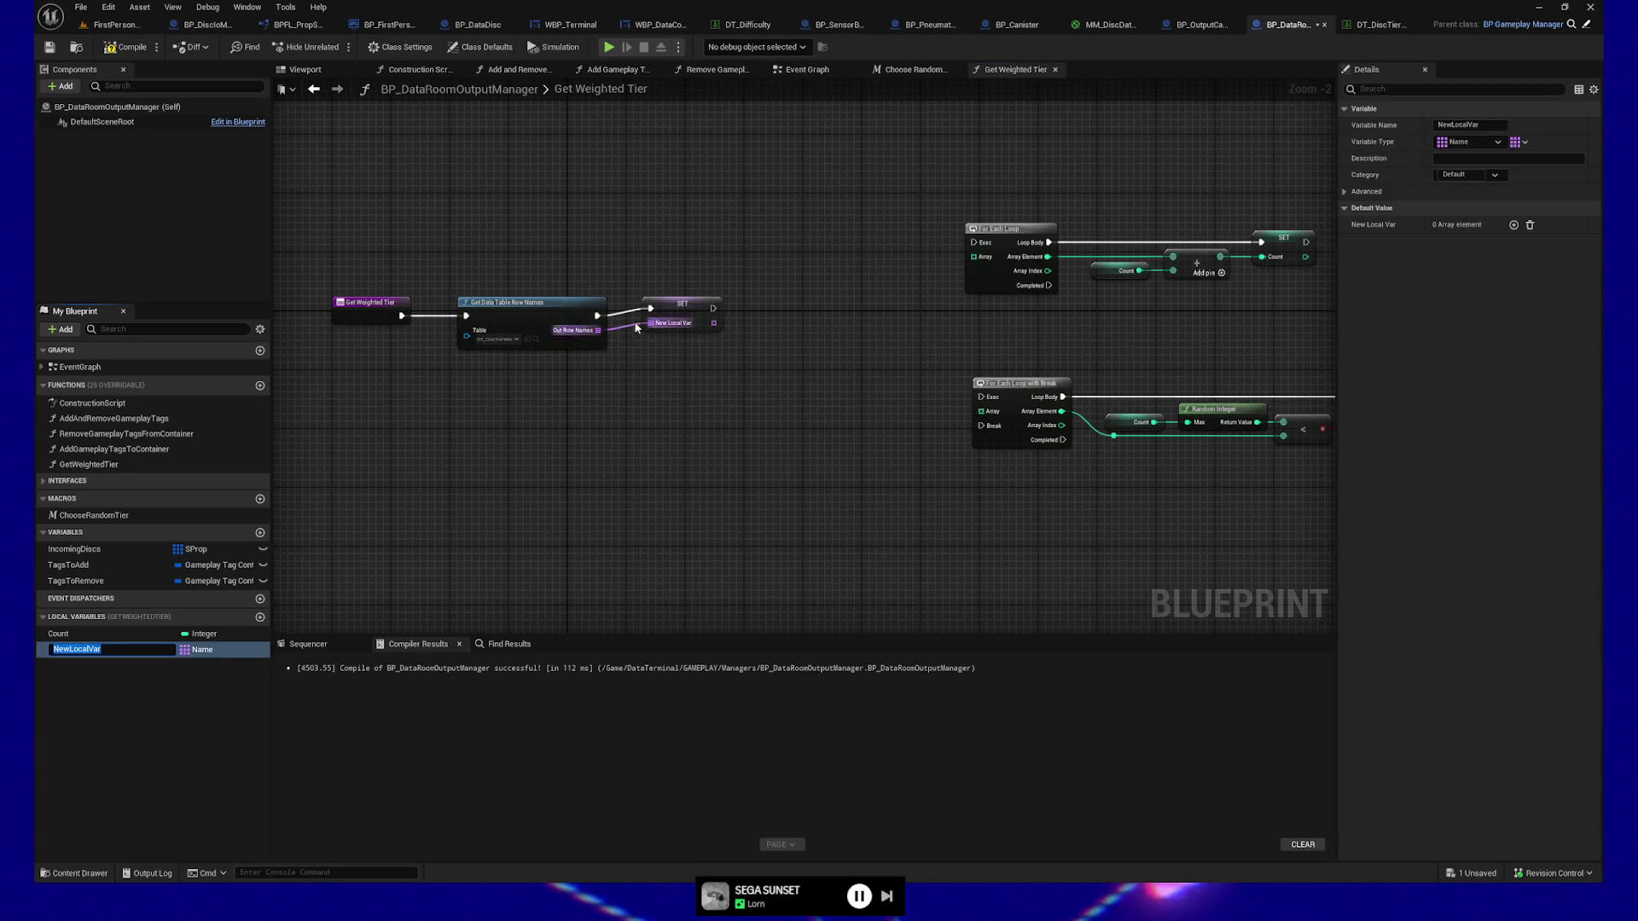
pyautogui.doubleClick(77, 651)
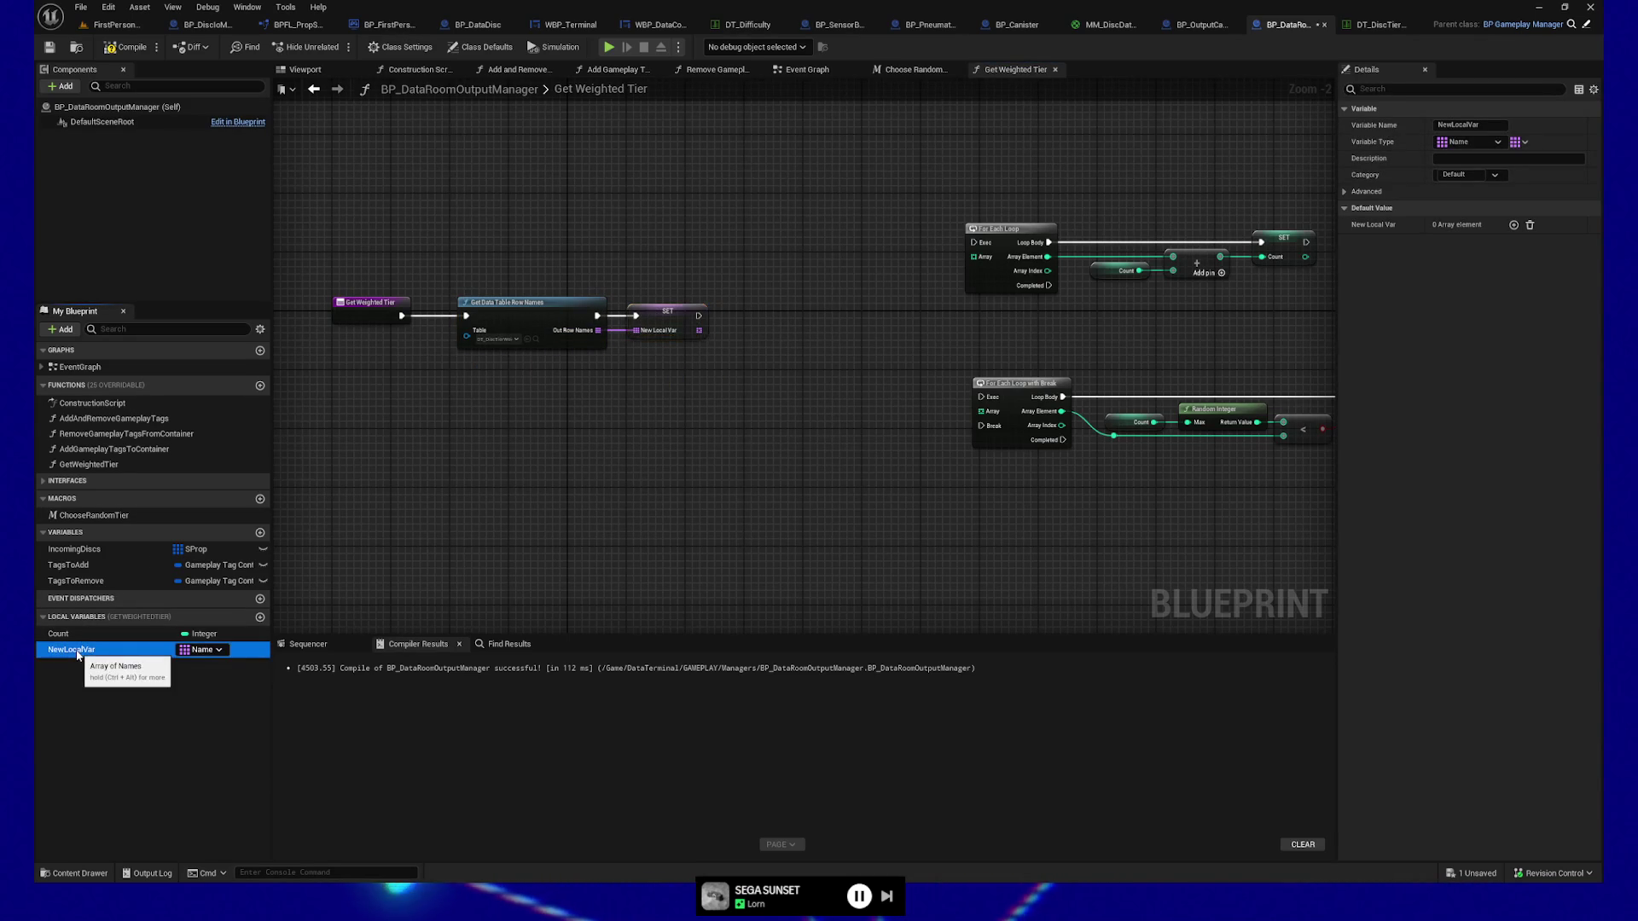
pyautogui.write('TableRows')
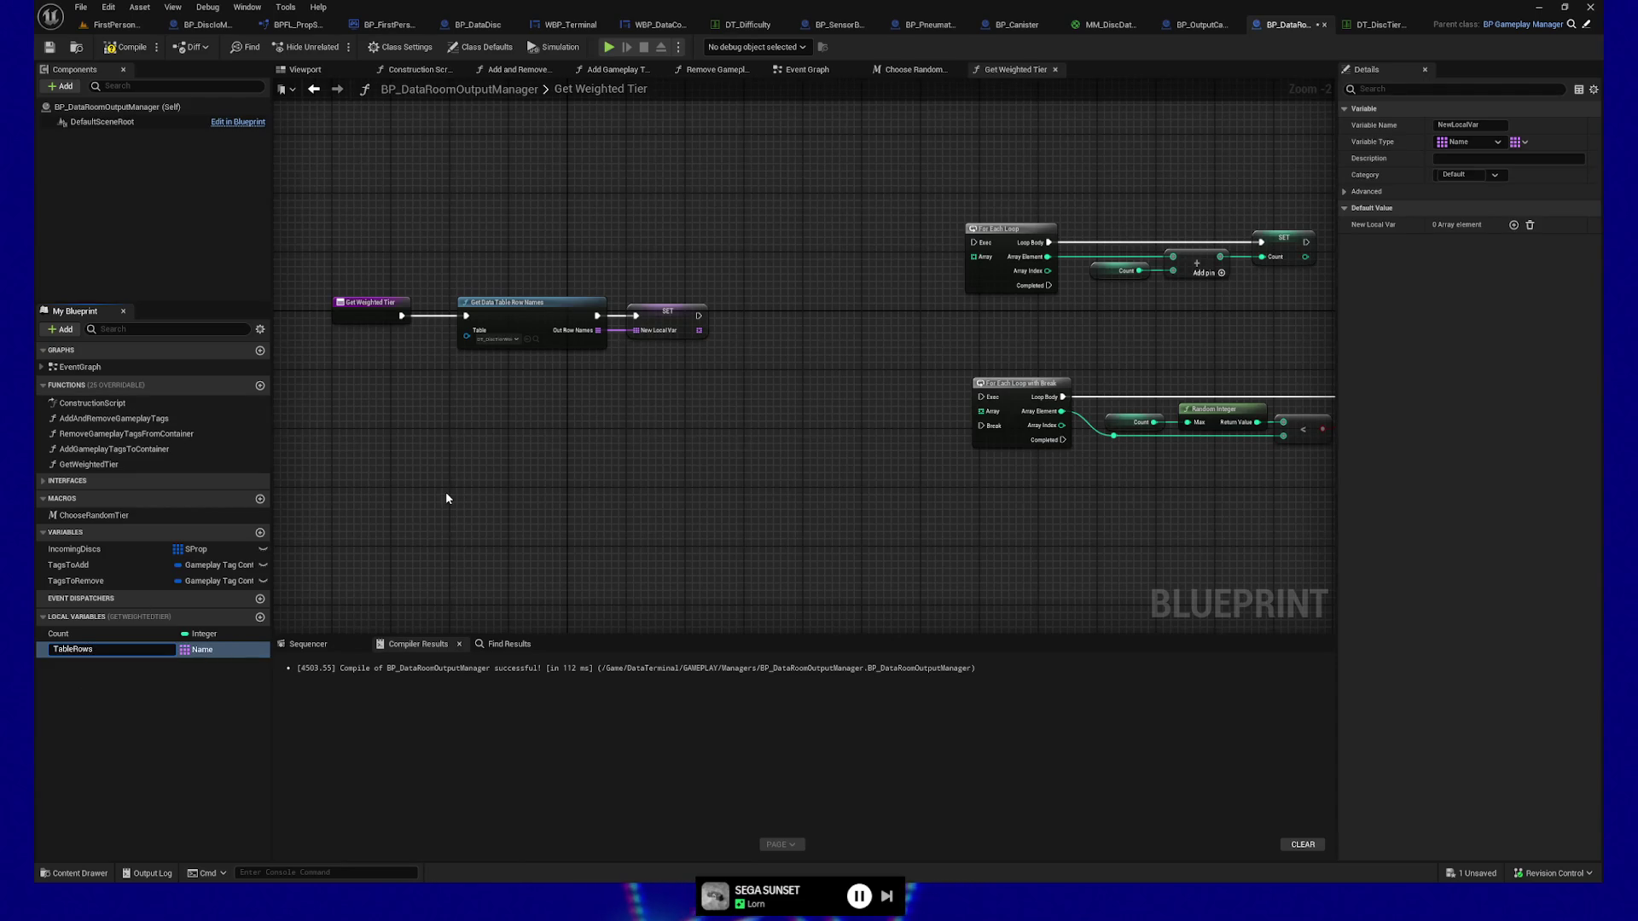
pyautogui.press('Return')
pyautogui.moveTo(576, 466); pyautogui.dragTo(518, 459)
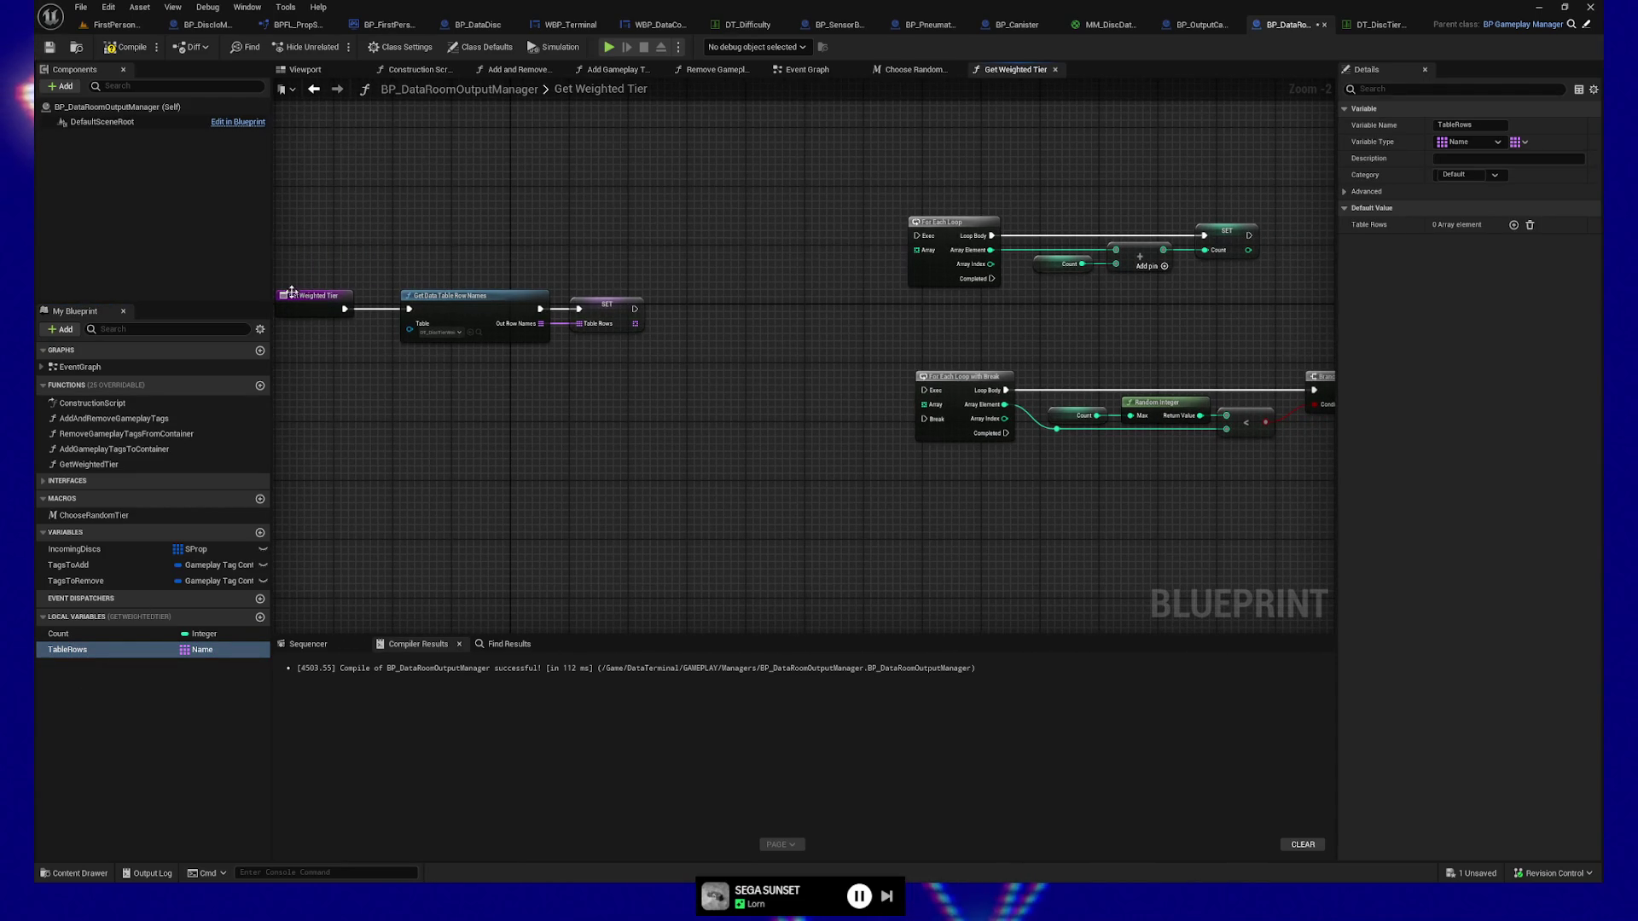
pyautogui.moveTo(322, 271); pyautogui.dragTo(648, 417)
pyautogui.press('Left')
pyautogui.press('Left')
pyautogui.press('Left')
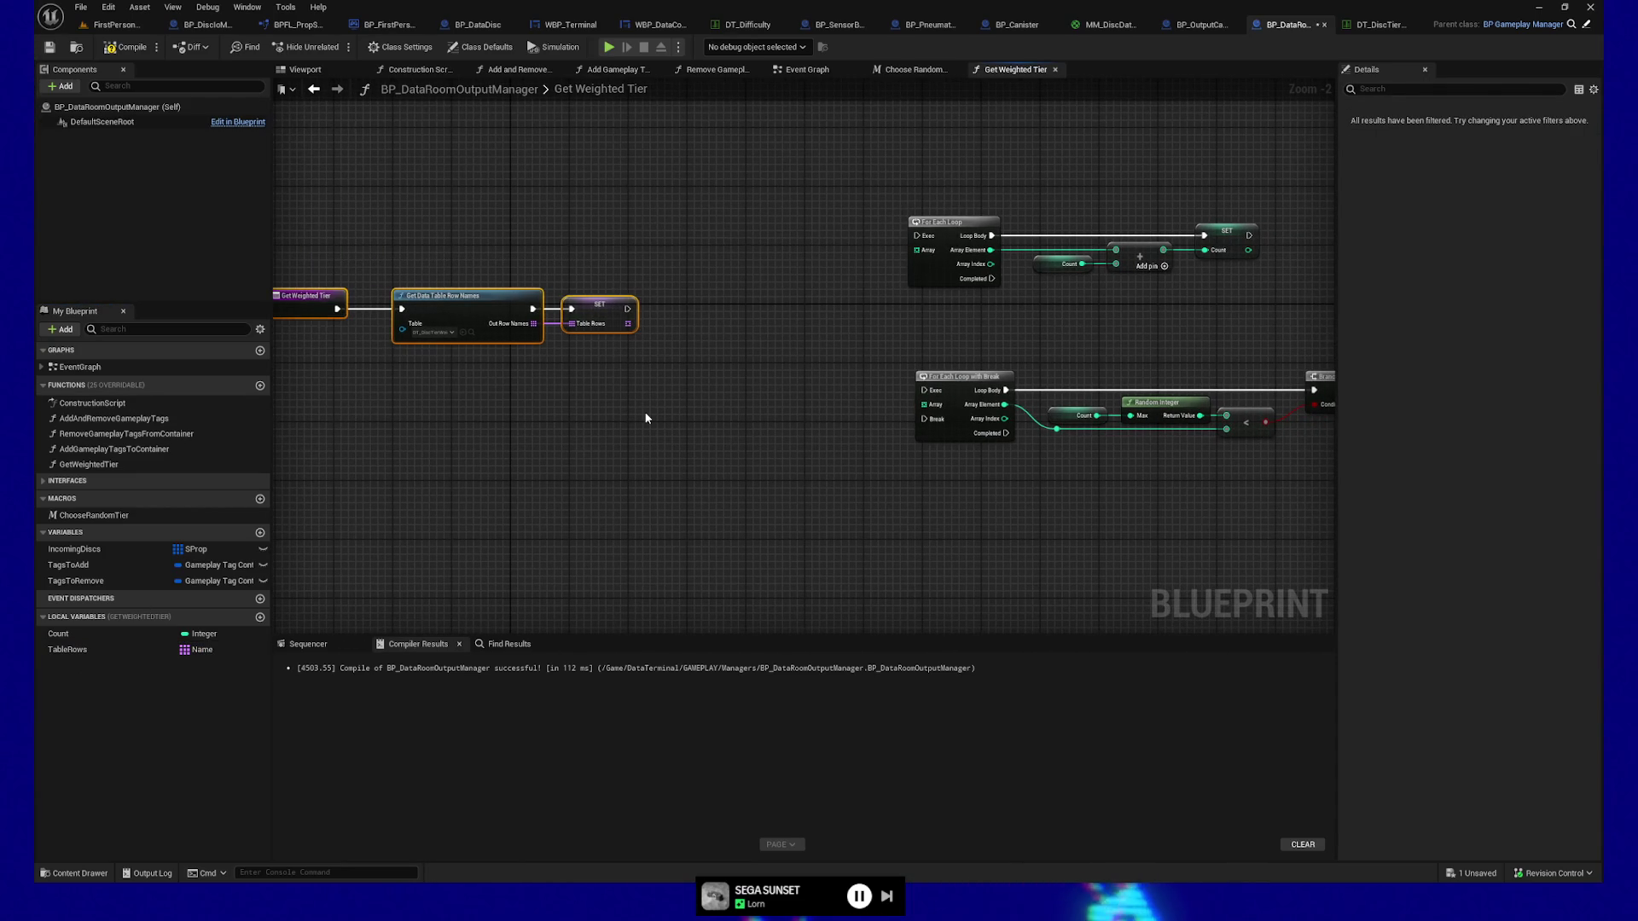
pyautogui.press('Left')
pyautogui.press('Left')
pyautogui.press('Left')
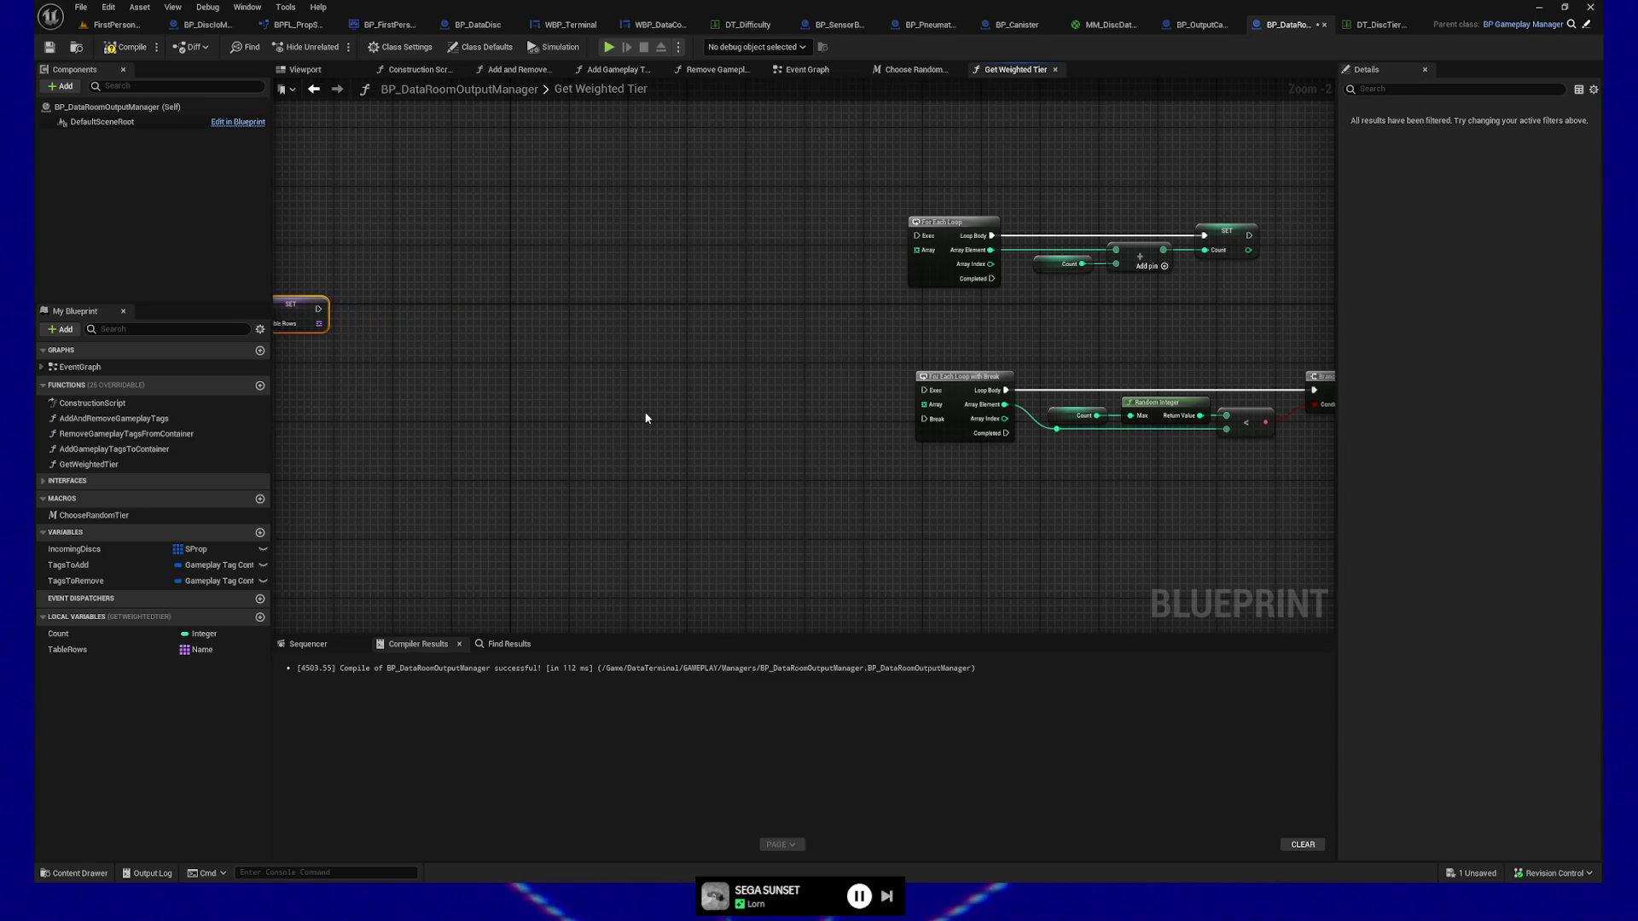
# Drop two TableRows getters into the graph, one near each loop.
pyautogui.moveTo(407, 258); pyautogui.dragTo(530, 322)
pyautogui.rightClick(668, 273)
pyautogui.click(472, 340)
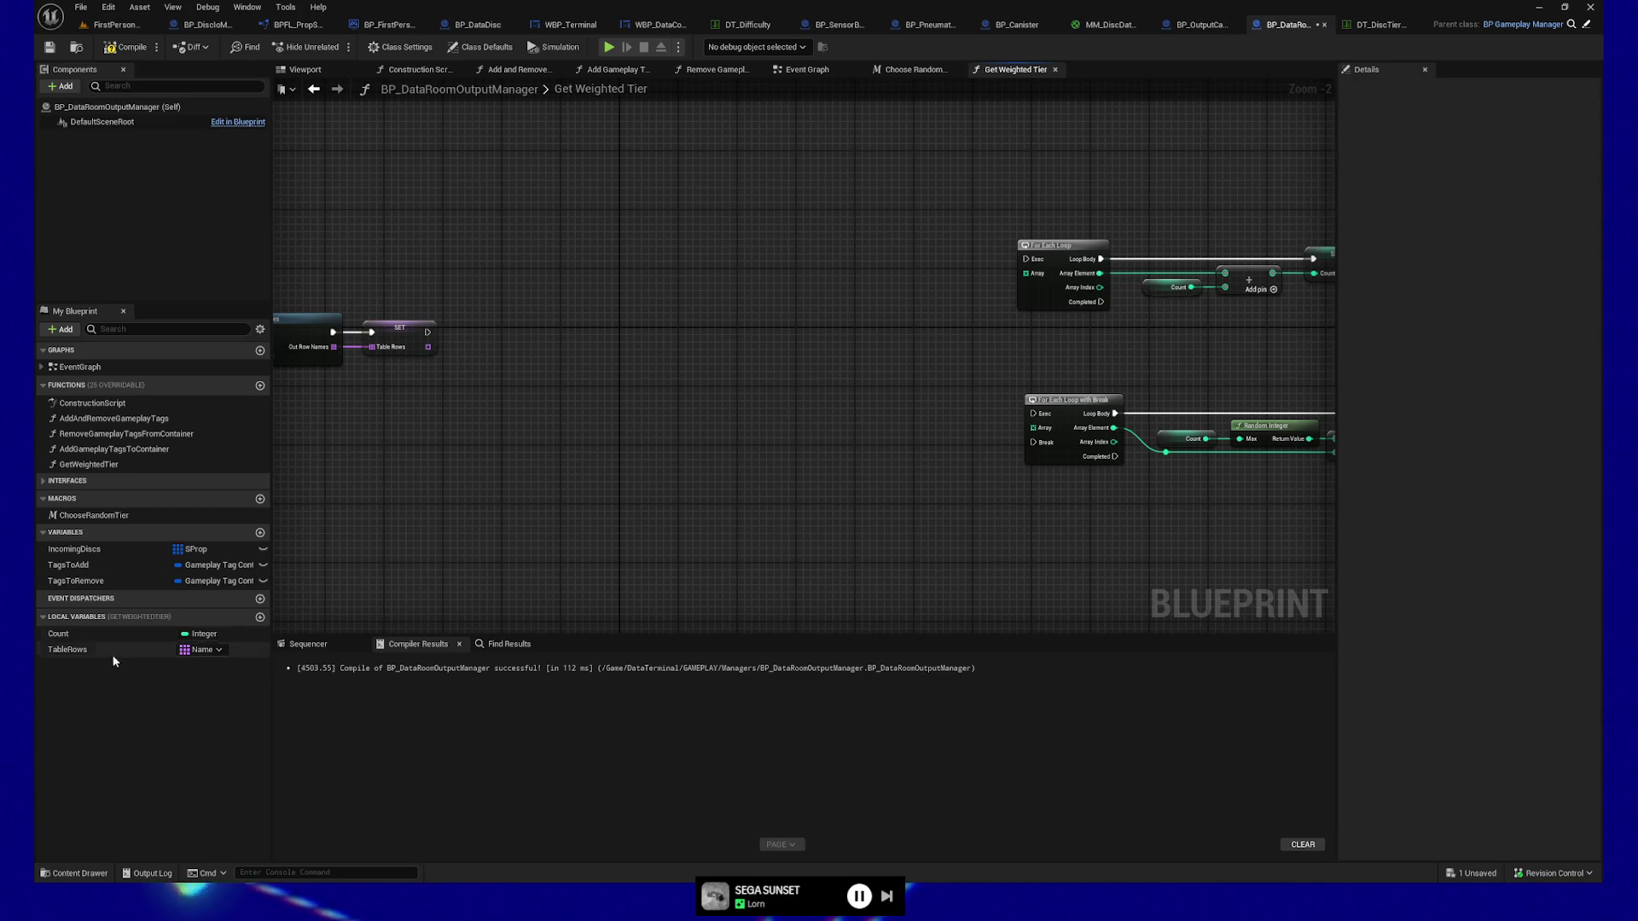
pyautogui.moveTo(68, 649); pyautogui.dragTo(783, 345)
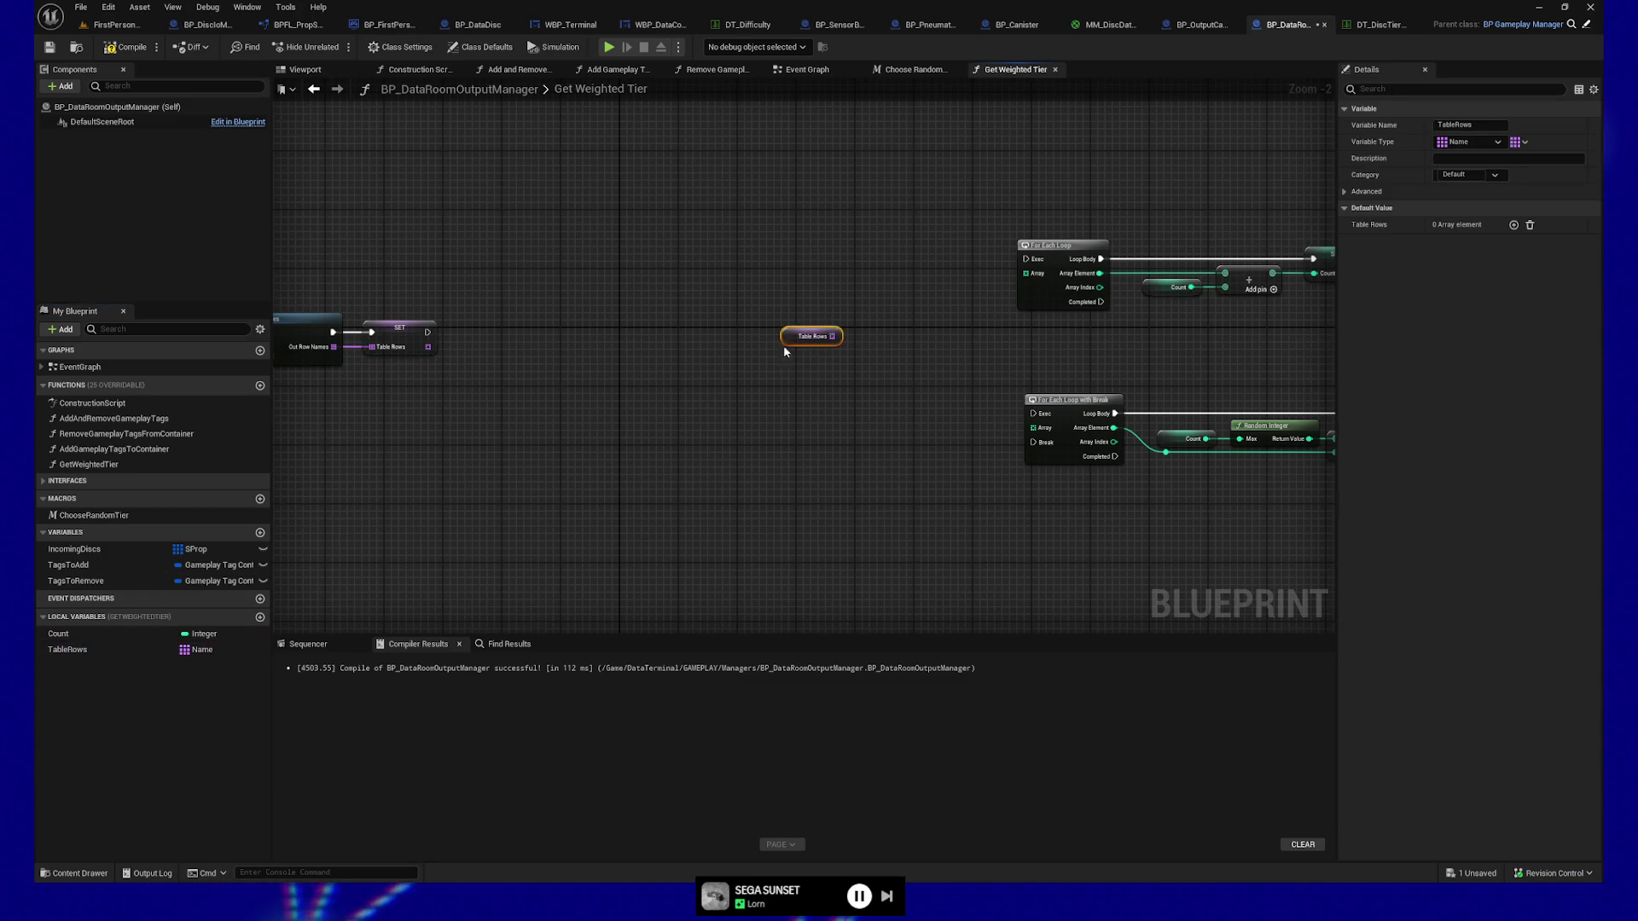
pyautogui.moveTo(94, 654)
pyautogui.mouseDown()
pyautogui.moveTo(969, 456)
pyautogui.moveTo(887, 440)
pyautogui.mouseUp()
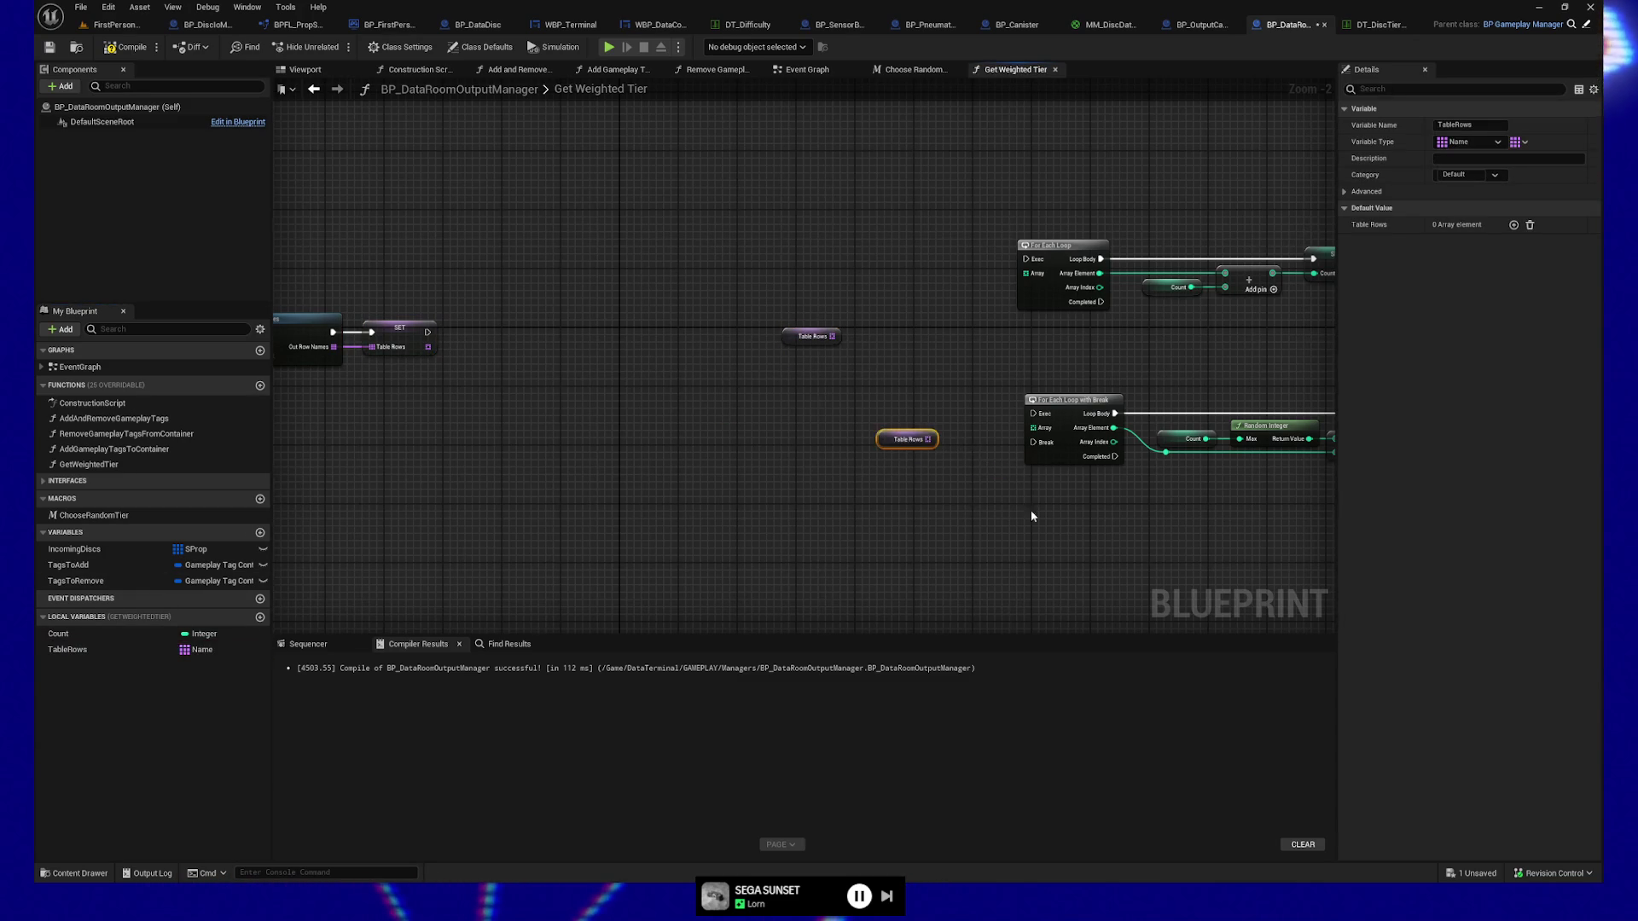
pyautogui.moveTo(1031, 511); pyautogui.dragTo(817, 499)
pyautogui.click(849, 430)
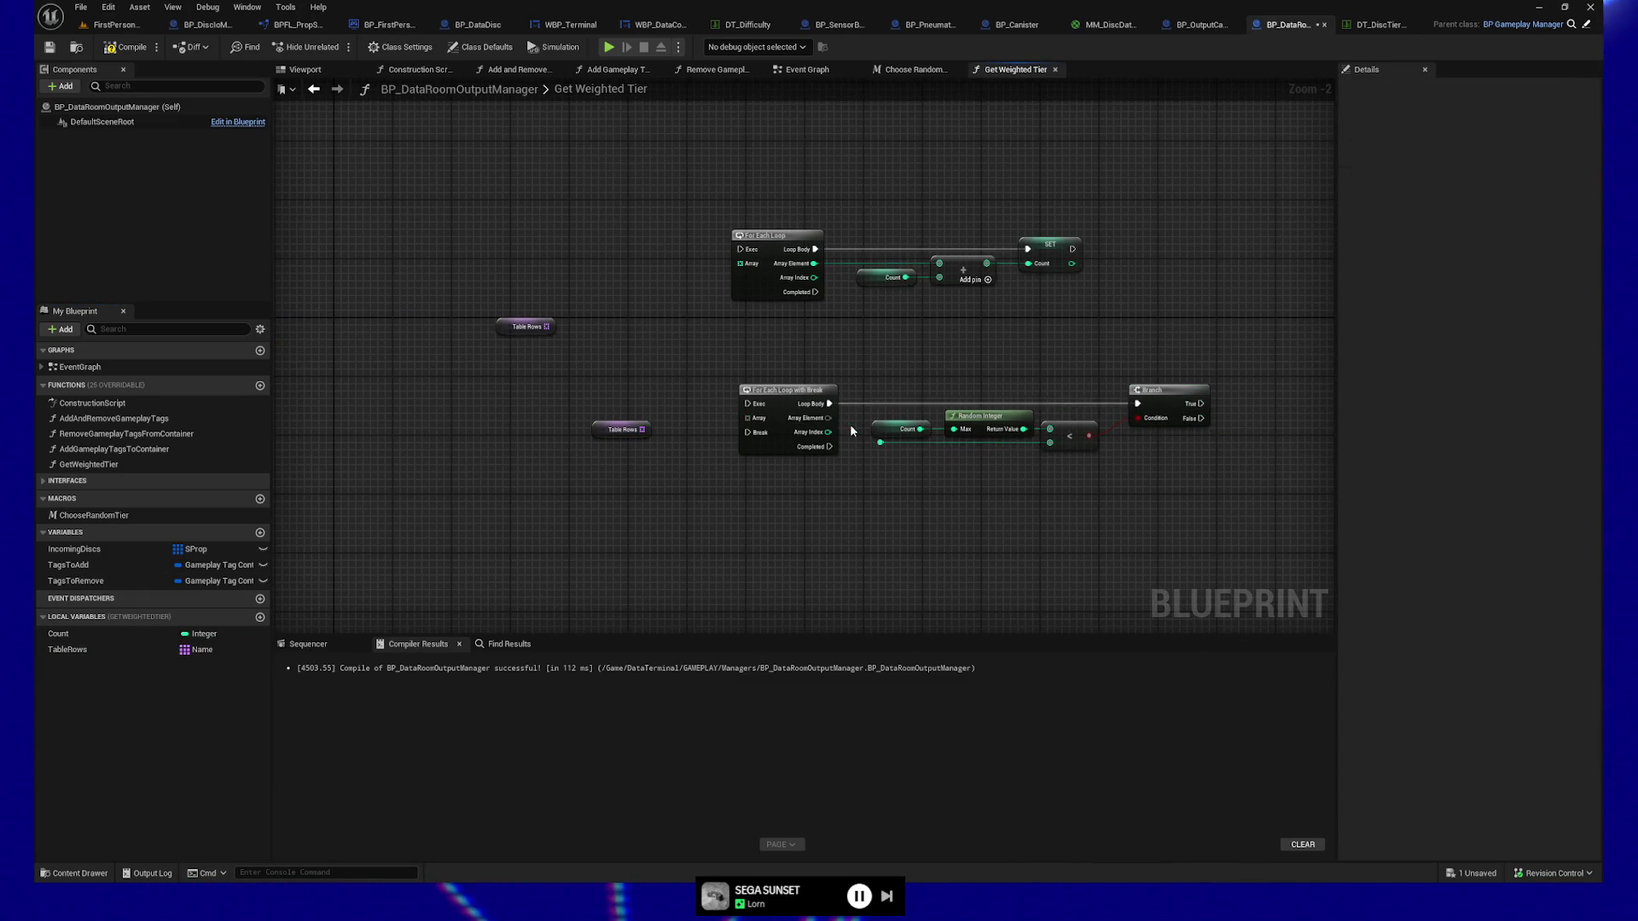
# Wire TableRows into the Array pins of both loops, moving the sum and comparison nodes aside.
pyautogui.keyDown('alt'); pyautogui.click(831, 264); pyautogui.keyUp('alt')
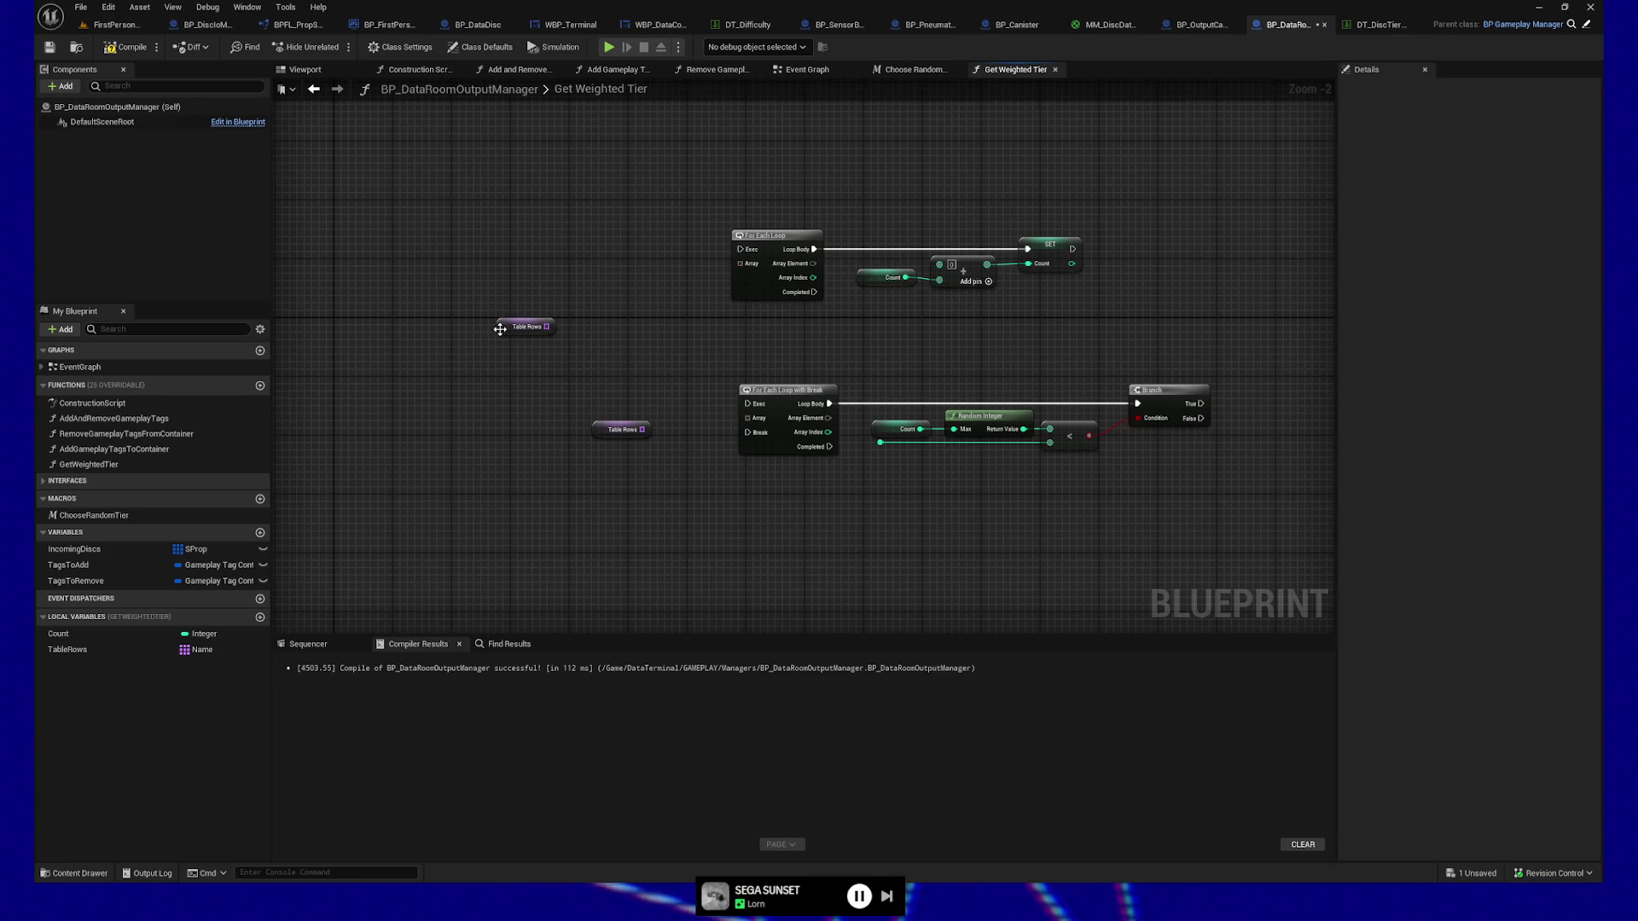
pyautogui.moveTo(548, 326)
pyautogui.mouseDown()
pyautogui.moveTo(750, 274)
pyautogui.moveTo(740, 264)
pyautogui.mouseUp()
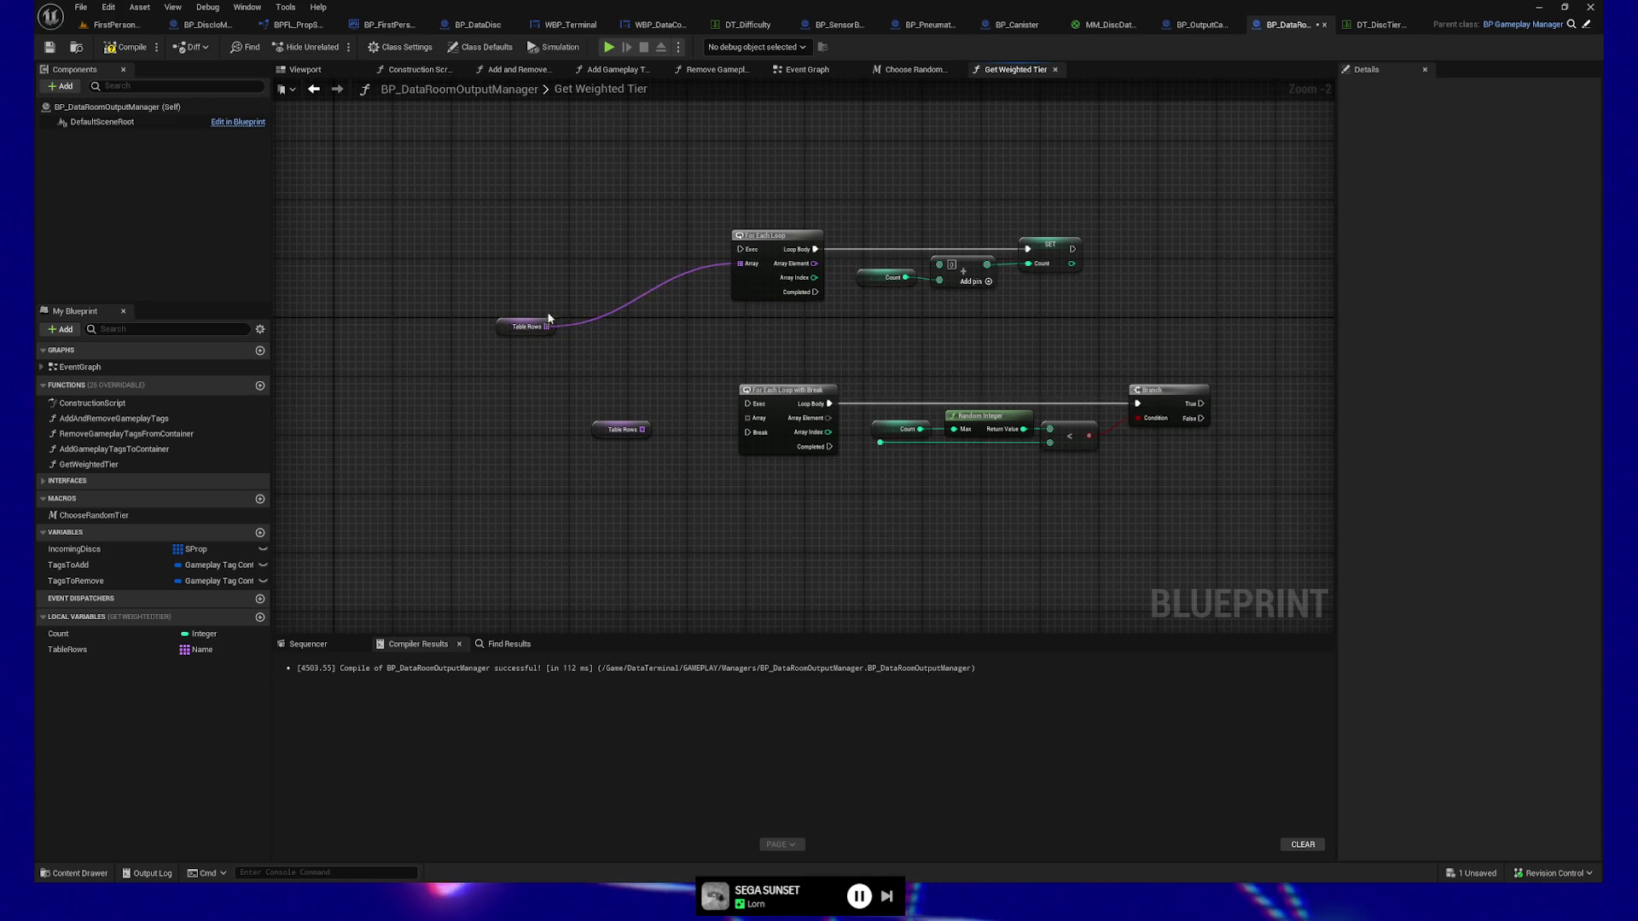
pyautogui.moveTo(505, 329); pyautogui.dragTo(651, 262)
pyautogui.moveTo(599, 426); pyautogui.dragTo(748, 418)
pyautogui.moveTo(705, 488); pyautogui.dragTo(475, 483)
pyautogui.click(635, 388)
pyautogui.keyDown('alt'); pyautogui.click(637, 398); pyautogui.keyUp('alt')
pyautogui.moveTo(683, 242); pyautogui.dragTo(1046, 475)
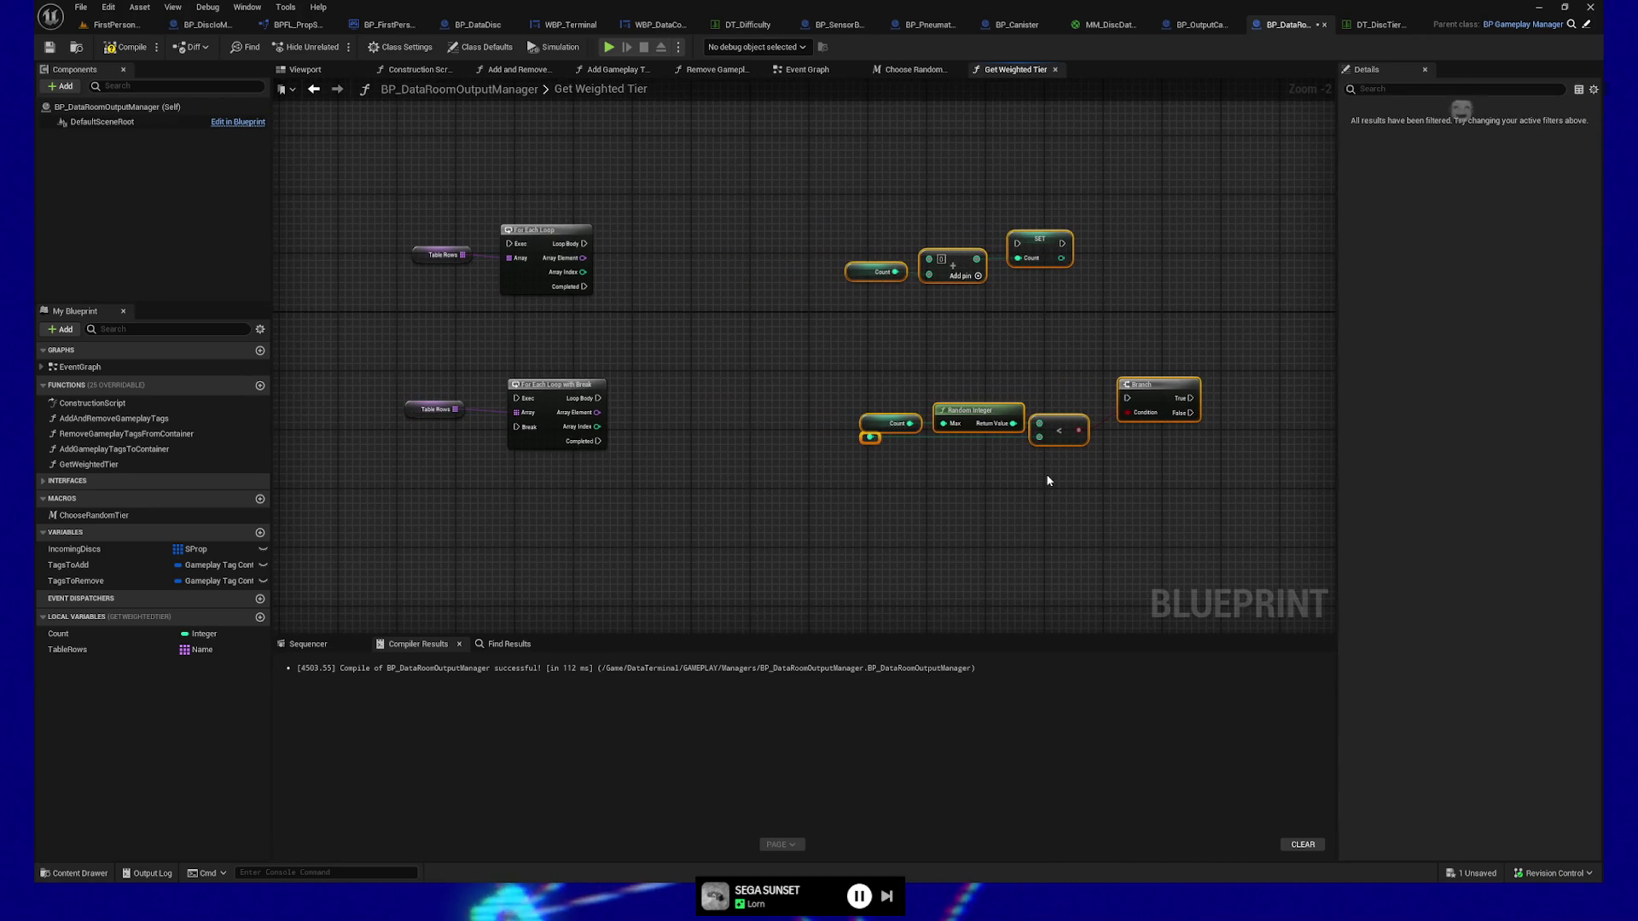
# Add a Get Data Table Row on the first loop body, reading DT_DiscTierWeightTable by array element.
pyautogui.moveTo(584, 245); pyautogui.dragTo(648, 246)
pyautogui.write('table row')
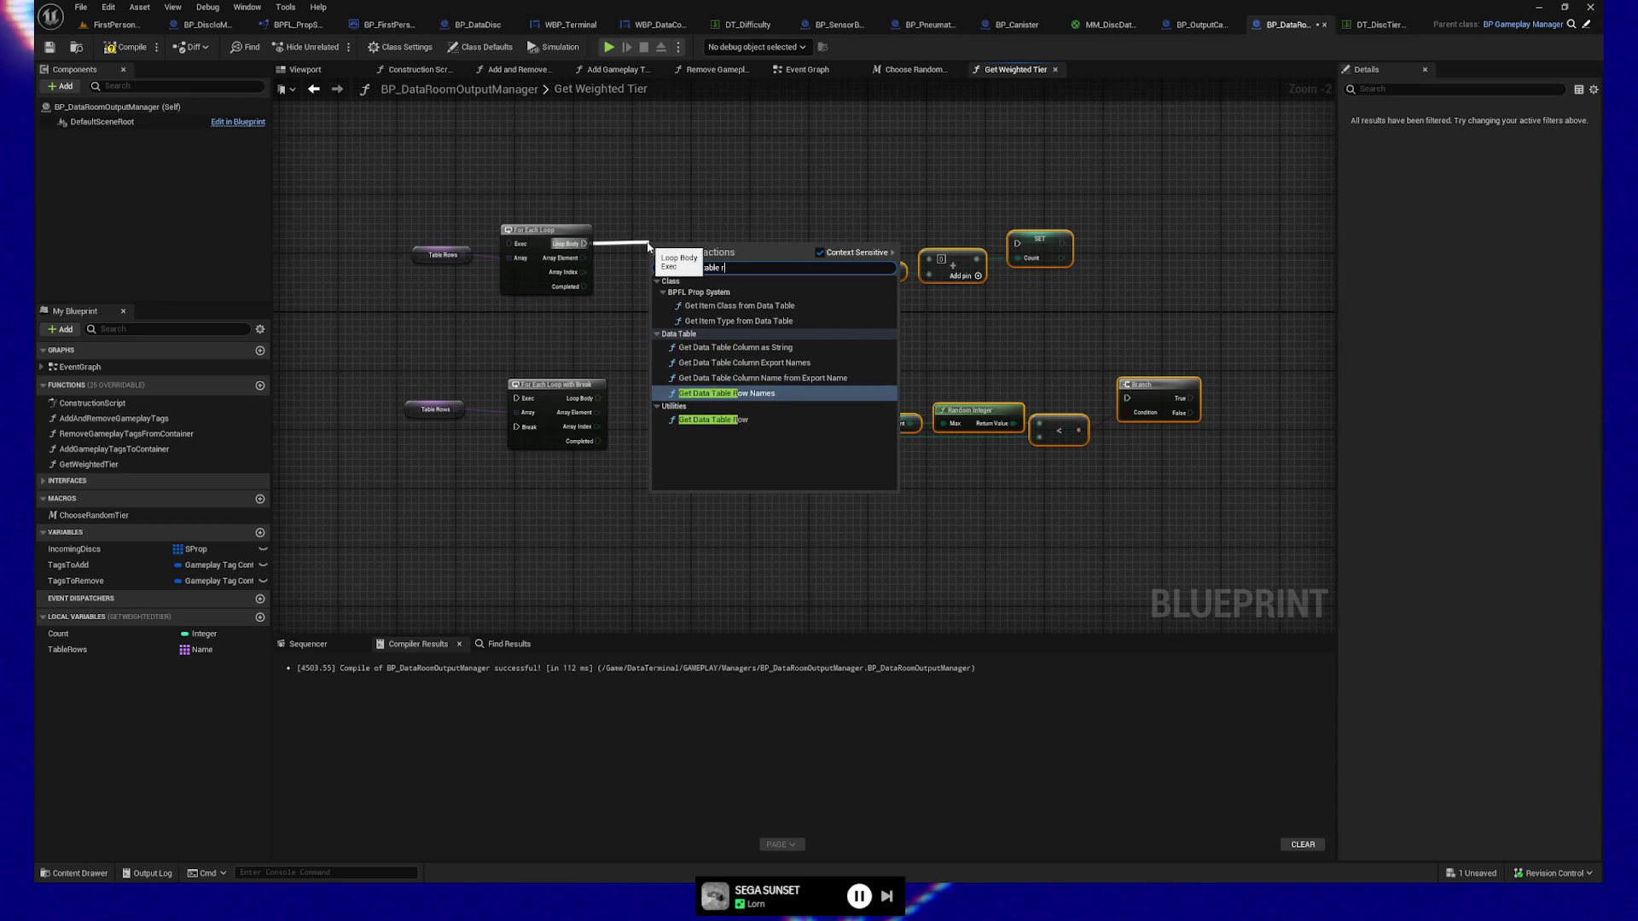
pyautogui.click(732, 323)
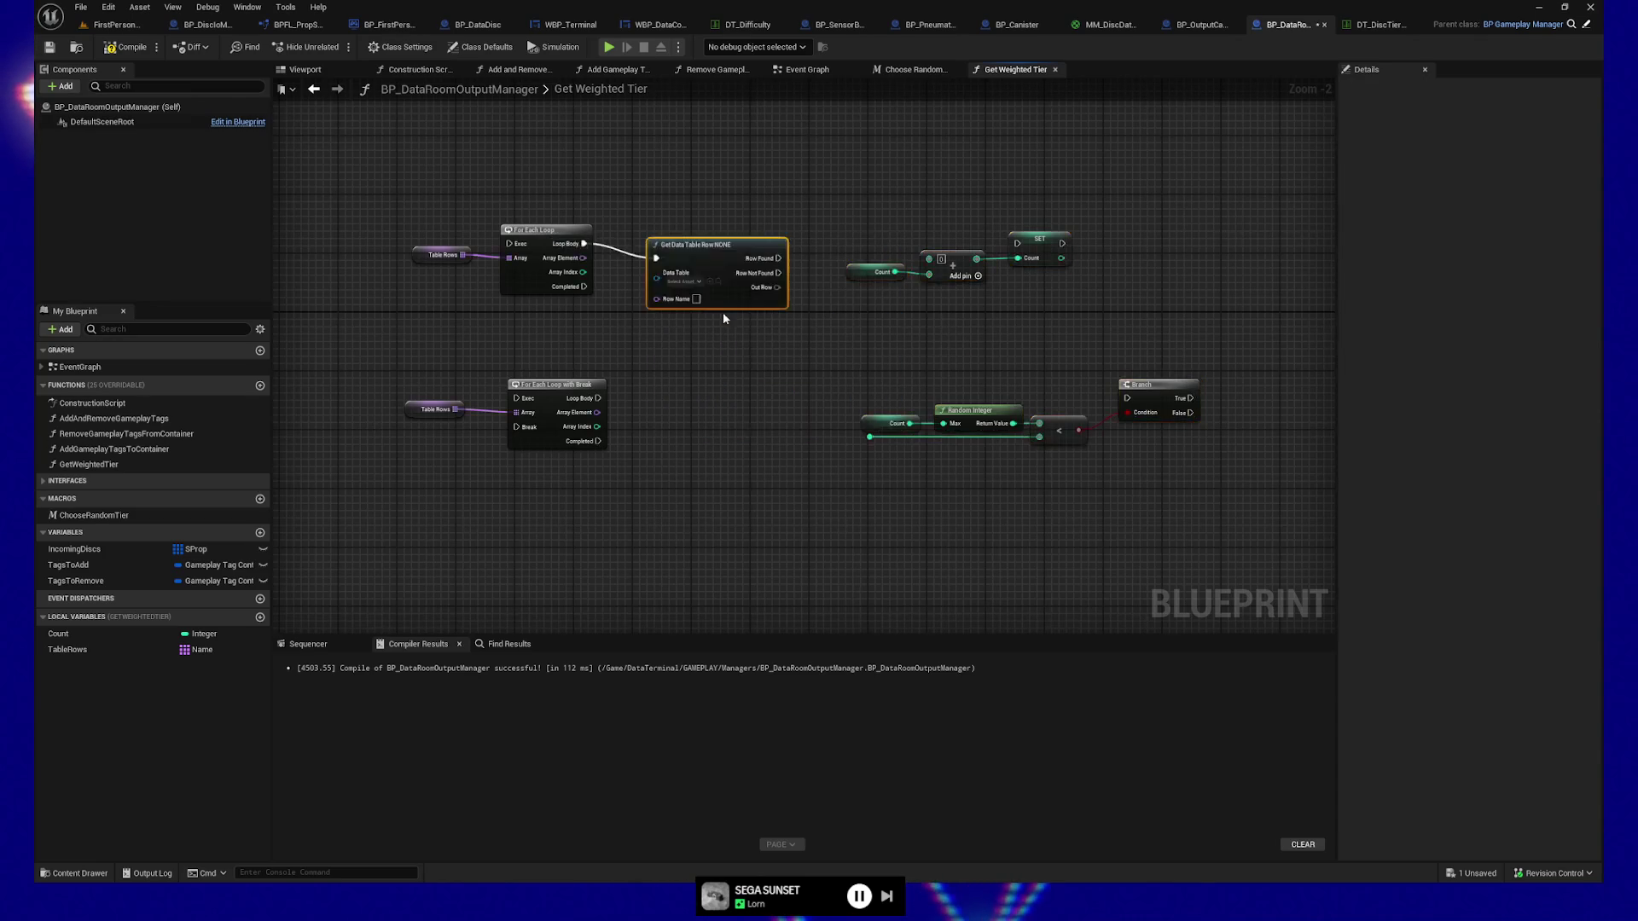
pyautogui.moveTo(682, 230); pyautogui.dragTo(683, 238)
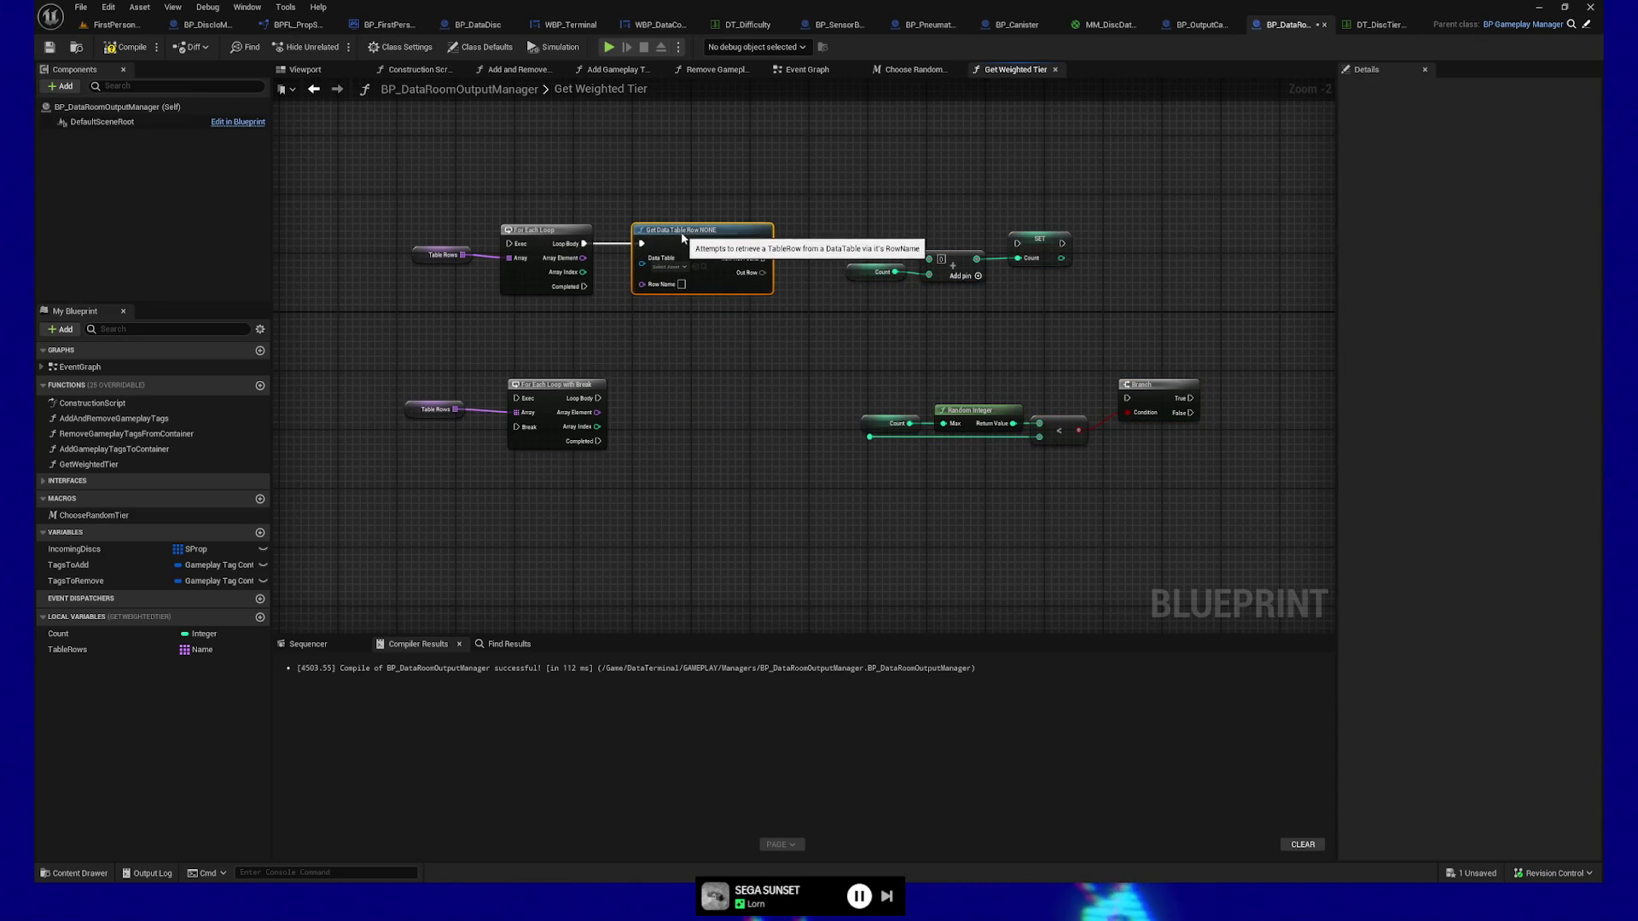
pyautogui.moveTo(583, 258); pyautogui.dragTo(642, 283)
pyautogui.click(674, 268)
pyautogui.write('dt_')
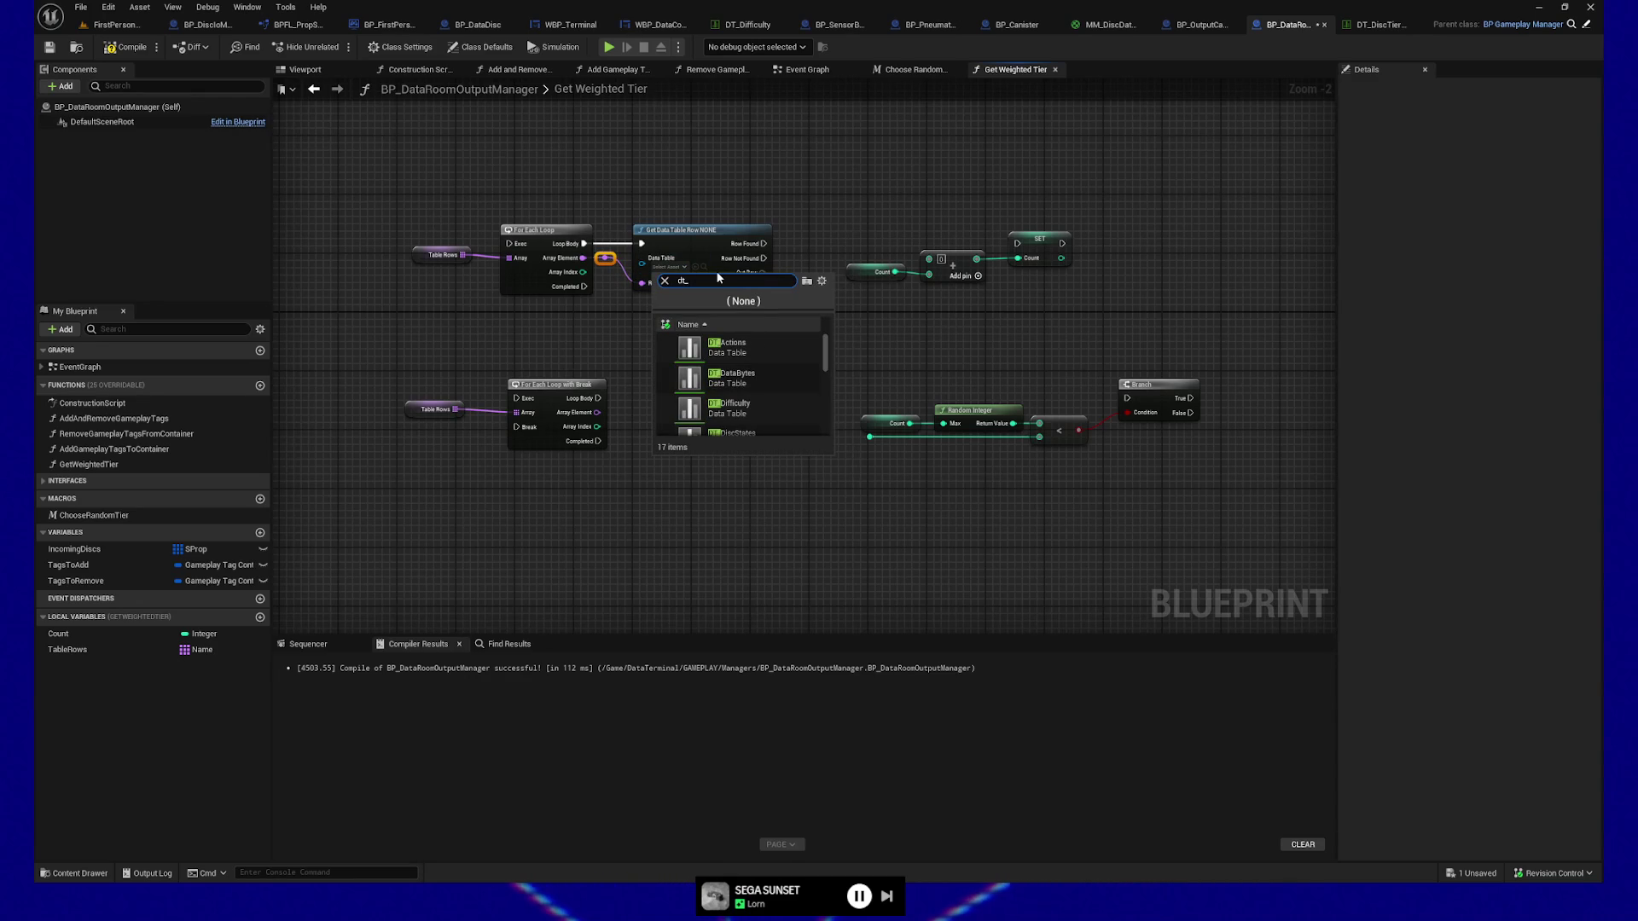
pyautogui.write('disctier')
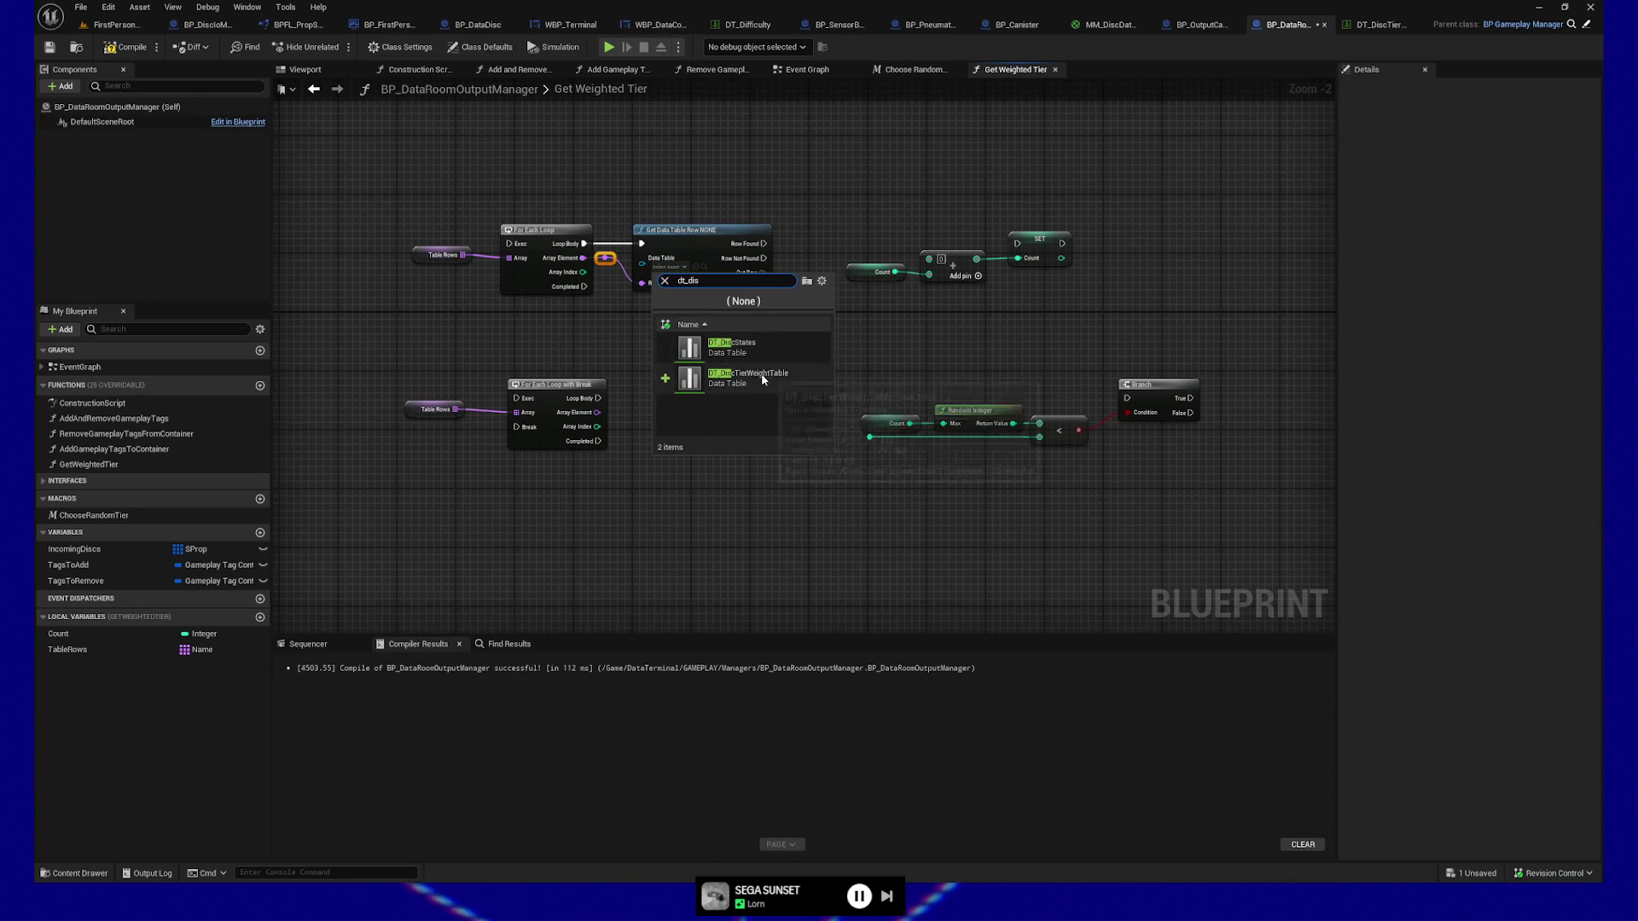
pyautogui.click(761, 372)
# Duplicate the row lookup and run it from the break loop's body.
pyautogui.moveTo(730, 345); pyautogui.dragTo(717, 345)
pyautogui.moveTo(599, 218); pyautogui.dragTo(676, 291)
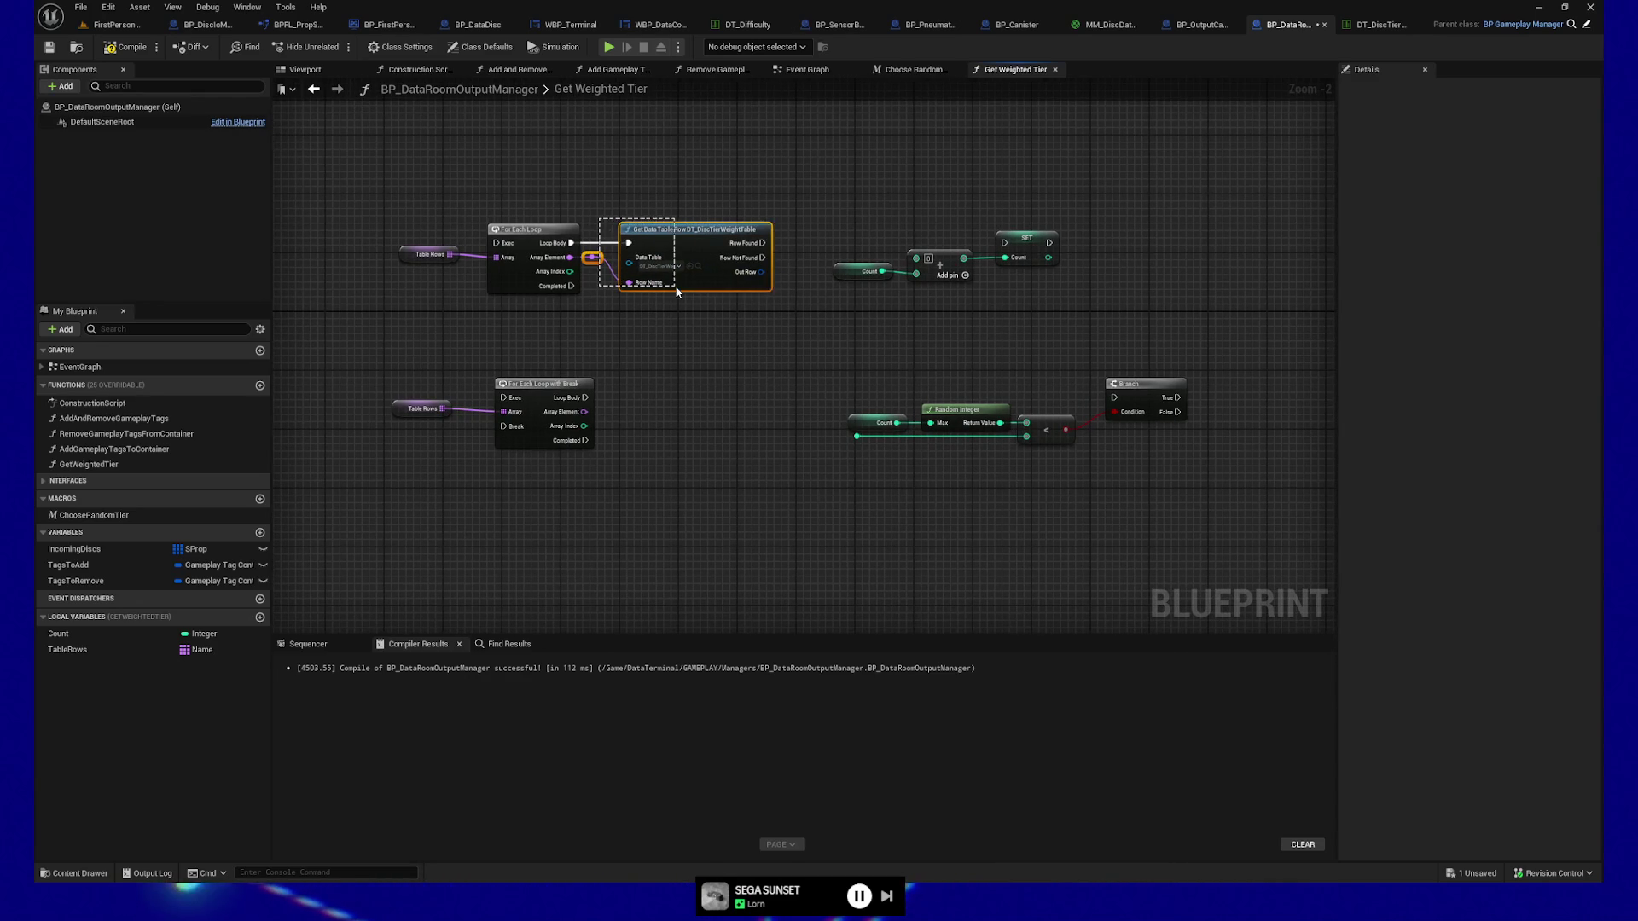
pyautogui.hotkey('ctrl', 'c')
pyautogui.hotkey('ctrl', 'v')
pyautogui.moveTo(709, 460); pyautogui.dragTo(691, 388)
pyautogui.moveTo(588, 399); pyautogui.dragTo(702, 401)
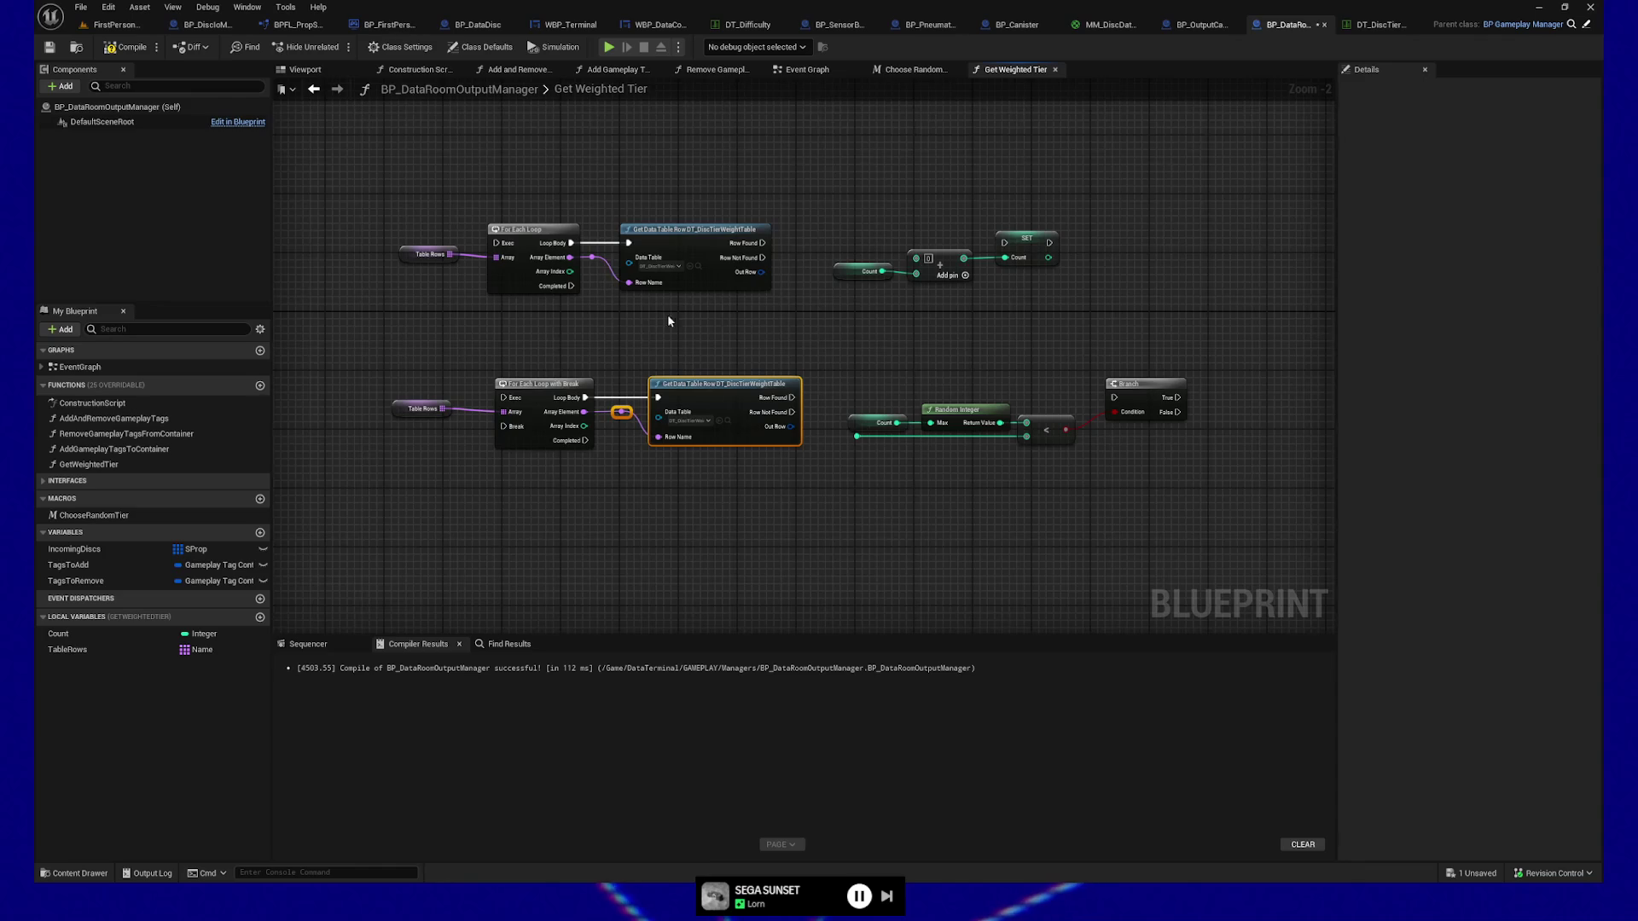
# Align the two Table Rows getters and bring the row lookups into view.
pyautogui.moveTo(668, 321); pyautogui.dragTo(745, 292)
pyautogui.moveTo(490, 171); pyautogui.dragTo(485, 437)
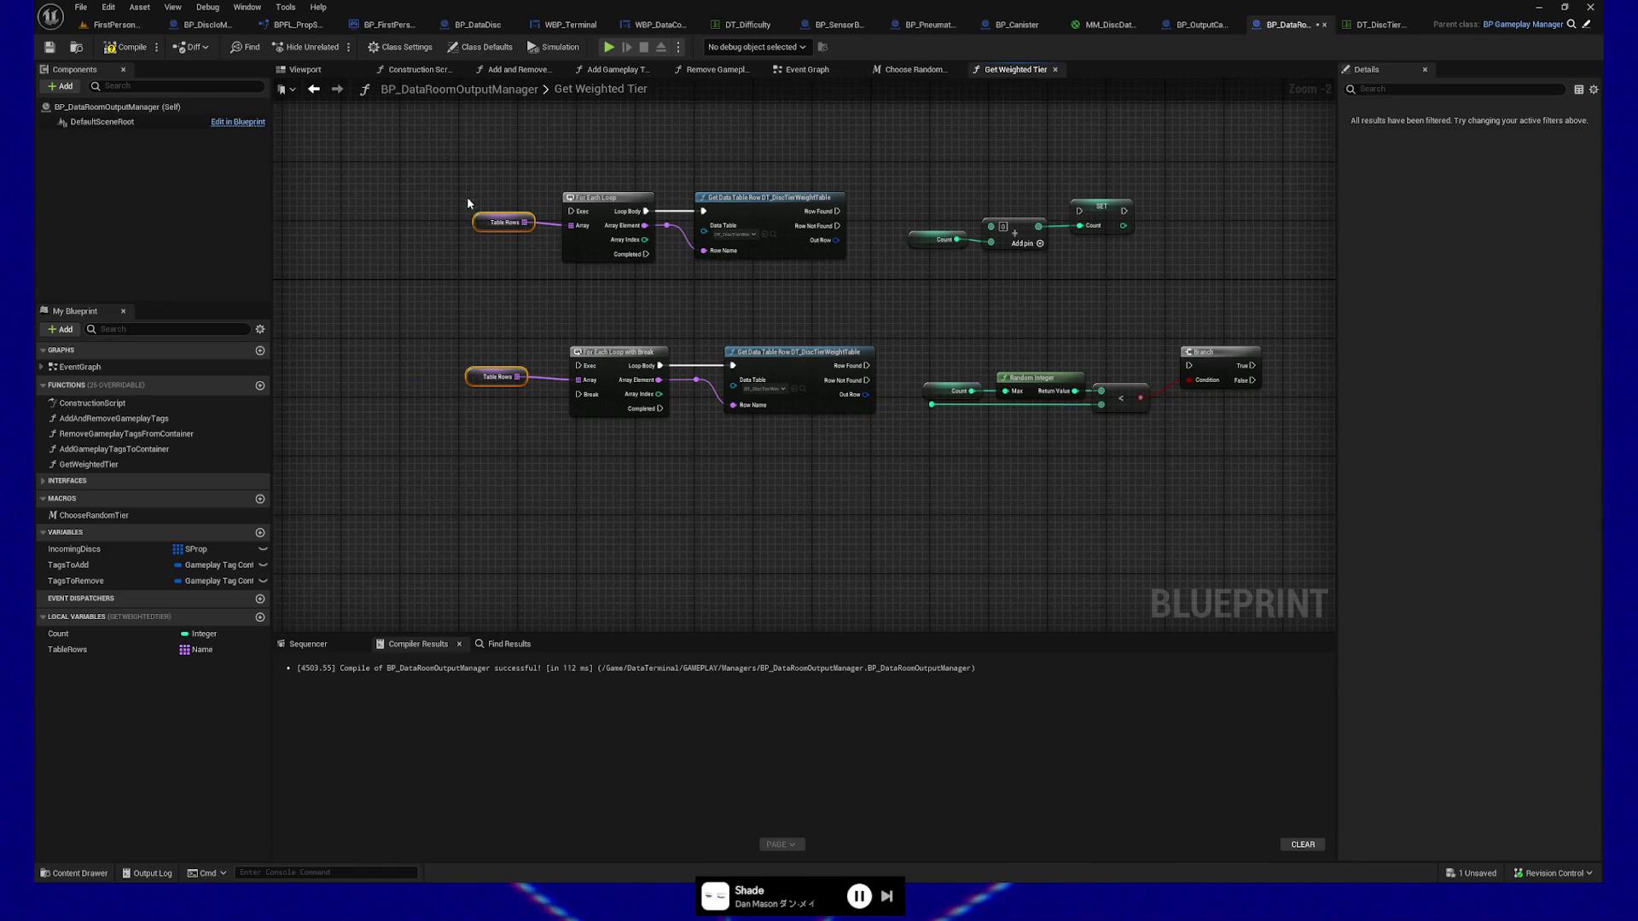
pyautogui.moveTo(524, 242); pyautogui.dragTo(524, 245)
pyautogui.click(495, 376)
pyautogui.click(597, 324)
pyautogui.click(606, 347)
pyautogui.moveTo(495, 377); pyautogui.dragTo(495, 380)
pyautogui.click(606, 350)
pyautogui.moveTo(431, 196); pyautogui.dragTo(517, 320)
pyautogui.moveTo(566, 448); pyautogui.dragTo(505, 457)
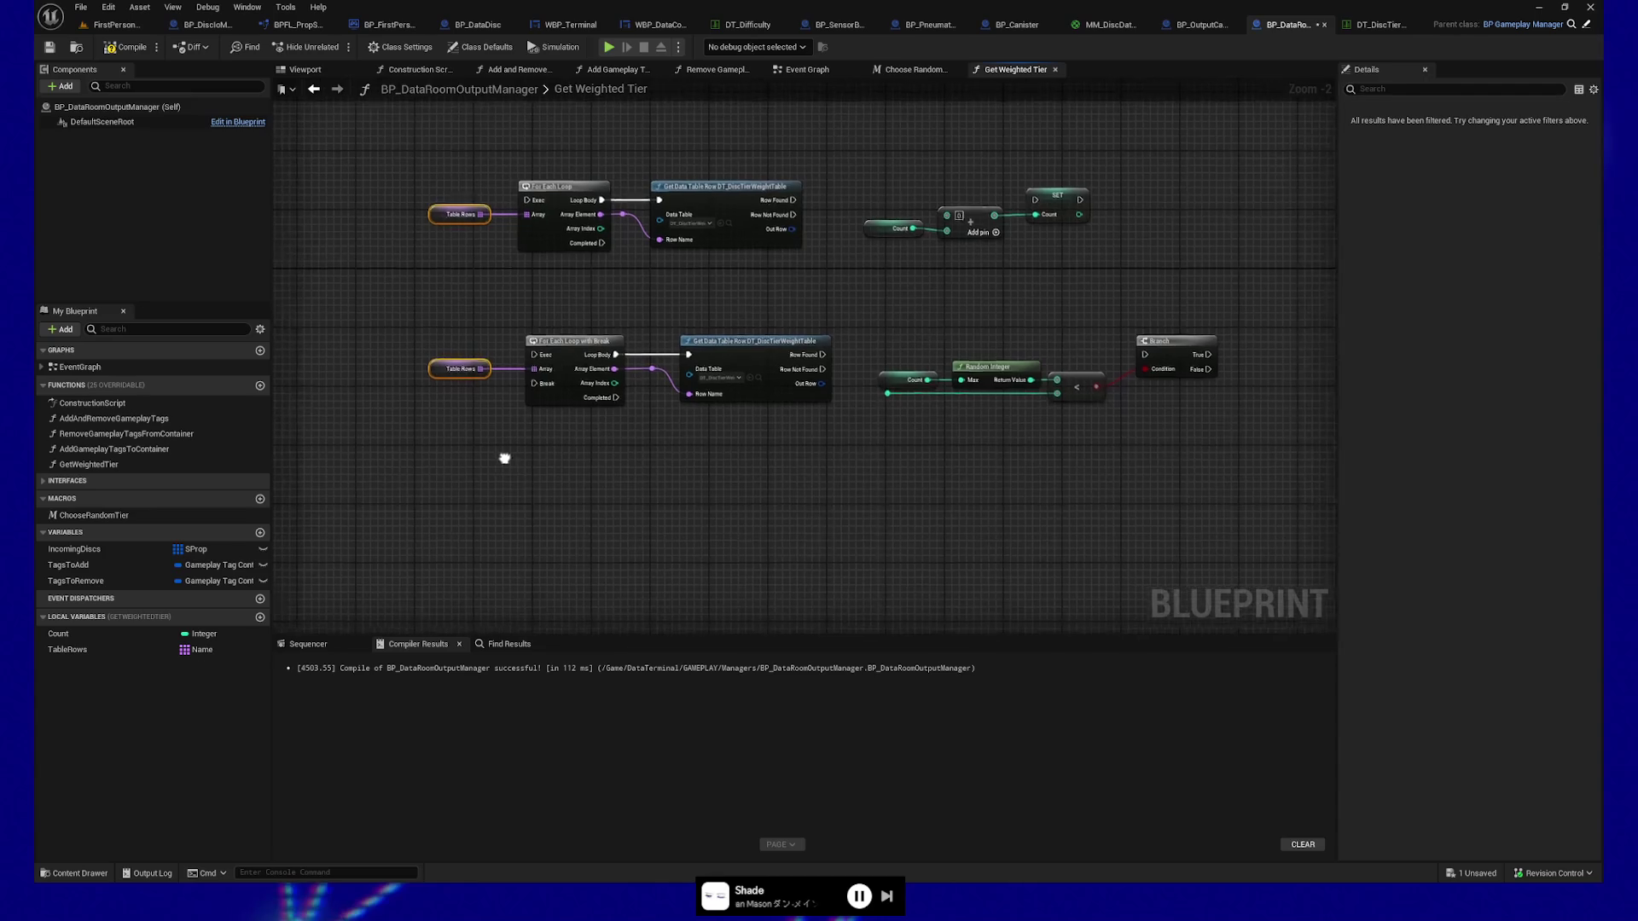
pyautogui.moveTo(710, 275); pyautogui.dragTo(508, 379)
pyautogui.scroll(1, 568, 363)
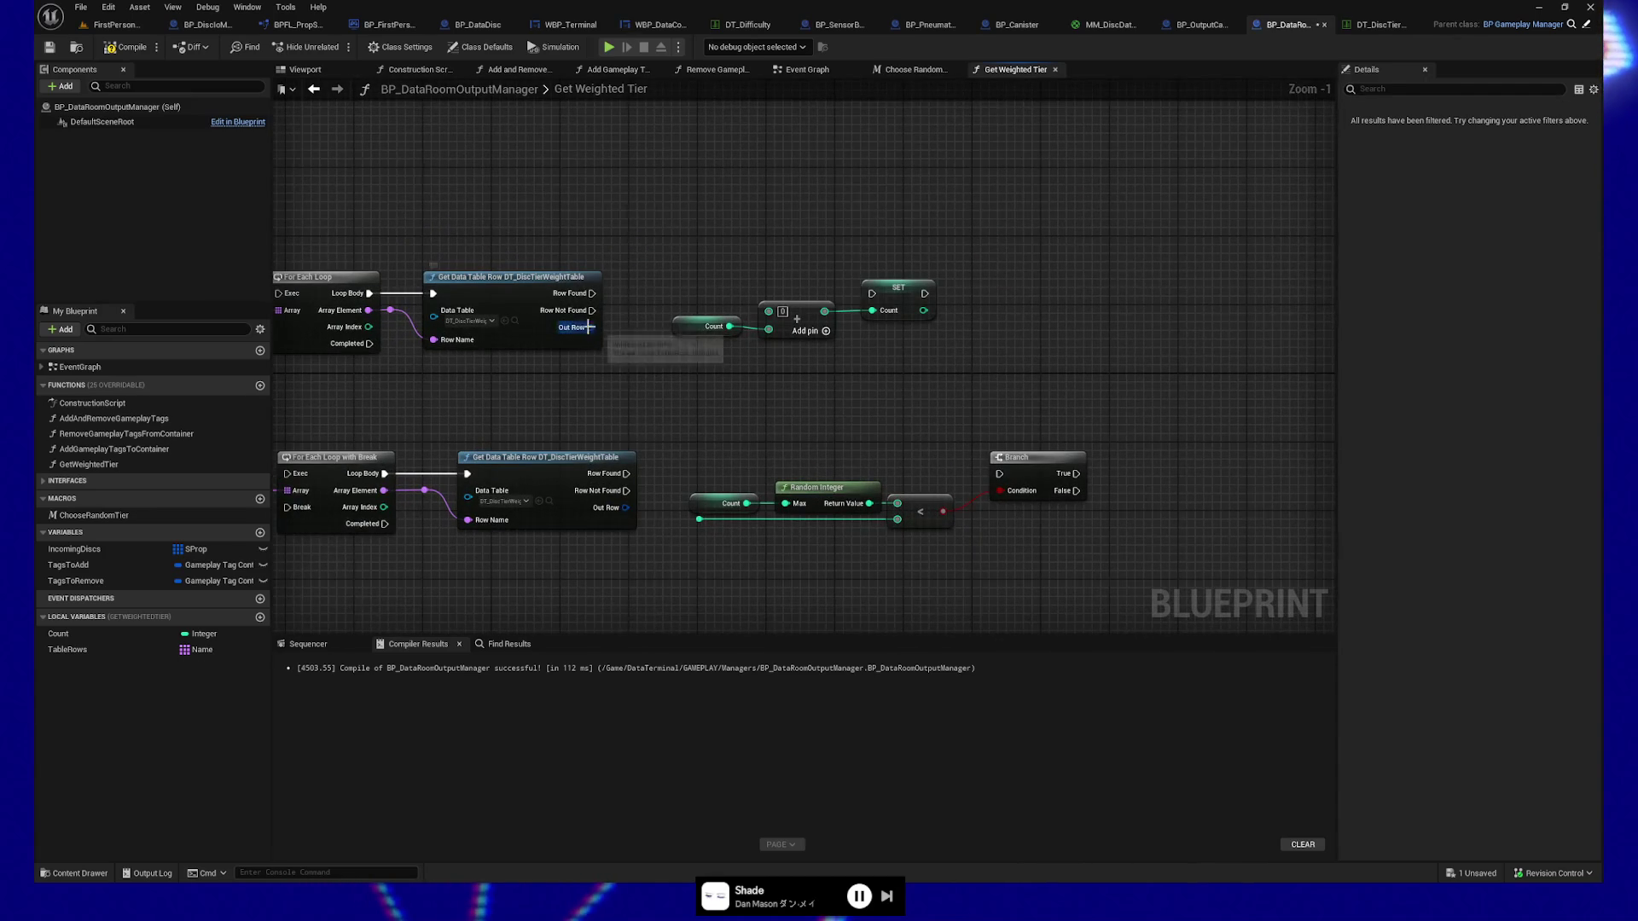
# Split both lookups' Out Row into Weight and Tier, and add the top Weight into Count.
pyautogui.rightClick(592, 328)
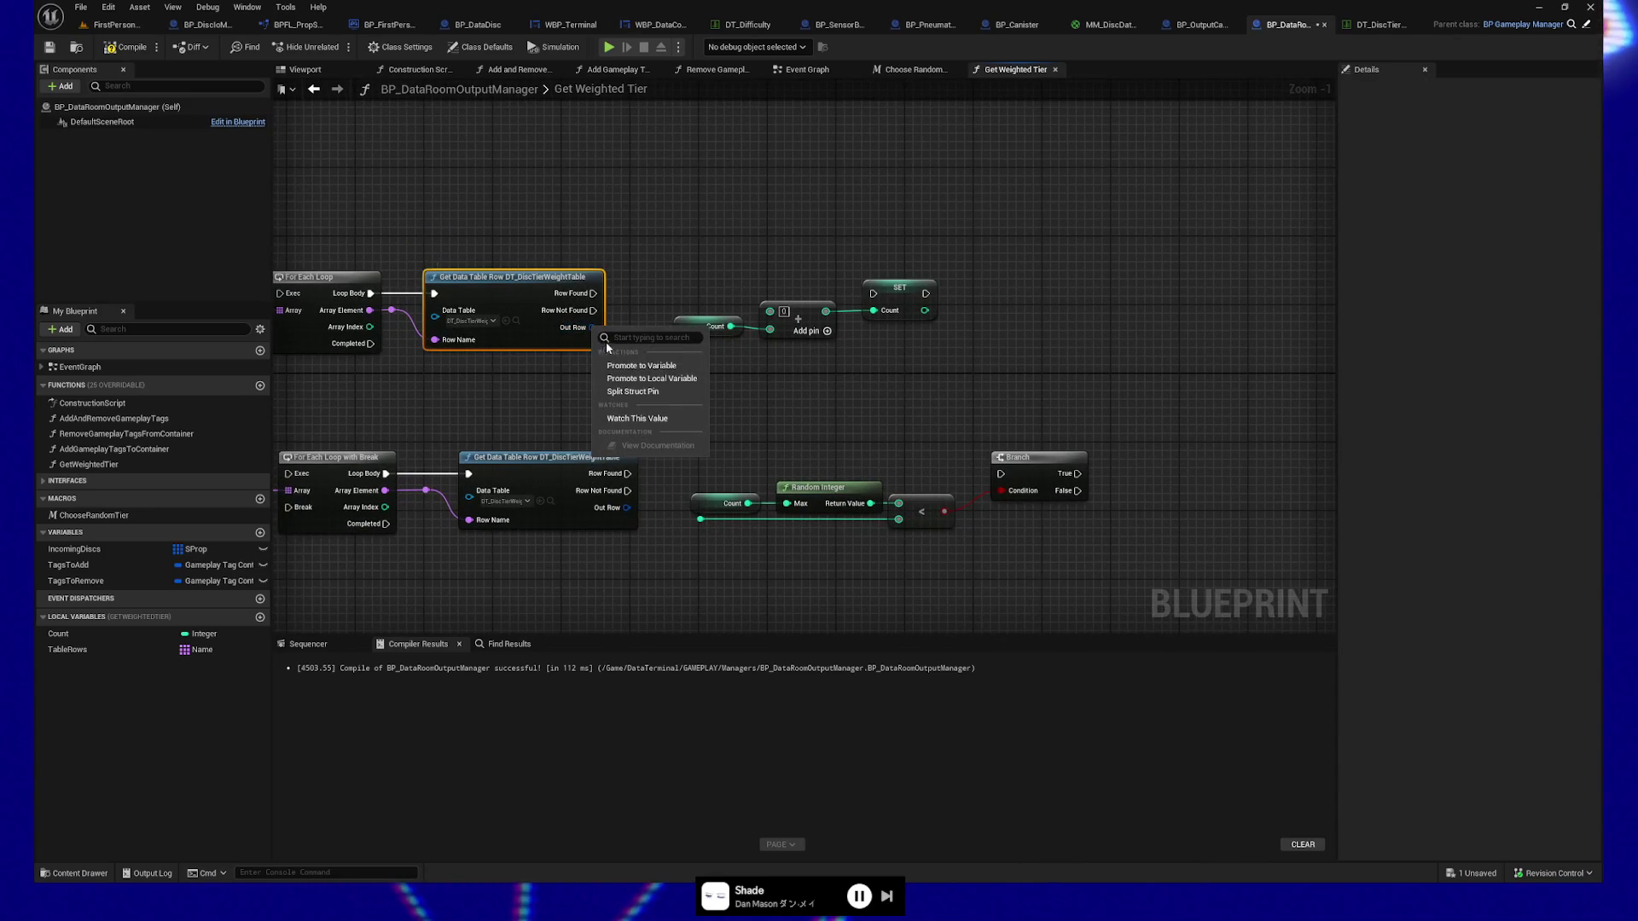
pyautogui.click(632, 391)
pyautogui.rightClick(621, 512)
pyautogui.click(674, 565)
pyautogui.moveTo(676, 419); pyautogui.dragTo(641, 416)
pyautogui.moveTo(558, 325); pyautogui.dragTo(611, 313)
pyautogui.moveTo(710, 312); pyautogui.dragTo(735, 310)
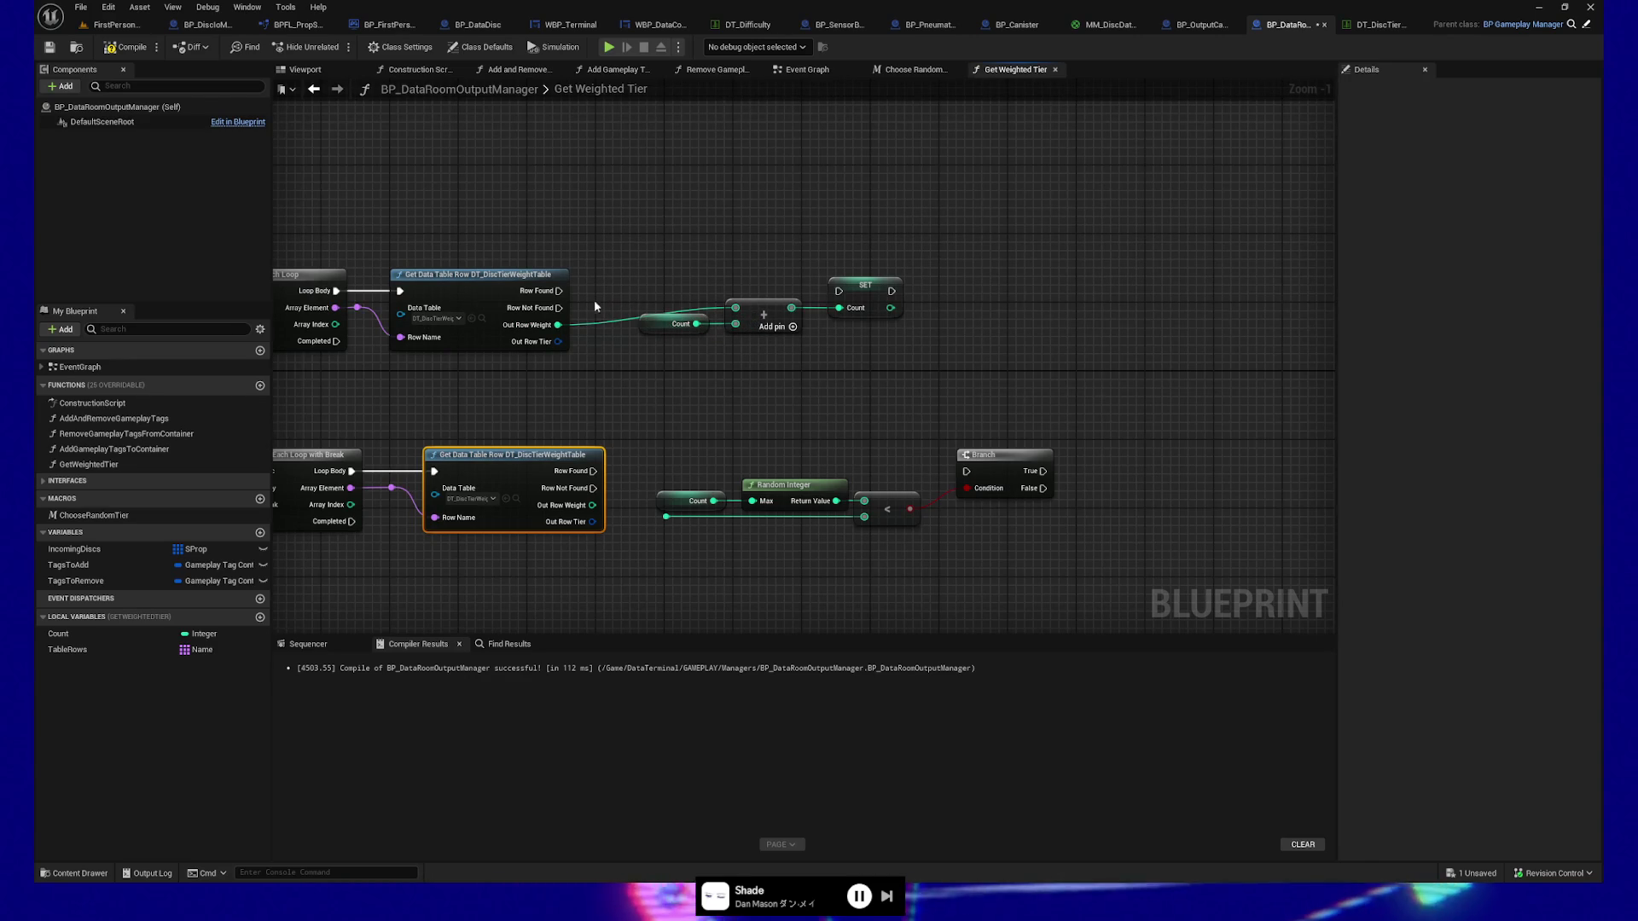
# Update Count only on Row Found, tidying the weight wire with a reroute point.
pyautogui.moveTo(559, 291); pyautogui.dragTo(840, 287)
pyautogui.click(866, 297)
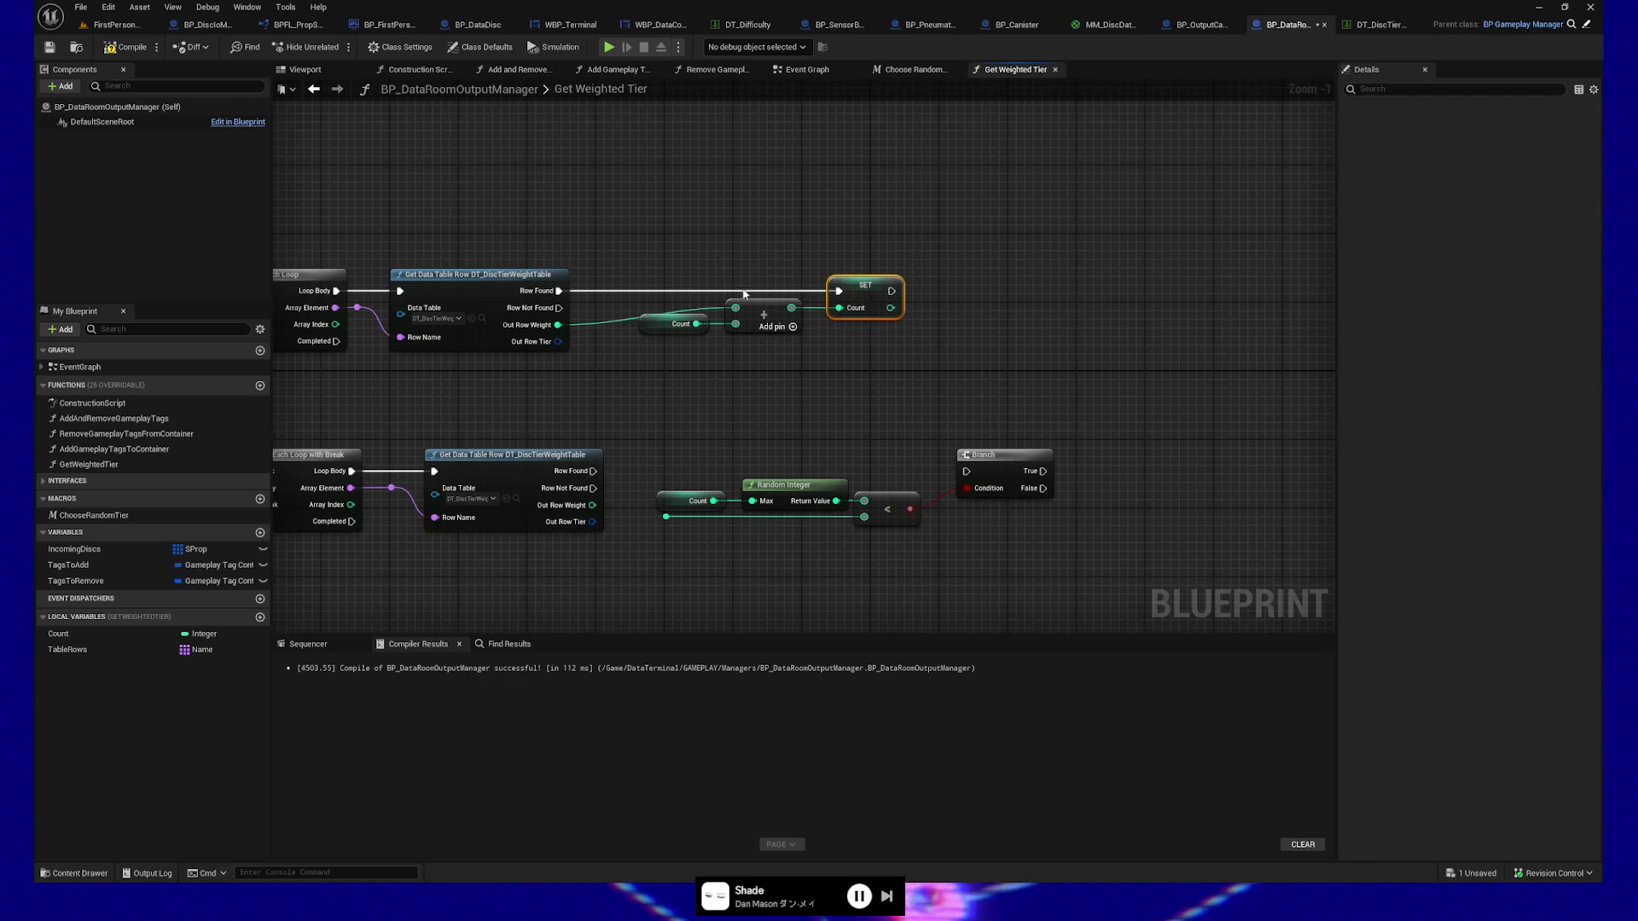
pyautogui.keyDown('ctrl'); pyautogui.click(478, 271); pyautogui.keyUp('ctrl')
pyautogui.moveTo(763, 377); pyautogui.dragTo(764, 369)
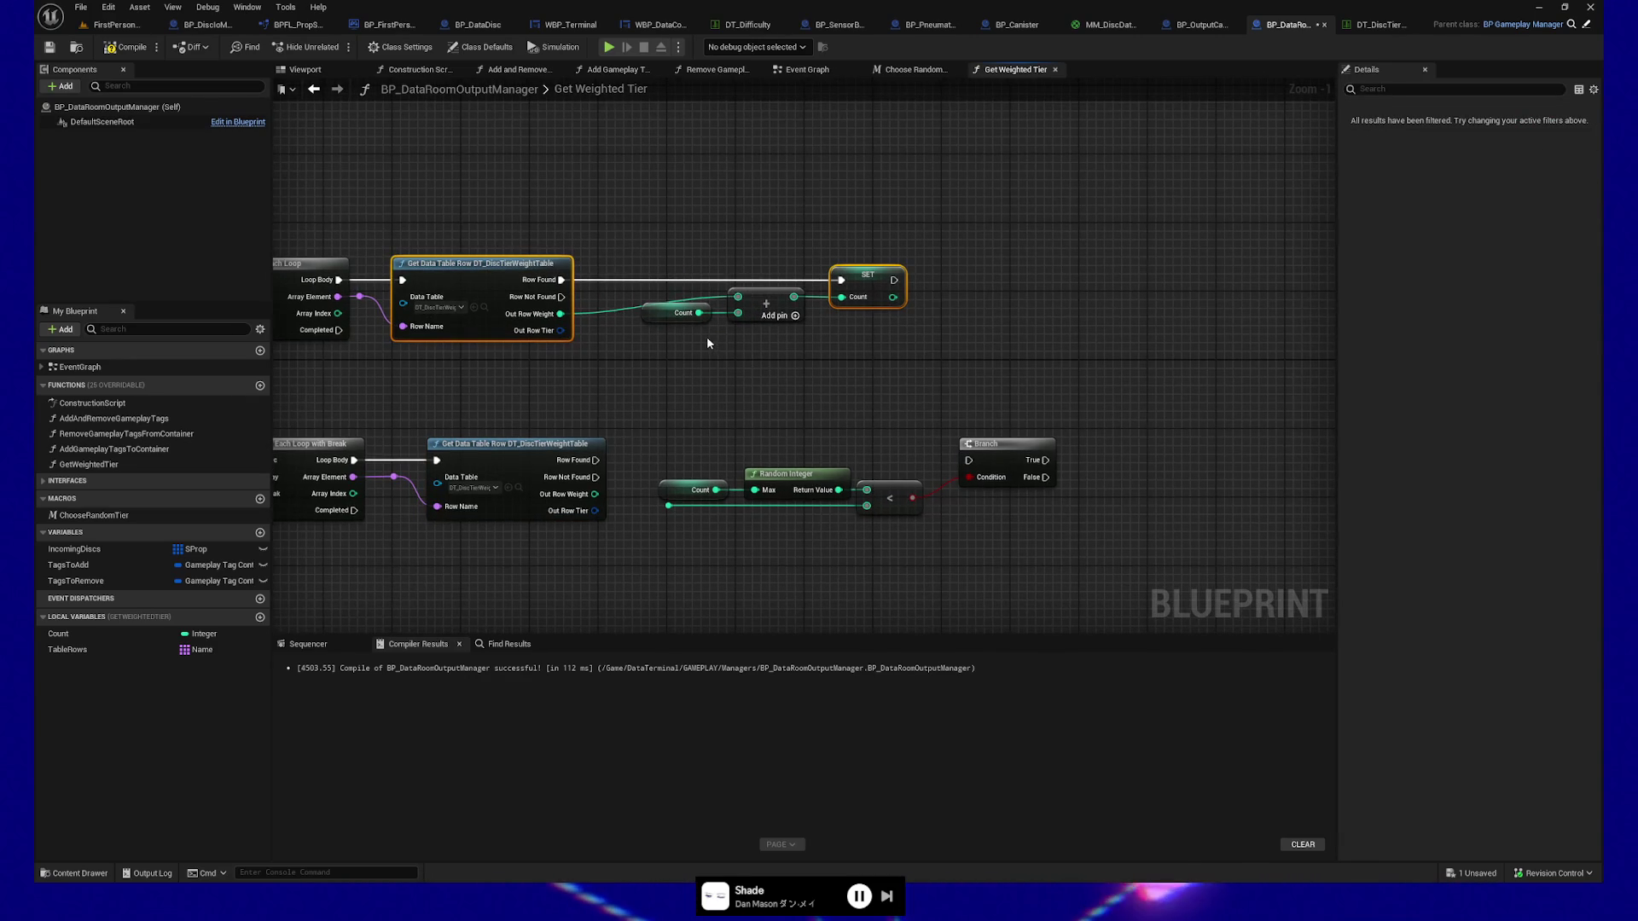
pyautogui.doubleClick(614, 310)
pyautogui.moveTo(607, 307); pyautogui.dragTo(608, 297)
pyautogui.keyDown('ctrl'); pyautogui.click(766, 305); pyautogui.keyUp('ctrl')
pyautogui.moveTo(728, 380); pyautogui.dragTo(894, 325)
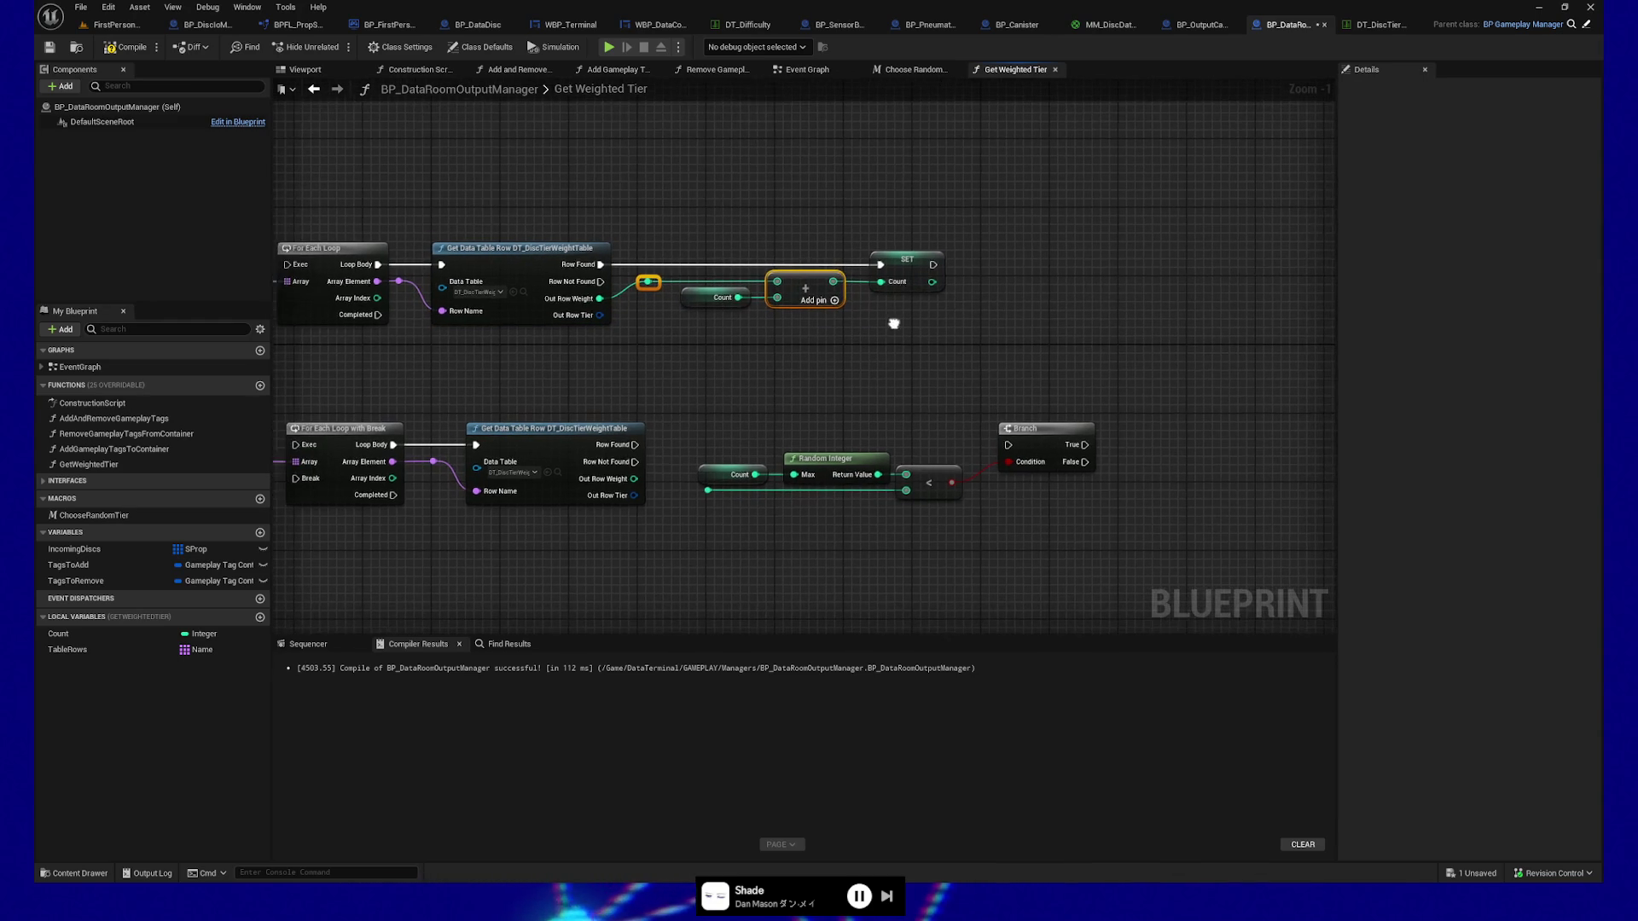
pyautogui.keyDown('ctrl'); pyautogui.click(907, 260); pyautogui.keyUp('ctrl')
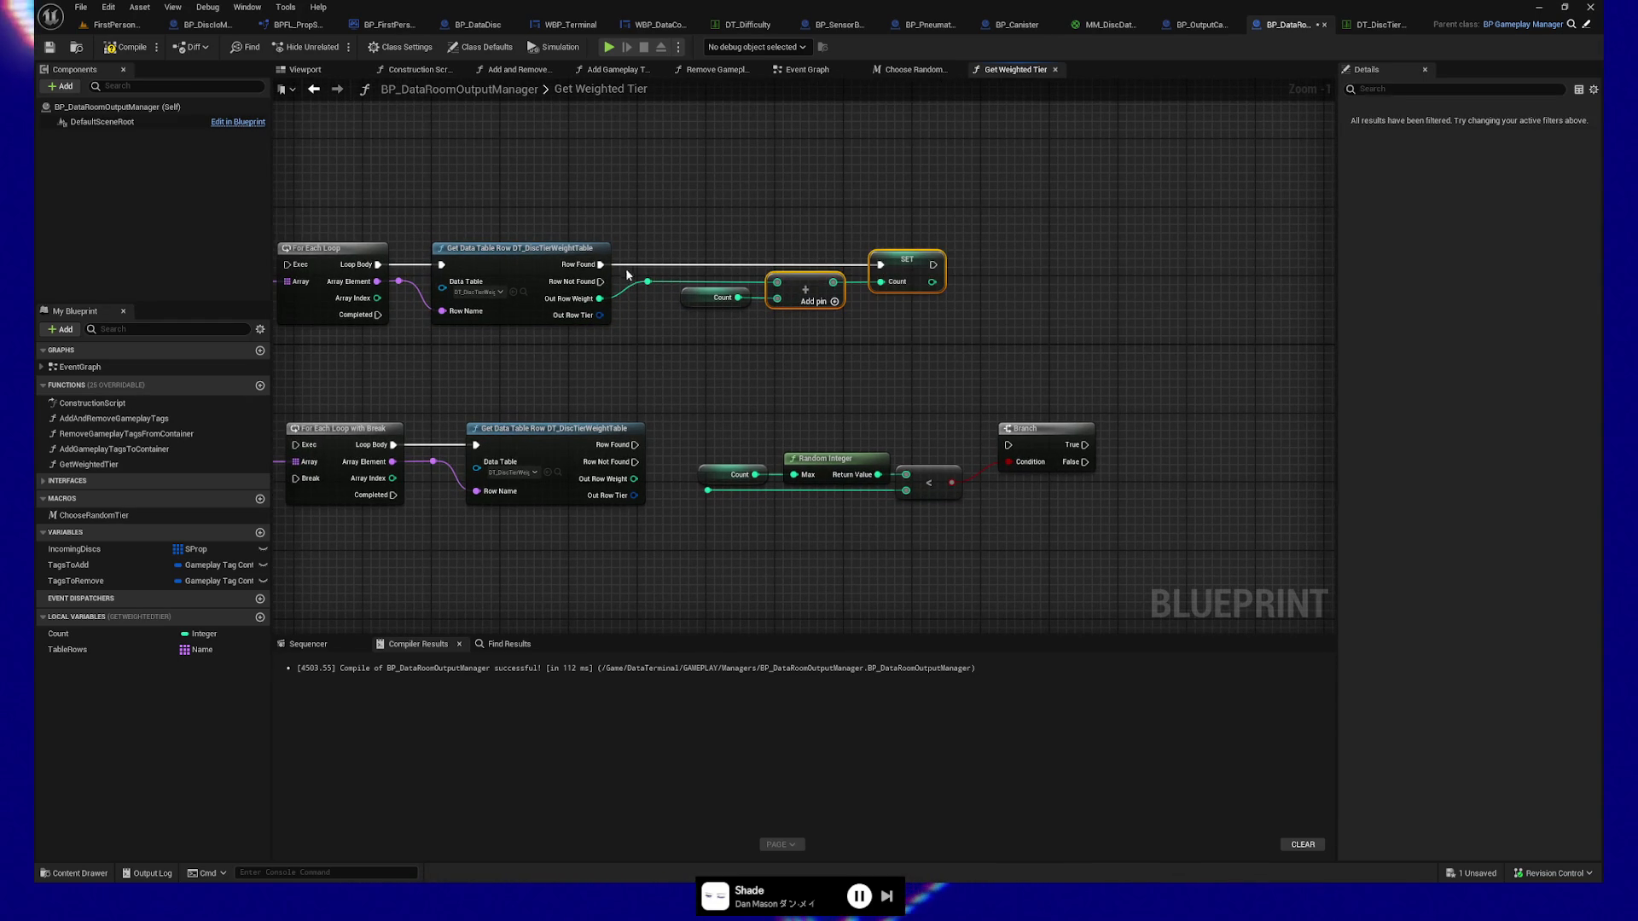
pyautogui.moveTo(669, 347)
pyautogui.mouseDown()
pyautogui.moveTo(720, 321)
pyautogui.moveTo(706, 423)
pyautogui.moveTo(747, 445)
pyautogui.mouseUp()
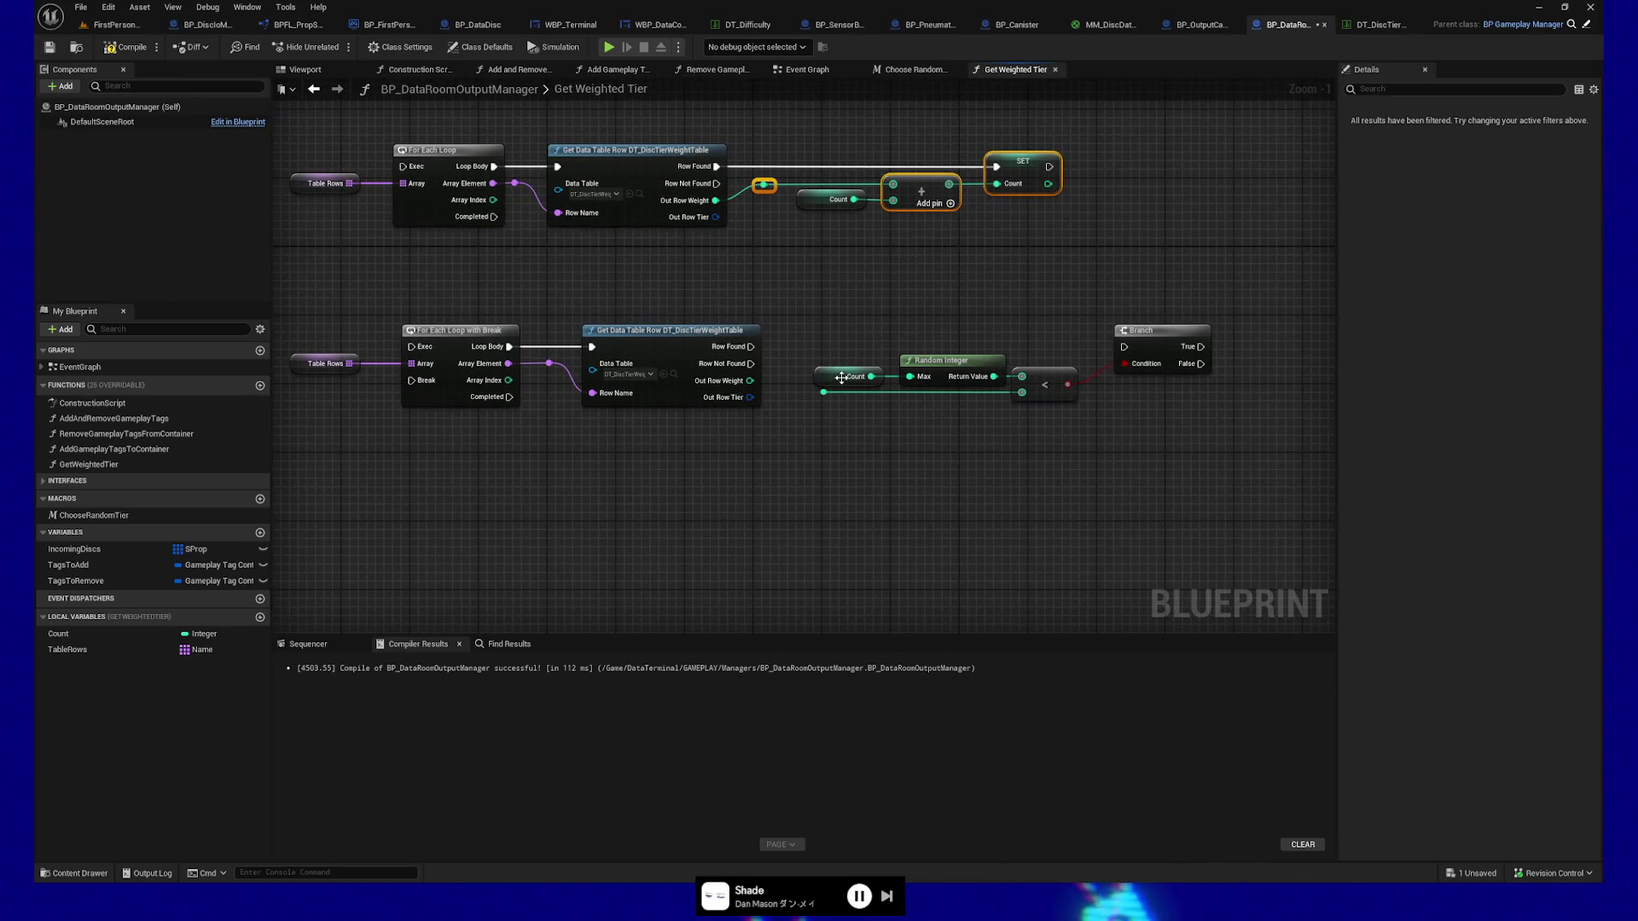
# Feed the lower row Weight into the less-than check against Random Integer, tidying nearby nodes.
pyautogui.moveTo(749, 381); pyautogui.dragTo(824, 399)
pyautogui.moveTo(981, 403); pyautogui.dragTo(949, 401)
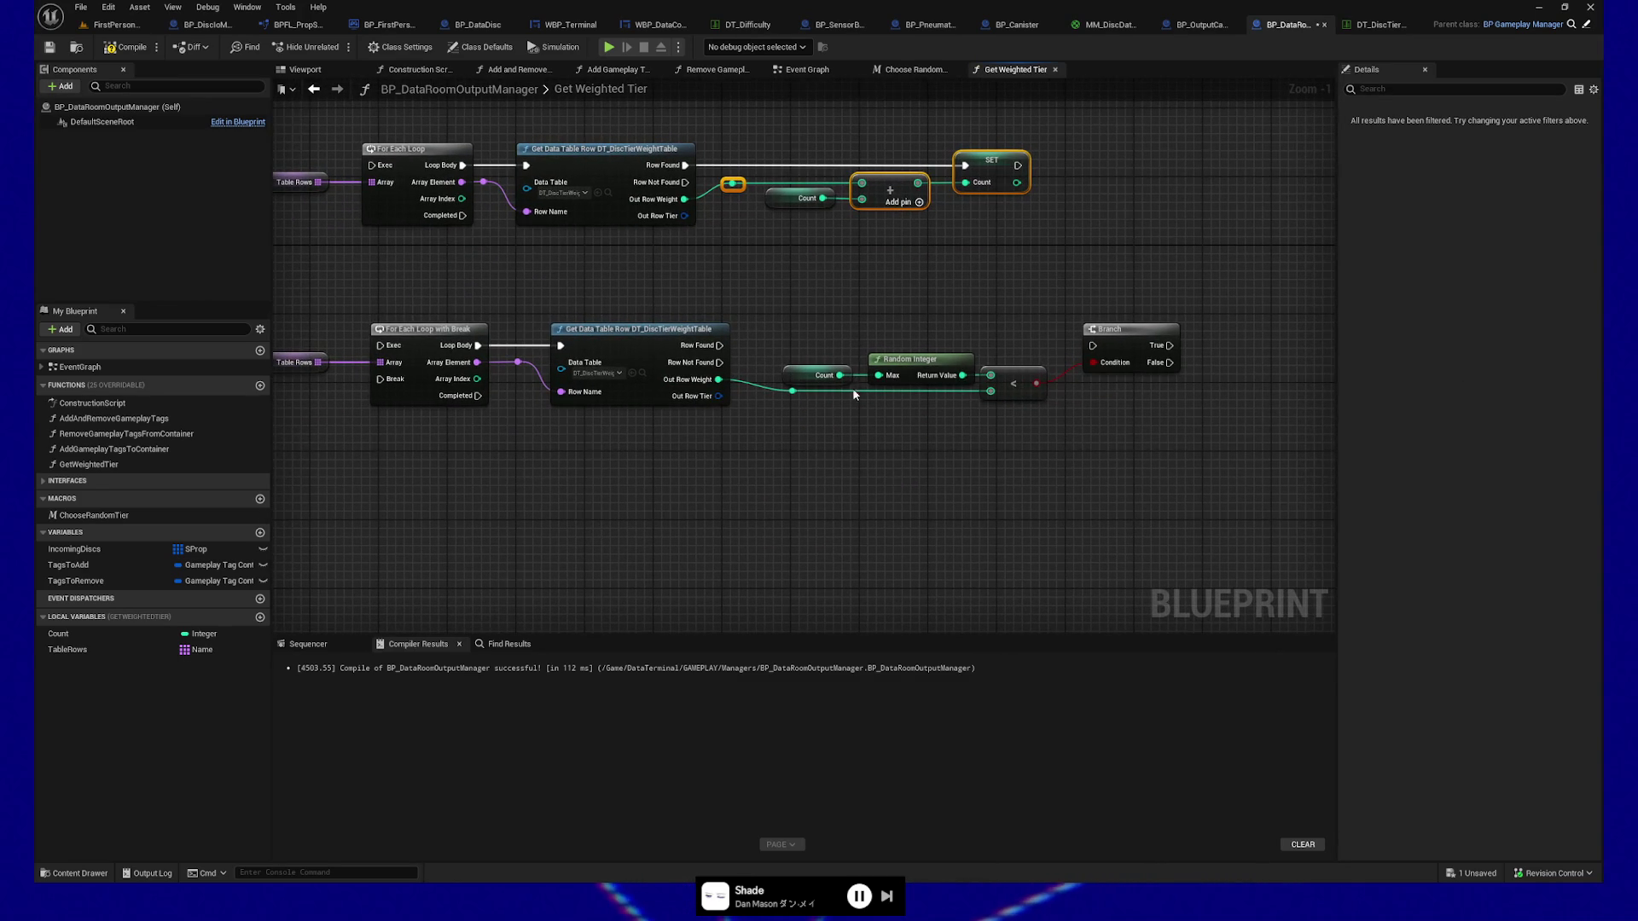
pyautogui.click(914, 352)
pyautogui.moveTo(913, 352); pyautogui.dragTo(926, 306)
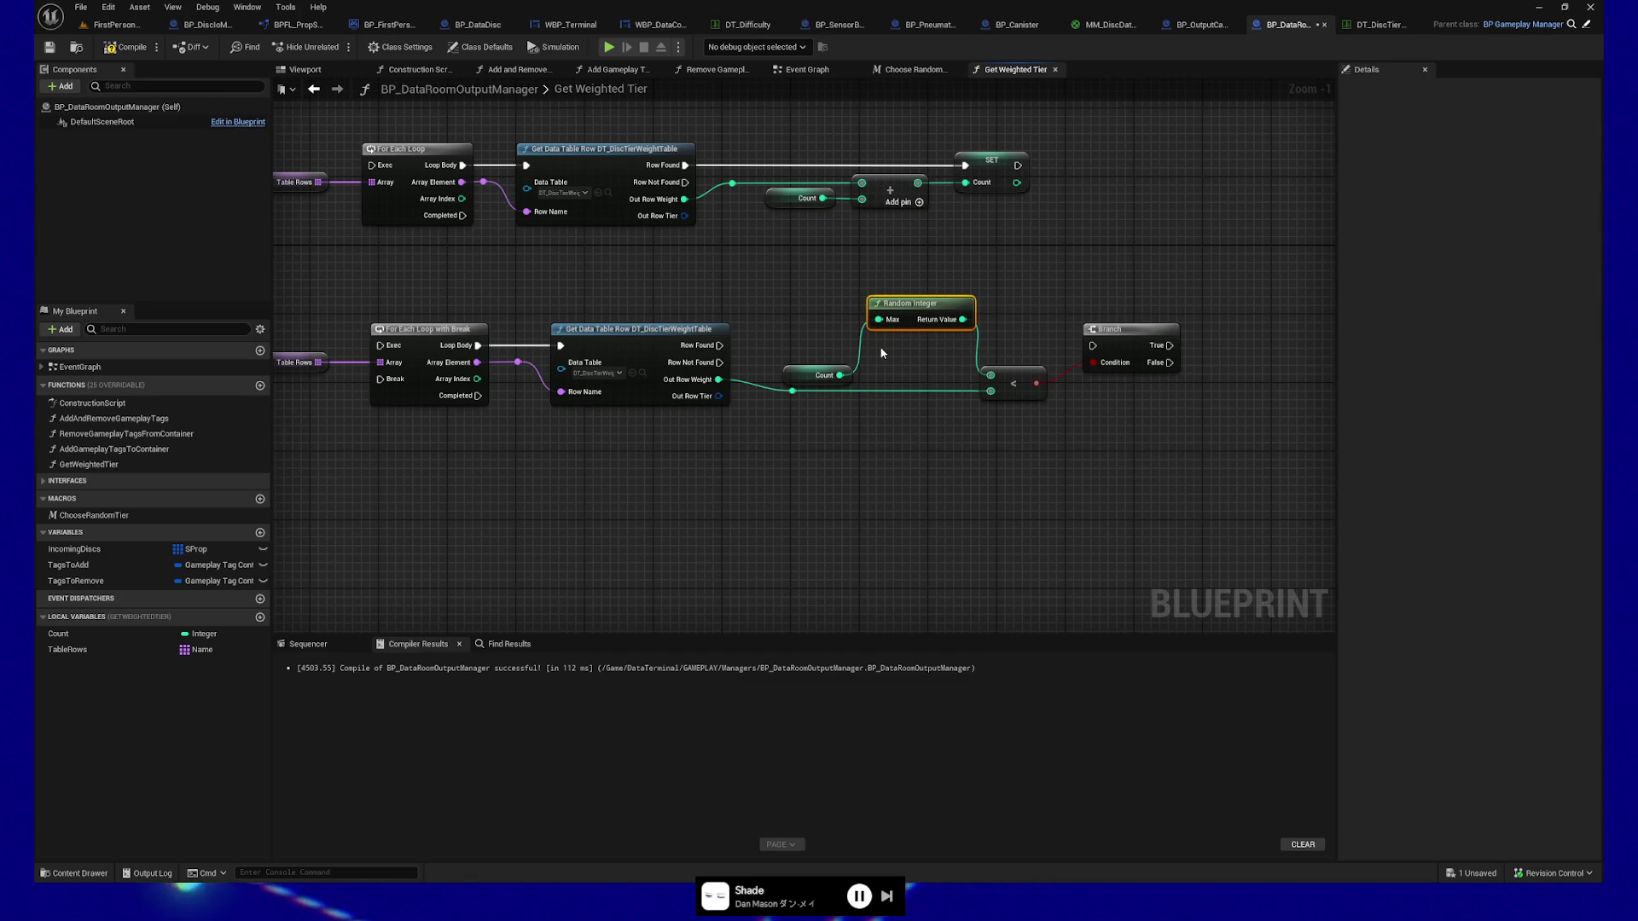
pyautogui.moveTo(920, 305); pyautogui.dragTo(911, 356)
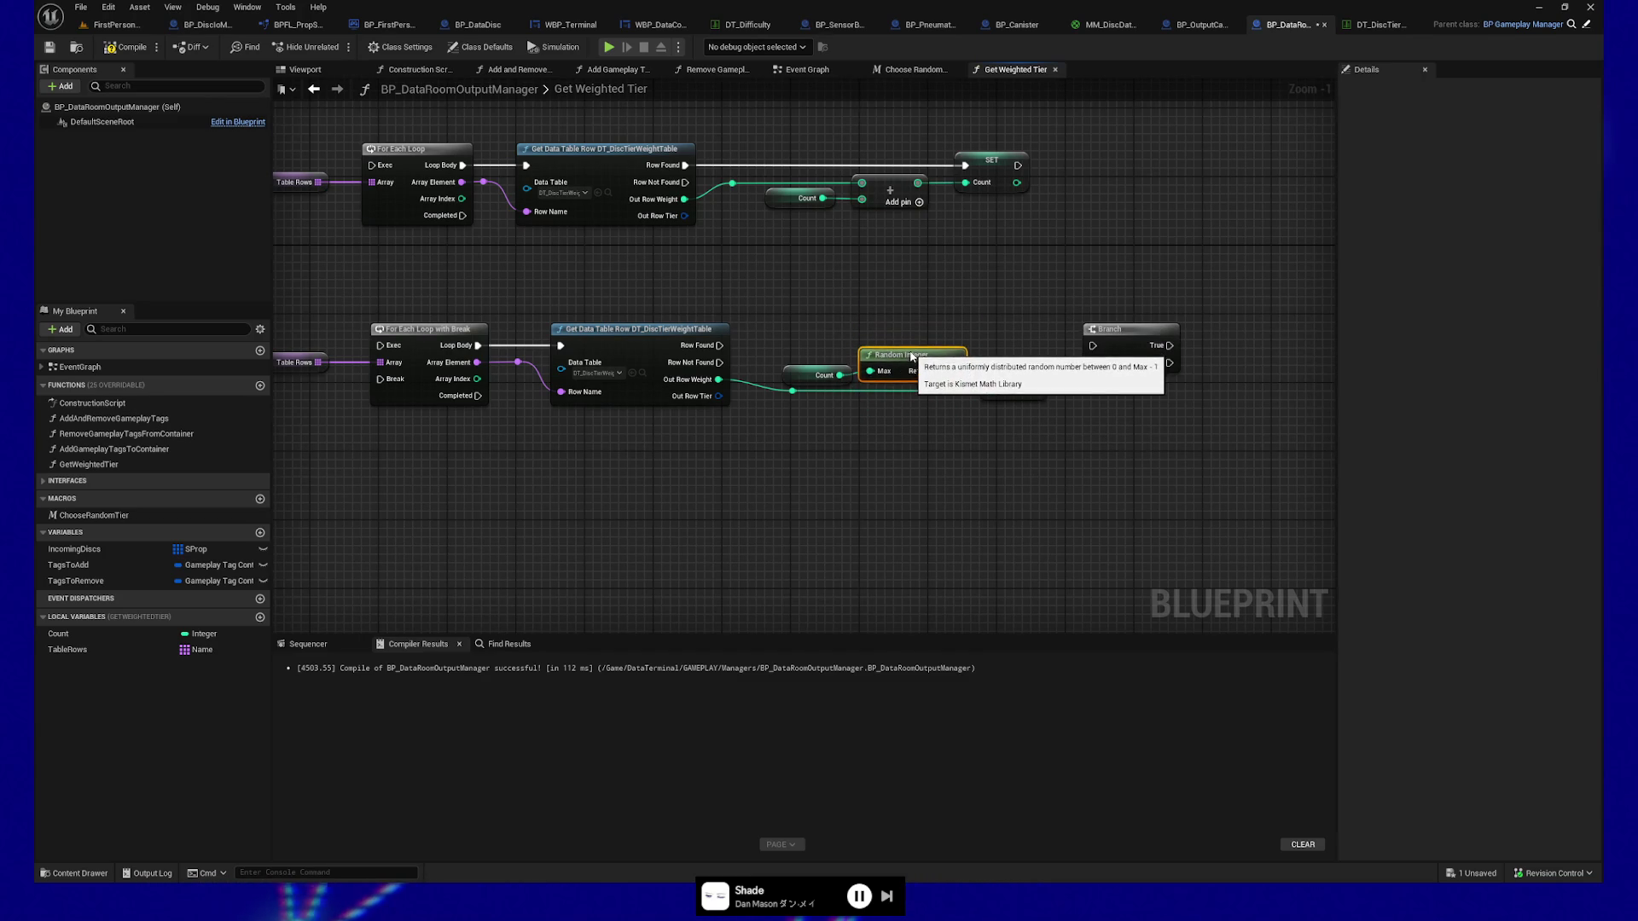
pyautogui.moveTo(778, 341)
pyautogui.mouseDown()
pyautogui.moveTo(970, 390)
pyautogui.moveTo(896, 345)
pyautogui.moveTo(872, 360)
pyautogui.mouseUp()
pyautogui.moveTo(827, 378); pyautogui.dragTo(824, 369)
pyautogui.press('Left')
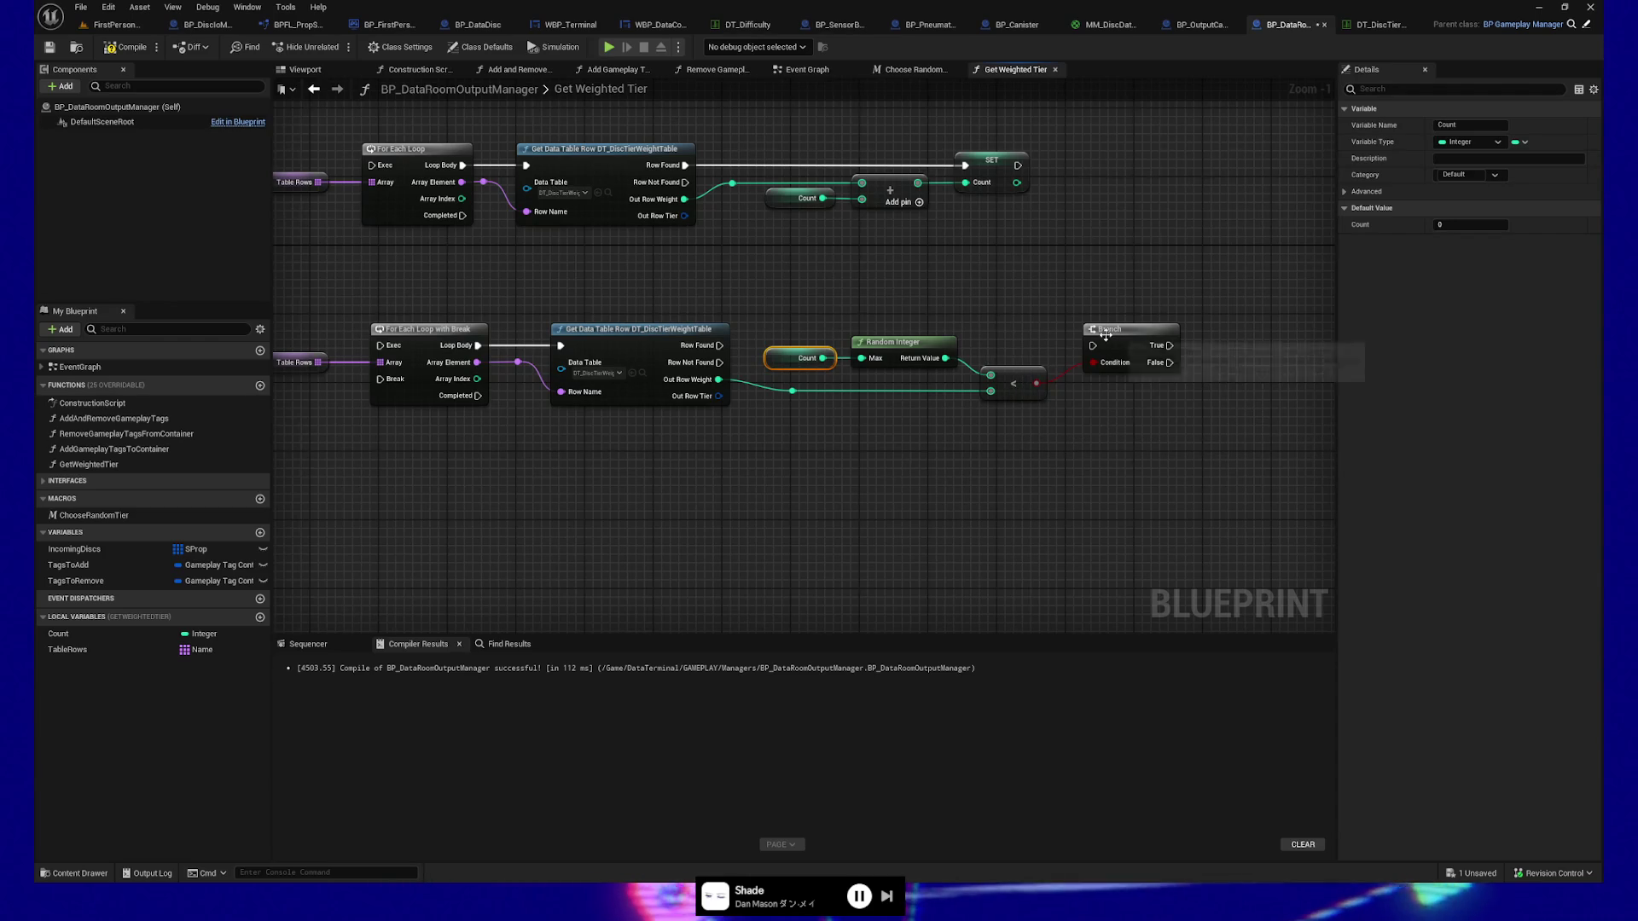
# Run the Branch from the lower lookup's Row Found output.
pyautogui.moveTo(1093, 344); pyautogui.dragTo(992, 349)
pyautogui.moveTo(1099, 354); pyautogui.dragTo(1096, 349)
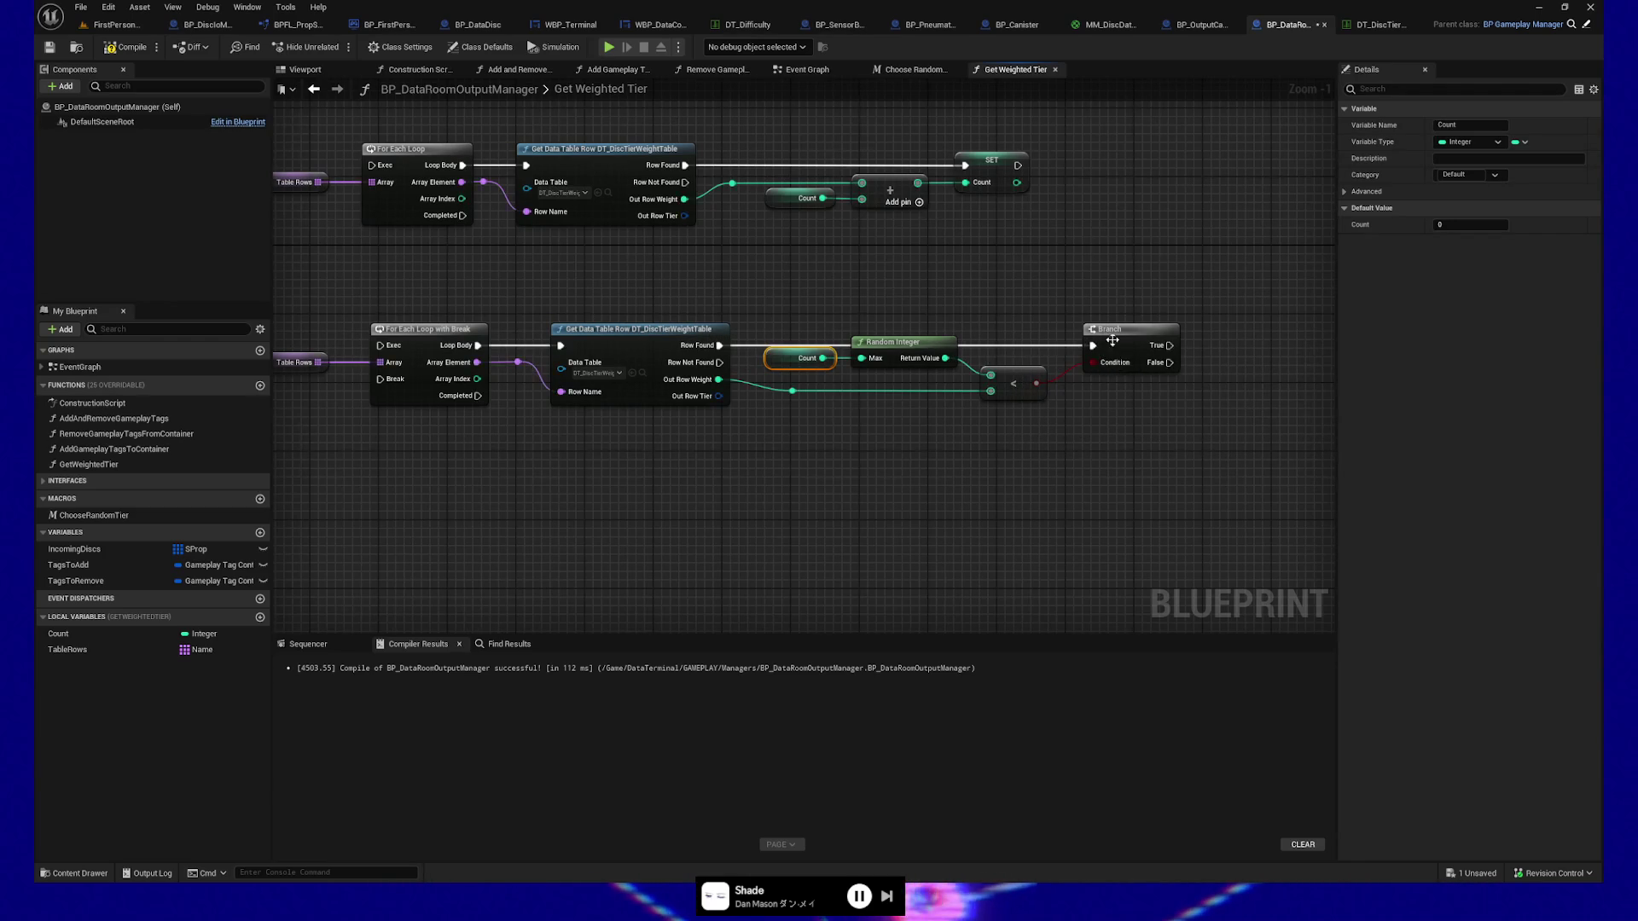
pyautogui.click(1122, 329)
pyautogui.keyDown('ctrl'); pyautogui.click(640, 330); pyautogui.keyUp('ctrl')
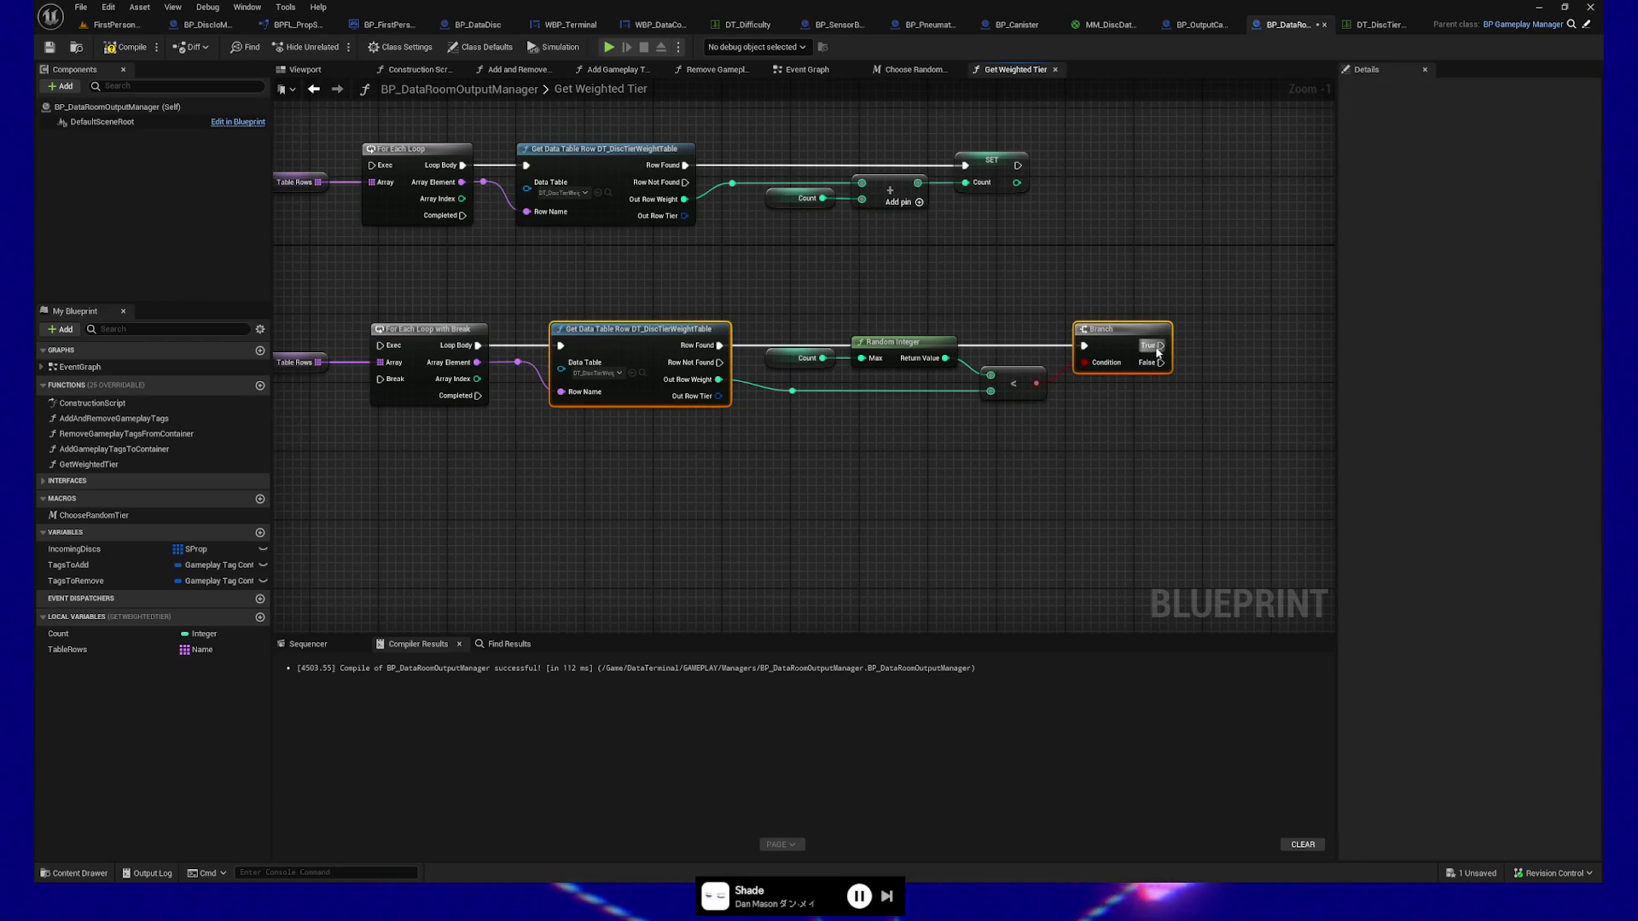
pyautogui.moveTo(1161, 345)
pyautogui.mouseDown()
pyautogui.moveTo(556, 359)
pyautogui.moveTo(497, 404)
pyautogui.moveTo(990, 286)
pyautogui.moveTo(1060, 292)
pyautogui.mouseUp()
pyautogui.click(749, 430)
pyautogui.moveTo(750, 431)
pyautogui.mouseDown()
pyautogui.moveTo(691, 449)
pyautogui.moveTo(784, 446)
pyautogui.mouseUp()
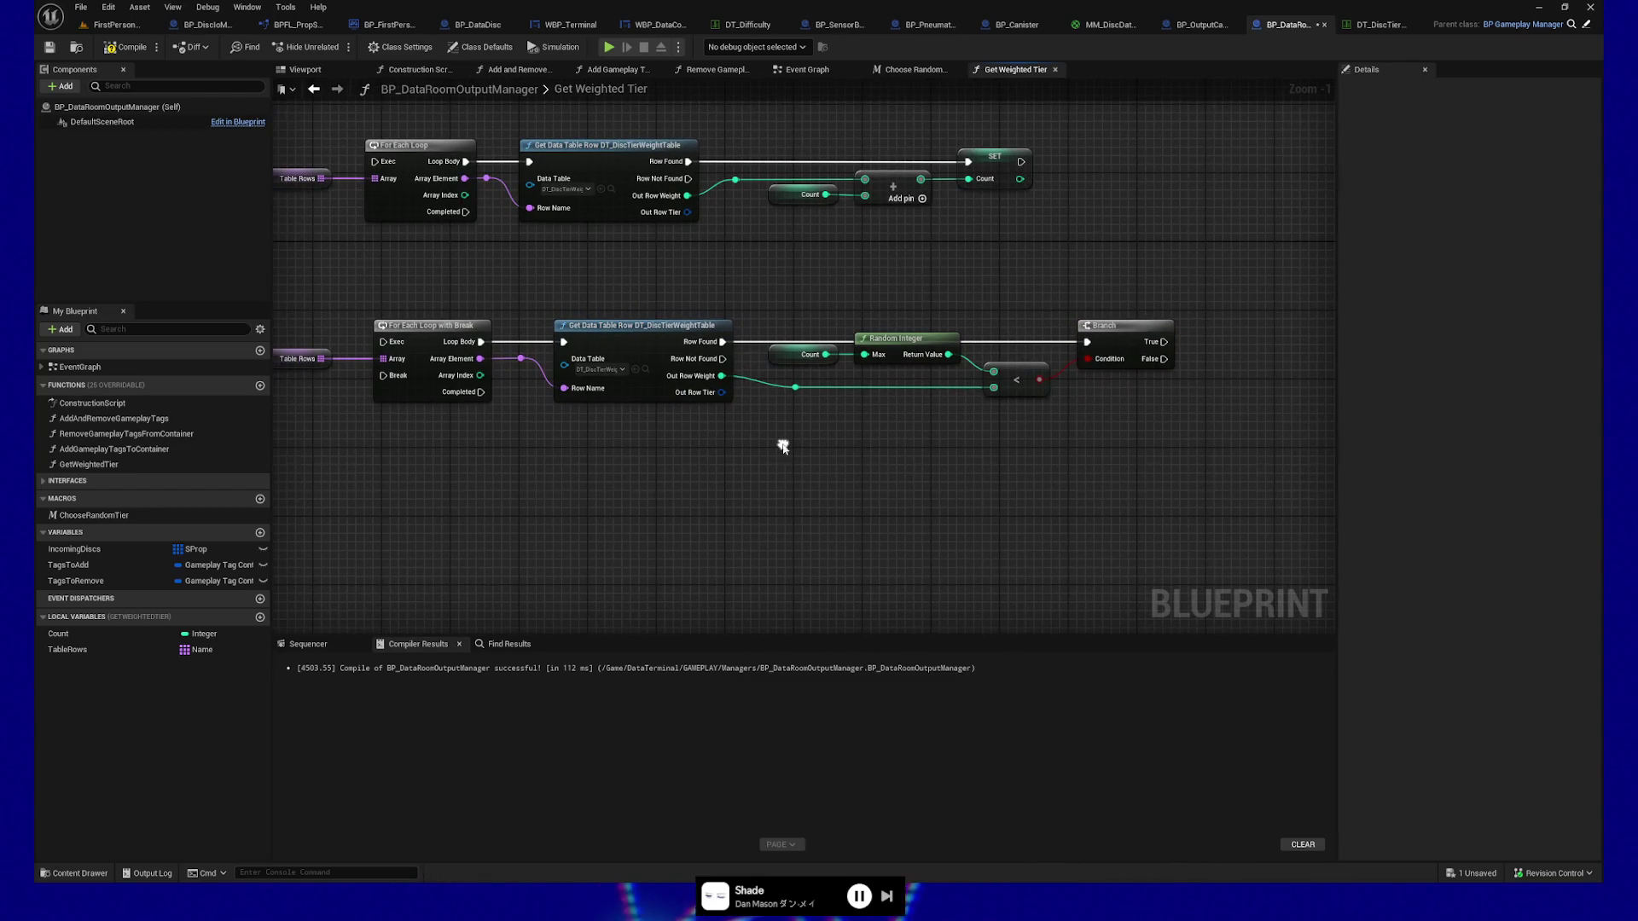
pyautogui.moveTo(643, 515)
pyautogui.mouseDown()
pyautogui.moveTo(1064, 472)
pyautogui.moveTo(878, 478)
pyautogui.moveTo(896, 458)
pyautogui.moveTo(591, 470)
pyautogui.moveTo(862, 468)
pyautogui.moveTo(643, 457)
pyautogui.moveTo(833, 469)
pyautogui.moveTo(810, 501)
pyautogui.mouseUp()
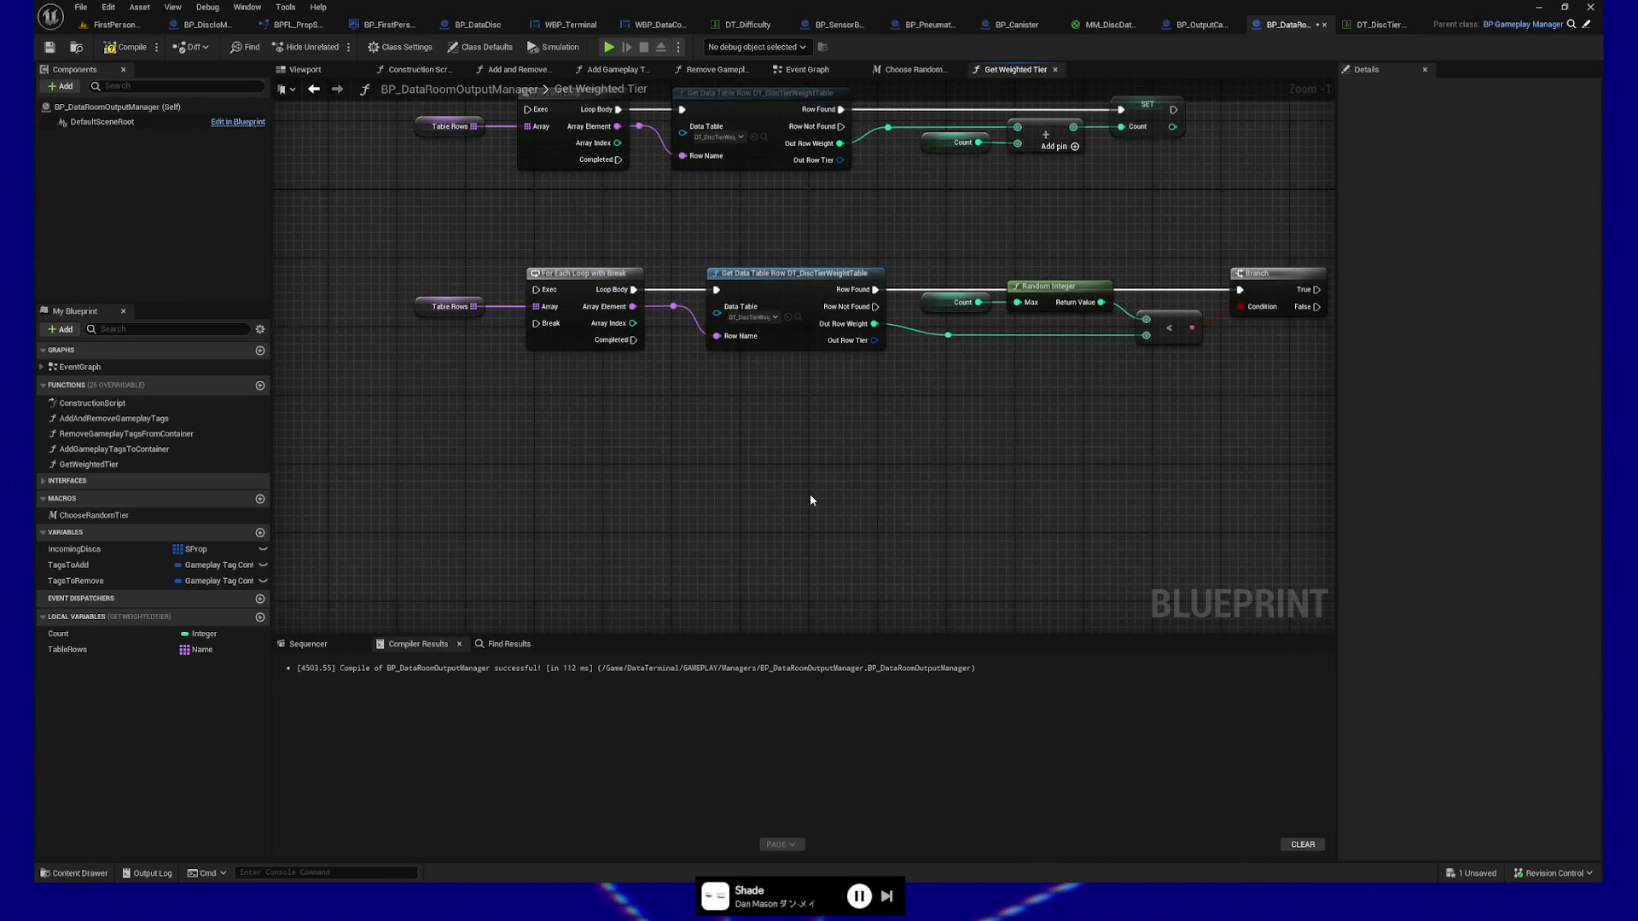
# Add a Return Node and promote Out Row Tier to a local variable set from Branch's True output.
pyautogui.rightClick(811, 501)
pyautogui.write('ret')
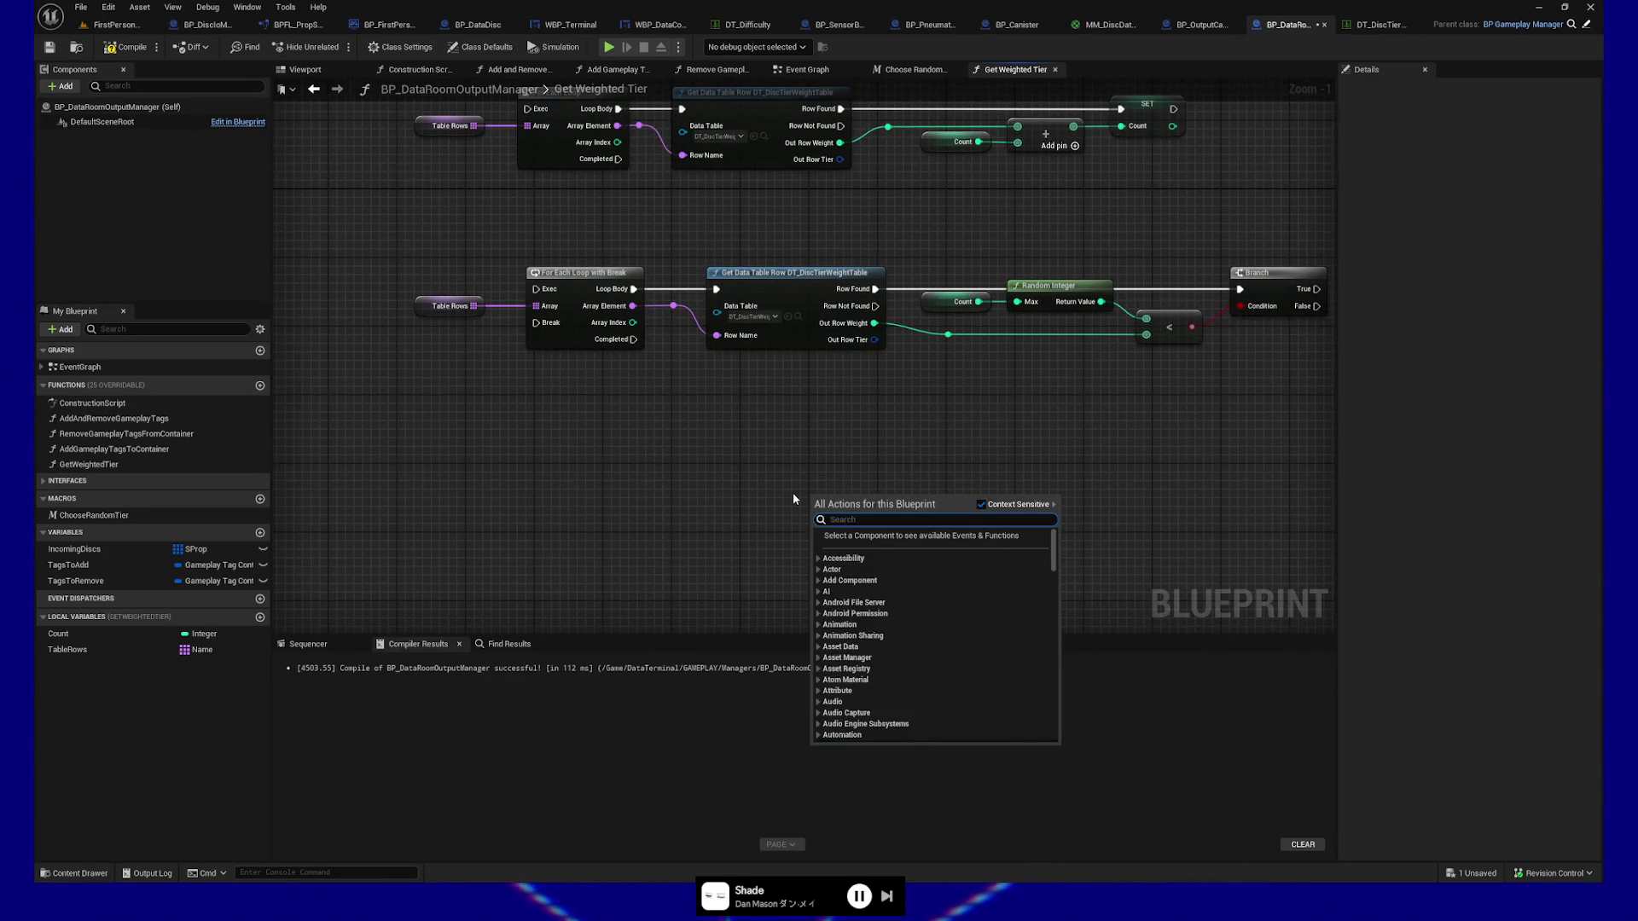
pyautogui.write('urn')
pyautogui.press('Return')
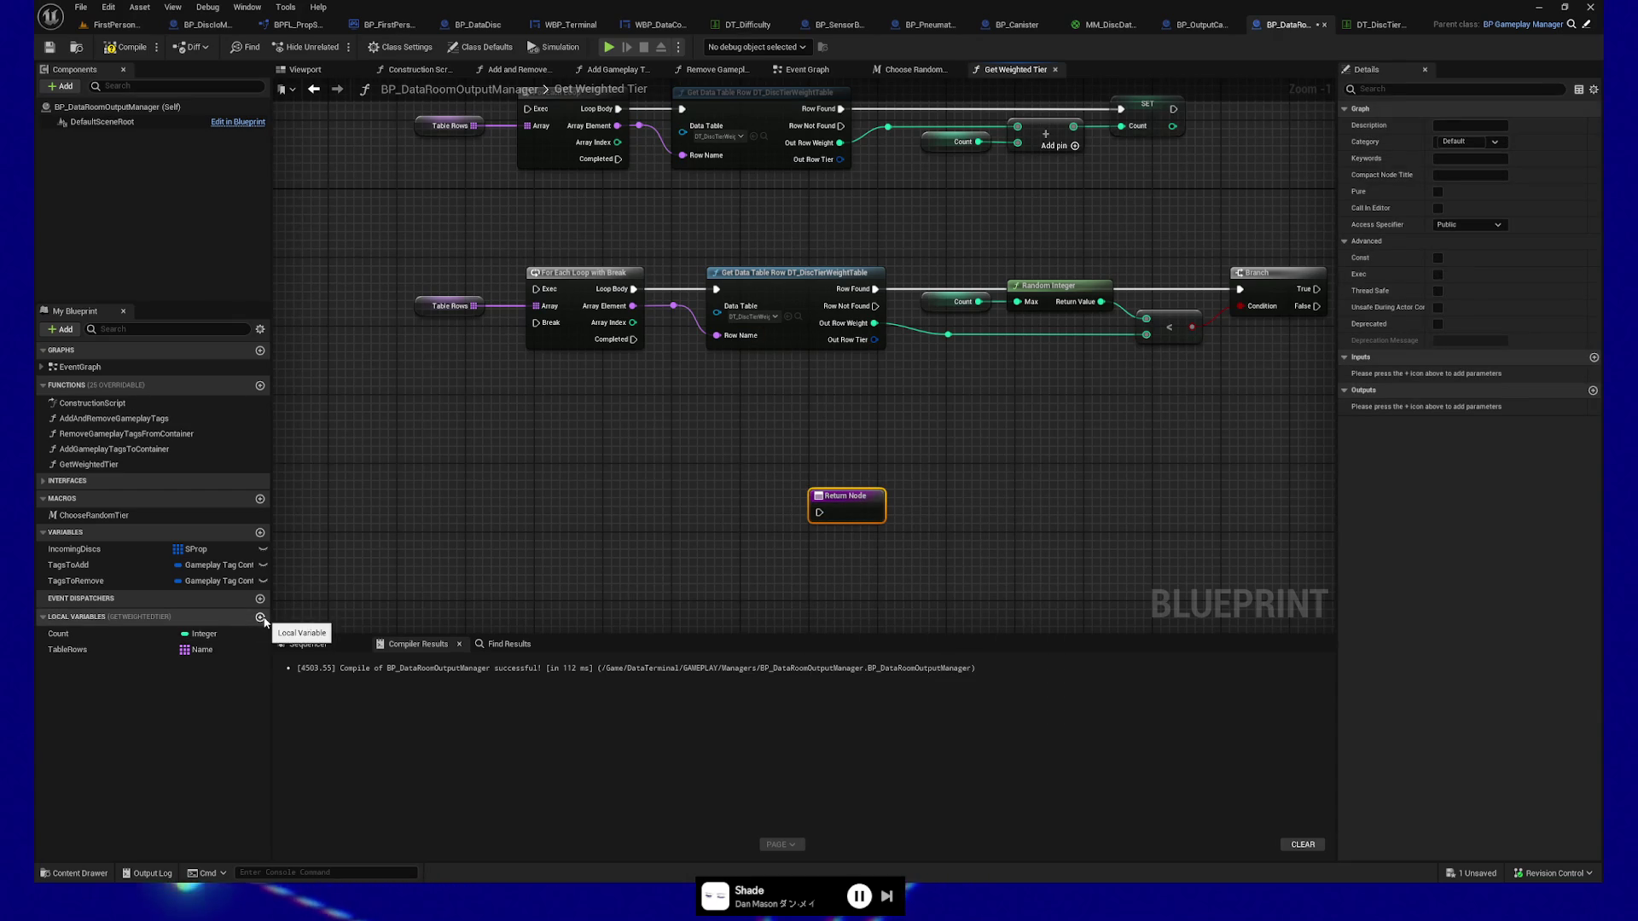
pyautogui.rightClick(877, 342)
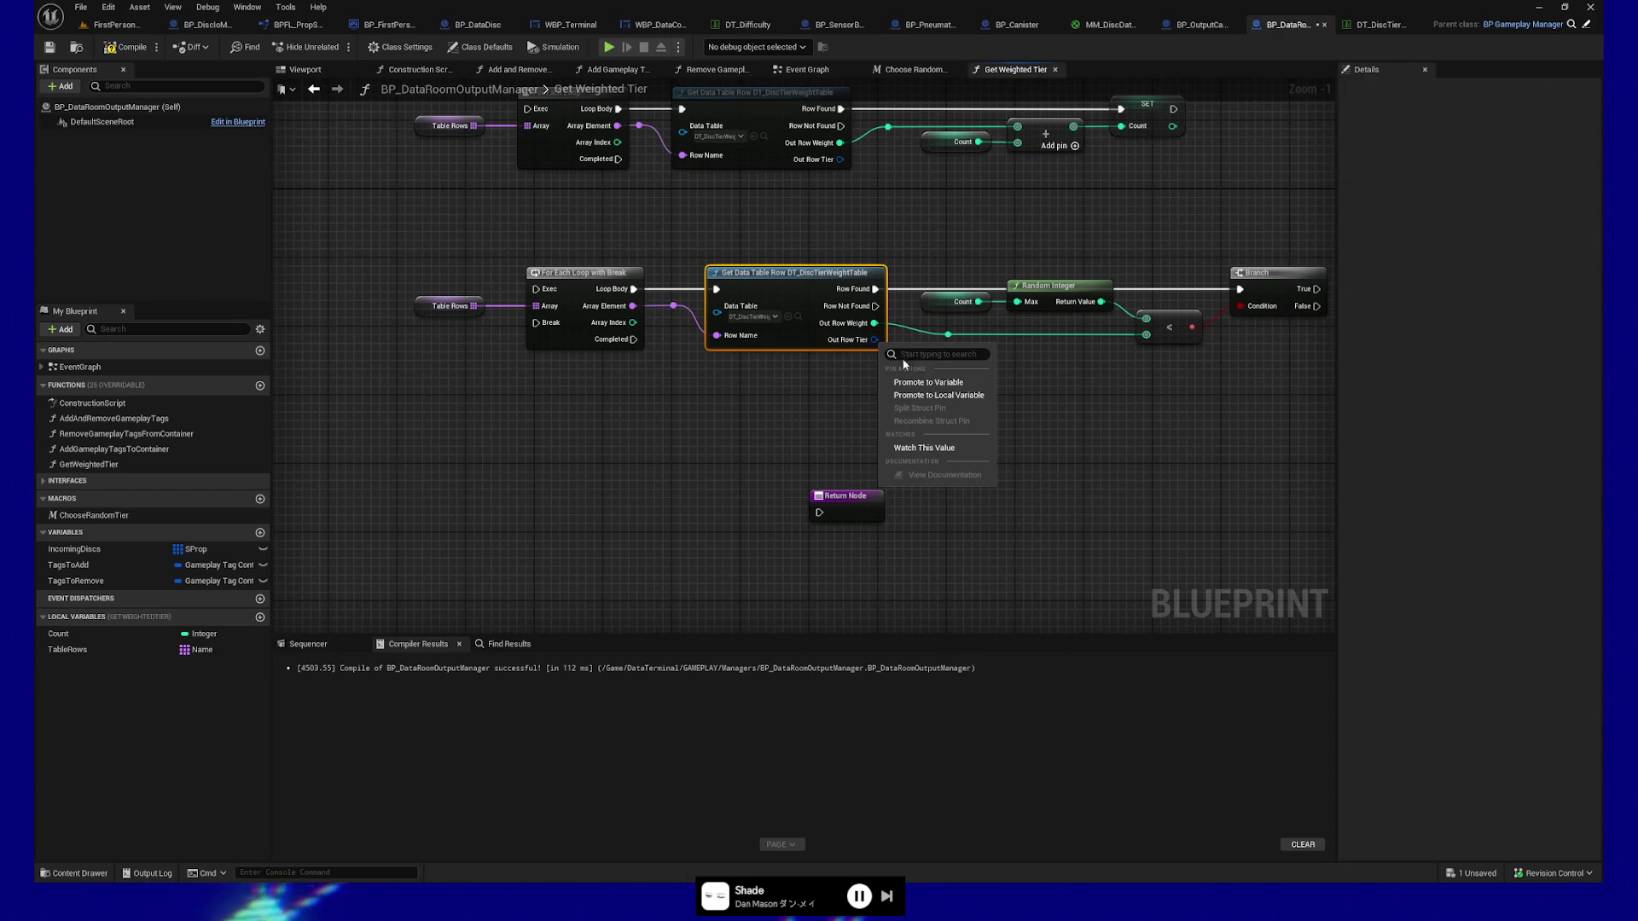
pyautogui.click(930, 395)
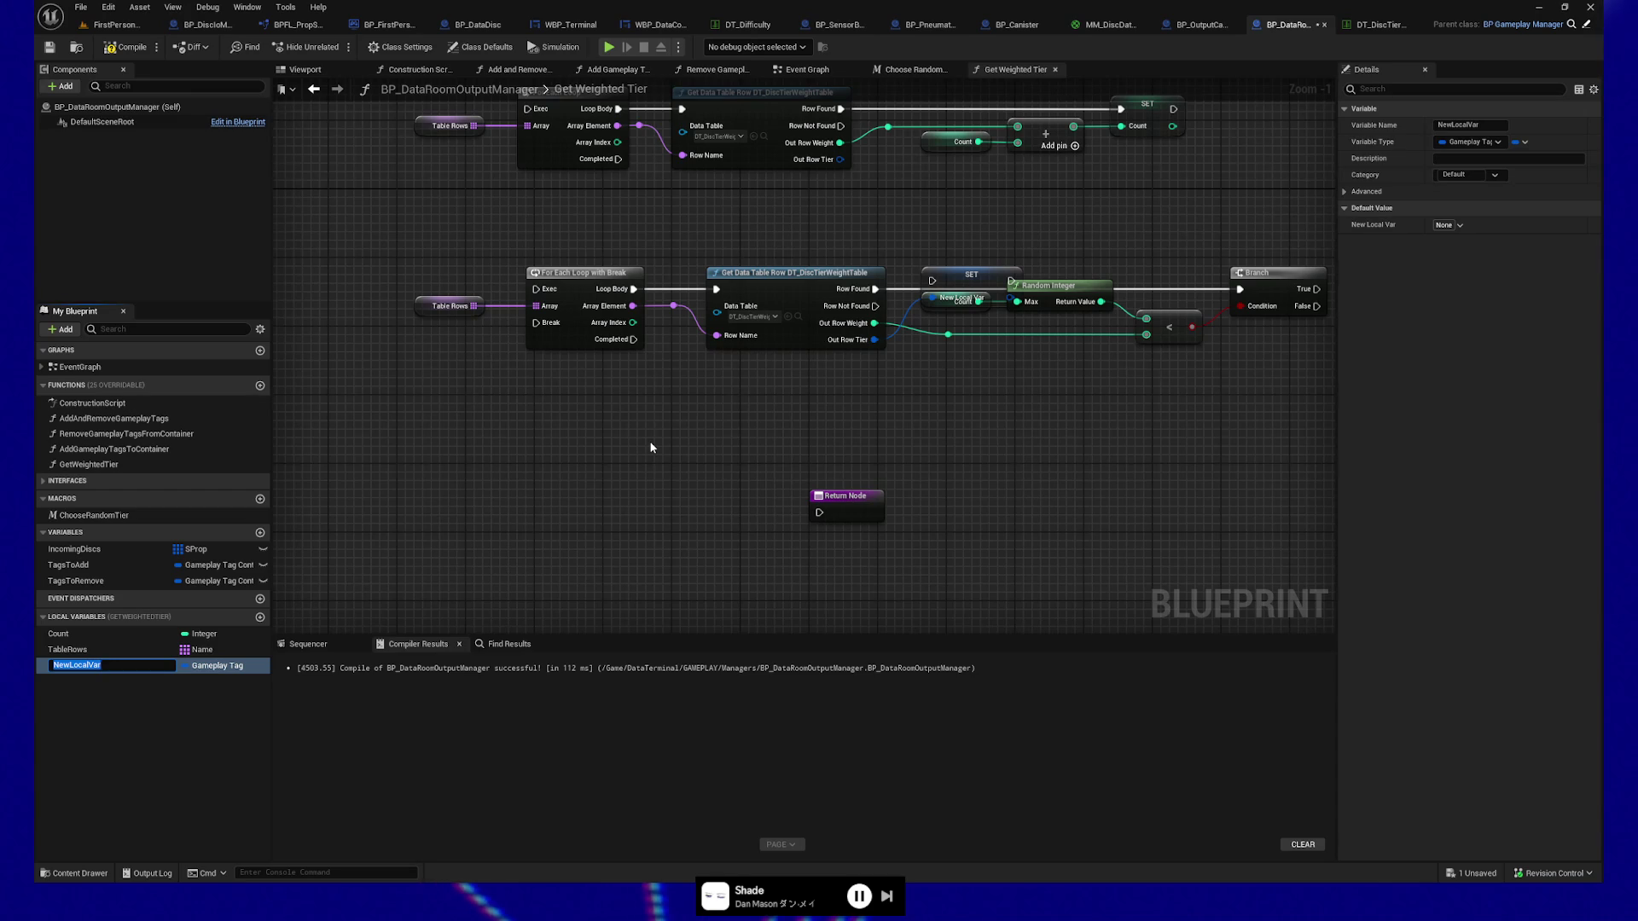
pyautogui.write('Weight')
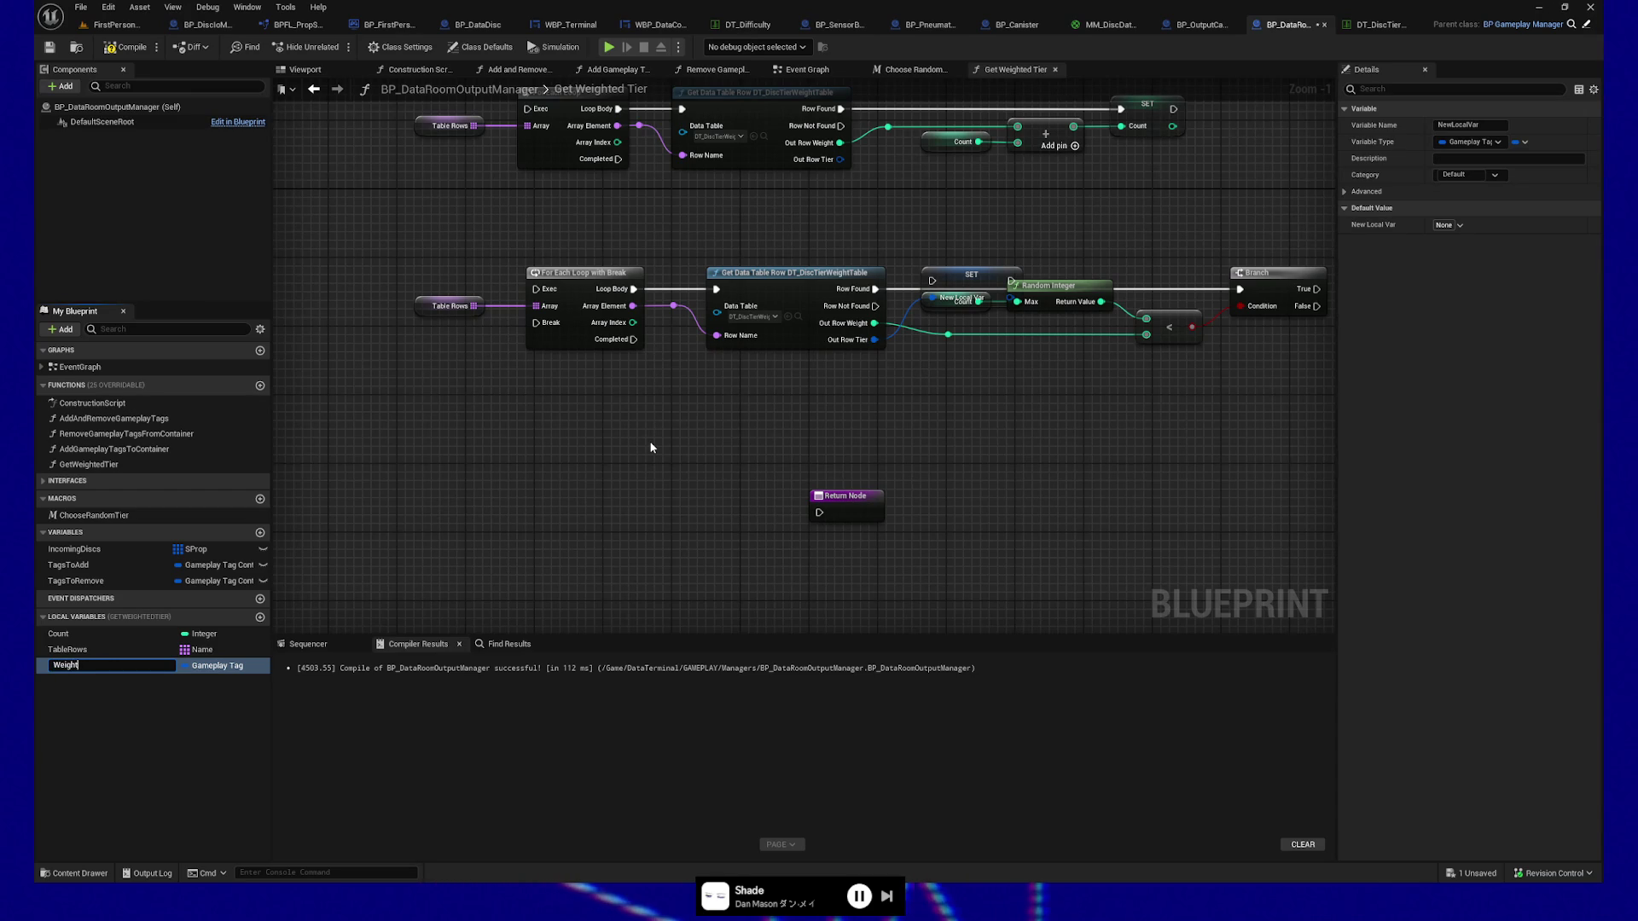
pyautogui.press('Return')
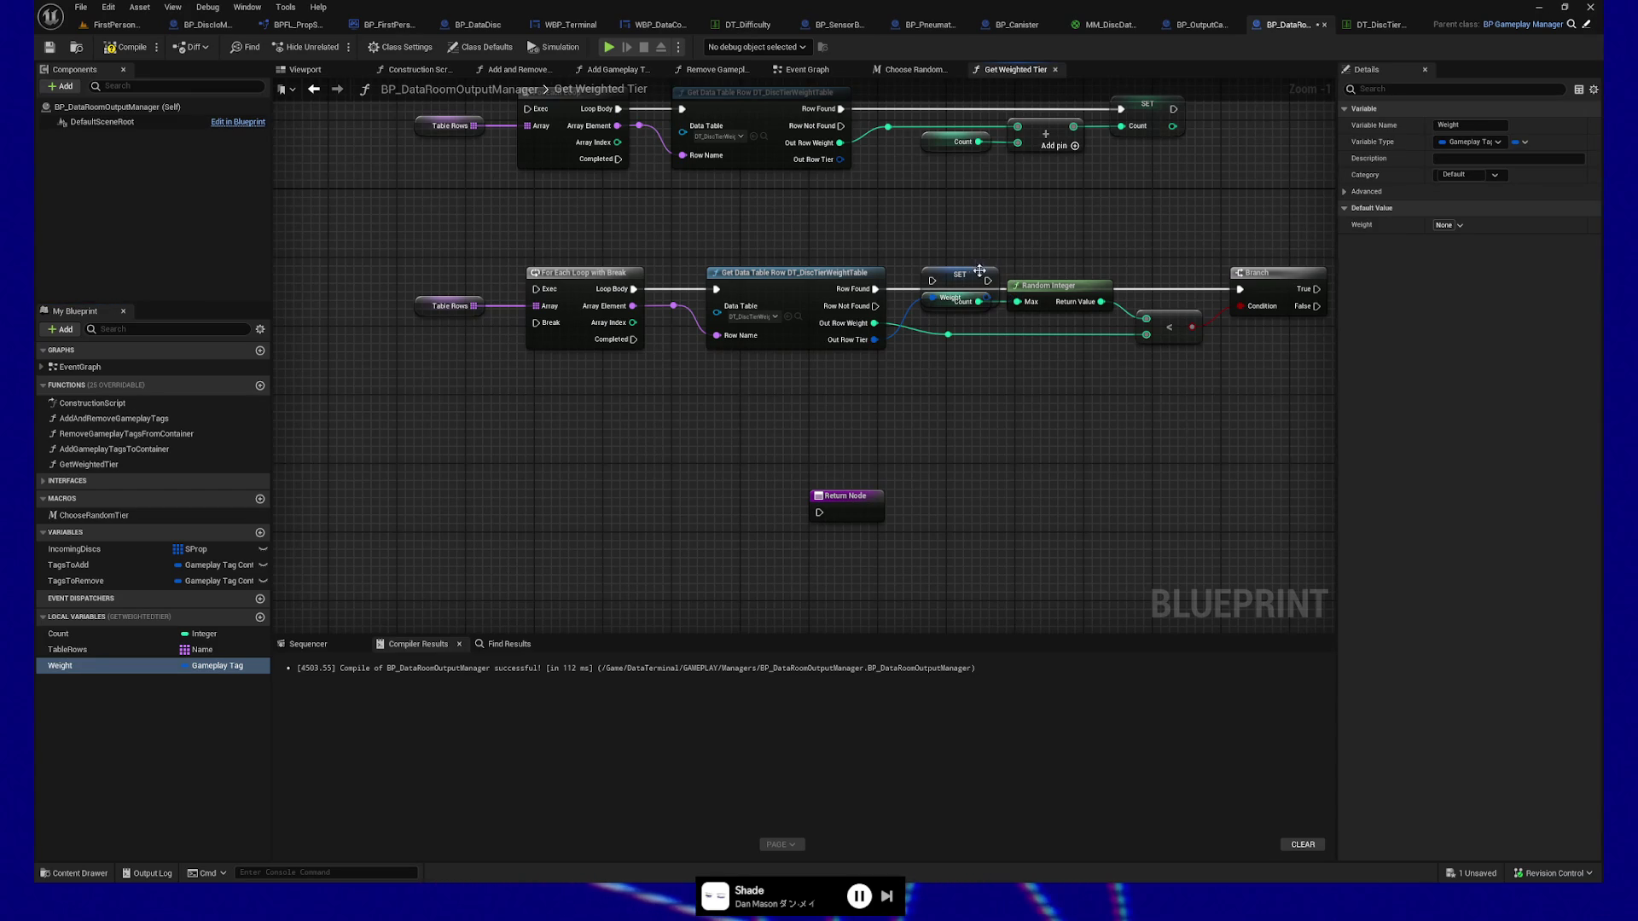
pyautogui.moveTo(956, 277); pyautogui.dragTo(1073, 372)
pyautogui.moveTo(1007, 331)
pyautogui.mouseDown()
pyautogui.moveTo(709, 353)
pyautogui.moveTo(1080, 365)
pyautogui.mouseUp()
pyautogui.moveTo(997, 295); pyautogui.dragTo(1042, 364)
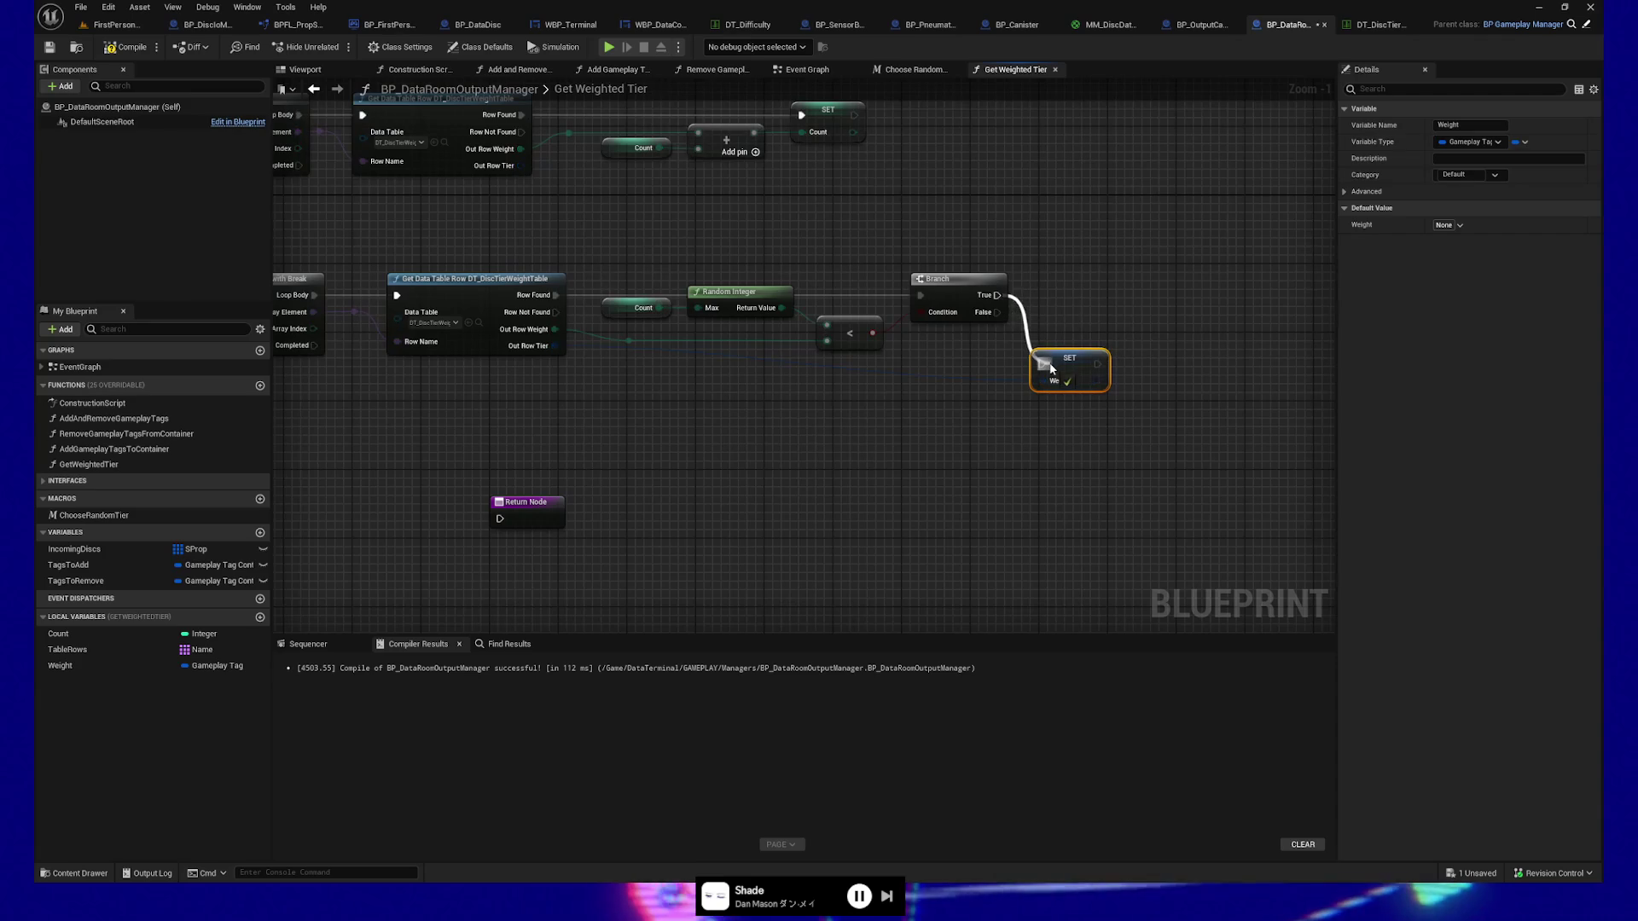
# Tidy the tier wire with two reroute points and align the SET node with Branch True.
pyautogui.doubleClick(982, 375)
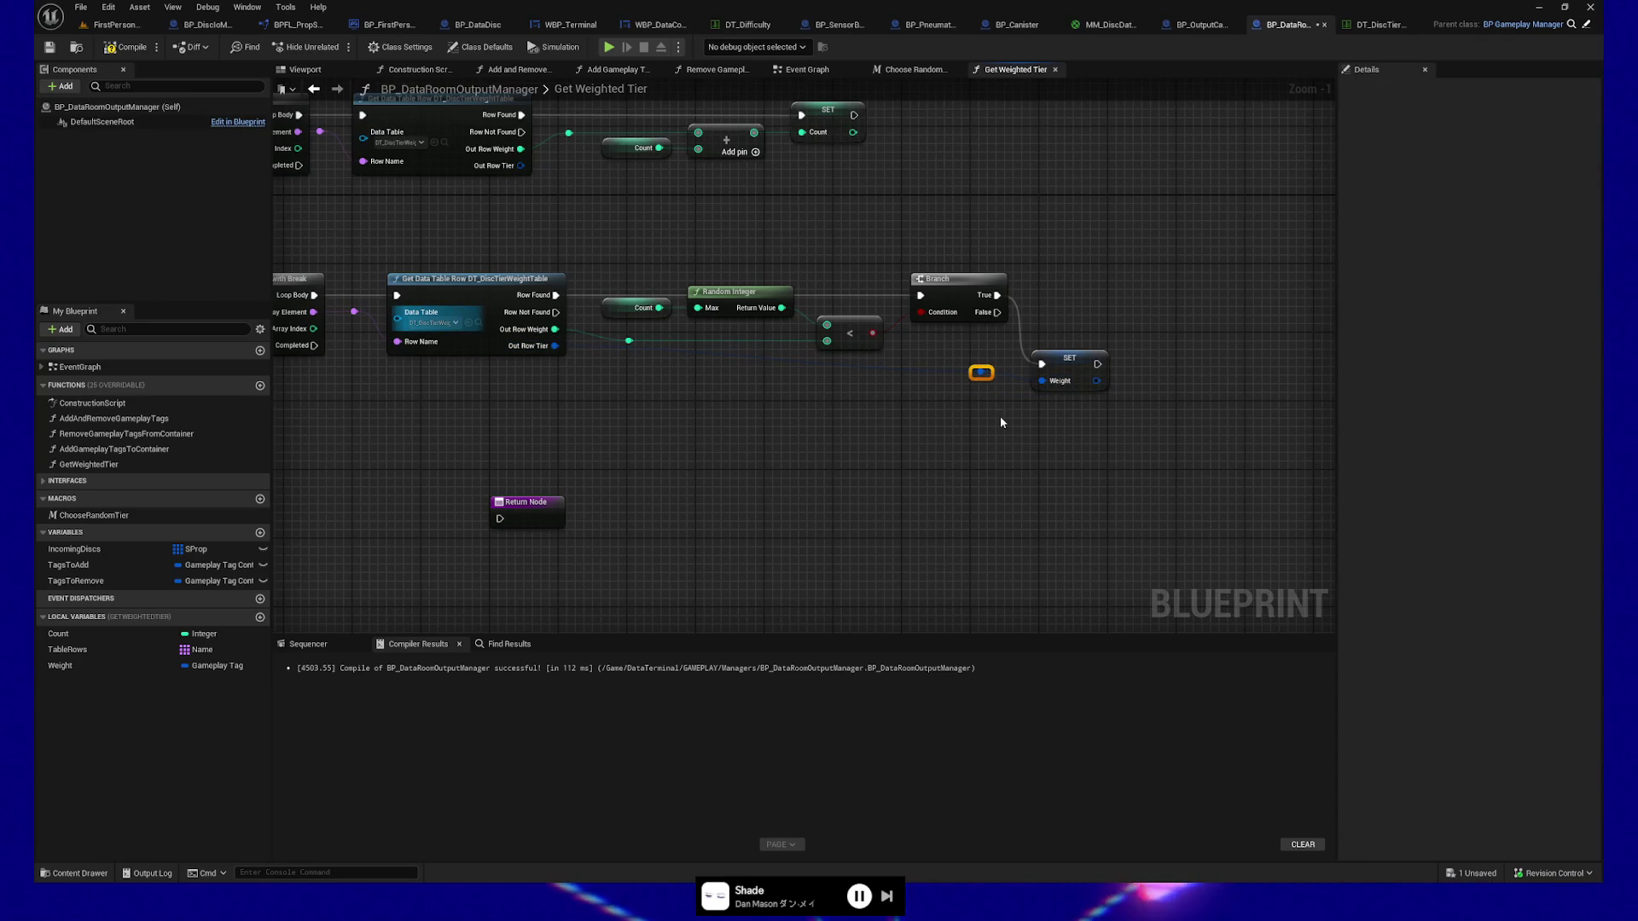
pyautogui.click(434, 319)
pyautogui.click(981, 373)
pyautogui.keyDown('ctrl'); pyautogui.click(478, 281); pyautogui.keyUp('ctrl')
pyautogui.press('q')
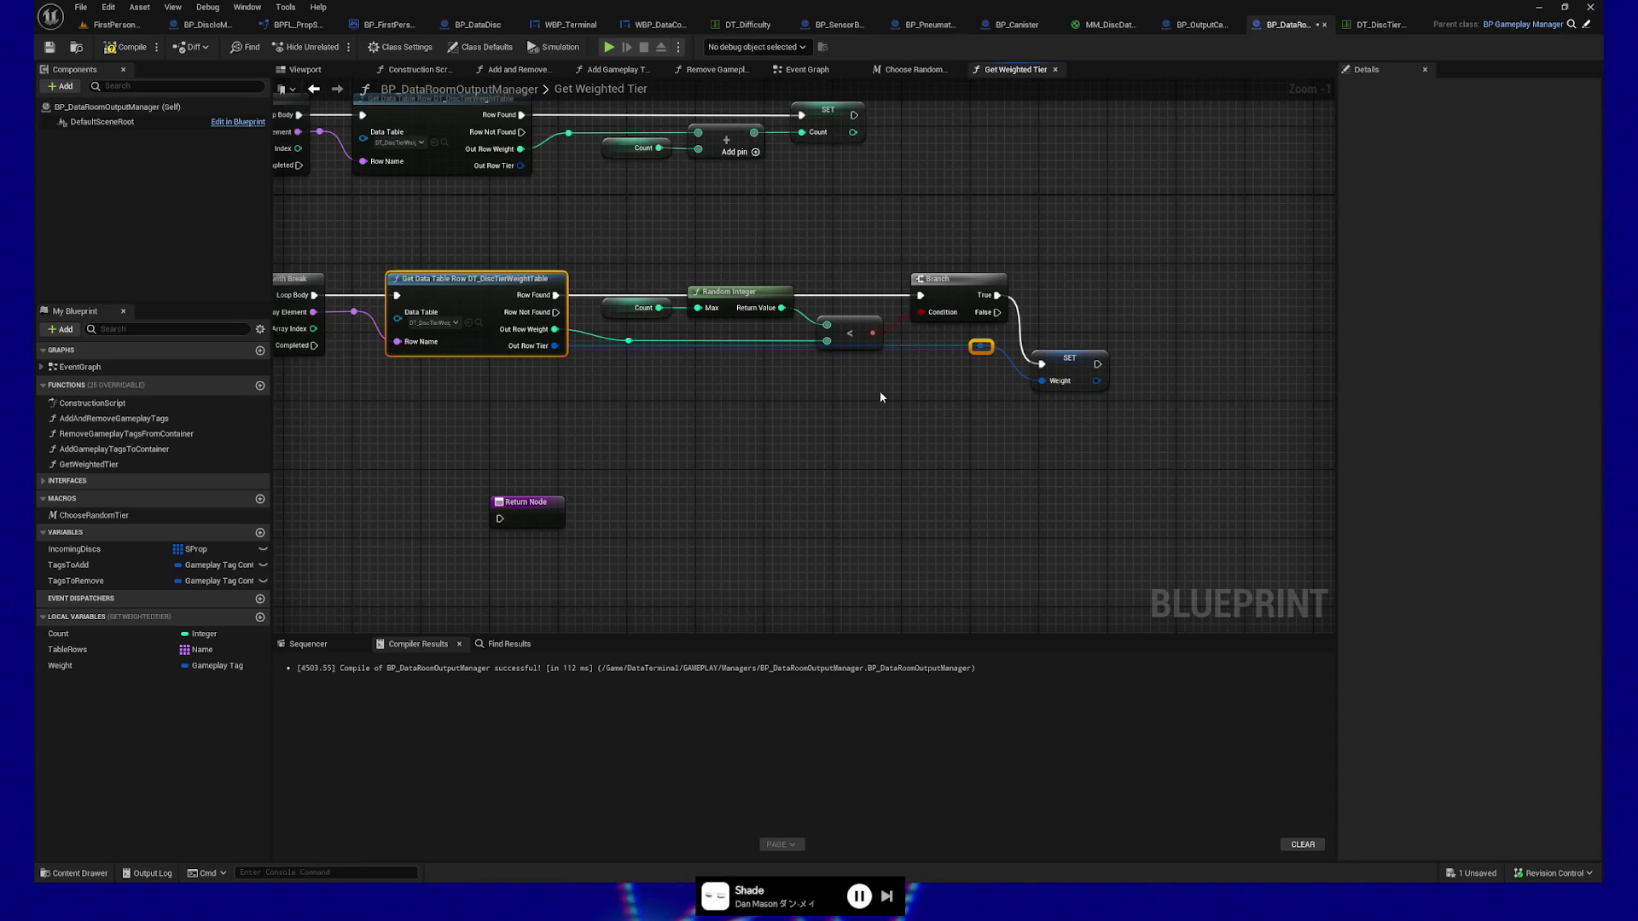
pyautogui.doubleClick(588, 344)
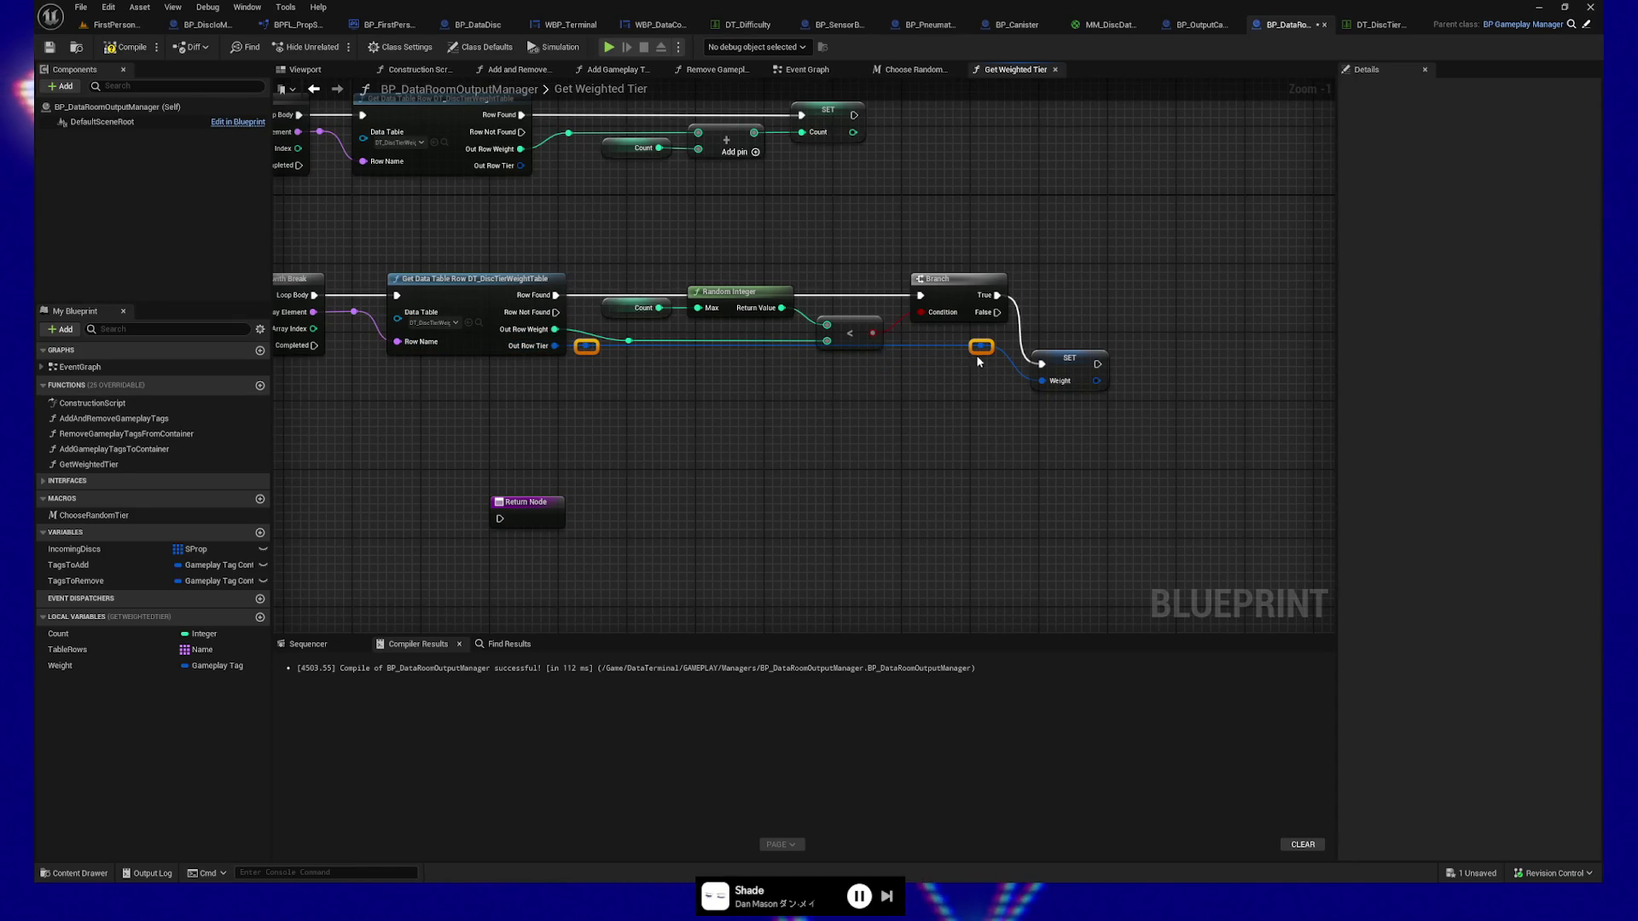
pyautogui.moveTo(979, 355); pyautogui.dragTo(988, 390)
pyautogui.click(1071, 374)
pyautogui.keyDown('ctrl'); pyautogui.click(990, 300); pyautogui.keyUp('ctrl')
pyautogui.press('q')
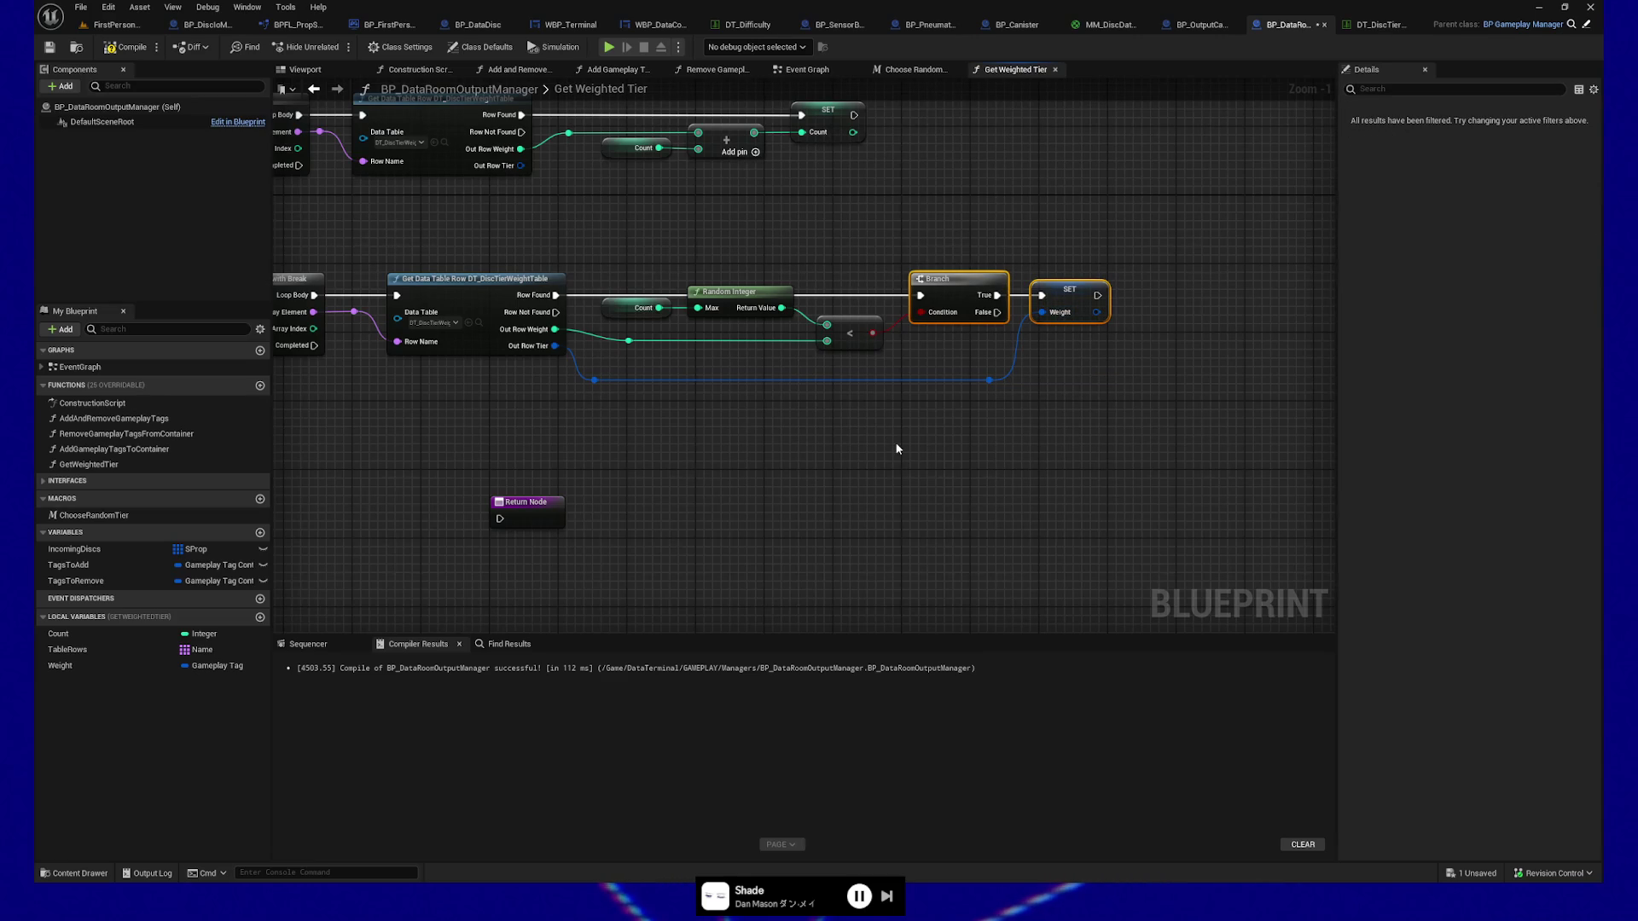
# Give the Return Node a new output pin named OutTier.
pyautogui.moveTo(555, 503)
pyautogui.mouseDown()
pyautogui.moveTo(864, 536)
pyautogui.moveTo(1173, 466)
pyautogui.mouseUp()
pyautogui.moveTo(1016, 376); pyautogui.dragTo(1039, 410)
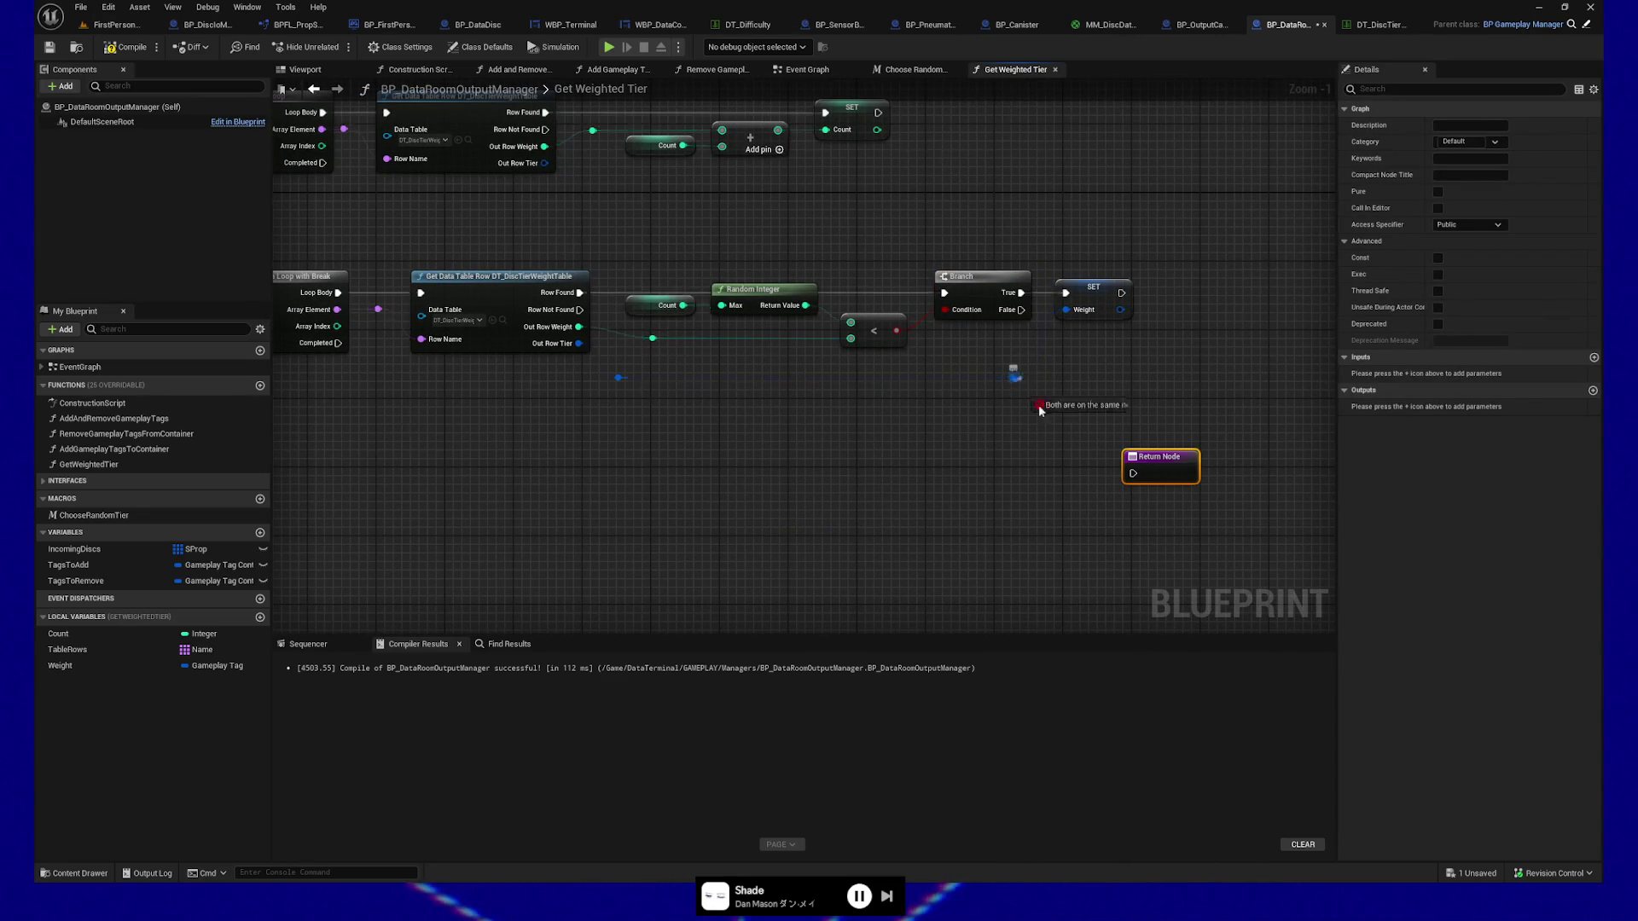
pyautogui.moveTo(1147, 467); pyautogui.dragTo(1148, 468)
pyautogui.keyDown('alt'); pyautogui.click(1134, 490); pyautogui.keyUp('alt')
pyautogui.write('OutWeight')
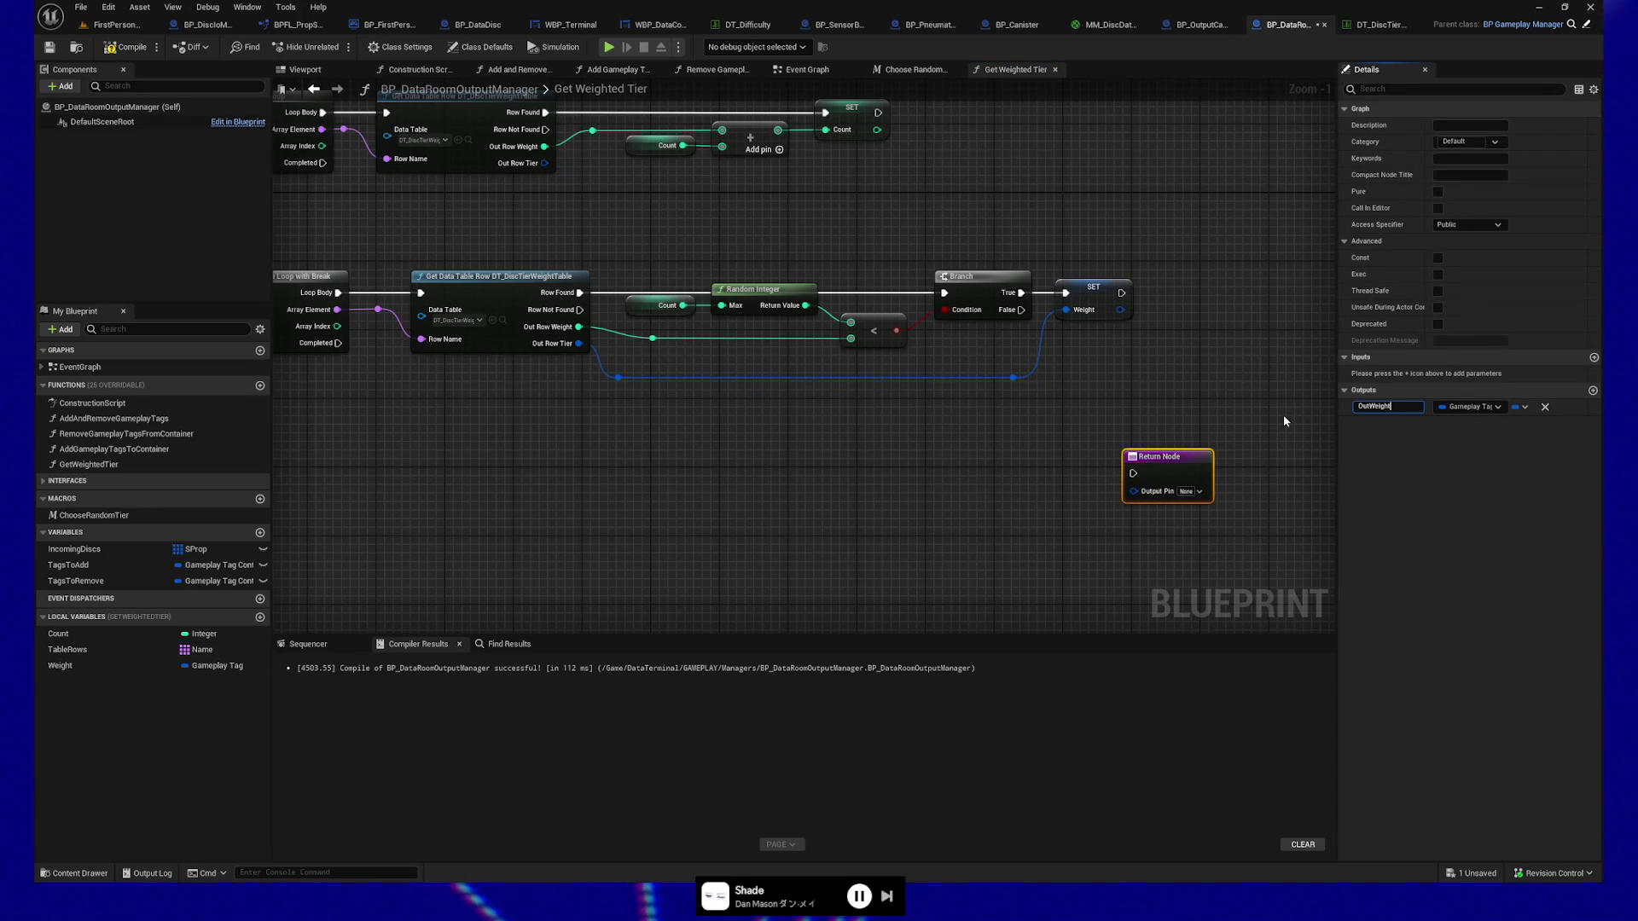
pyautogui.press('BackSpace')
pyautogui.press('BackSpace')
pyautogui.press('BackSpace')
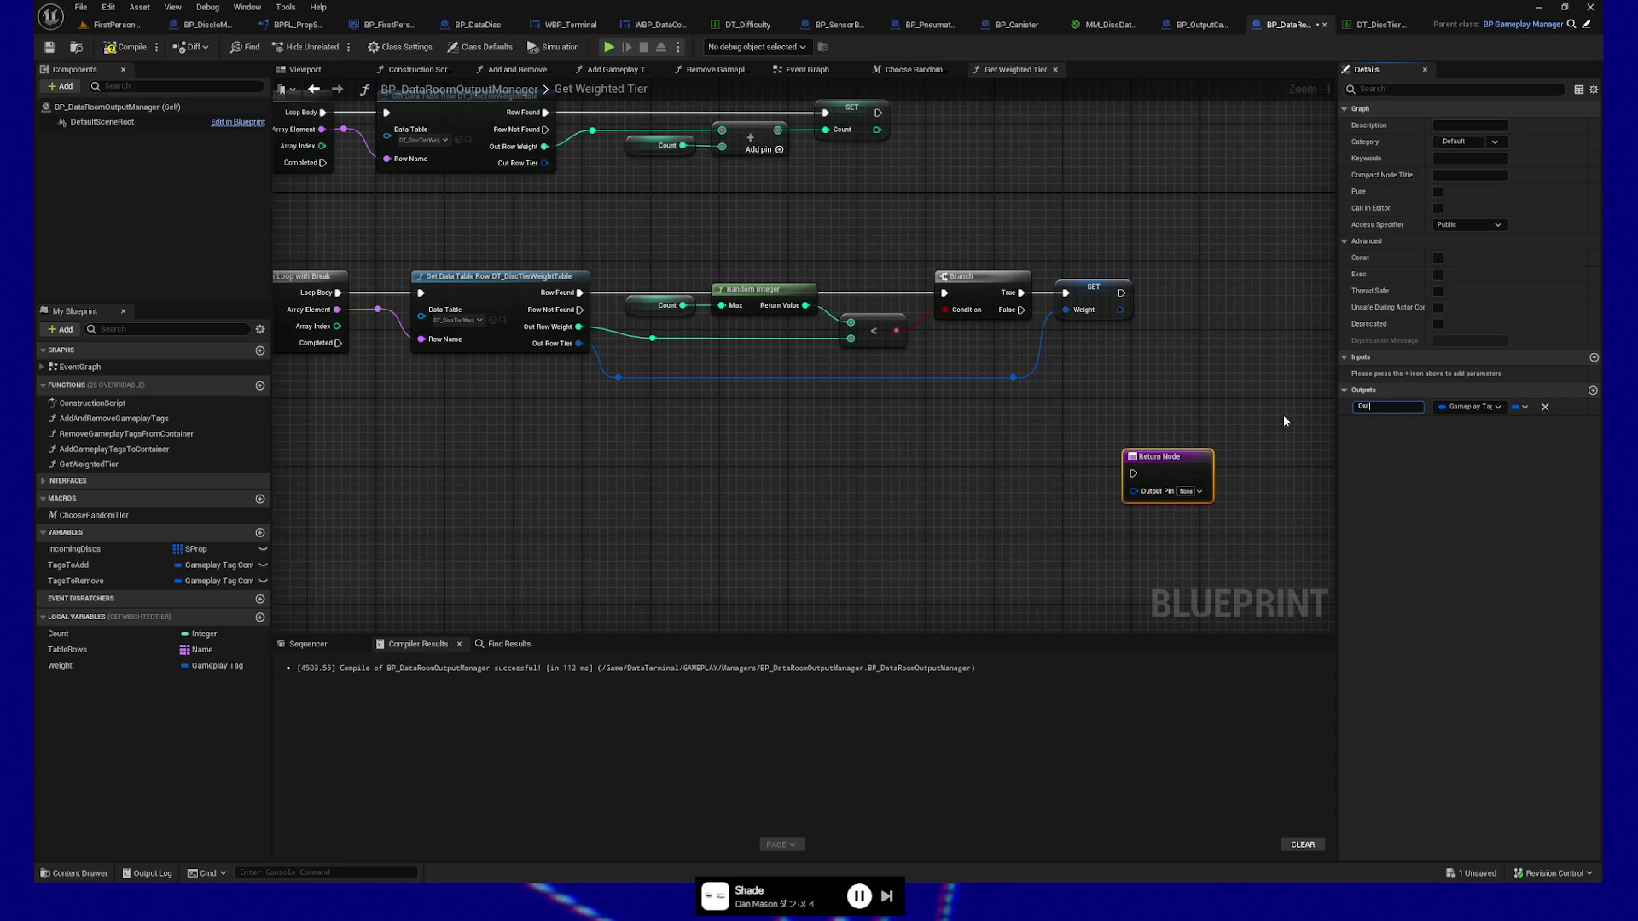
pyautogui.write('Tier')
pyautogui.press('Return')
# Rename the promoted local variable from Weight to Tier.
pyautogui.doubleClick(67, 667)
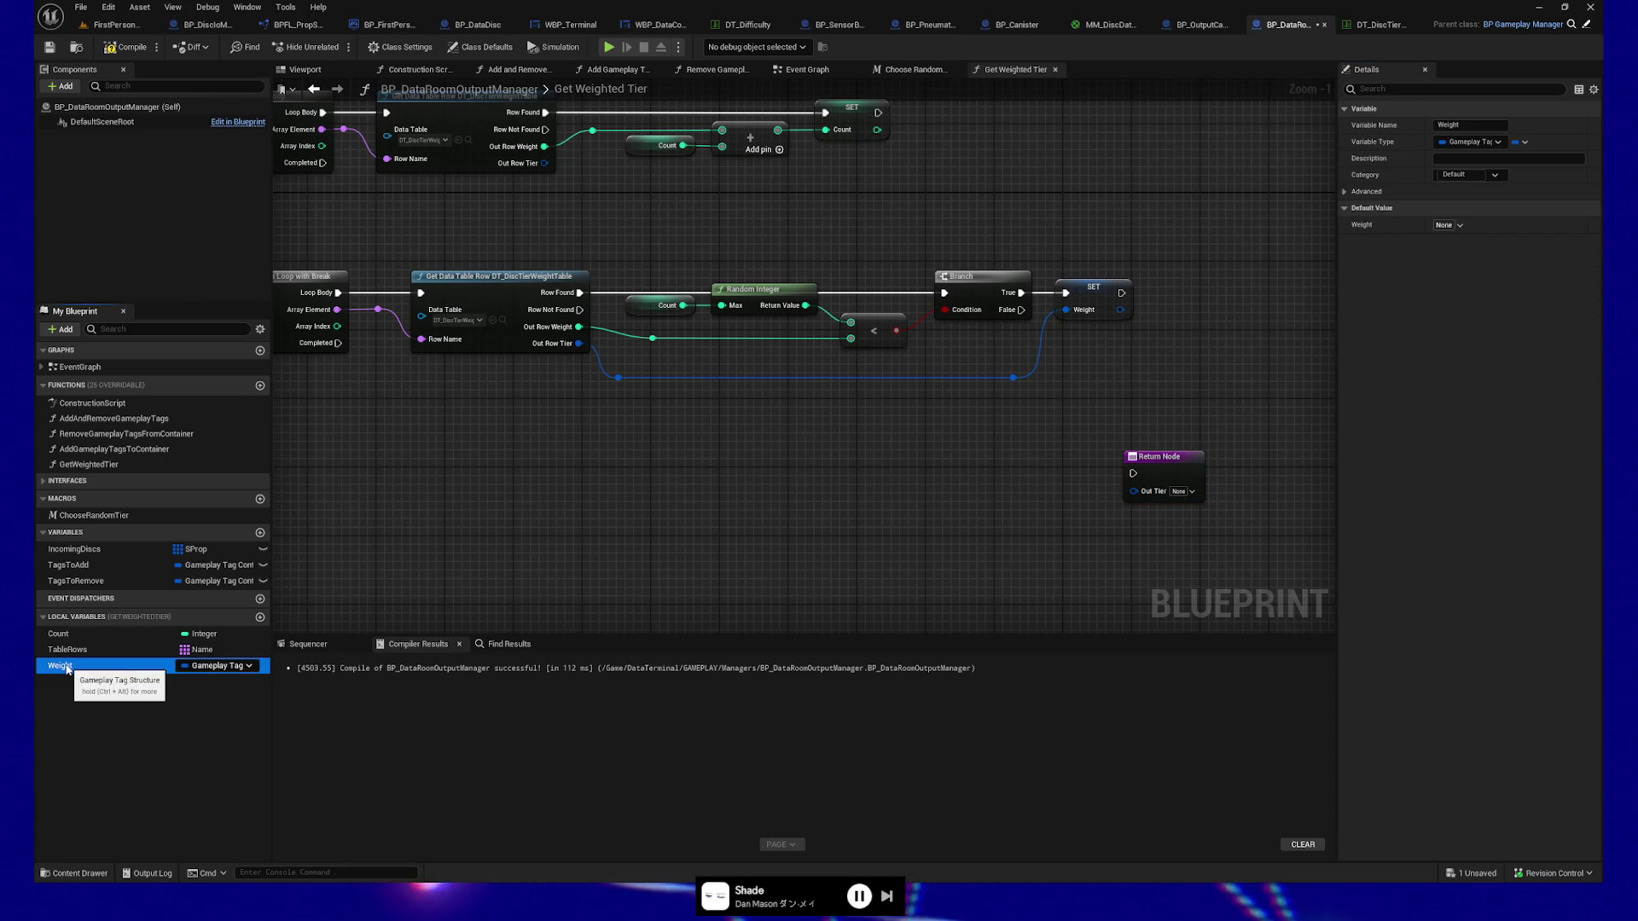
pyautogui.write('Tier')
pyautogui.press('Return')
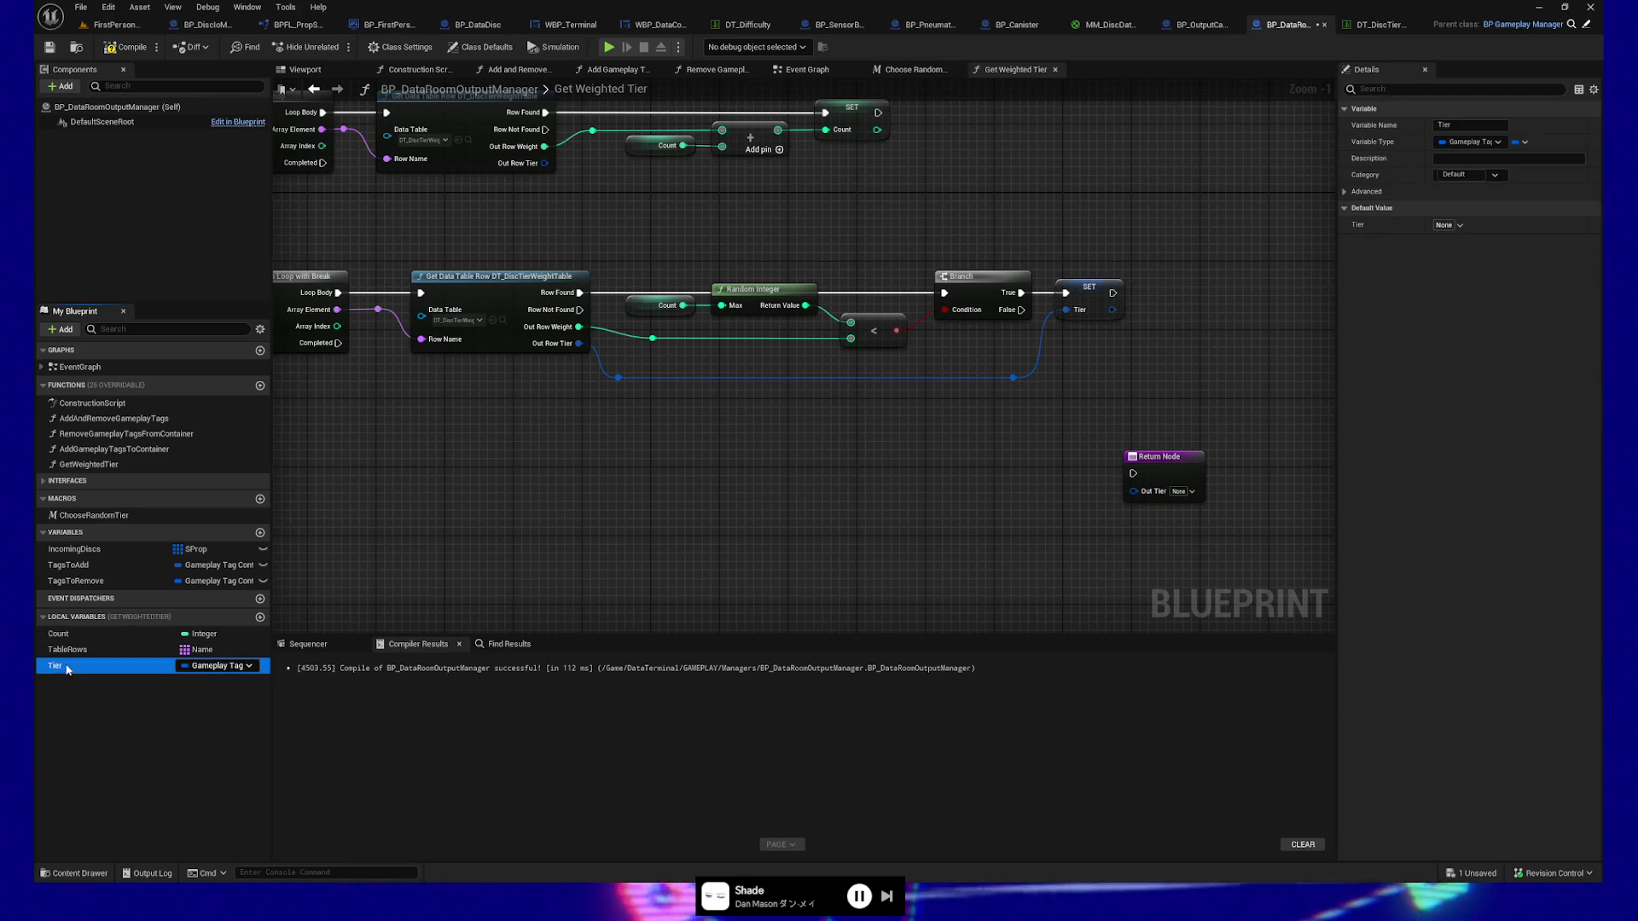
pyautogui.moveTo(751, 488)
pyautogui.mouseDown()
pyautogui.moveTo(900, 472)
pyautogui.moveTo(769, 529)
pyautogui.mouseUp()
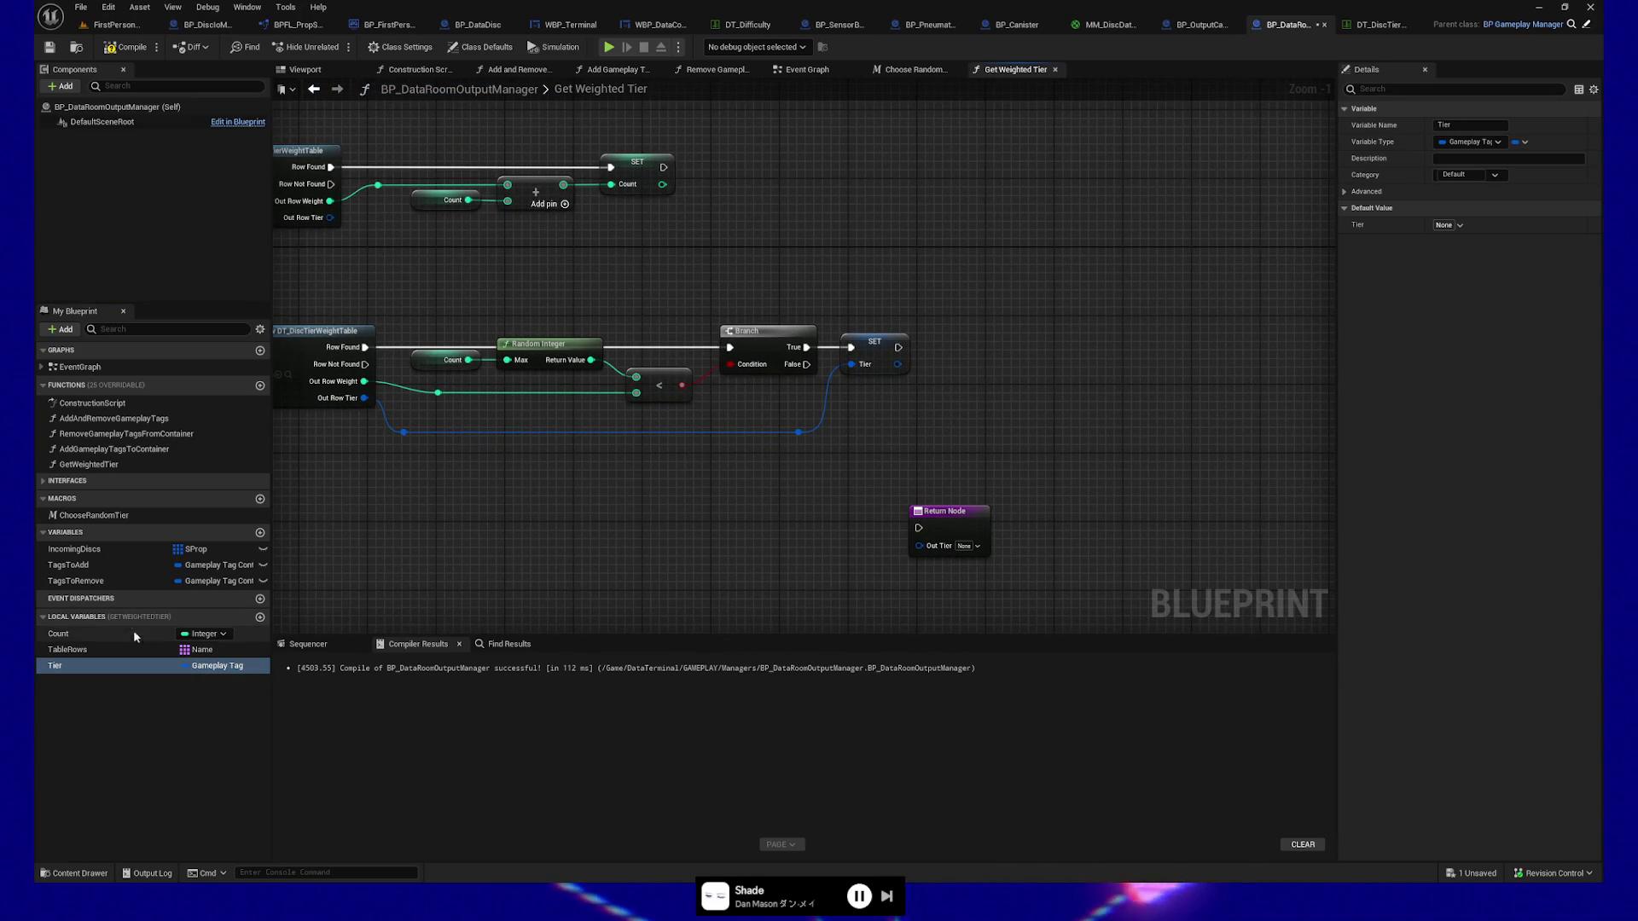
# Rename the Count local variable to TotalWeight and nudge the Return Node left.
pyautogui.click(56, 634)
pyautogui.click(53, 634)
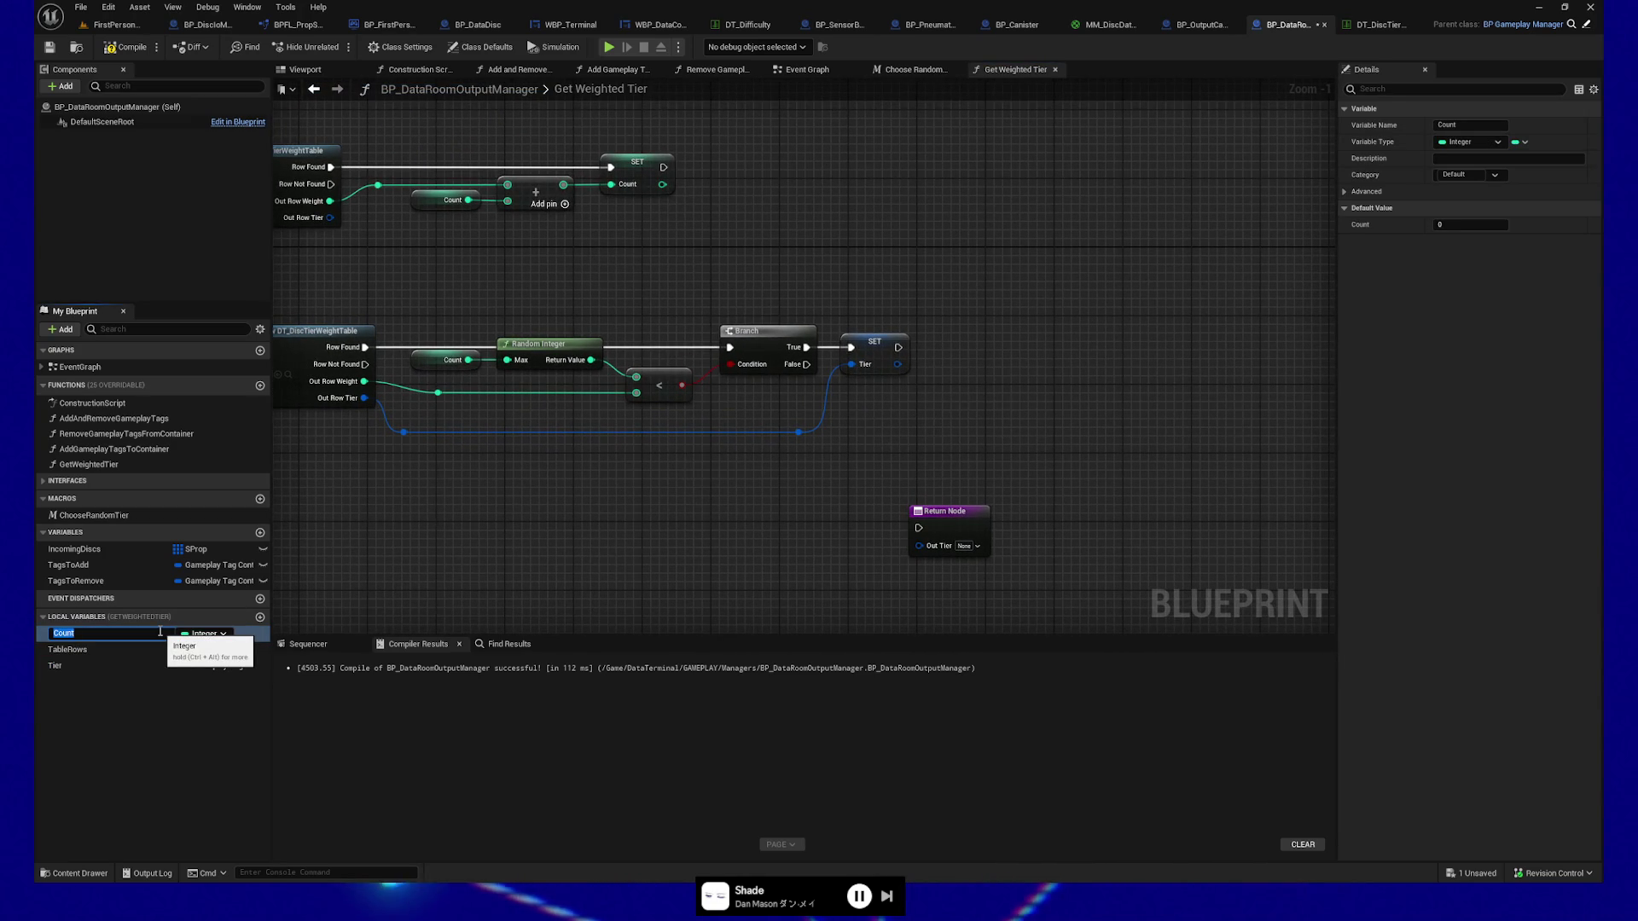
pyautogui.write('TotalWeight')
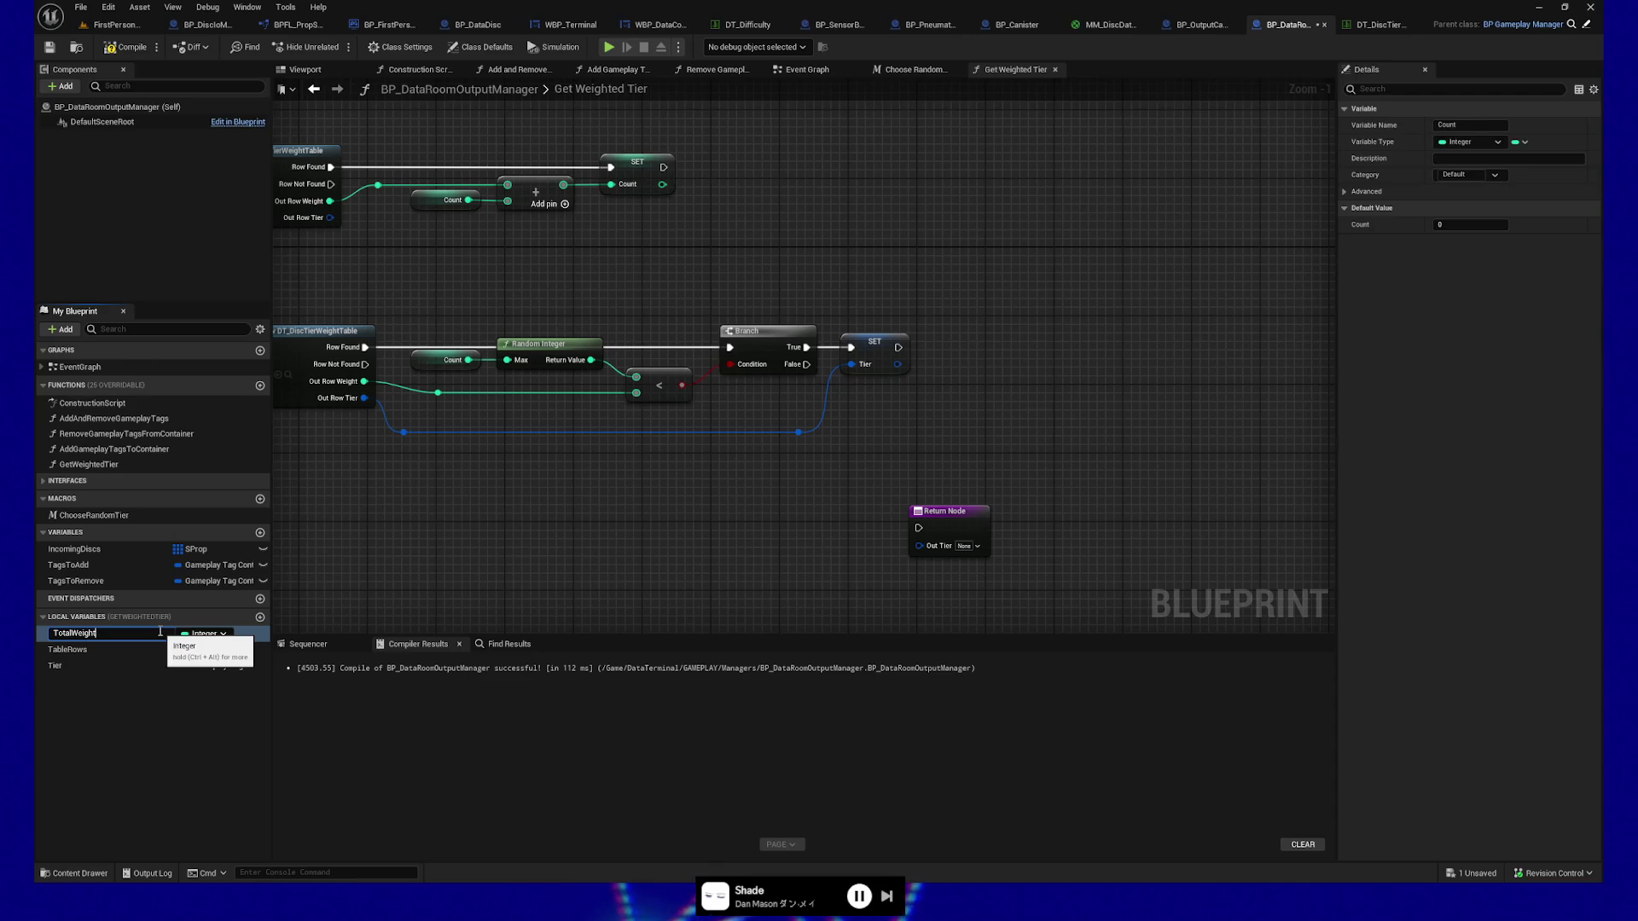
pyautogui.press('Return')
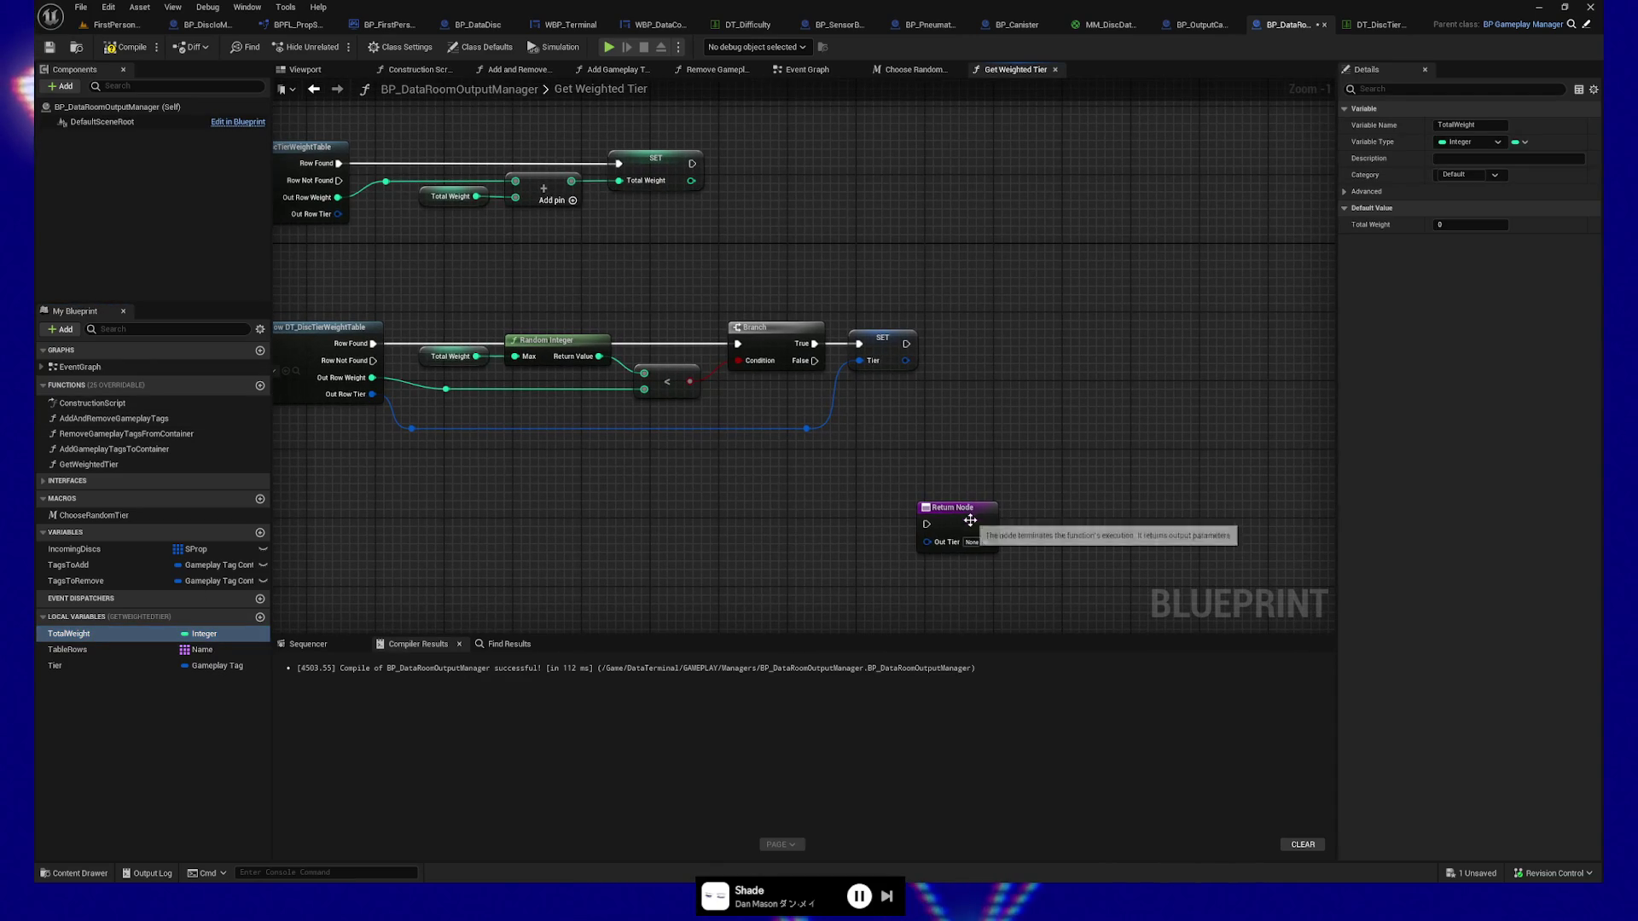
pyautogui.moveTo(945, 512); pyautogui.dragTo(763, 519)
pyautogui.moveTo(611, 489); pyautogui.dragTo(1008, 459)
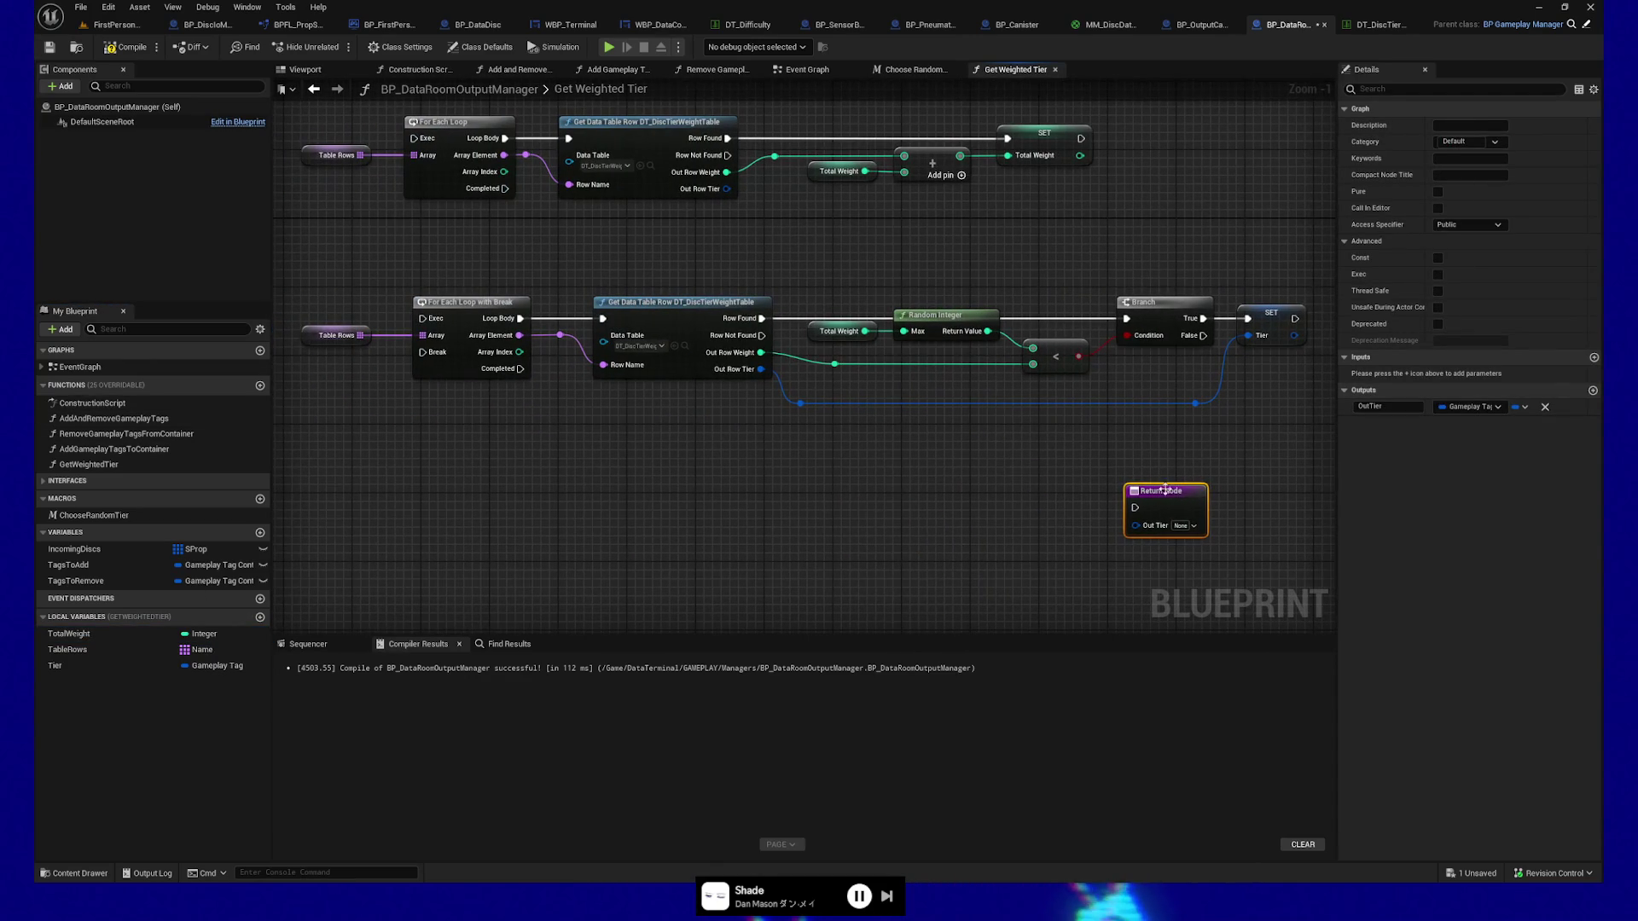
# Wire SET Tier's exec output to the loop's Break pin, routed through two aligned reroute knots.
pyautogui.moveTo(1296, 317)
pyautogui.mouseDown()
pyautogui.moveTo(422, 353)
pyautogui.moveTo(453, 359)
pyautogui.moveTo(529, 307)
pyautogui.moveTo(509, 267)
pyautogui.mouseUp()
pyautogui.doubleClick(546, 351)
pyautogui.doubleClick(570, 267)
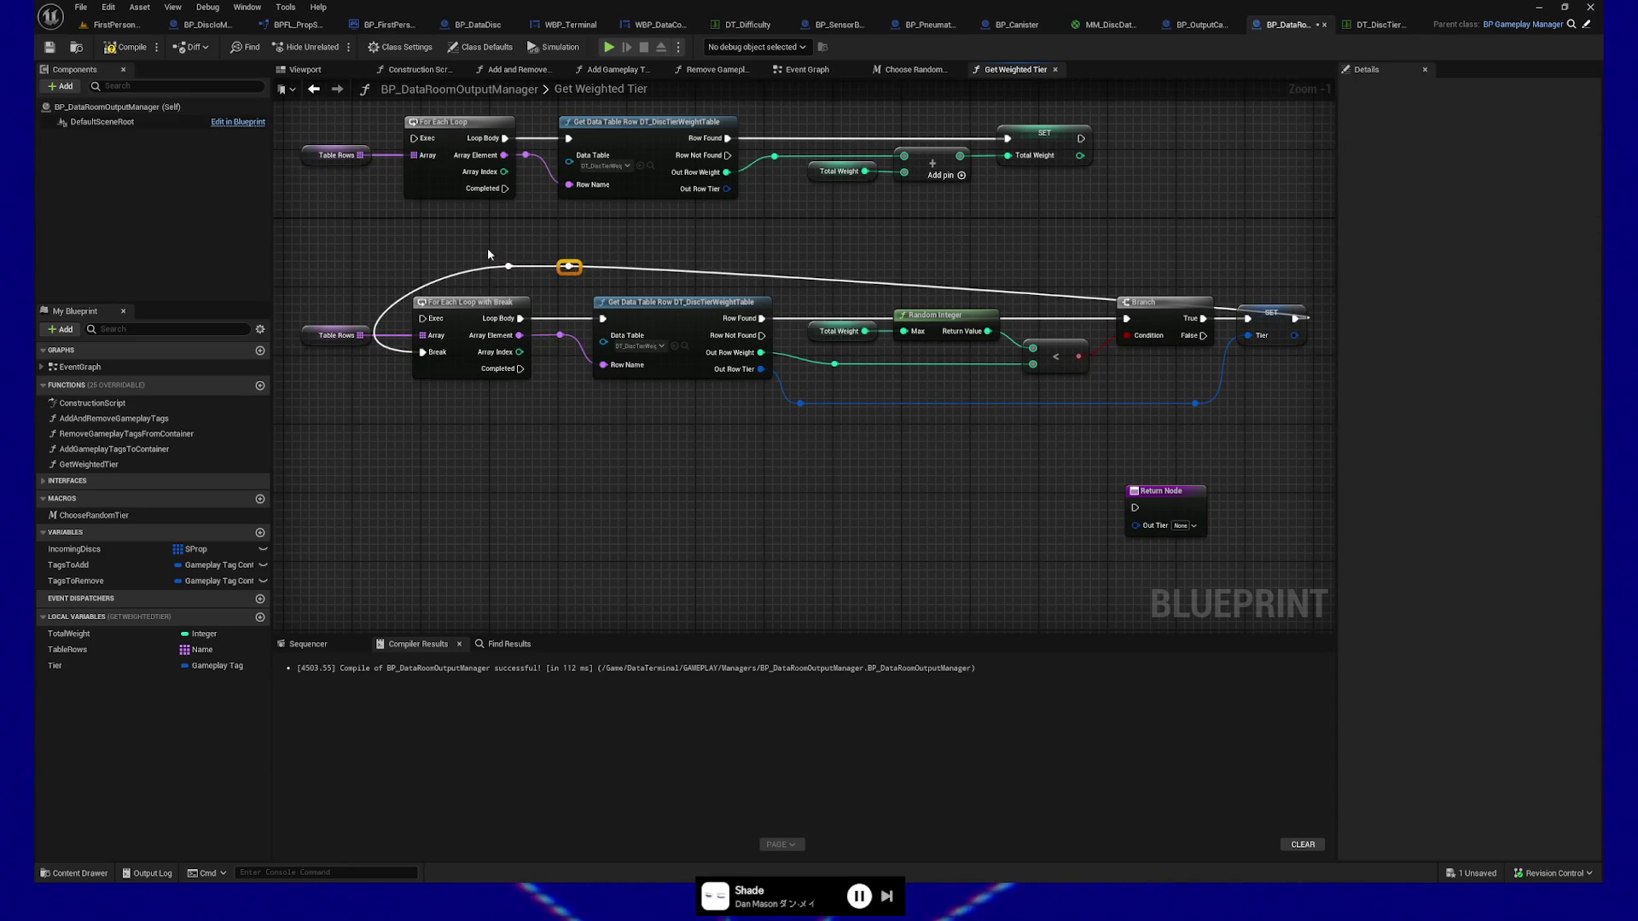
pyautogui.moveTo(509, 267); pyautogui.dragTo(423, 267)
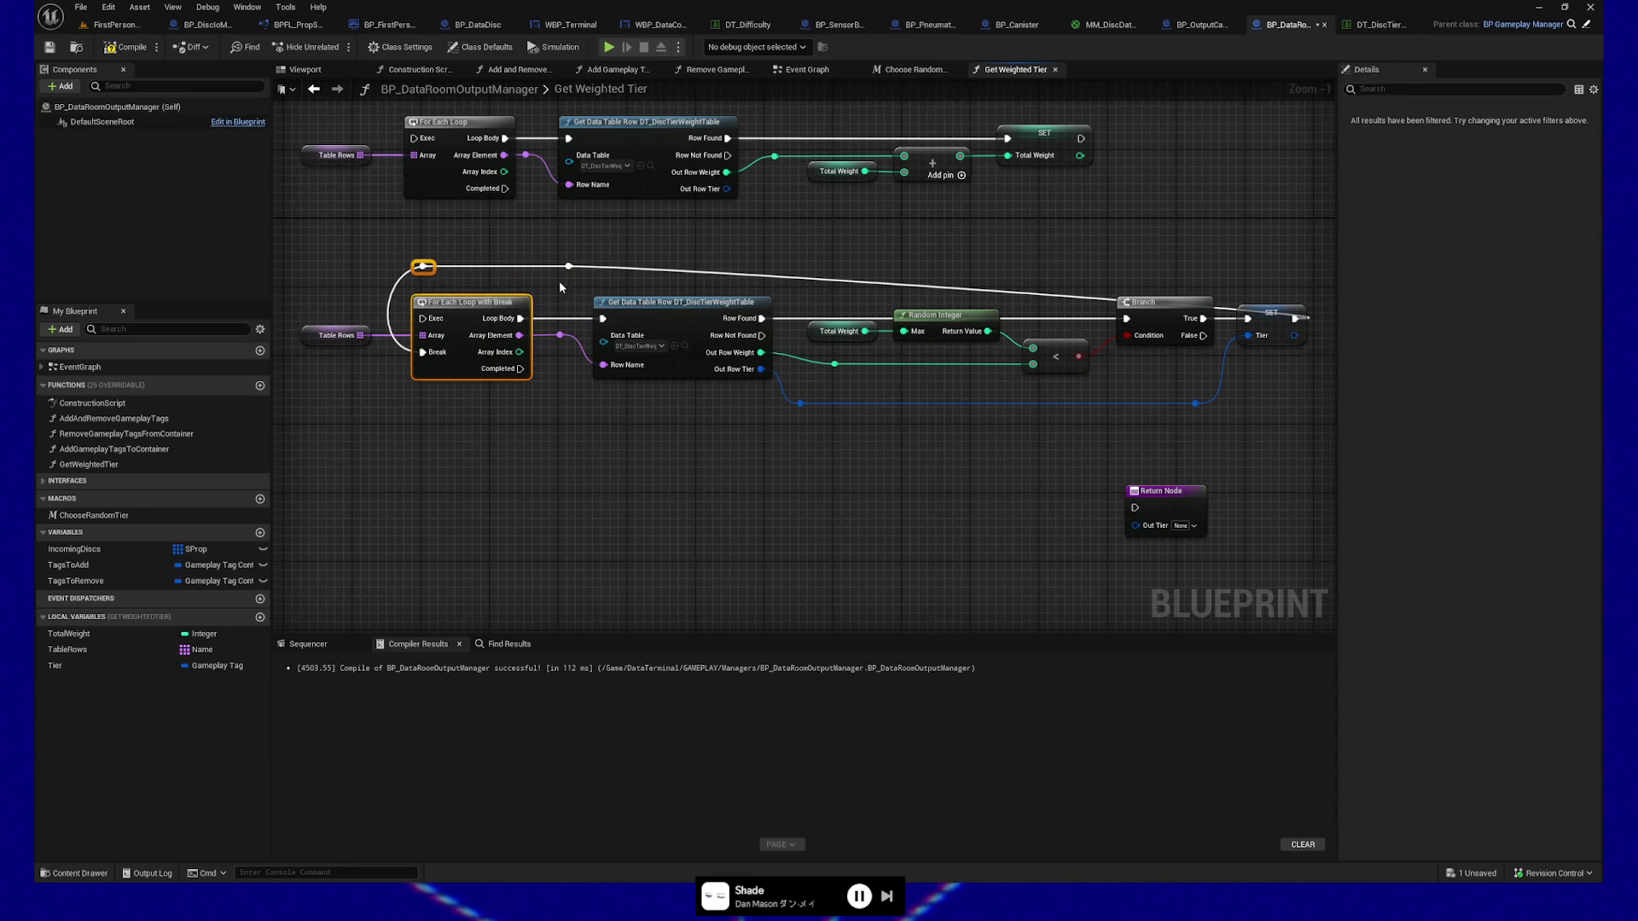
pyautogui.keyDown('shift'); pyautogui.click(1071, 307); pyautogui.keyUp('shift')
pyautogui.hotkey('shift', 'd')
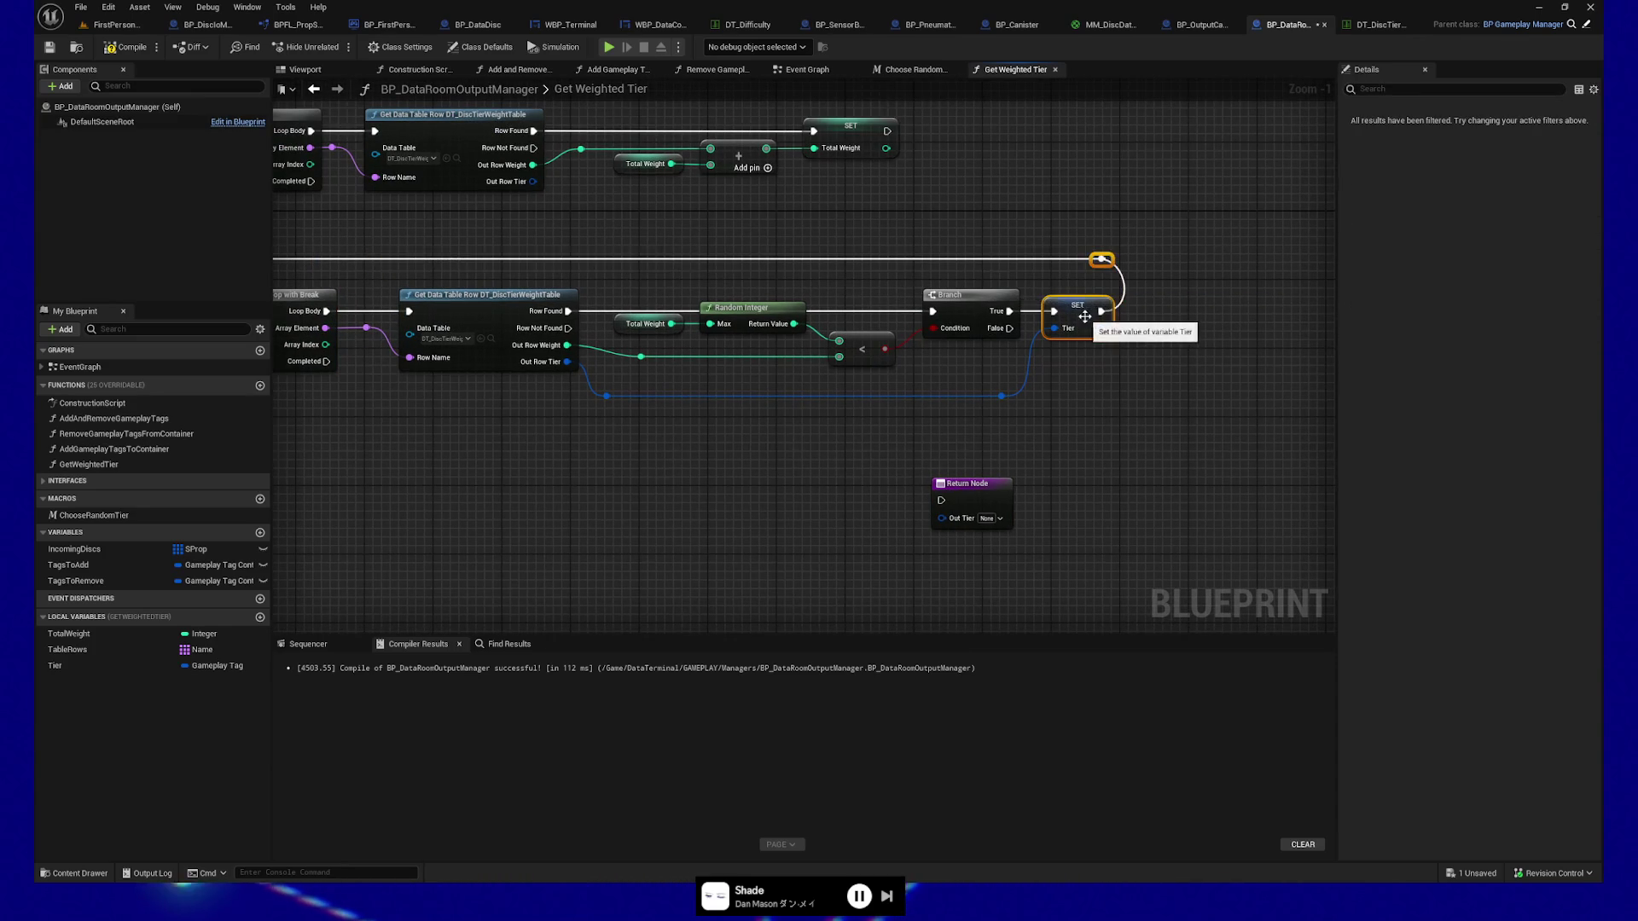
# Run the Return Node from the loop's Completed pin, with a Tier getter placed beside it.
pyautogui.moveTo(1139, 478); pyautogui.dragTo(930, 516)
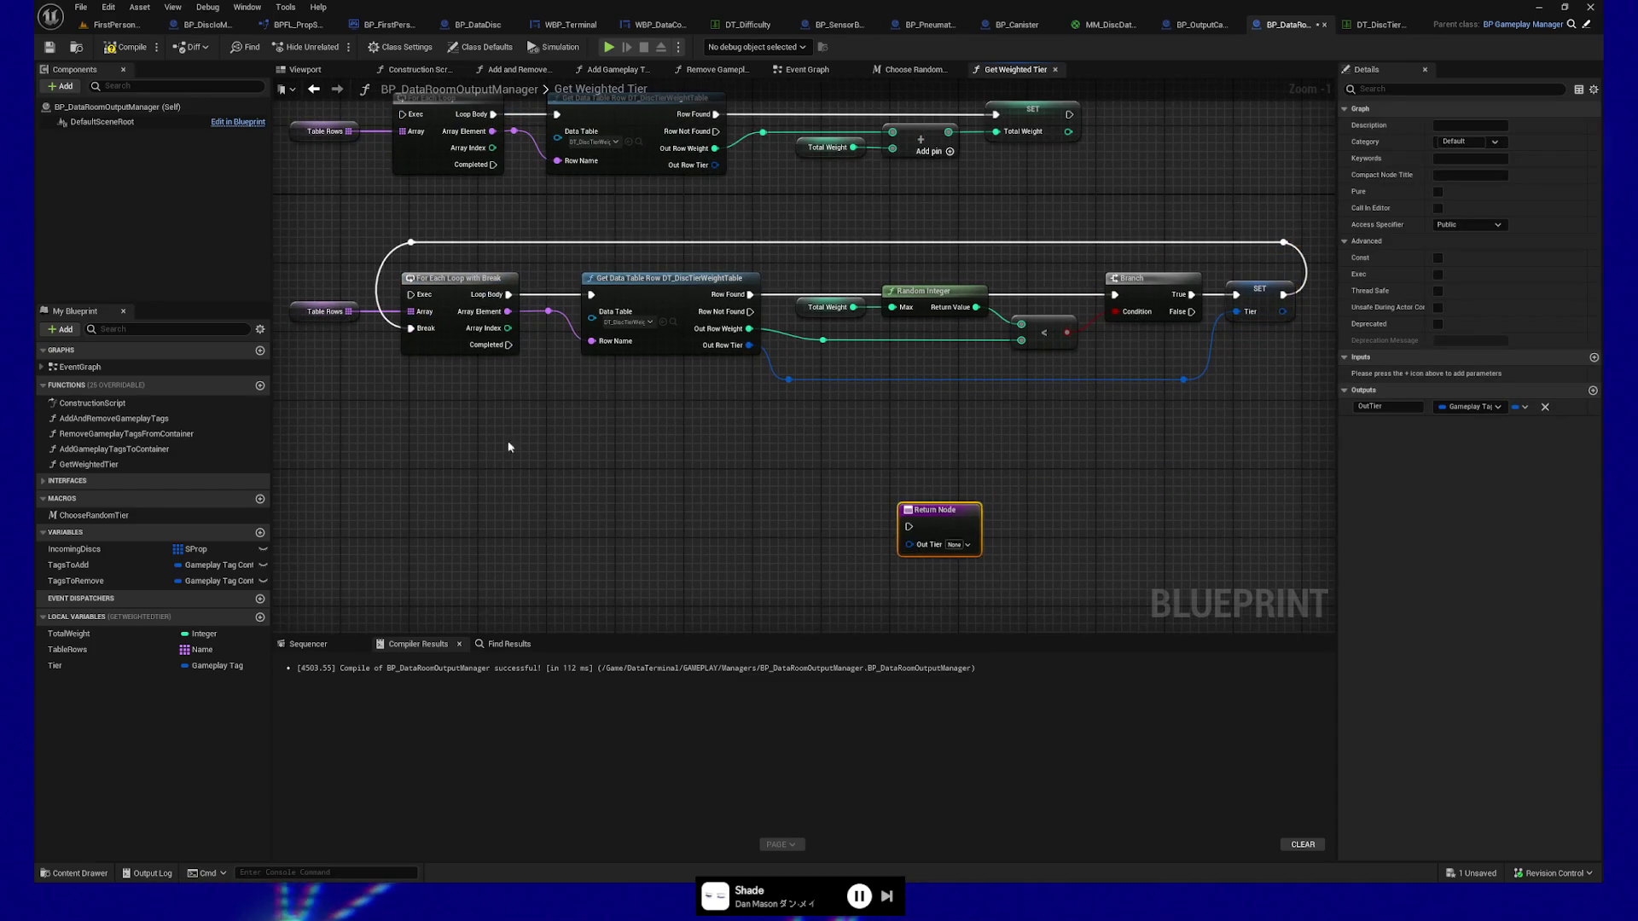
pyautogui.moveTo(56, 666)
pyautogui.mouseDown()
pyautogui.moveTo(870, 550)
pyautogui.moveTo(1115, 548)
pyautogui.moveTo(990, 518)
pyautogui.moveTo(939, 484)
pyautogui.mouseUp()
pyautogui.keyDown('shift'); pyautogui.click(896, 553); pyautogui.keyUp('shift')
pyautogui.moveTo(696, 334)
pyautogui.mouseDown()
pyautogui.moveTo(920, 468)
pyautogui.moveTo(895, 491)
pyautogui.mouseUp()
pyautogui.moveTo(394, 413); pyautogui.dragTo(657, 443)
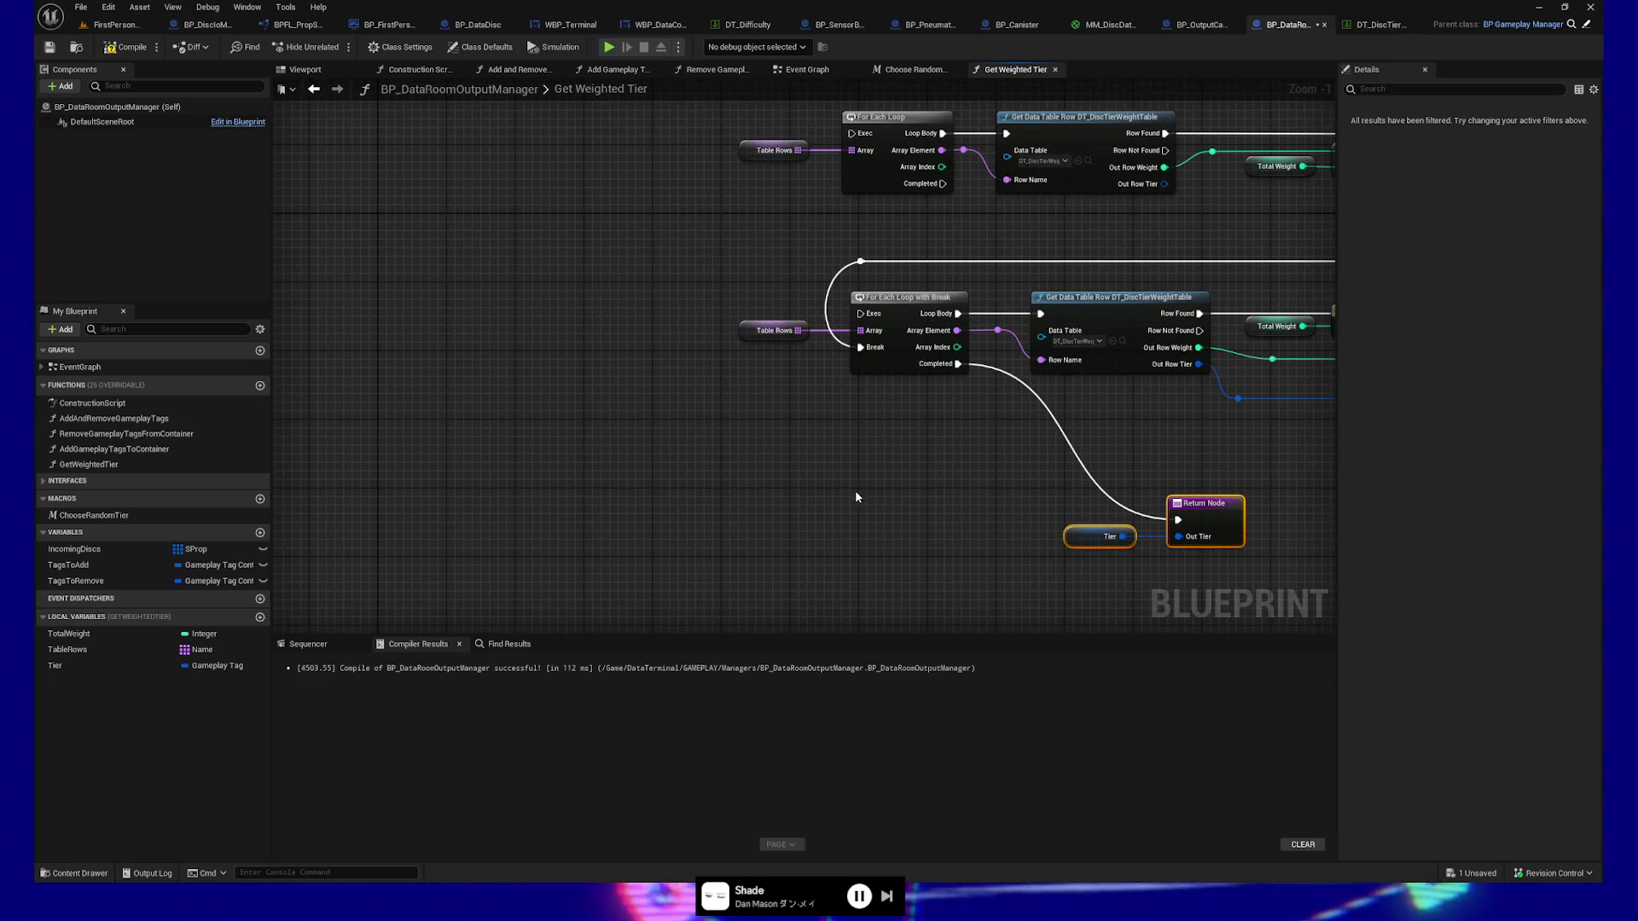
# Move the Total Weight and Random Integer nodes out of the loop to sit below it.
pyautogui.moveTo(1050, 494)
pyautogui.mouseDown()
pyautogui.moveTo(598, 473)
pyautogui.moveTo(467, 512)
pyautogui.mouseUp()
pyautogui.click(849, 356)
pyautogui.moveTo(657, 314)
pyautogui.mouseDown()
pyautogui.moveTo(862, 369)
pyautogui.moveTo(566, 457)
pyautogui.moveTo(338, 488)
pyautogui.mouseUp()
pyautogui.moveTo(529, 459); pyautogui.dragTo(849, 467)
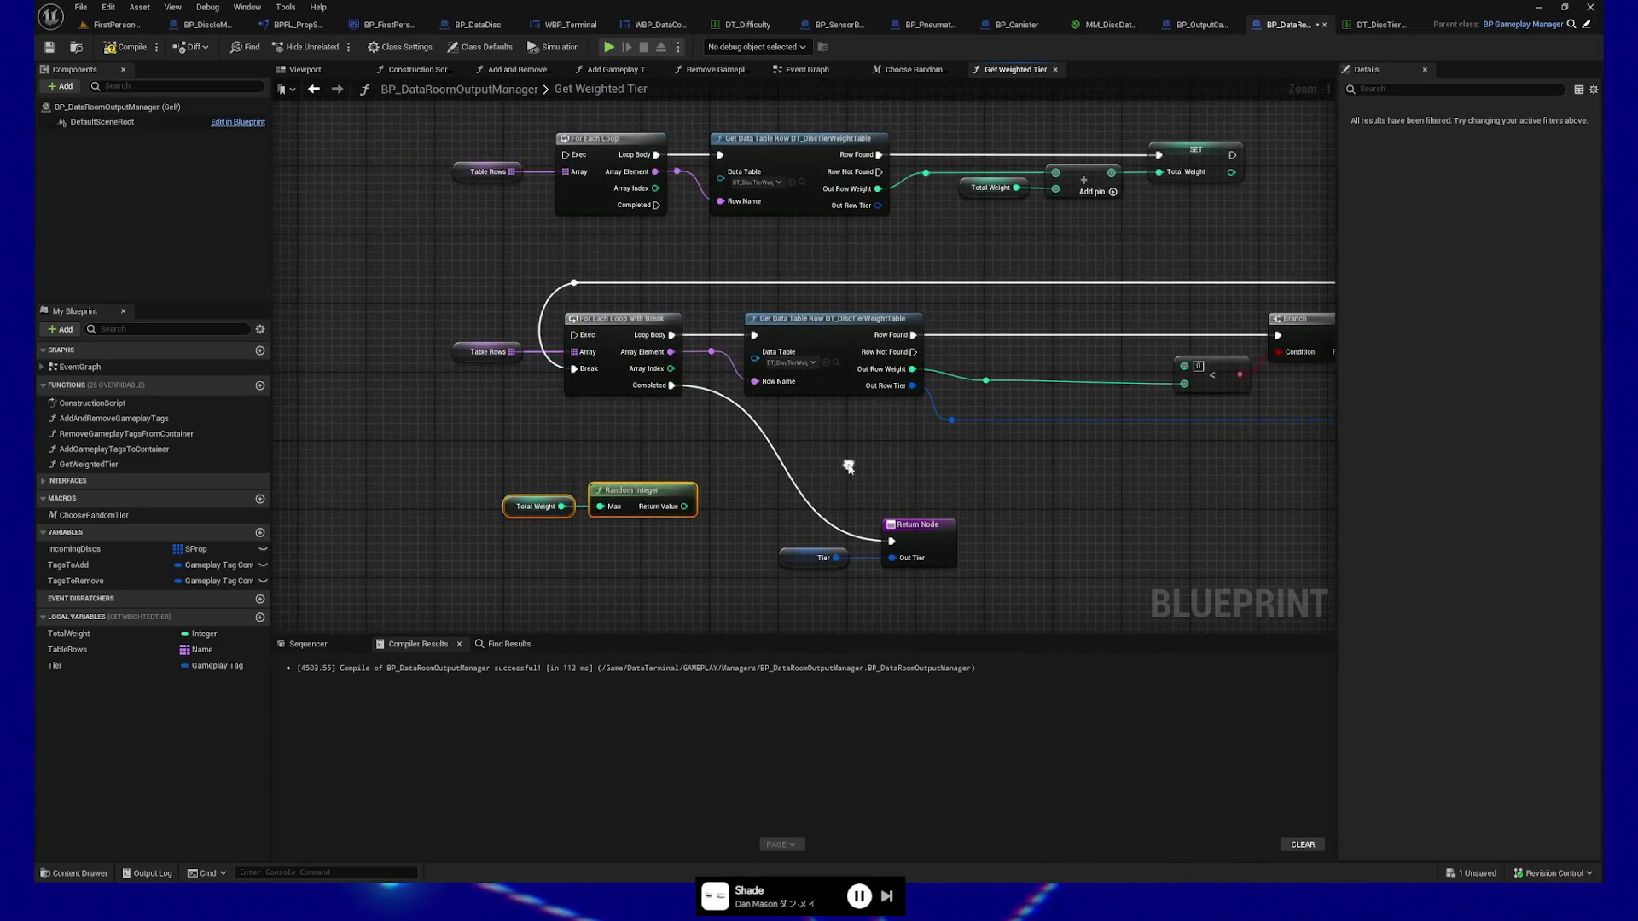
pyautogui.moveTo(635, 503); pyautogui.dragTo(397, 424)
pyautogui.moveTo(523, 448)
pyautogui.mouseDown()
pyautogui.moveTo(651, 453)
pyautogui.moveTo(383, 447)
pyautogui.moveTo(716, 439)
pyautogui.mouseUp()
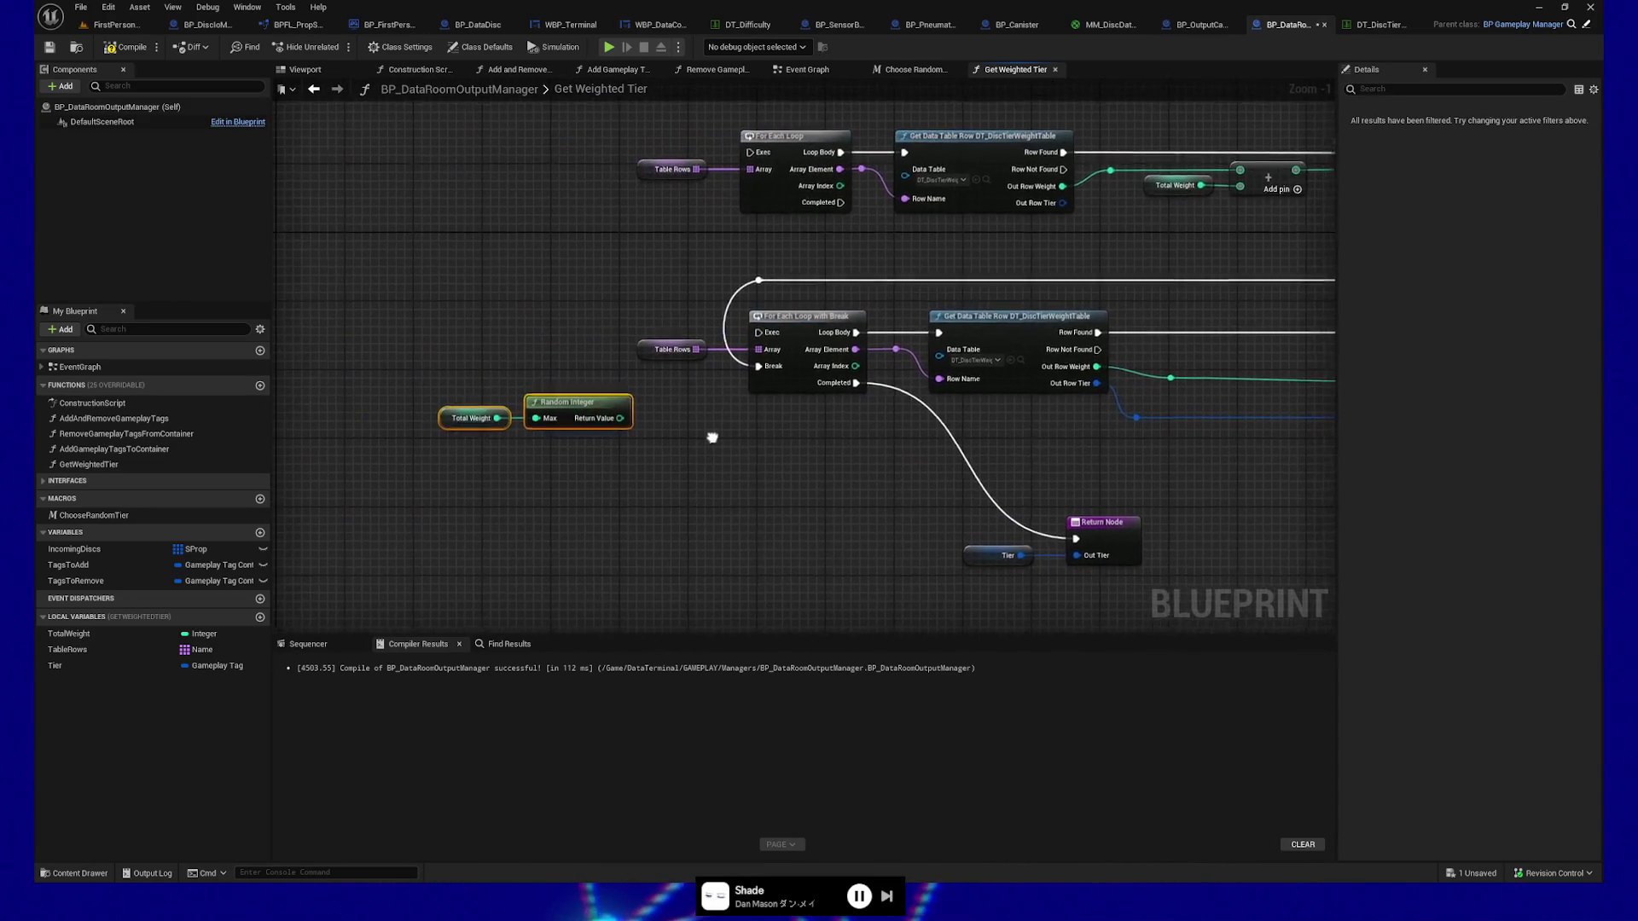
# Create an Integer local variable RandomInt and add a SET RandomInt node for the random value.
pyautogui.click(260, 620)
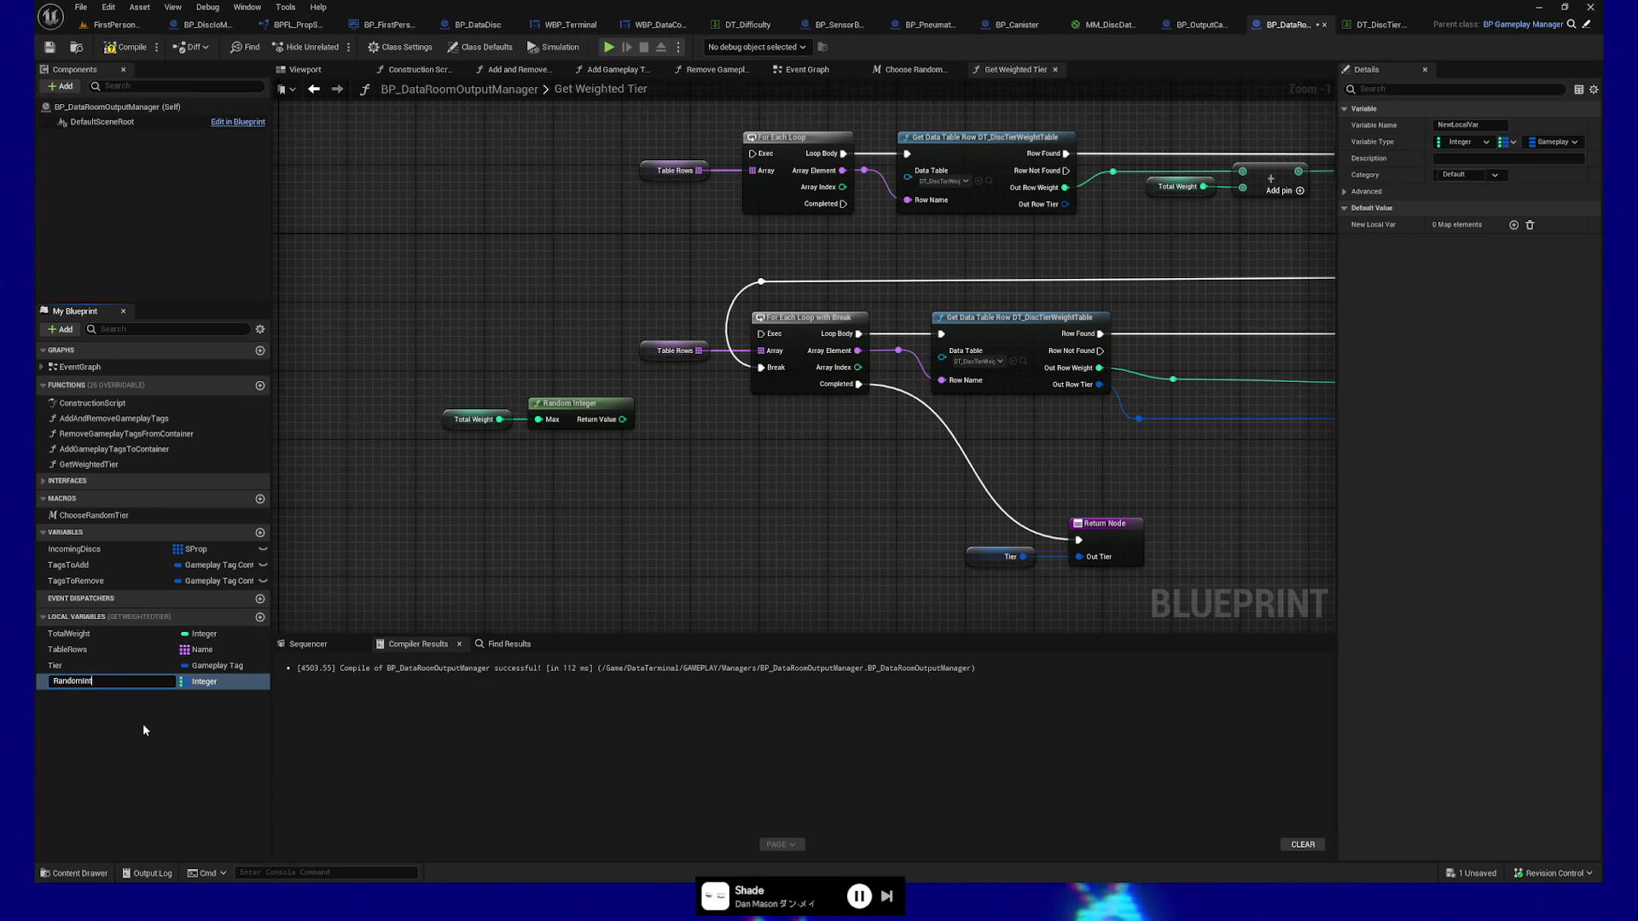
pyautogui.press('Return')
pyautogui.click(223, 682)
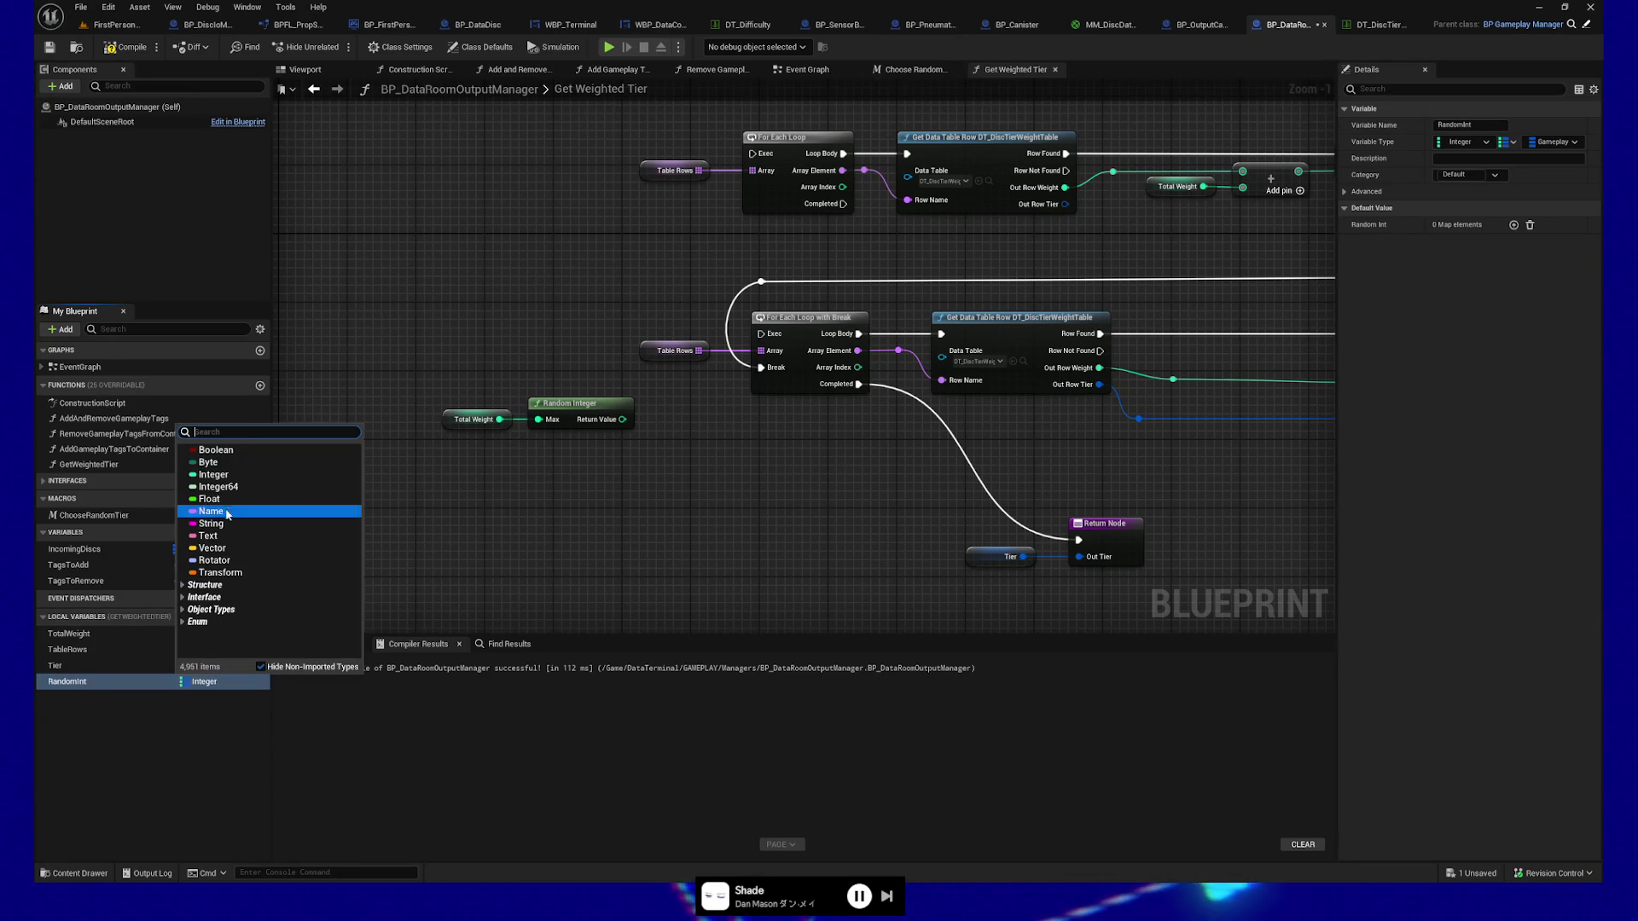
pyautogui.click(214, 474)
pyautogui.click(1499, 143)
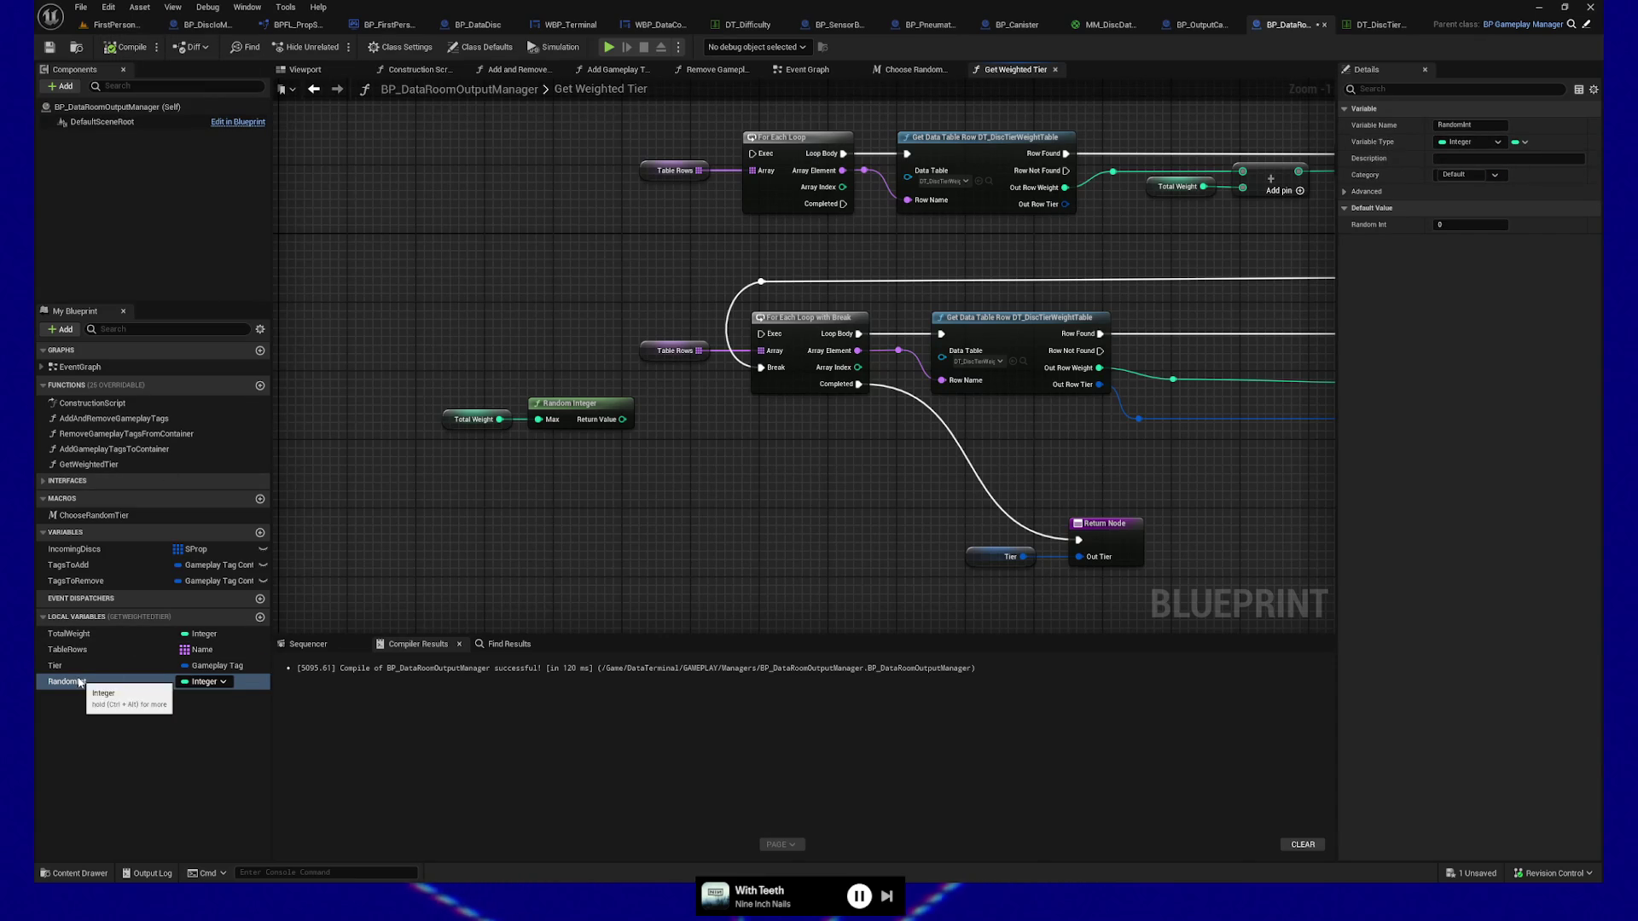
pyautogui.hotkey('ctrl', 'y')
pyautogui.hotkey('ctrl', 'y')
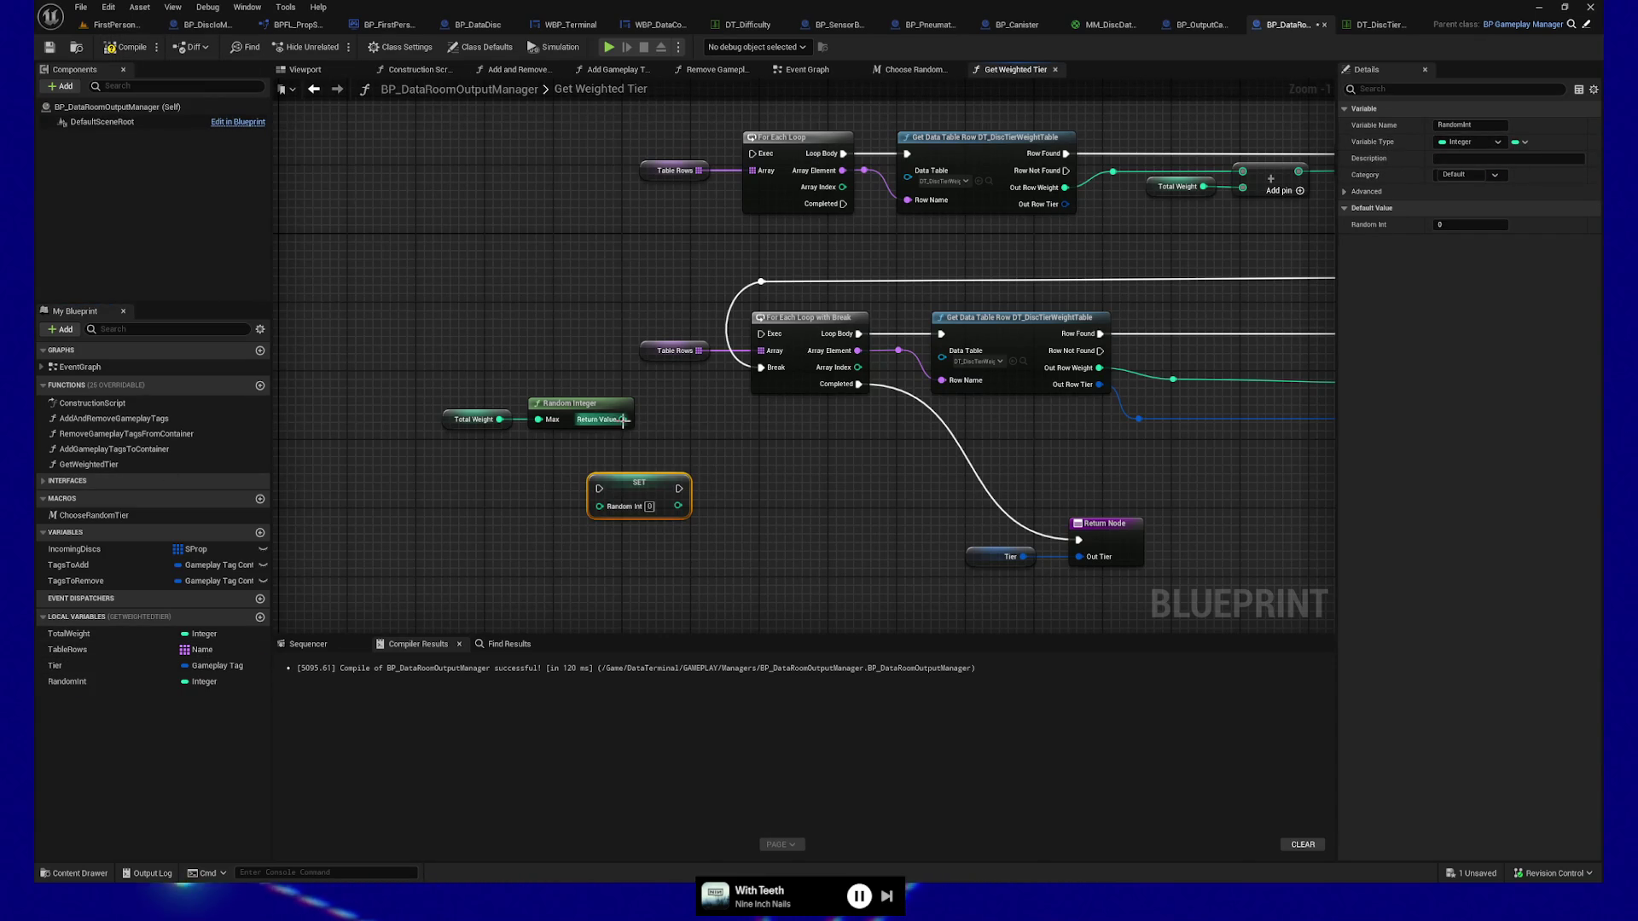
# Line up Total Weight, Random Integer and SET RandomInt so their wires run straight.
pyautogui.moveTo(570, 419)
pyautogui.mouseDown()
pyautogui.moveTo(562, 456)
pyautogui.moveTo(491, 505)
pyautogui.mouseUp()
pyautogui.keyDown('ctrl'); pyautogui.click(649, 498); pyautogui.keyUp('ctrl')
pyautogui.moveTo(648, 498)
pyautogui.mouseDown()
pyautogui.moveTo(545, 368)
pyautogui.moveTo(772, 342)
pyautogui.mouseUp()
pyautogui.moveTo(739, 425)
pyautogui.mouseDown()
pyautogui.moveTo(741, 440)
pyautogui.moveTo(656, 406)
pyautogui.mouseUp()
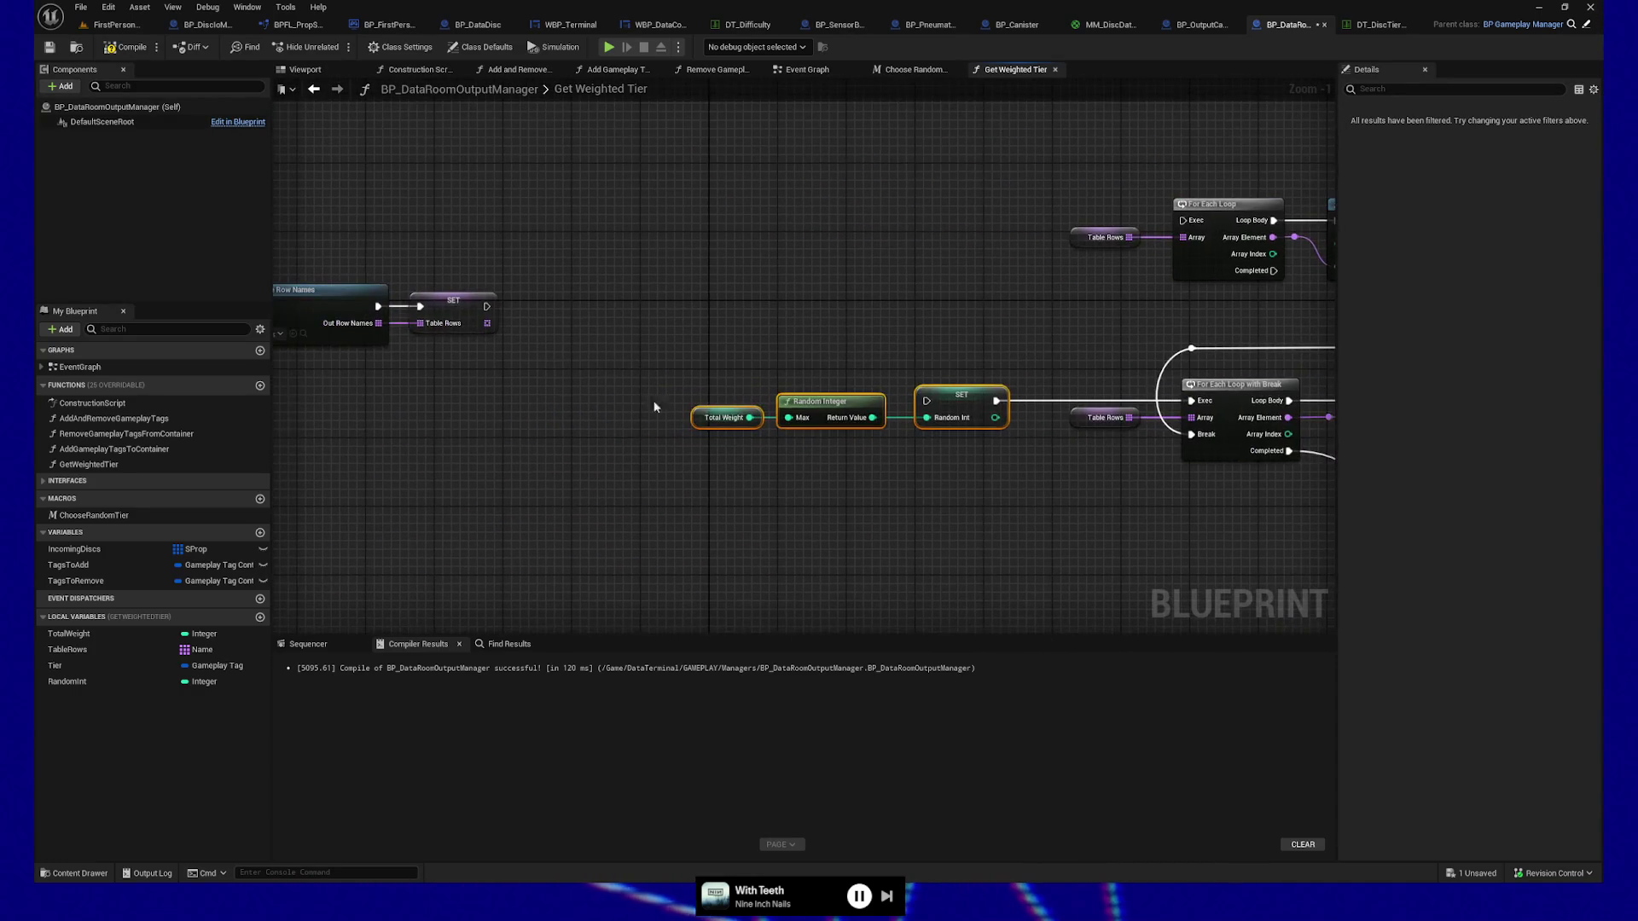
# Add a Sequence node: Then 0 runs the weight-summing loop, Then 1 runs SET RandomInt.
pyautogui.moveTo(483, 307); pyautogui.dragTo(723, 309)
pyautogui.write('seque')
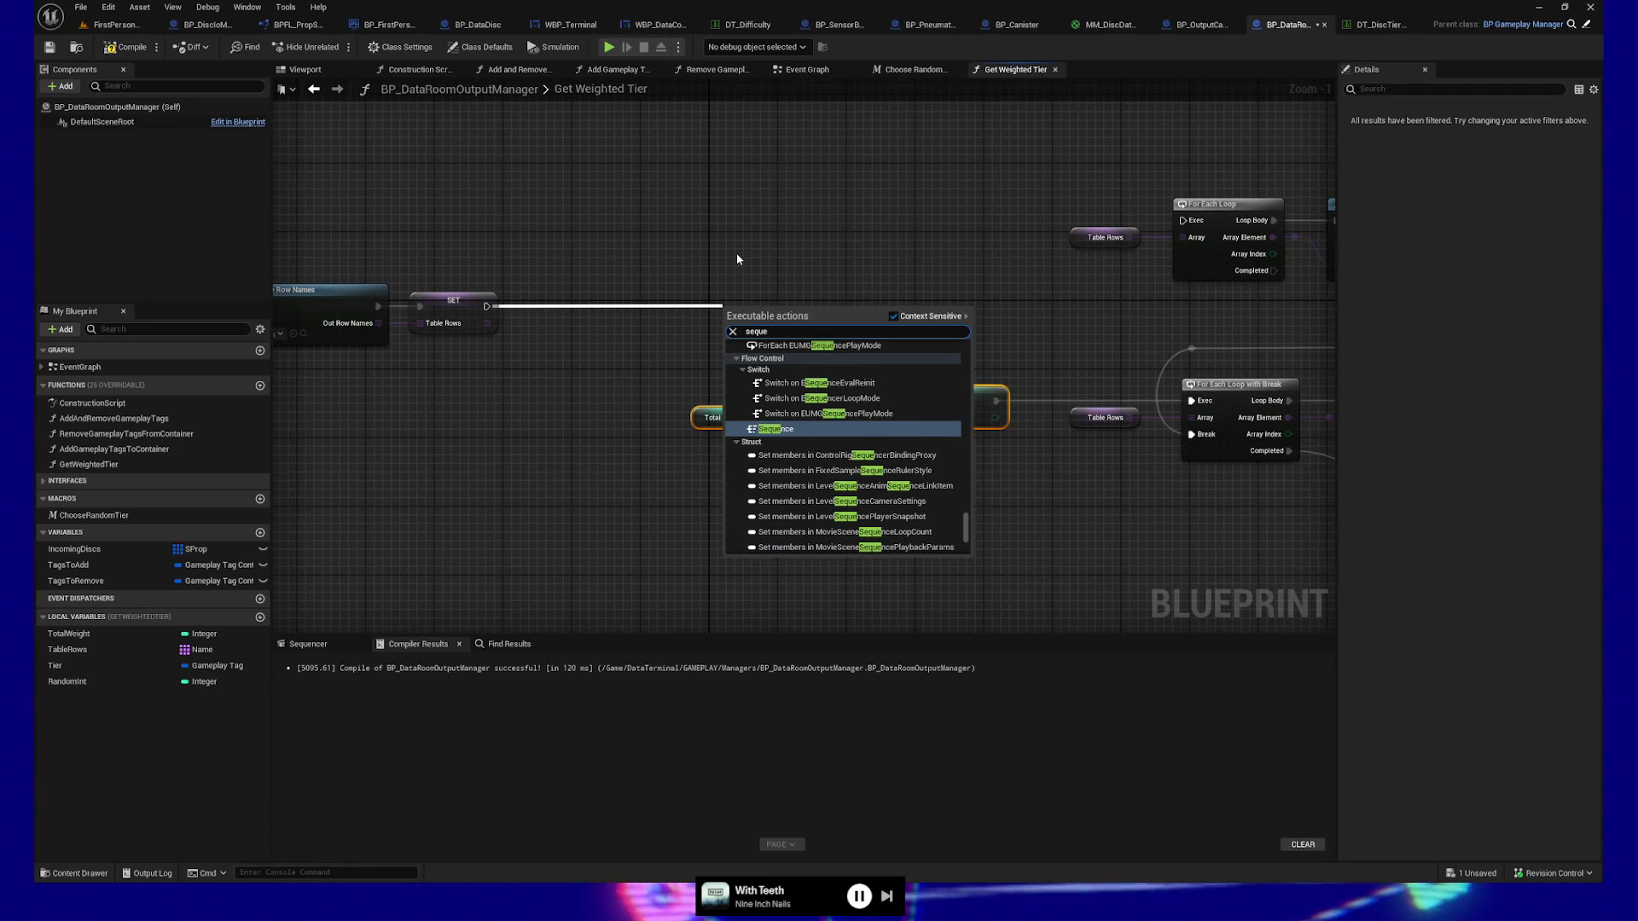
pyautogui.click(736, 253)
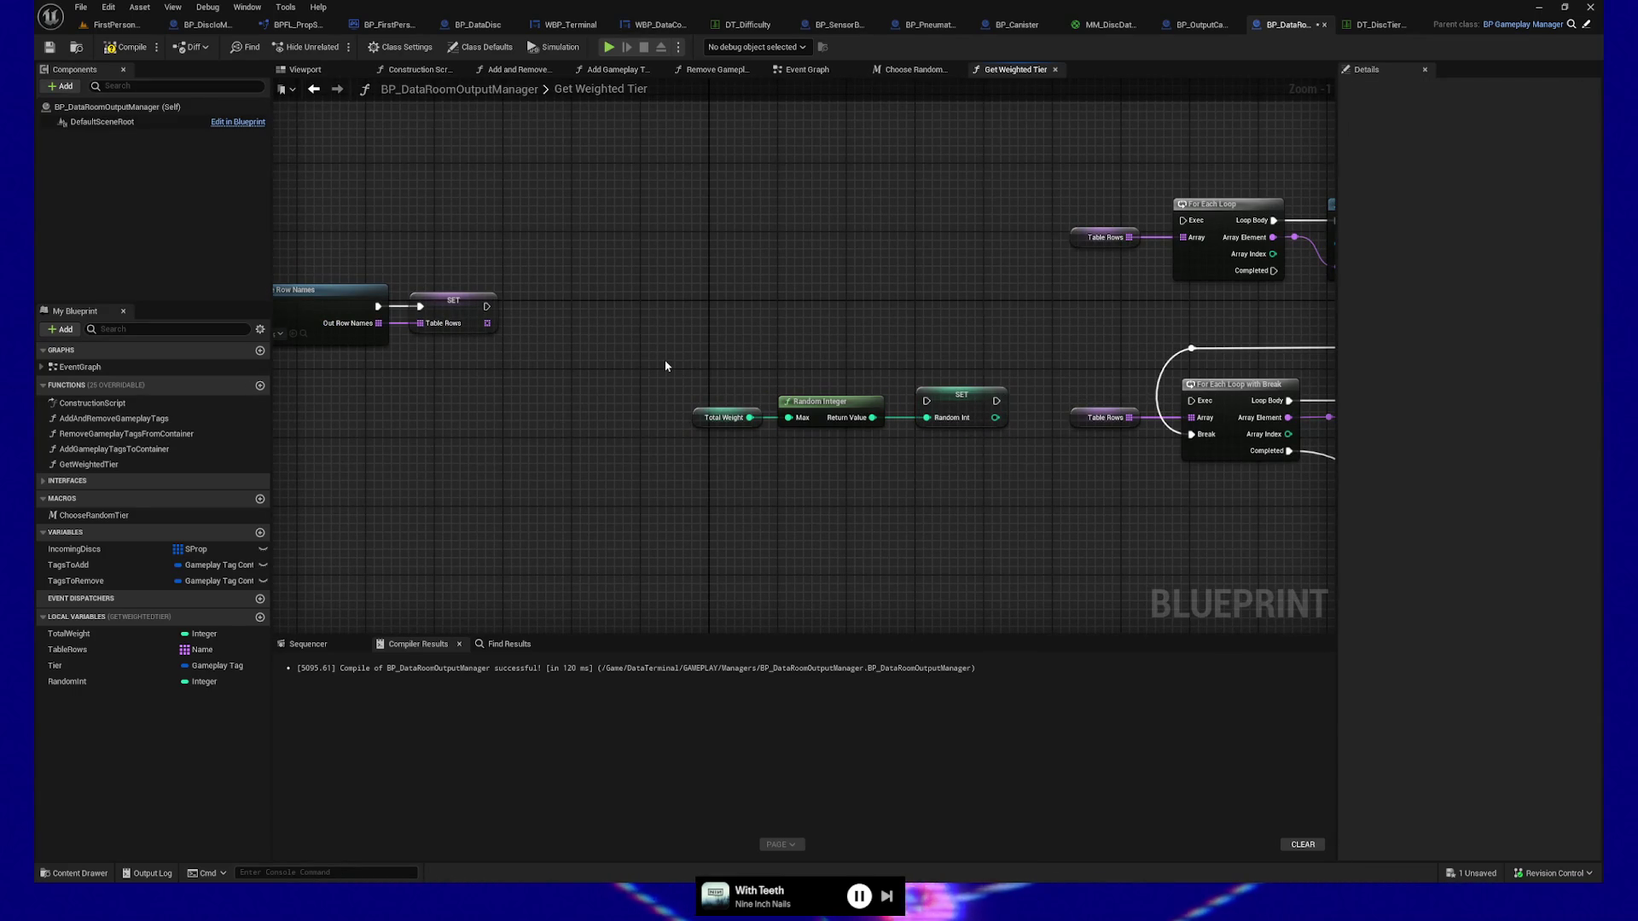
pyautogui.moveTo(996, 401); pyautogui.dragTo(1196, 402)
pyautogui.moveTo(493, 309); pyautogui.dragTo(650, 315)
pyautogui.write('seque')
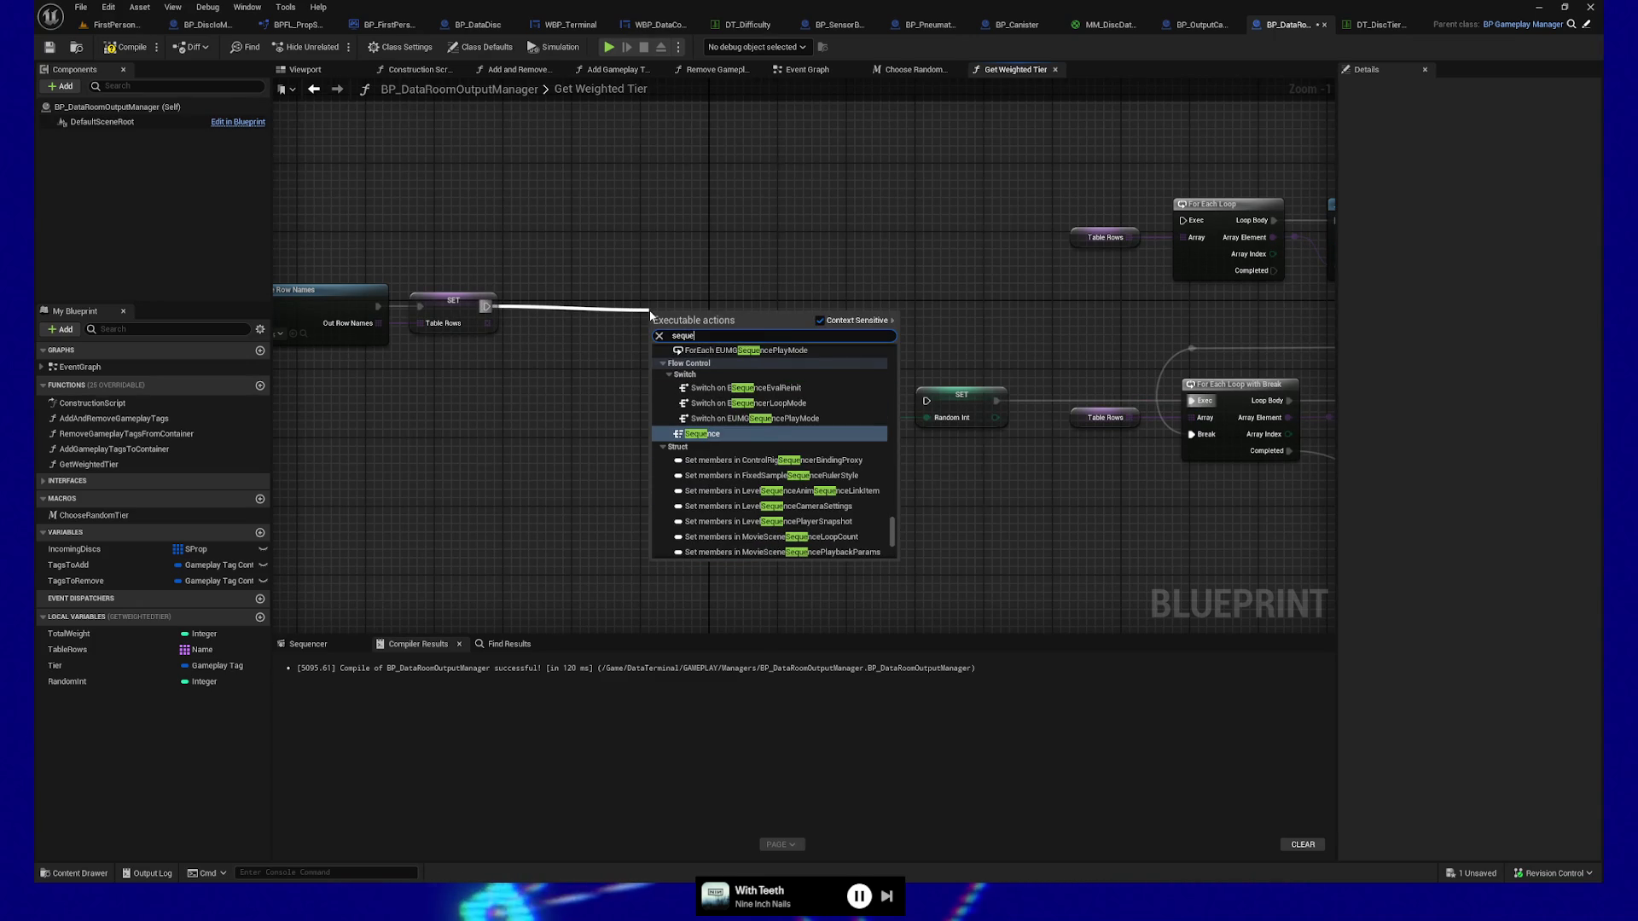
pyautogui.press('Return')
pyautogui.moveTo(683, 315)
pyautogui.mouseDown()
pyautogui.moveTo(666, 289)
pyautogui.moveTo(1188, 222)
pyautogui.moveTo(844, 344)
pyautogui.moveTo(924, 401)
pyautogui.mouseUp()
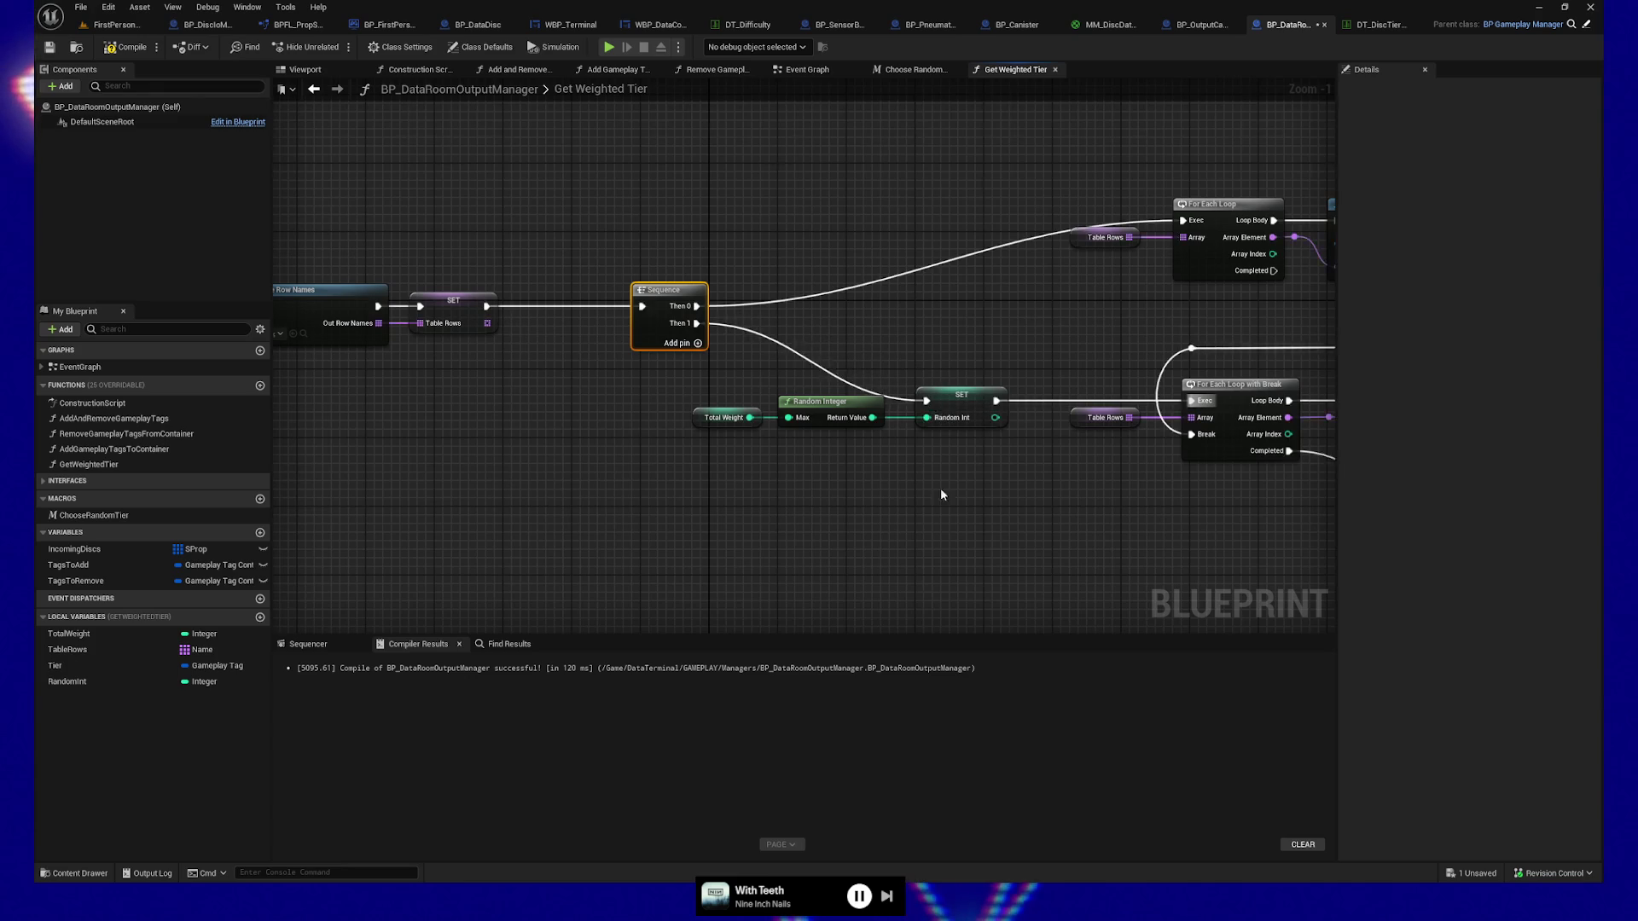
pyautogui.moveTo(940, 488); pyautogui.dragTo(628, 479)
# Look over the Branch, SET Tier, Tier getter, Return Node and RandomInt setter.
pyautogui.moveTo(833, 472); pyautogui.dragTo(620, 473)
pyautogui.moveTo(1076, 469); pyautogui.dragTo(841, 474)
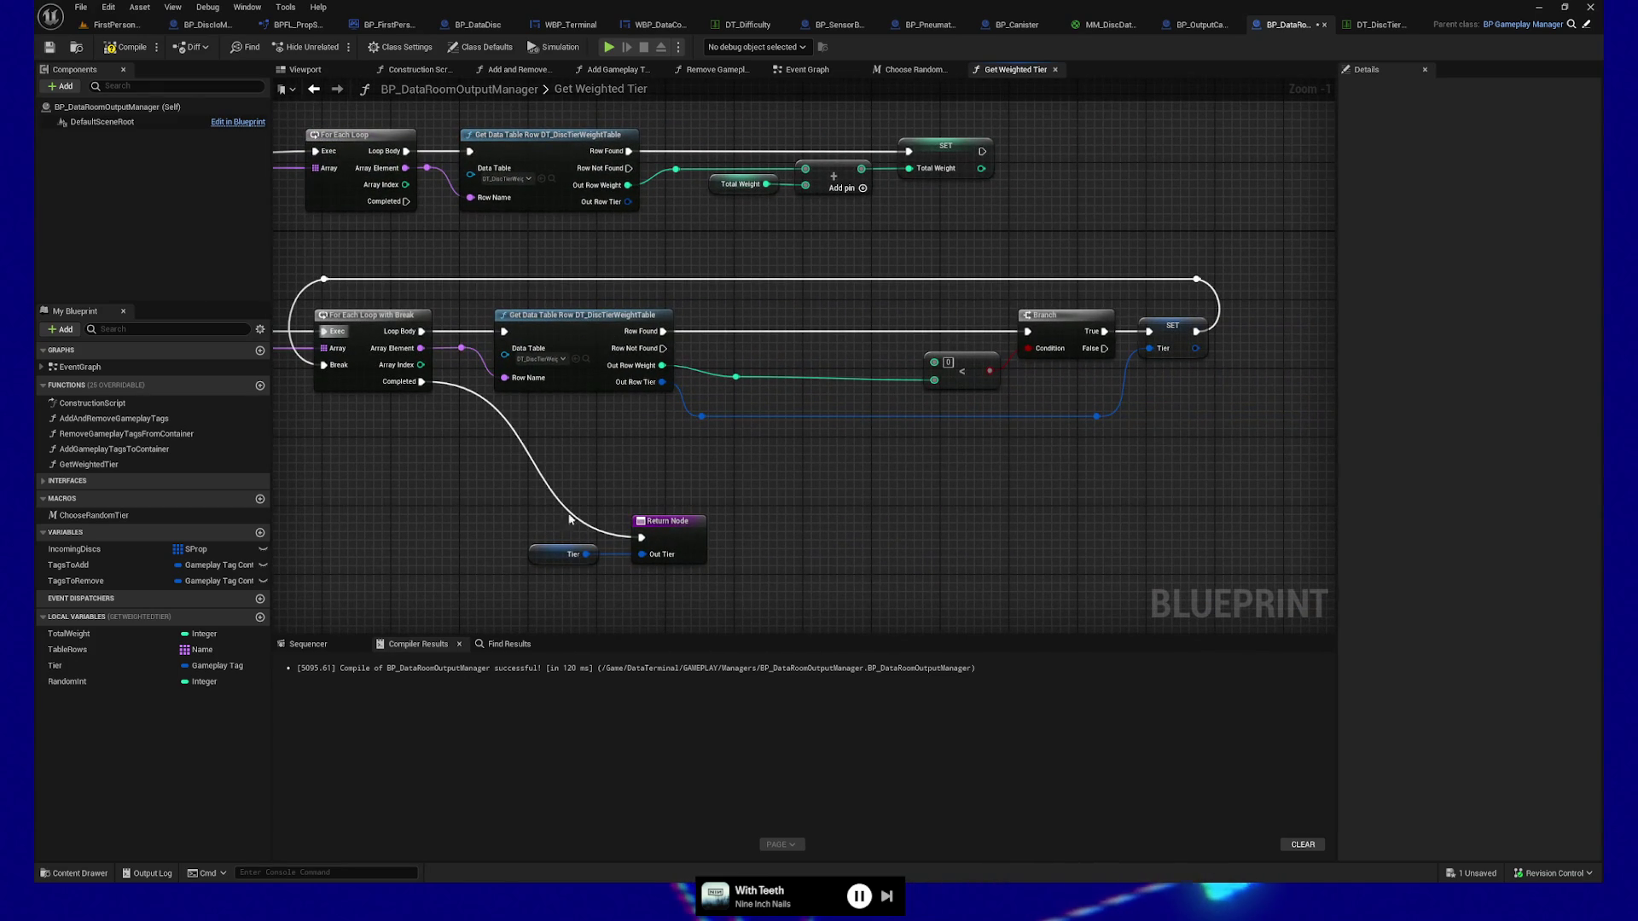
pyautogui.moveTo(822, 531); pyautogui.dragTo(901, 464)
pyautogui.moveTo(541, 428); pyautogui.dragTo(870, 552)
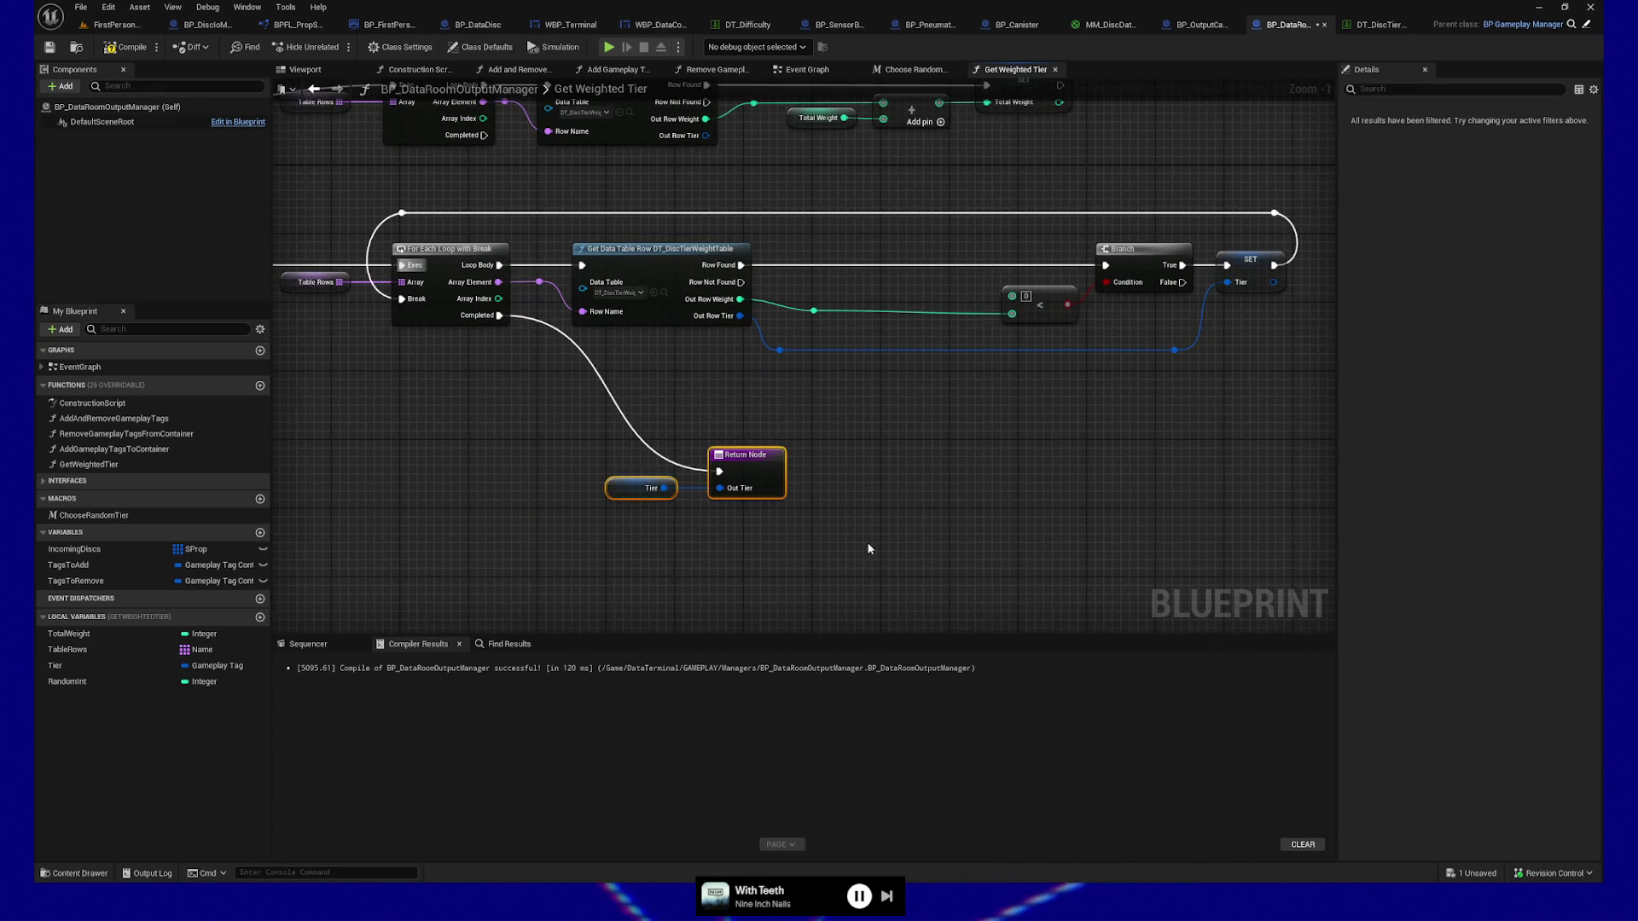
pyautogui.moveTo(593, 552)
pyautogui.mouseDown()
pyautogui.moveTo(713, 518)
pyautogui.moveTo(676, 510)
pyautogui.mouseUp()
# Compile and save the blueprint, then look over the finished function graph.
pyautogui.click(104, 48)
pyautogui.click(72, 52)
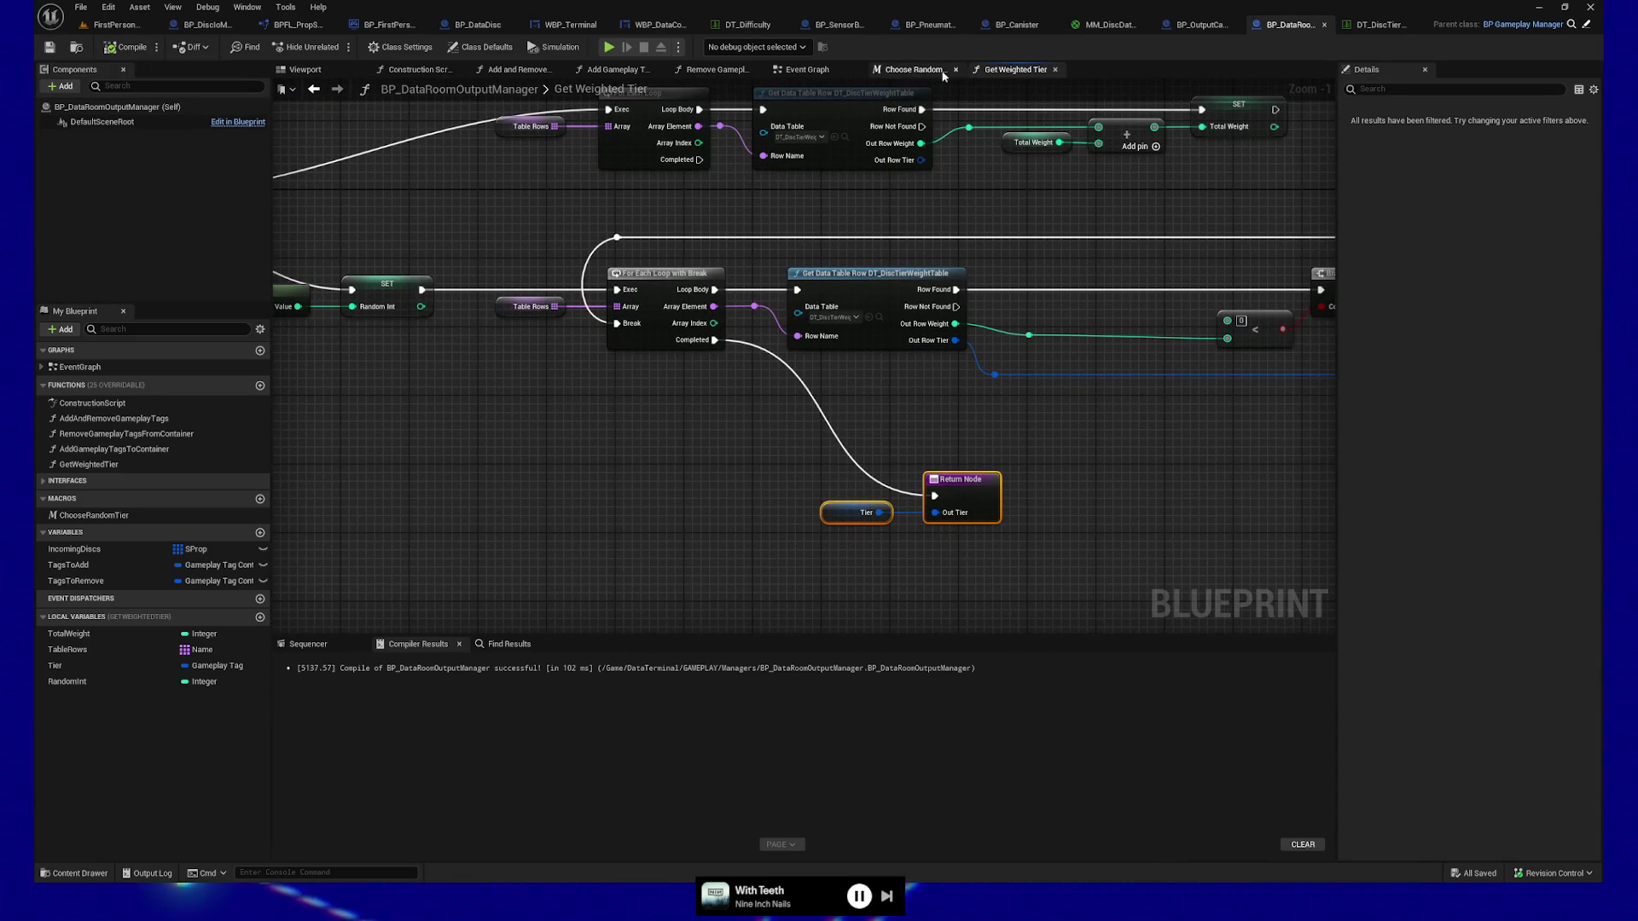
pyautogui.moveTo(942, 250)
pyautogui.mouseDown()
pyautogui.moveTo(586, 305)
pyautogui.moveTo(619, 285)
pyautogui.mouseUp()
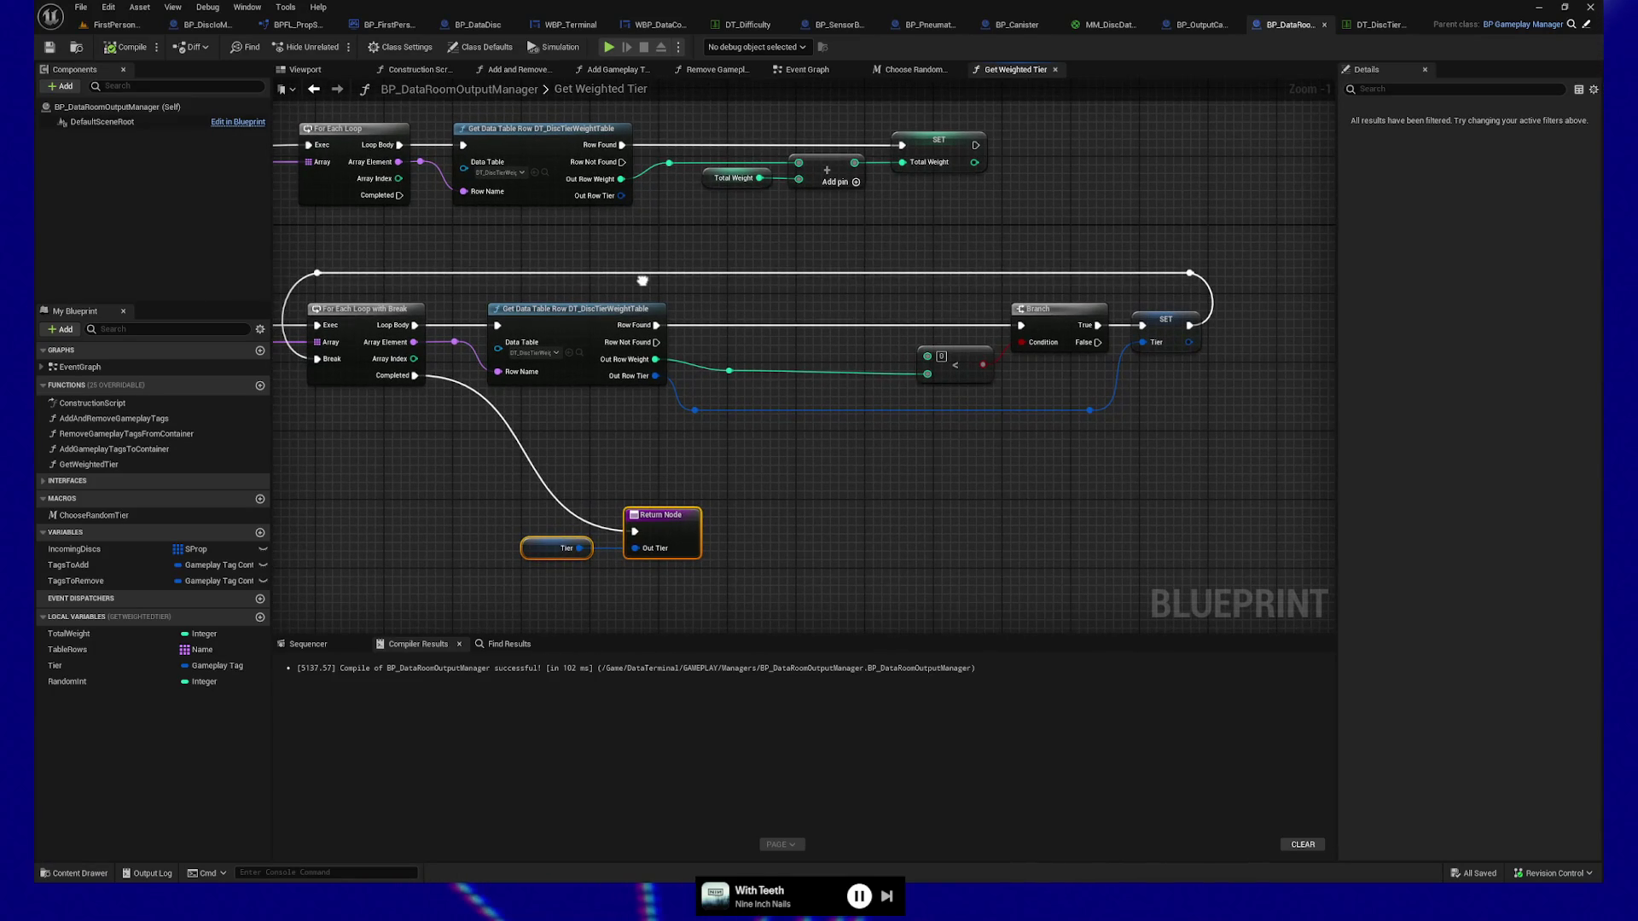
pyautogui.moveTo(643, 280); pyautogui.dragTo(611, 173)
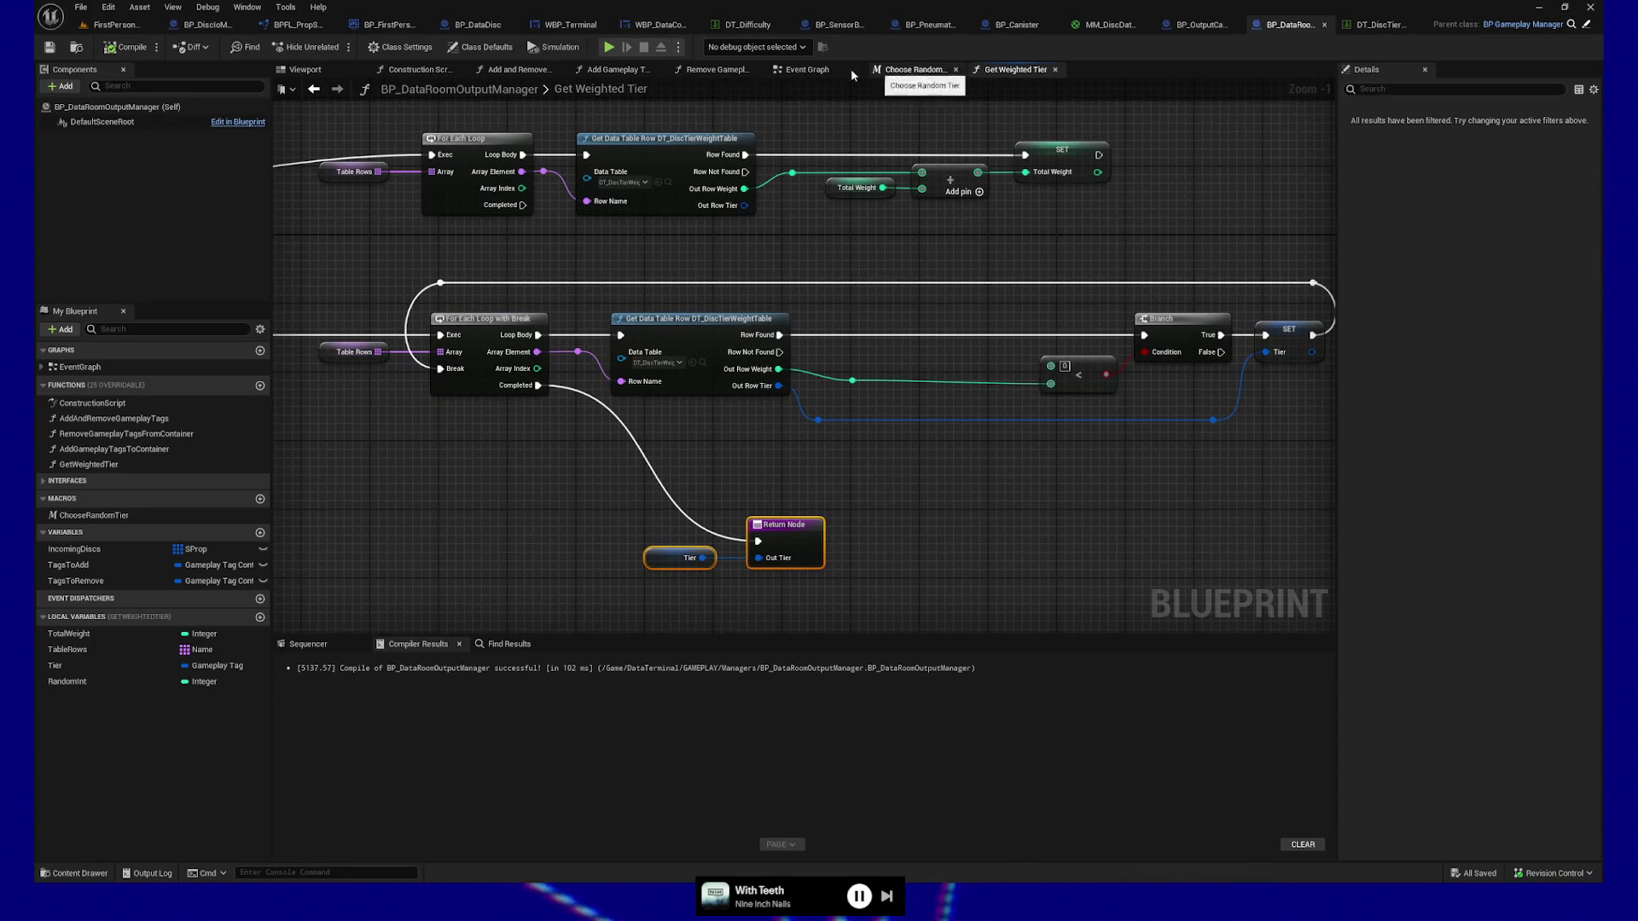
# In the Event Graph, call Get Weighted Tier before Add Gameplay Tag, feeding Out Tier into Tag, then compile.
pyautogui.click(798, 68)
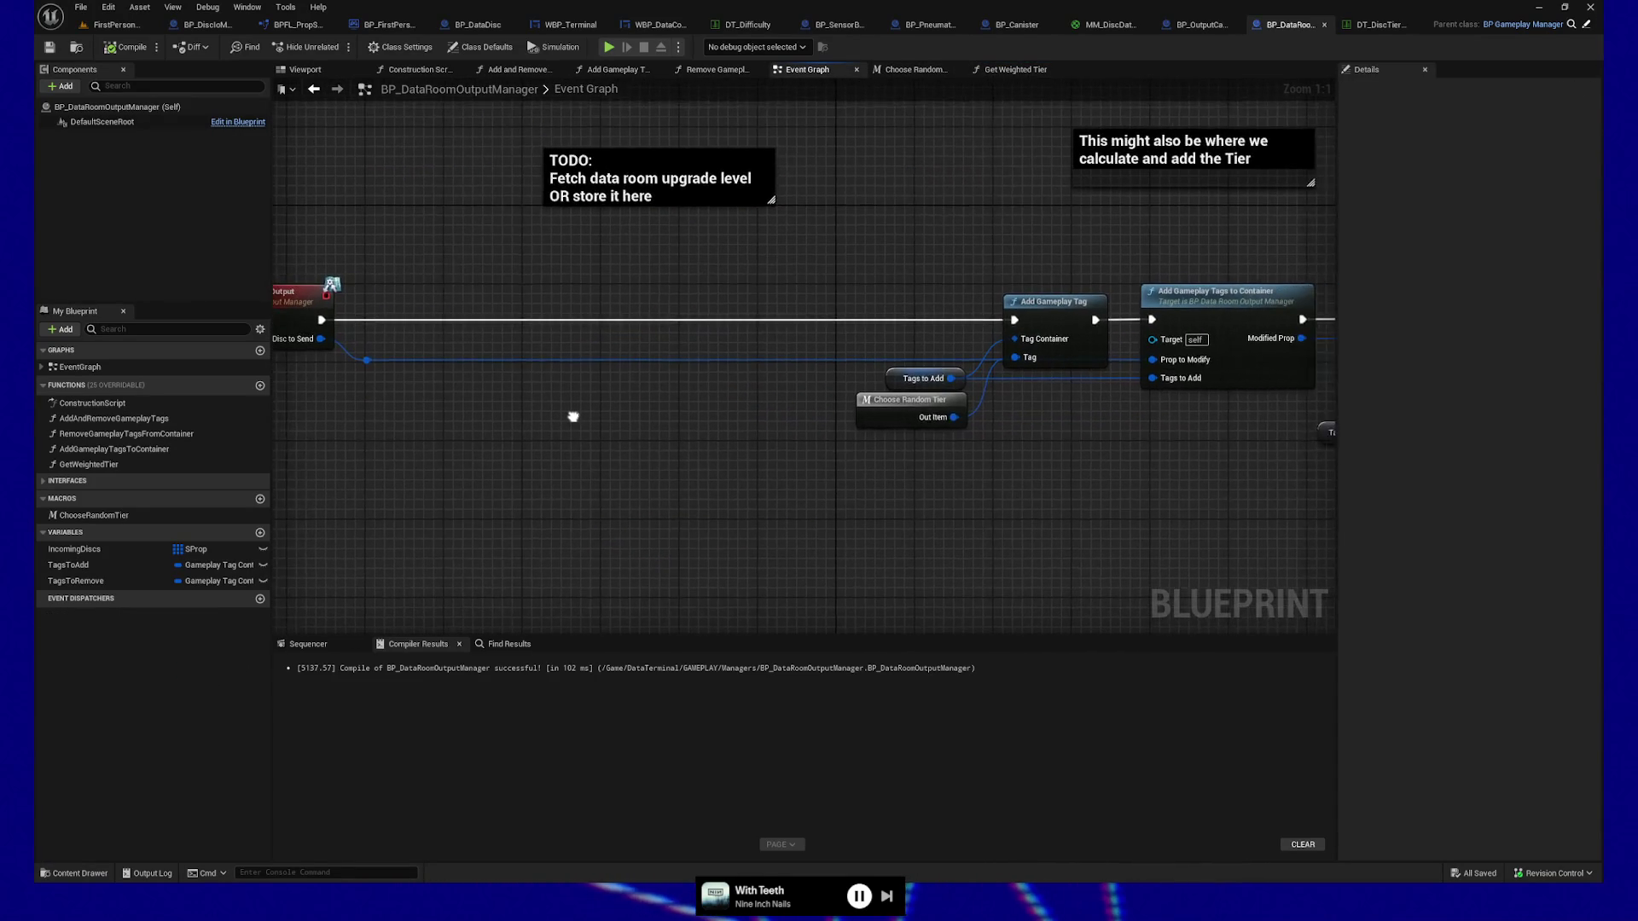
pyautogui.moveTo(89, 464)
pyautogui.mouseDown()
pyautogui.moveTo(584, 411)
pyautogui.moveTo(572, 289)
pyautogui.moveTo(524, 321)
pyautogui.moveTo(574, 317)
pyautogui.mouseUp()
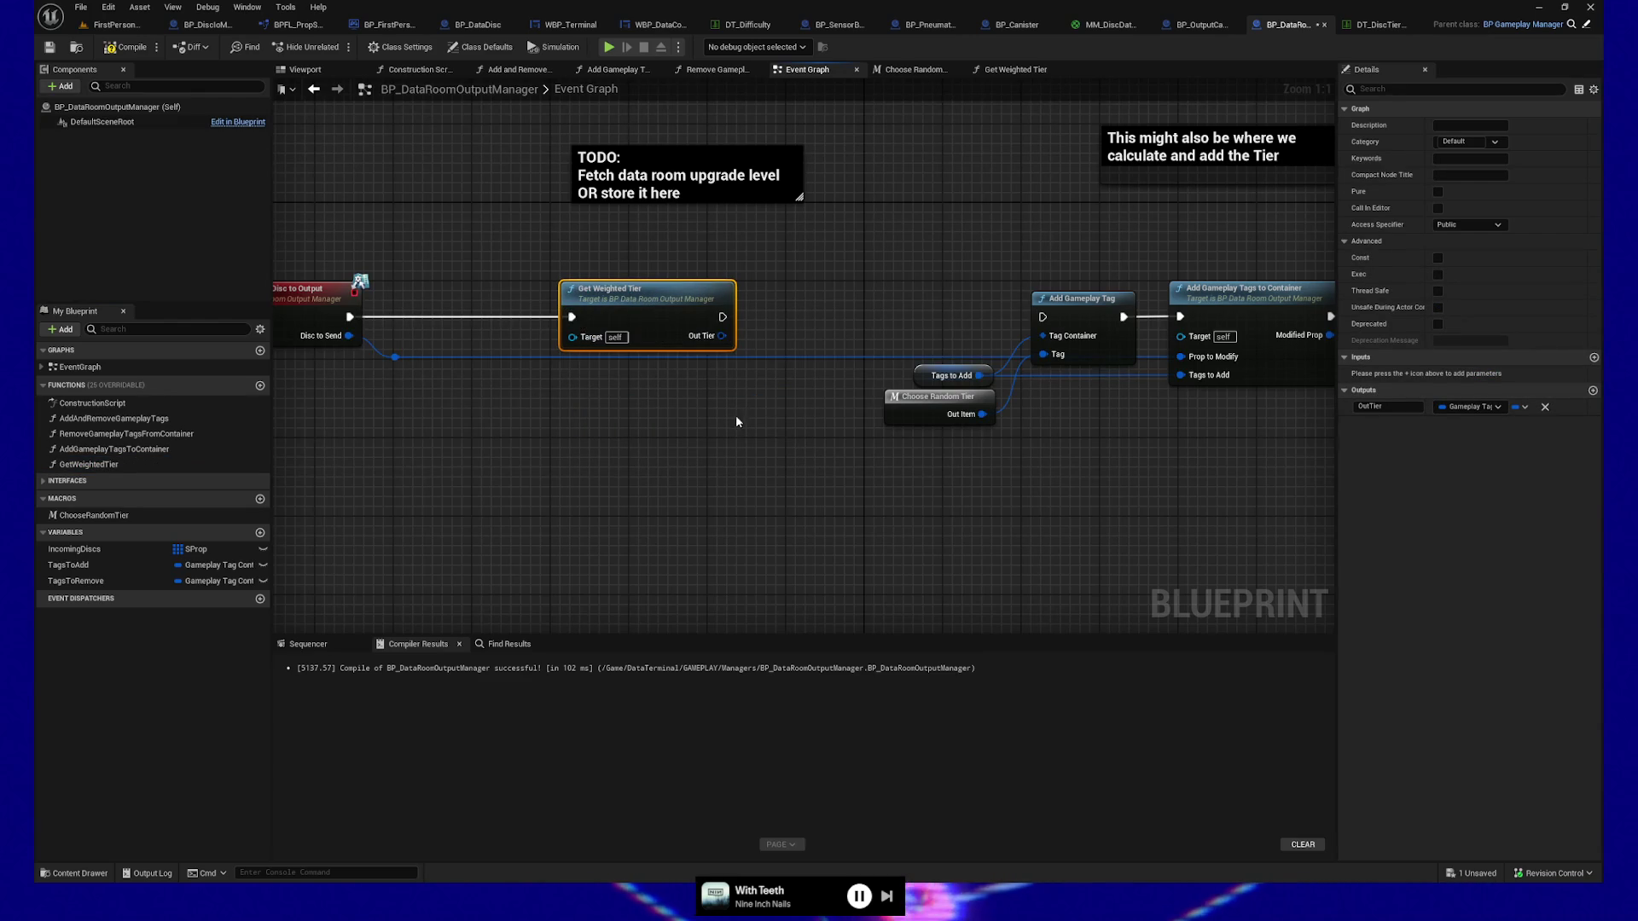
pyautogui.moveTo(735, 415); pyautogui.dragTo(644, 402)
pyautogui.moveTo(621, 316); pyautogui.dragTo(947, 322)
pyautogui.moveTo(622, 334); pyautogui.dragTo(943, 351)
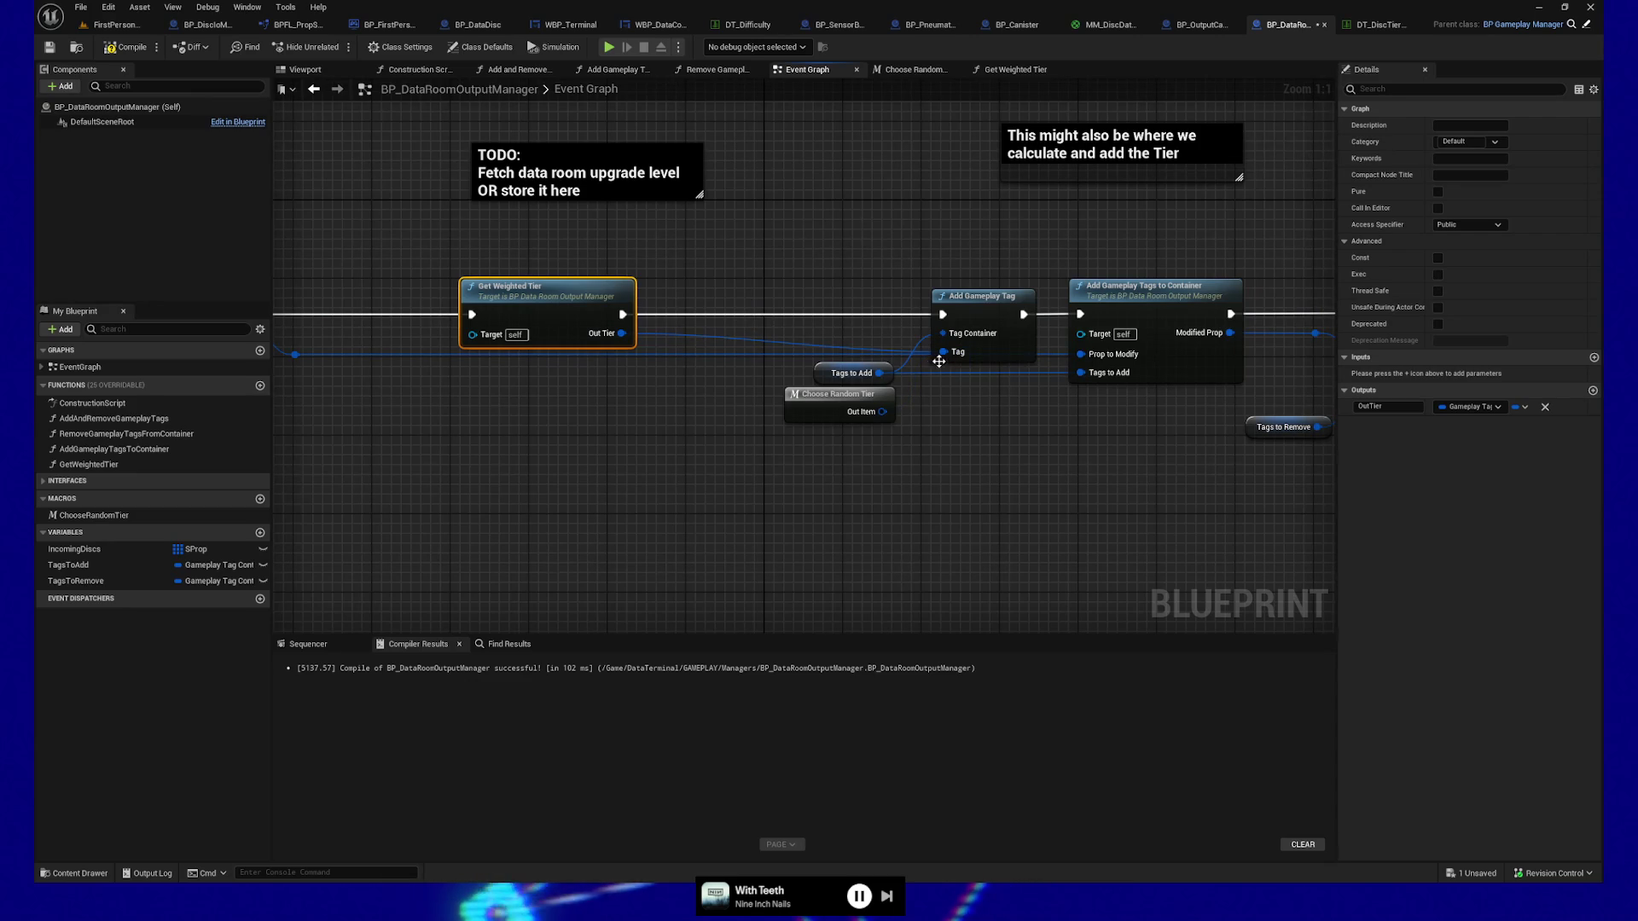
pyautogui.click(101, 49)
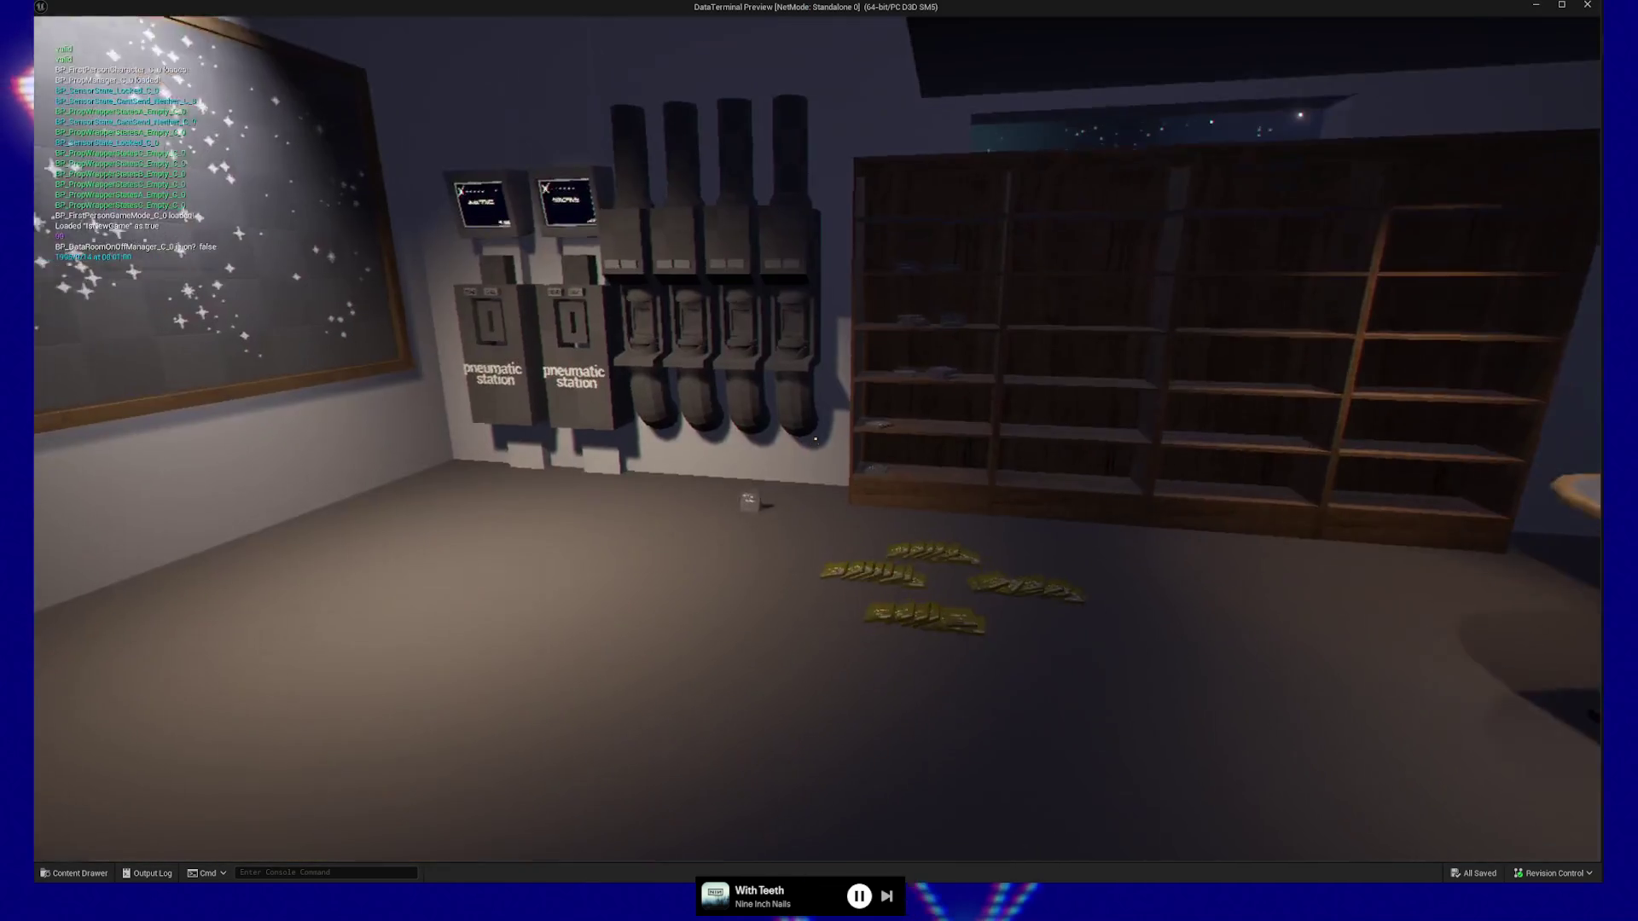
# Walk into the terminal room, pick up Cleaned Data cards and feed them into the rack.
pyautogui.press('w')
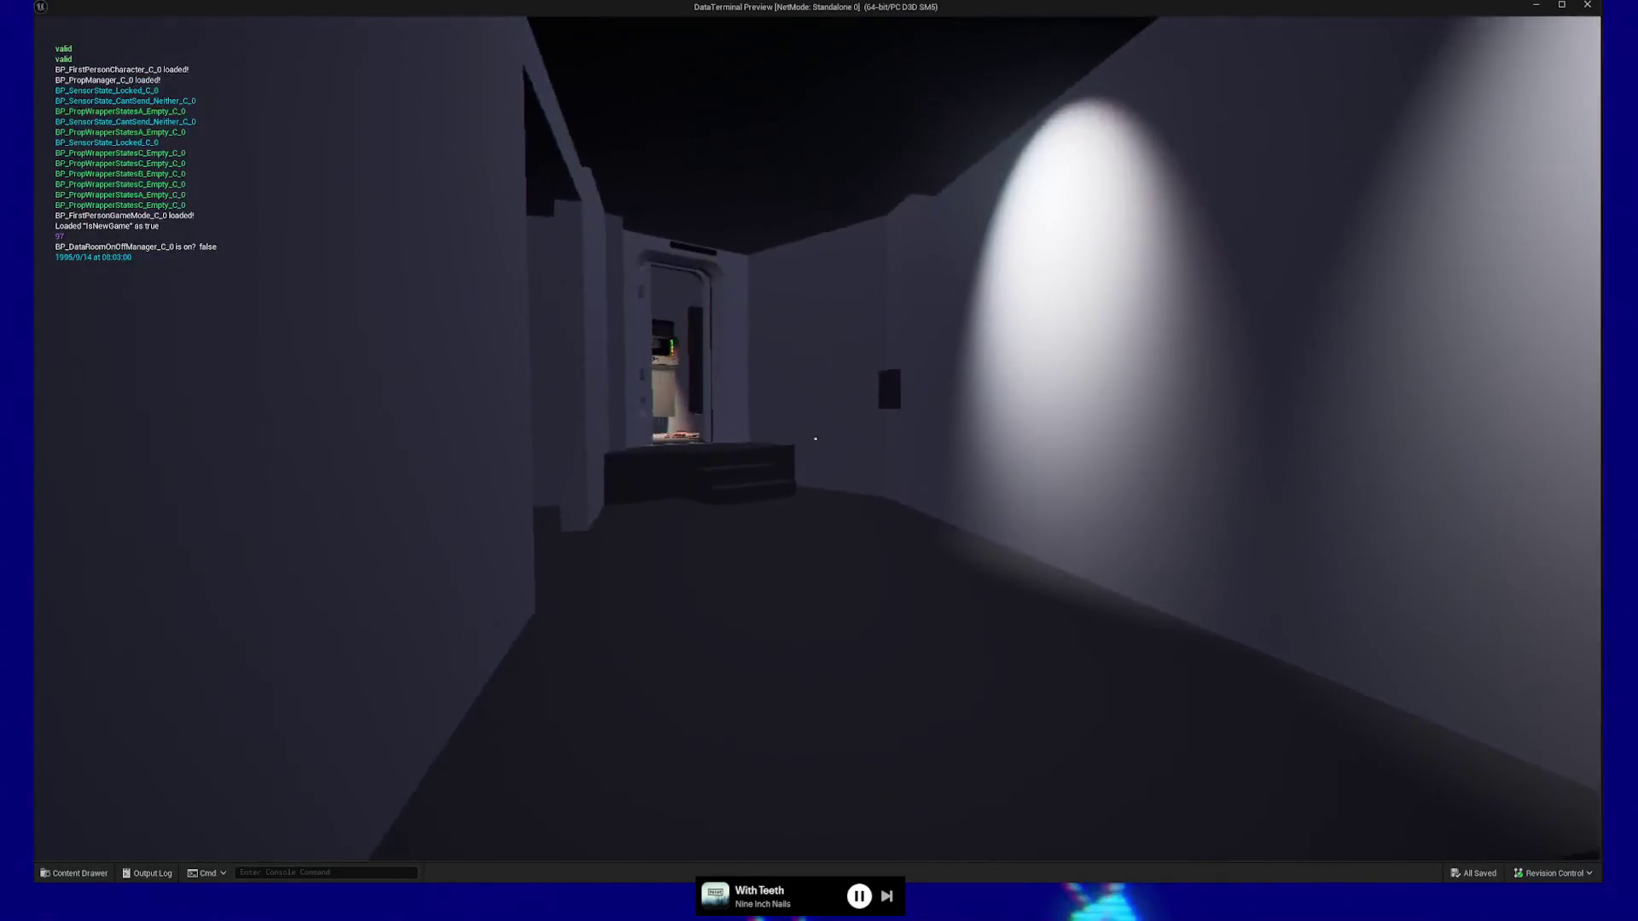
pyautogui.press('w')
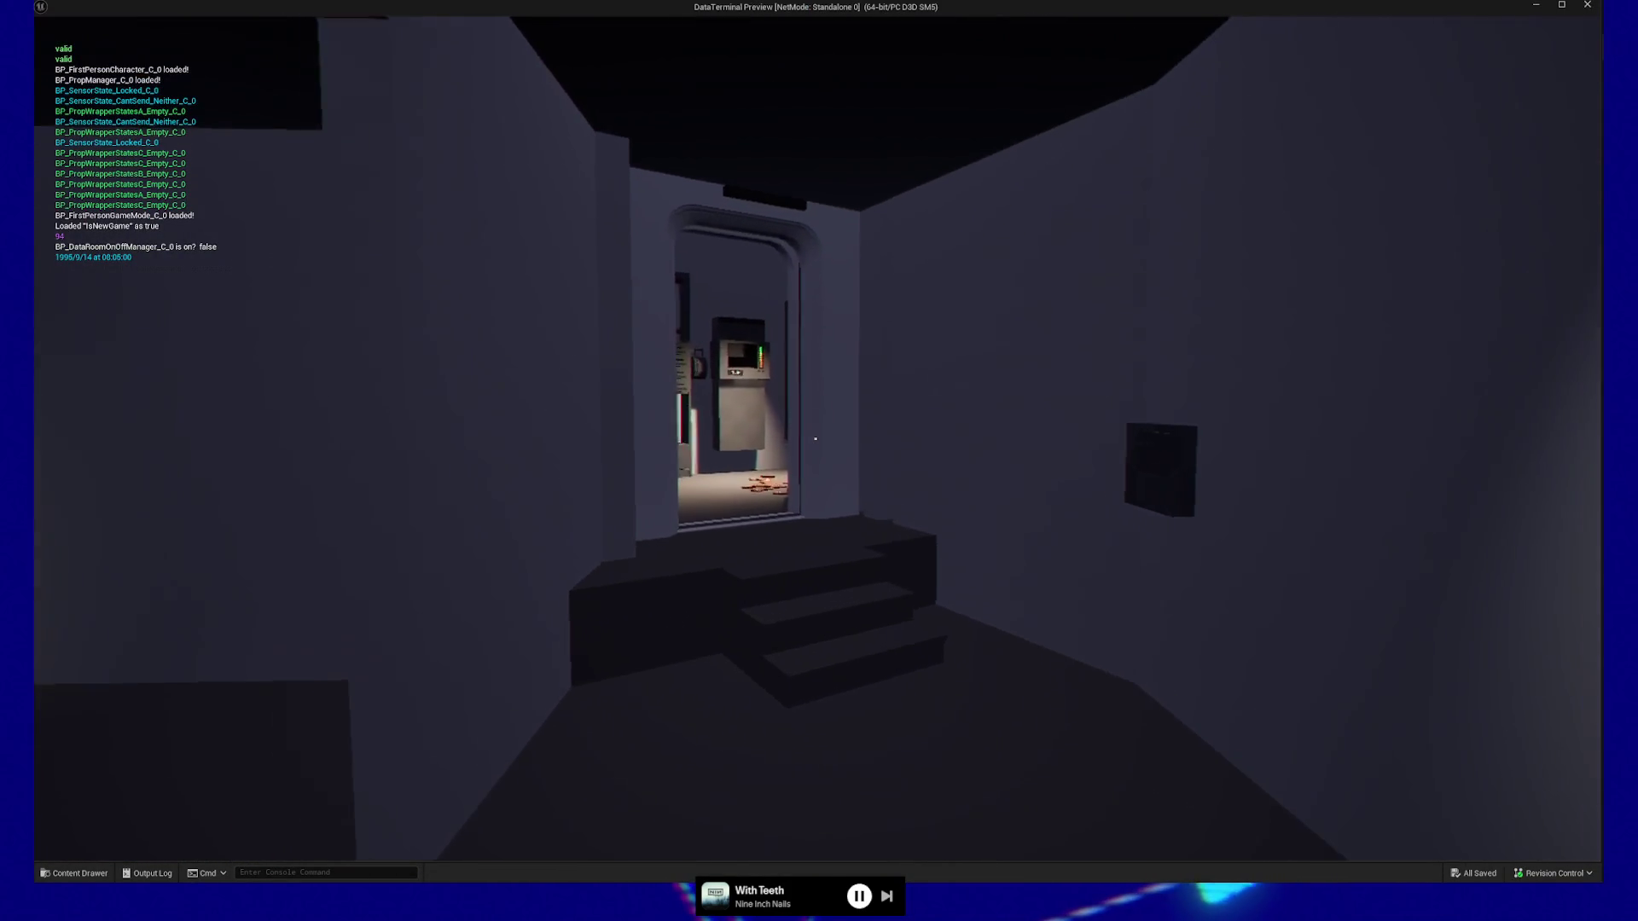
pyautogui.press('w')
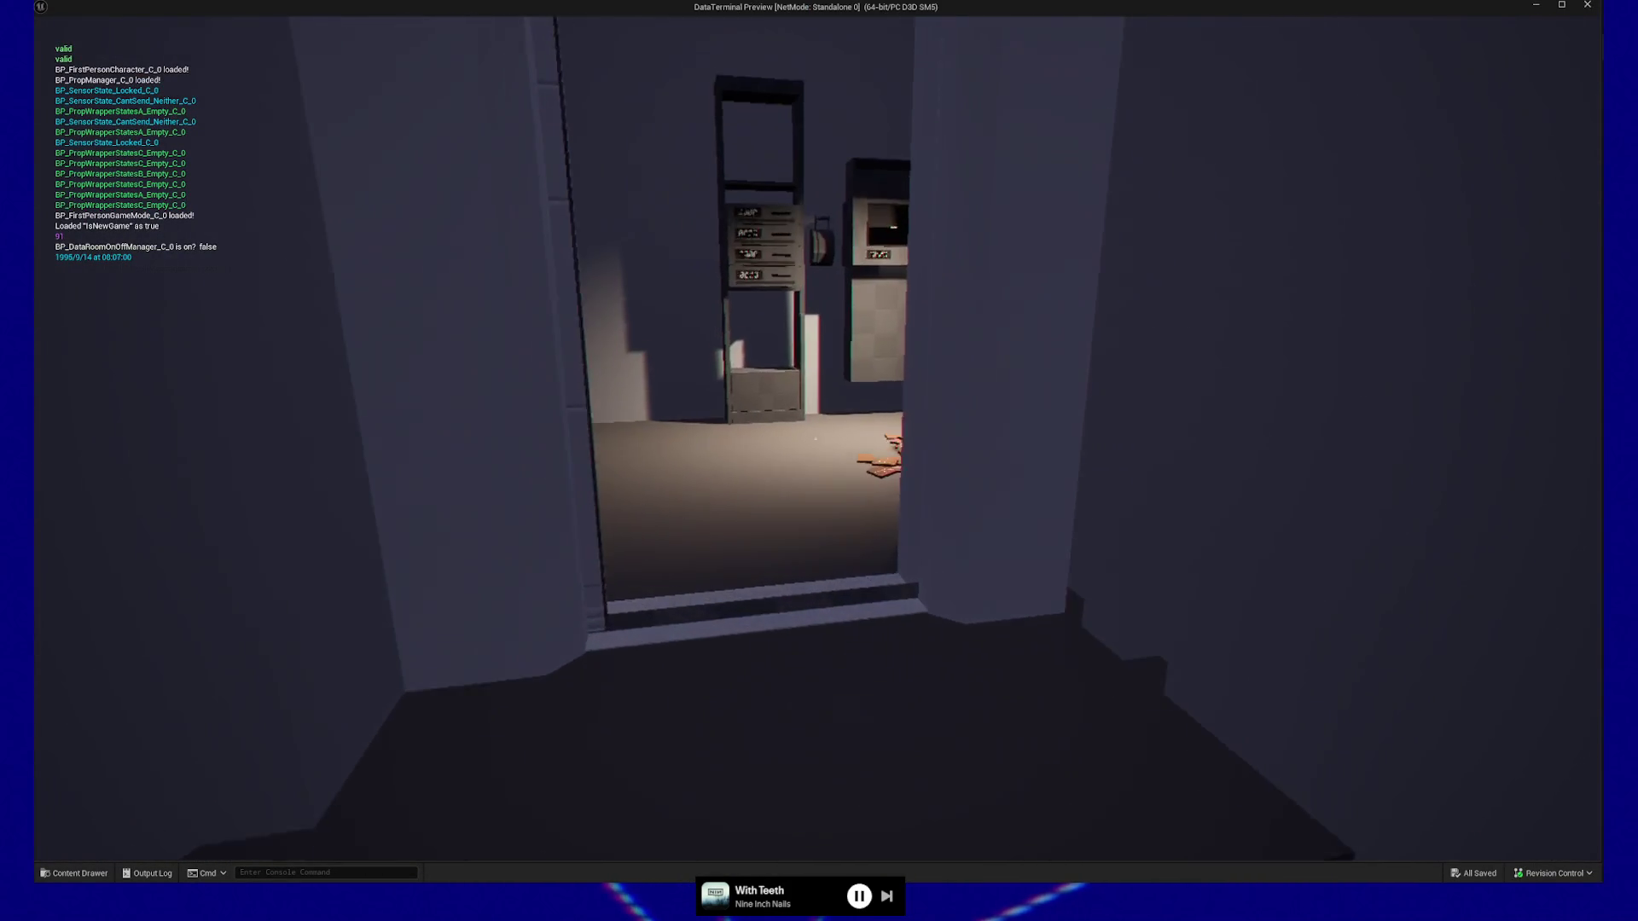
pyautogui.press('w')
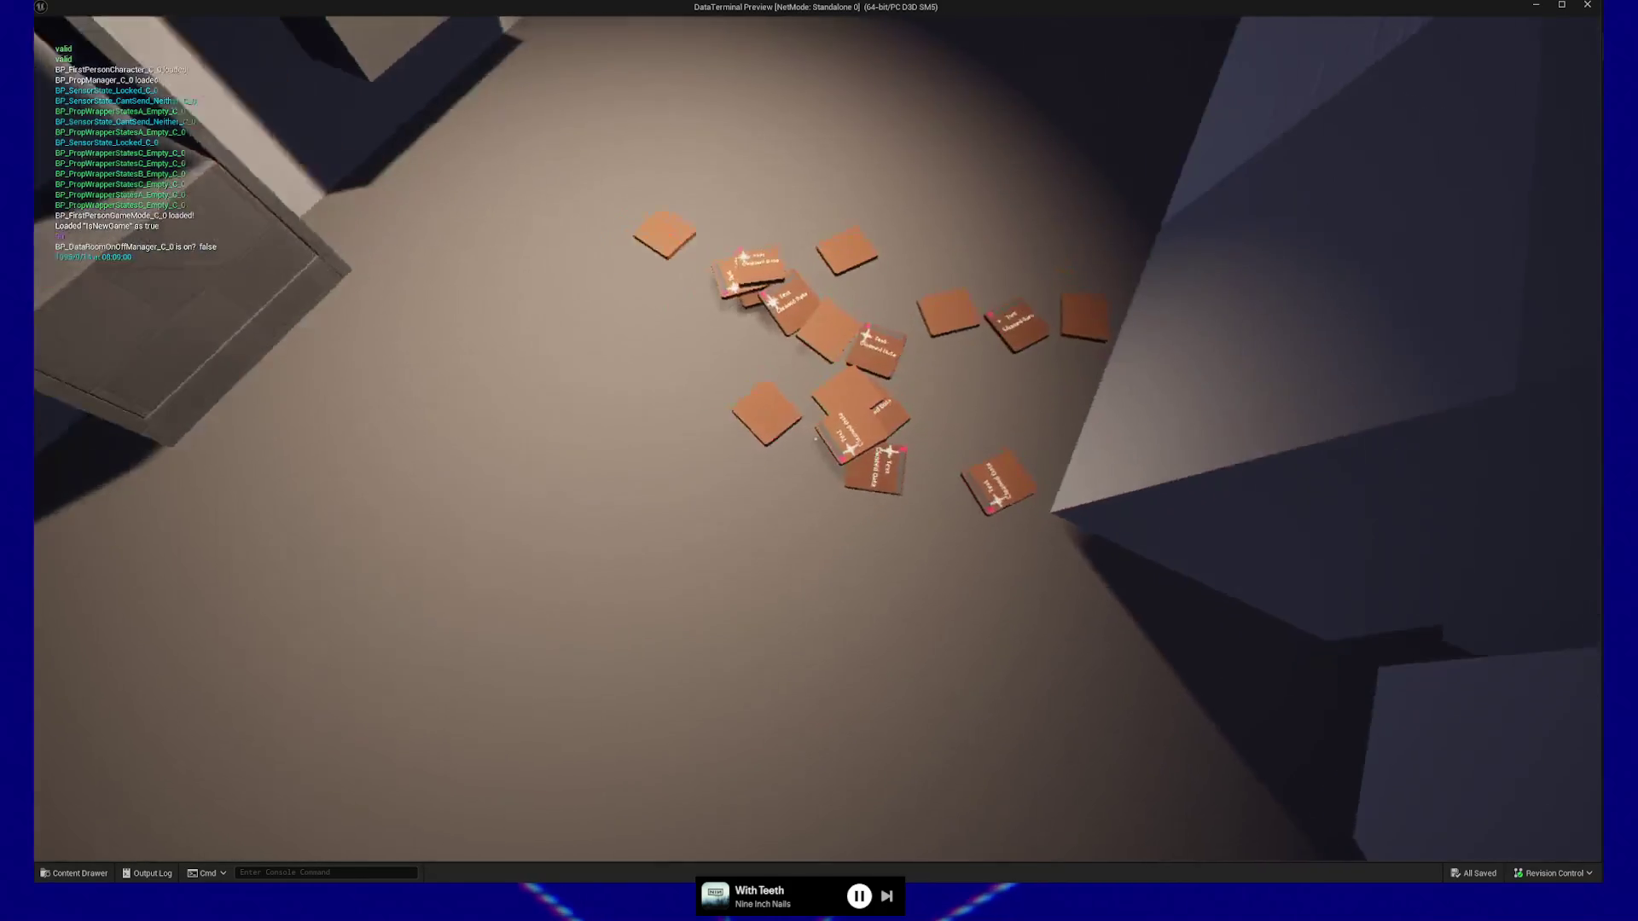
pyautogui.press('e')
pyautogui.press('e')
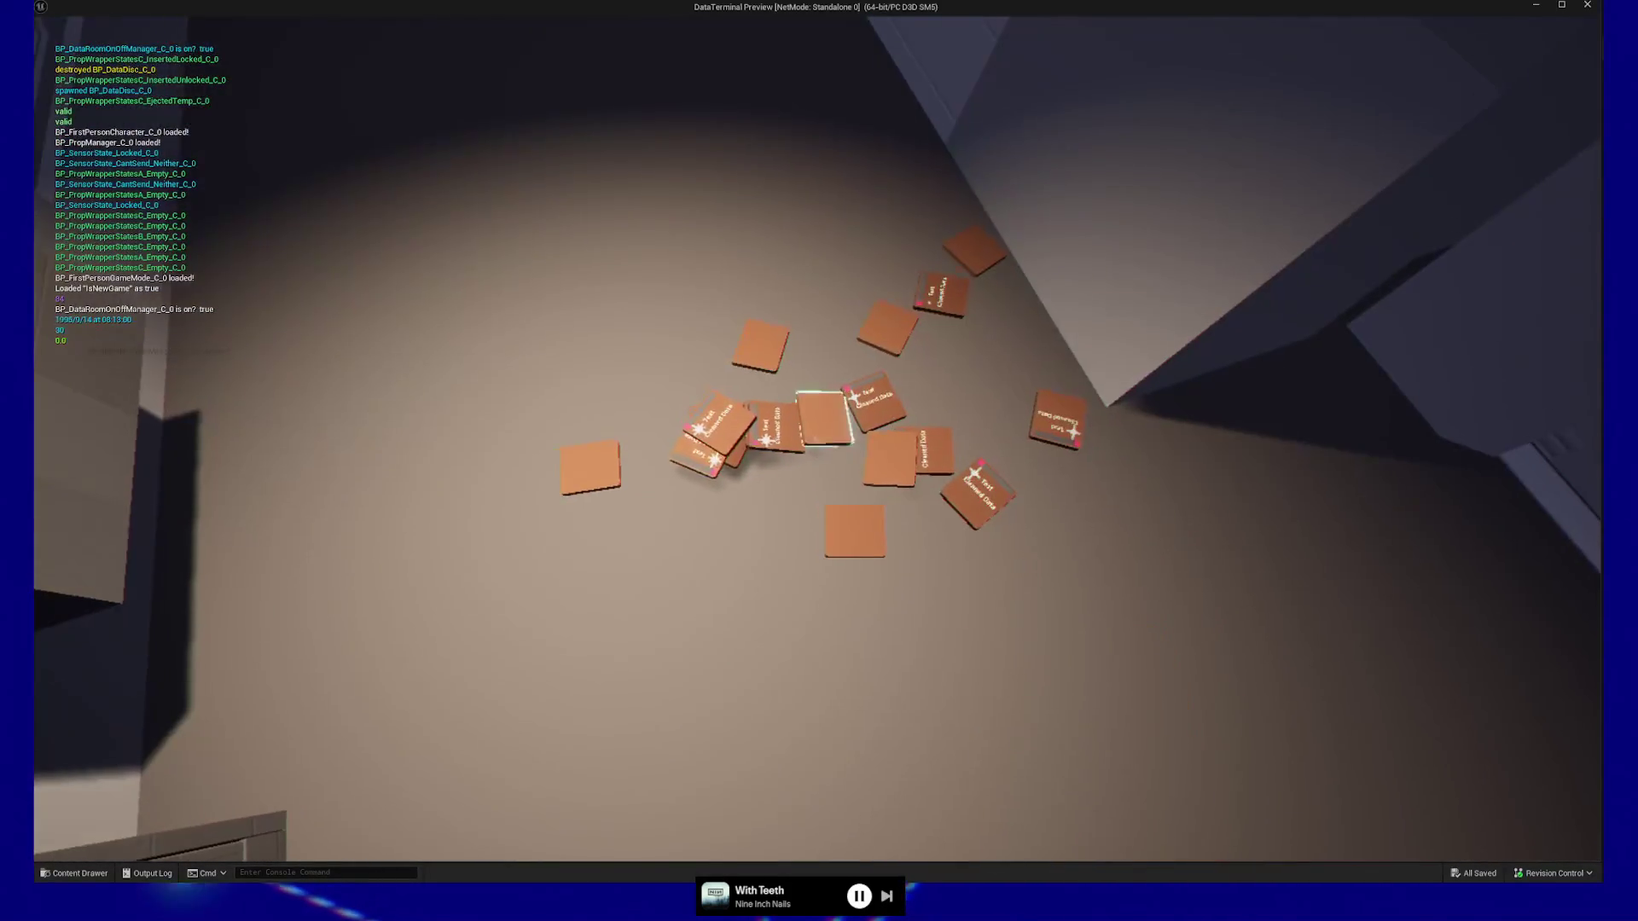
pyautogui.press('e')
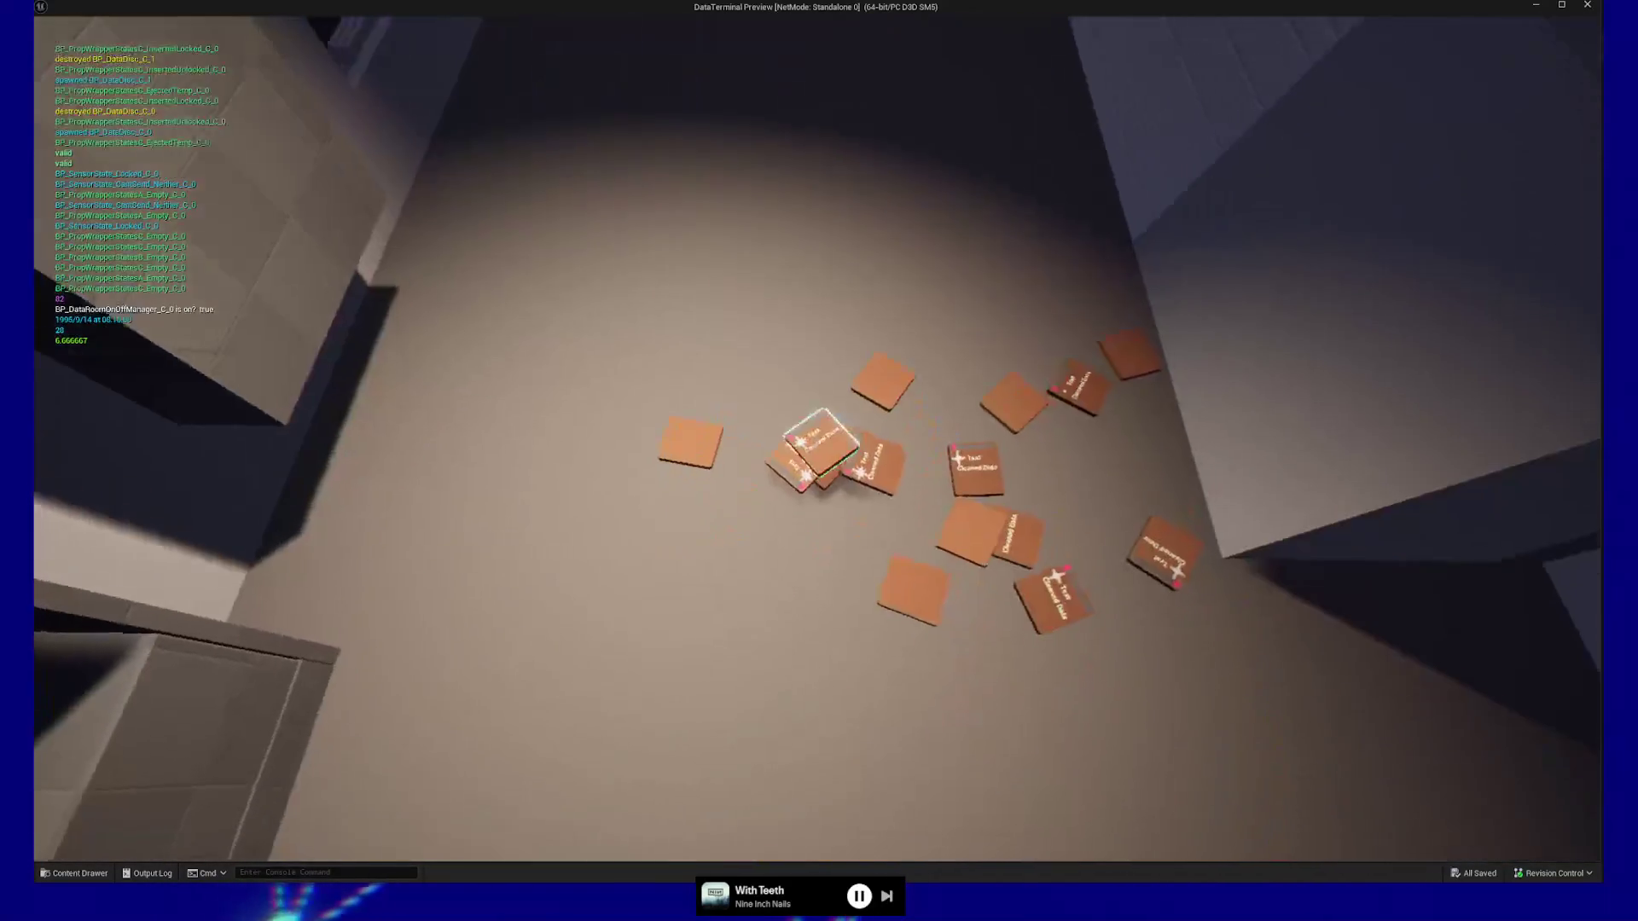
pyautogui.press('e')
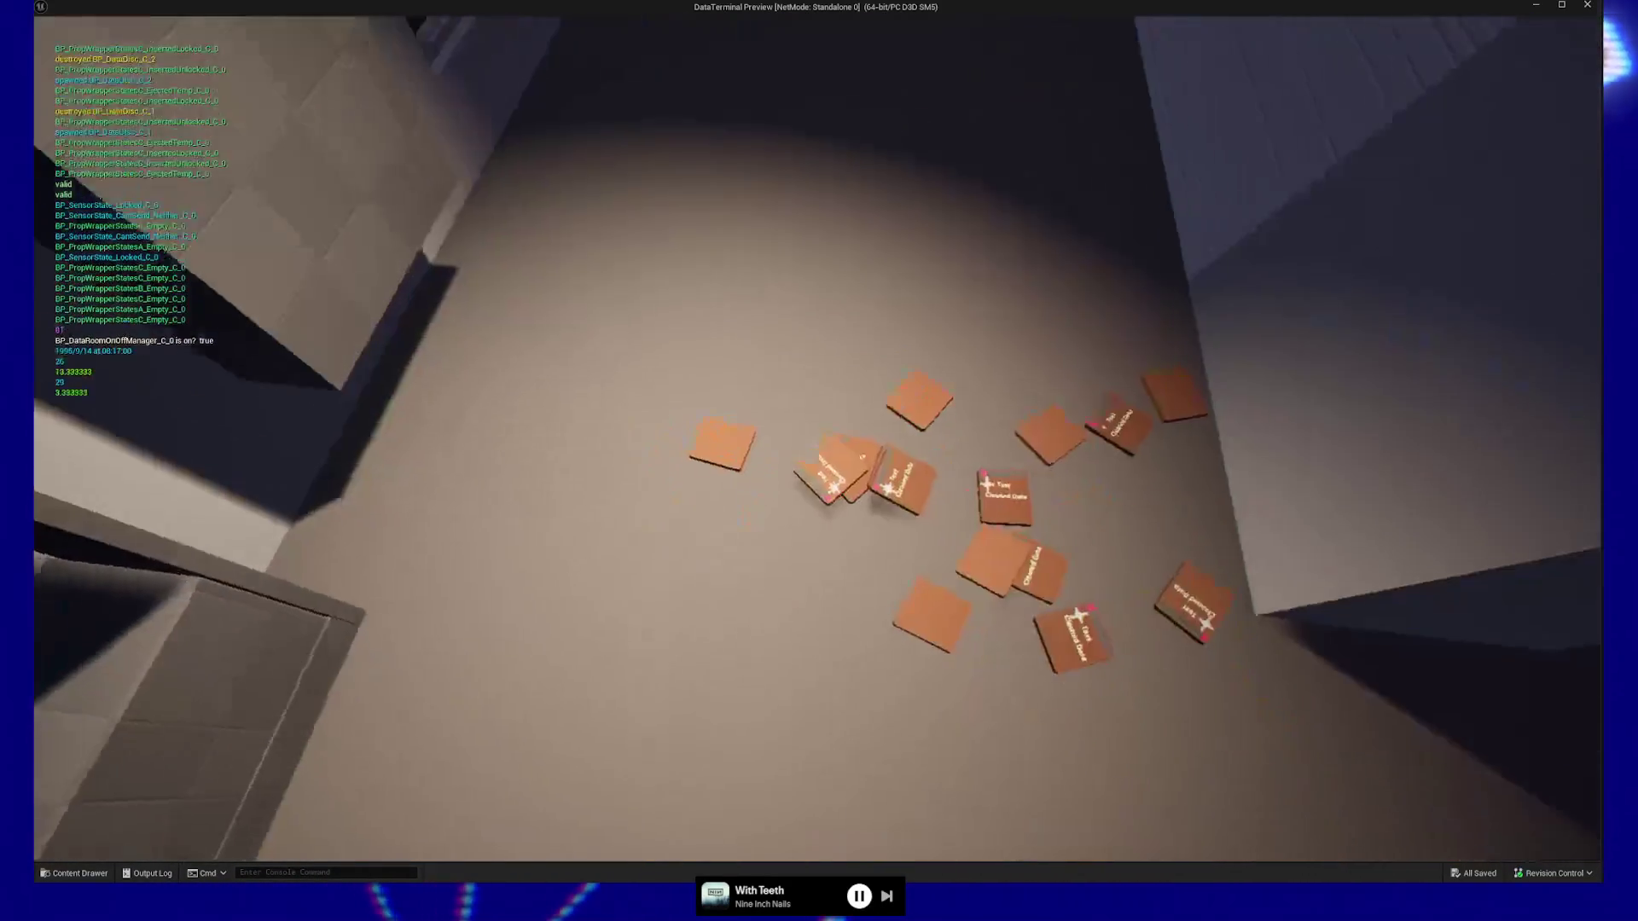
pyautogui.press('e')
pyautogui.press('e')
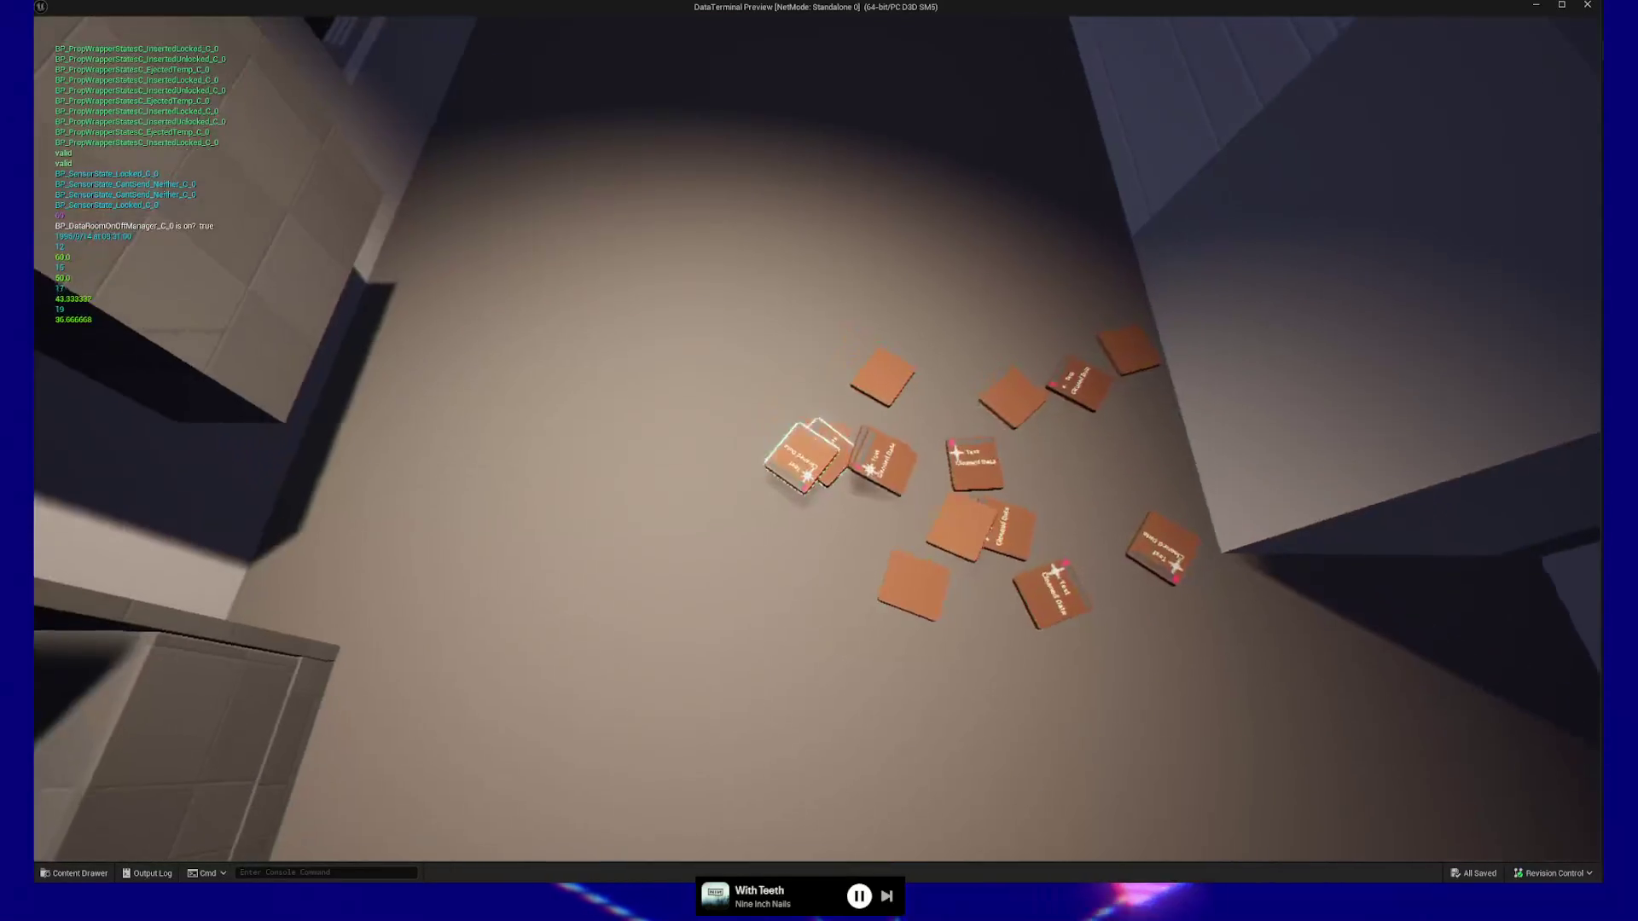
pyautogui.click(815, 439)
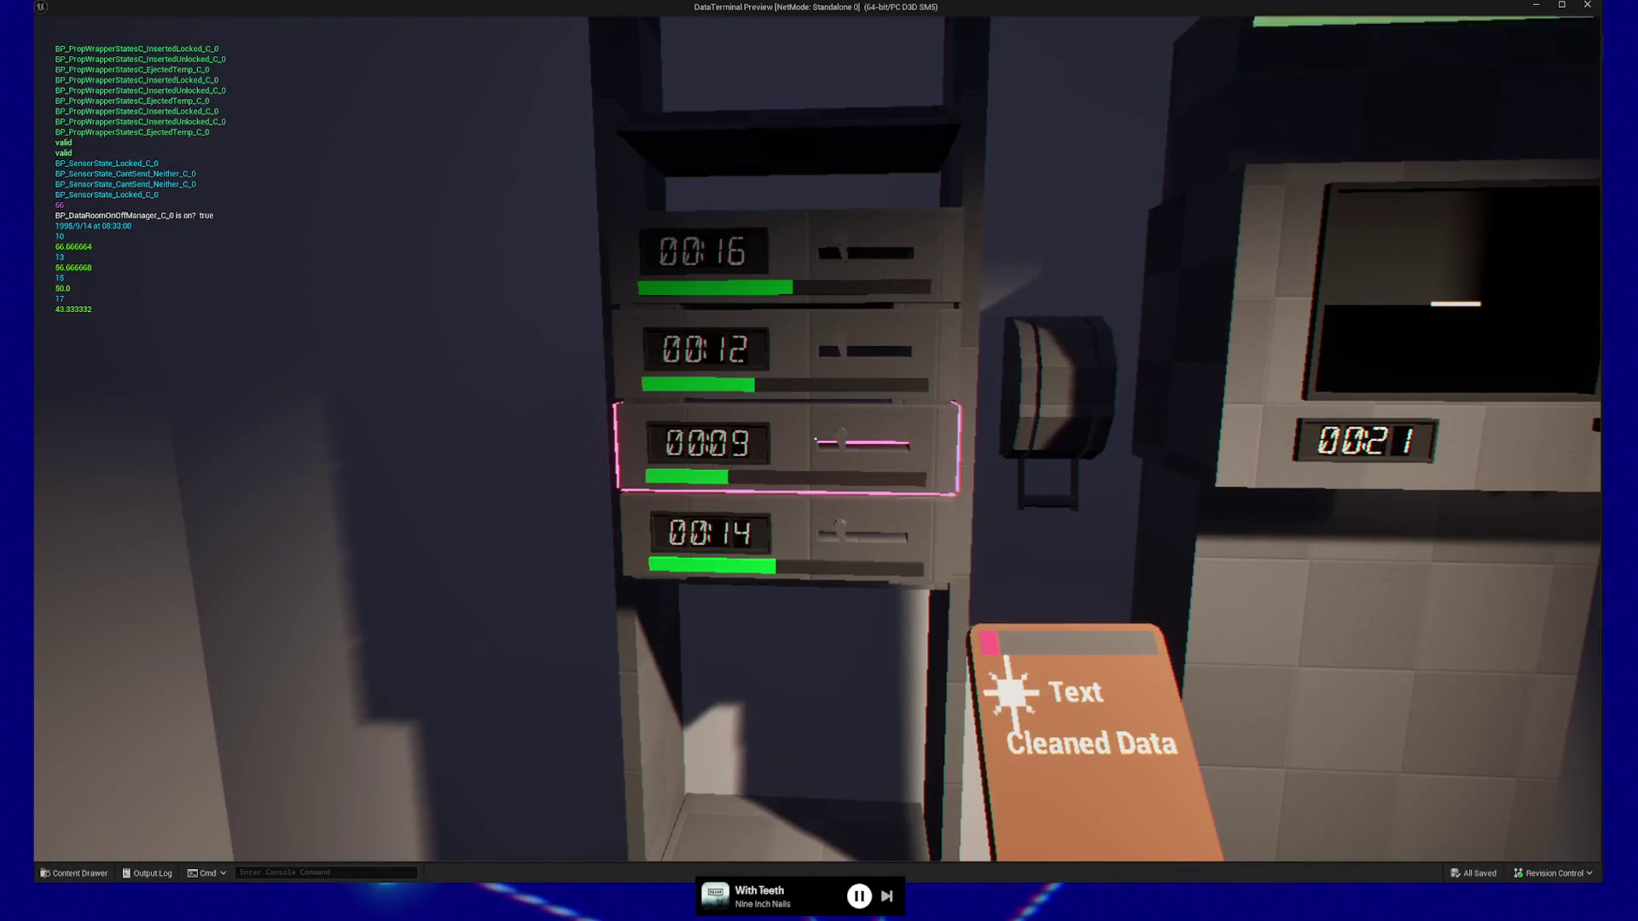
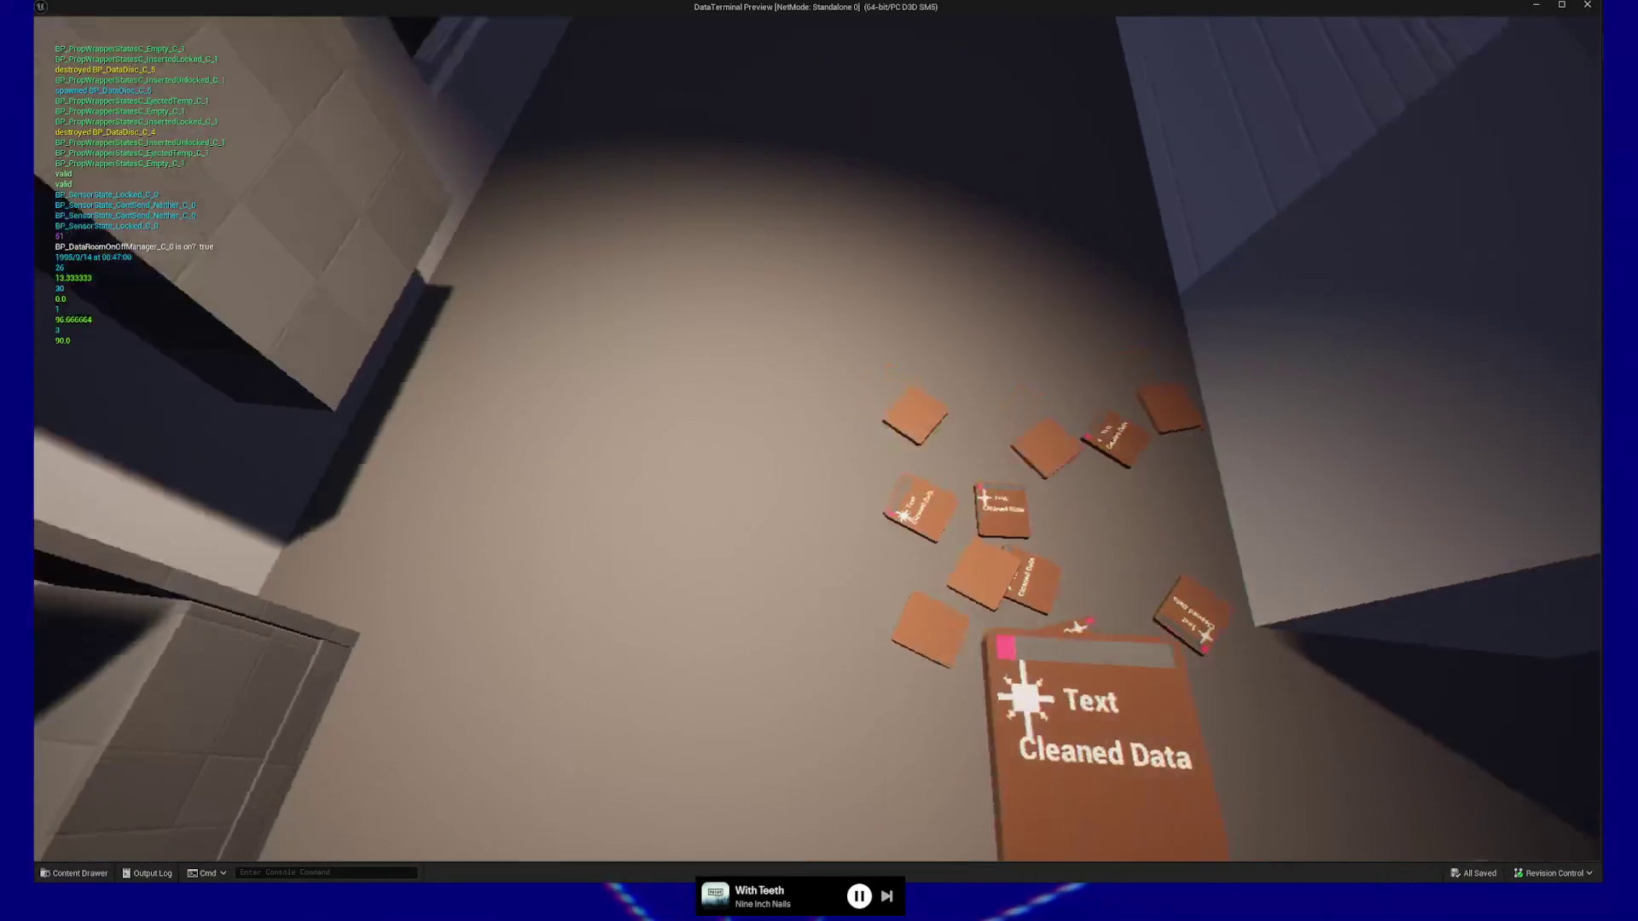
# Slot the held disc into the rack, grab a Cleaned Data disc, and walk the corridor.
pyautogui.click(815, 438)
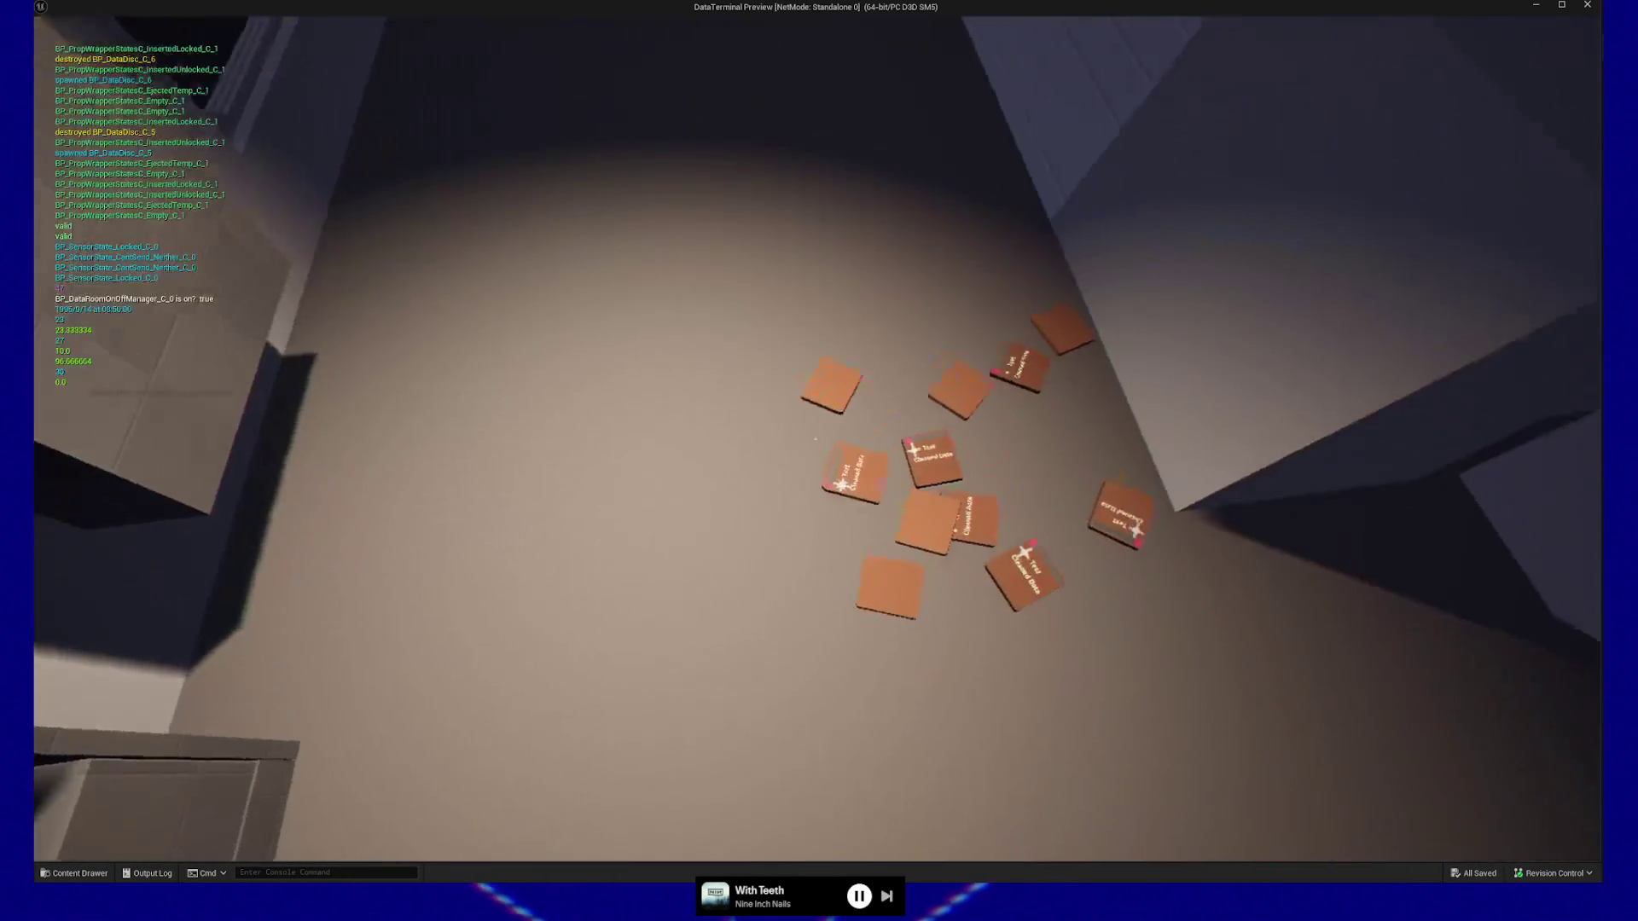
pyautogui.click(814, 438)
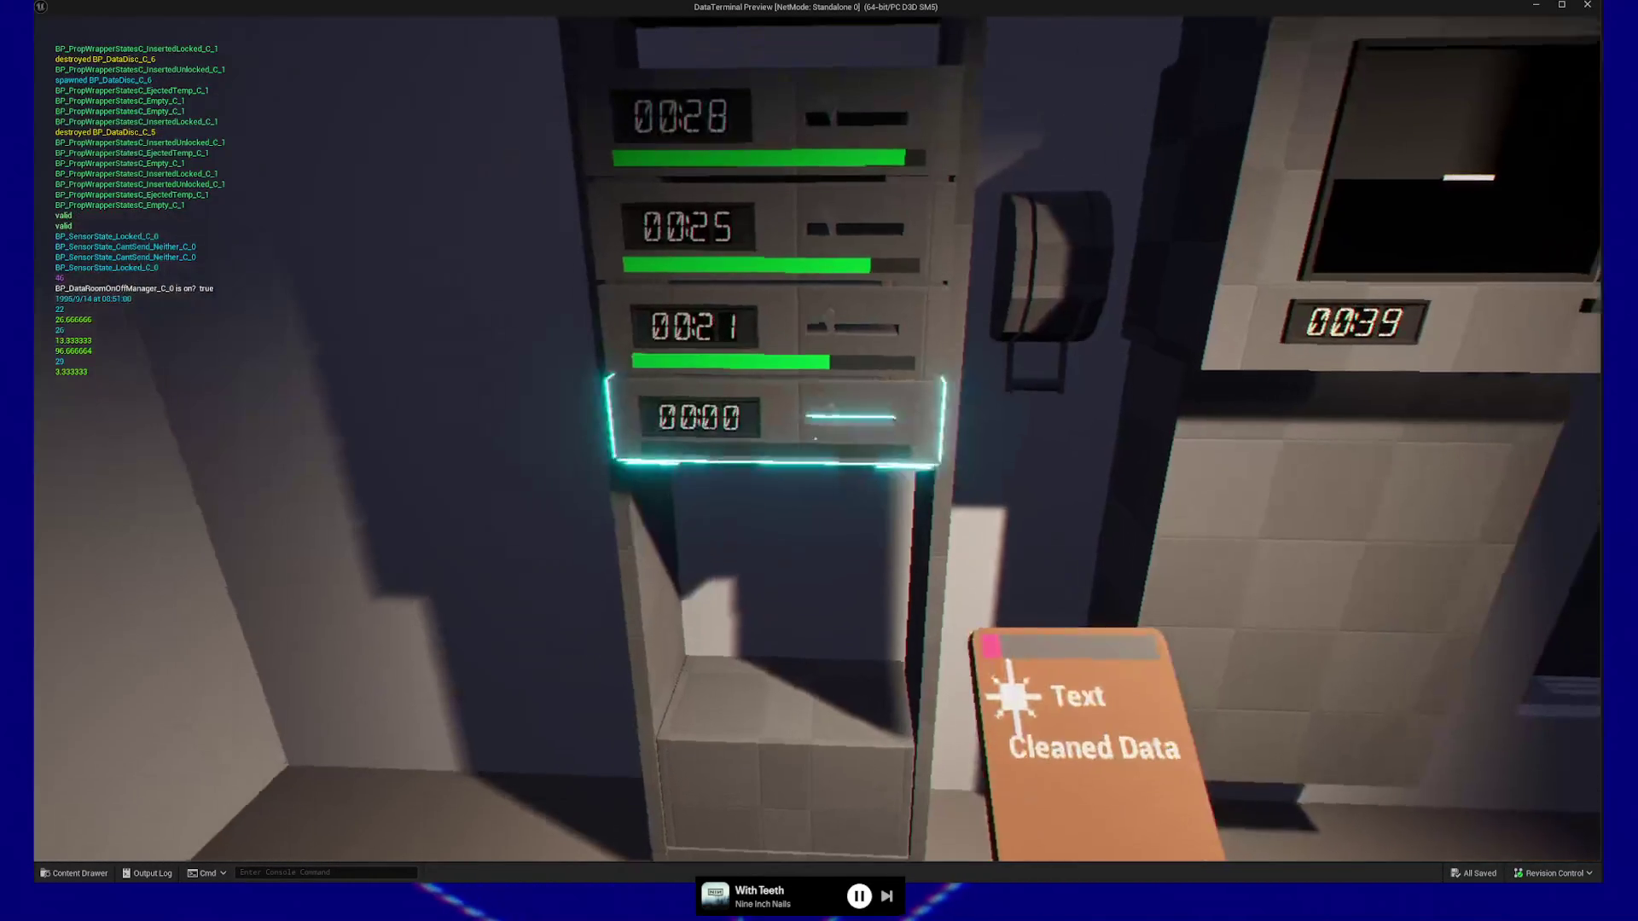
pyautogui.press('w')
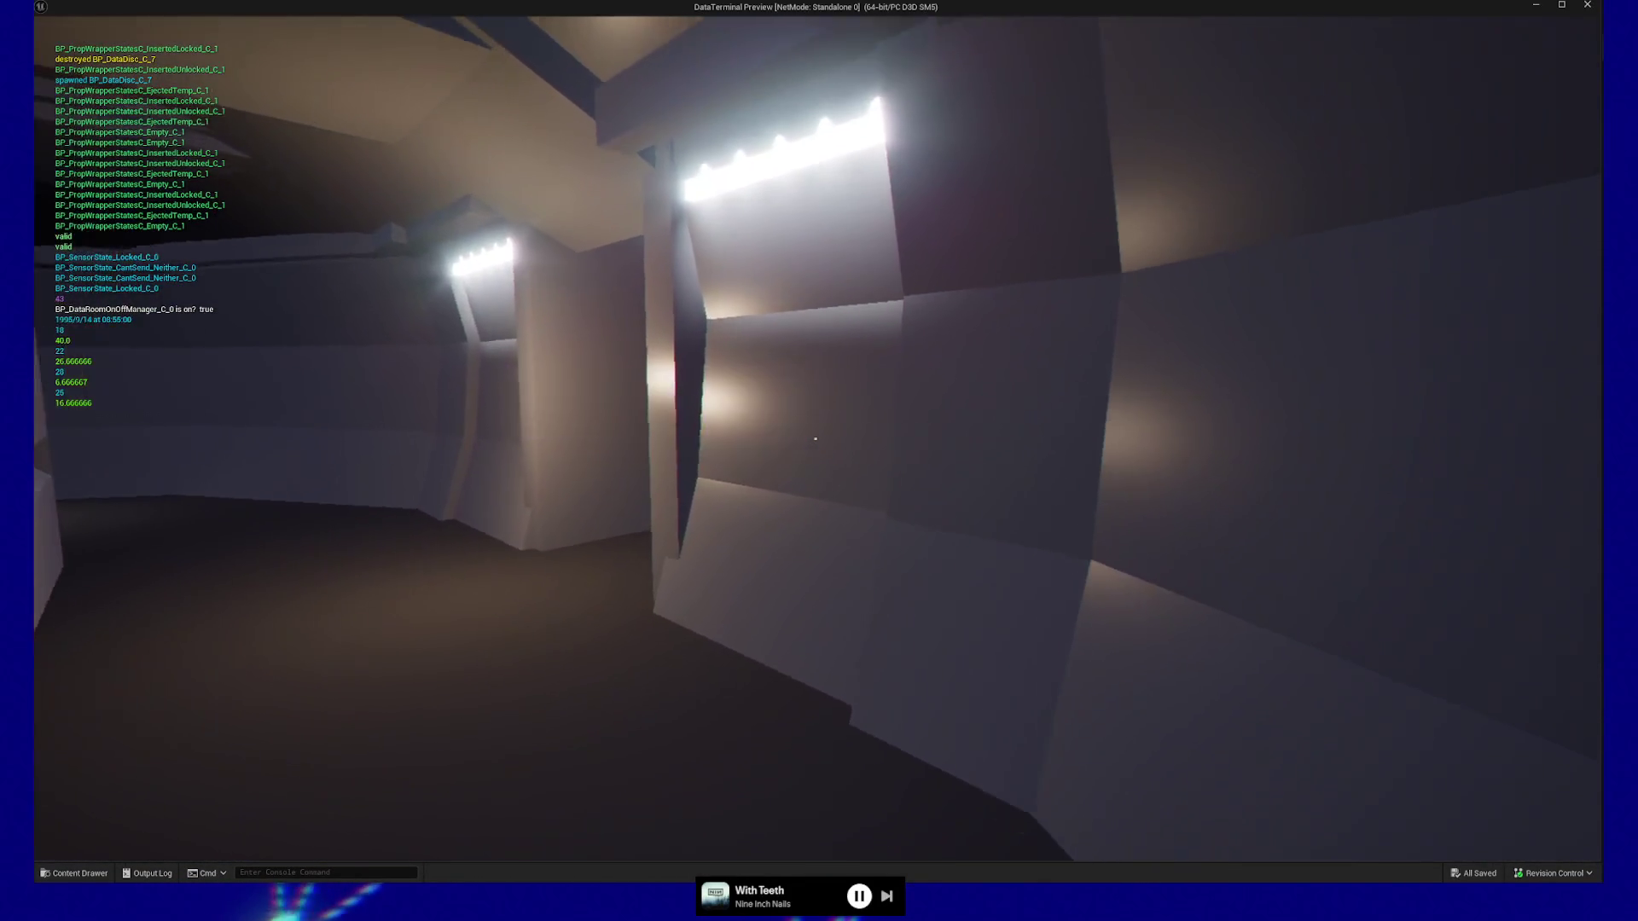
pyautogui.press('w')
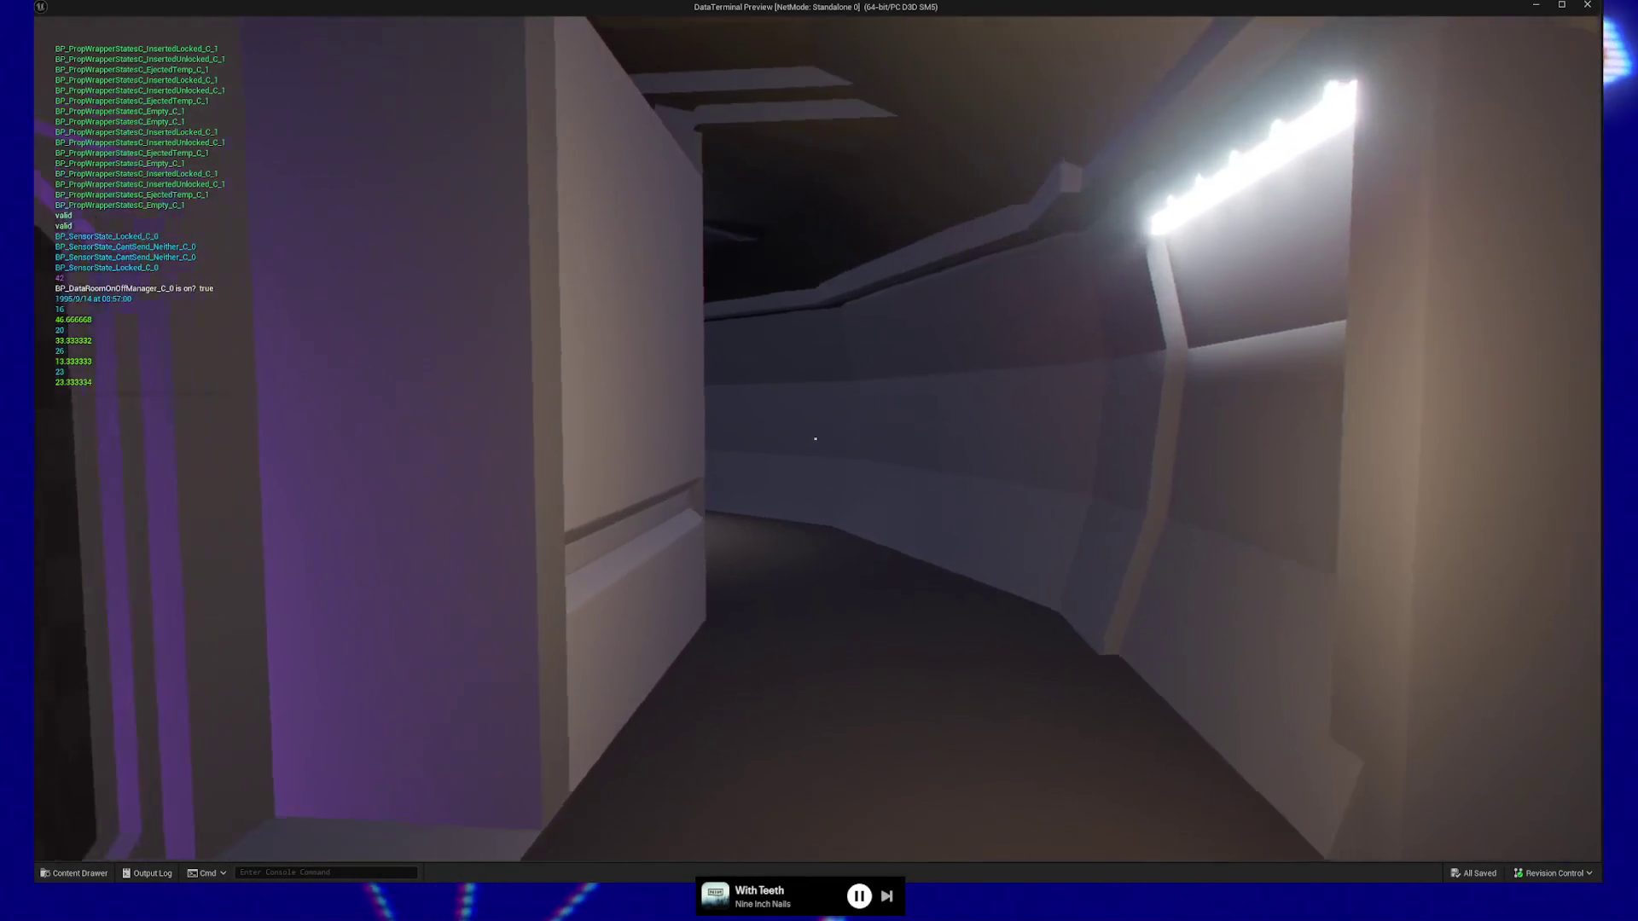
pyautogui.press('w')
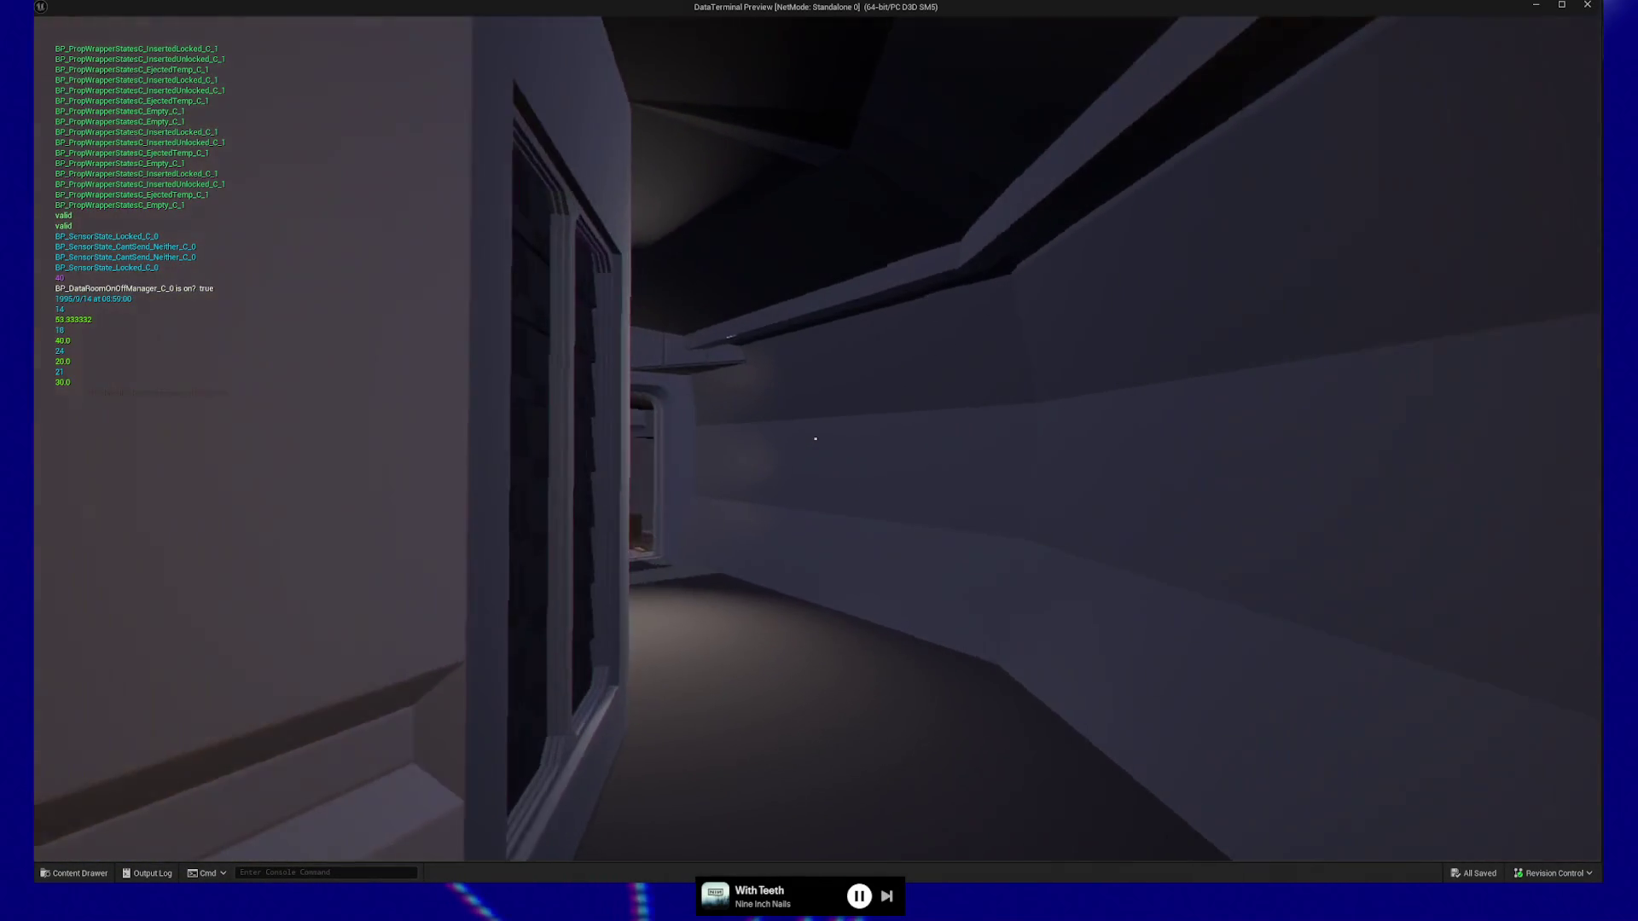
# Walk up to the disc terminal and eject three discs, dropping each on the floor.
pyautogui.press('w')
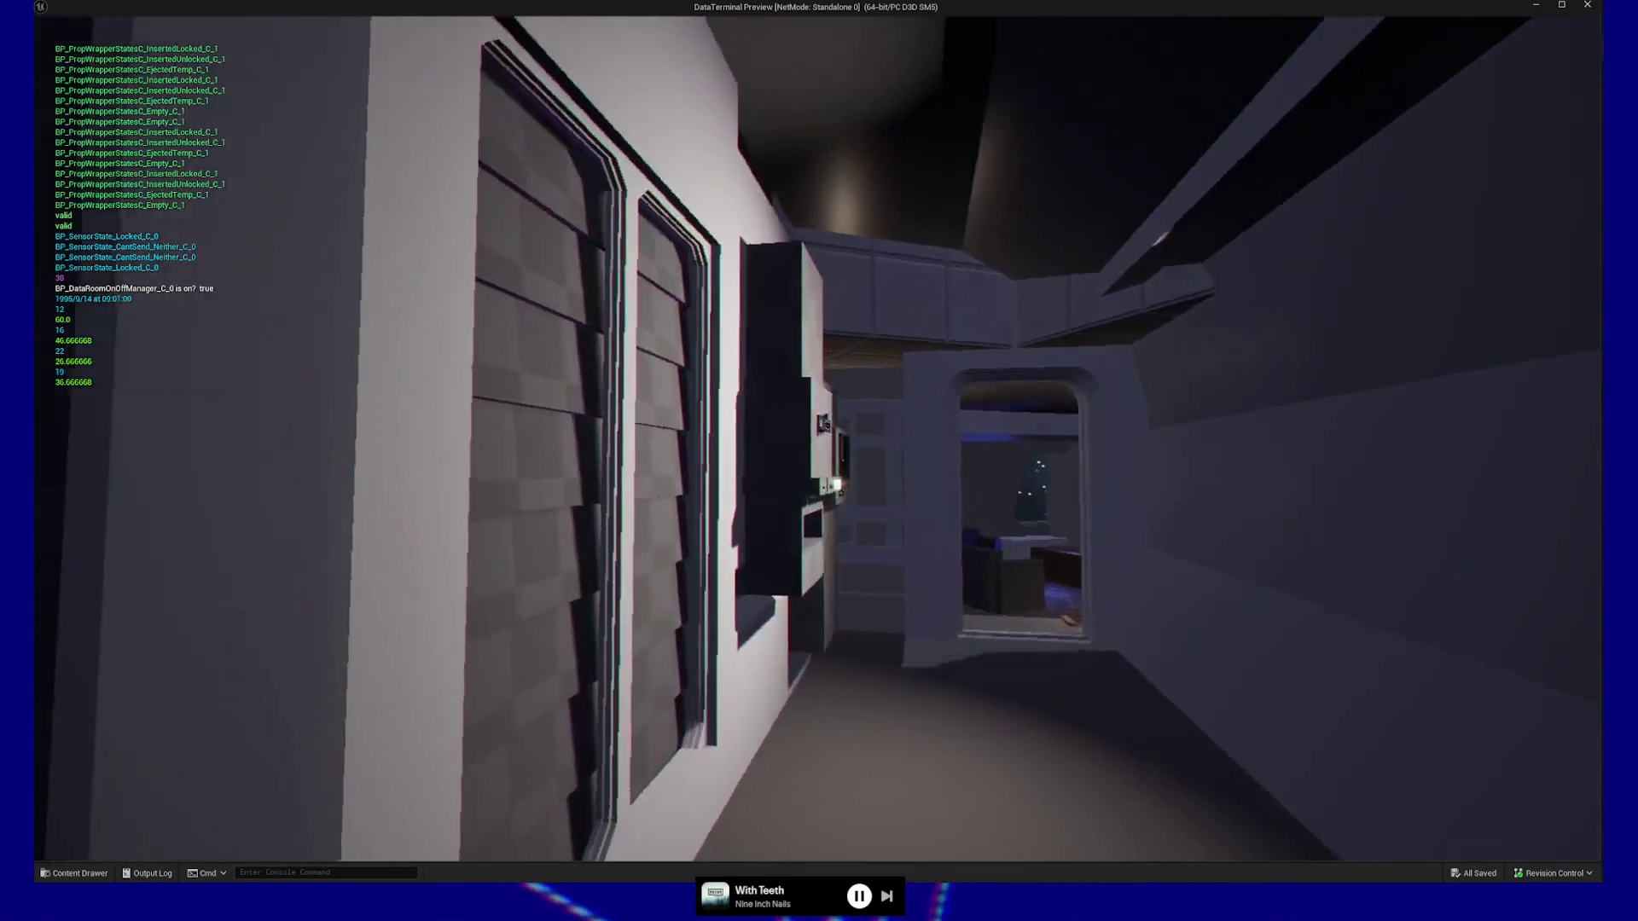
pyautogui.press('w')
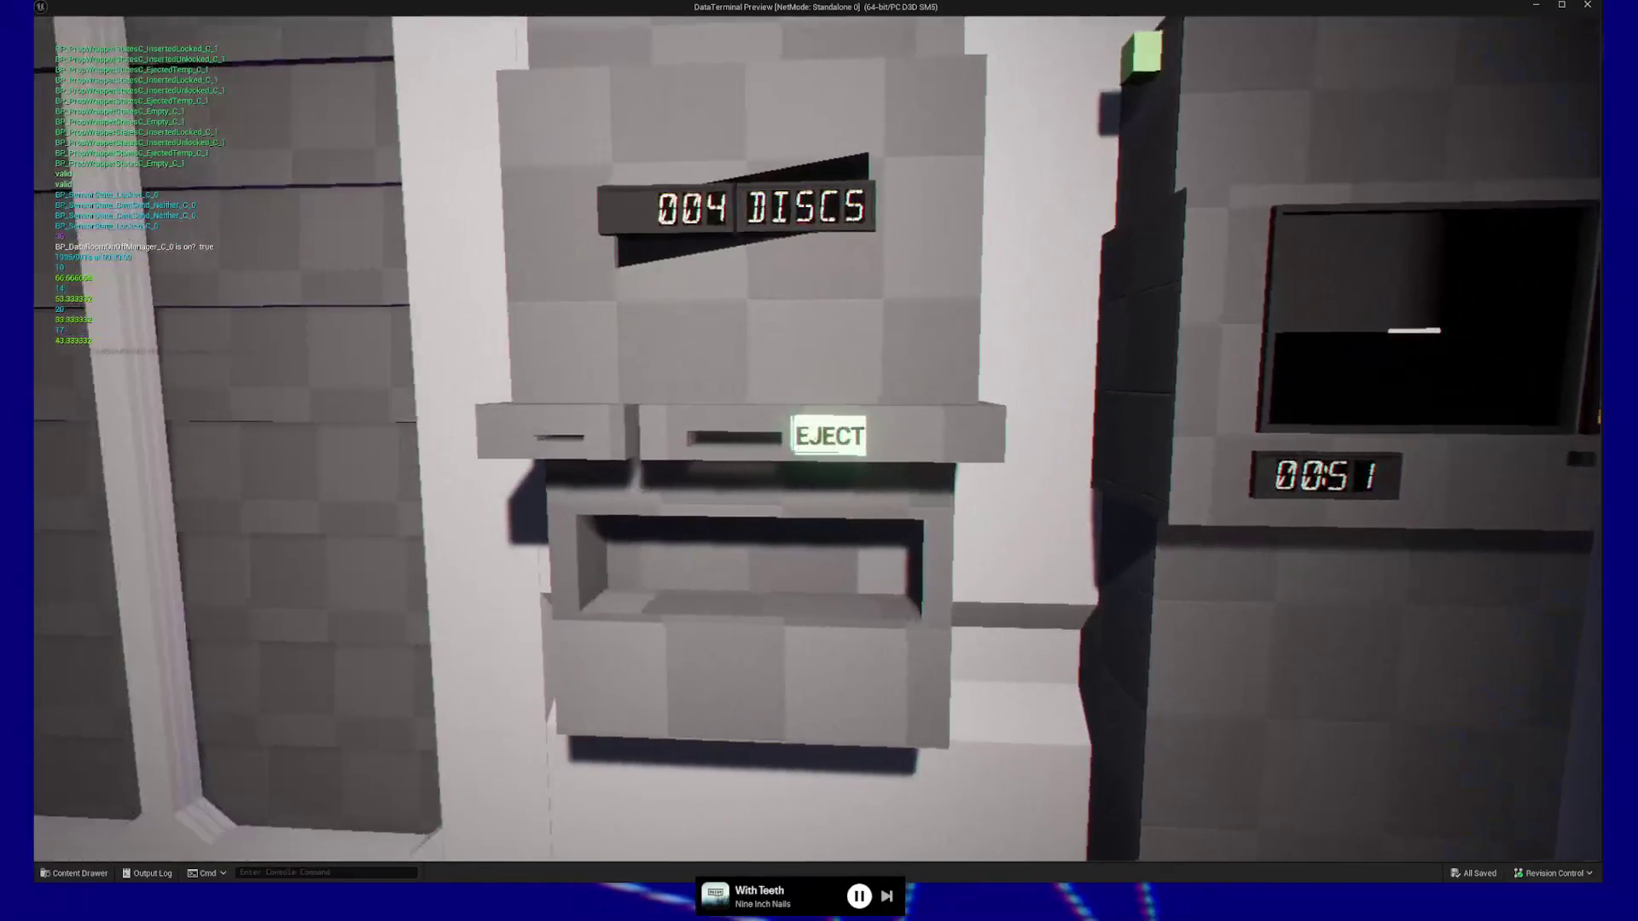
pyautogui.click(816, 439)
pyautogui.click(815, 438)
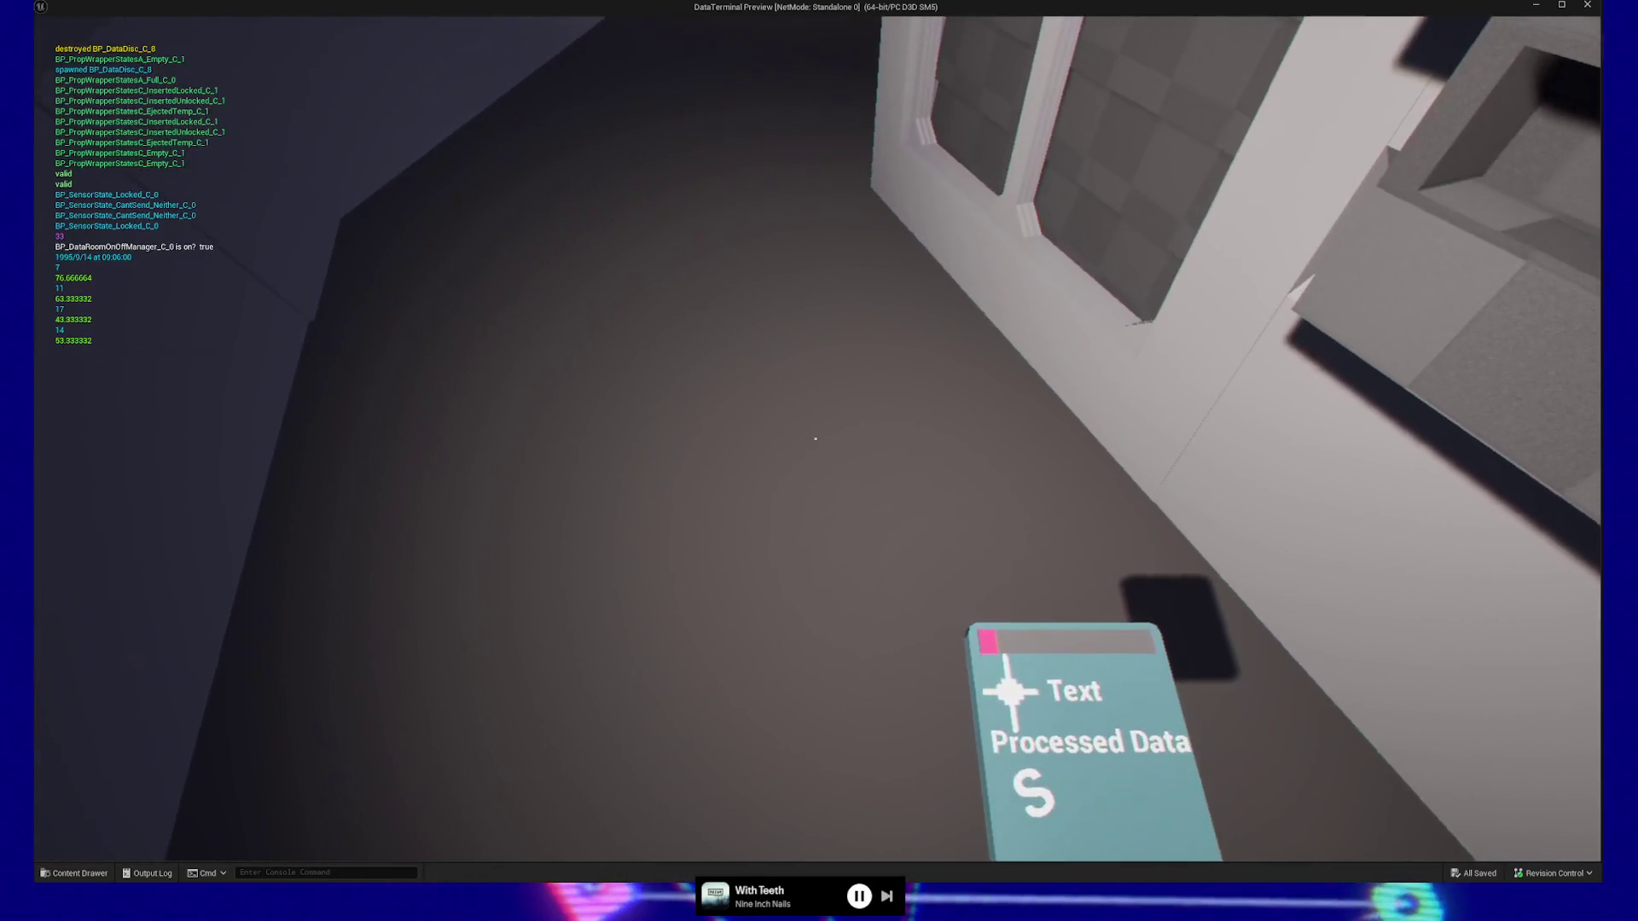
pyautogui.click(815, 438)
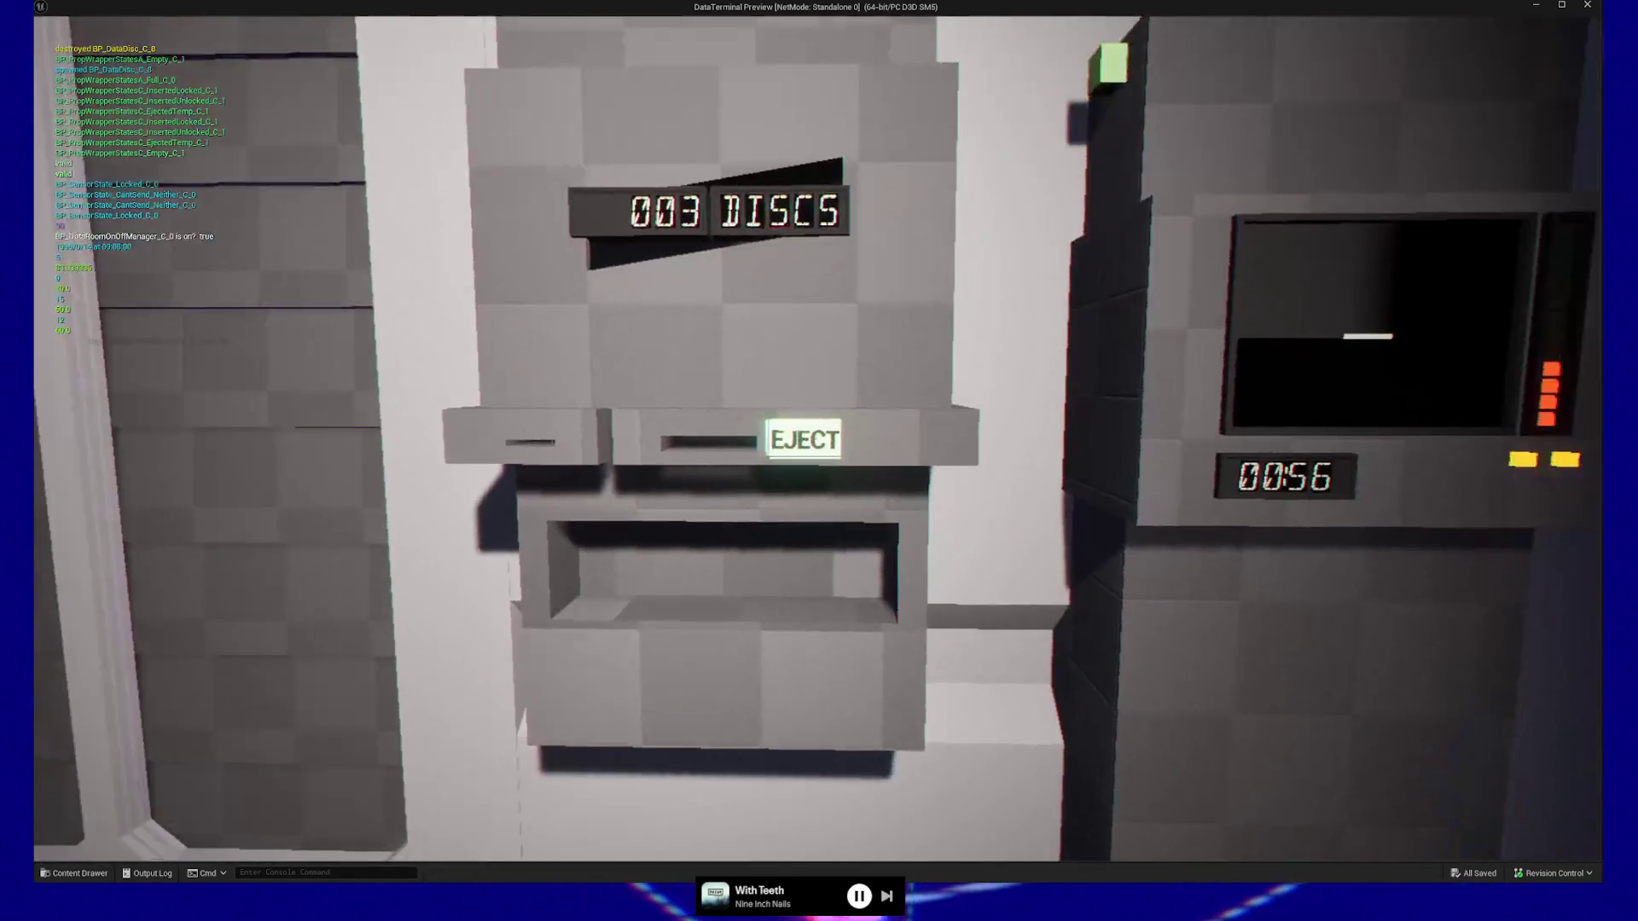
pyautogui.click(815, 438)
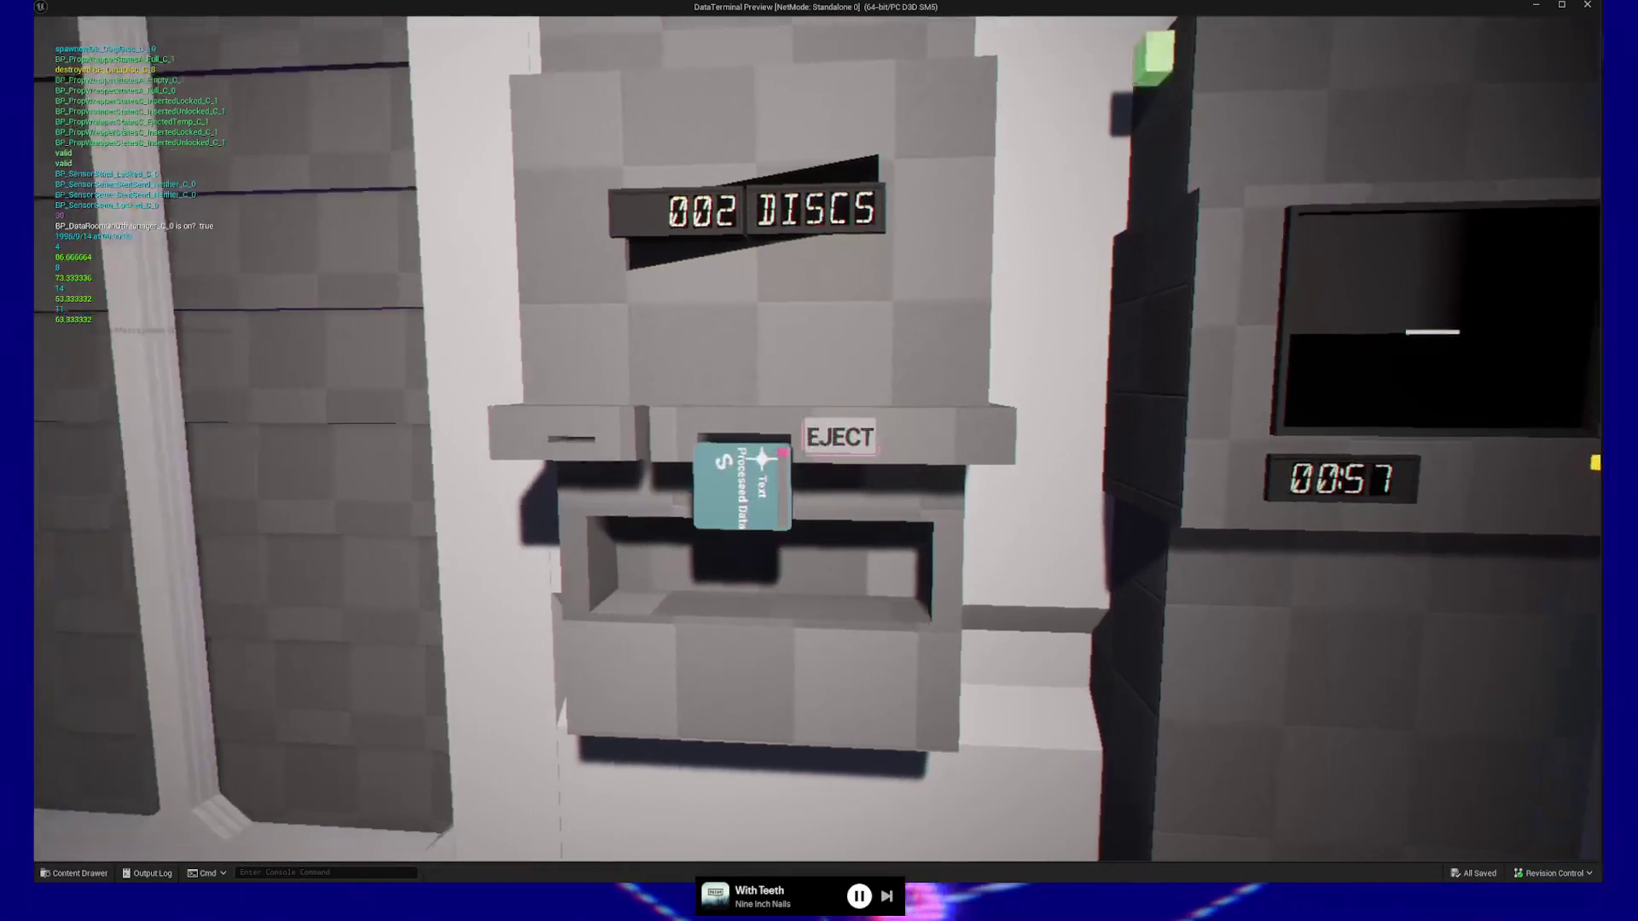
pyautogui.click(816, 438)
pyautogui.click(815, 439)
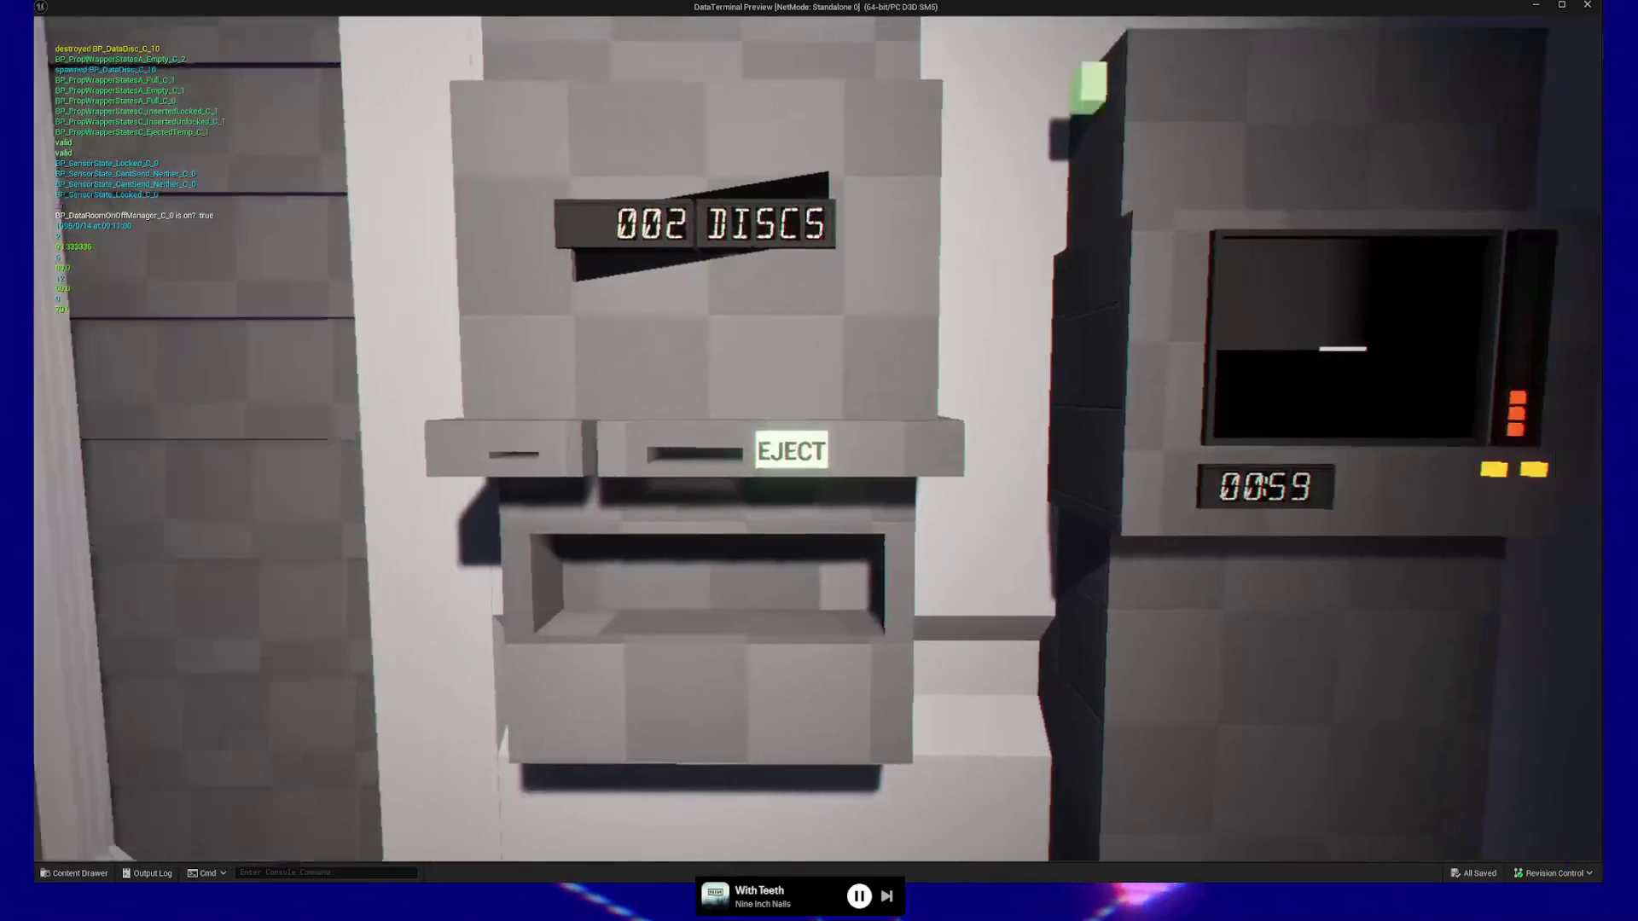
pyautogui.click(816, 439)
pyautogui.click(816, 439)
pyautogui.click(815, 439)
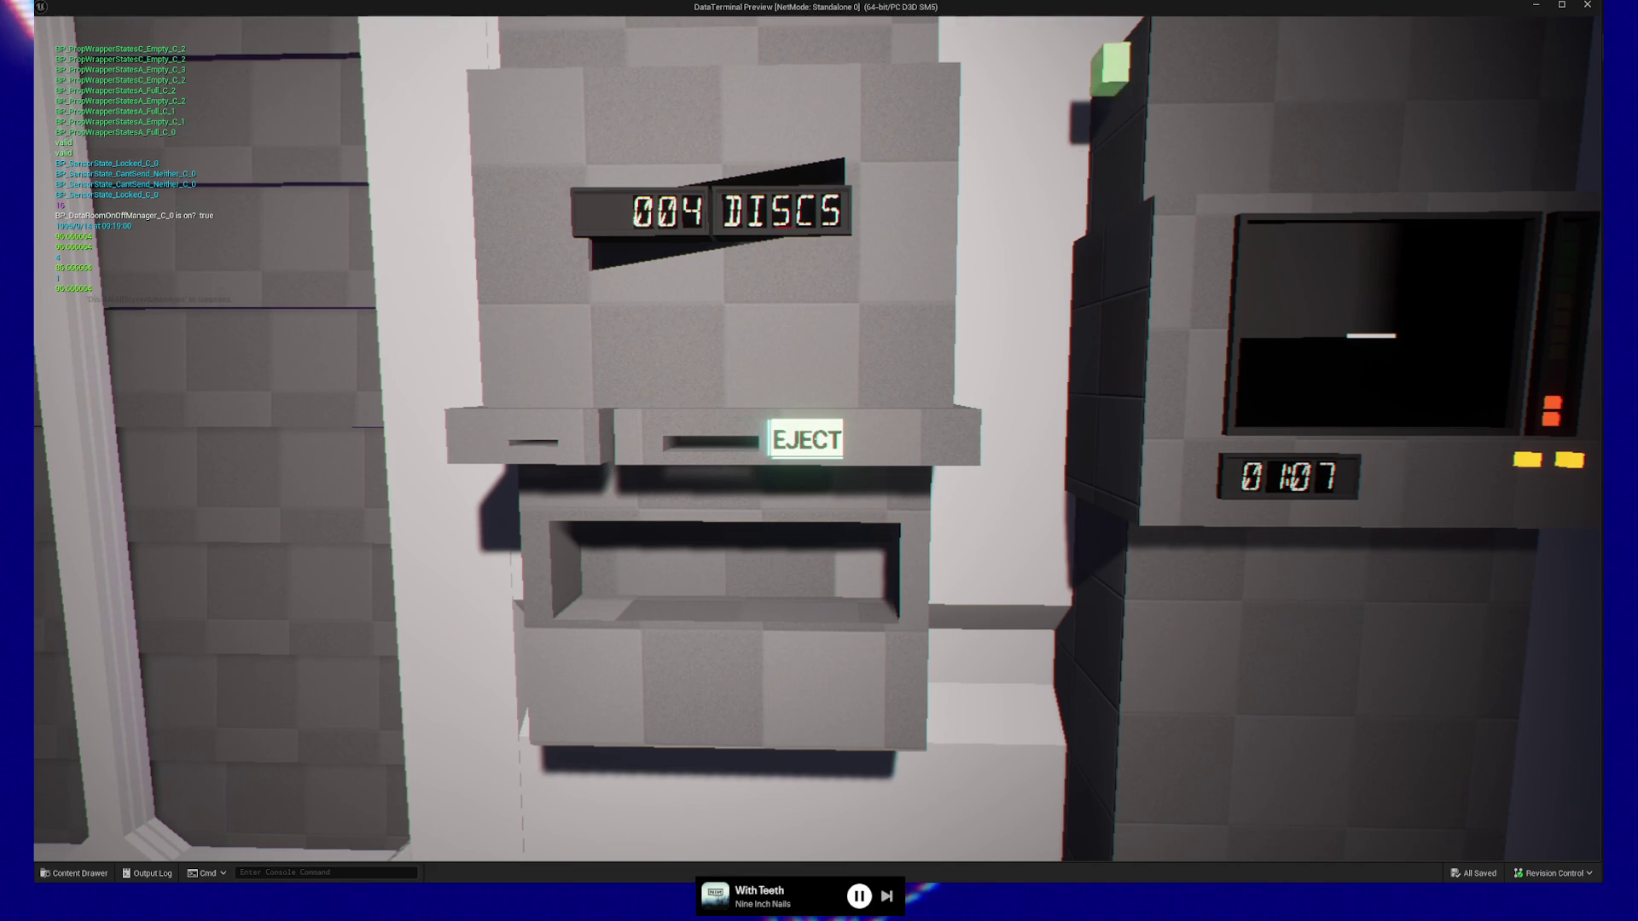
# Eject and drop the remaining discs until the terminal reads 000, then pause and quit the preview.
pyautogui.click(816, 438)
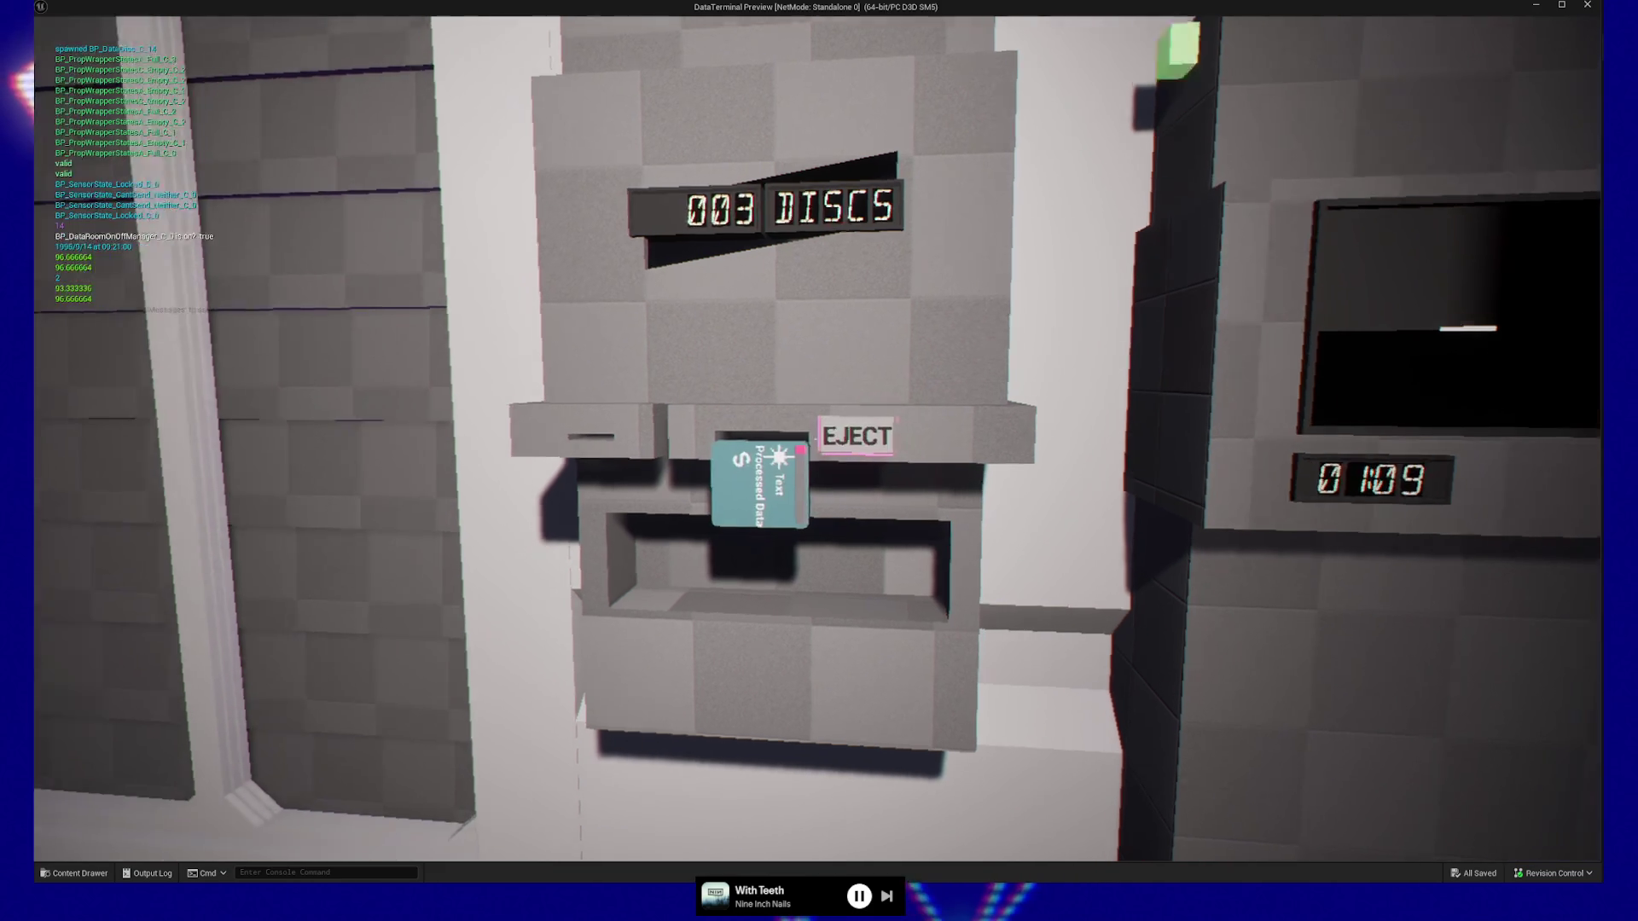
pyautogui.click(816, 439)
pyautogui.click(816, 439)
pyautogui.click(815, 438)
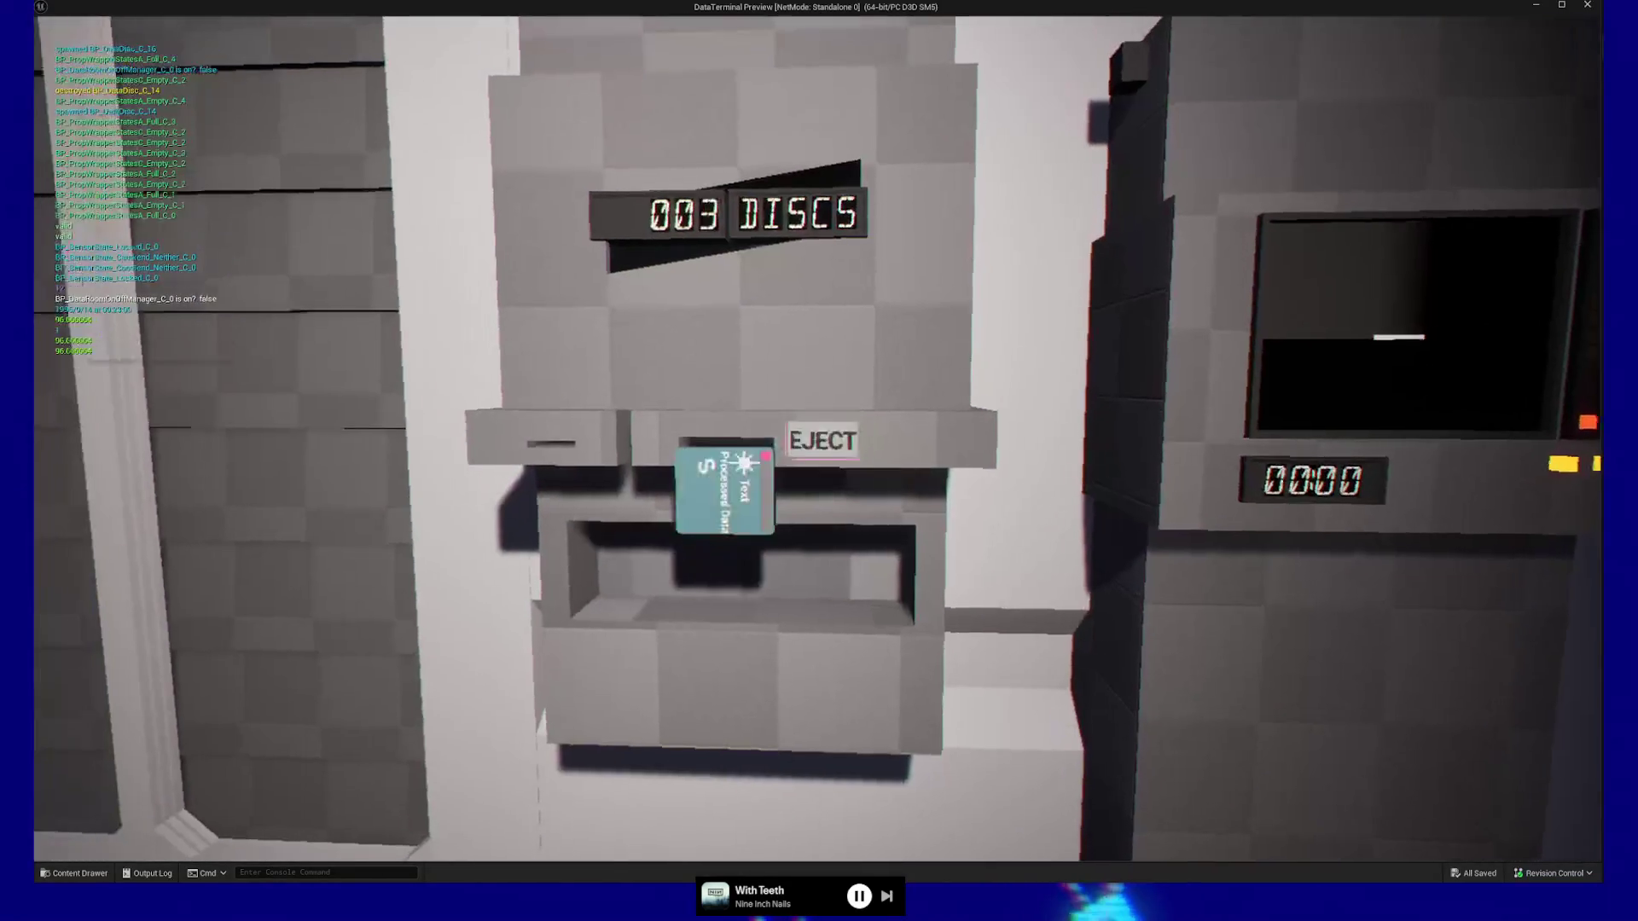
pyautogui.click(816, 438)
pyautogui.click(816, 438)
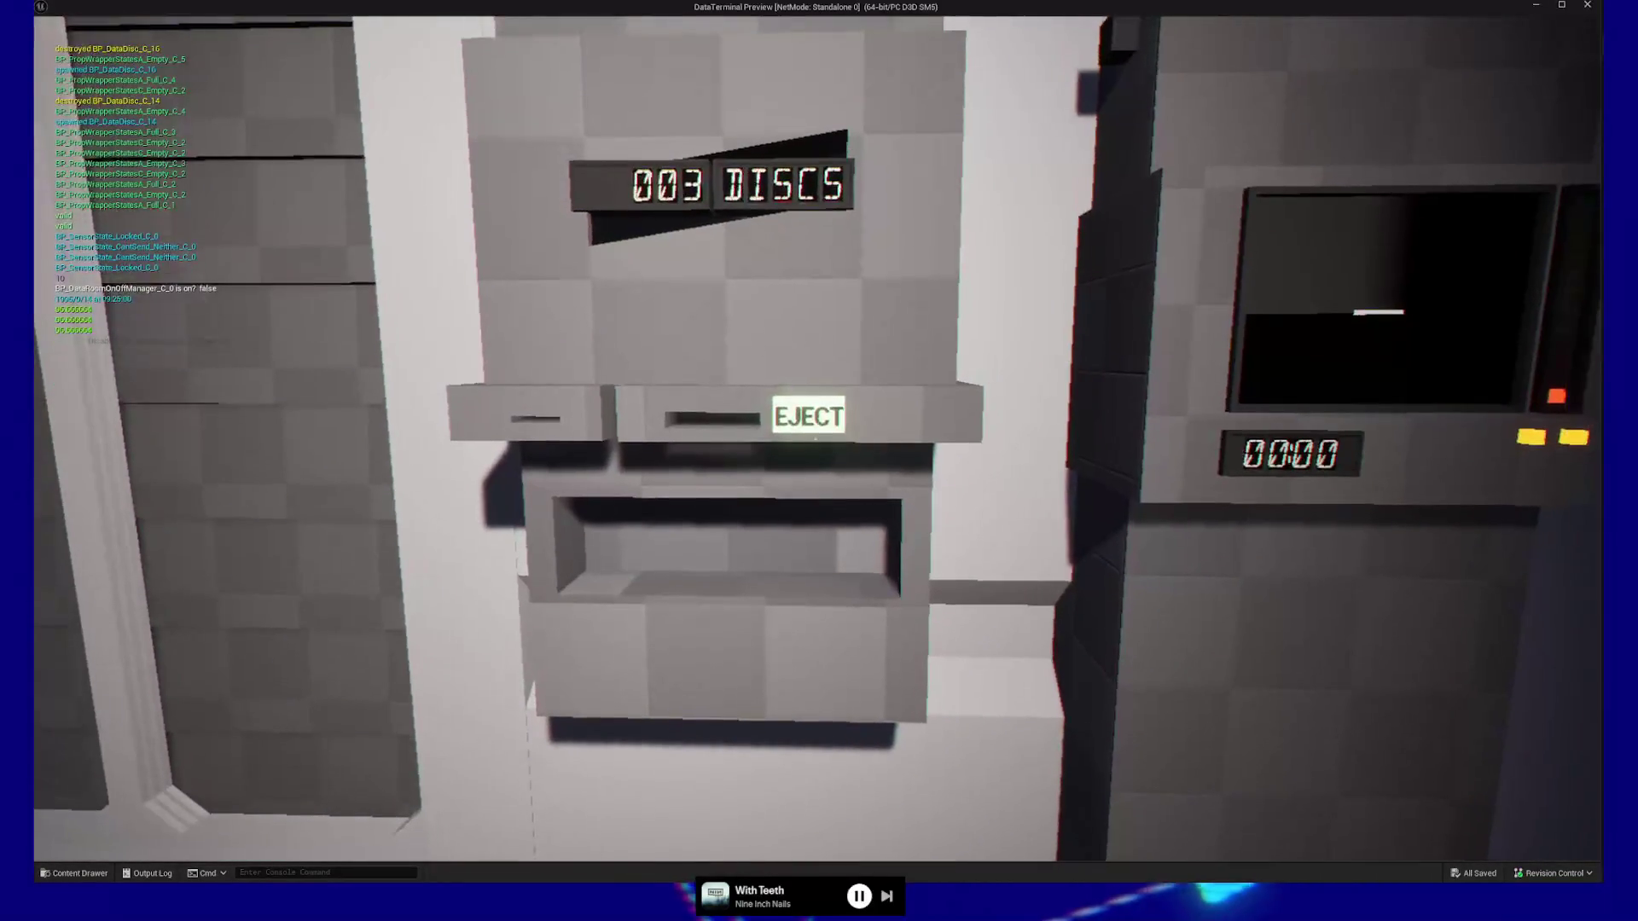
pyautogui.click(816, 439)
pyautogui.click(815, 438)
pyautogui.click(816, 439)
pyautogui.click(815, 439)
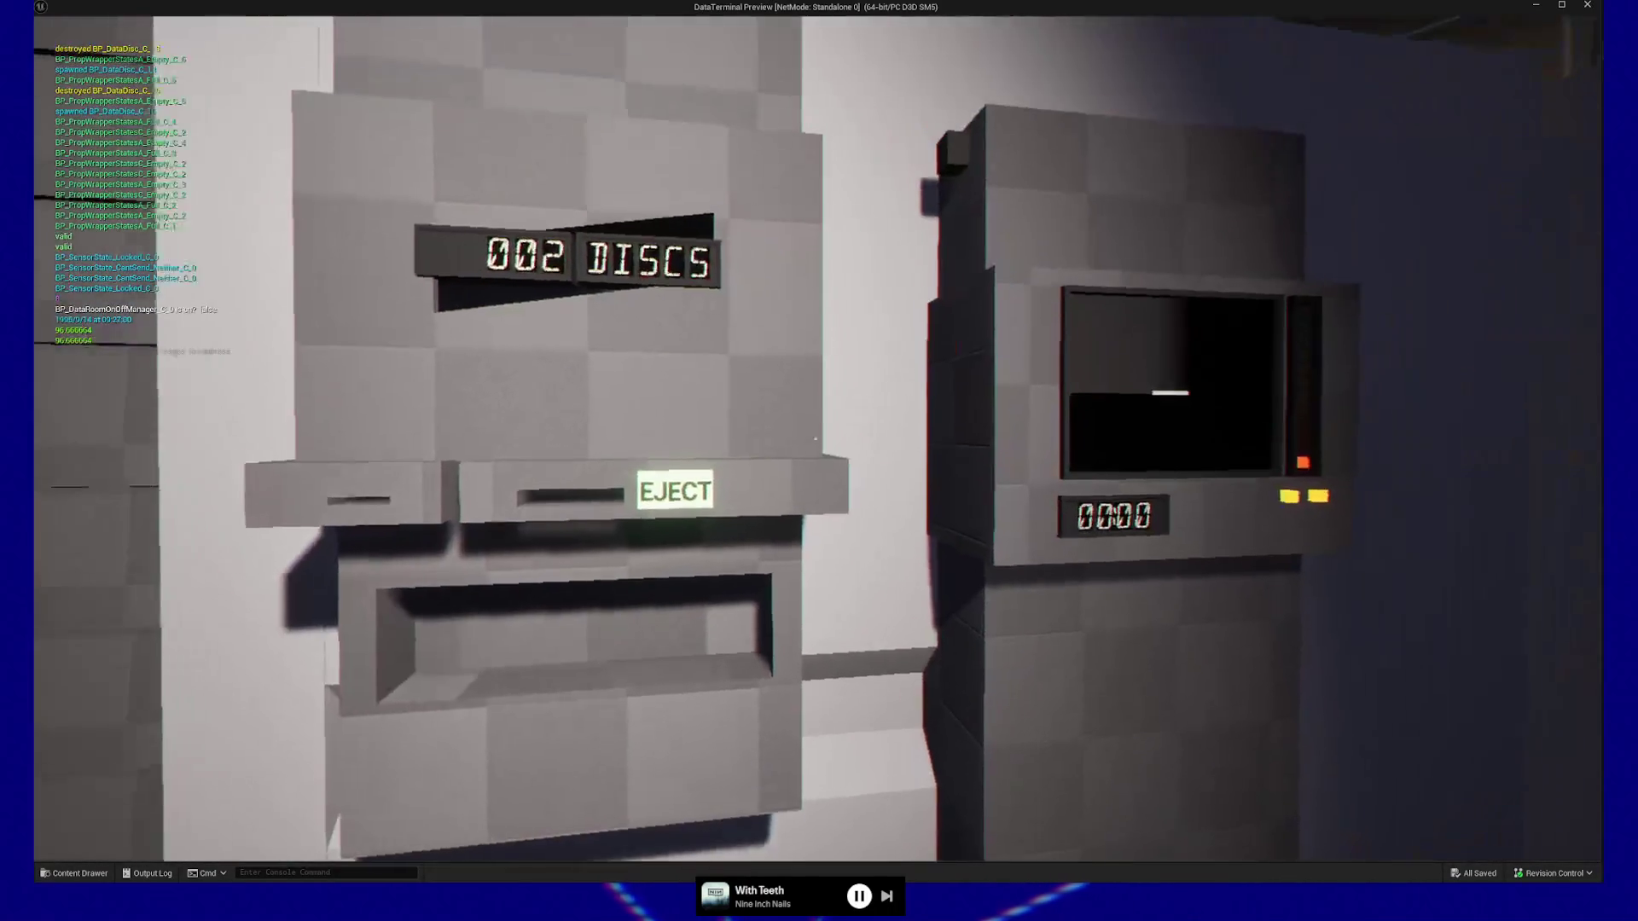
pyautogui.click(815, 439)
pyautogui.click(816, 439)
pyautogui.click(815, 439)
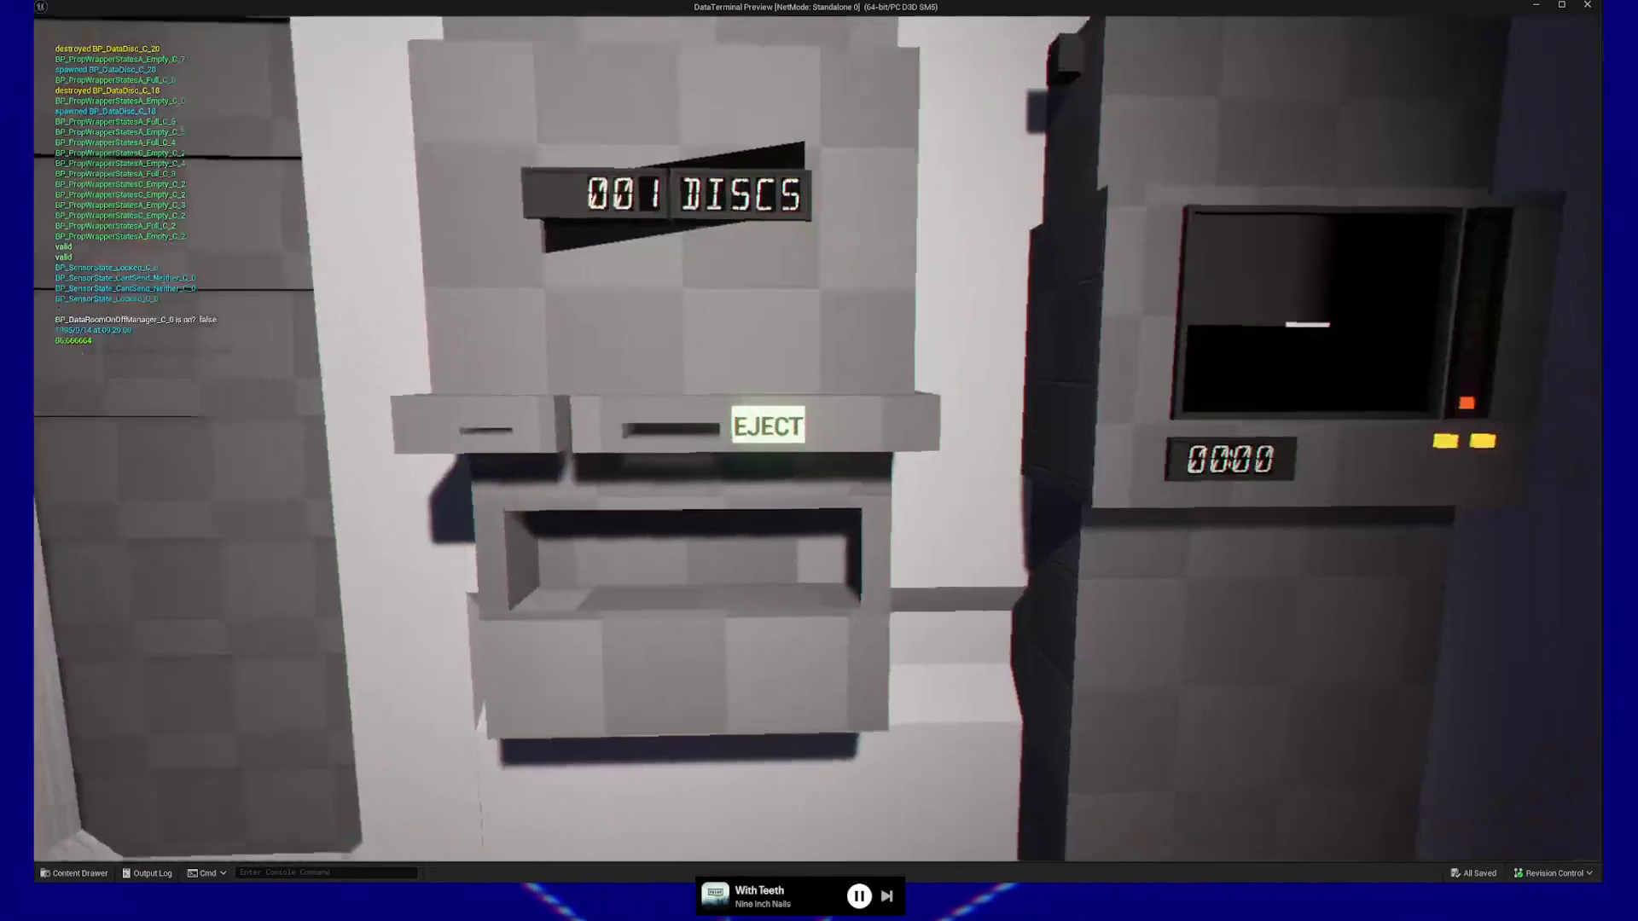
pyautogui.click(816, 438)
pyautogui.click(816, 439)
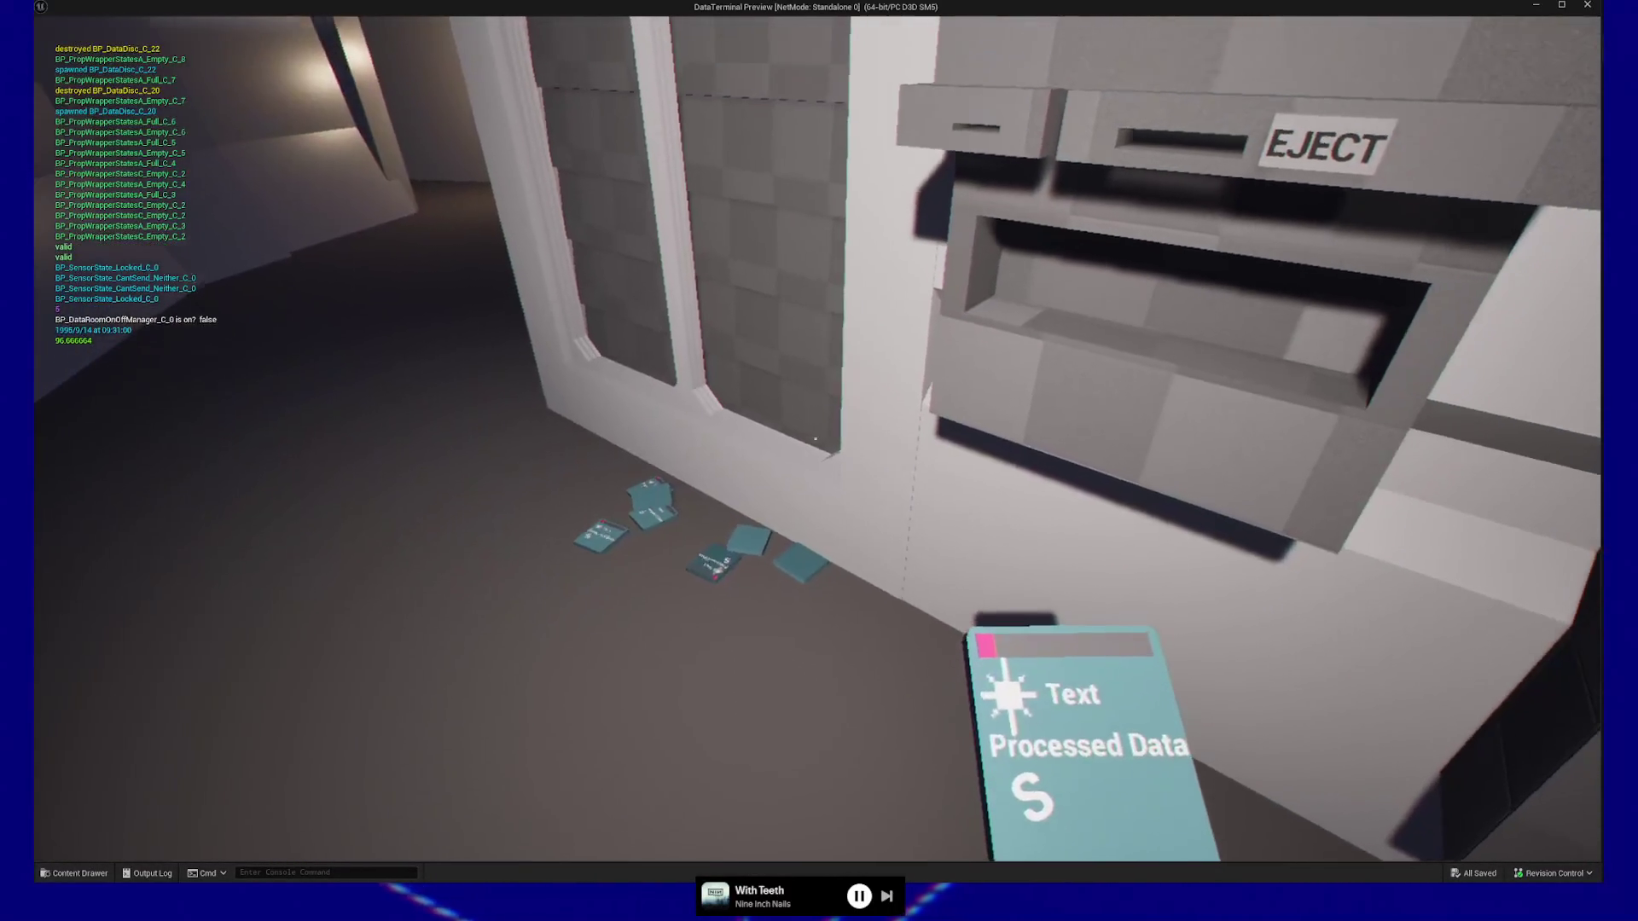
pyautogui.click(815, 439)
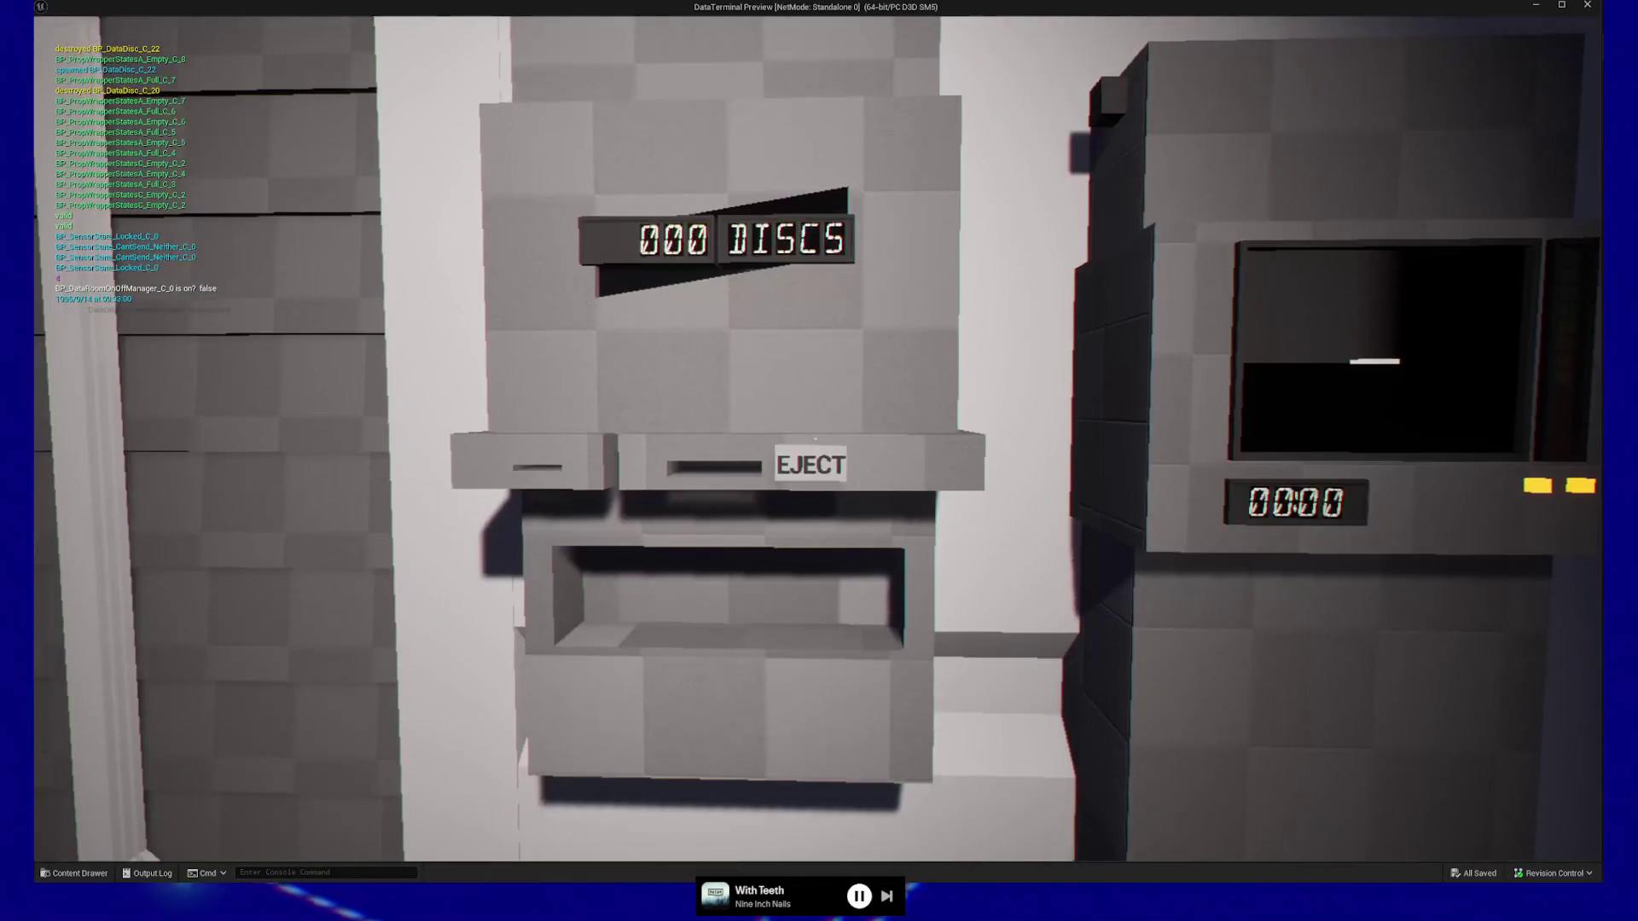
pyautogui.press('Escape')
pyautogui.click(854, 666)
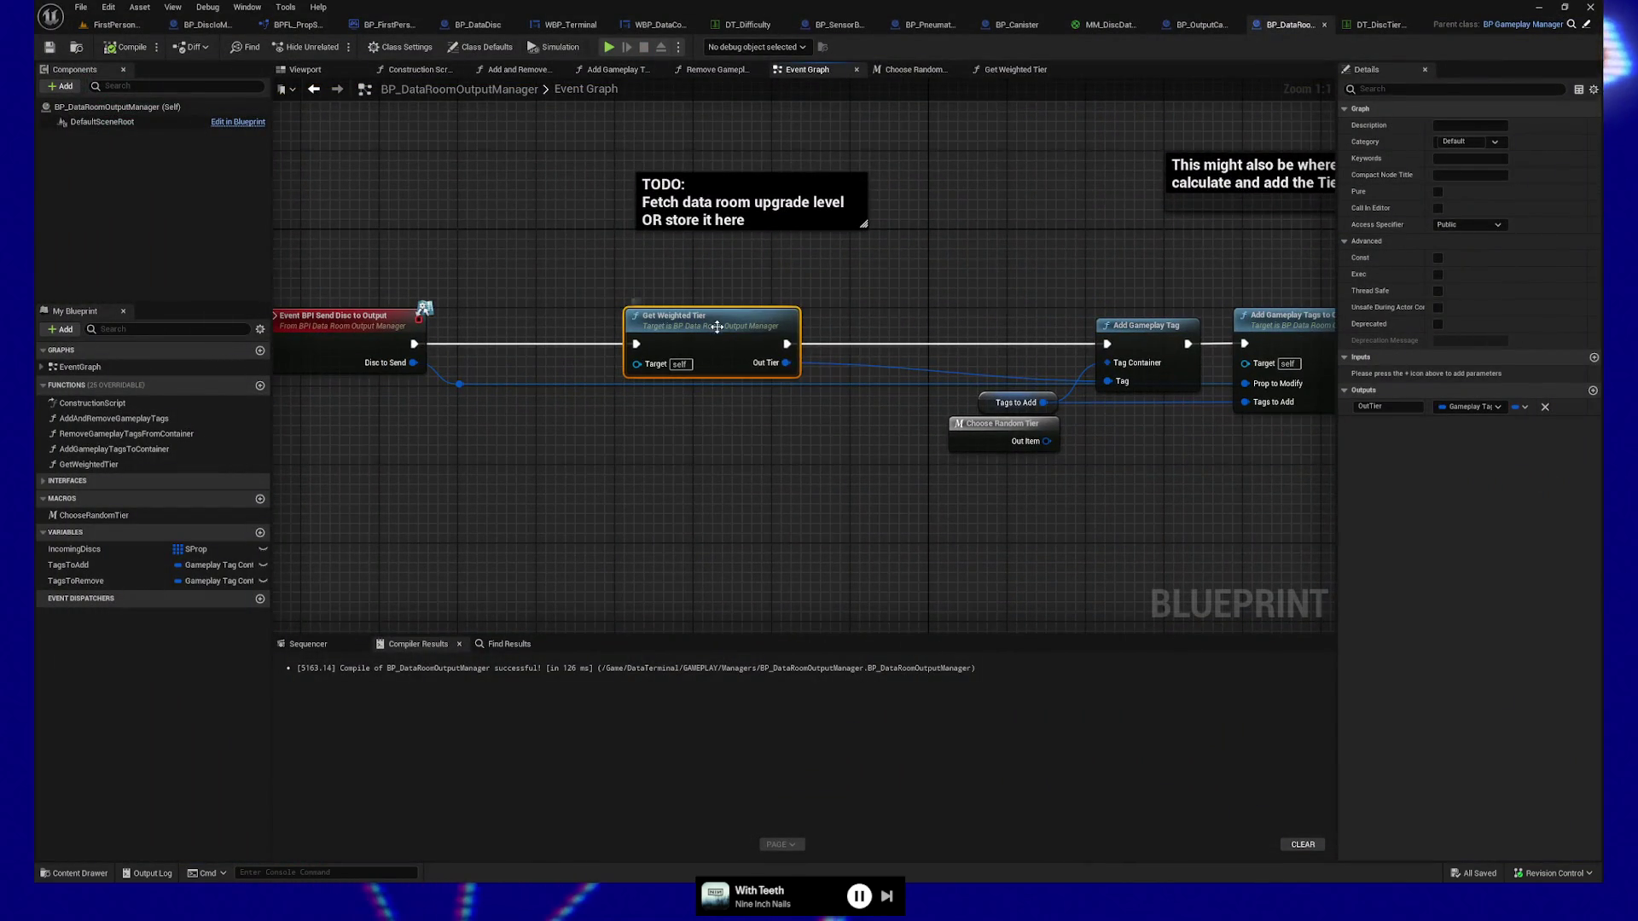
# Review the Choose Random Tier macro's Make Literal tag nodes and outputs, then open Get Weighted Tier.
pyautogui.moveTo(896, 256); pyautogui.dragTo(829, 255)
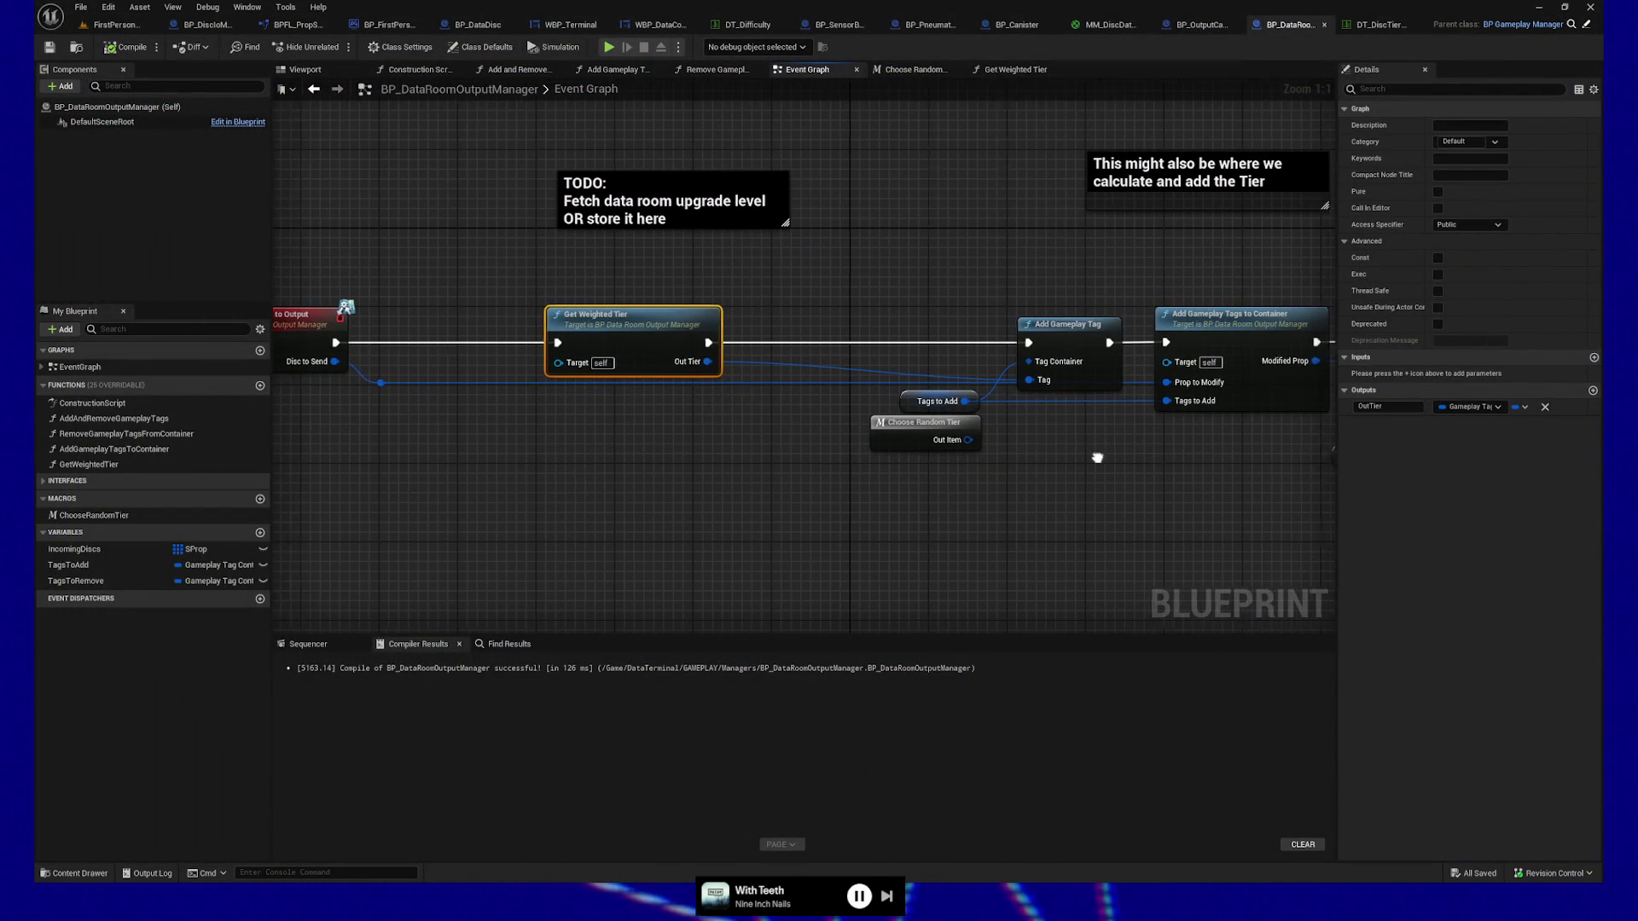
pyautogui.moveTo(1098, 458); pyautogui.dragTo(1003, 457)
pyautogui.doubleClick(851, 440)
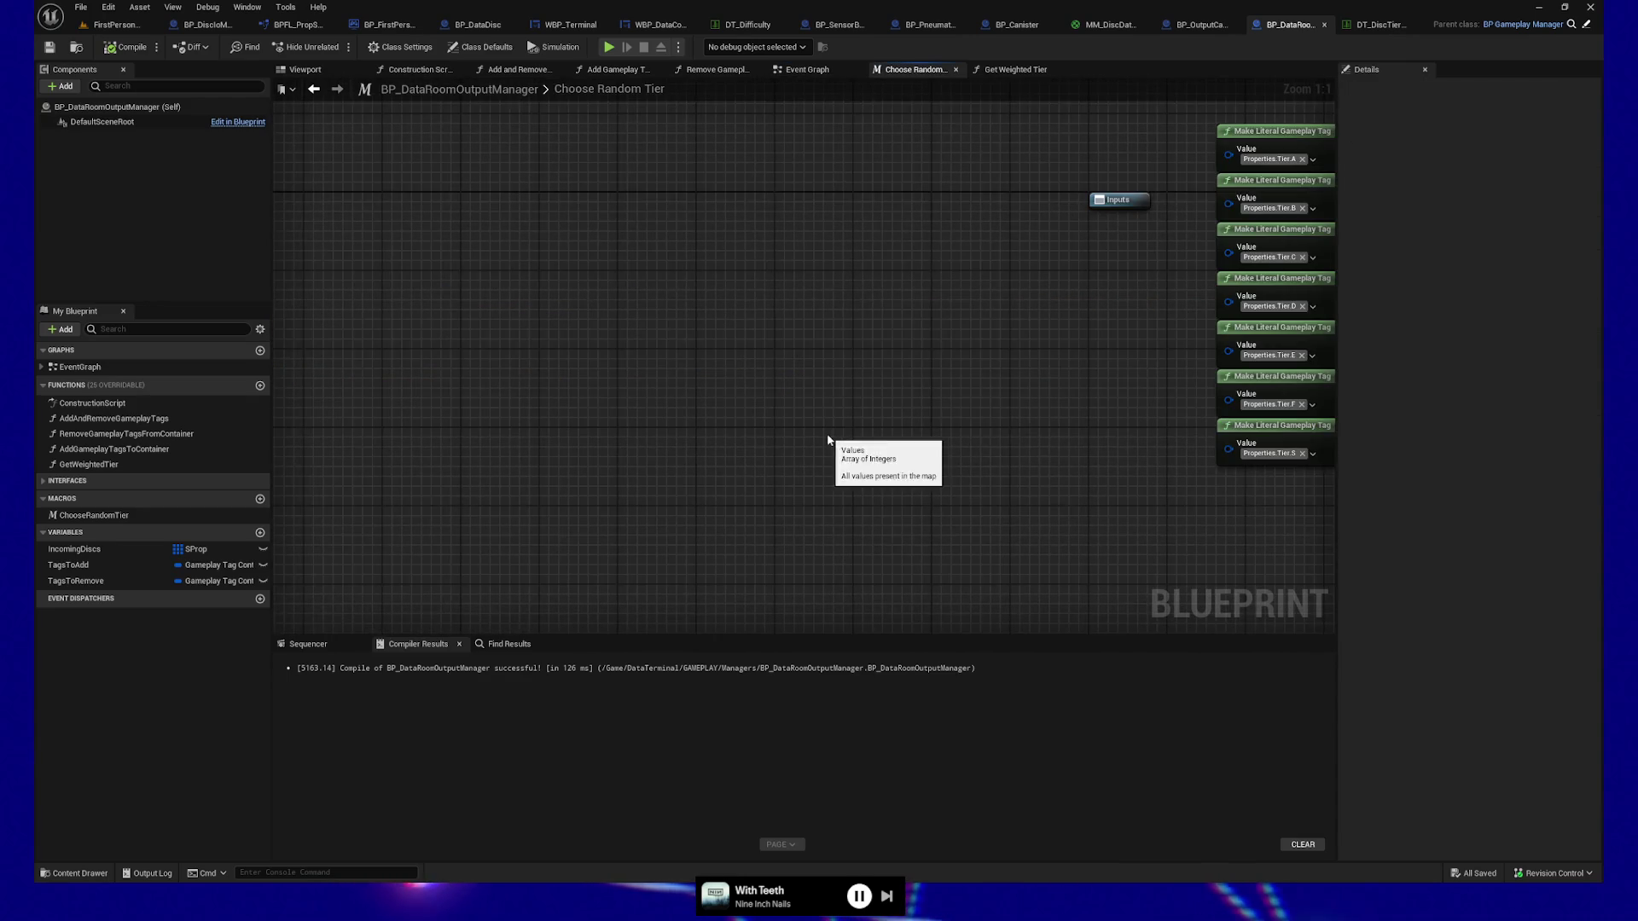
pyautogui.moveTo(834, 445); pyautogui.dragTo(522, 436)
pyautogui.moveTo(1139, 448)
pyautogui.mouseDown()
pyautogui.moveTo(776, 463)
pyautogui.moveTo(858, 458)
pyautogui.mouseUp()
pyautogui.hotkey('alt', 'Left')
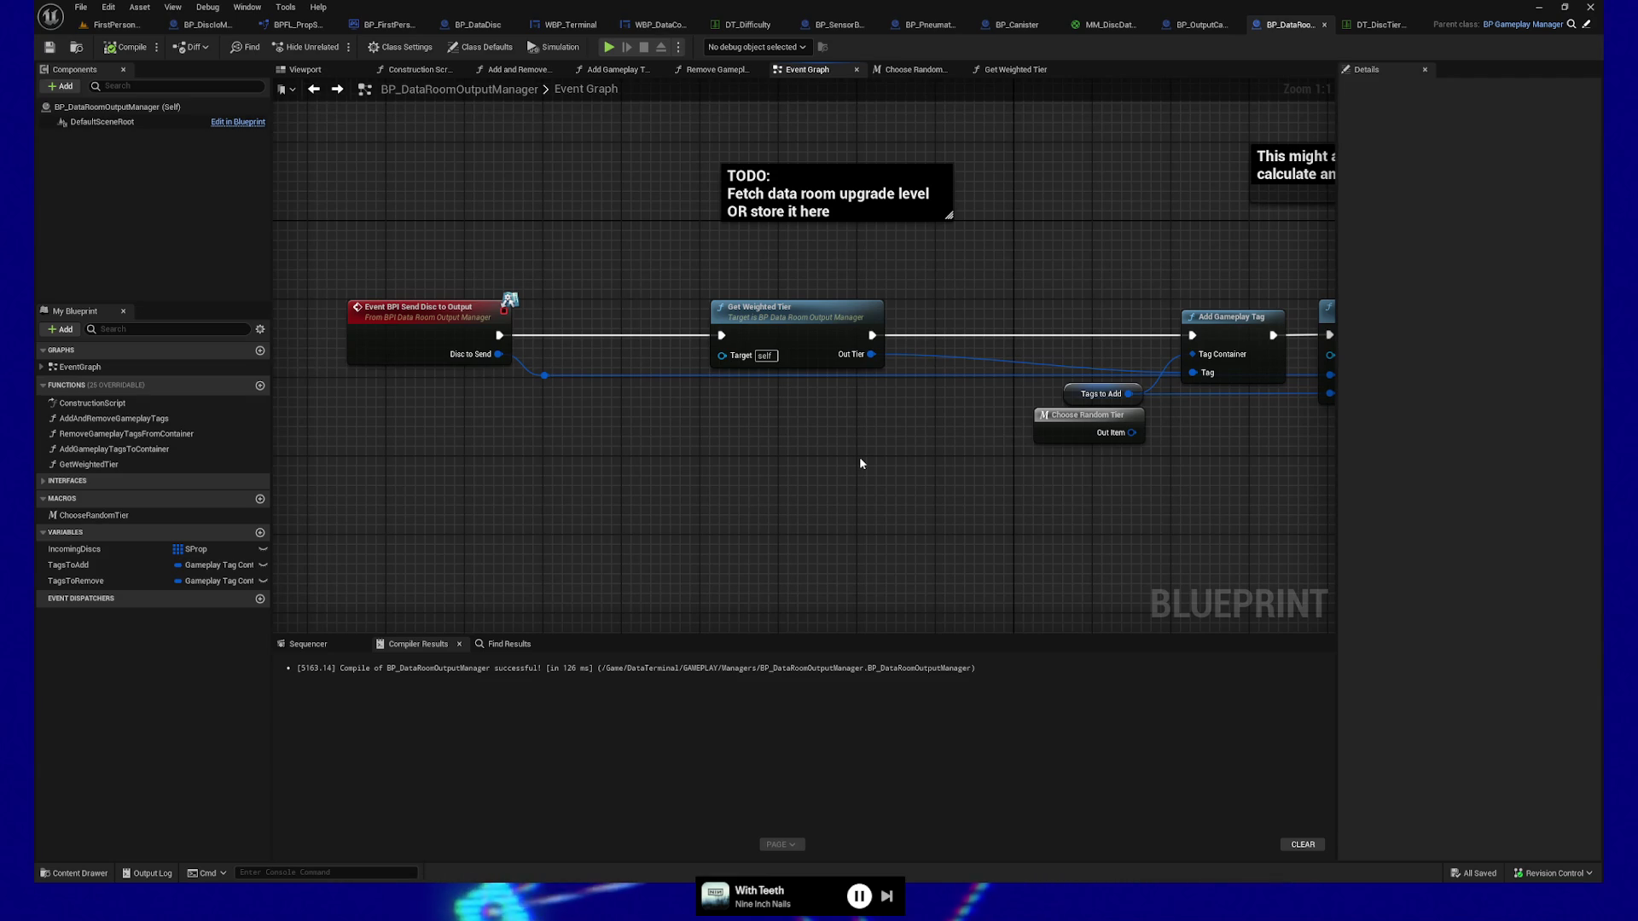
pyautogui.doubleClick(793, 309)
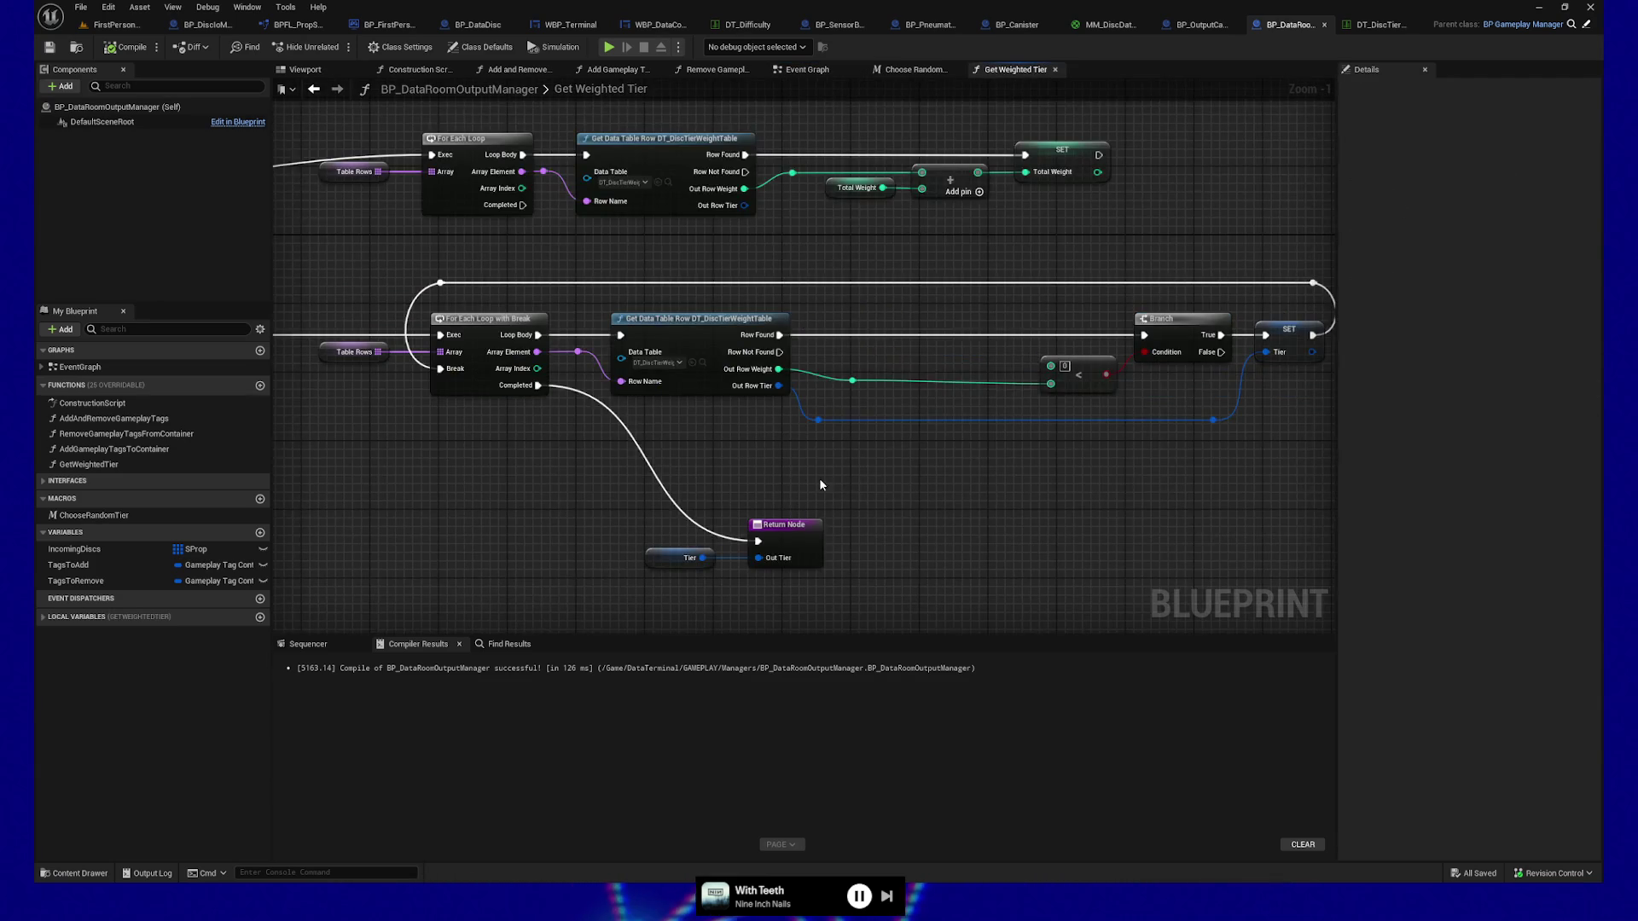
# Place a RandomInt local variable getter beside the < comparison, then return to FirstPersonMap.
pyautogui.moveTo(836, 481)
pyautogui.mouseDown()
pyautogui.moveTo(614, 508)
pyautogui.moveTo(1086, 469)
pyautogui.moveTo(822, 405)
pyautogui.mouseUp()
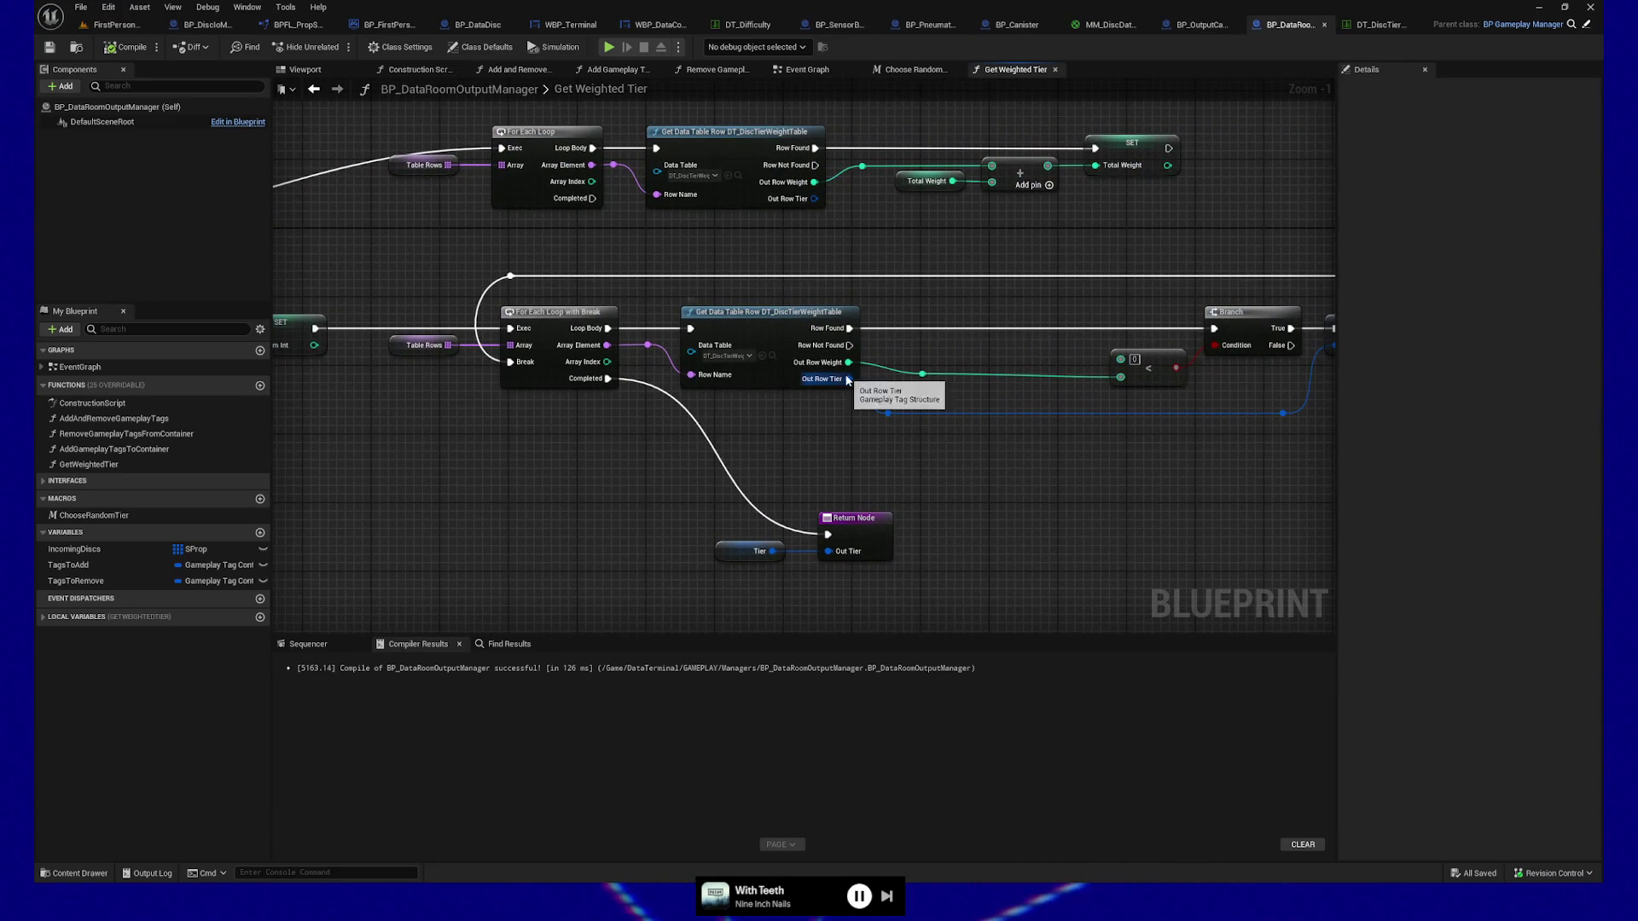
pyautogui.moveTo(992, 464); pyautogui.dragTo(812, 454)
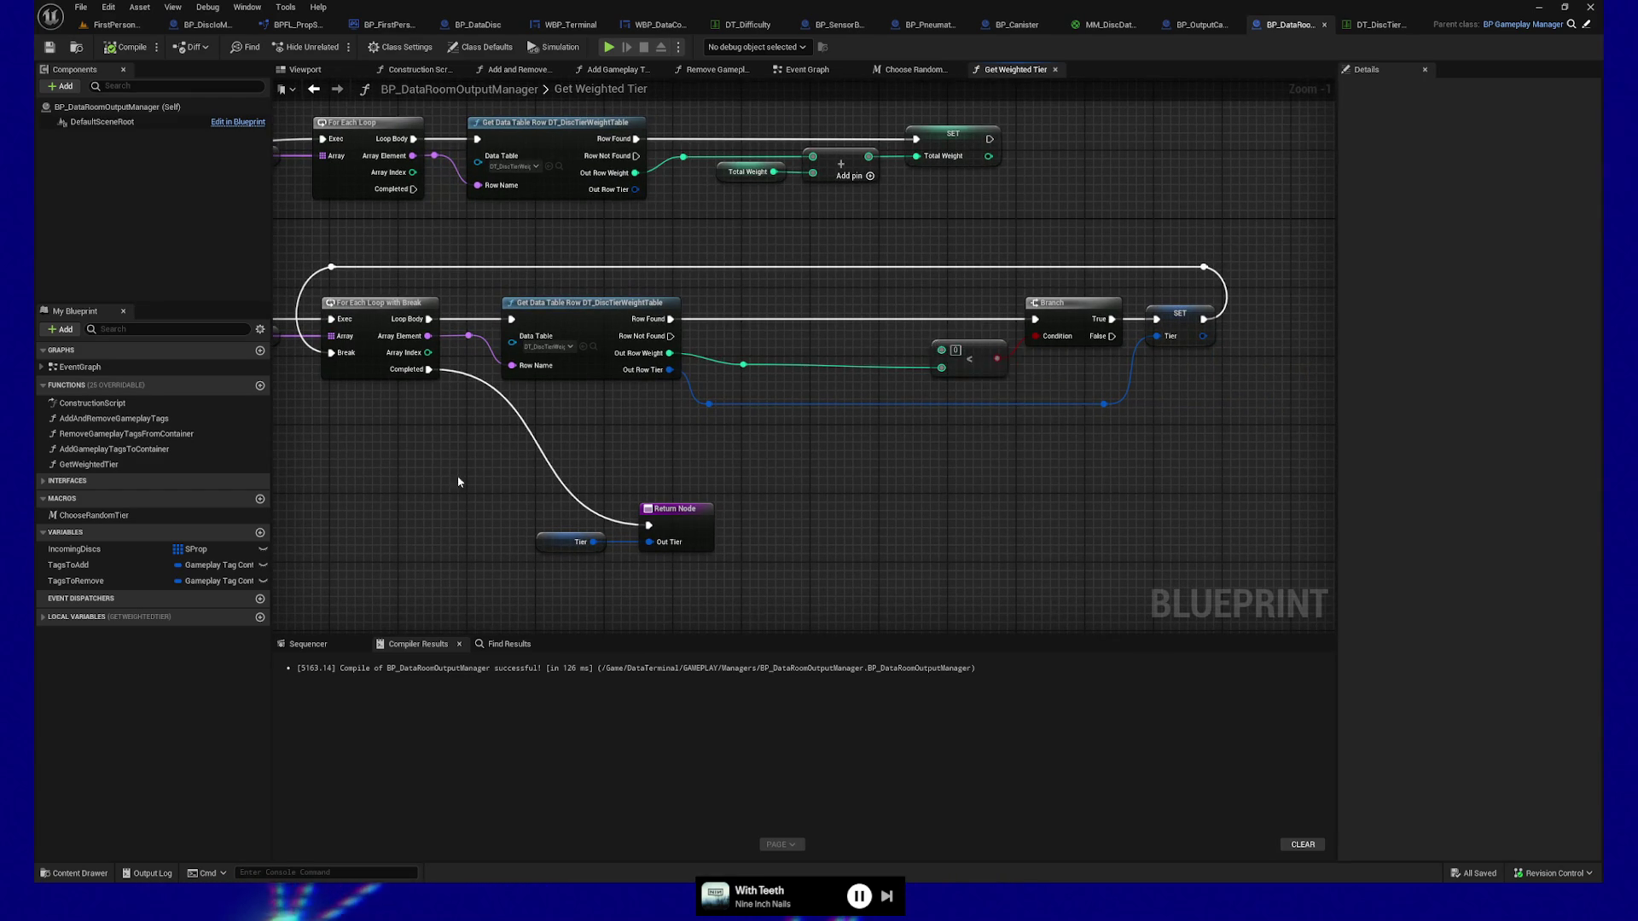
pyautogui.moveTo(458, 478); pyautogui.dragTo(870, 469)
pyautogui.click(42, 617)
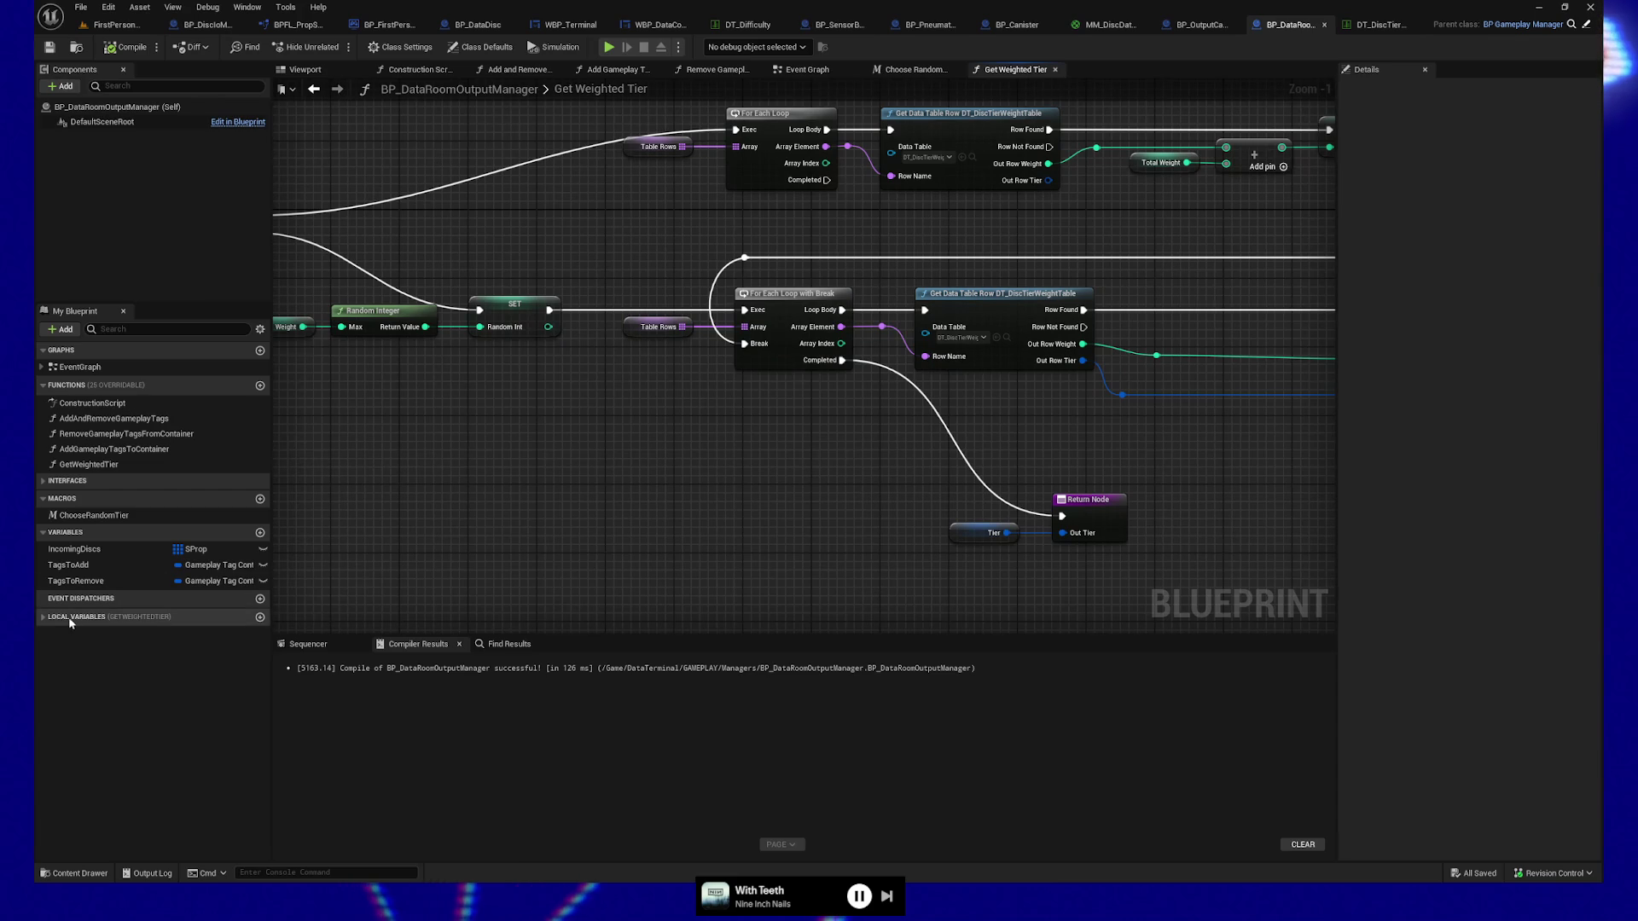
pyautogui.moveTo(735, 551); pyautogui.dragTo(372, 563)
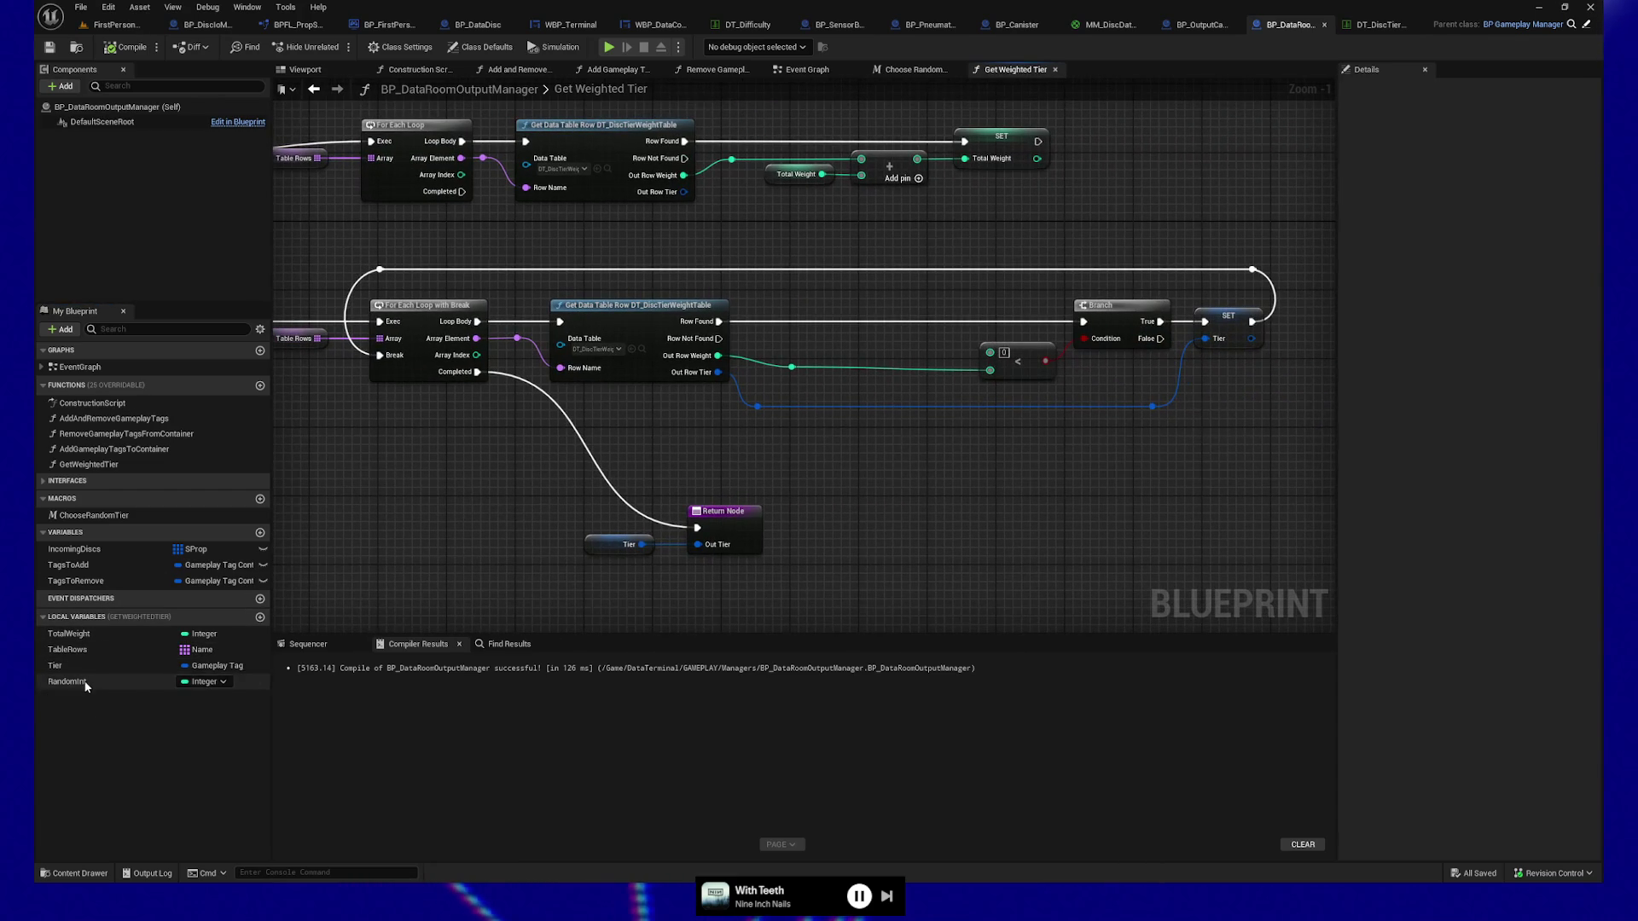
pyautogui.moveTo(85, 686); pyautogui.dragTo(926, 418)
pyautogui.moveTo(907, 353); pyautogui.dragTo(989, 352)
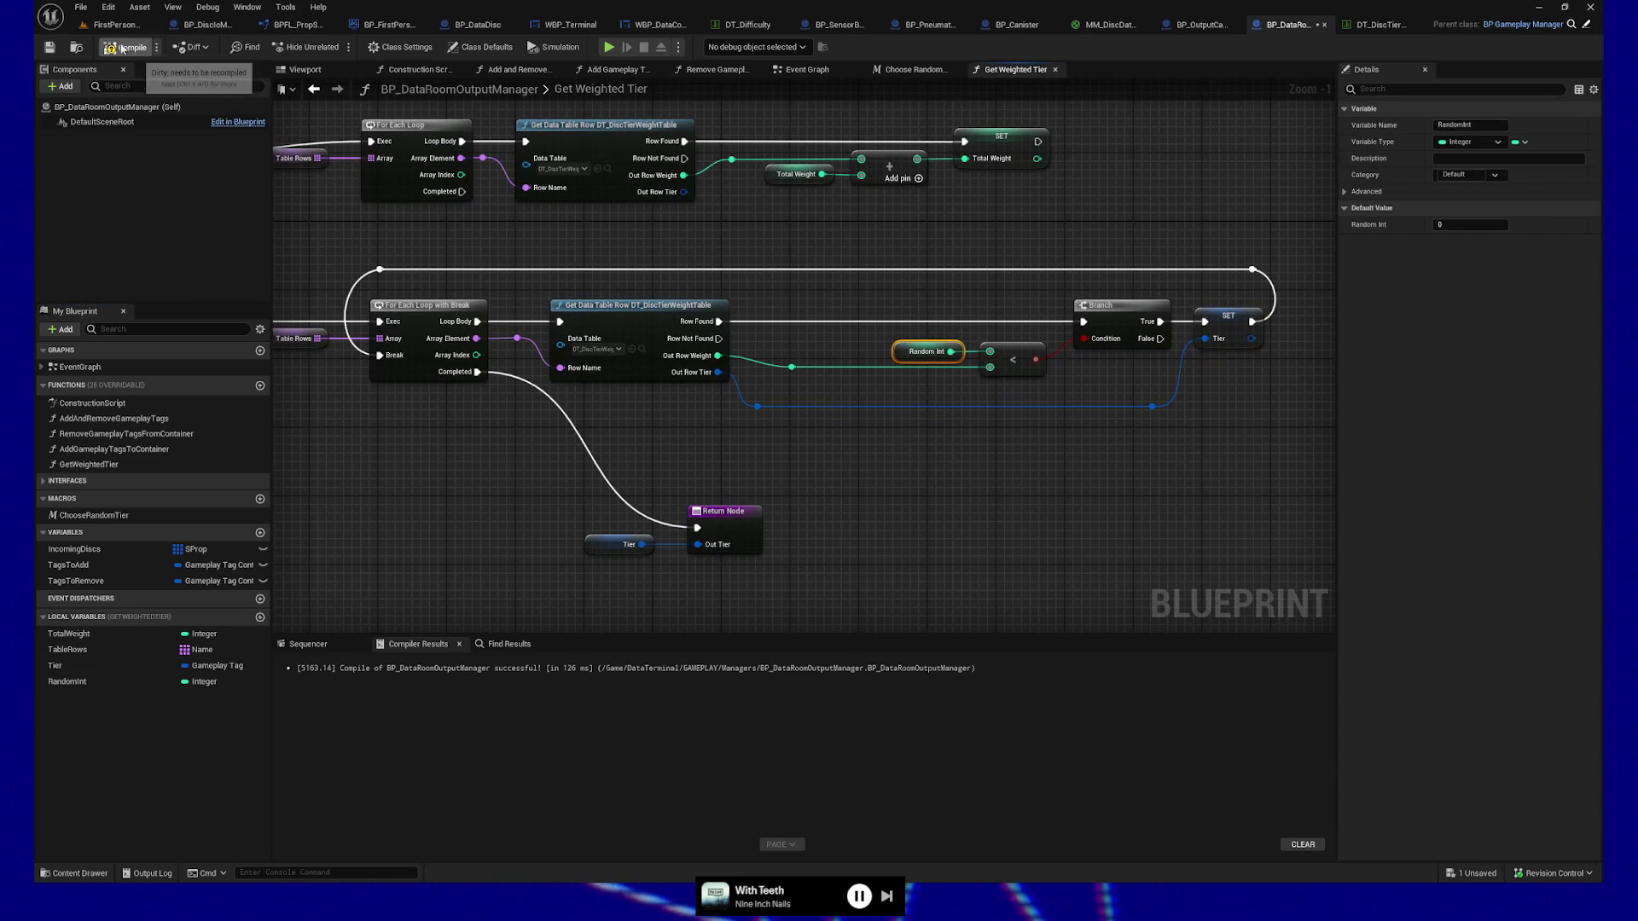
pyautogui.click(116, 24)
pyautogui.moveTo(656, 589)
pyautogui.mouseDown()
pyautogui.moveTo(529, 583)
pyautogui.moveTo(627, 525)
pyautogui.moveTo(543, 333)
pyautogui.mouseUp()
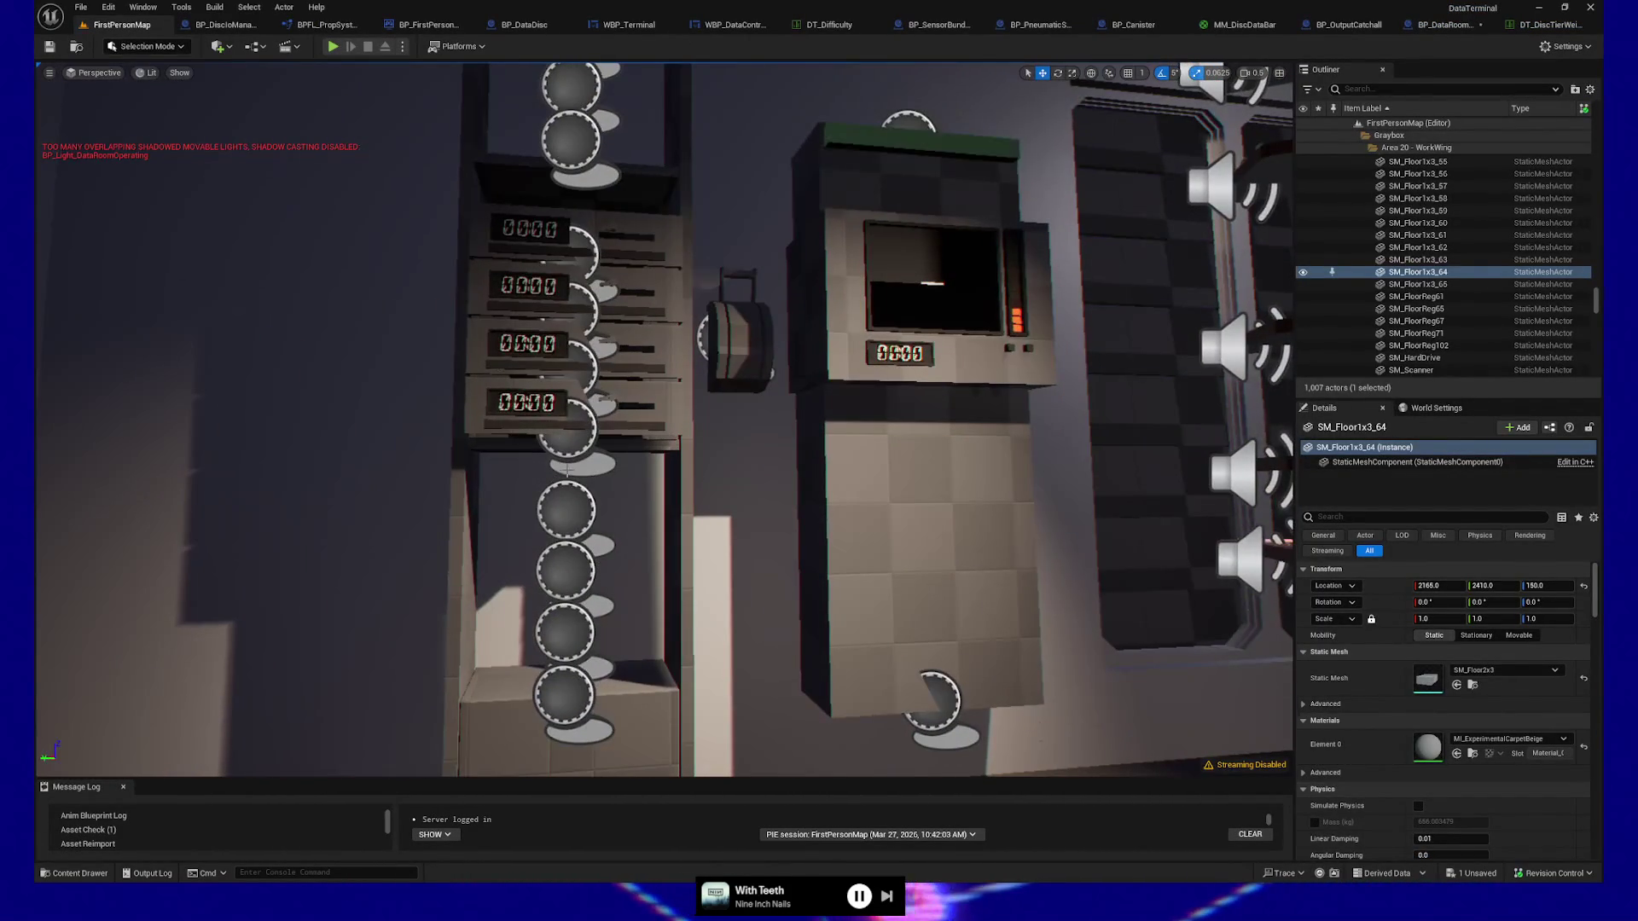
# Inspect the Cleaned Data Properties map of input ports 8 and 4.
pyautogui.click(566, 510)
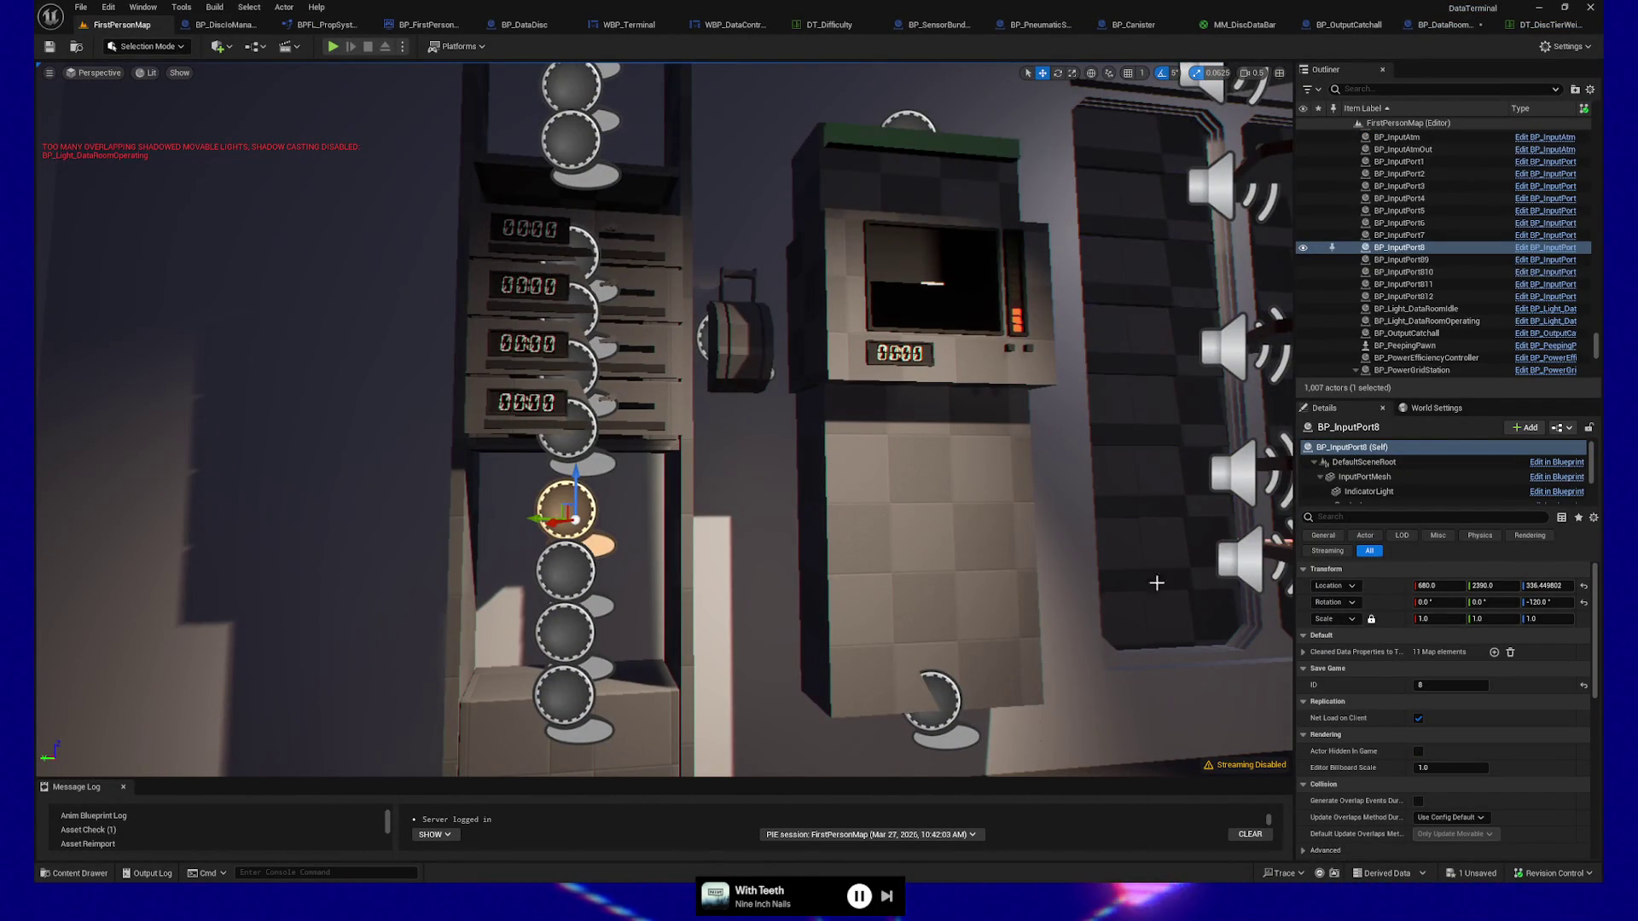
pyautogui.click(571, 453)
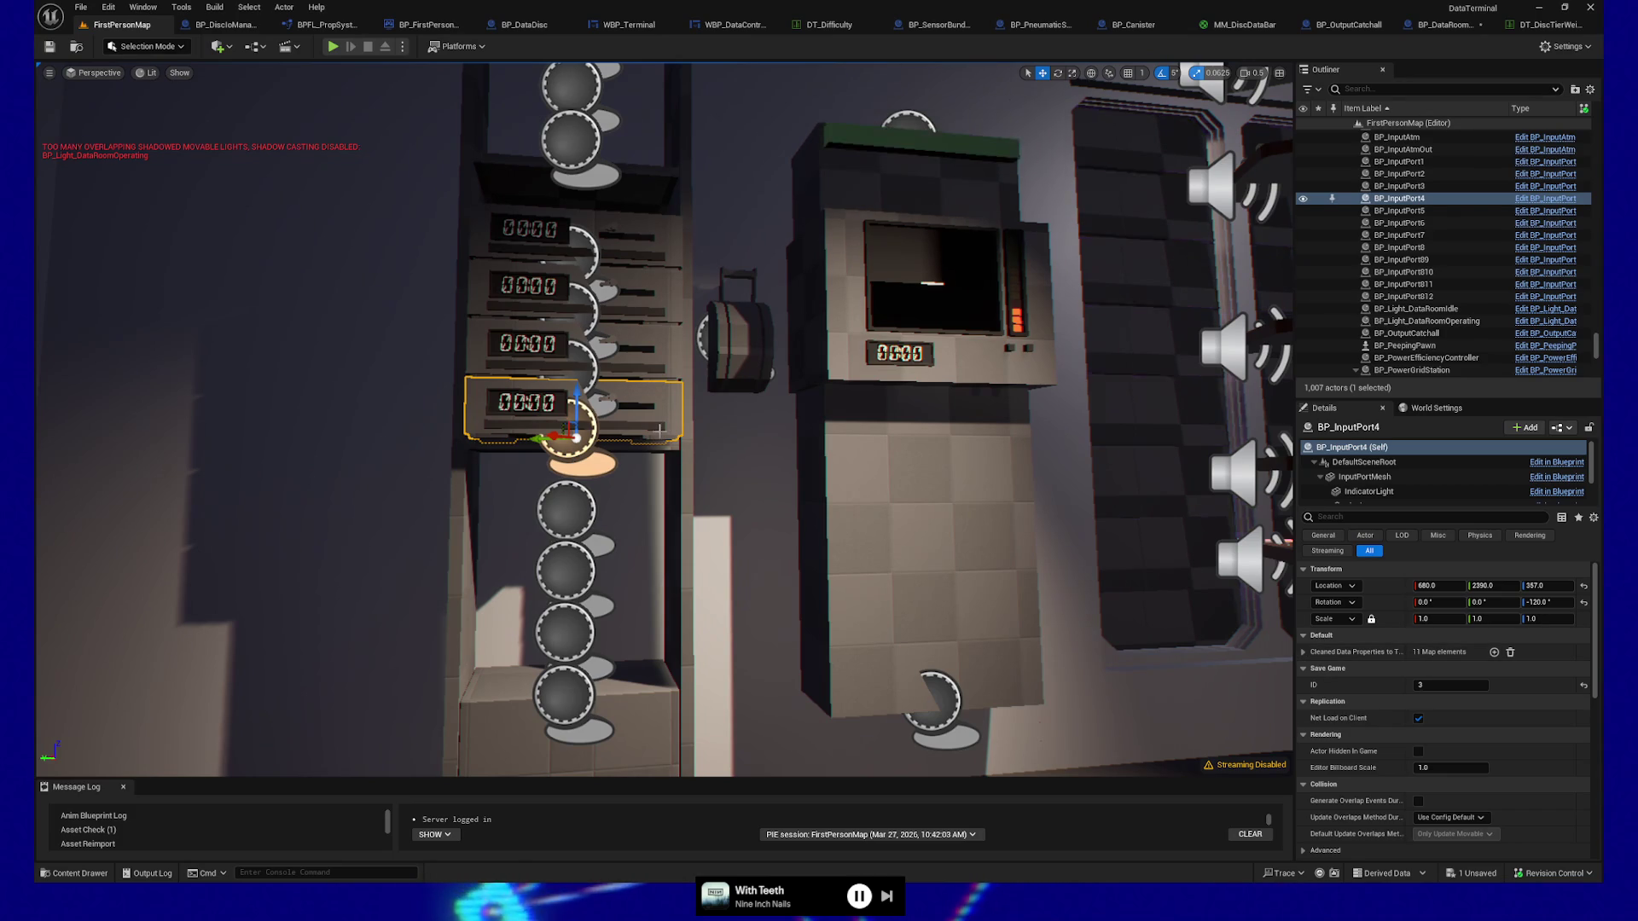
pyautogui.click(1303, 653)
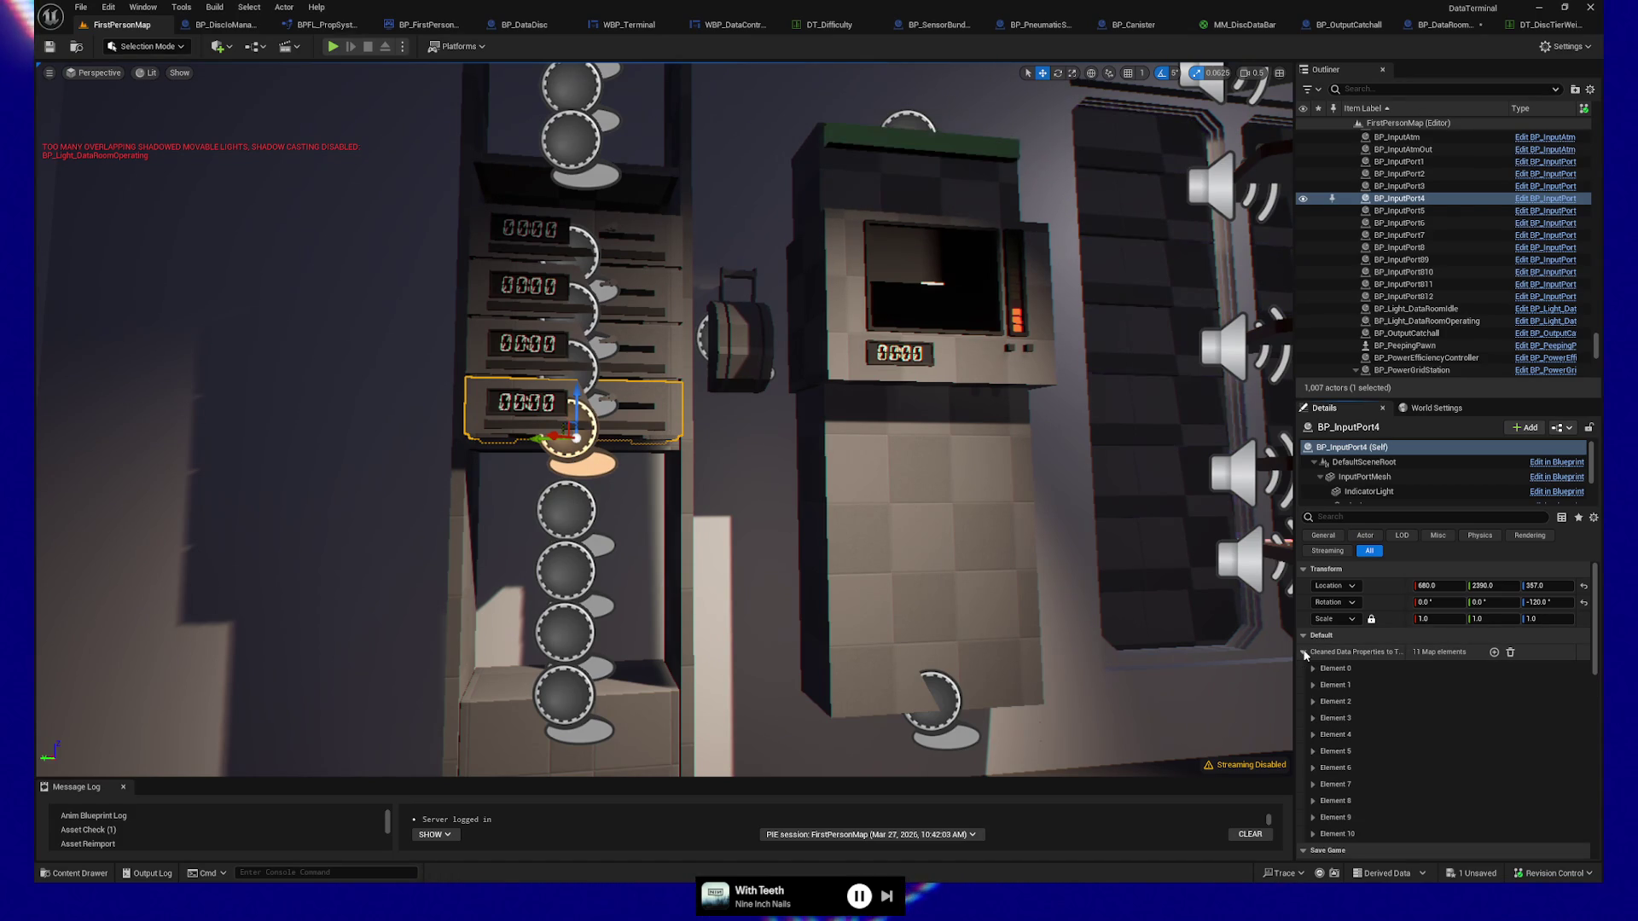
pyautogui.click(1303, 653)
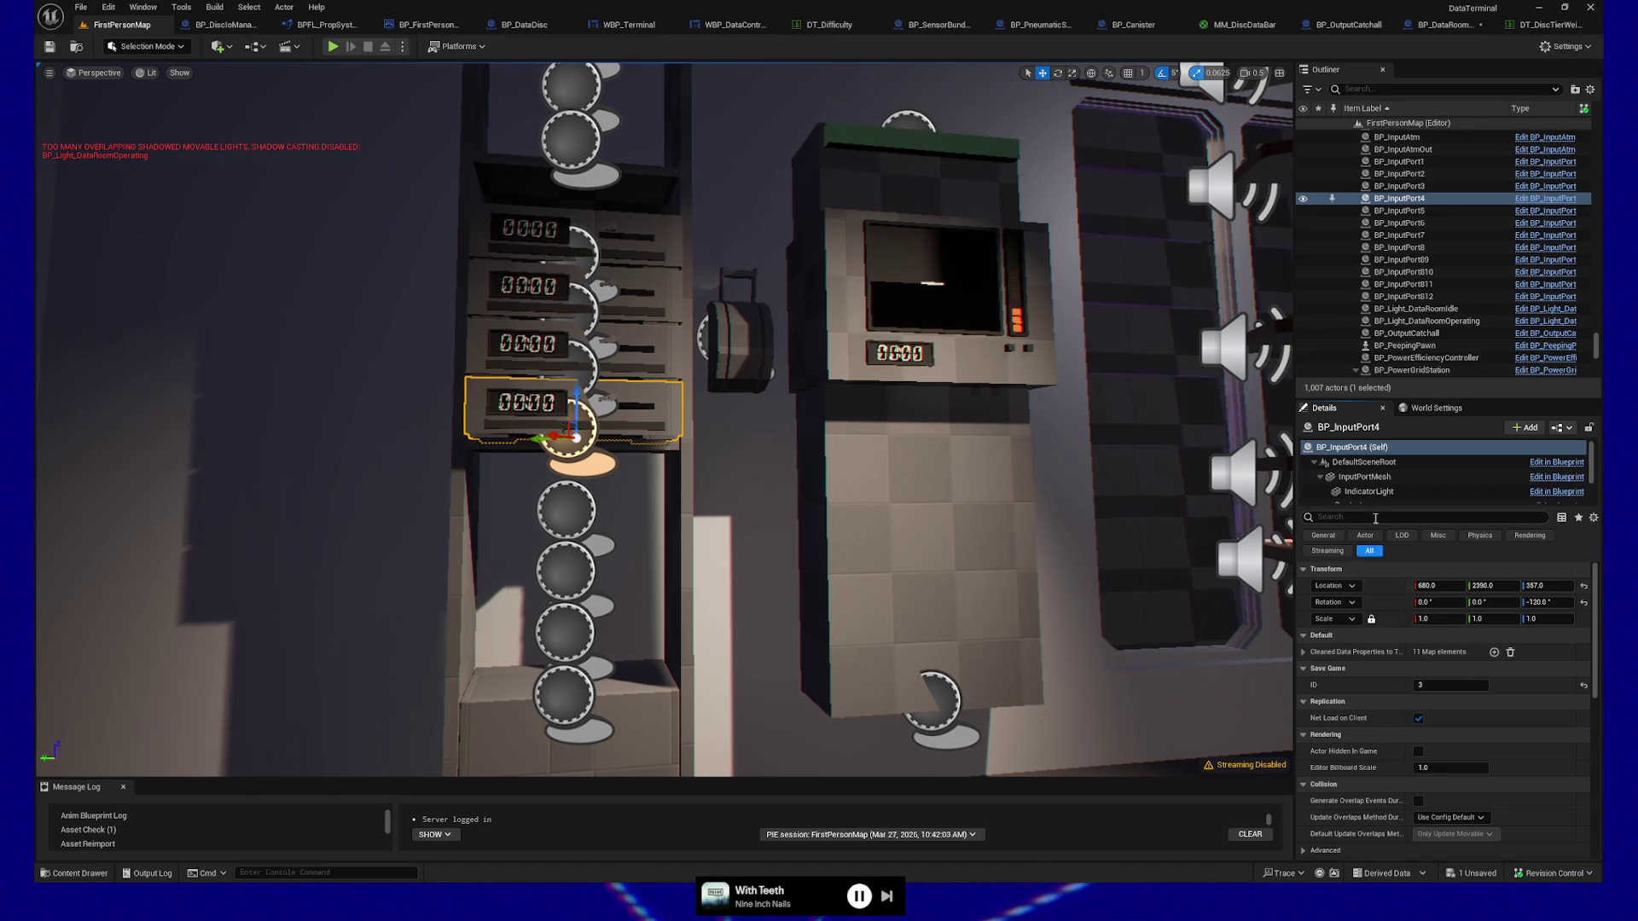
# Examine BP_InputPort3's Cleaned Data Properties, checking Element 0 and Element 1 tags and values.
pyautogui.click(670, 363)
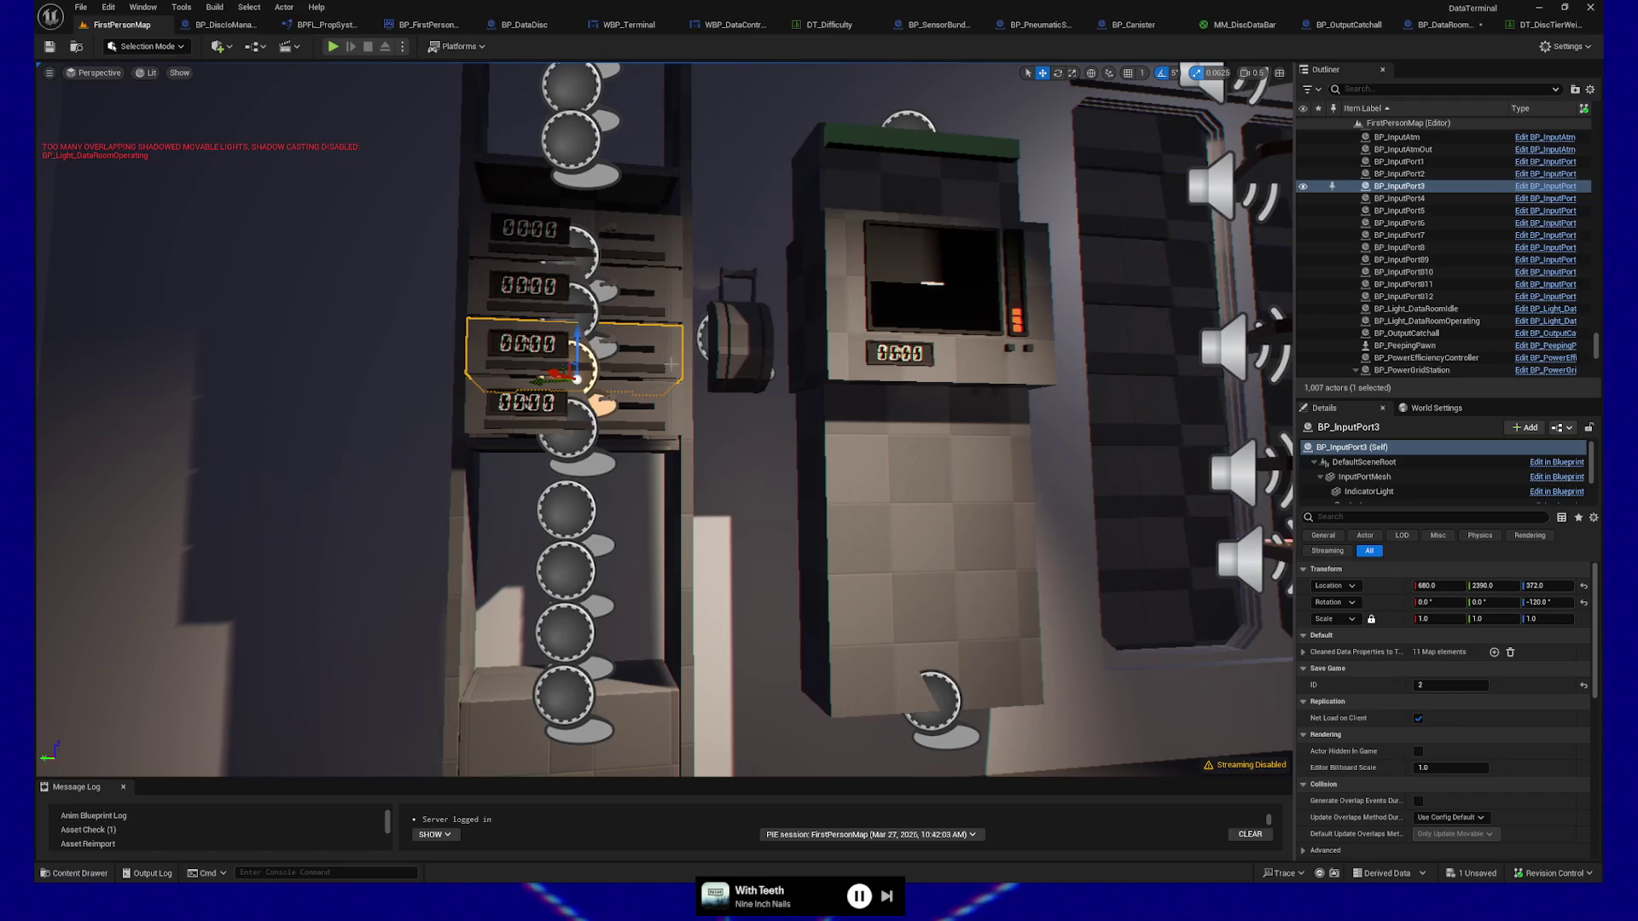
pyautogui.scroll(-2, 1461, 735)
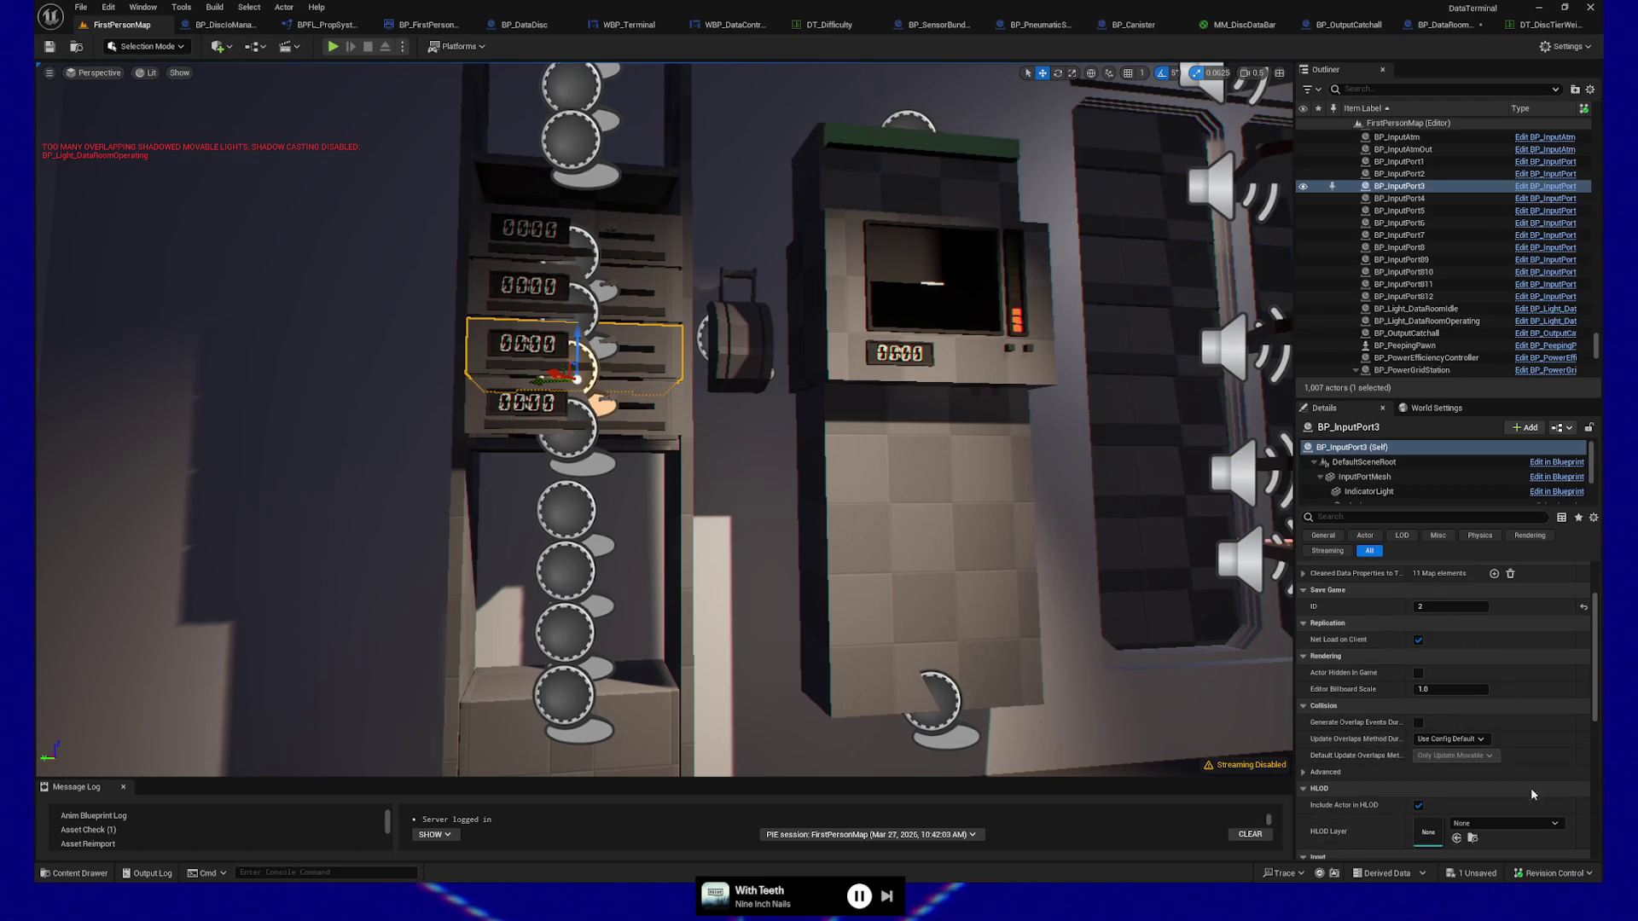
pyautogui.scroll(2, 1532, 794)
pyautogui.click(1305, 652)
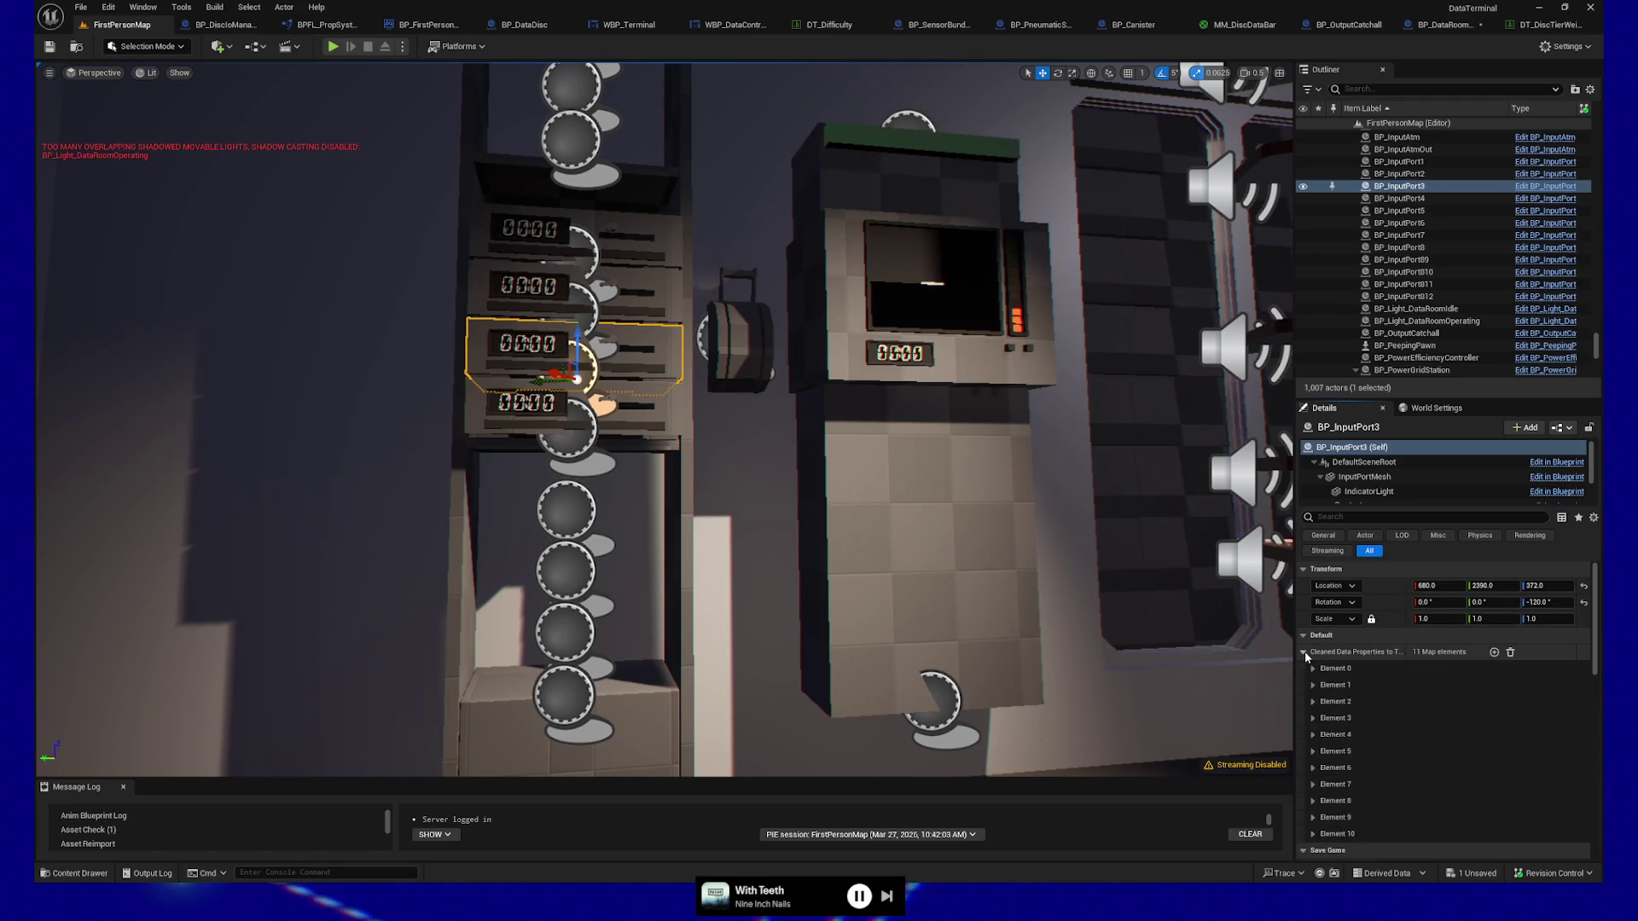
pyautogui.scroll(-3, 1370, 728)
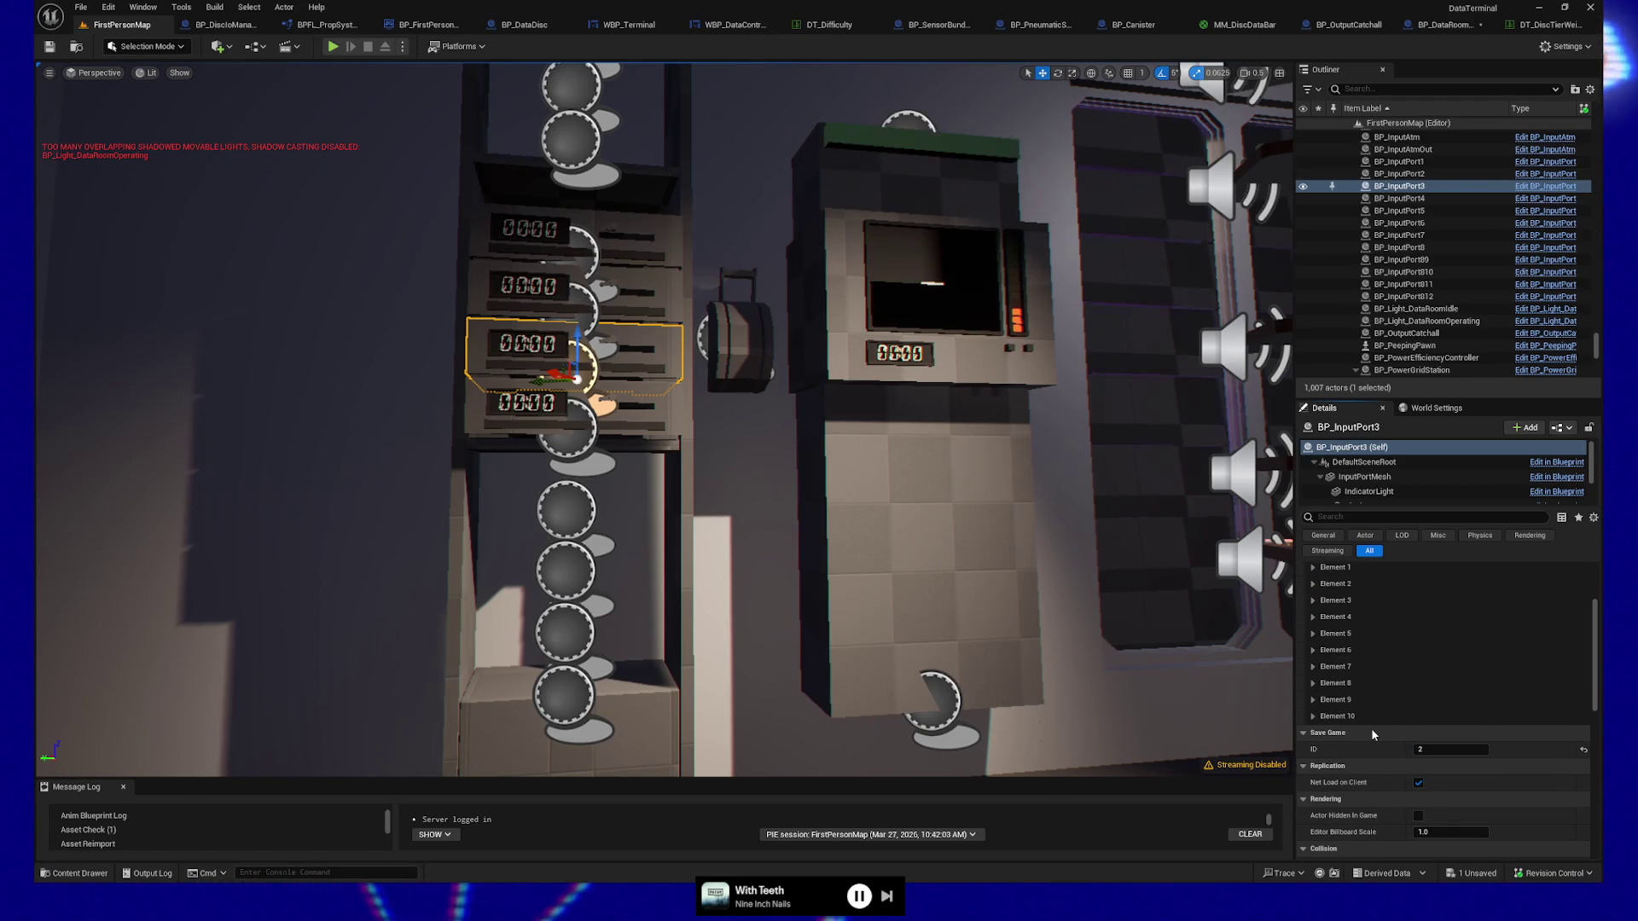
pyautogui.scroll(3, 1370, 728)
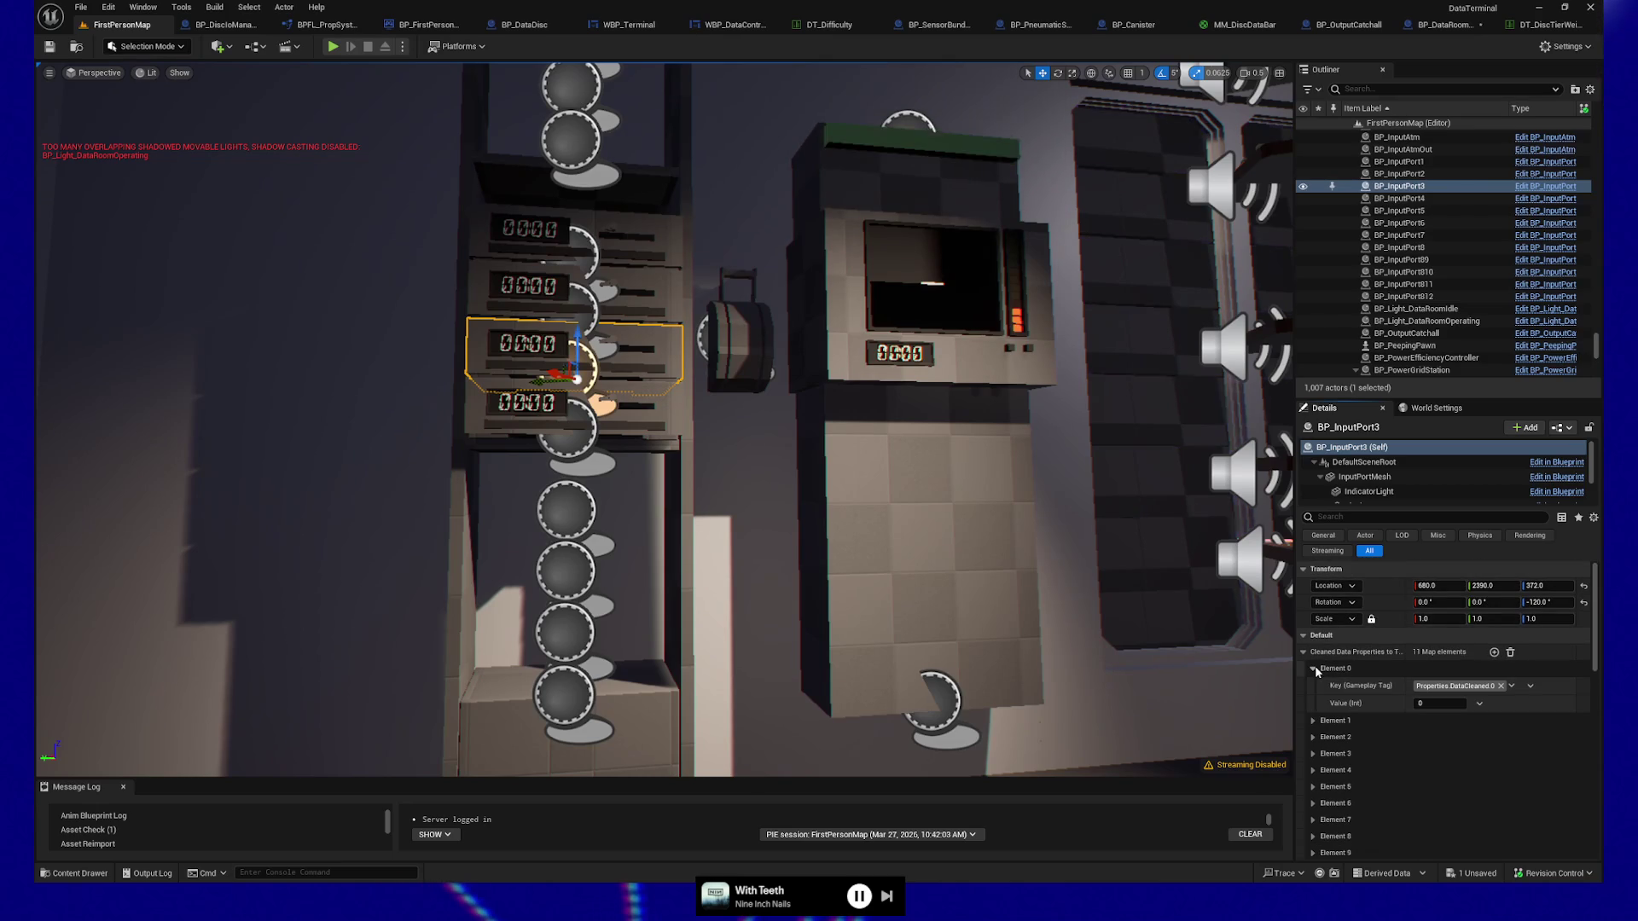
pyautogui.click(1314, 669)
pyautogui.click(1314, 686)
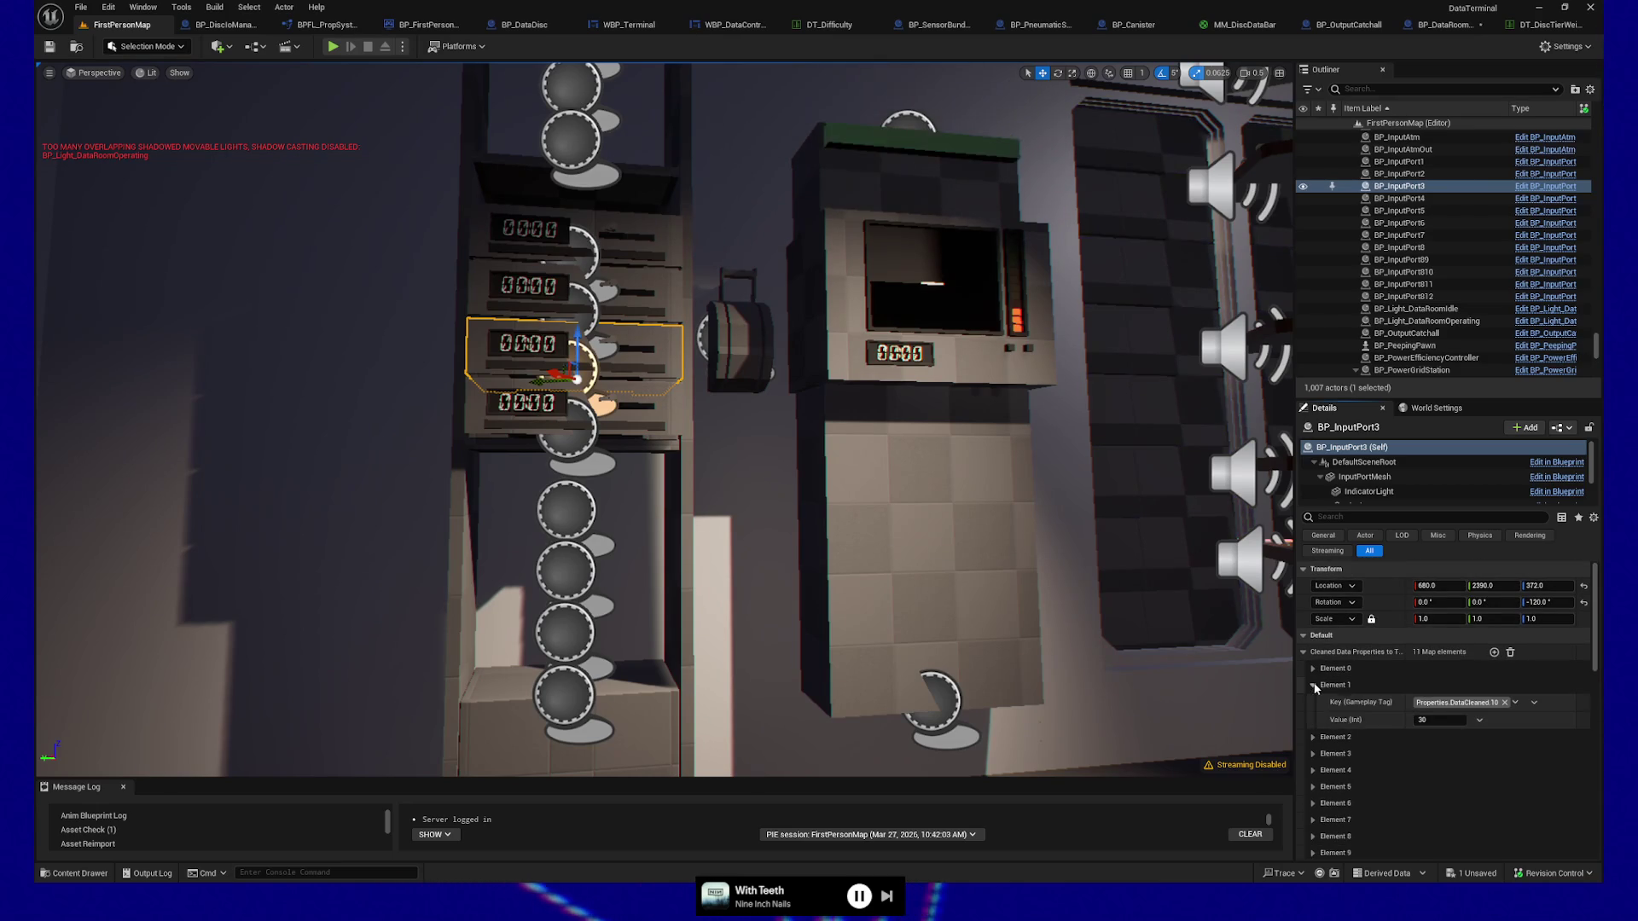
pyautogui.click(1314, 686)
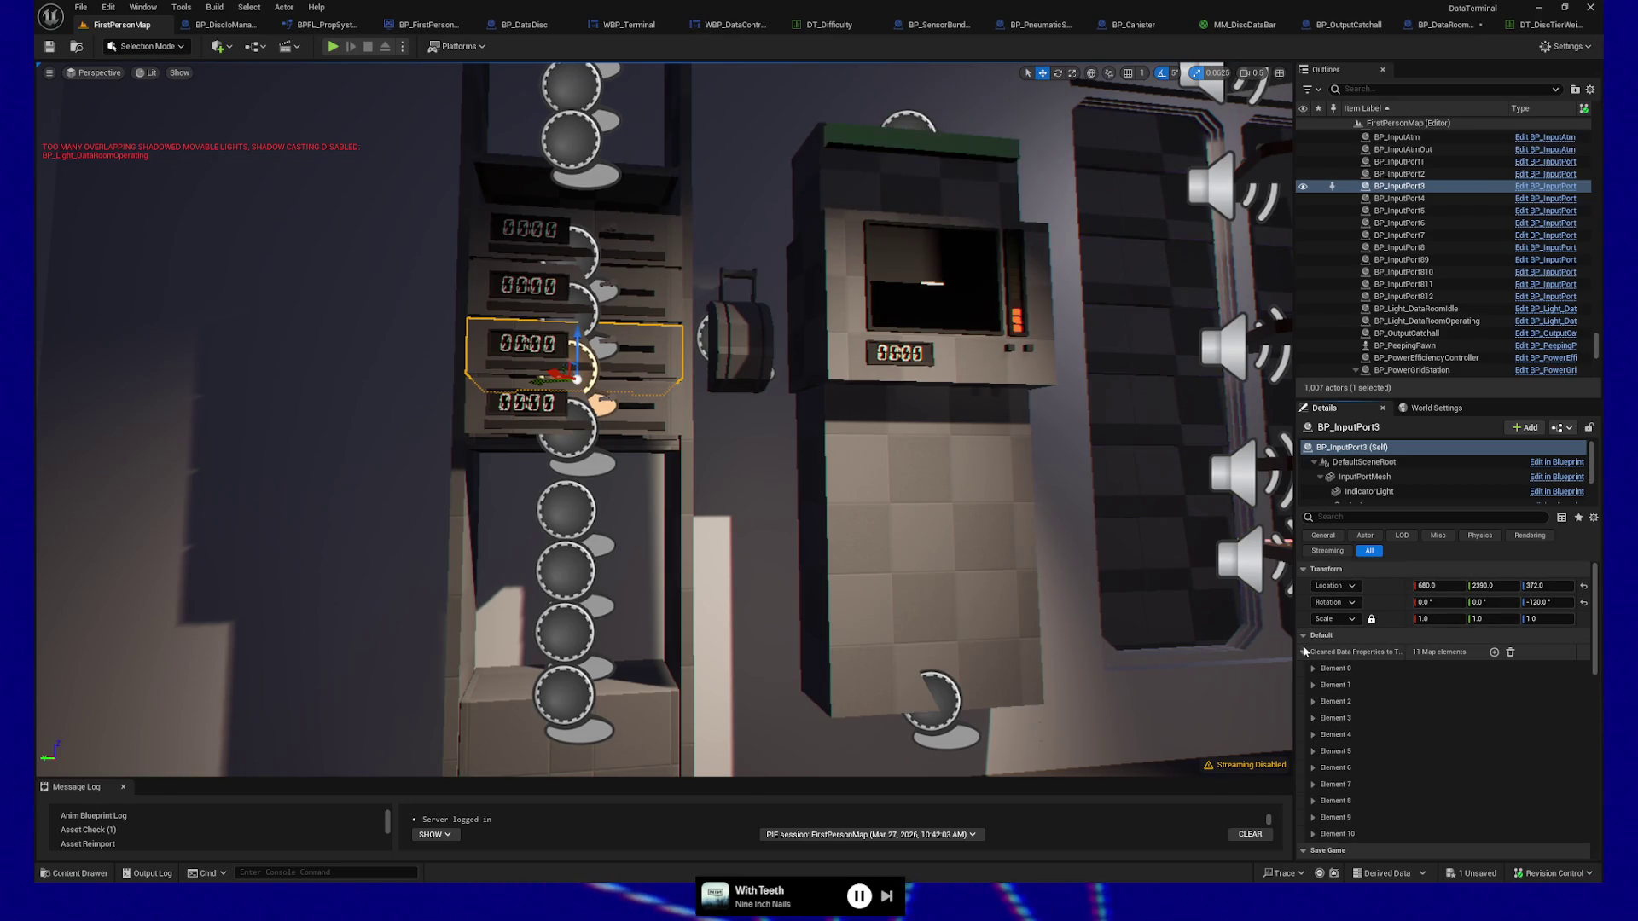
pyautogui.click(1305, 652)
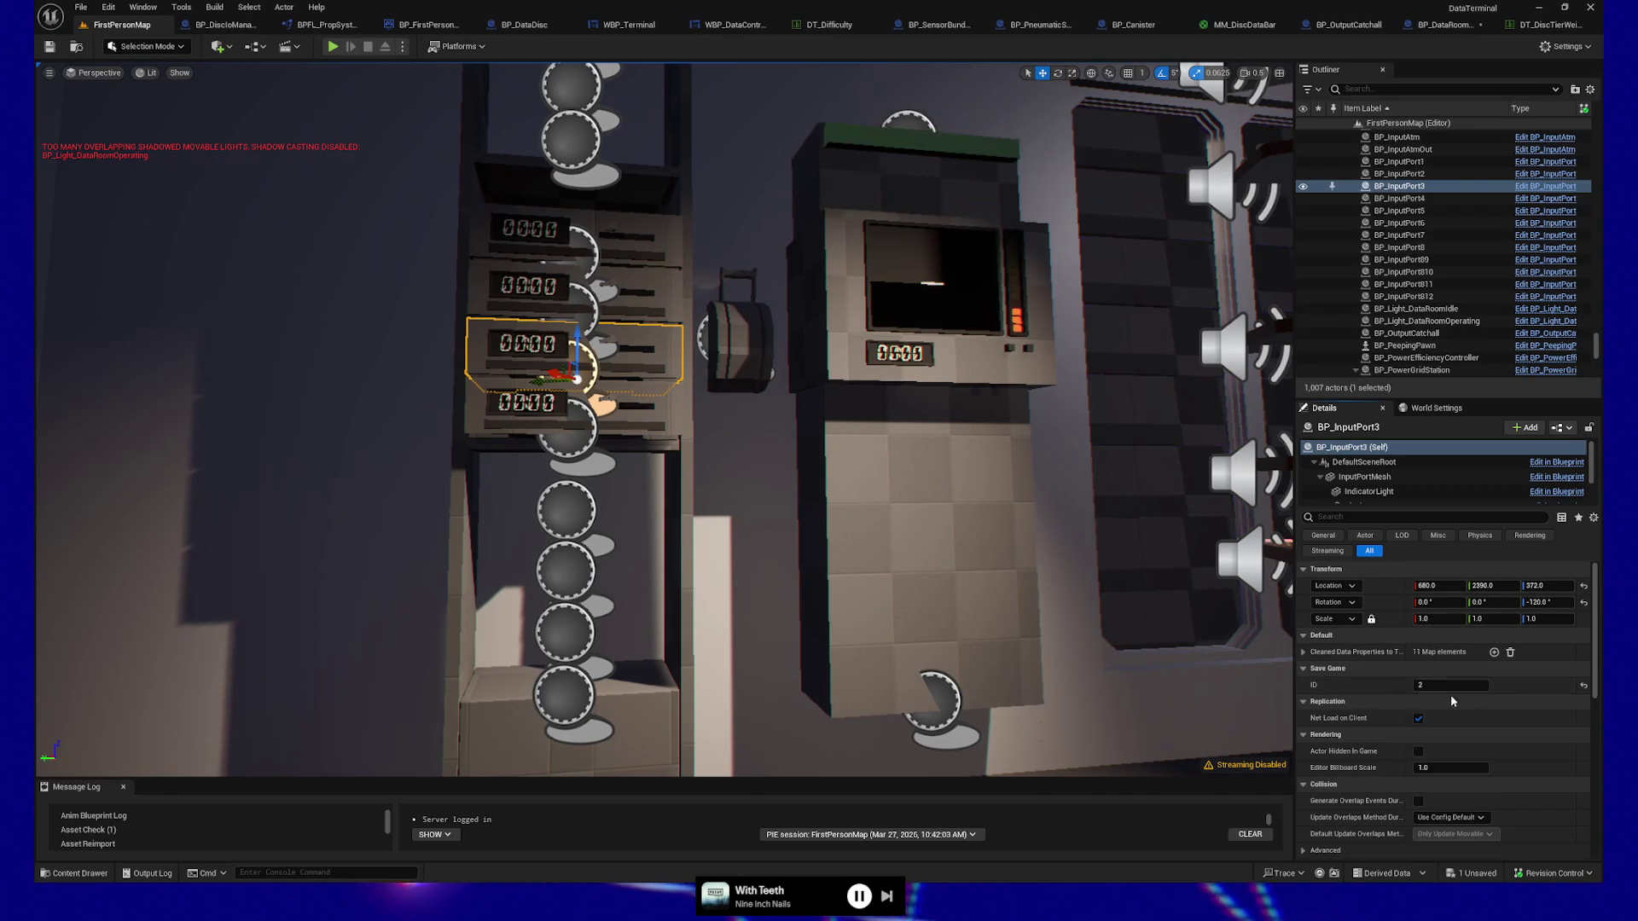
pyautogui.scroll(-2, 1388, 709)
pyautogui.scroll(-5, 1388, 709)
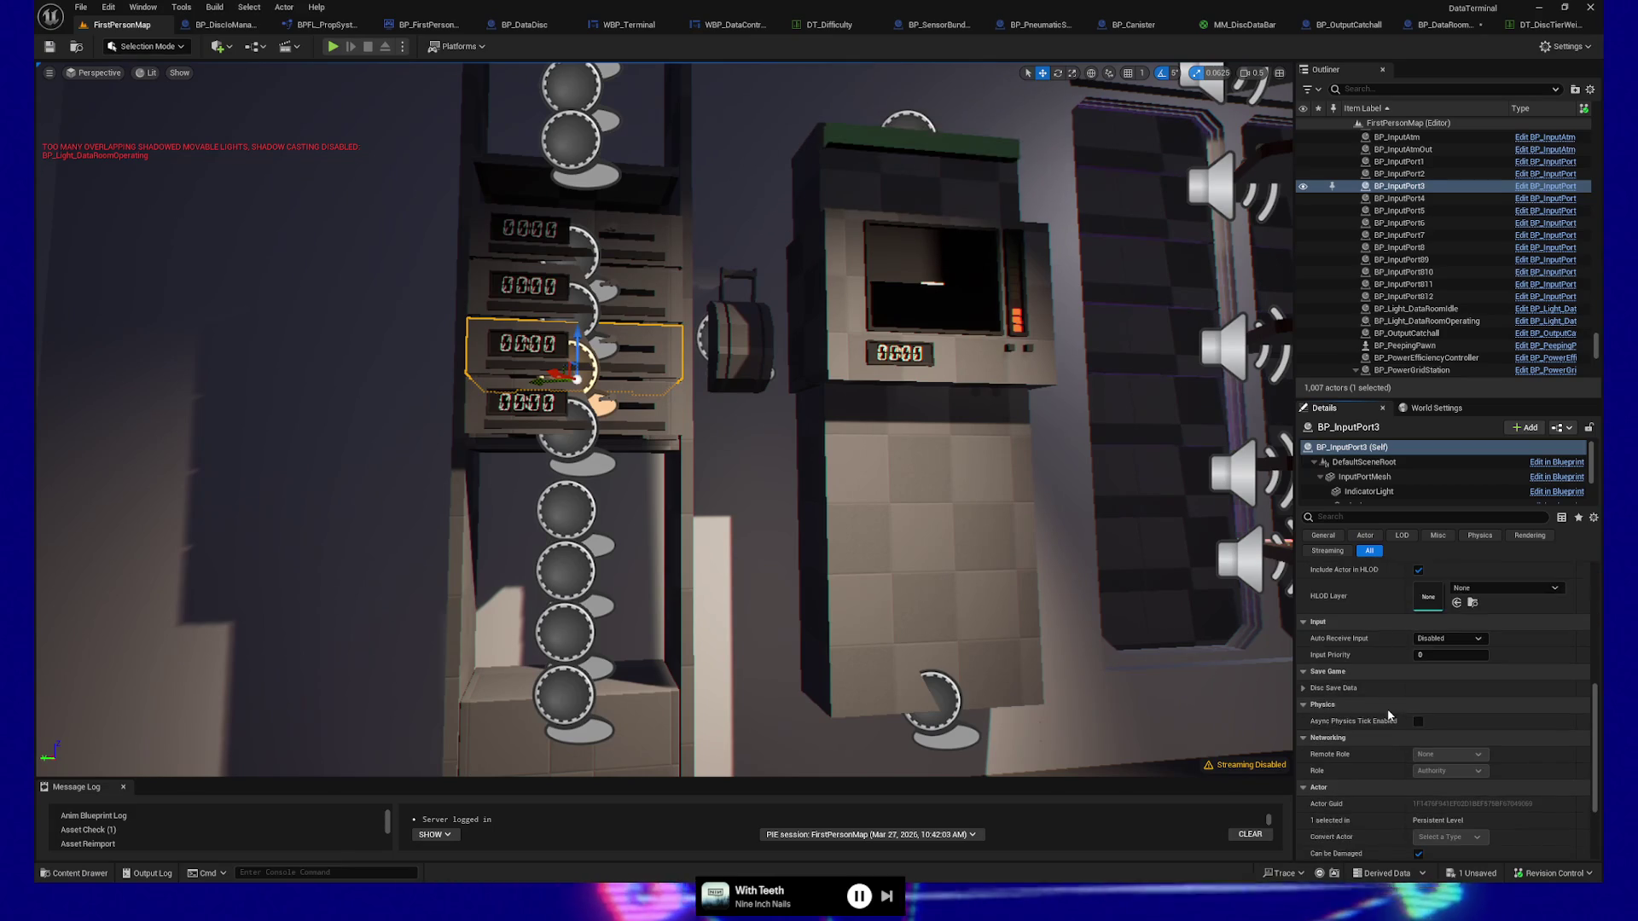
# Select BP_InputPort8 and reveal its Disc Save Data settings in the Details panel.
pyautogui.click(570, 517)
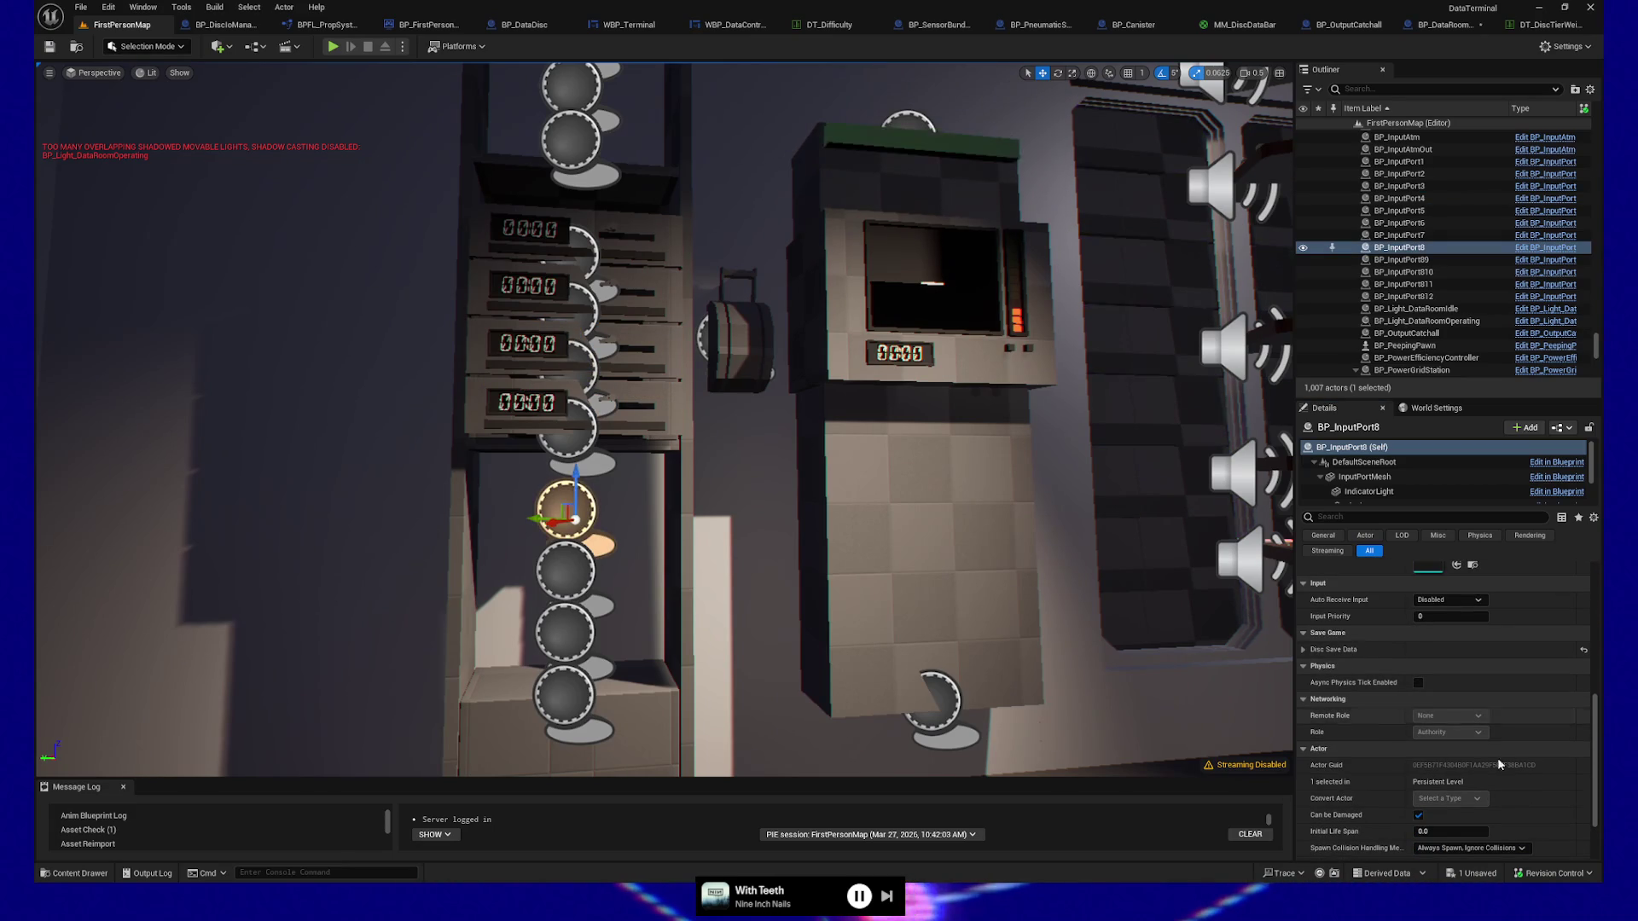
pyautogui.scroll(2, 1507, 756)
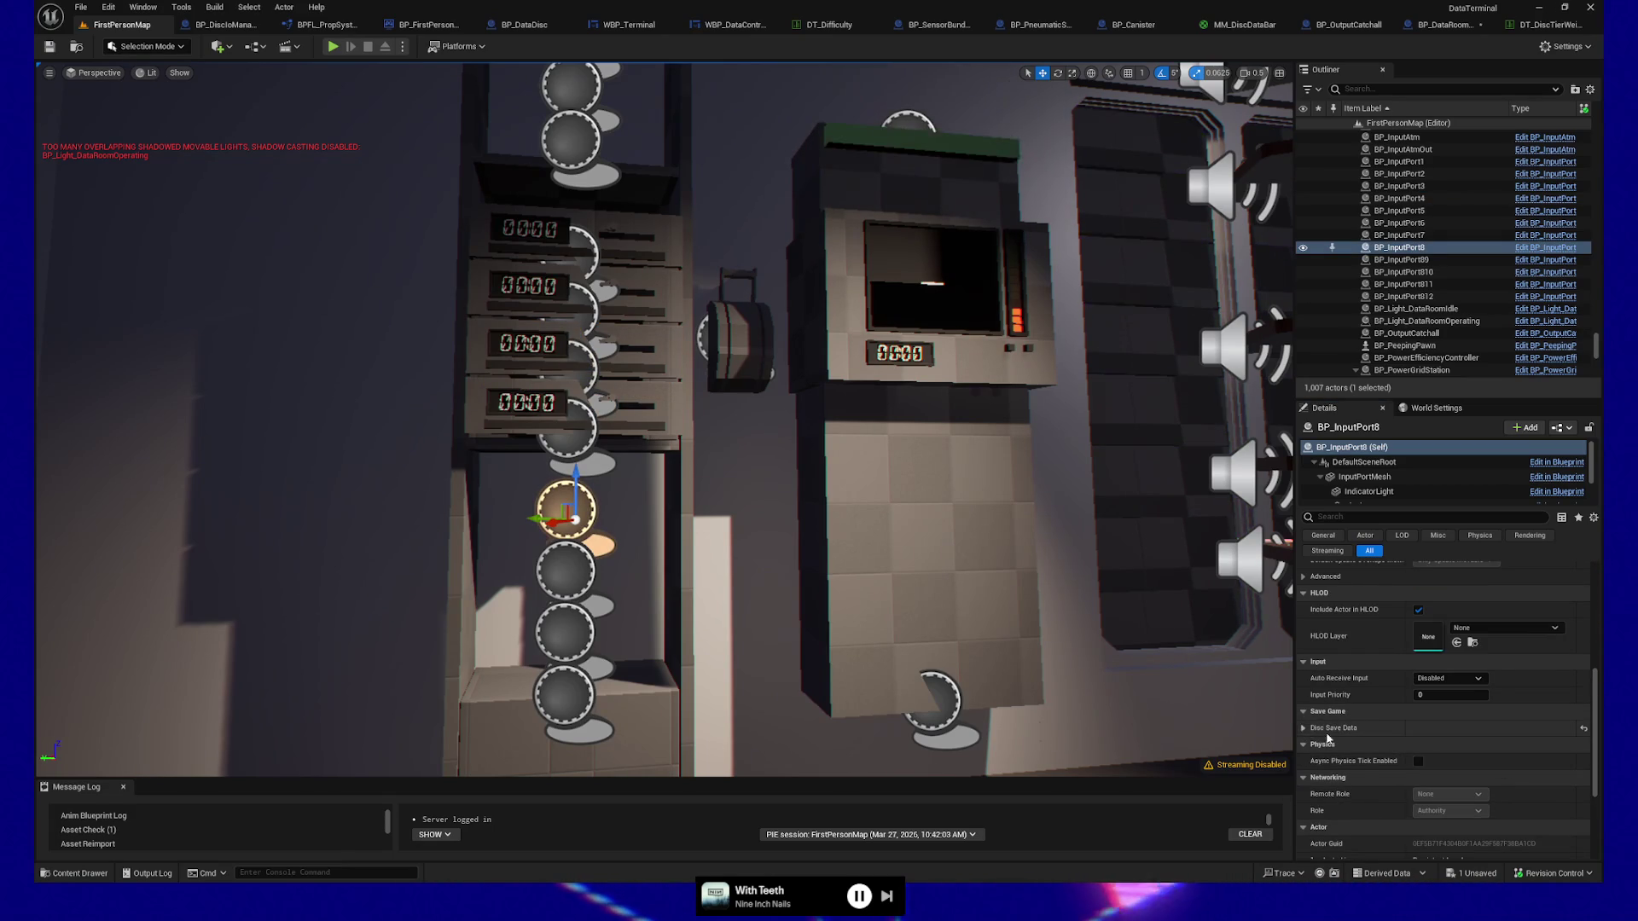
pyautogui.scroll(1, 1303, 725)
pyautogui.click(1304, 700)
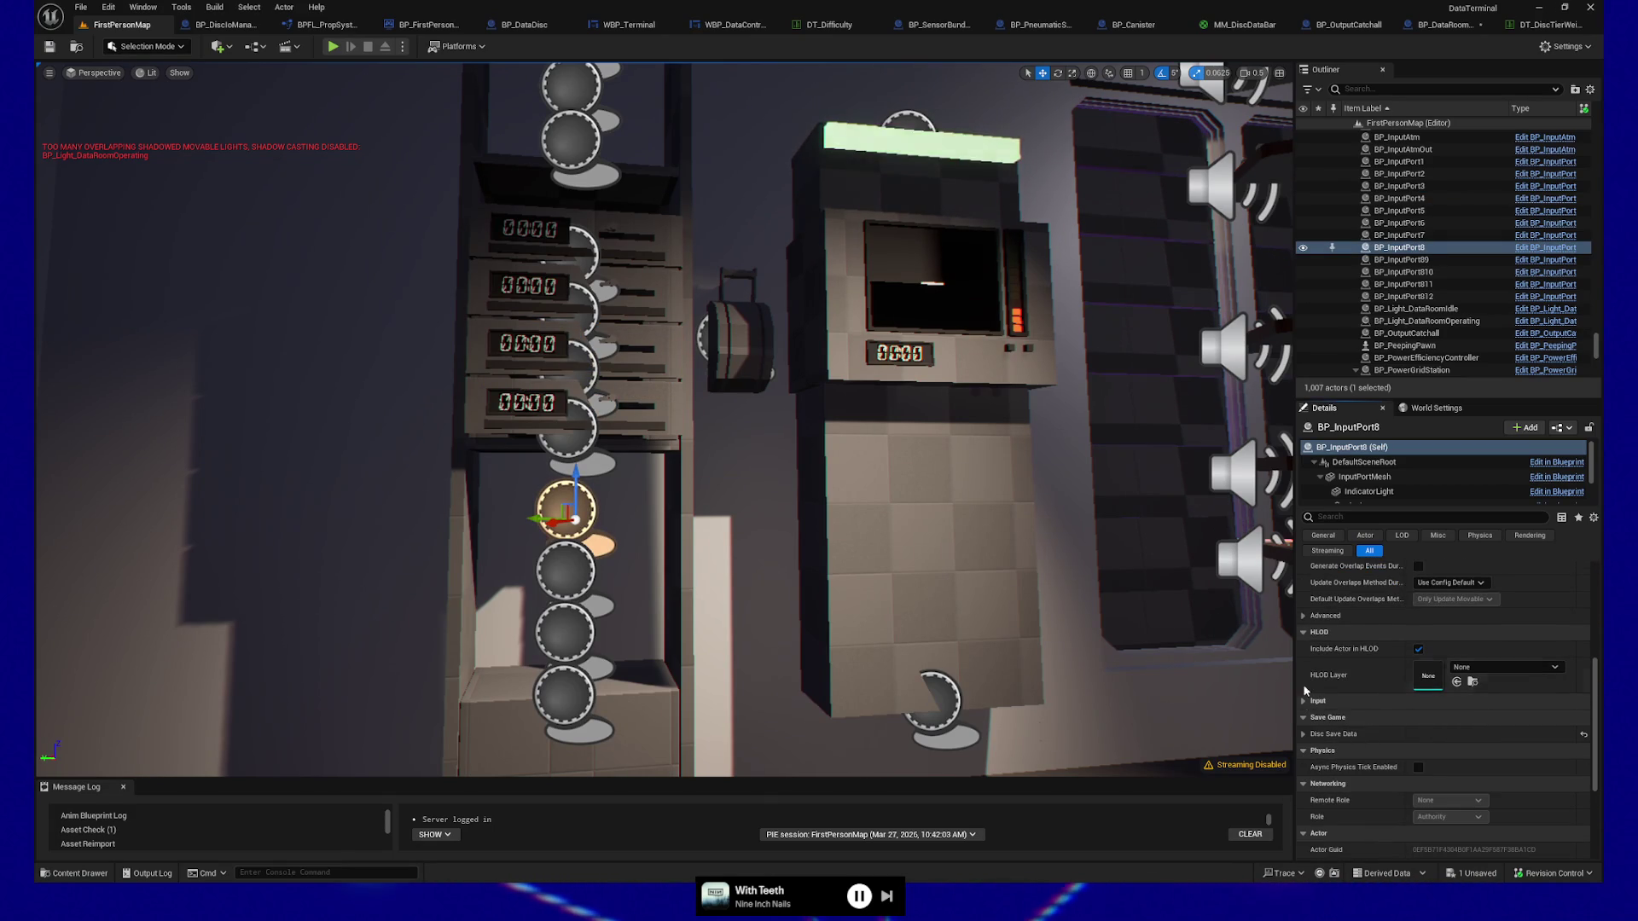
pyautogui.click(1304, 632)
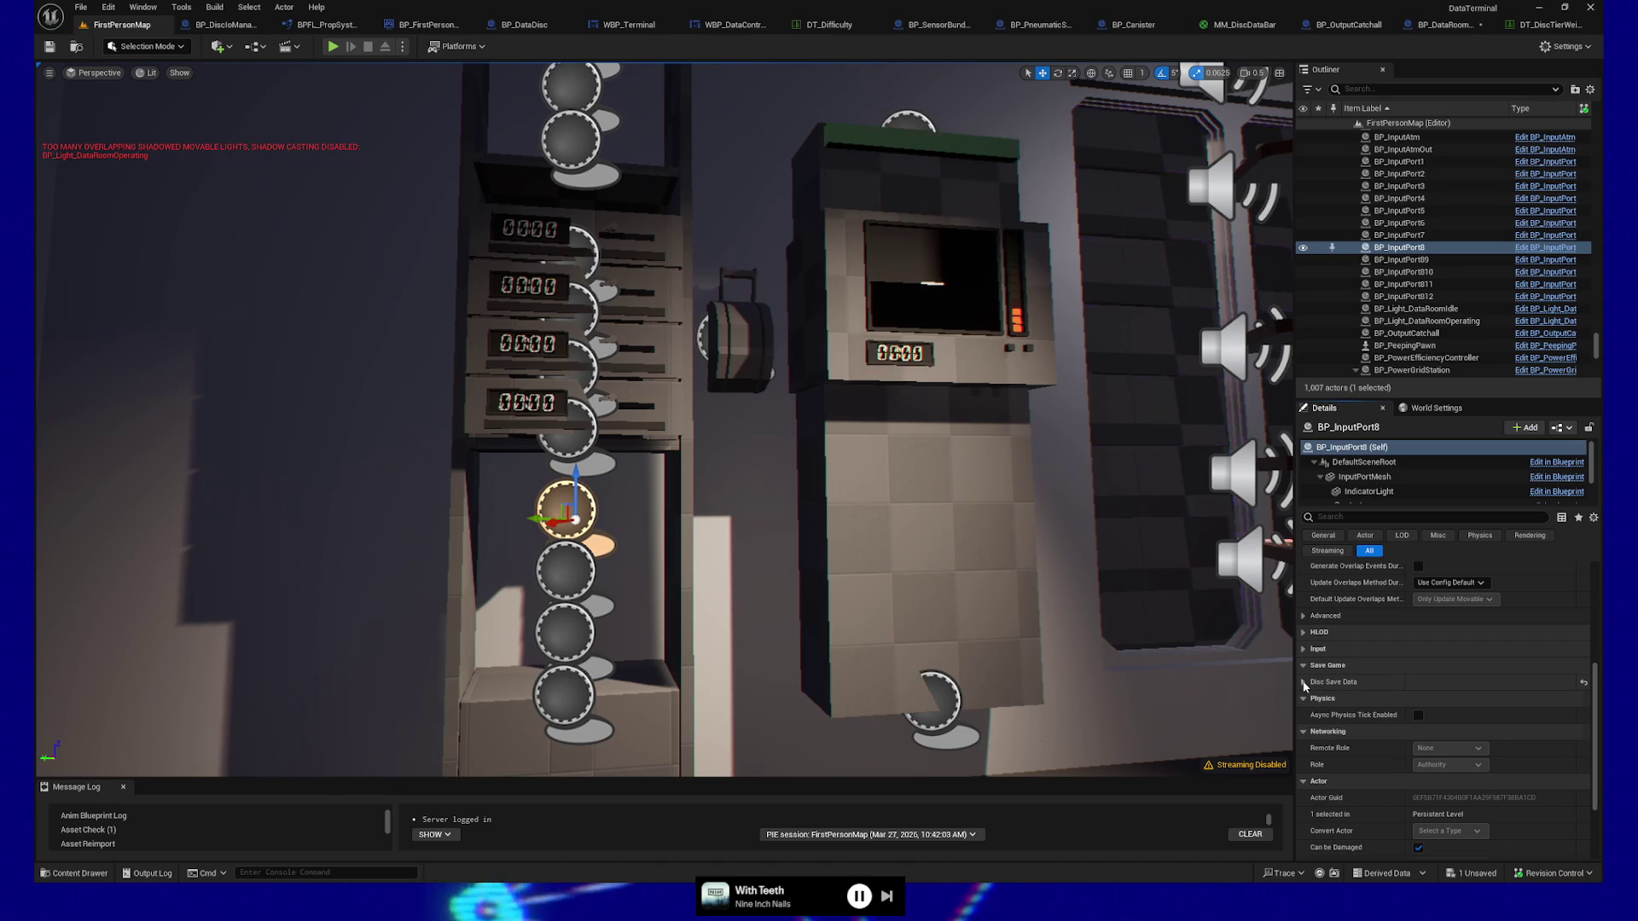
pyautogui.click(1325, 683)
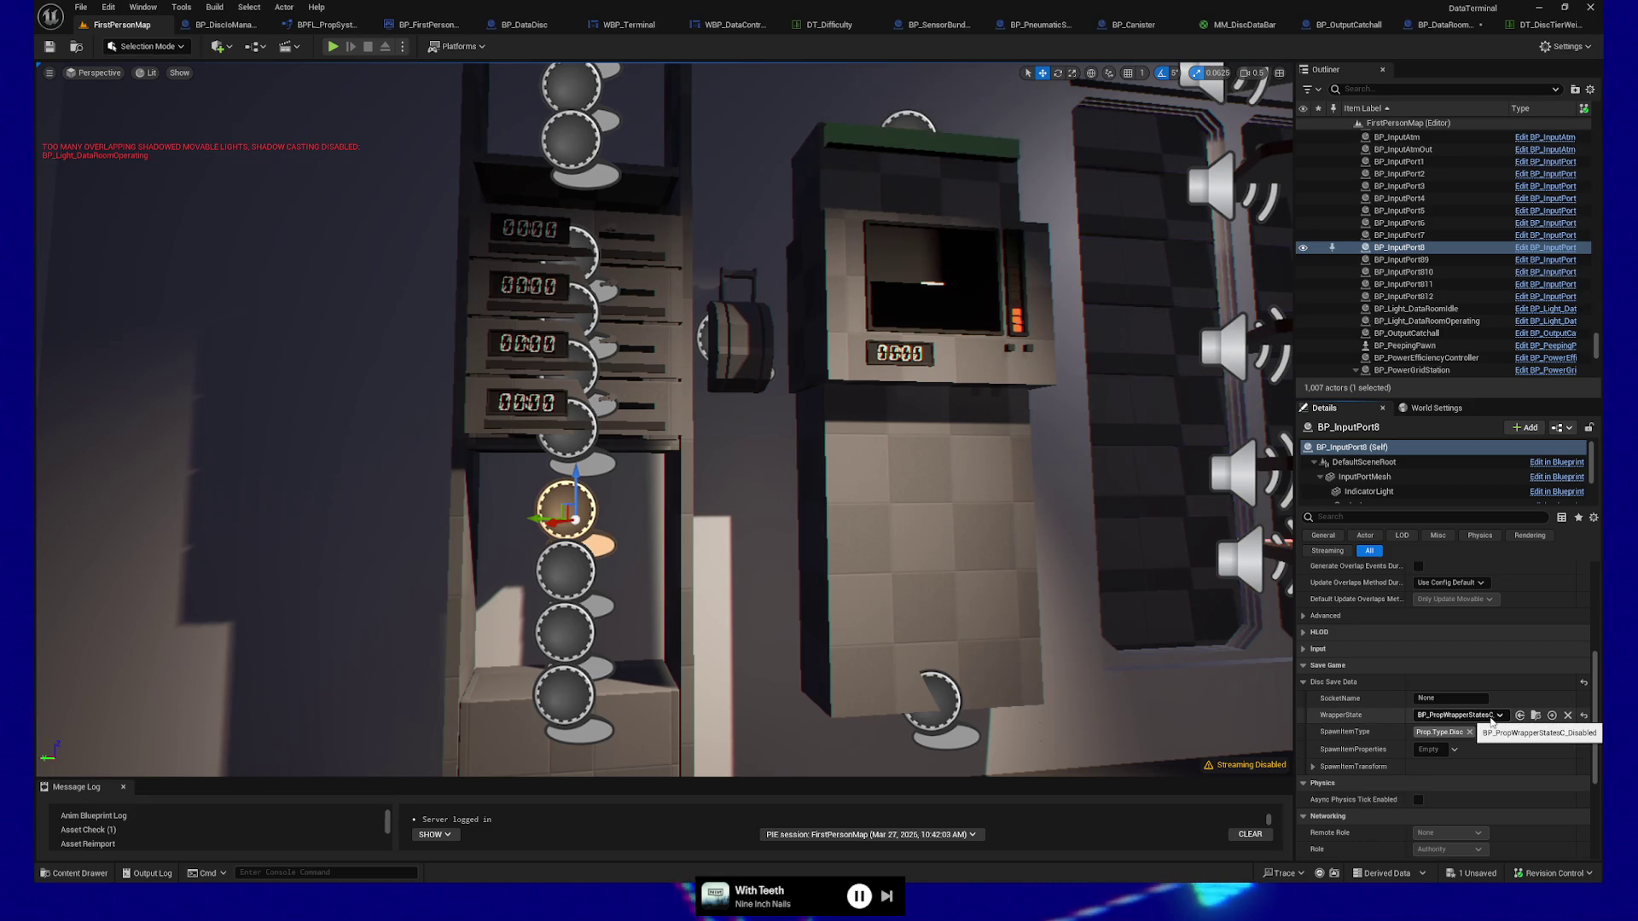
# Add input ports 7, 6, 5 and the four upper ports through 12 to the selection.
pyautogui.keyDown('ctrl'); pyautogui.click(567, 570); pyautogui.keyUp('ctrl')
pyautogui.keyDown('ctrl'); pyautogui.click(573, 638); pyautogui.keyUp('ctrl')
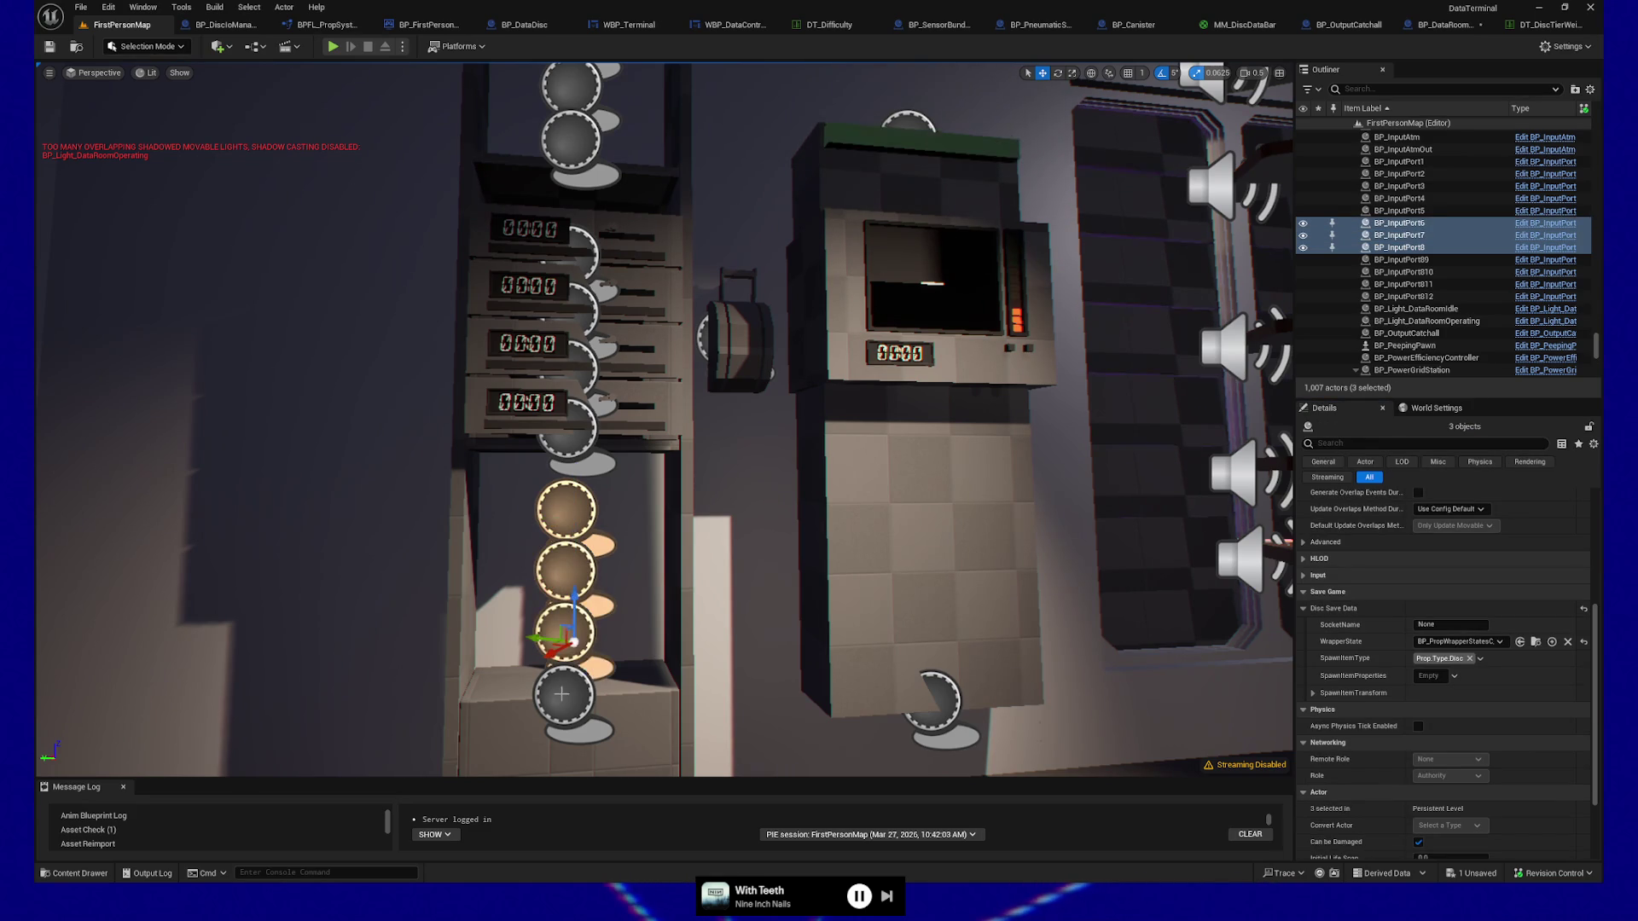
pyautogui.keyDown('ctrl'); pyautogui.click(564, 694); pyautogui.keyUp('ctrl')
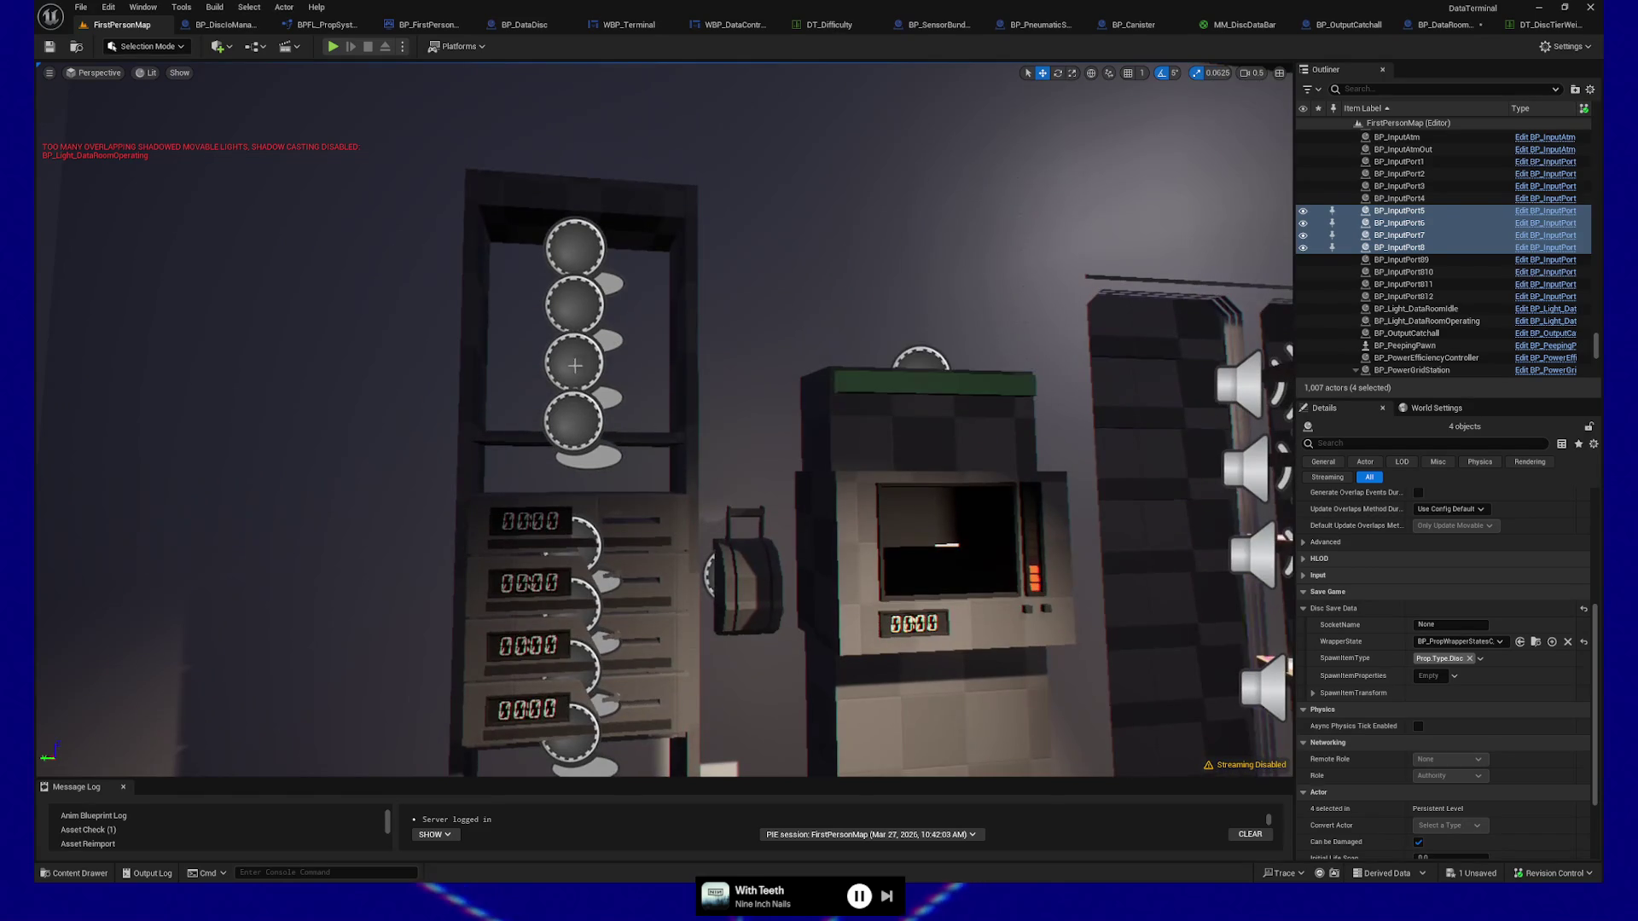
pyautogui.keyDown('ctrl'); pyautogui.click(574, 421); pyautogui.keyUp('ctrl')
pyautogui.keyDown('ctrl'); pyautogui.click(574, 363); pyautogui.keyUp('ctrl')
pyautogui.keyDown('ctrl'); pyautogui.click(574, 306); pyautogui.keyUp('ctrl')
pyautogui.keyDown('ctrl'); pyautogui.click(575, 256); pyautogui.keyUp('ctrl')
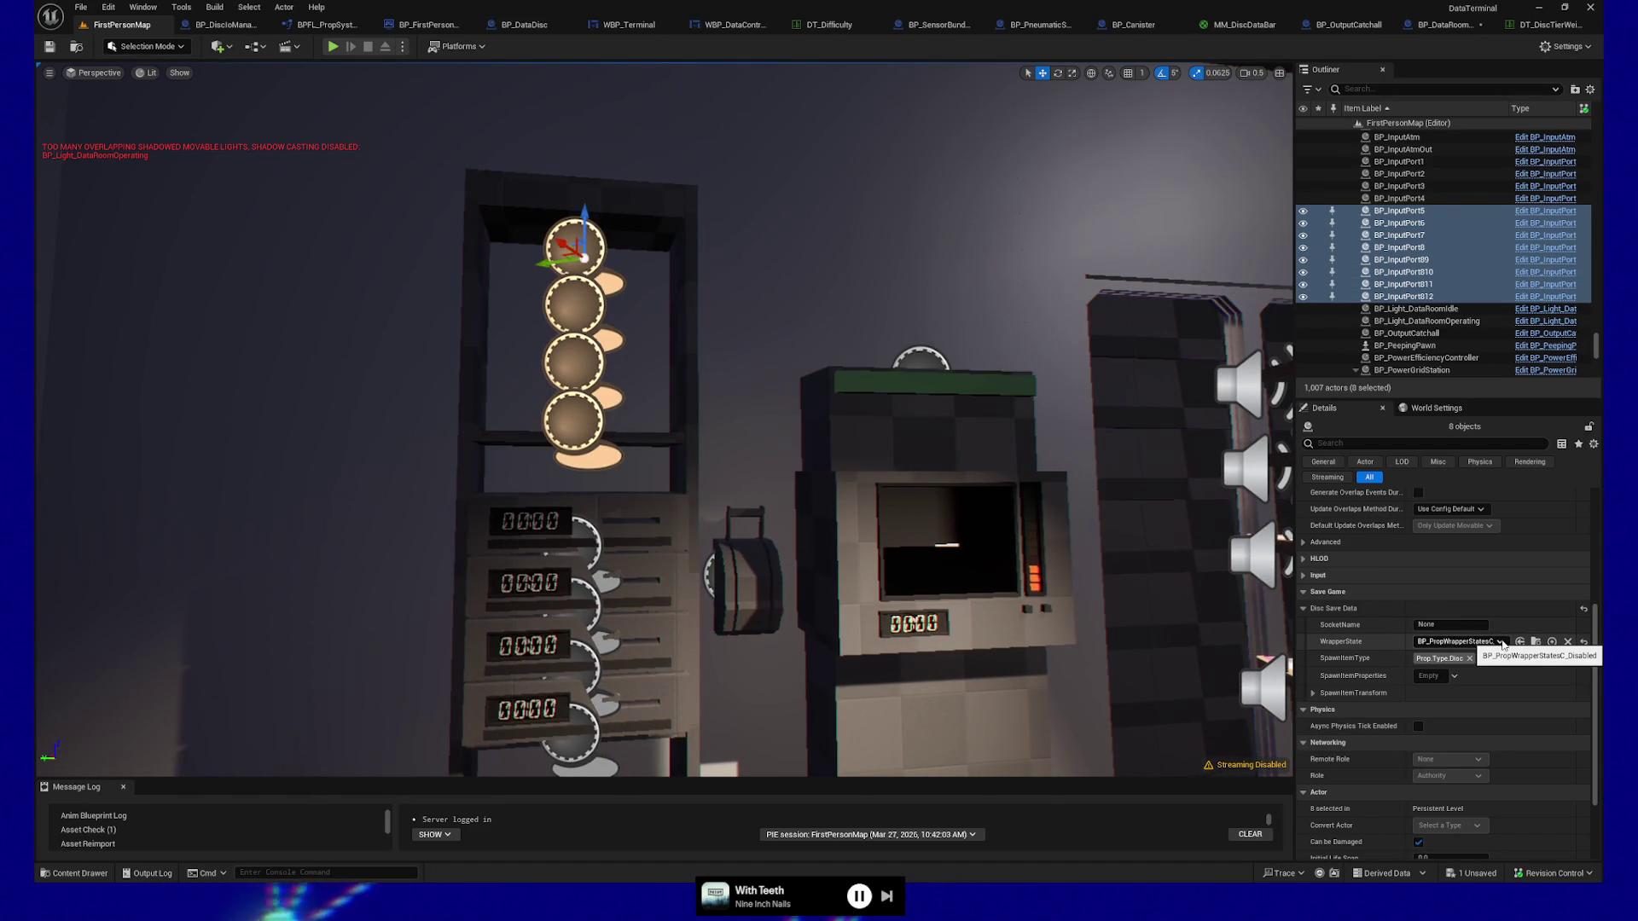
# Set the selected ports' WrapperState to BP_PropWrapperStatesC_Empty and start a playtest.
pyautogui.click(1500, 643)
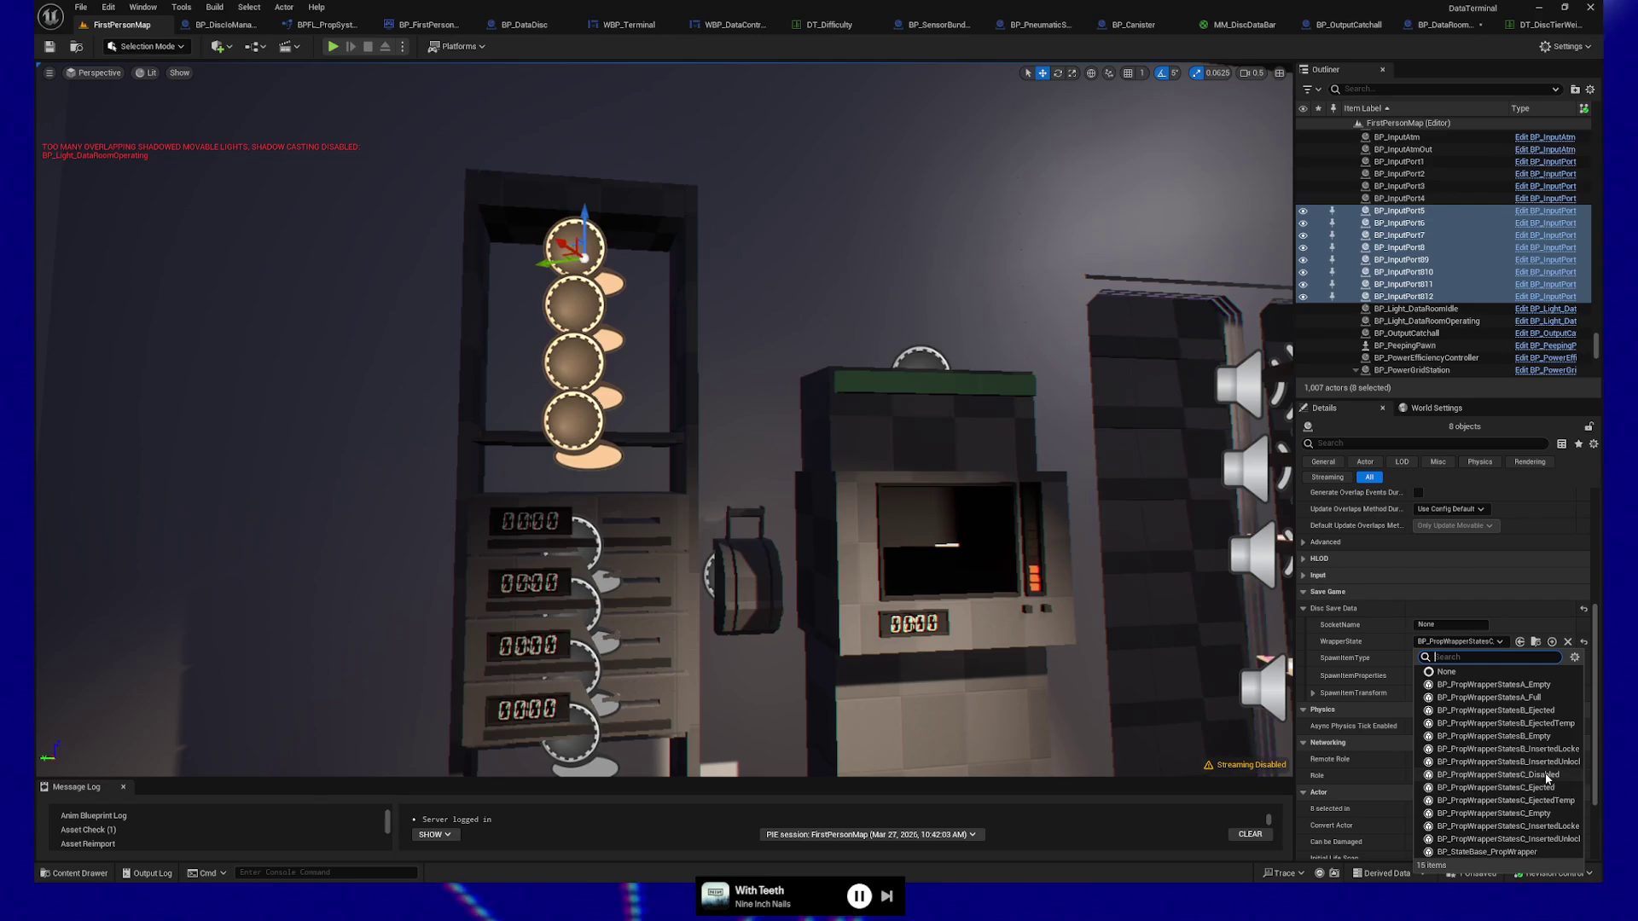
pyautogui.click(1546, 815)
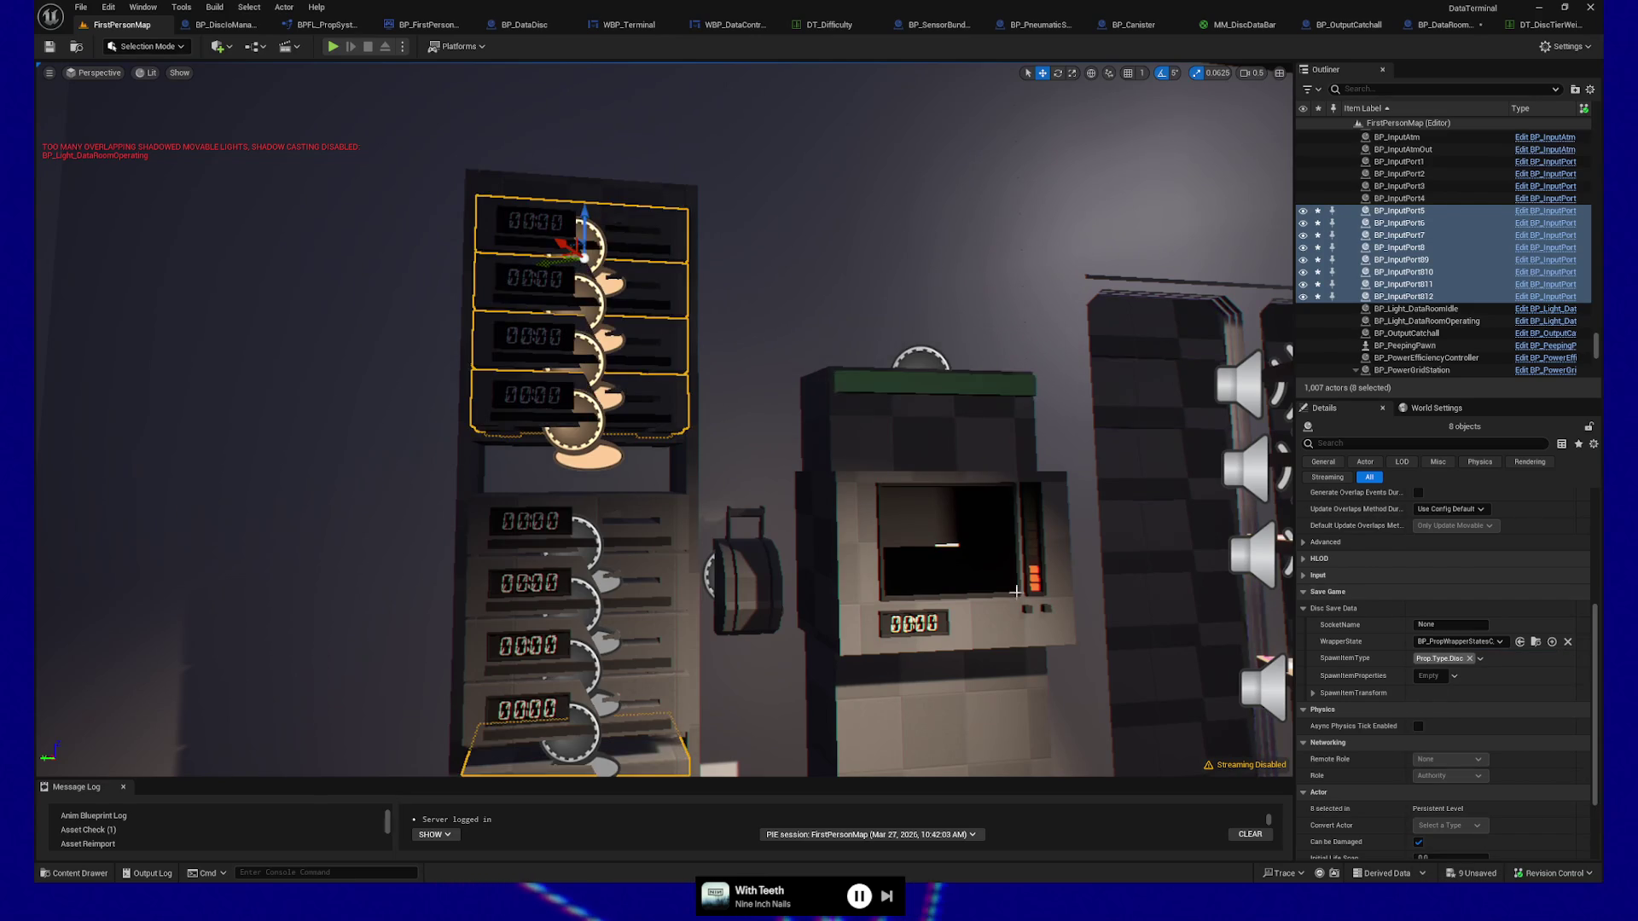
pyautogui.press('f')
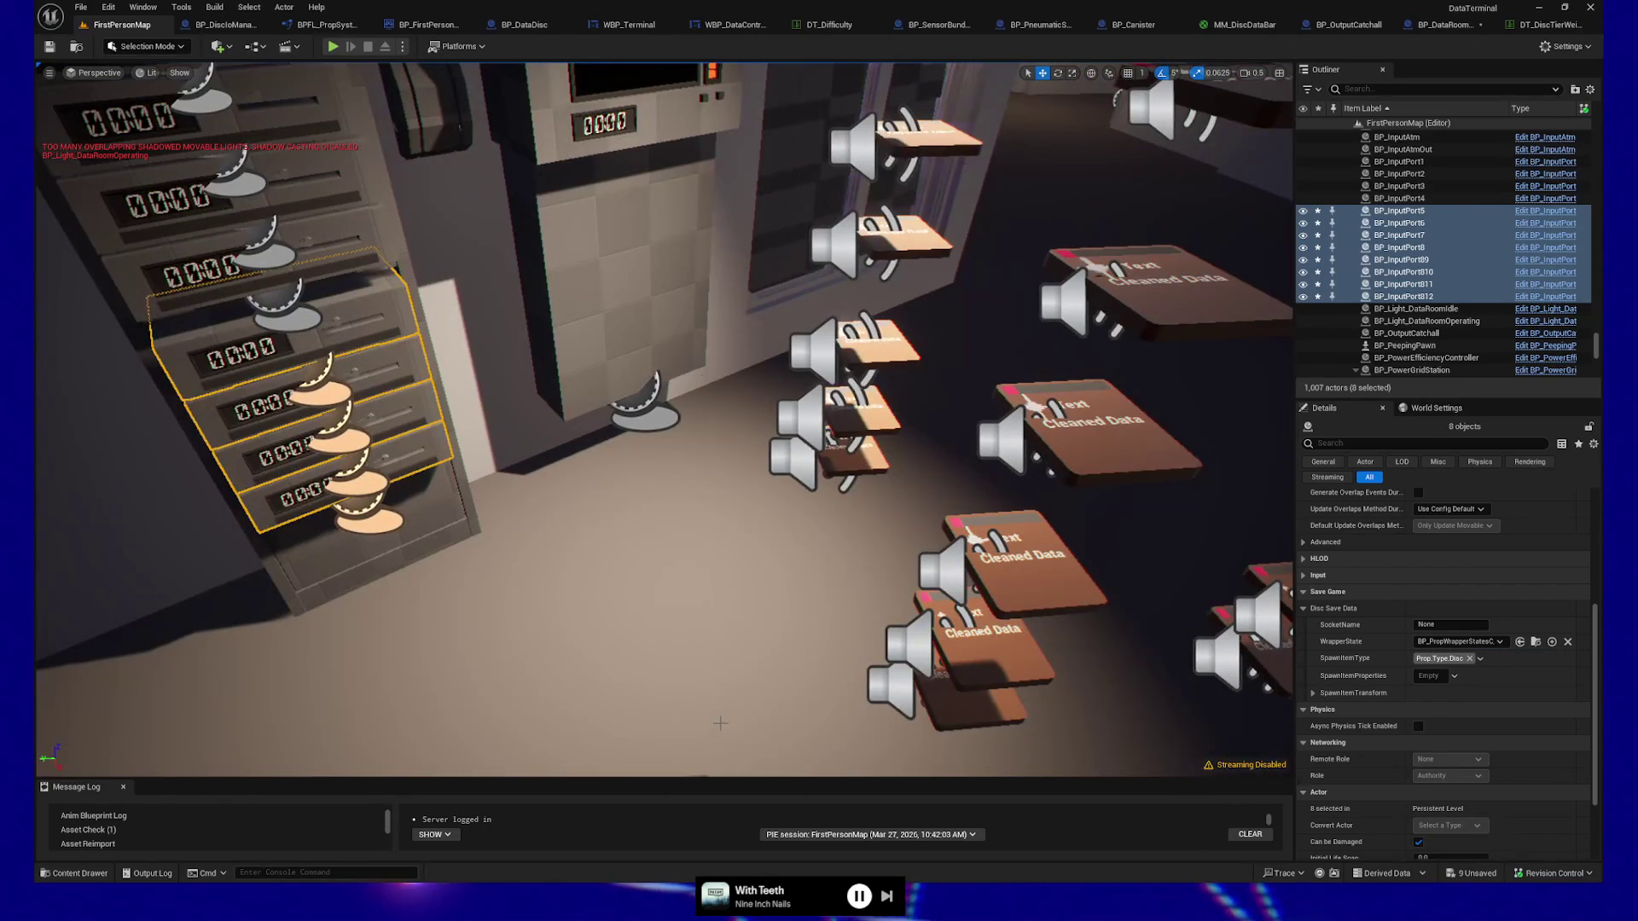
pyautogui.rightClick(749, 708)
pyautogui.press('Escape')
pyautogui.hotkey('alt', 'p')
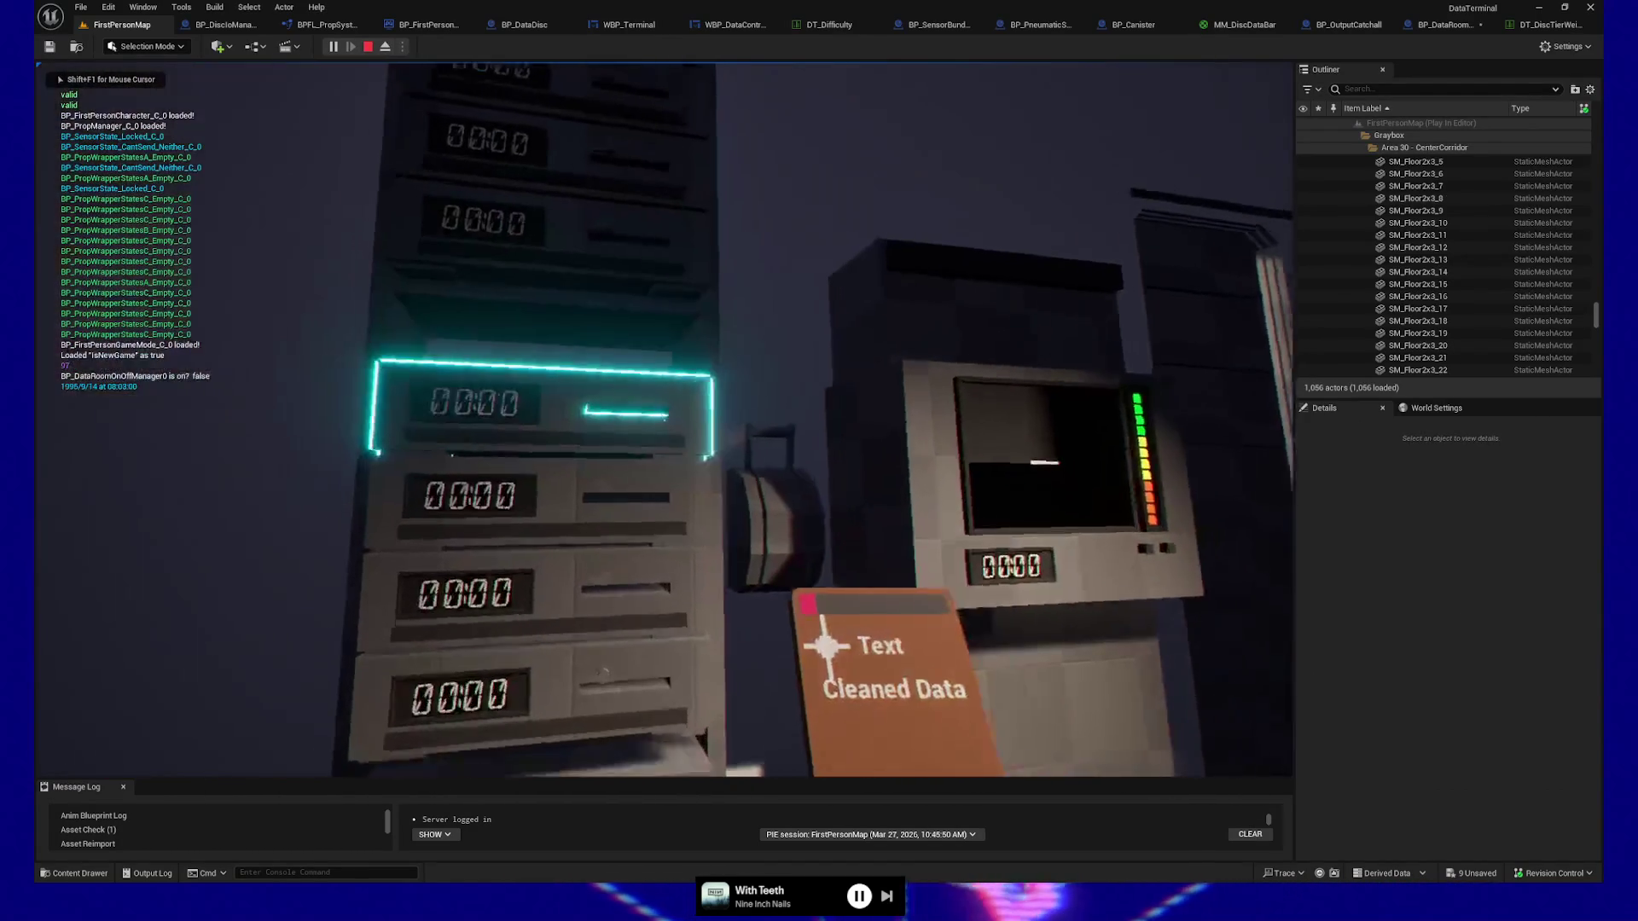
# Pick up Cleaned Data discs from the floor and insert three of them into the rack.
pyautogui.click(665, 419)
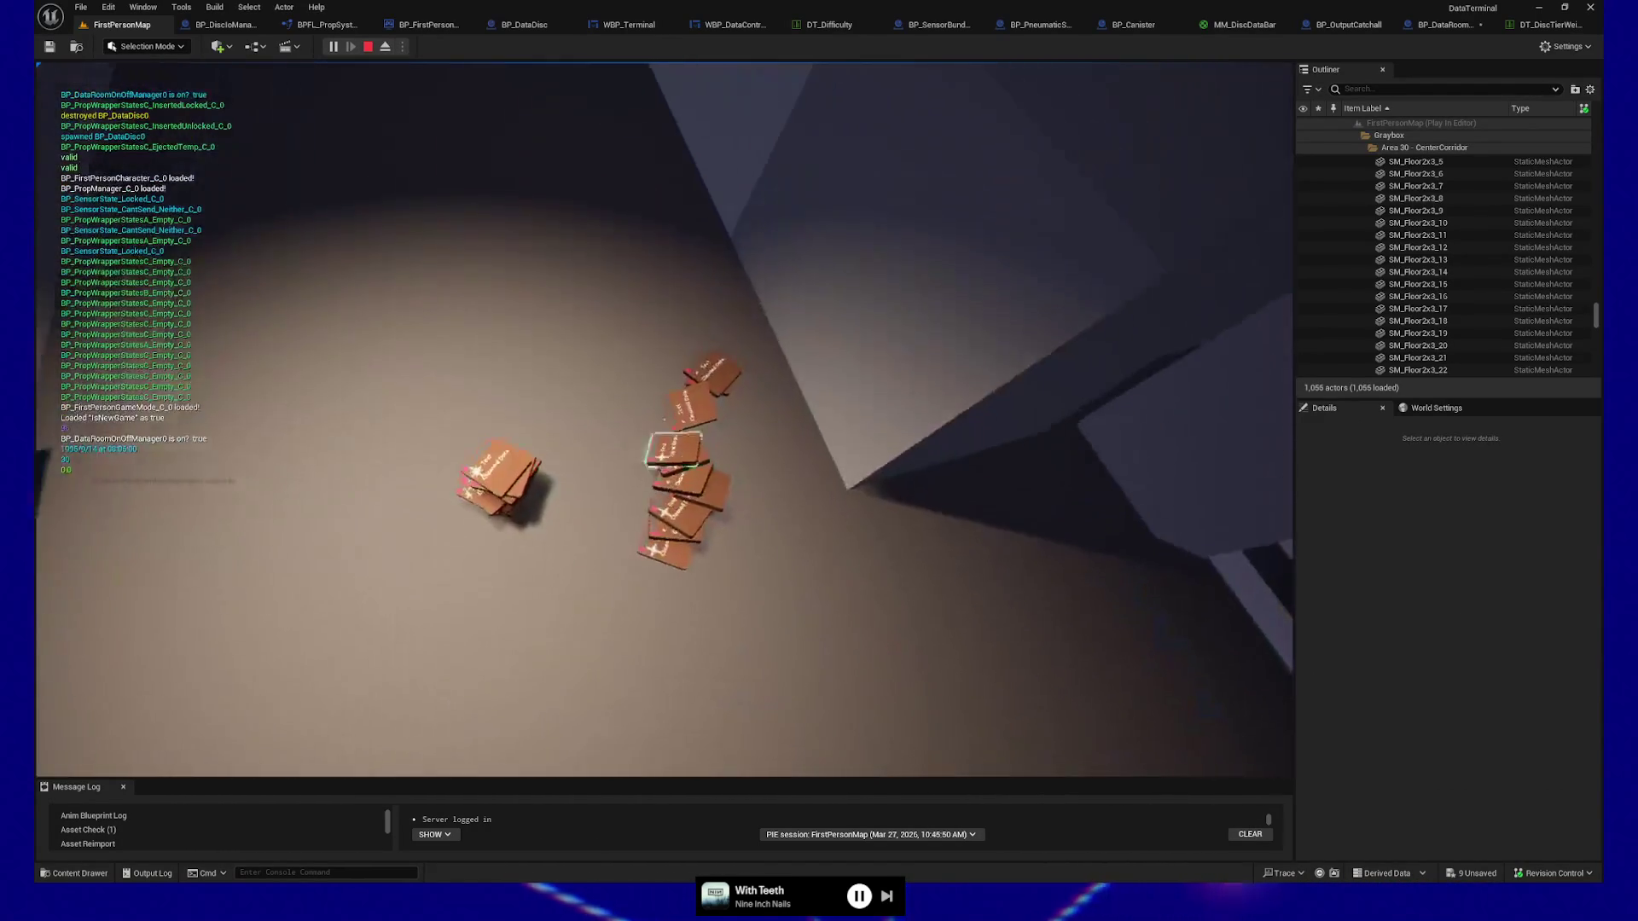
pyautogui.click(665, 420)
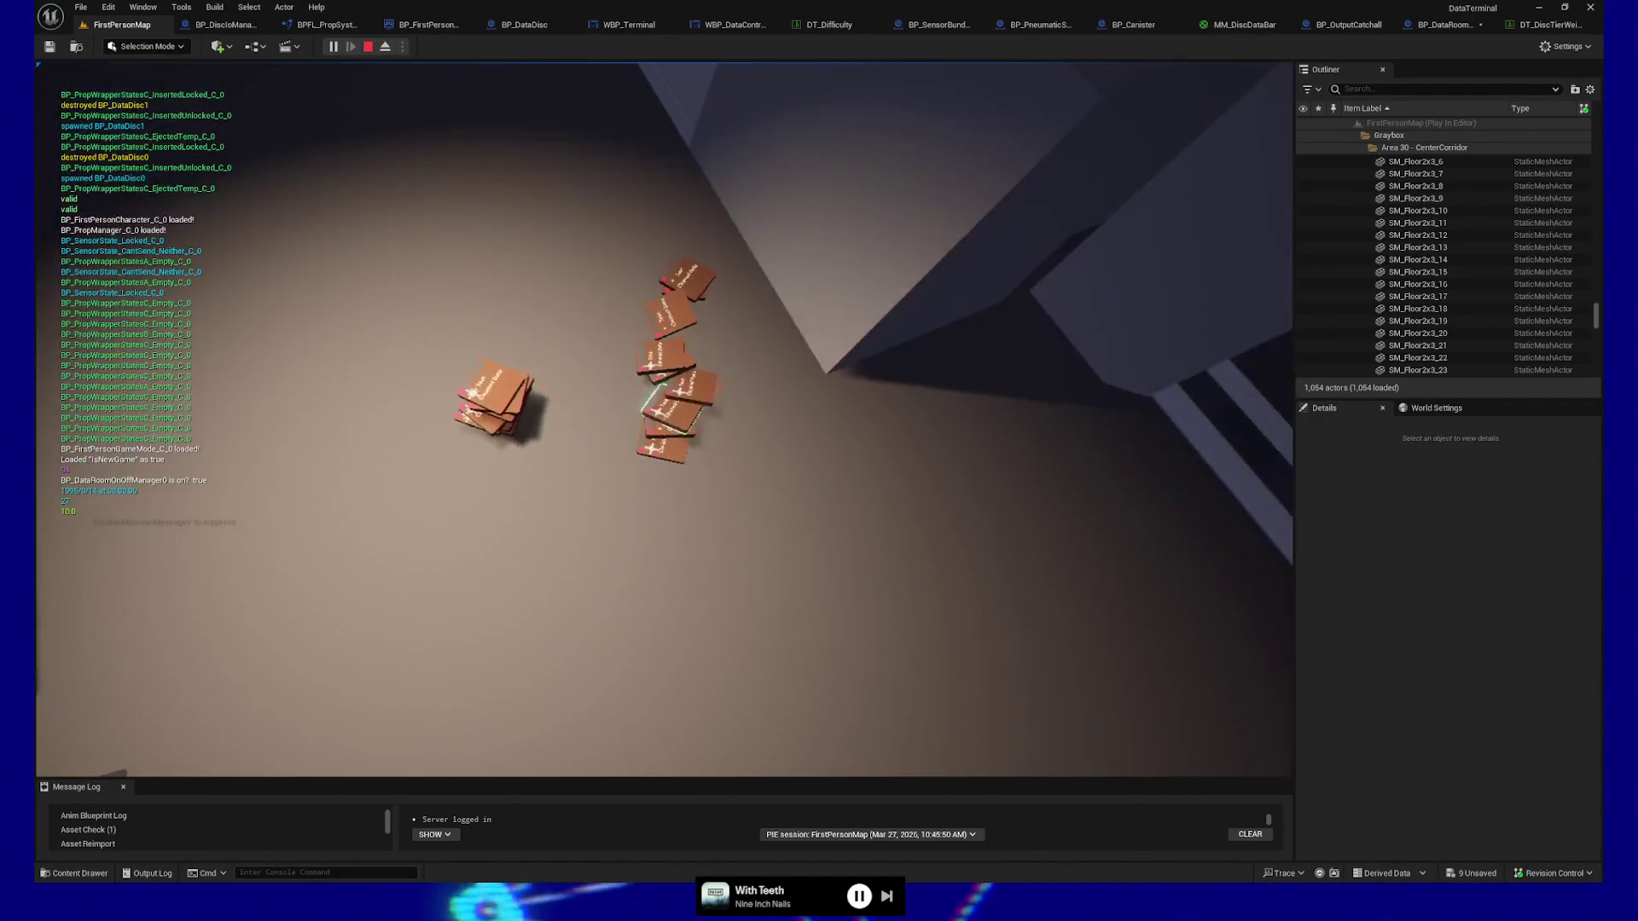
pyautogui.click(664, 419)
pyautogui.click(665, 420)
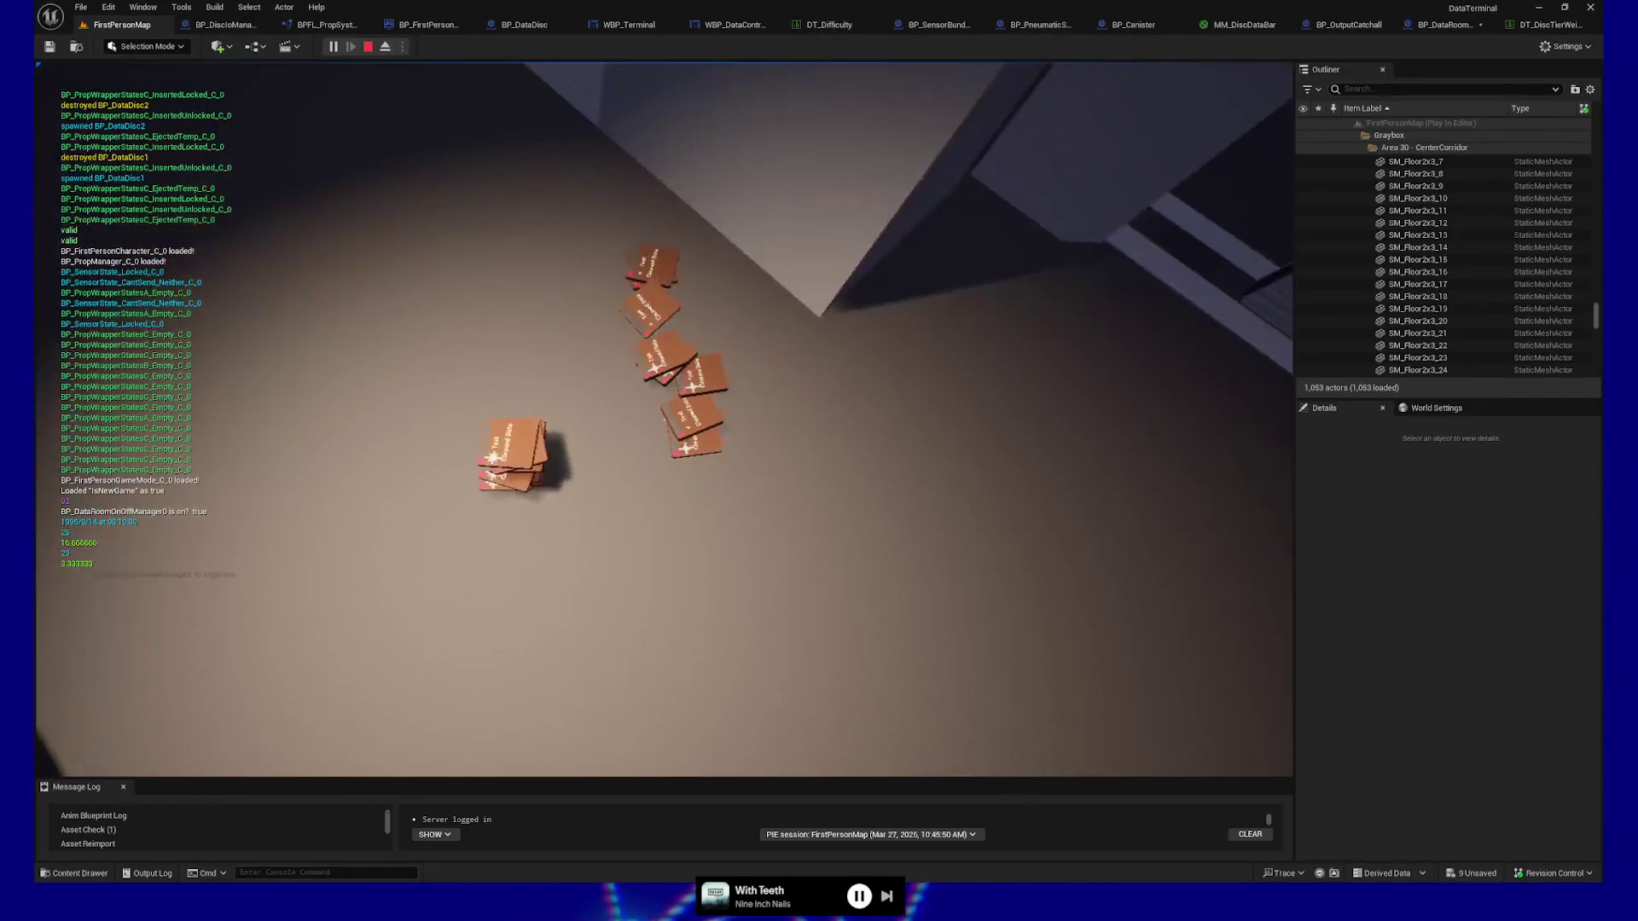
pyautogui.click(665, 419)
pyautogui.click(665, 420)
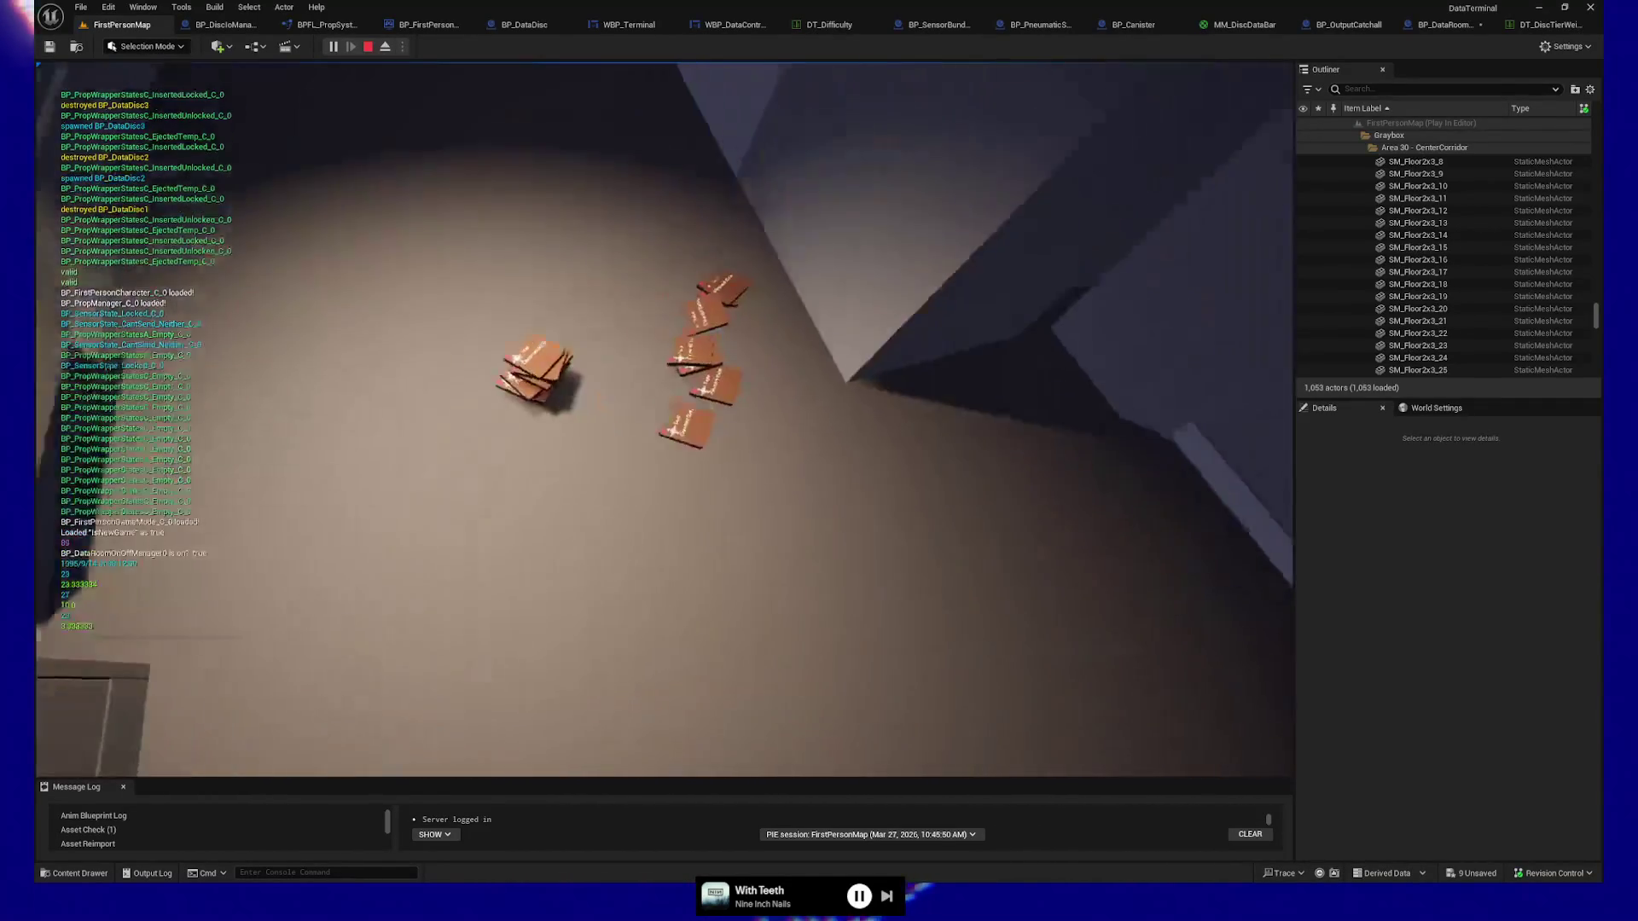
pyautogui.click(665, 419)
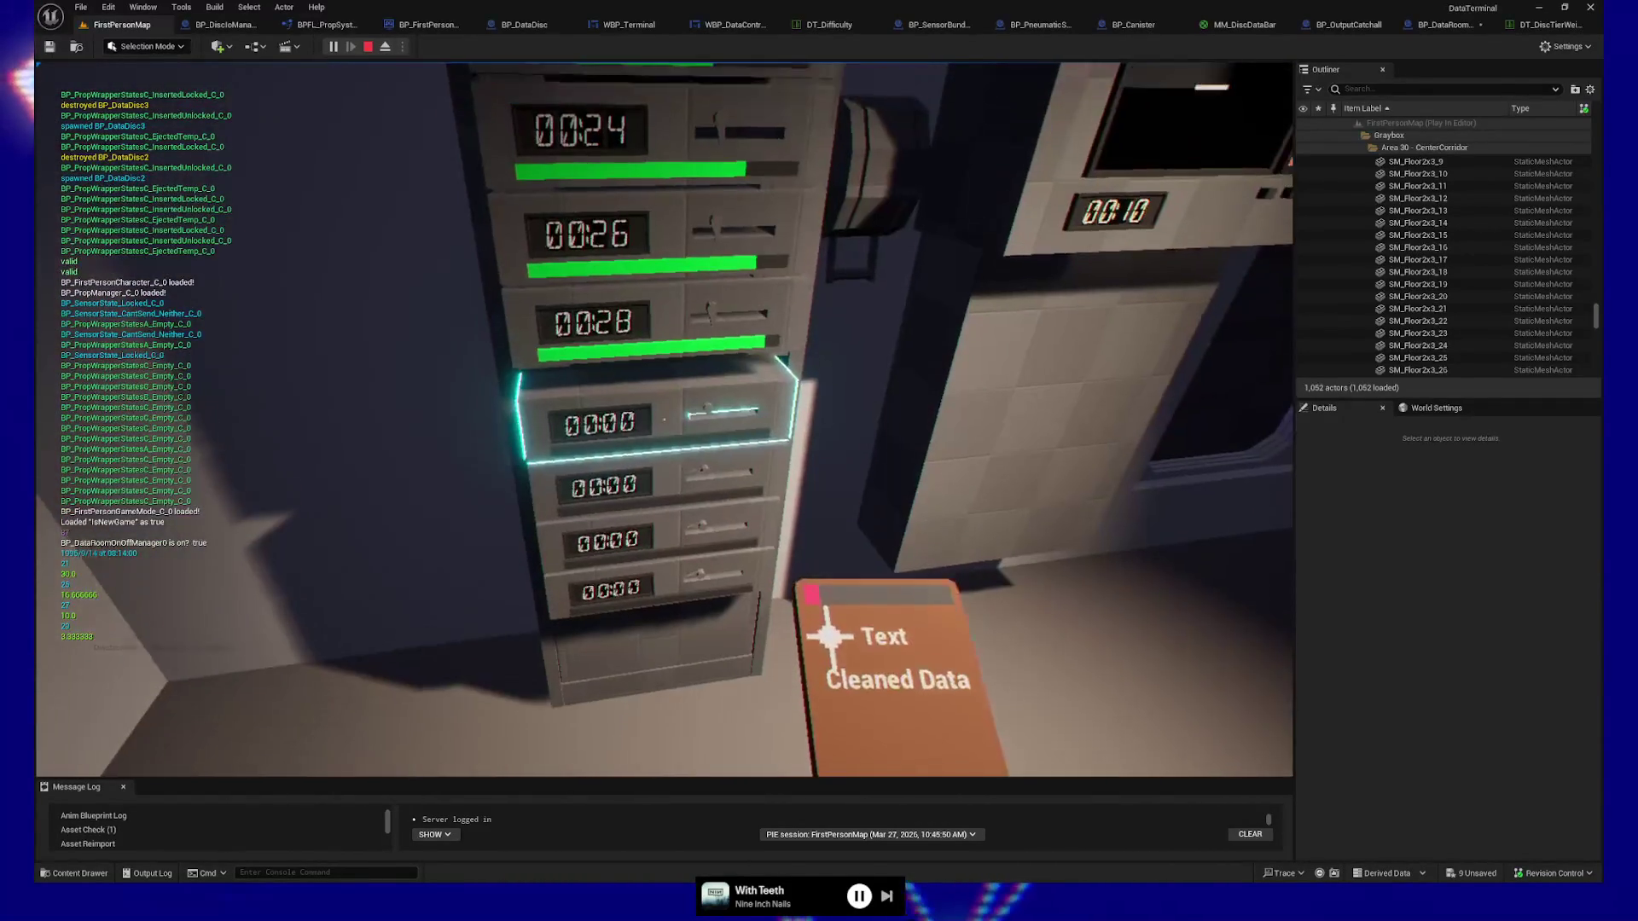
pyautogui.click(665, 420)
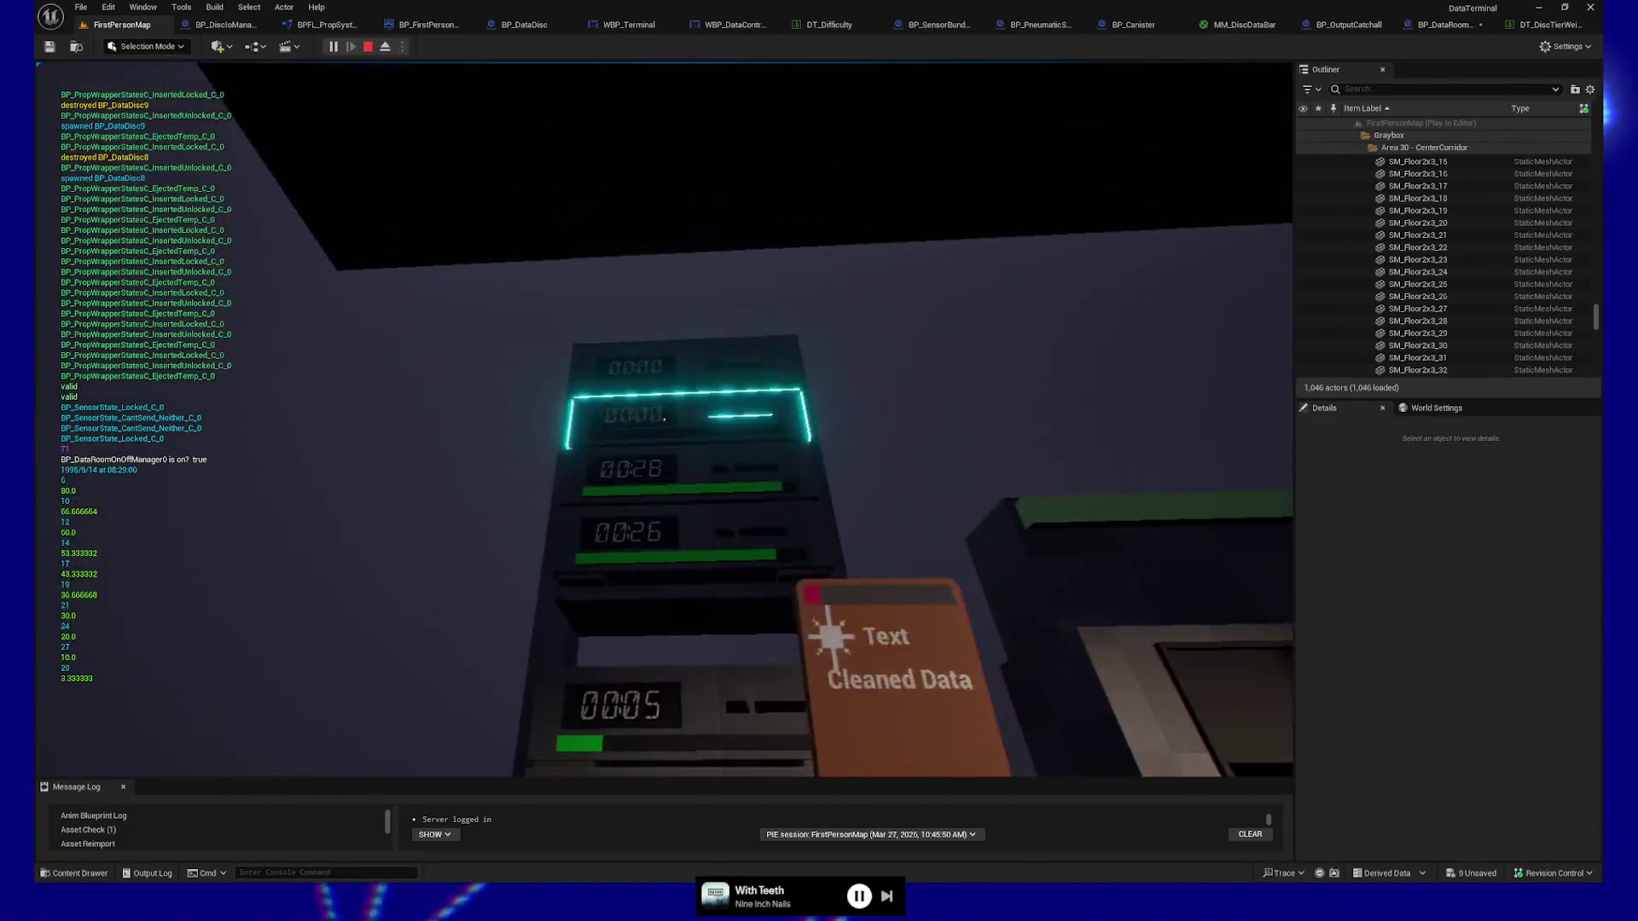
# Shuffle more Cleaned Data discs between rack and floor, then walk to the terminal reading 011 DISCS.
pyautogui.click(663, 418)
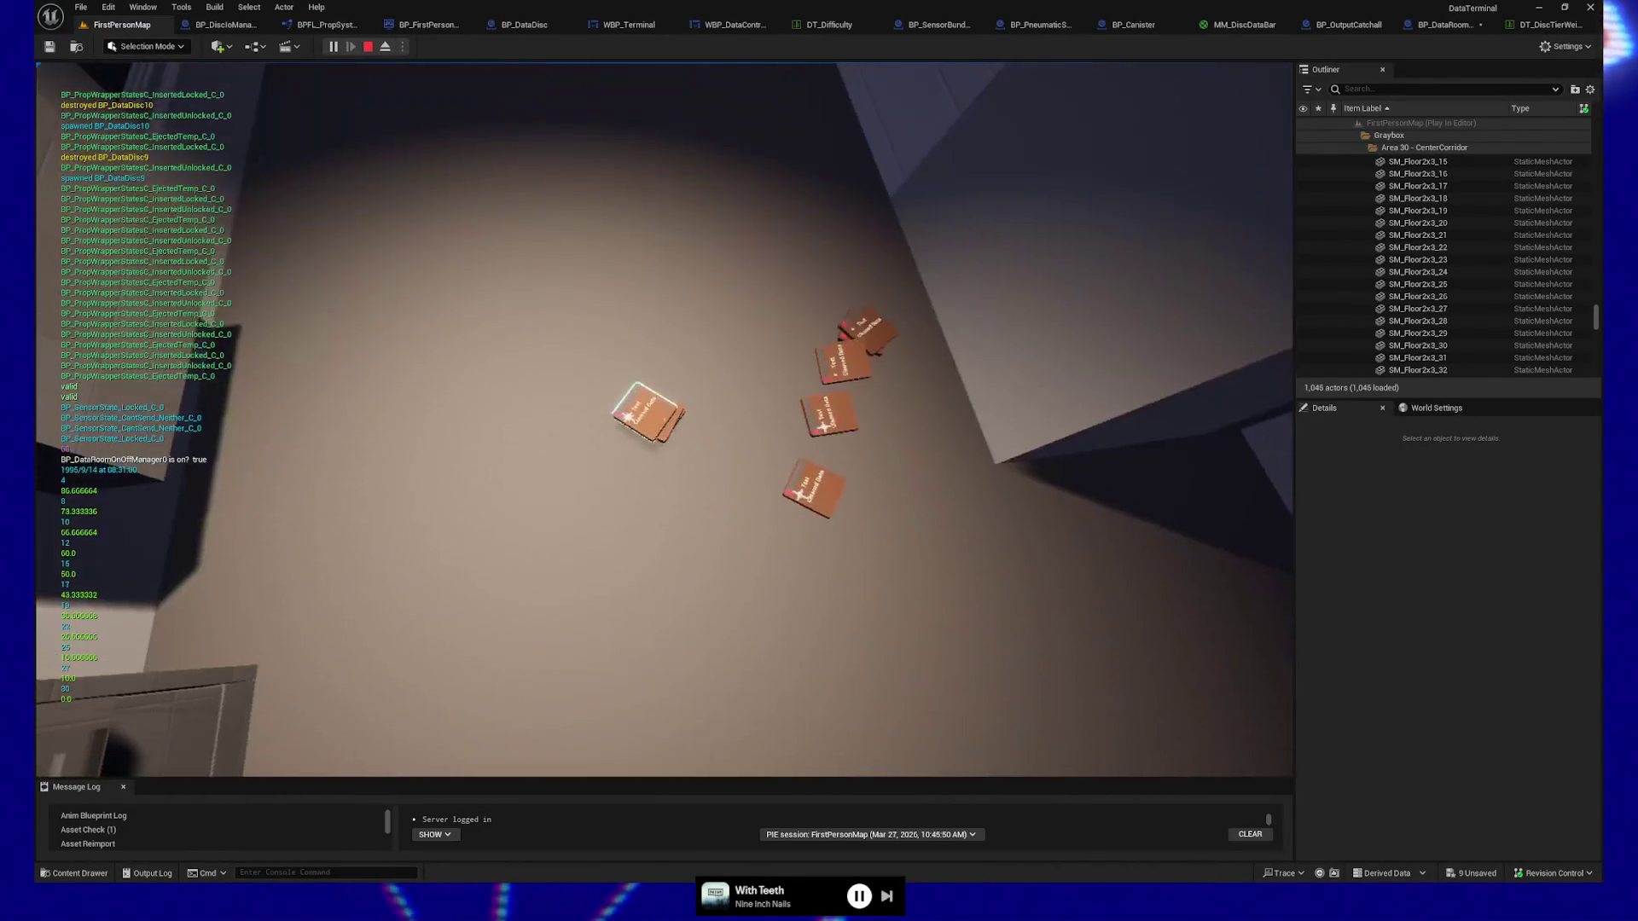
pyautogui.click(664, 419)
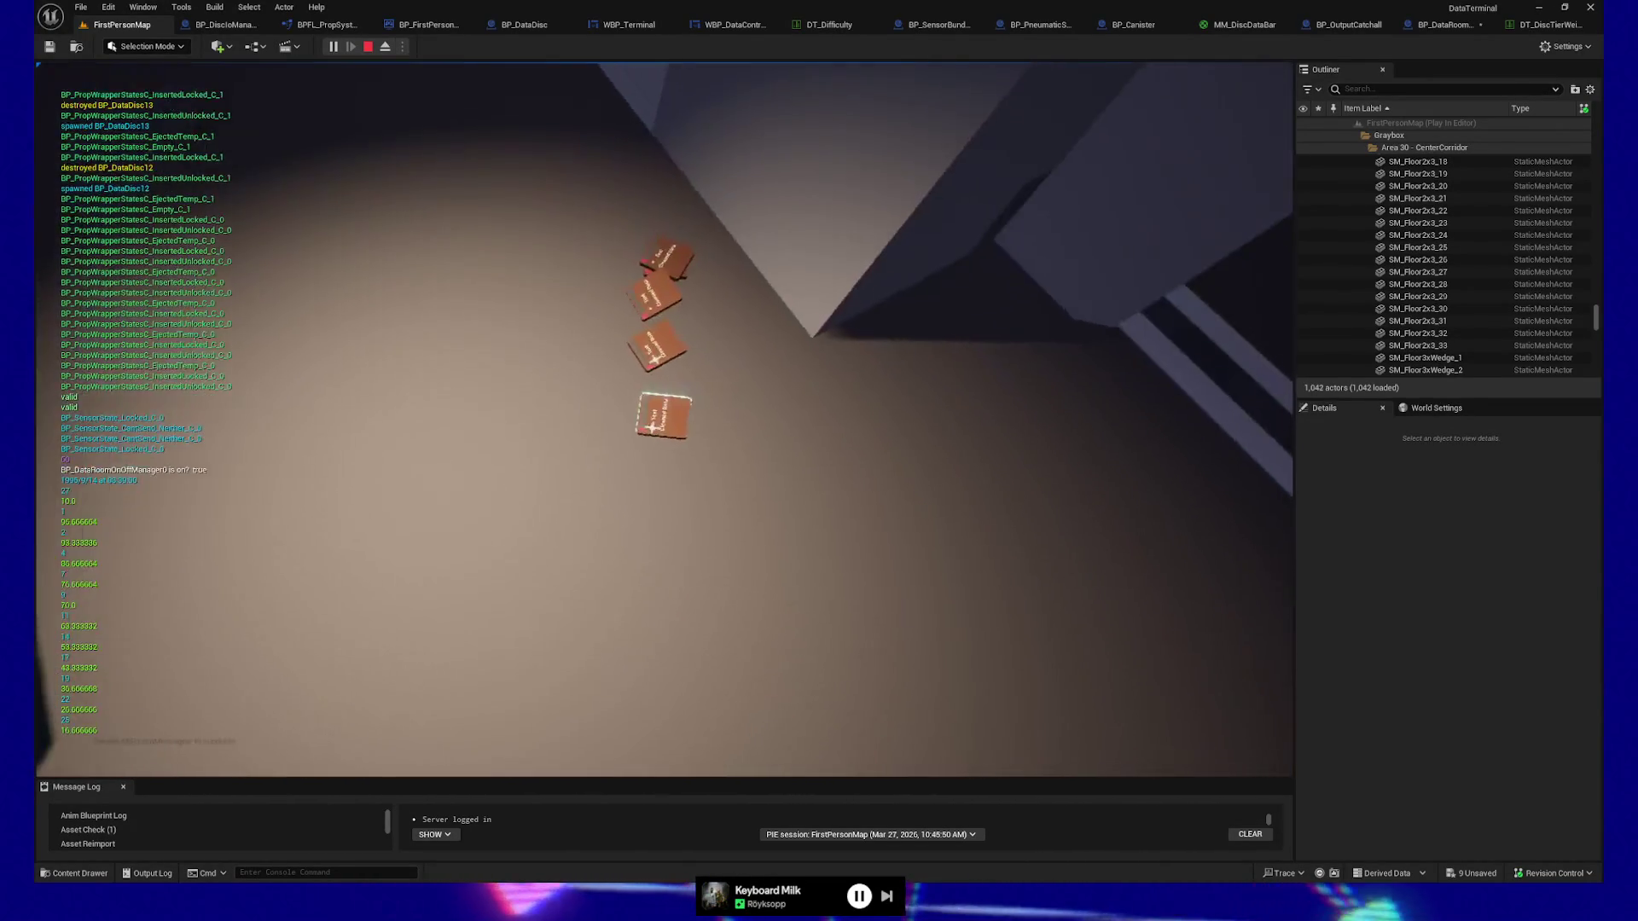
pyautogui.click(663, 419)
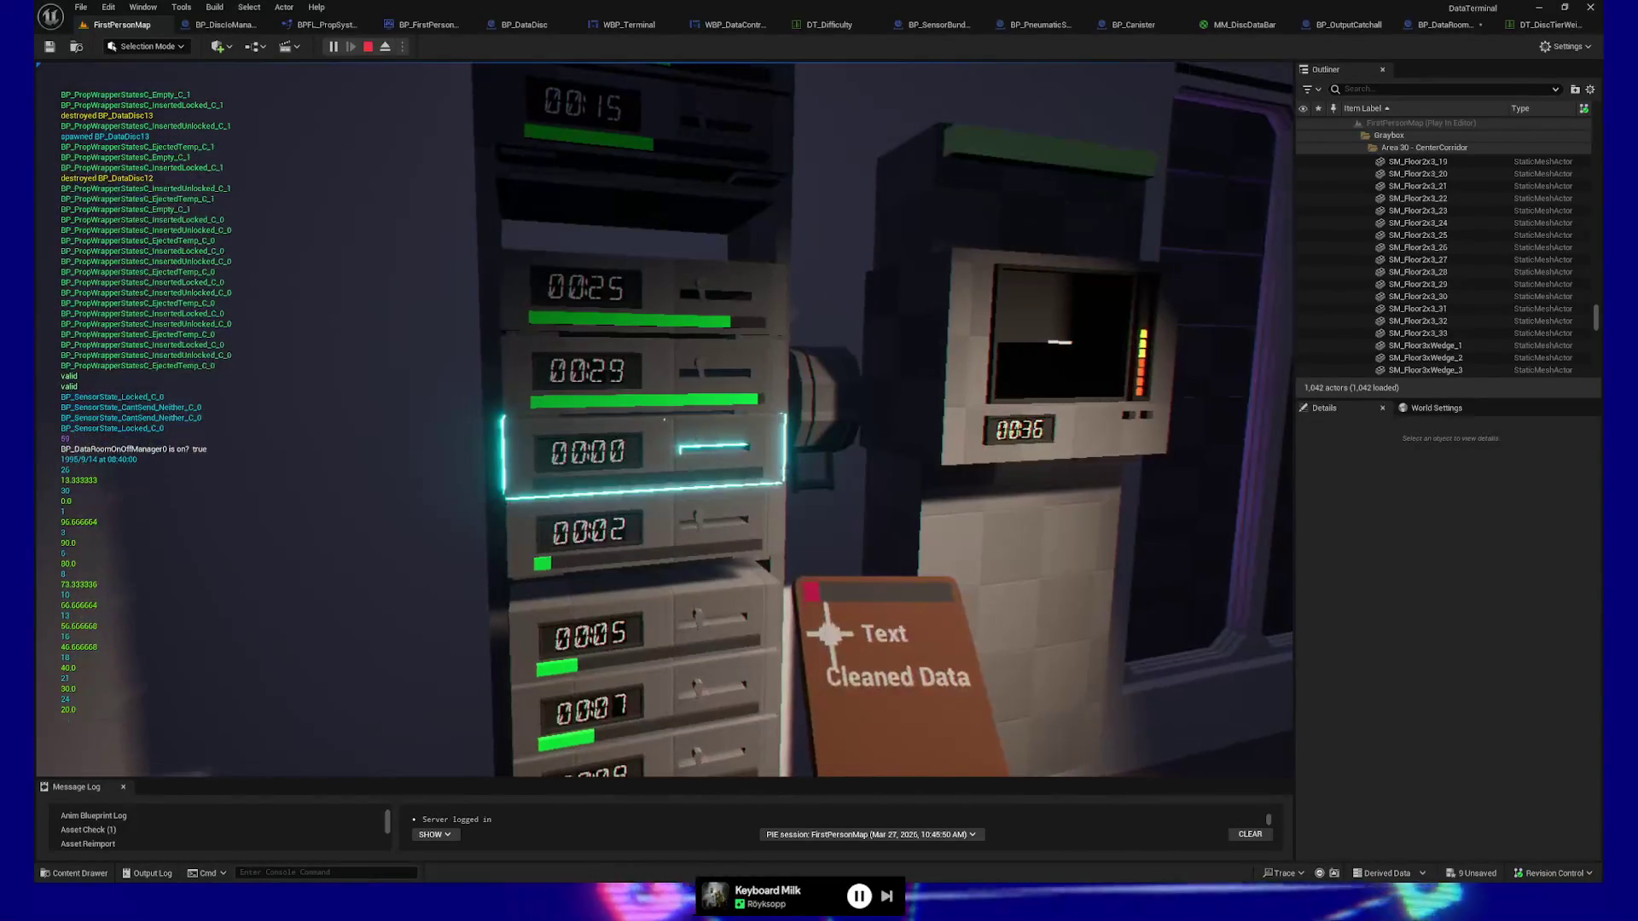
pyautogui.click(664, 419)
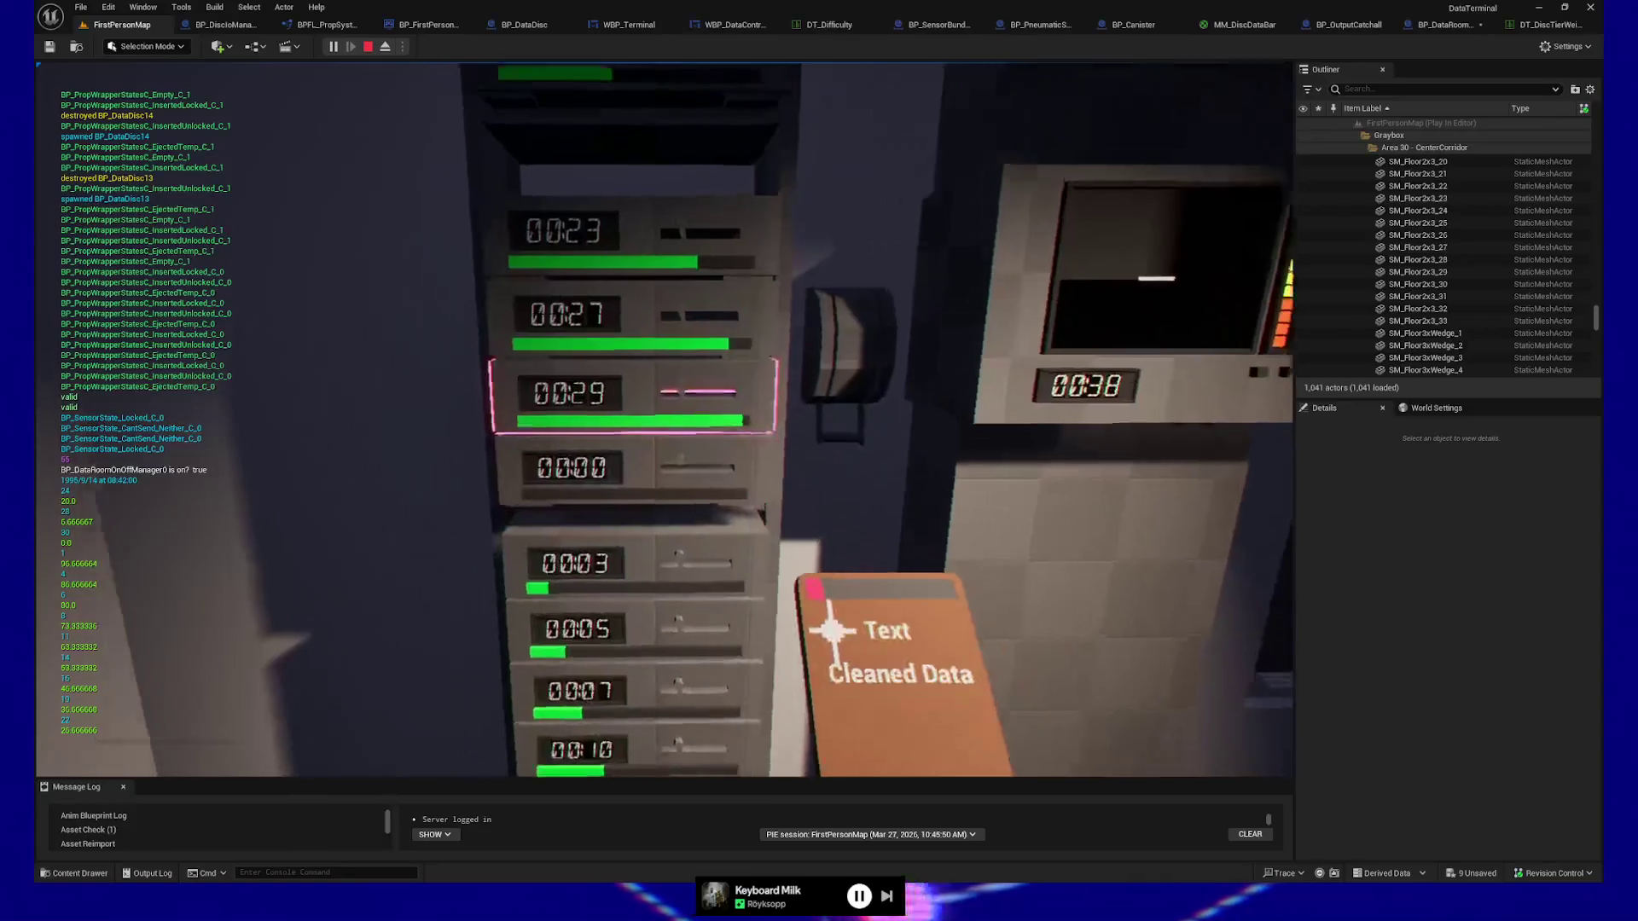
pyautogui.click(664, 419)
pyautogui.click(664, 419)
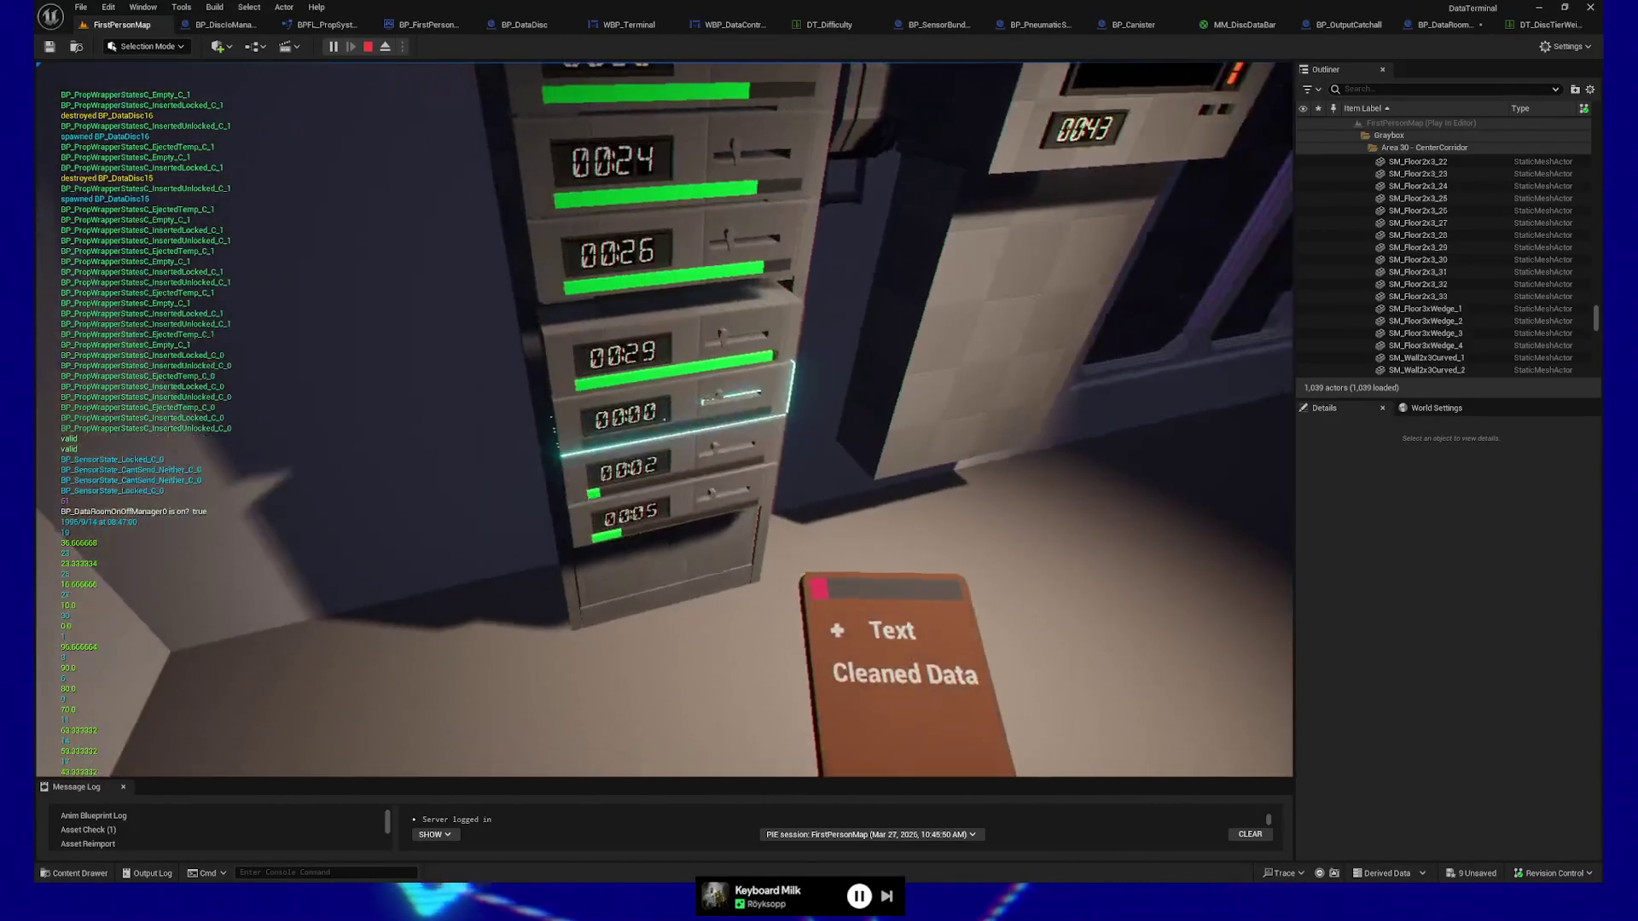
pyautogui.click(663, 419)
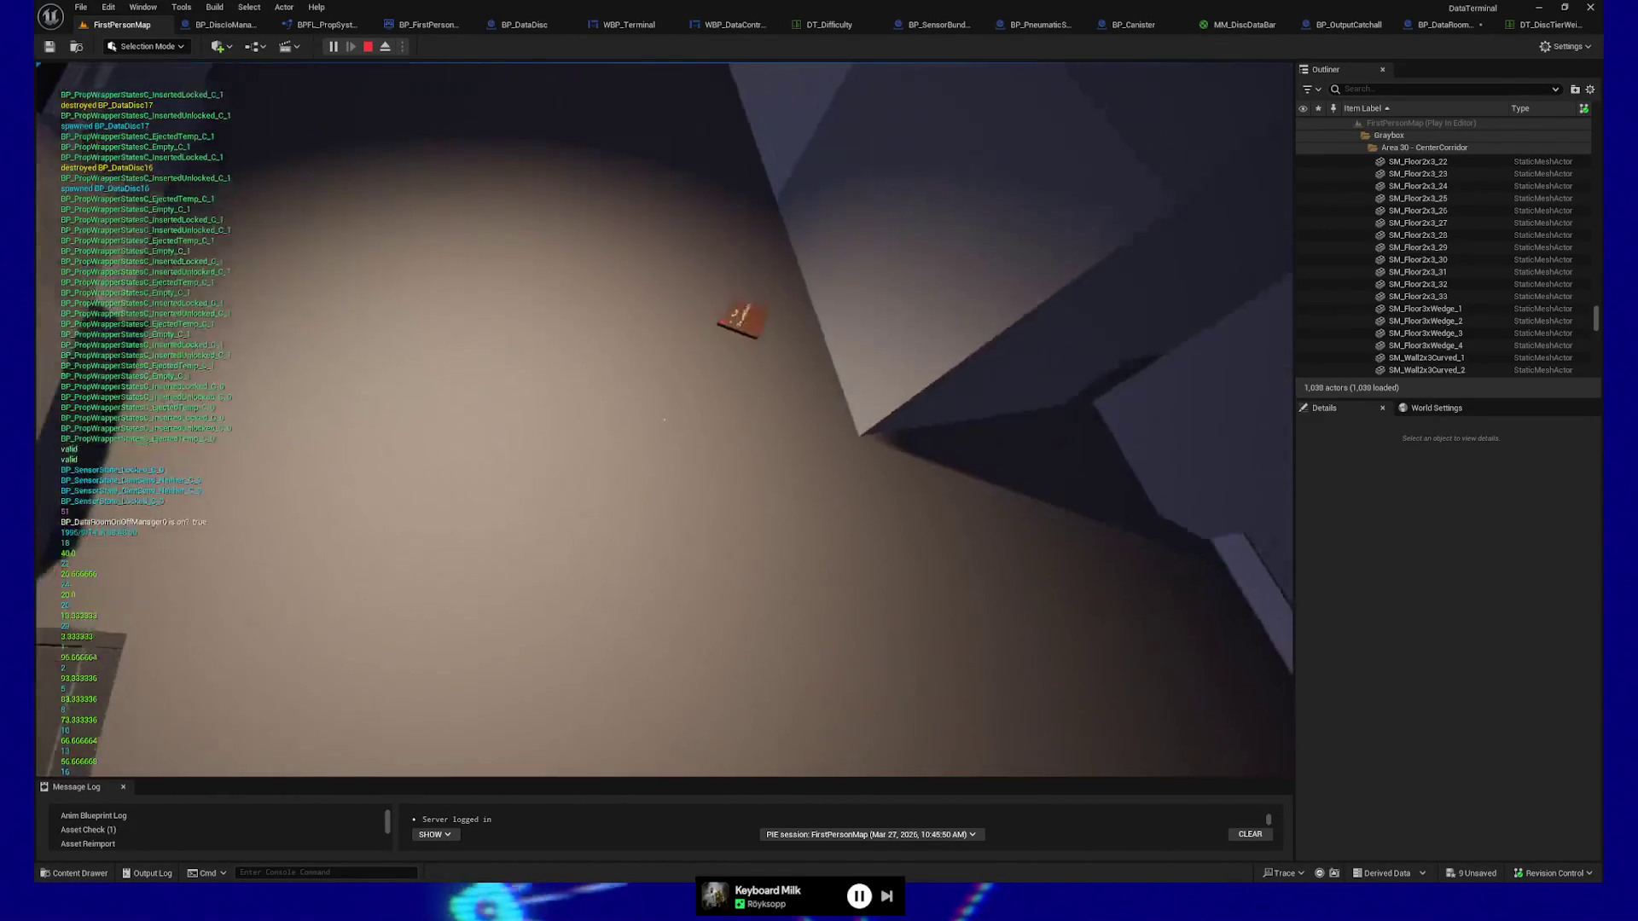
pyautogui.click(663, 419)
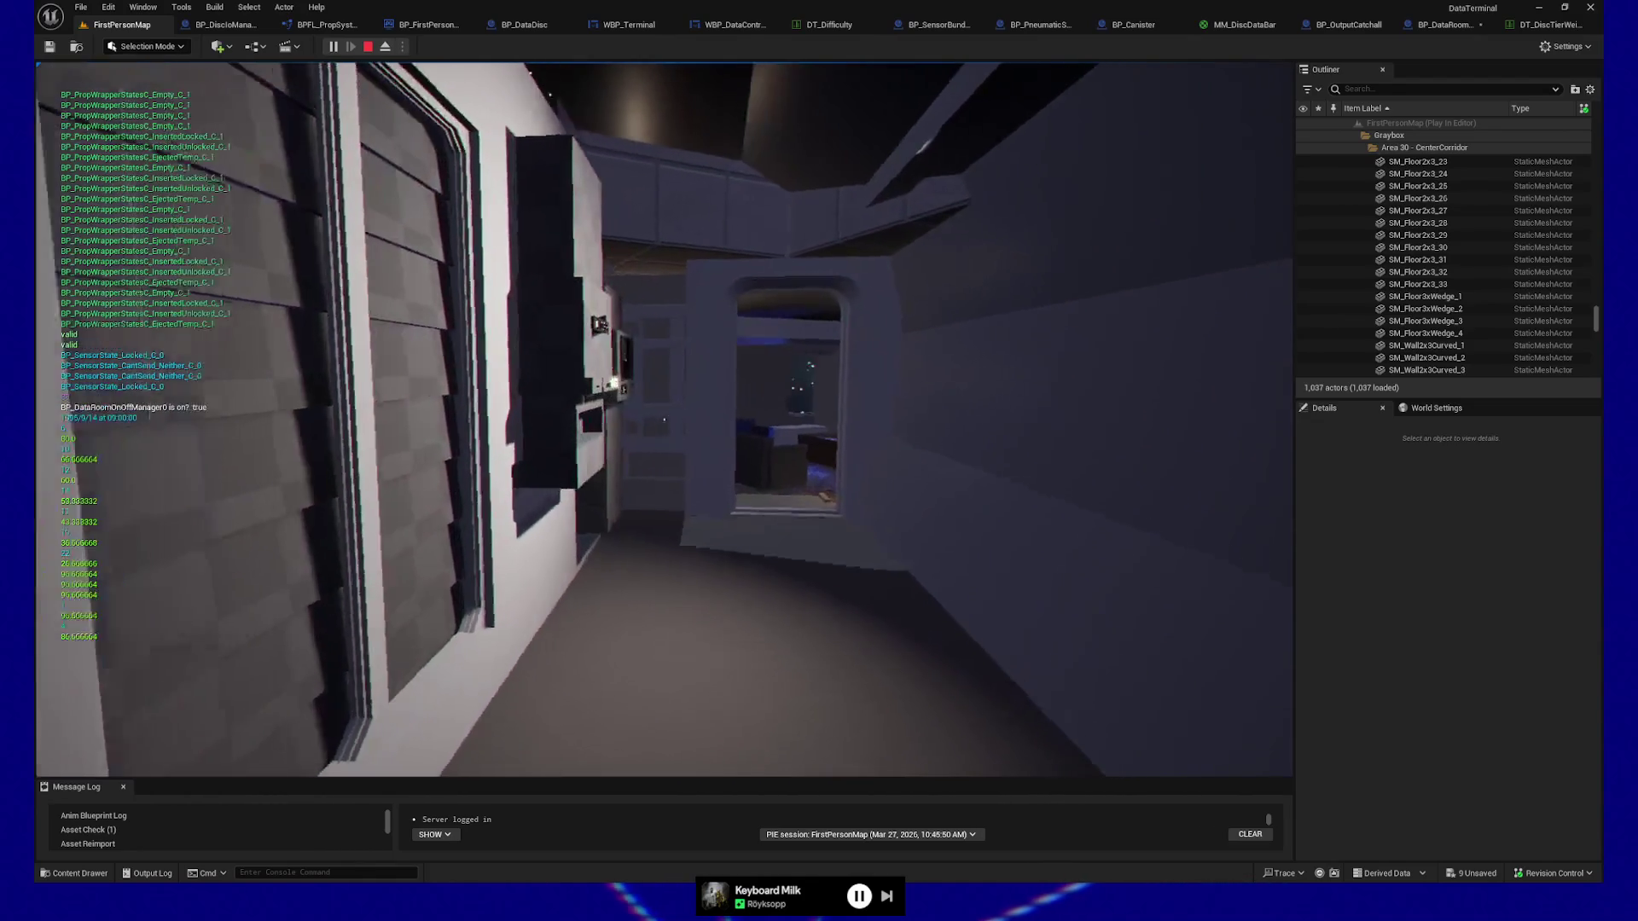
pyautogui.press('w')
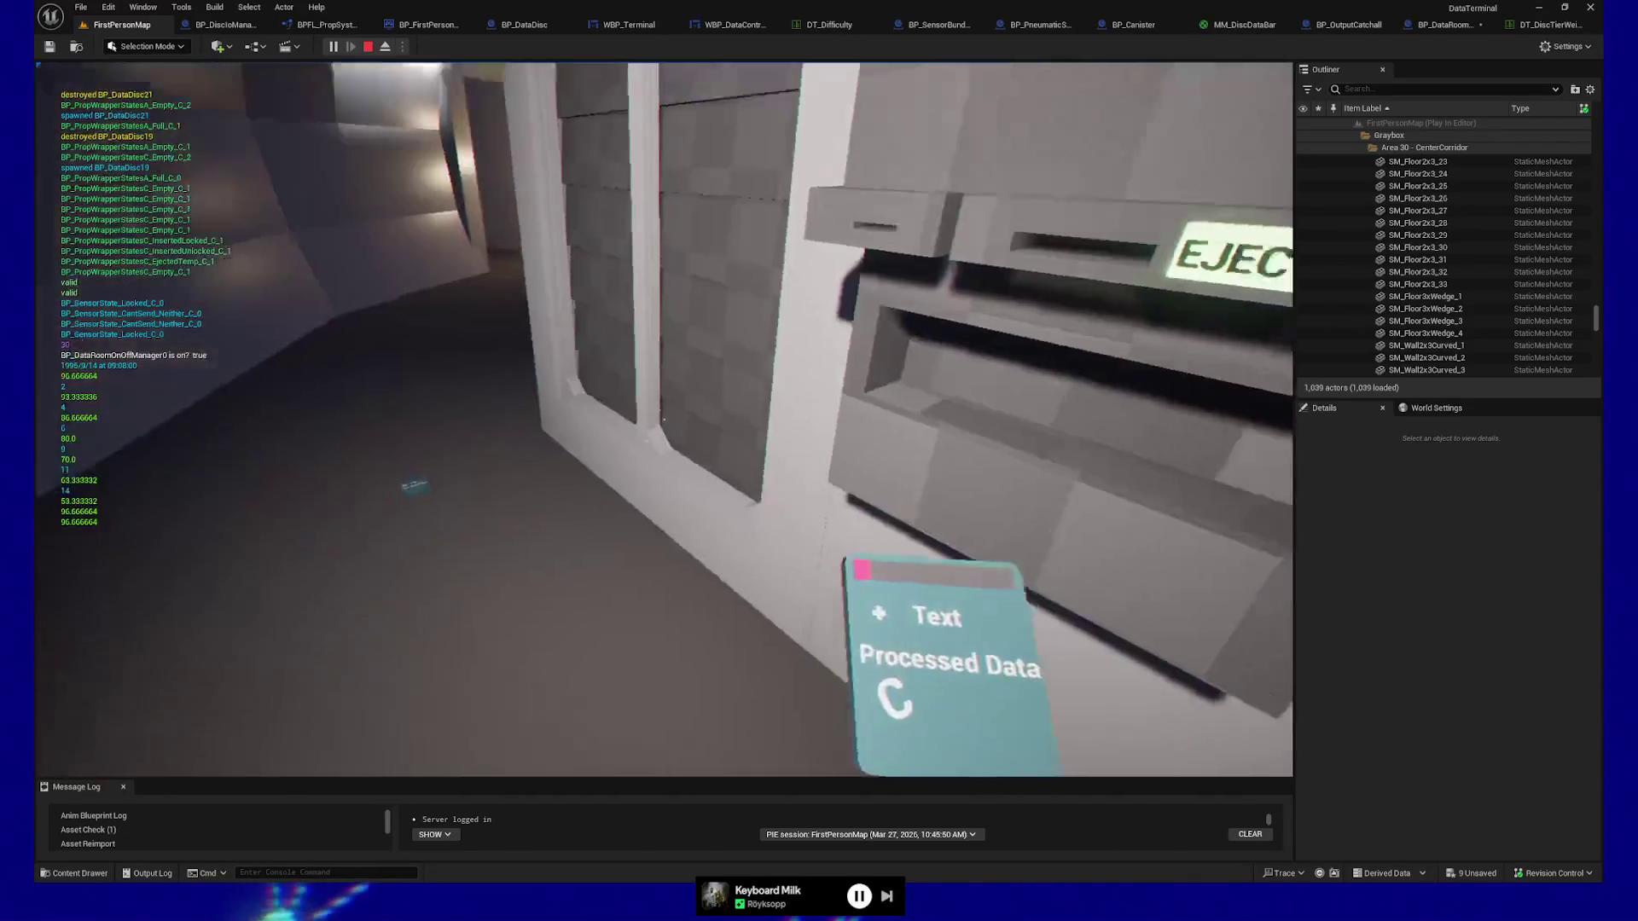
# Drop the held disc, then eject and feed discs through the terminal slot.
pyautogui.press('w')
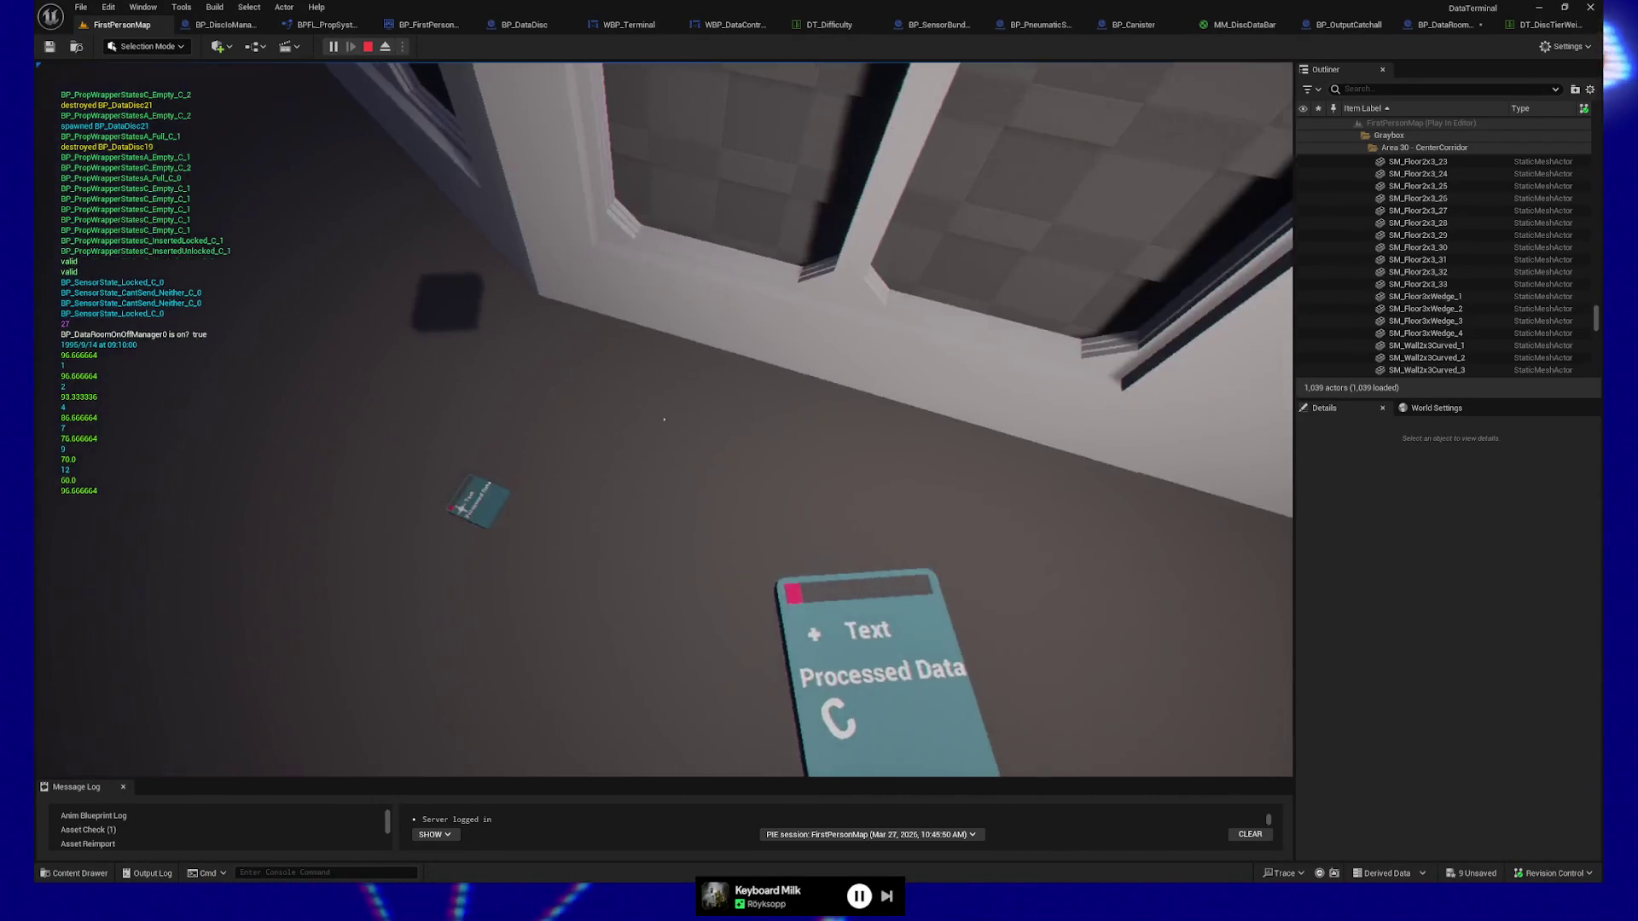
pyautogui.click(663, 419)
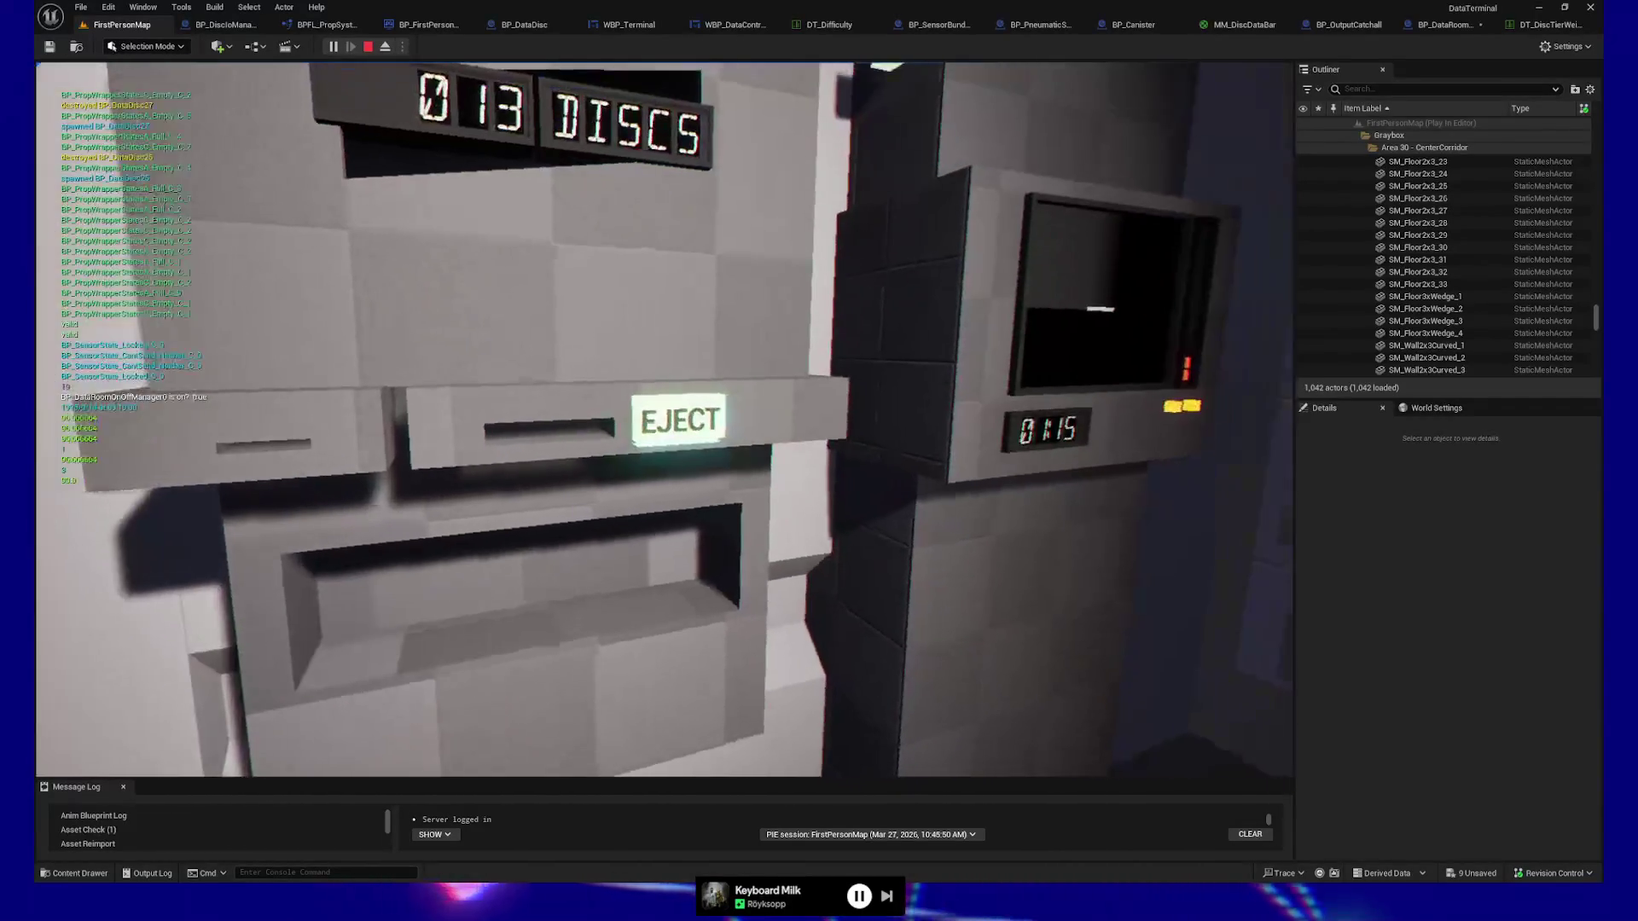
pyautogui.click(664, 419)
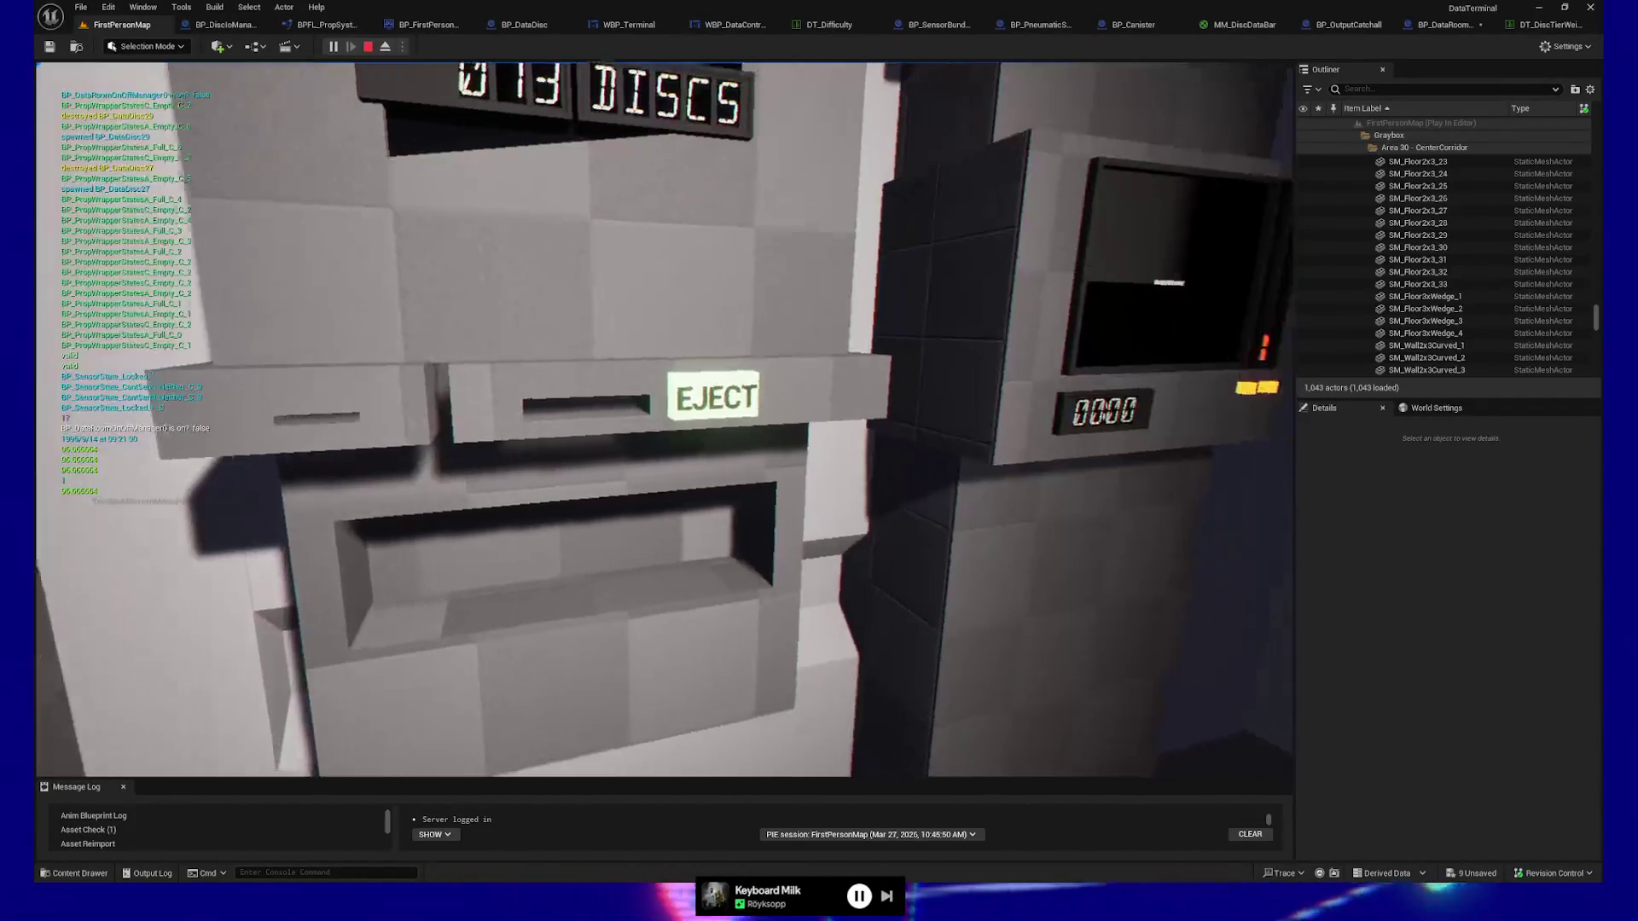
pyautogui.click(664, 419)
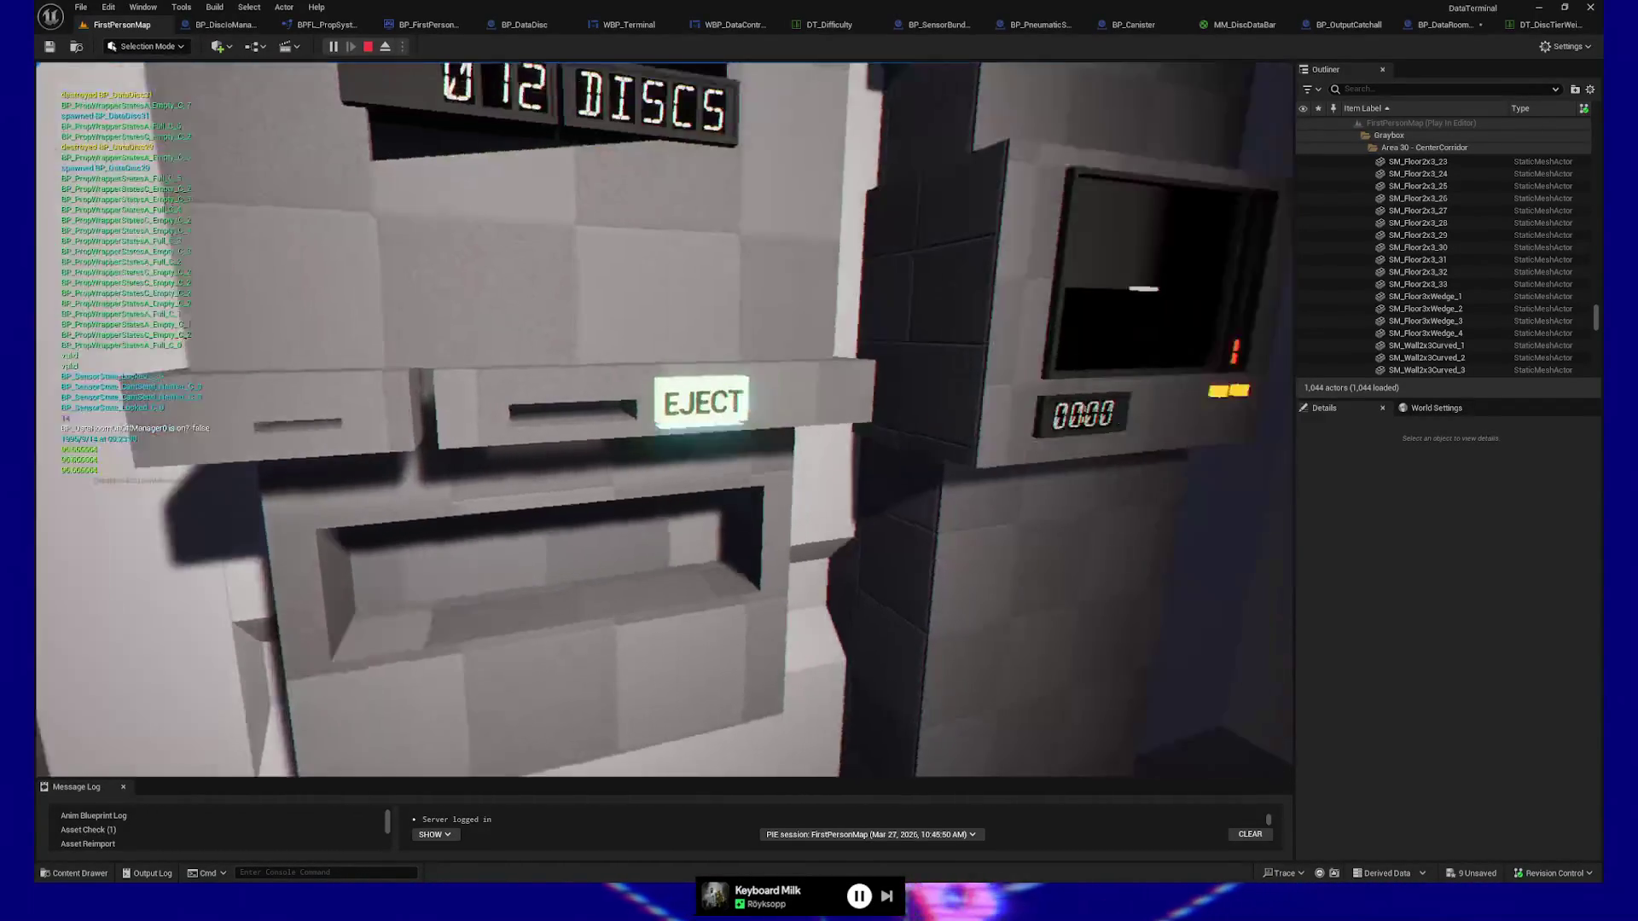
pyautogui.click(663, 419)
pyautogui.click(664, 419)
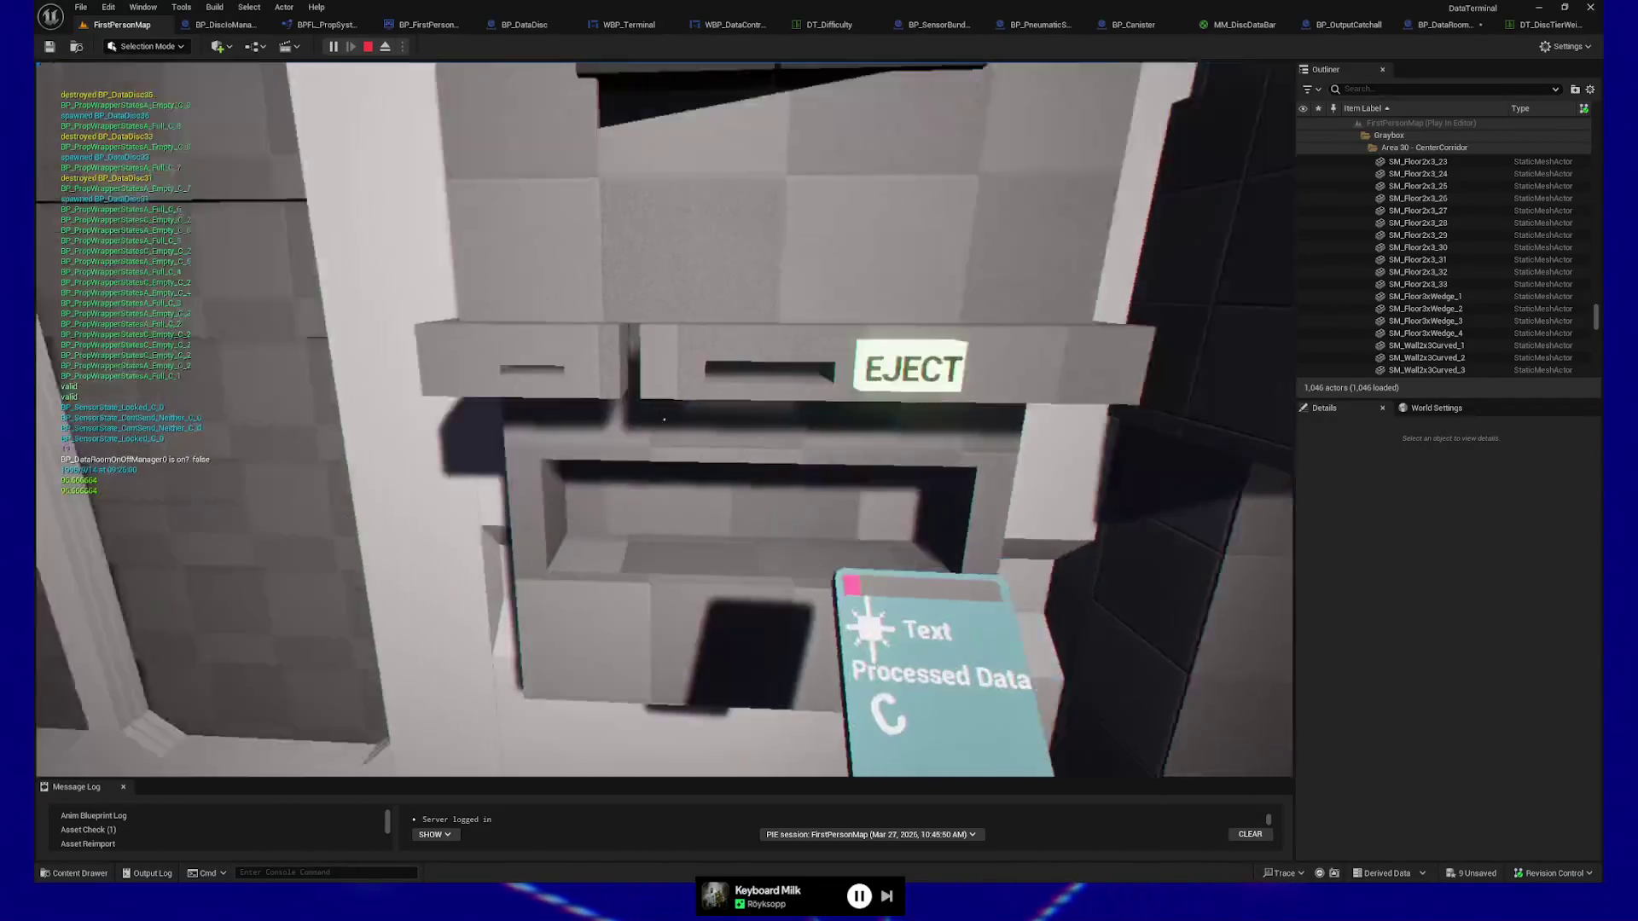
pyautogui.click(664, 419)
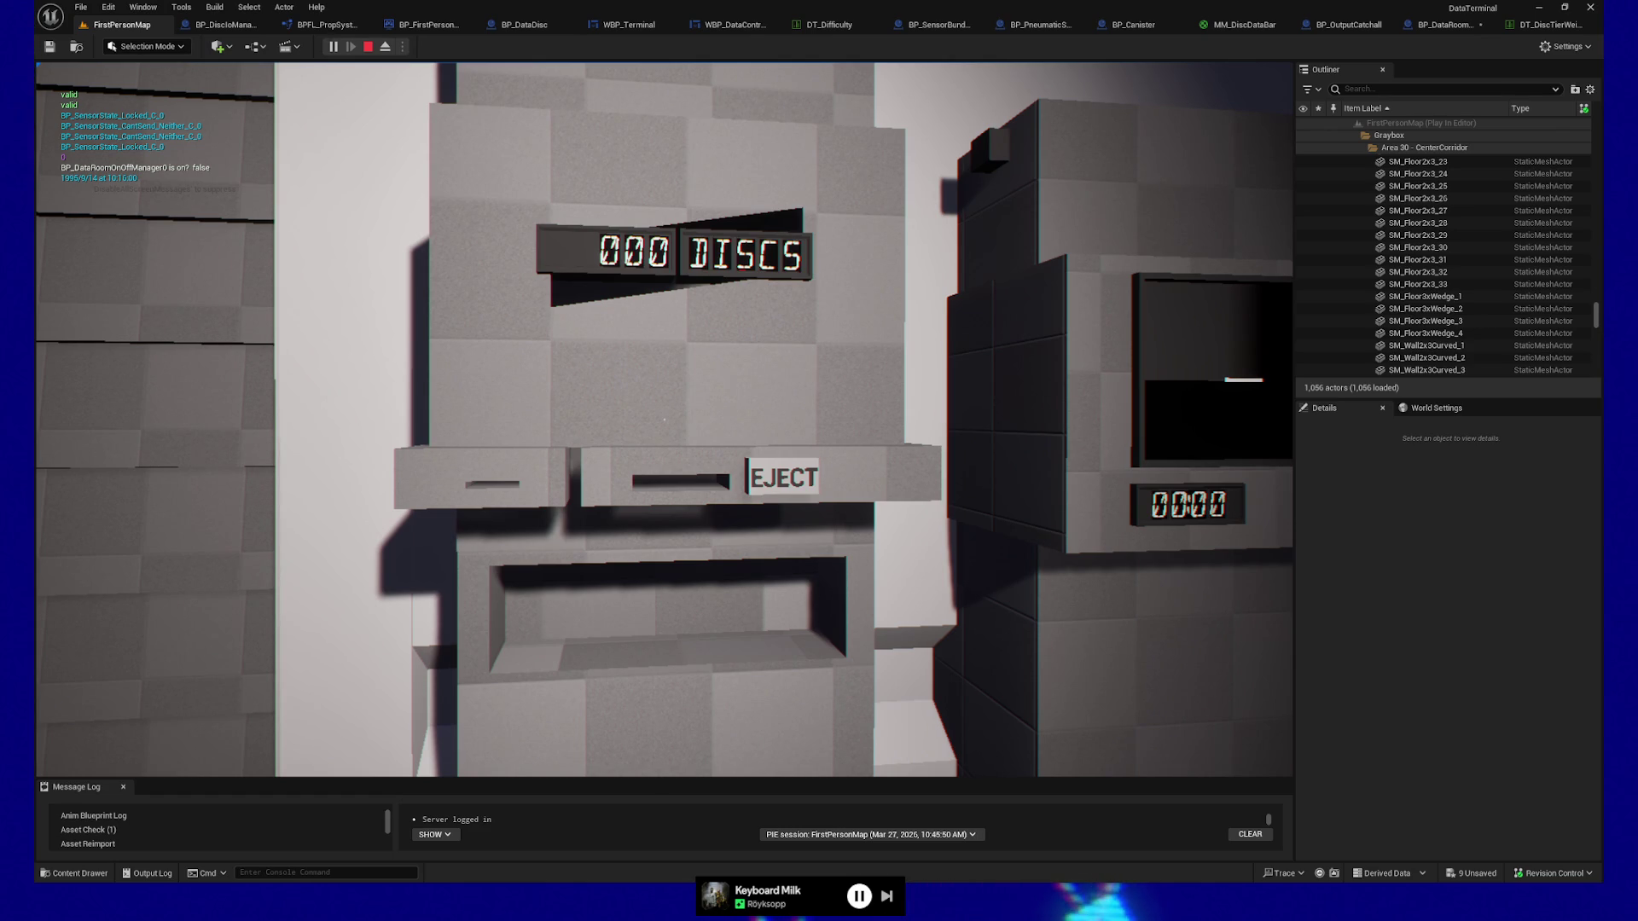
# Drop a Processed Data disc on the floor with the terminal at 000, then quit the session.
pyautogui.moveTo(663, 419)
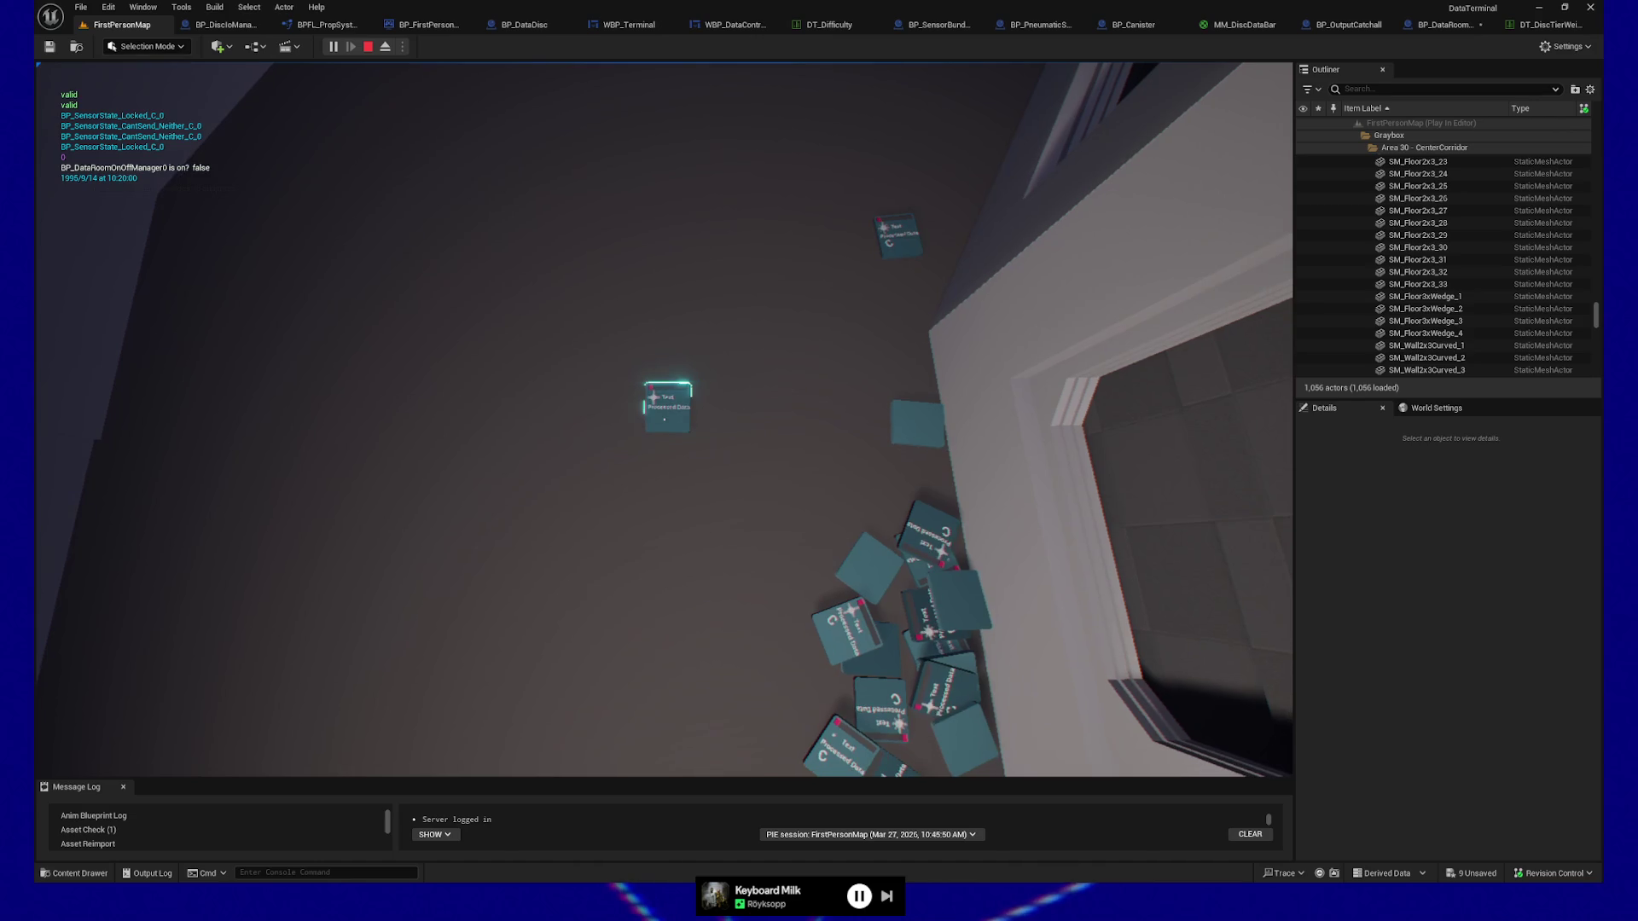
pyautogui.click(663, 419)
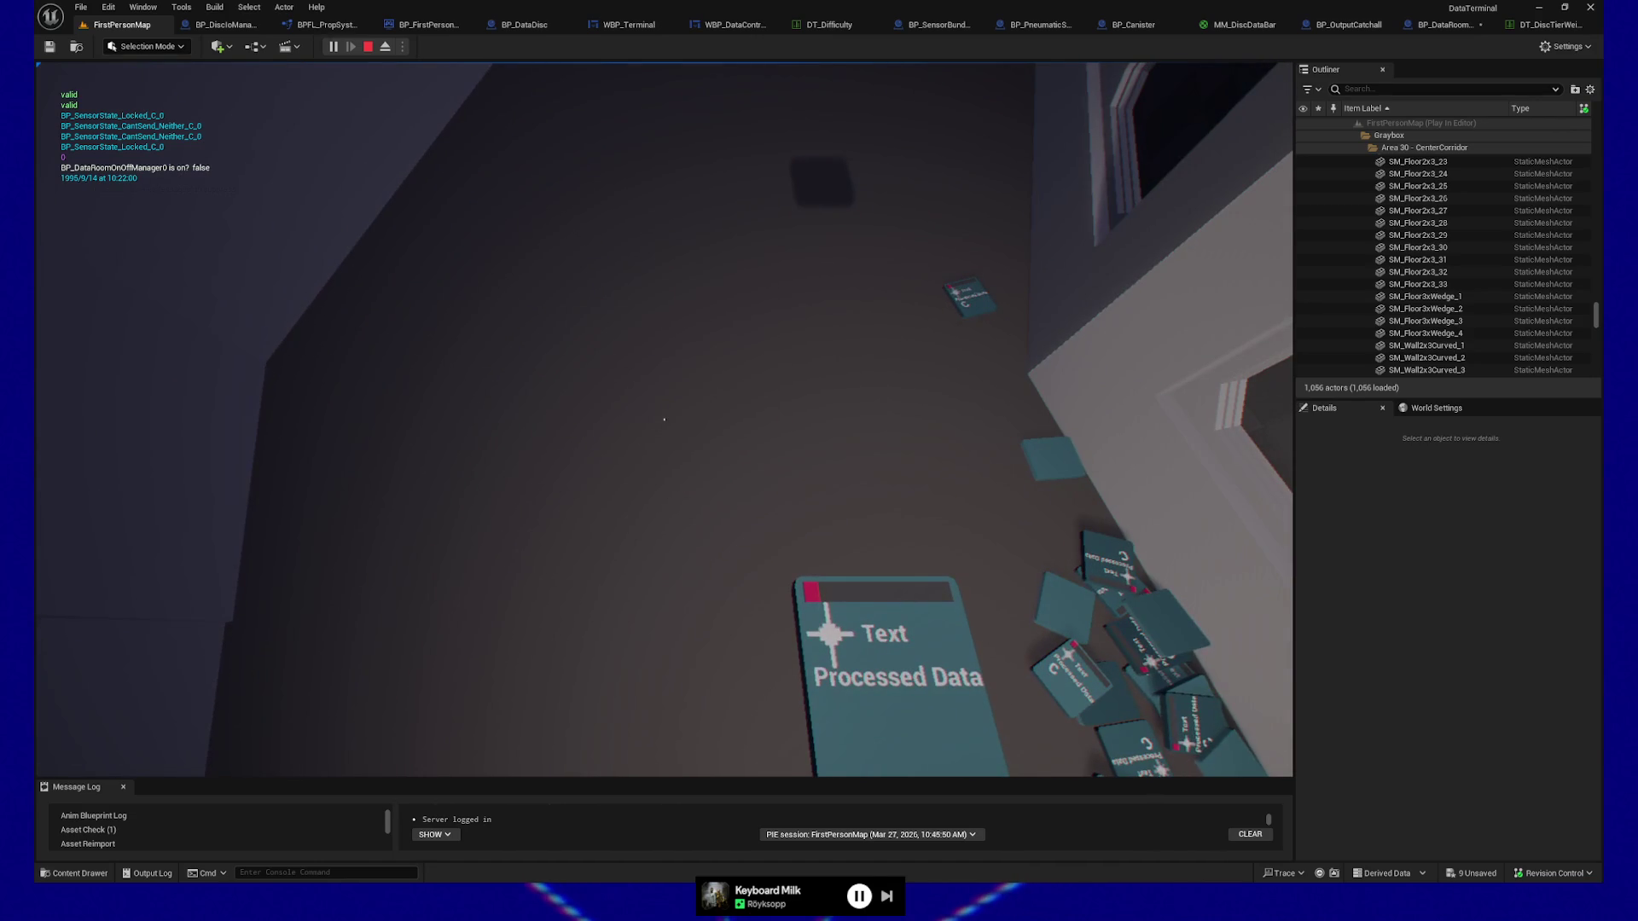
pyautogui.click(664, 419)
pyautogui.press('Escape')
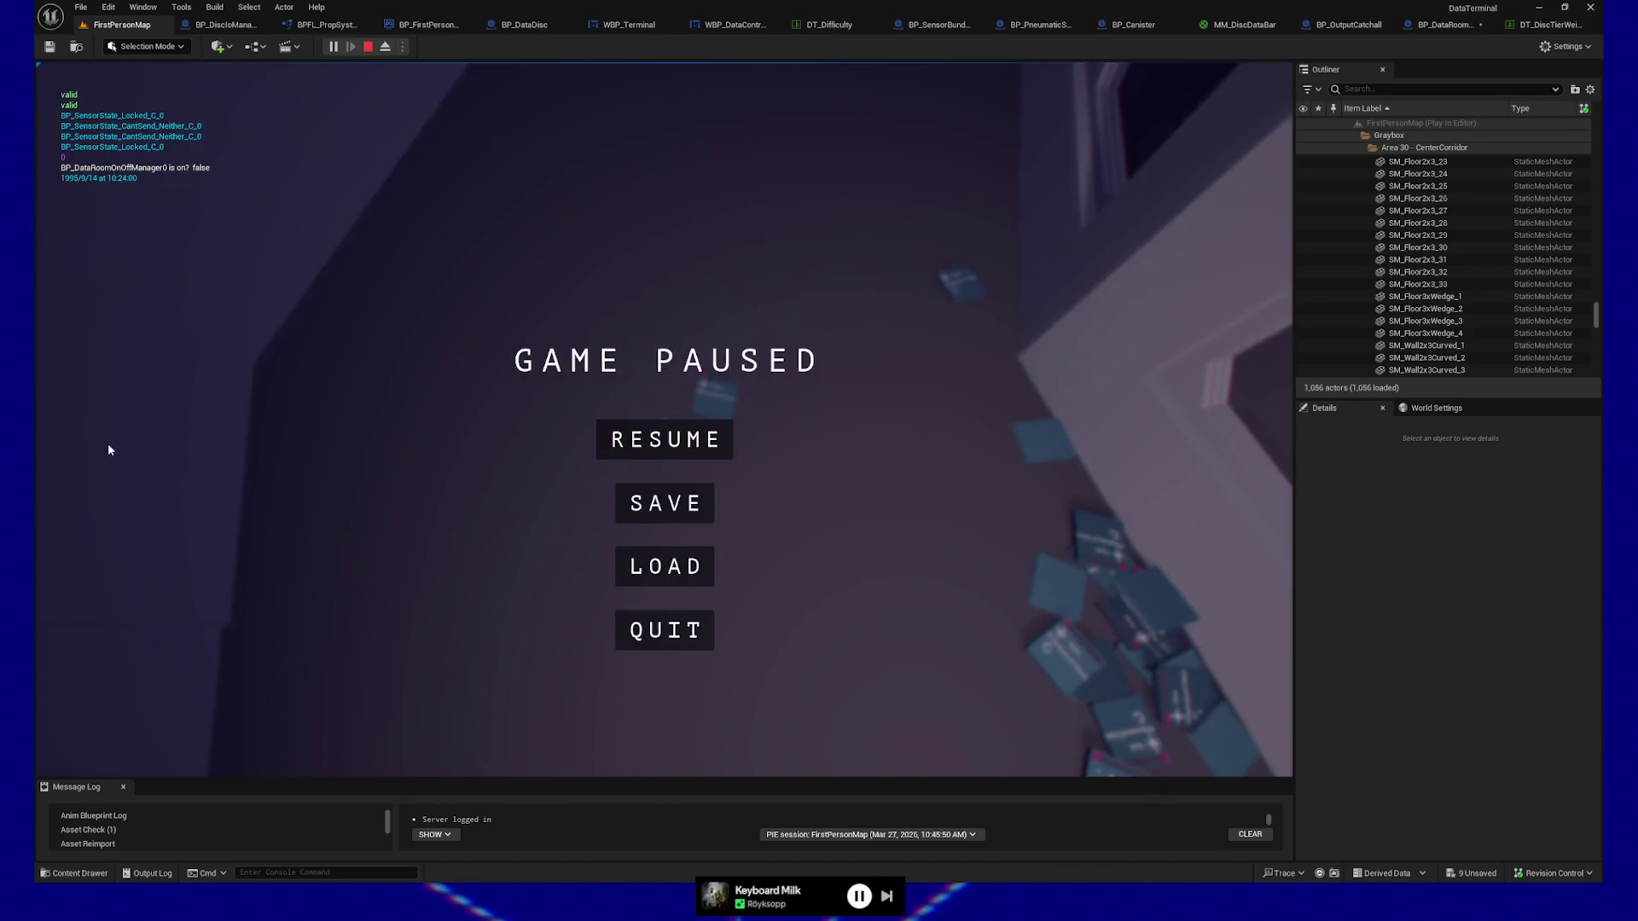
pyautogui.click(702, 631)
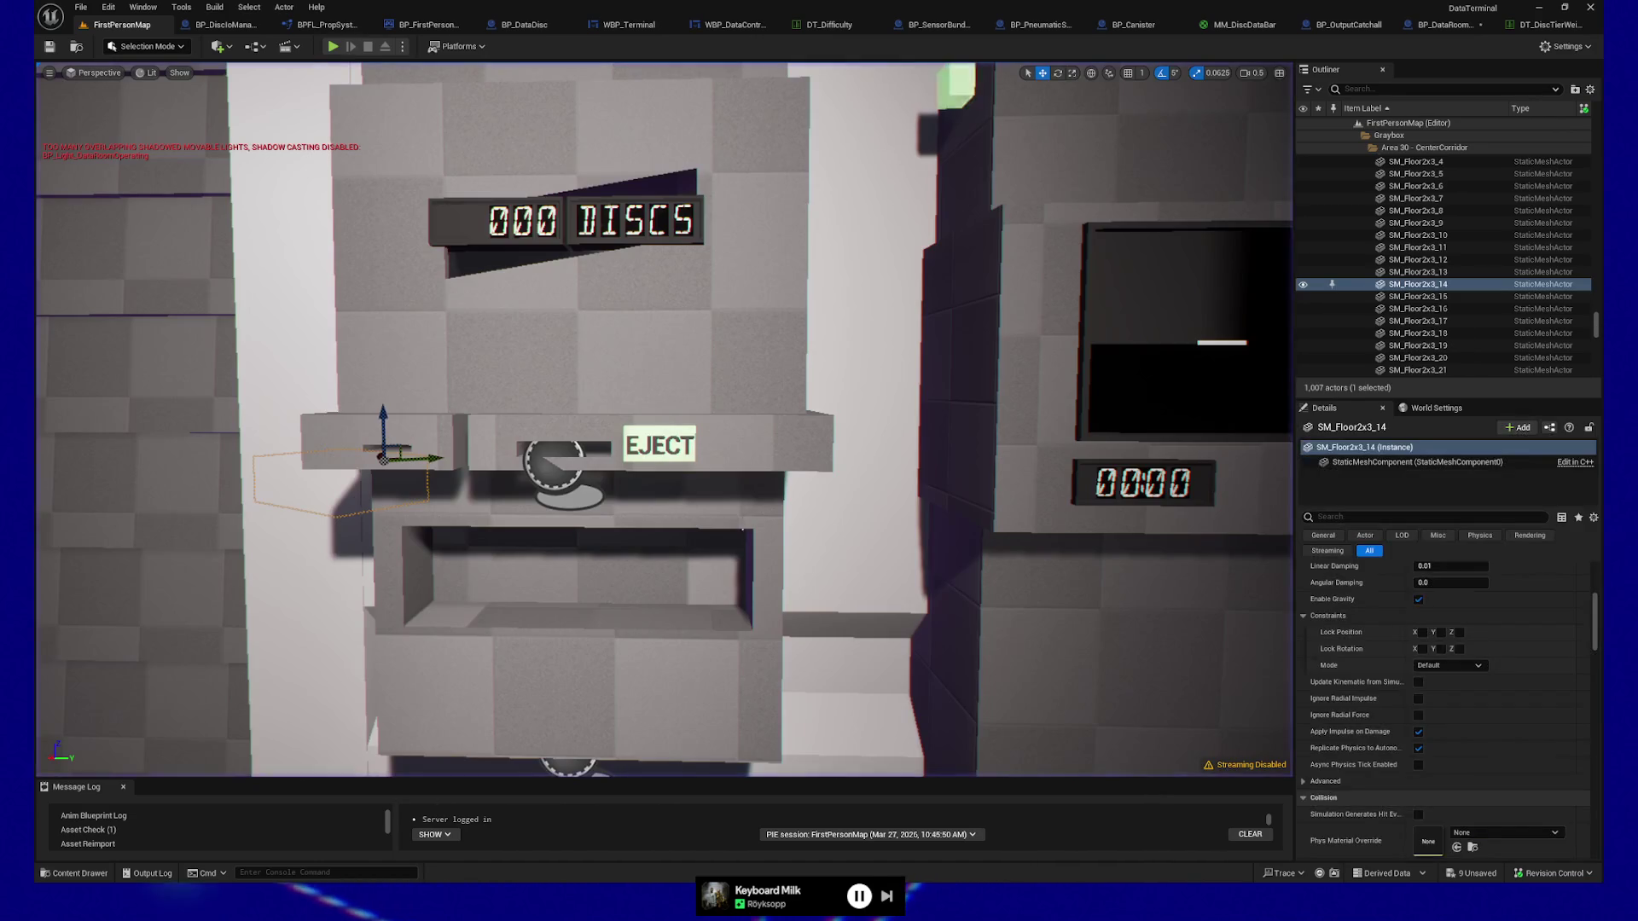
# Pan through Get Weighted Tier from its entry and Random Integer nodes to the loop's Tier return.
pyautogui.click(1442, 24)
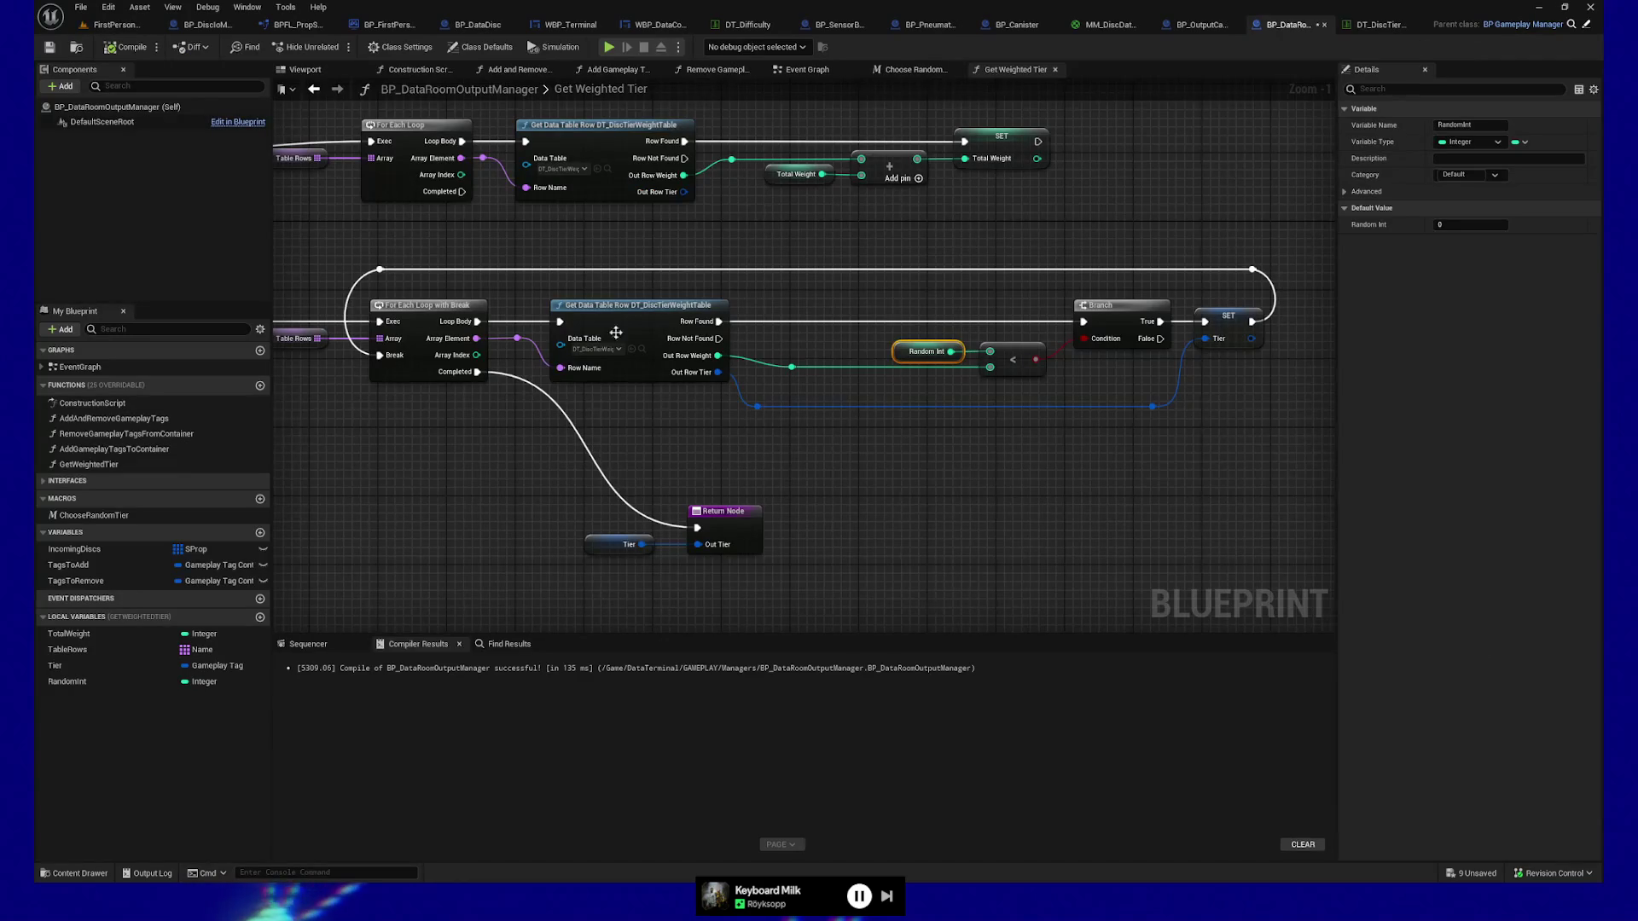
pyautogui.moveTo(352, 469); pyautogui.dragTo(901, 439)
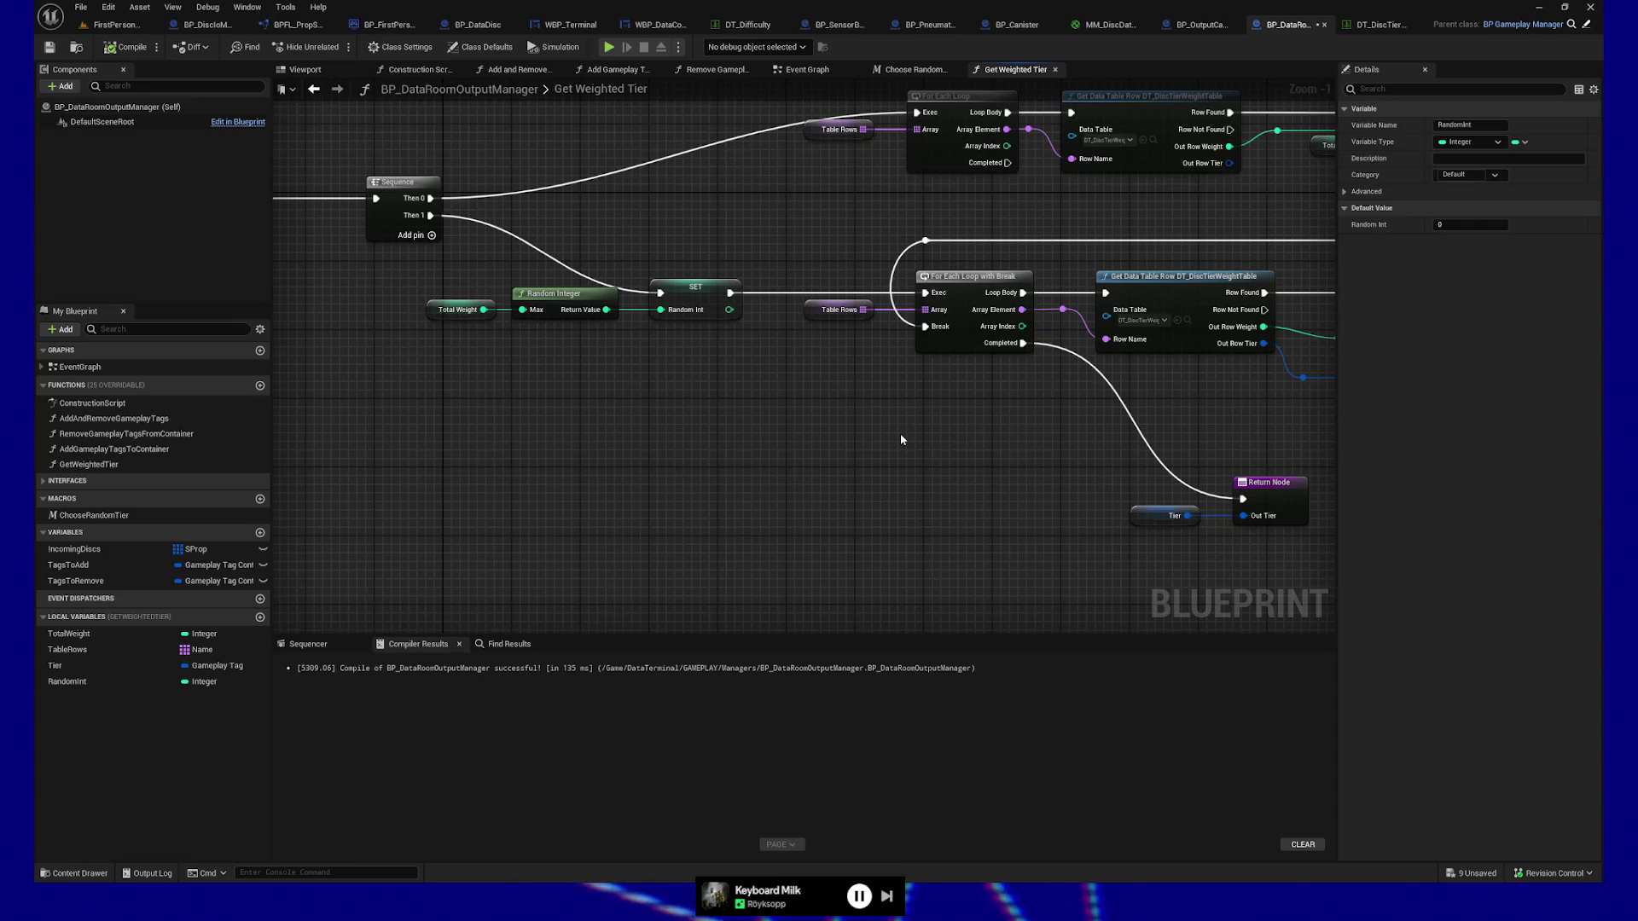
pyautogui.moveTo(879, 421)
pyautogui.mouseDown()
pyautogui.moveTo(743, 512)
pyautogui.moveTo(953, 485)
pyautogui.mouseUp()
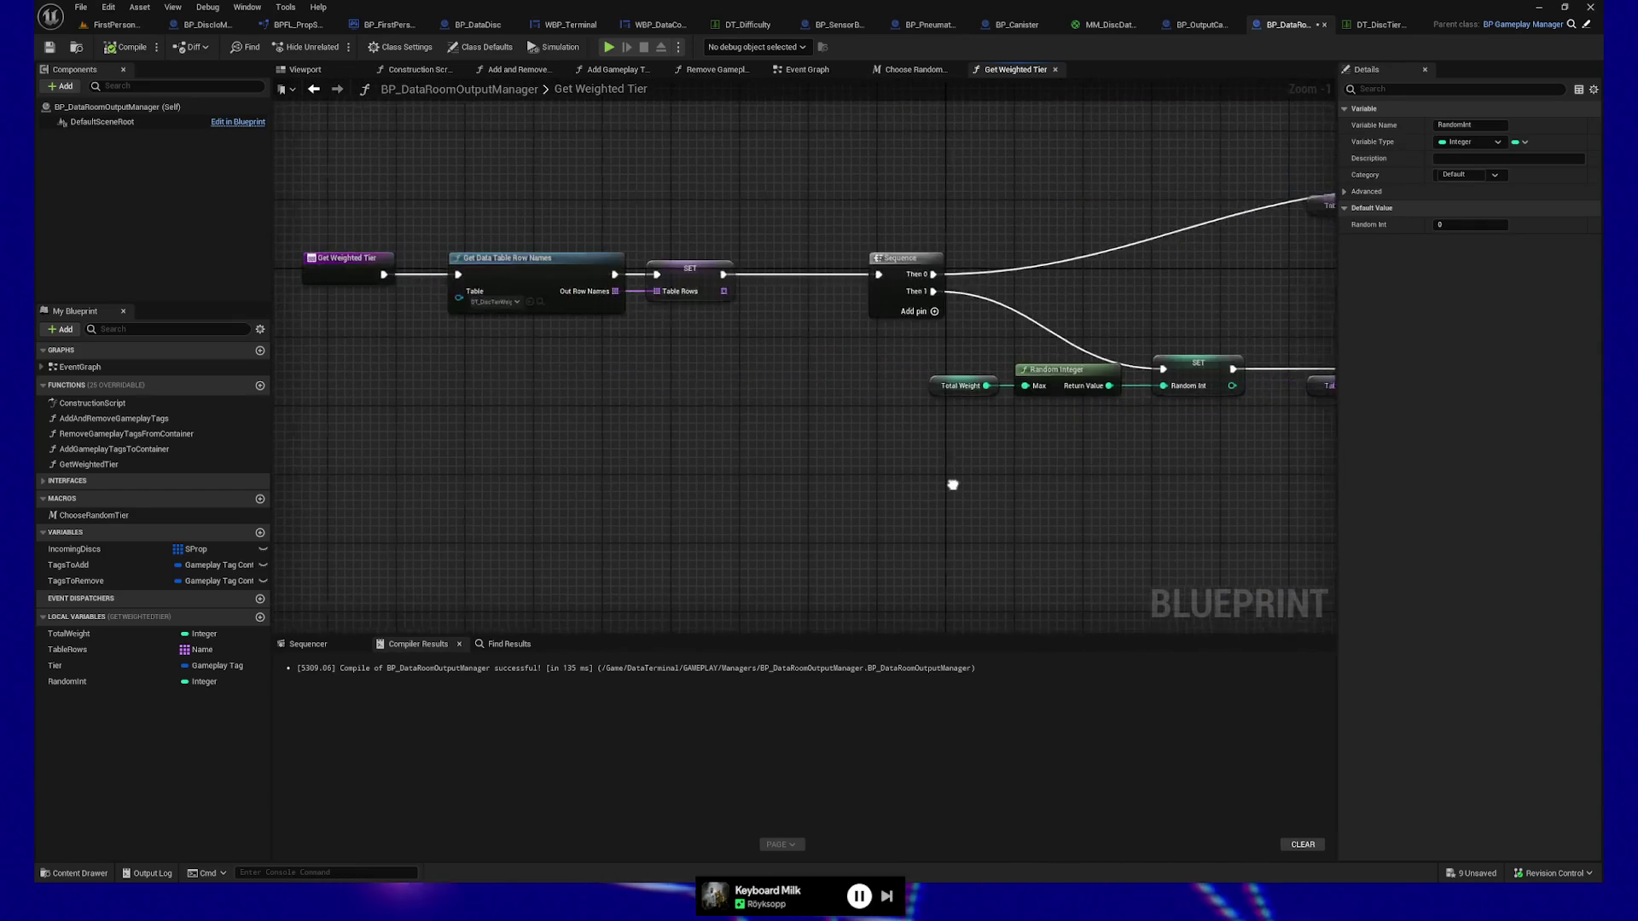
pyautogui.moveTo(775, 467); pyautogui.dragTo(881, 467)
pyautogui.moveTo(424, 213); pyautogui.dragTo(512, 323)
pyautogui.moveTo(771, 456); pyautogui.dragTo(341, 427)
pyautogui.moveTo(981, 478)
pyautogui.mouseDown()
pyautogui.moveTo(1086, 523)
pyautogui.moveTo(859, 523)
pyautogui.mouseUp()
pyautogui.click(820, 485)
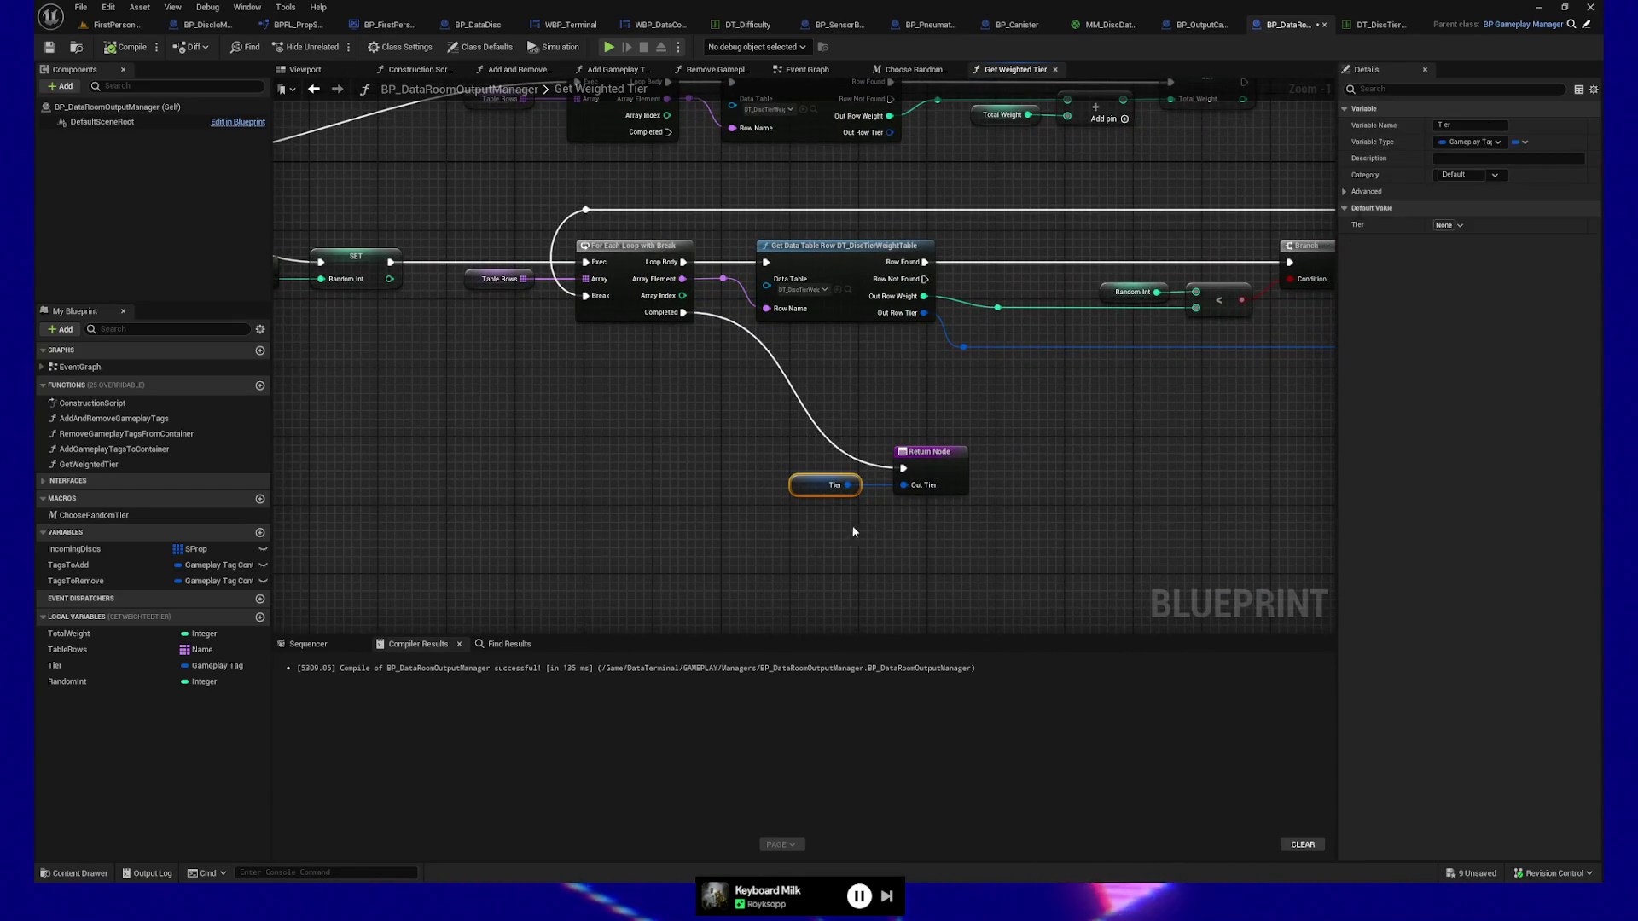
pyautogui.moveTo(758, 458)
pyautogui.mouseDown()
pyautogui.moveTo(963, 468)
pyautogui.moveTo(511, 519)
pyautogui.mouseUp()
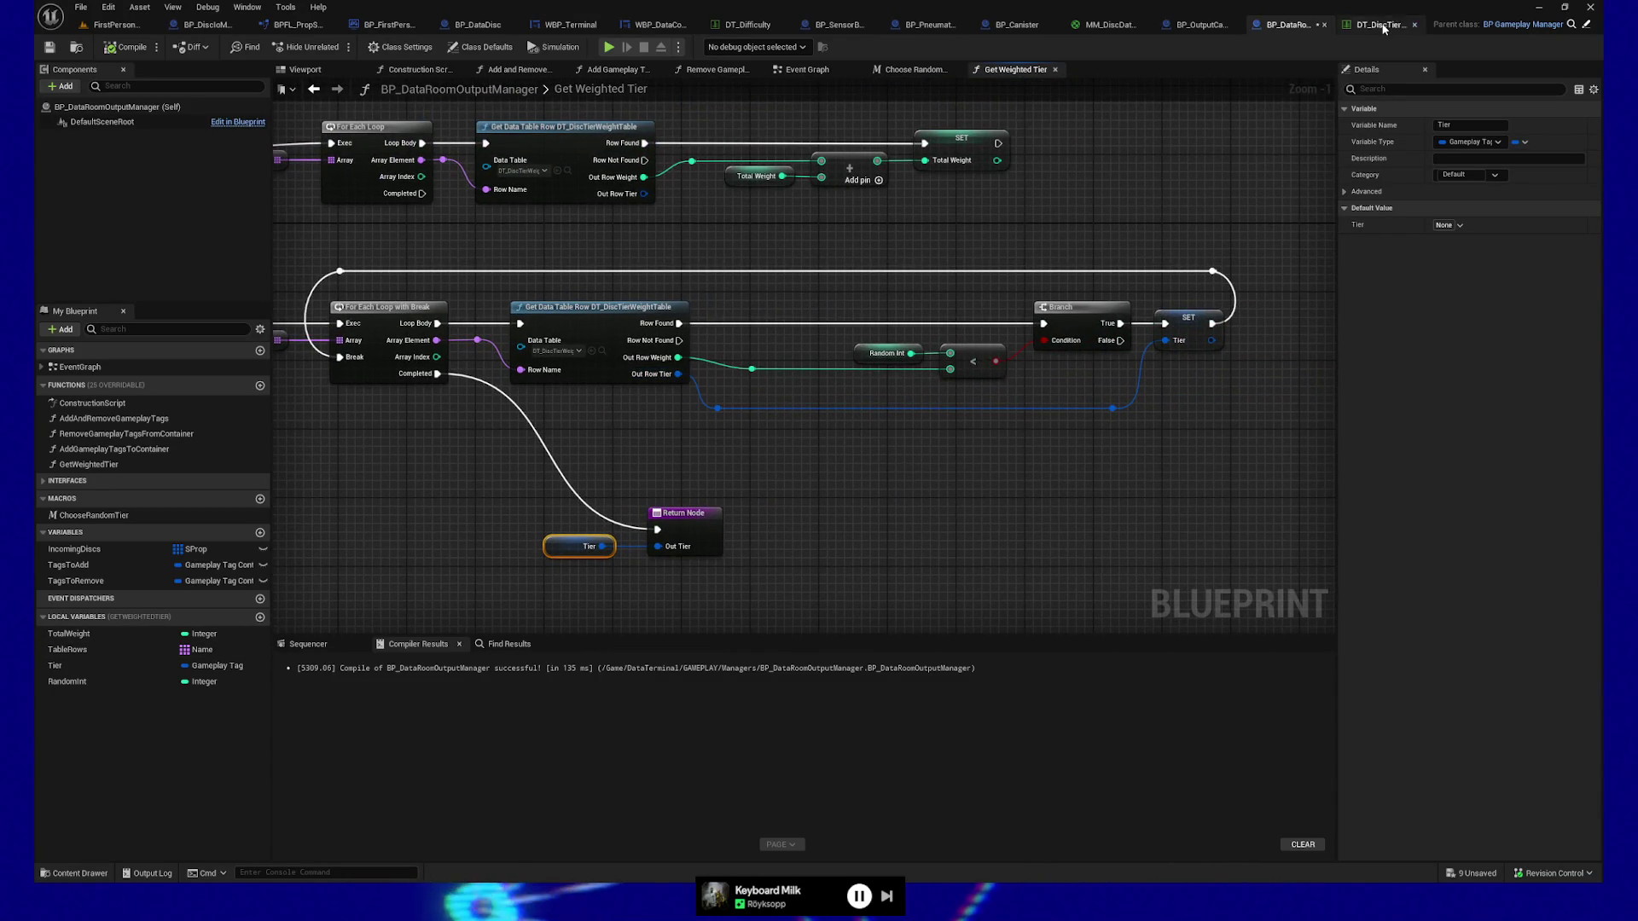
pyautogui.click(1378, 24)
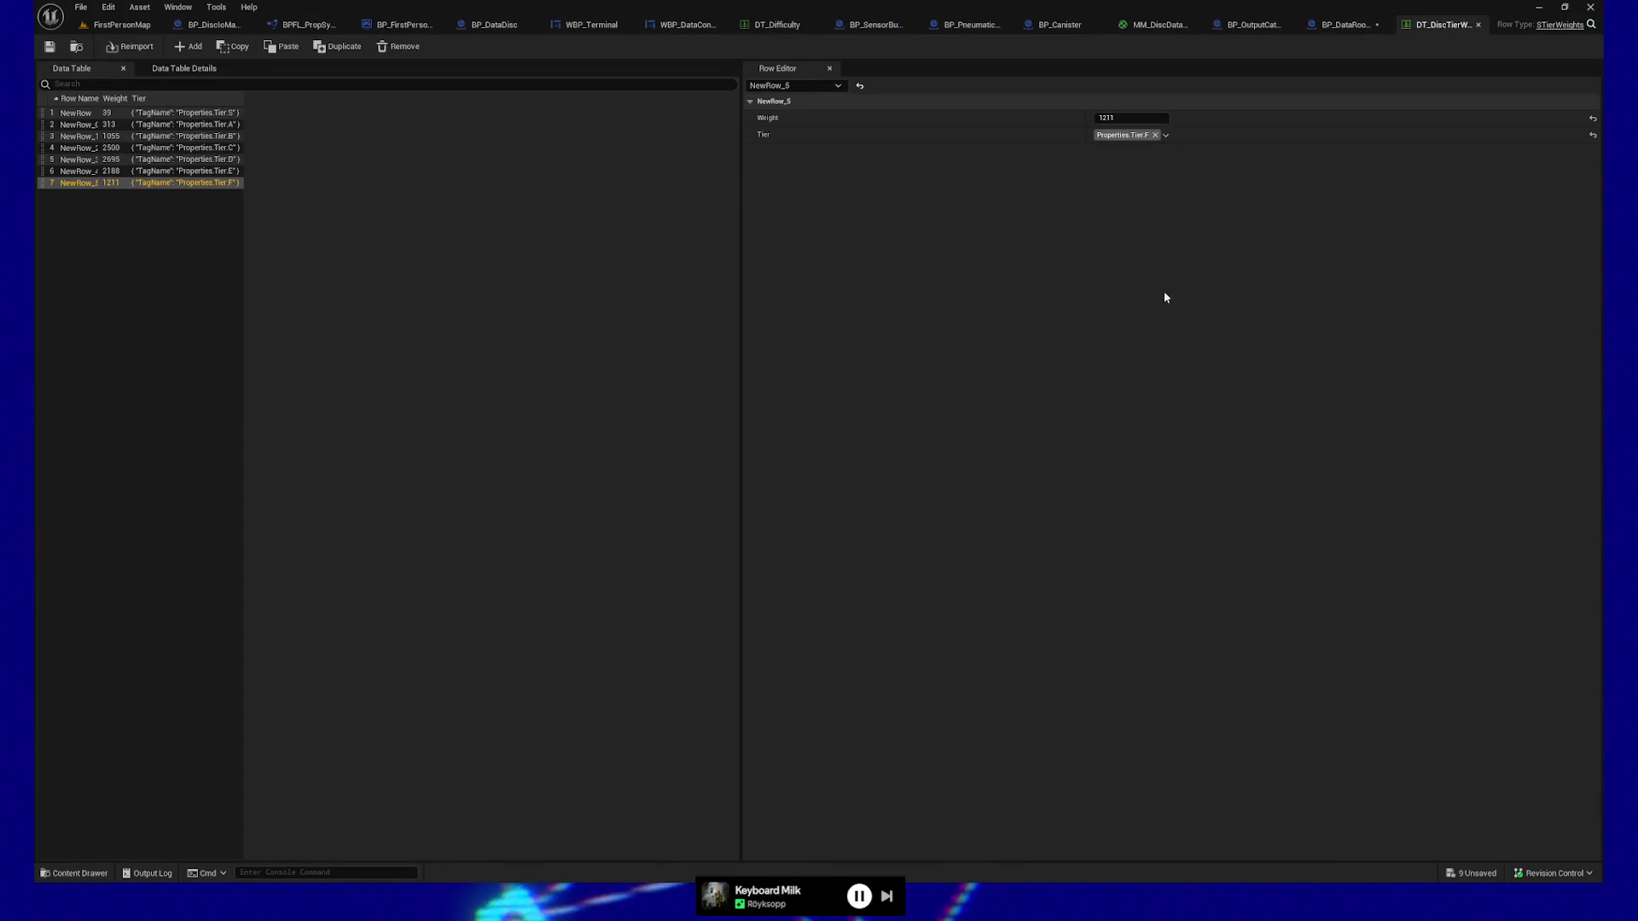
# Review the Tier E through Tier S weights (S is 39) and widen the Row Name column.
pyautogui.click(88, 174)
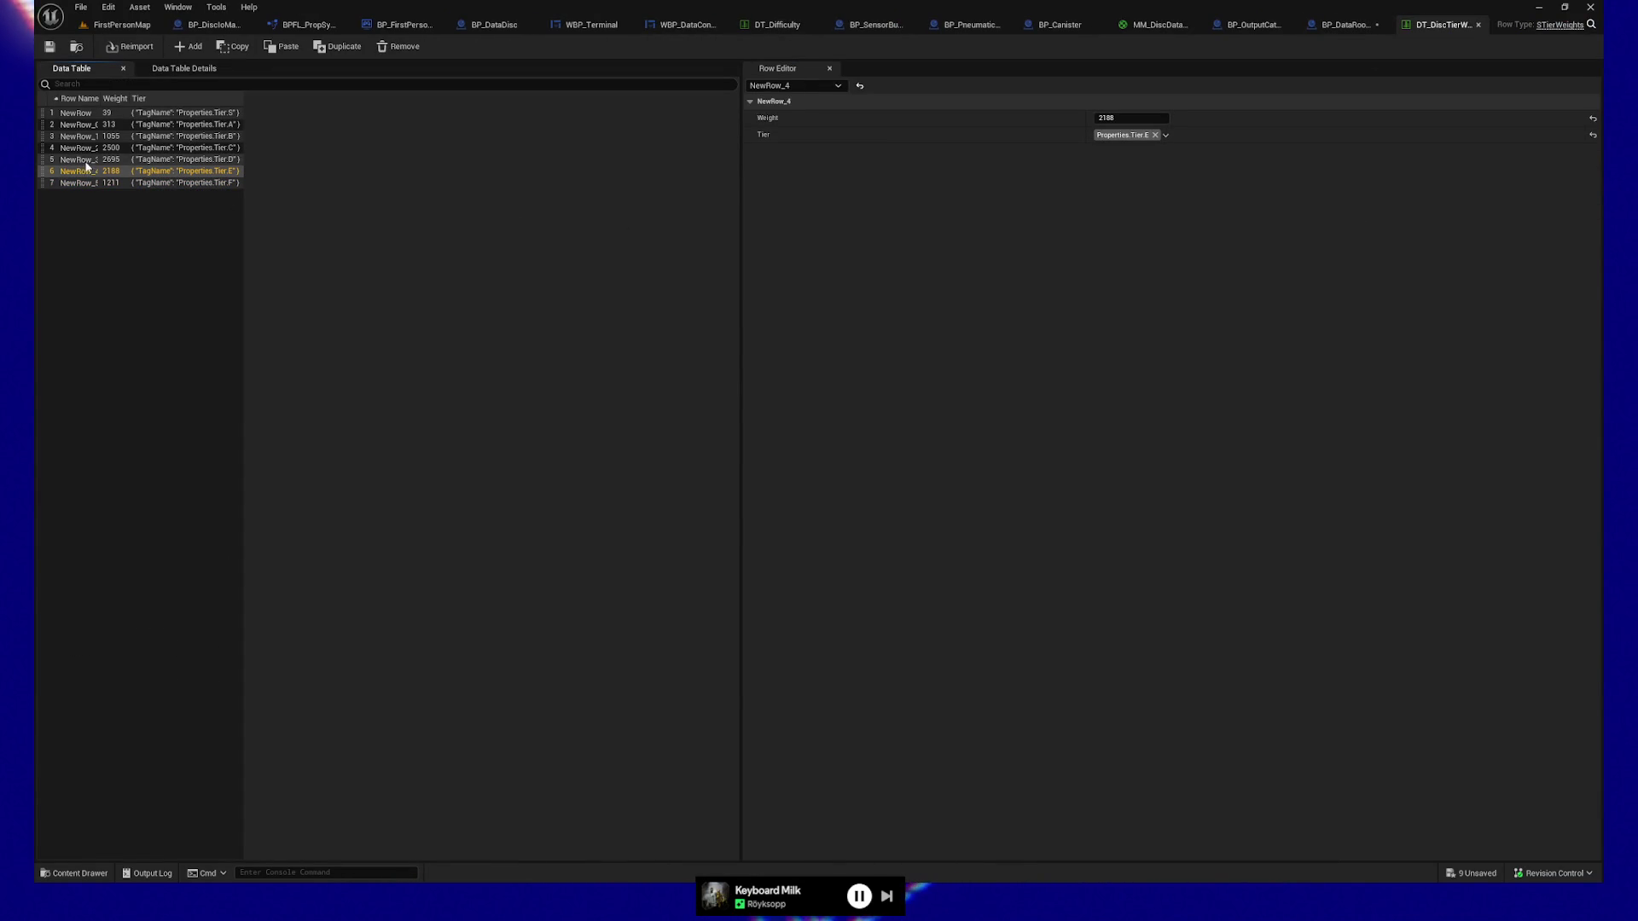
pyautogui.click(84, 162)
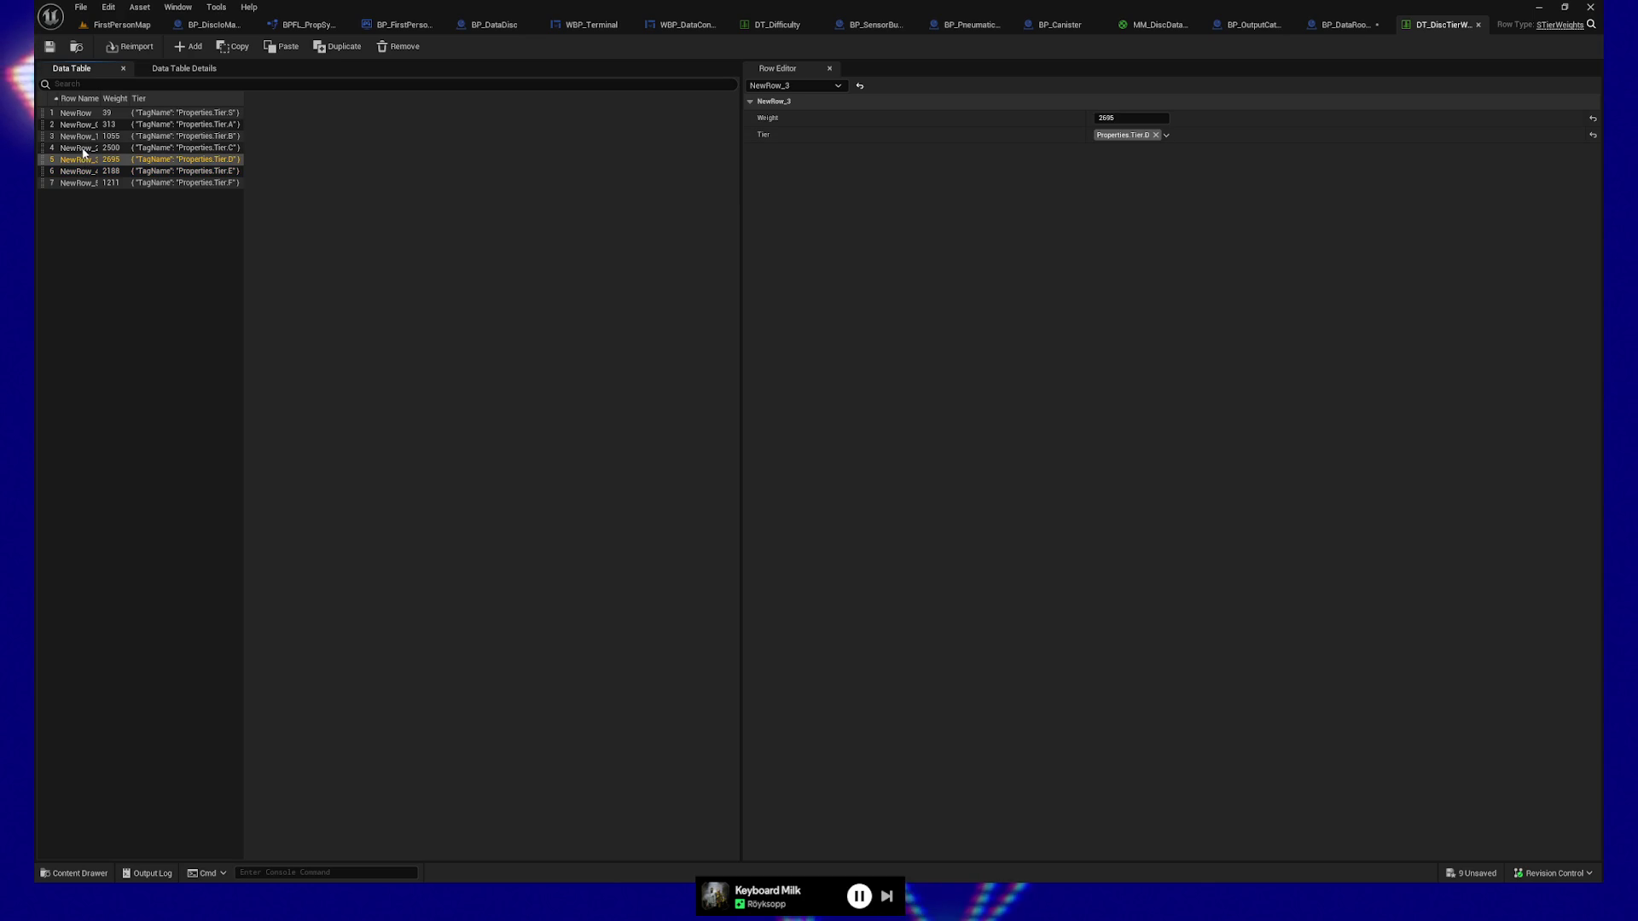
pyautogui.click(82, 149)
pyautogui.click(83, 138)
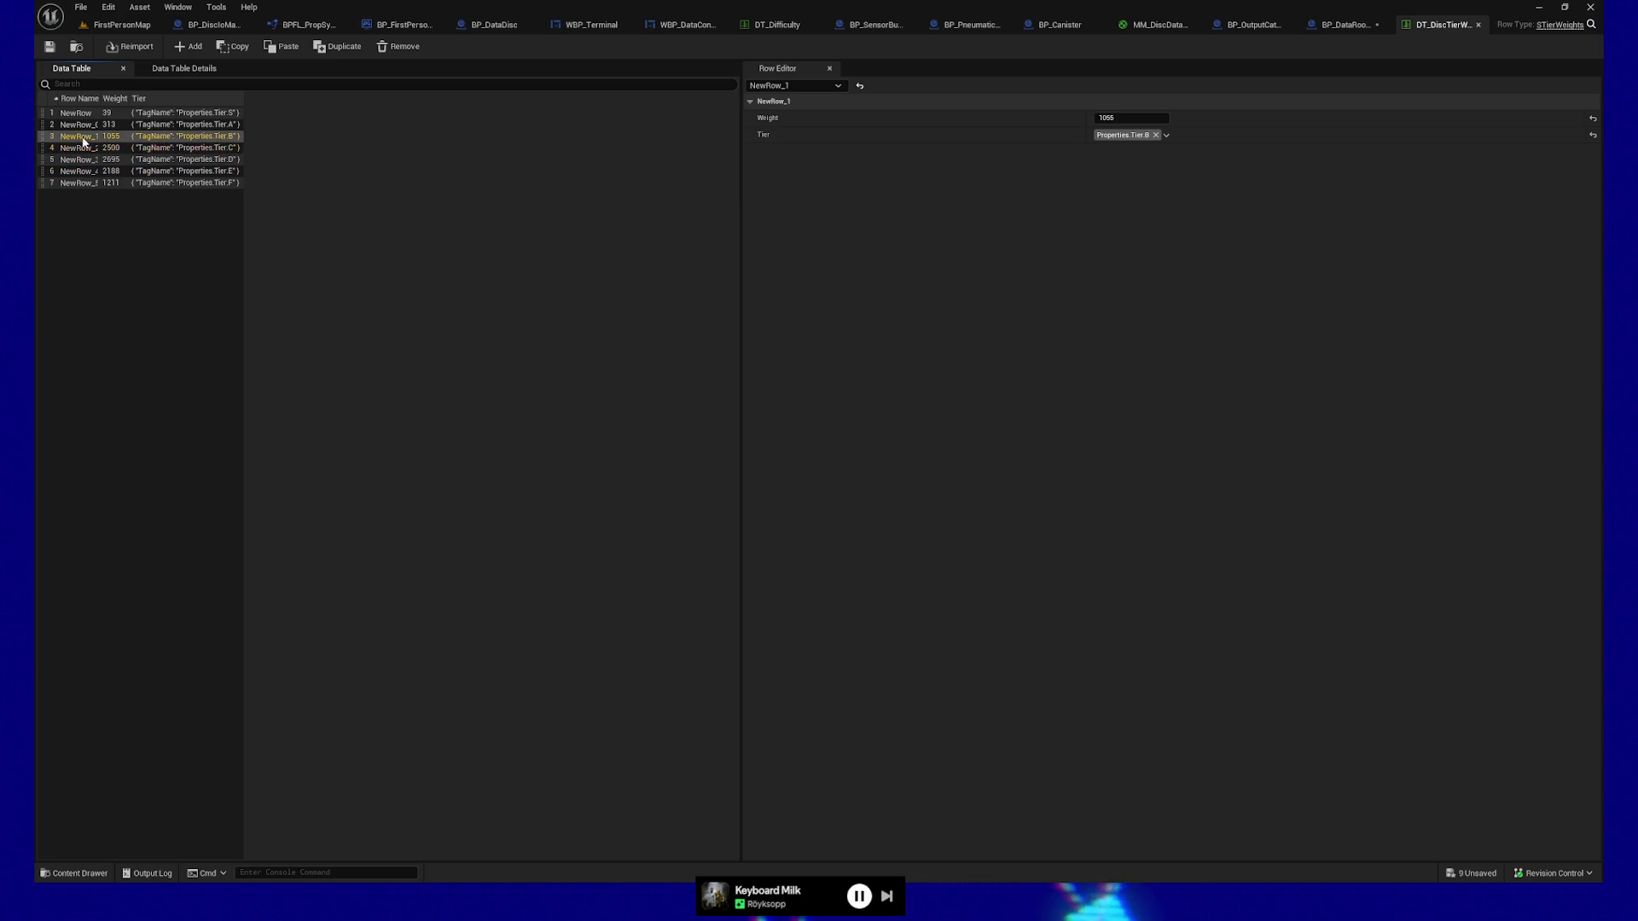
pyautogui.click(84, 126)
pyautogui.click(86, 116)
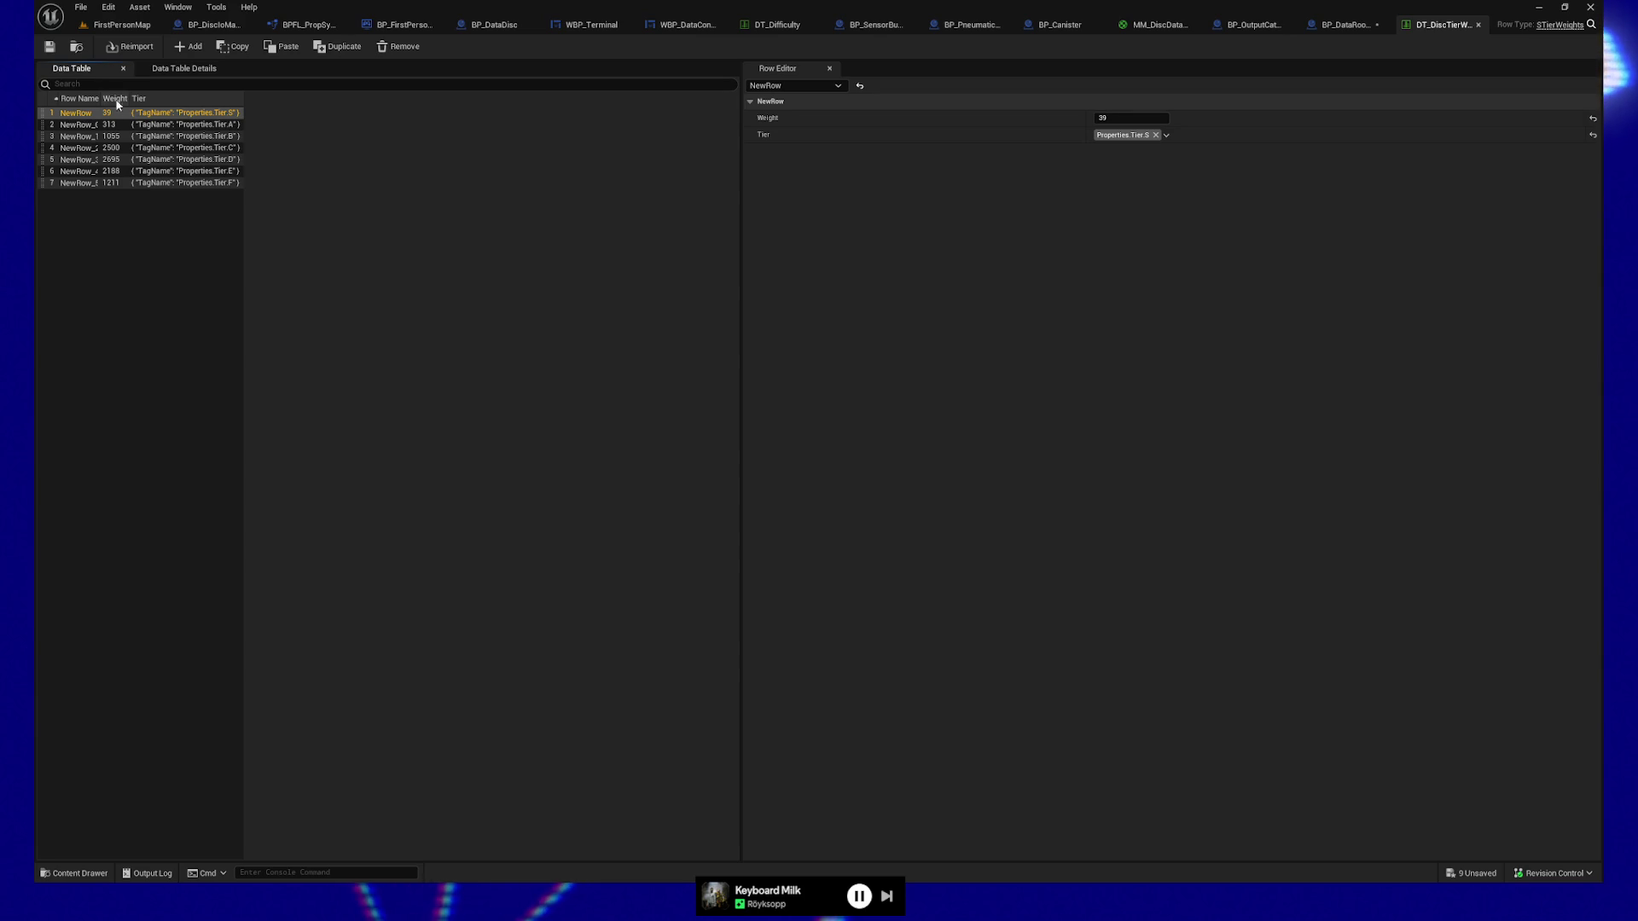
pyautogui.moveTo(101, 90); pyautogui.dragTo(150, 98)
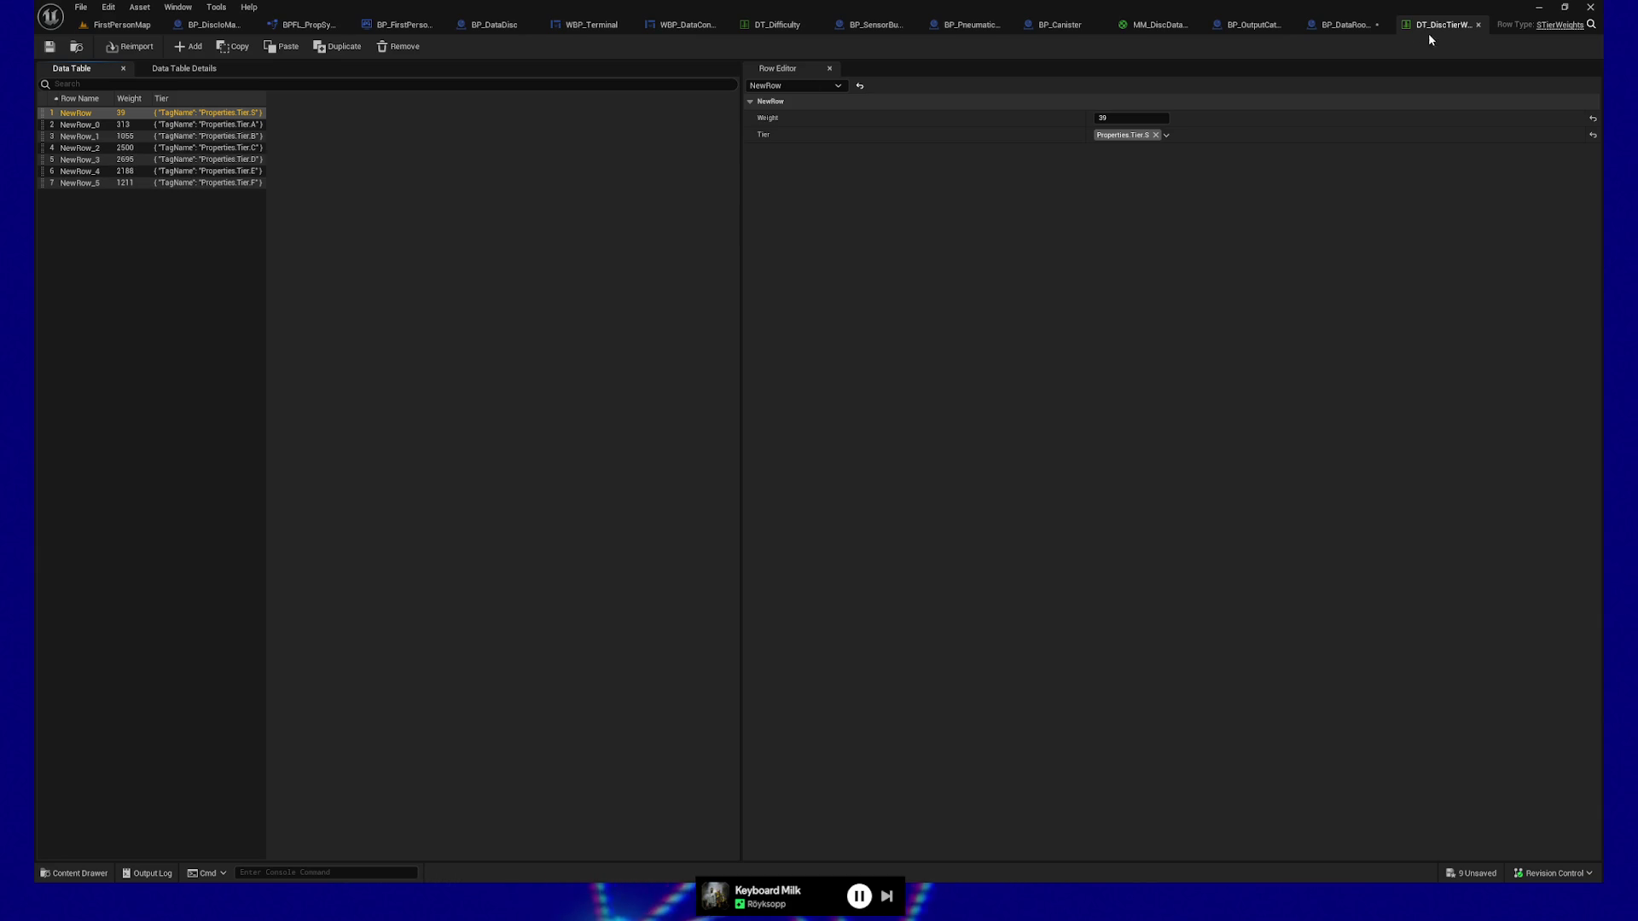
pyautogui.click(1363, 26)
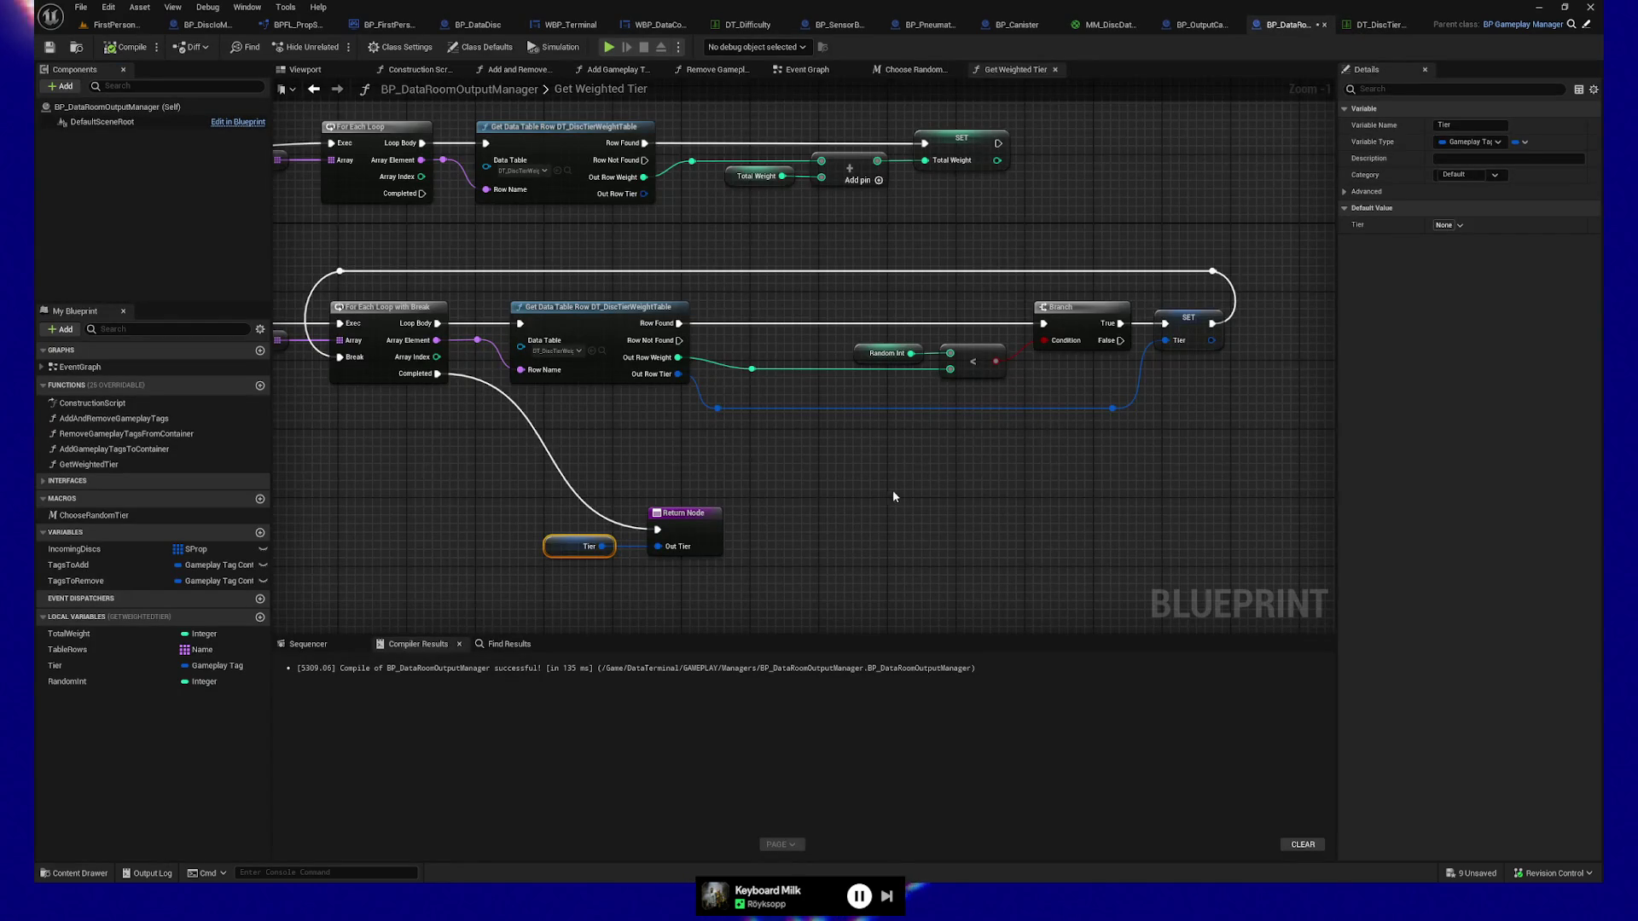
# Save BP_DataRoomOutputManager, then fly the camera around the FirstPersonMap level.
pyautogui.moveTo(892, 496); pyautogui.dragTo(944, 491)
pyautogui.click(48, 47)
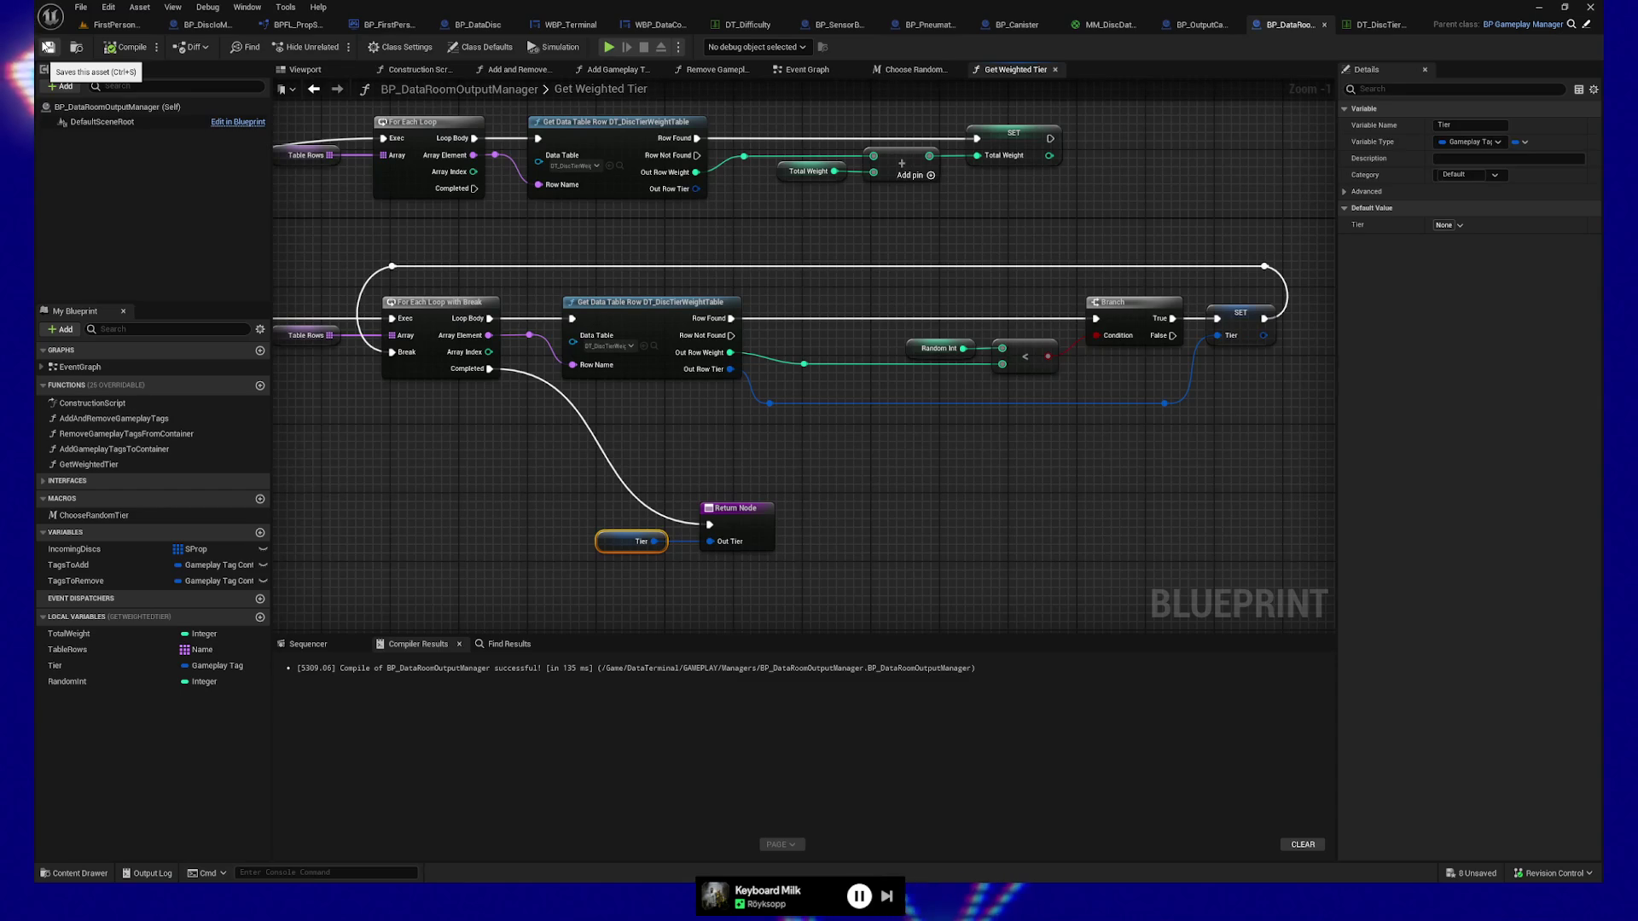
pyautogui.moveTo(465, 489)
pyautogui.mouseDown()
pyautogui.moveTo(769, 492)
pyautogui.moveTo(545, 493)
pyautogui.mouseUp()
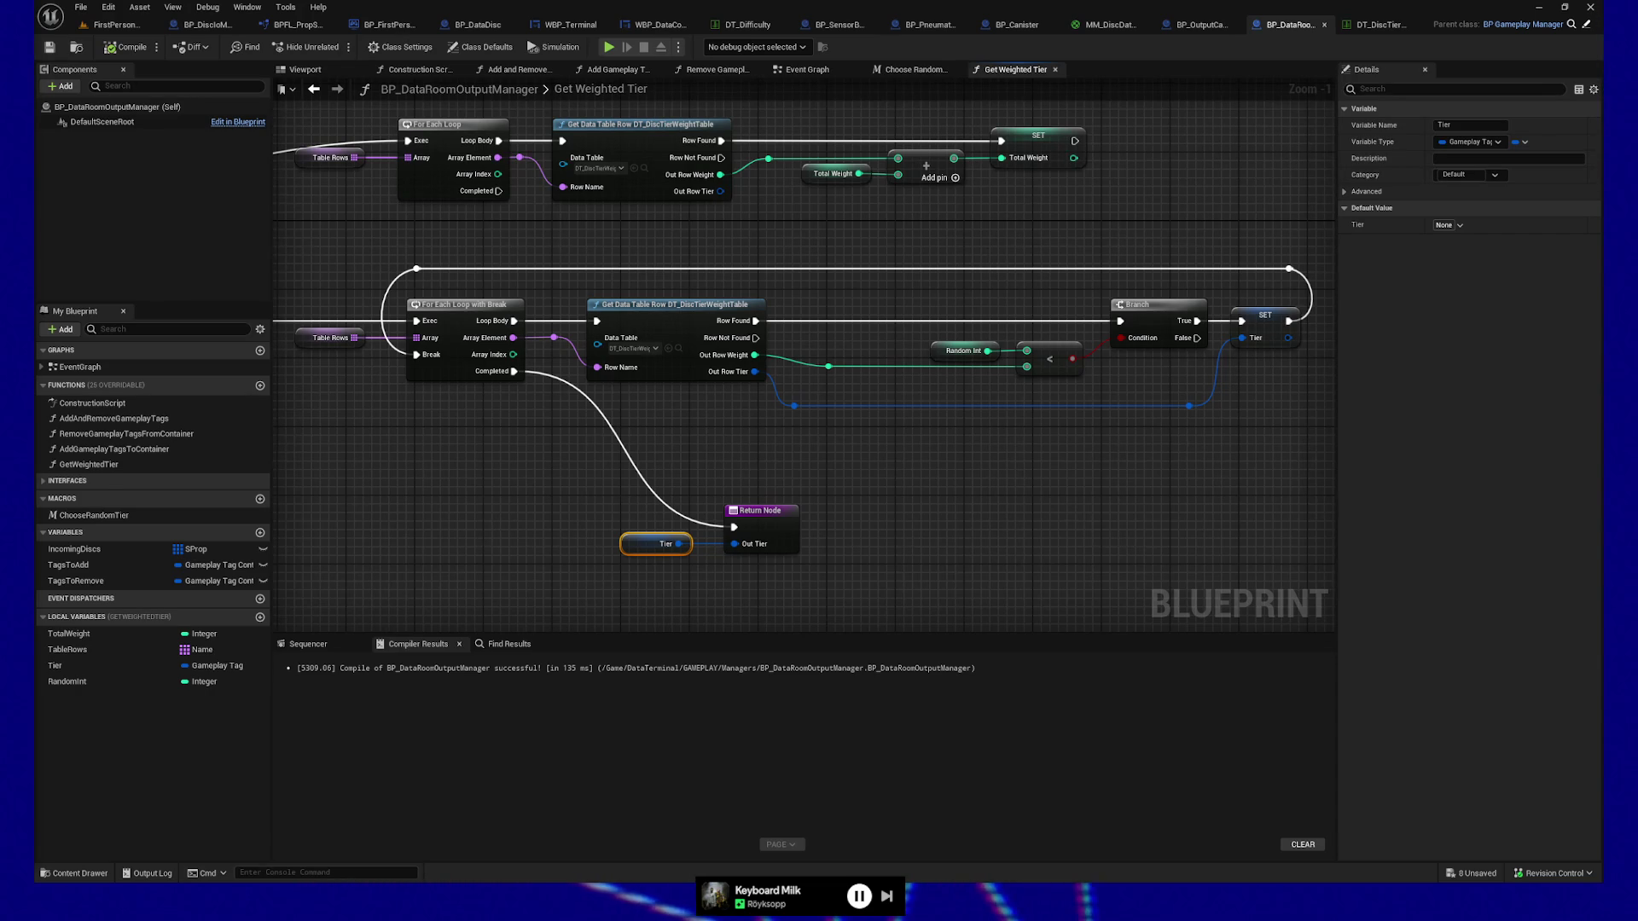
pyautogui.click(115, 24)
pyautogui.press('w')
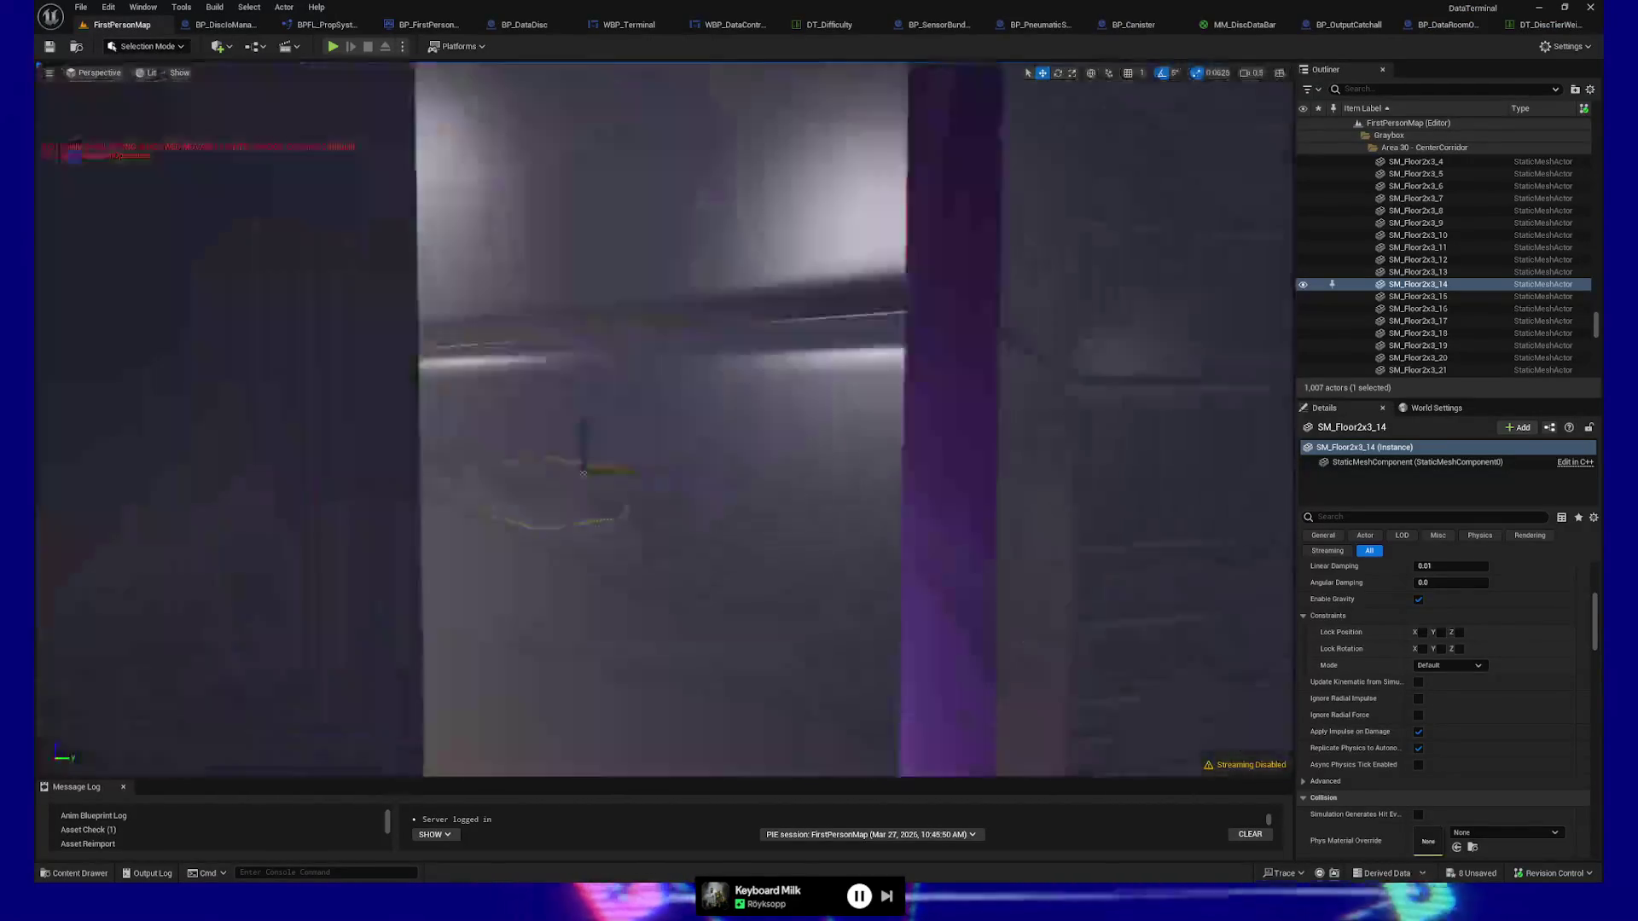